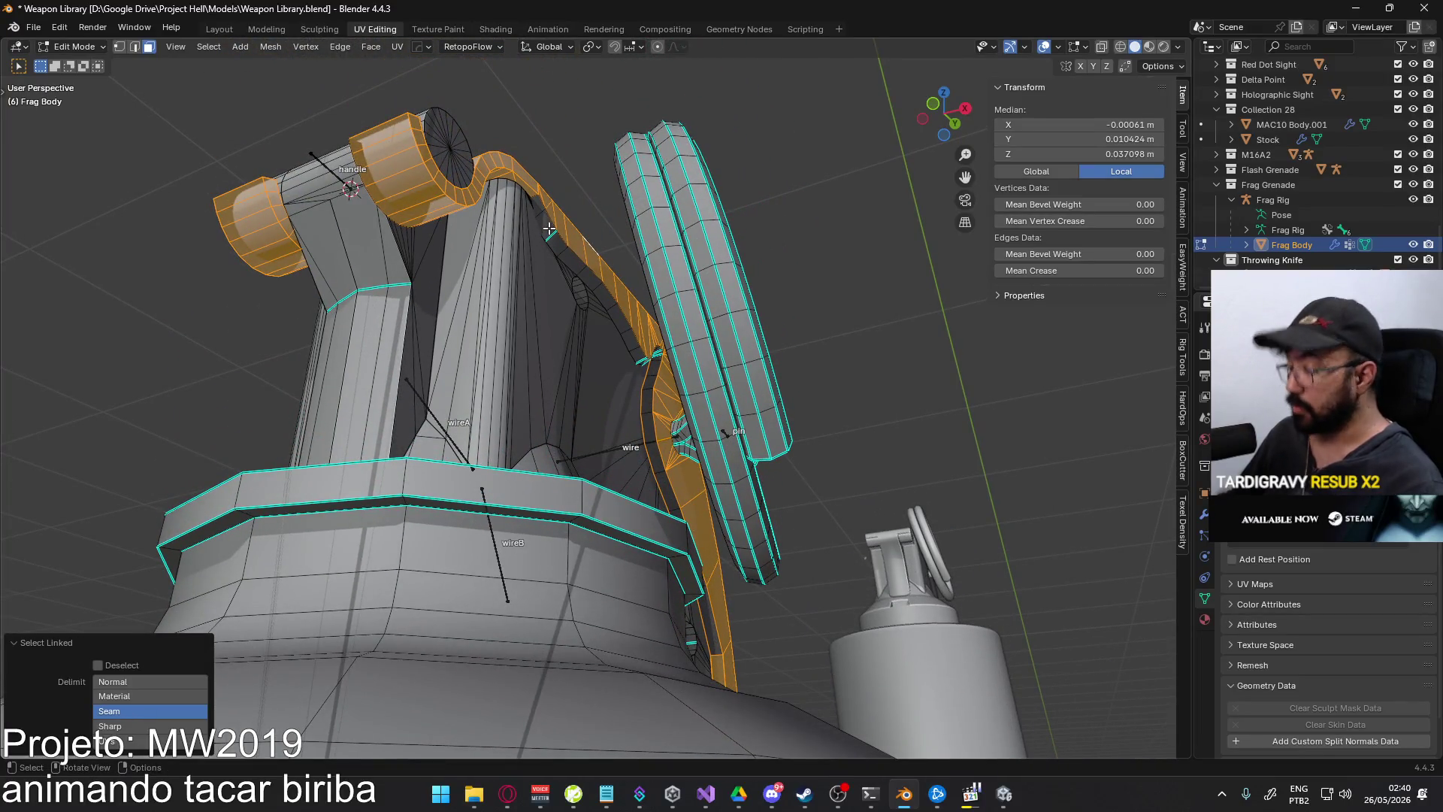
# - Raise the grenade lever 0.03 m along Z, working from the right-side view
pyautogui.scroll(-4, 560, 245)
pyautogui.press('g')
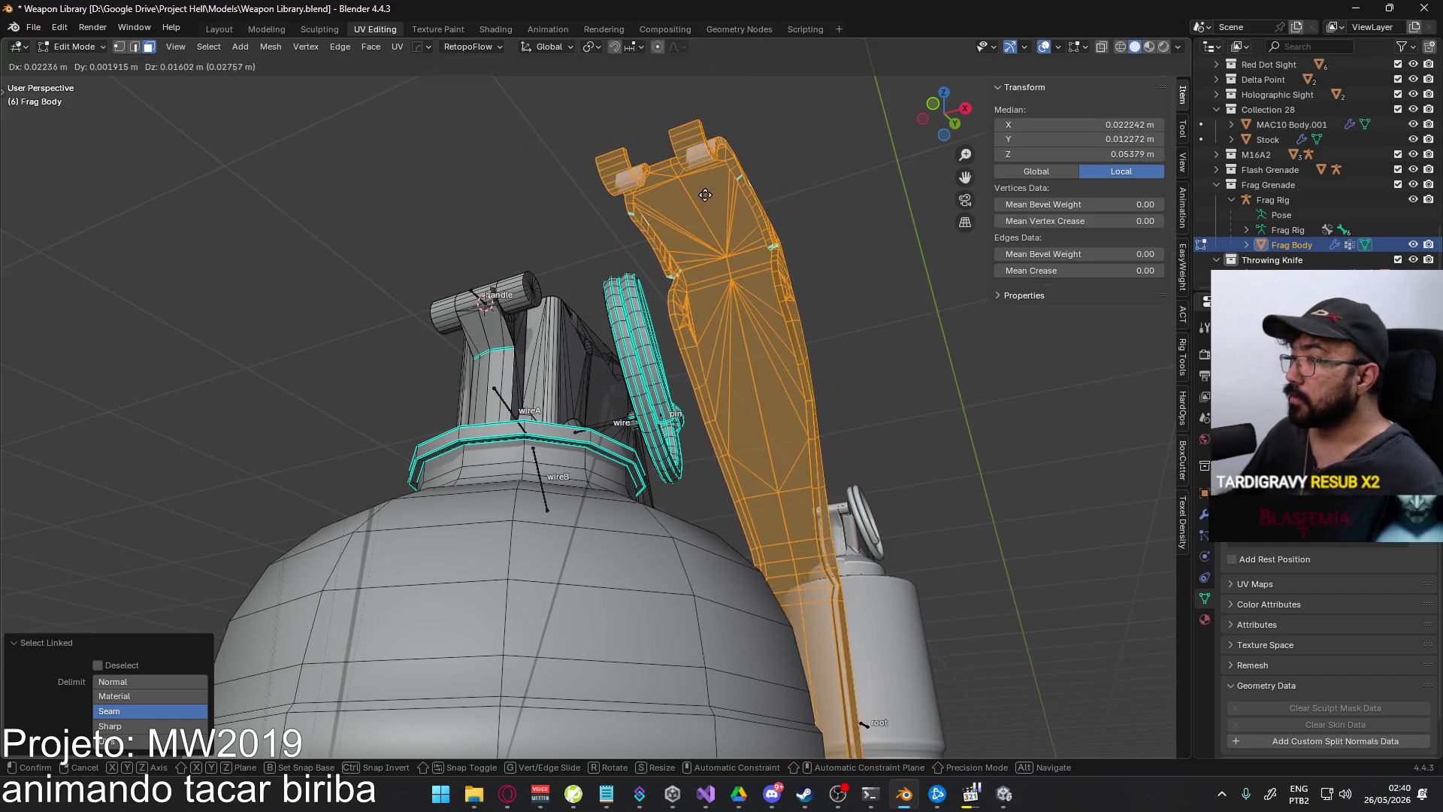
pyautogui.press('Escape')
pyautogui.moveTo(740, 235); pyautogui.dragTo(653, 316, button='middle')
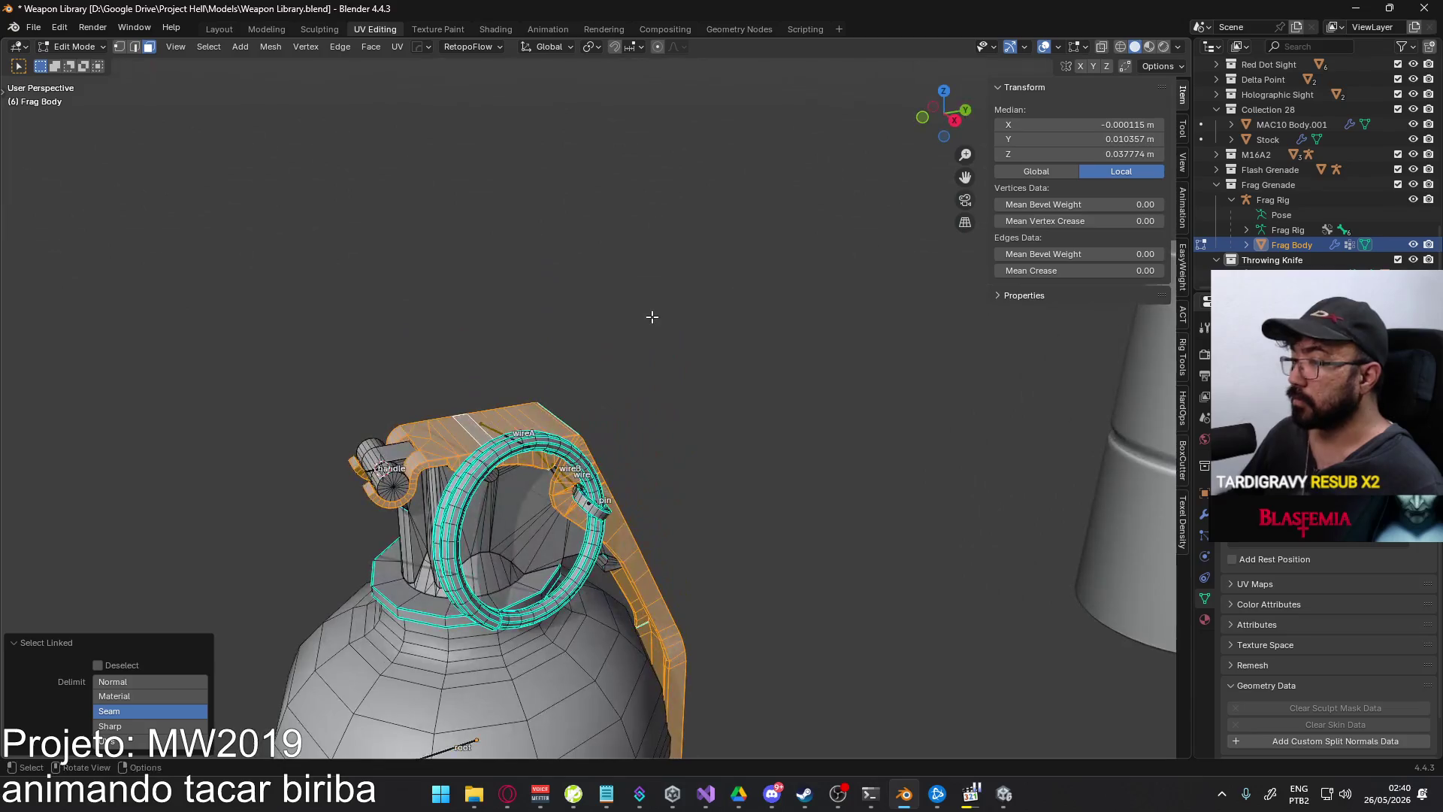
pyautogui.press('KP_3')
pyautogui.scroll(-8, 659, 354)
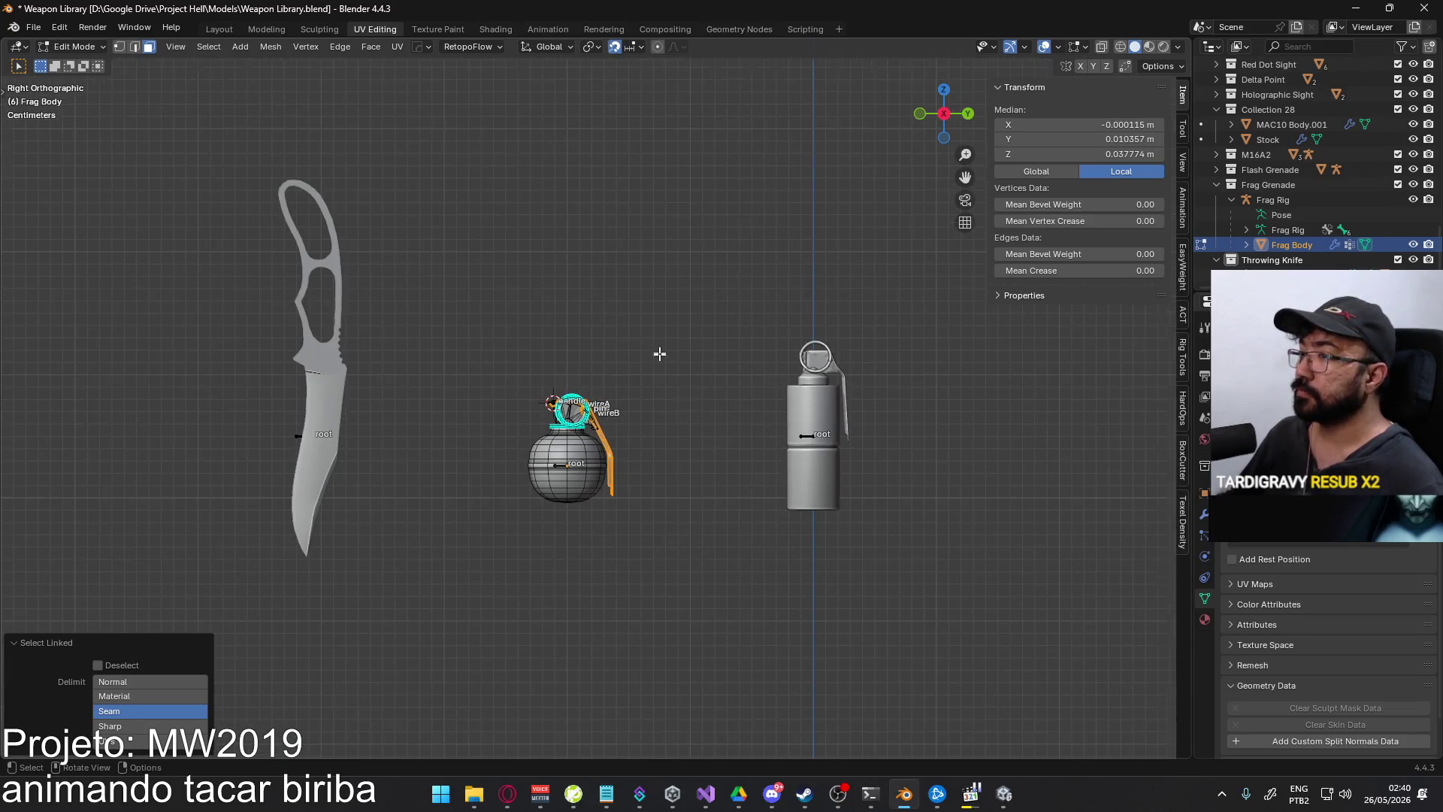
pyautogui.click(708, 413)
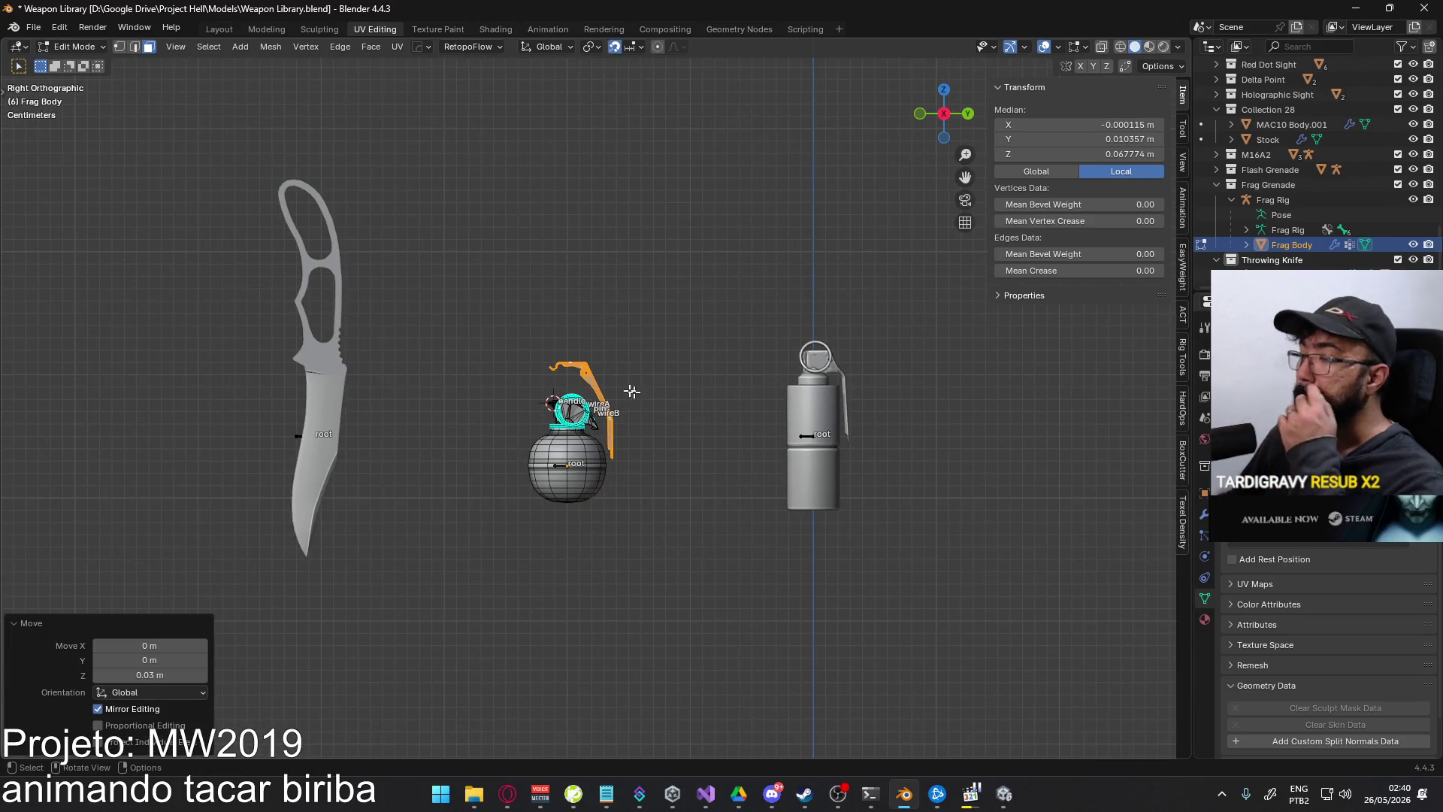
pyautogui.moveTo(676, 391); pyautogui.dragTo(622, 300, button='middle')
pyautogui.scroll(8, 622, 276)
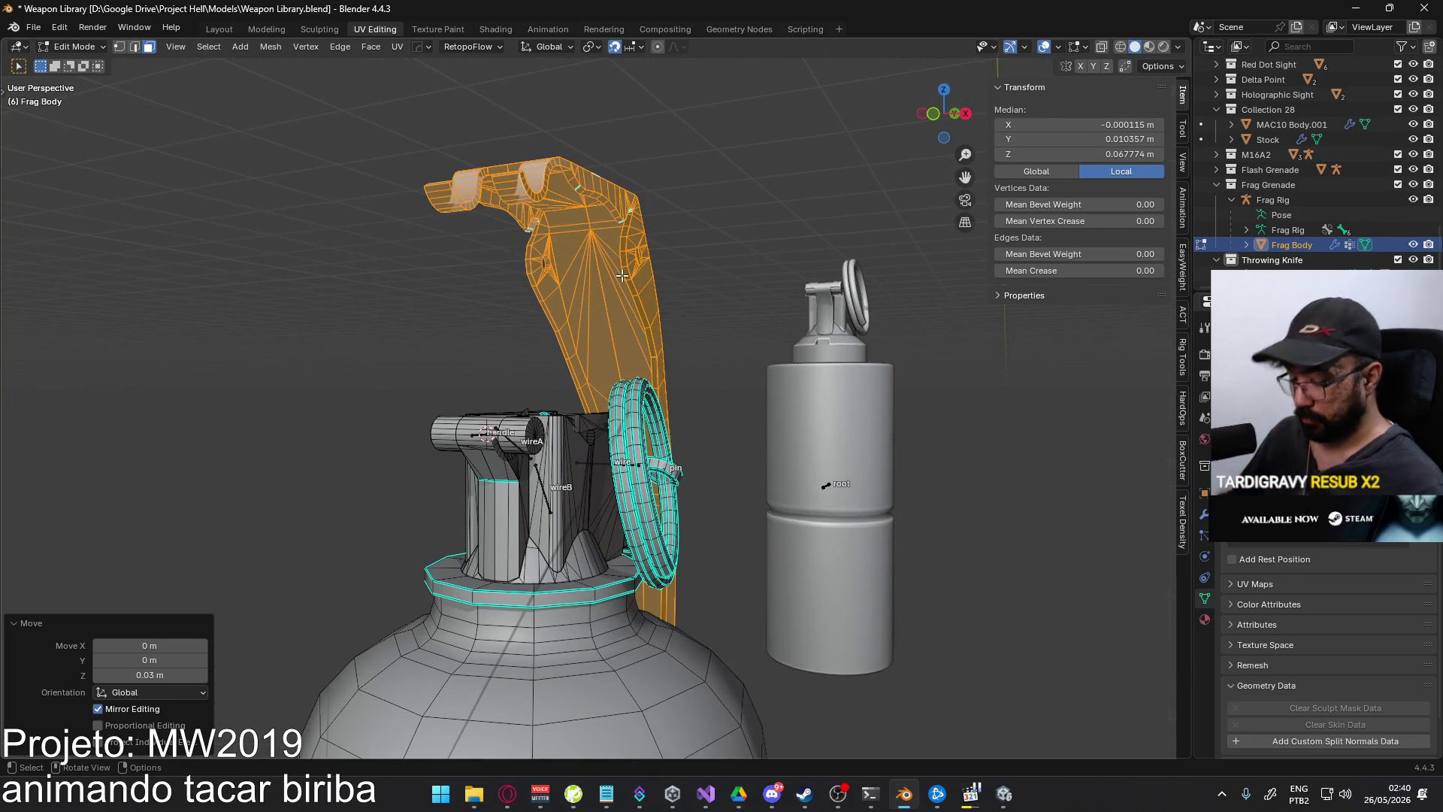
# - Merge Frag Body's duplicate vertices by distance, removing 369
pyautogui.rightClick(622, 275)
pyautogui.click(713, 290)
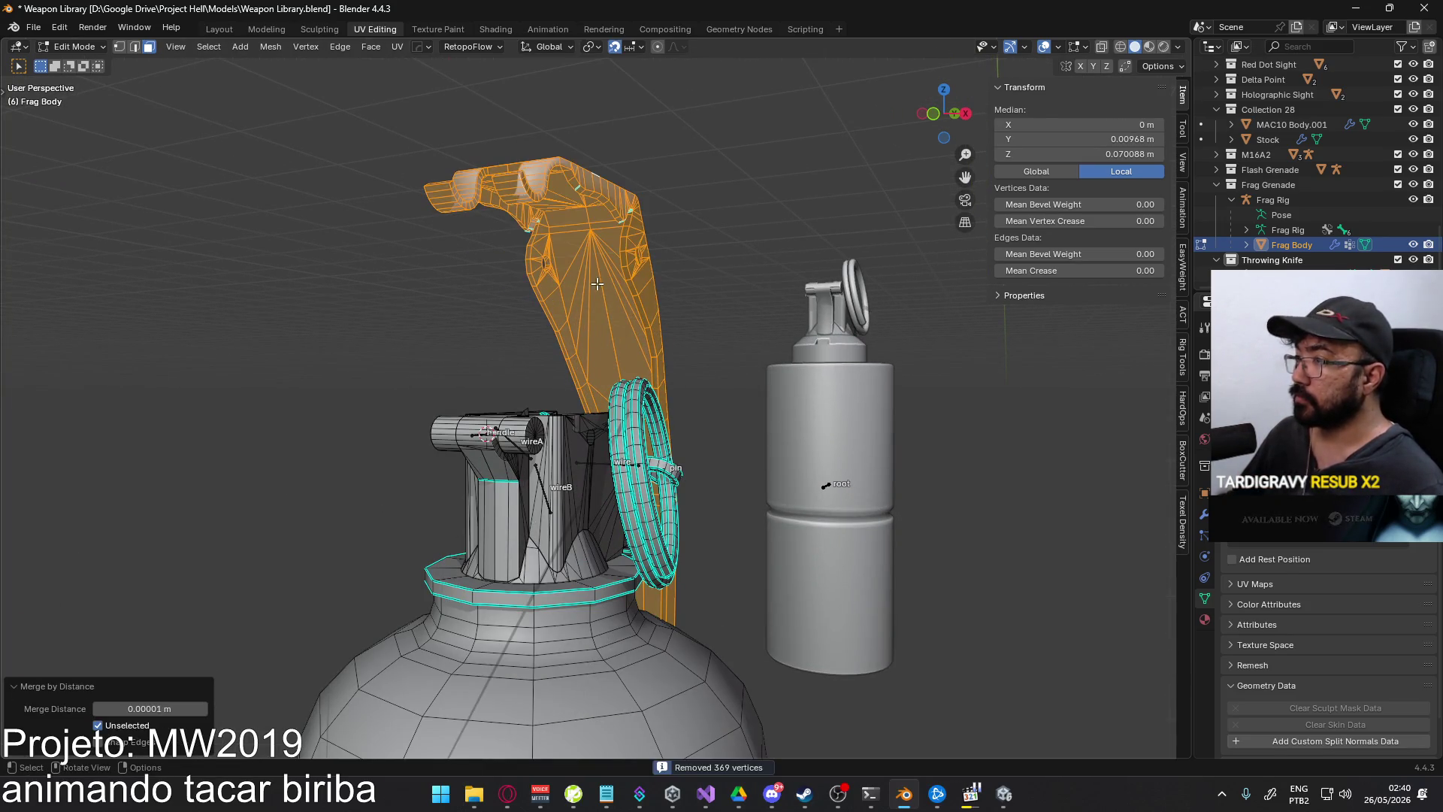
pyautogui.moveTo(713, 291); pyautogui.dragTo(649, 288, button='middle')
pyautogui.rightClick(650, 286)
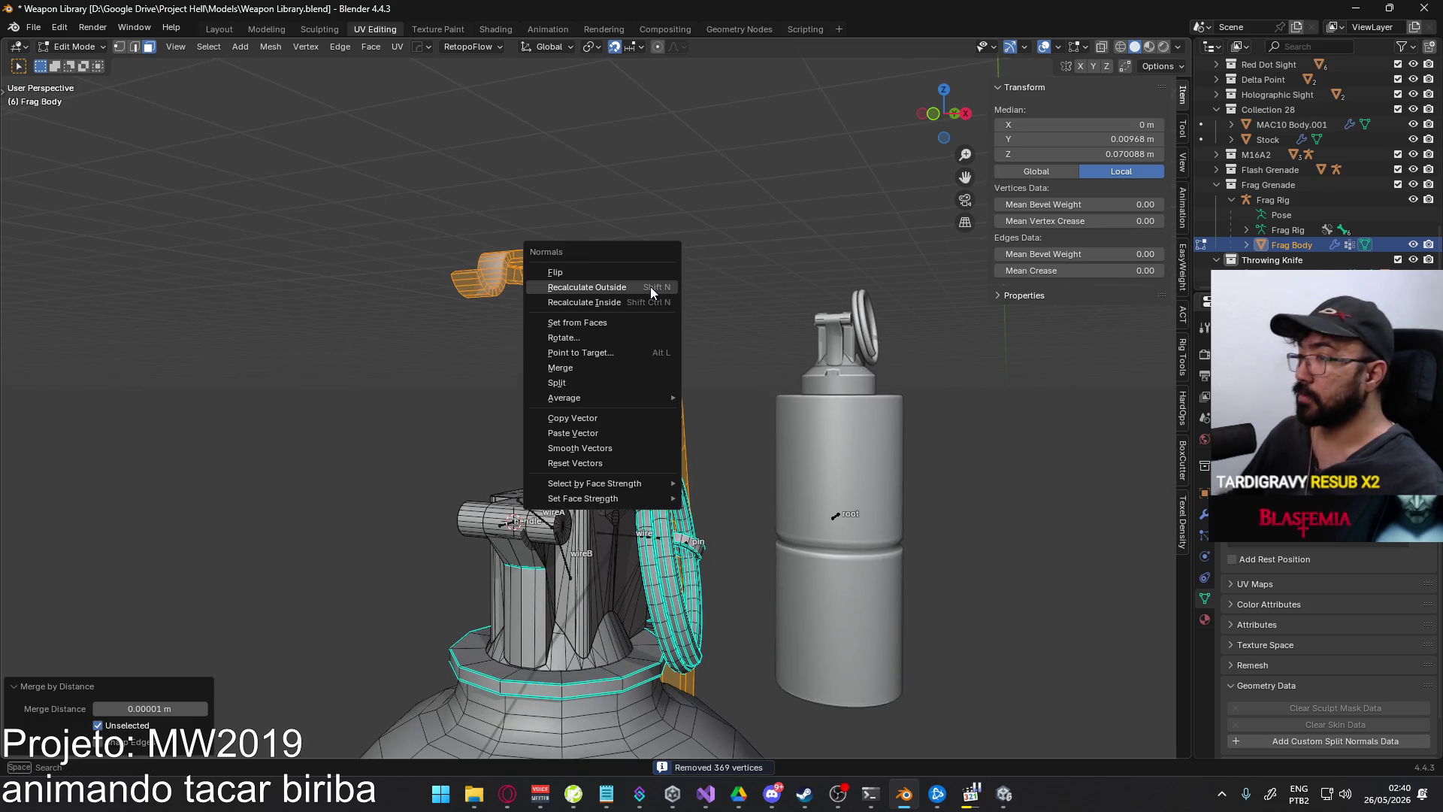
pyautogui.press('Escape')
# - Return Frag Body to Object Mode and apply Shade Auto Smooth
pyautogui.press('Tab')
pyautogui.moveTo(630, 290)
pyautogui.mouseDown(button='middle')
pyautogui.moveTo(603, 293)
pyautogui.moveTo(622, 300)
pyautogui.moveTo(607, 275)
pyautogui.moveTo(549, 349)
pyautogui.moveTo(645, 355)
pyautogui.moveTo(690, 332)
pyautogui.moveTo(705, 203)
pyautogui.moveTo(538, 269)
pyautogui.moveTo(615, 369)
pyautogui.mouseUp(button='middle')
pyautogui.rightClick(622, 301)
pyautogui.click(622, 301)
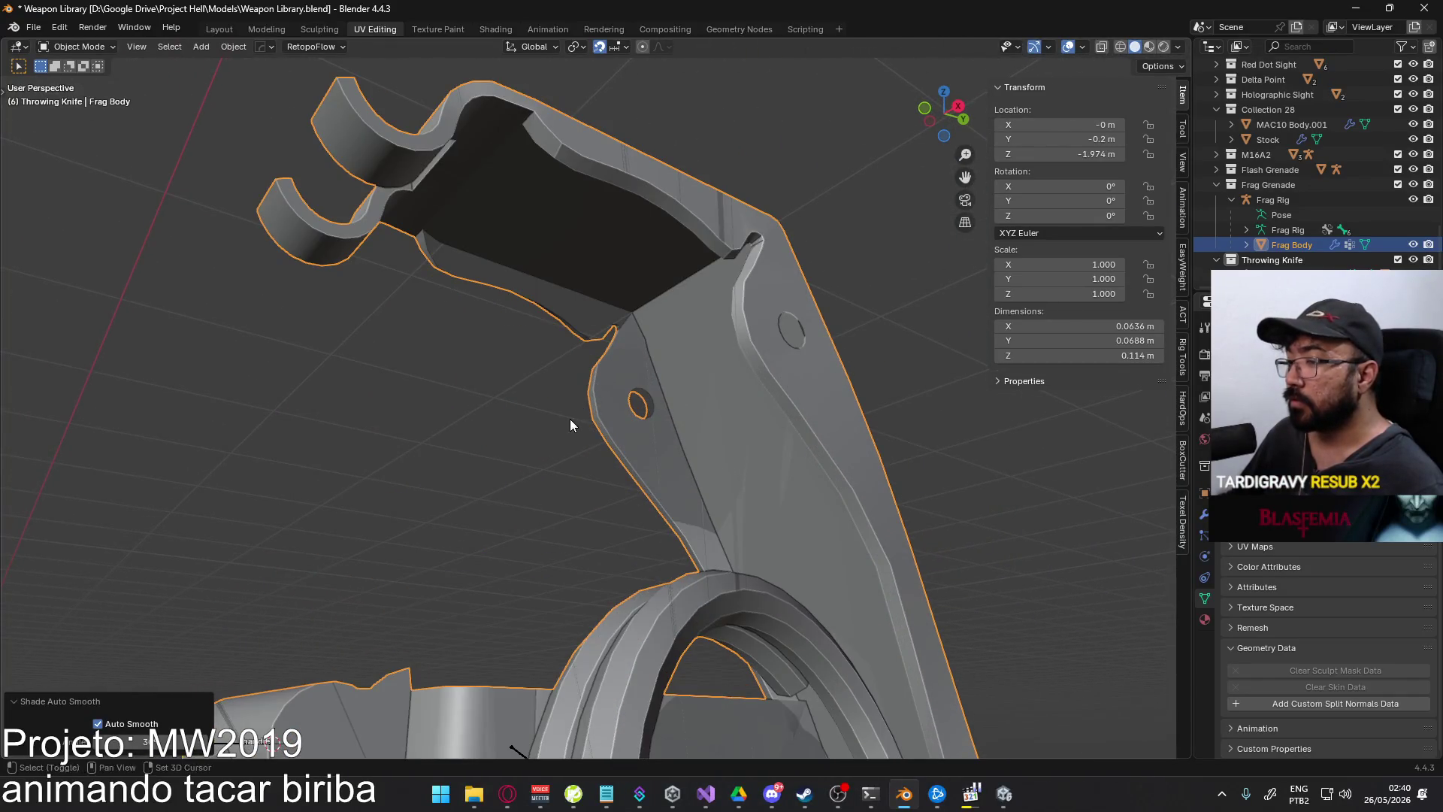
# - Put Frag Body into Edit Mode, hide the lever, and enable X-ray with Alt+Z
pyautogui.moveTo(570, 418)
pyautogui.mouseDown(button='middle')
pyautogui.moveTo(612, 278)
pyautogui.moveTo(616, 348)
pyautogui.moveTo(710, 246)
pyautogui.moveTo(734, 251)
pyautogui.moveTo(660, 353)
pyautogui.mouseUp(button='middle')
pyautogui.press('Tab')
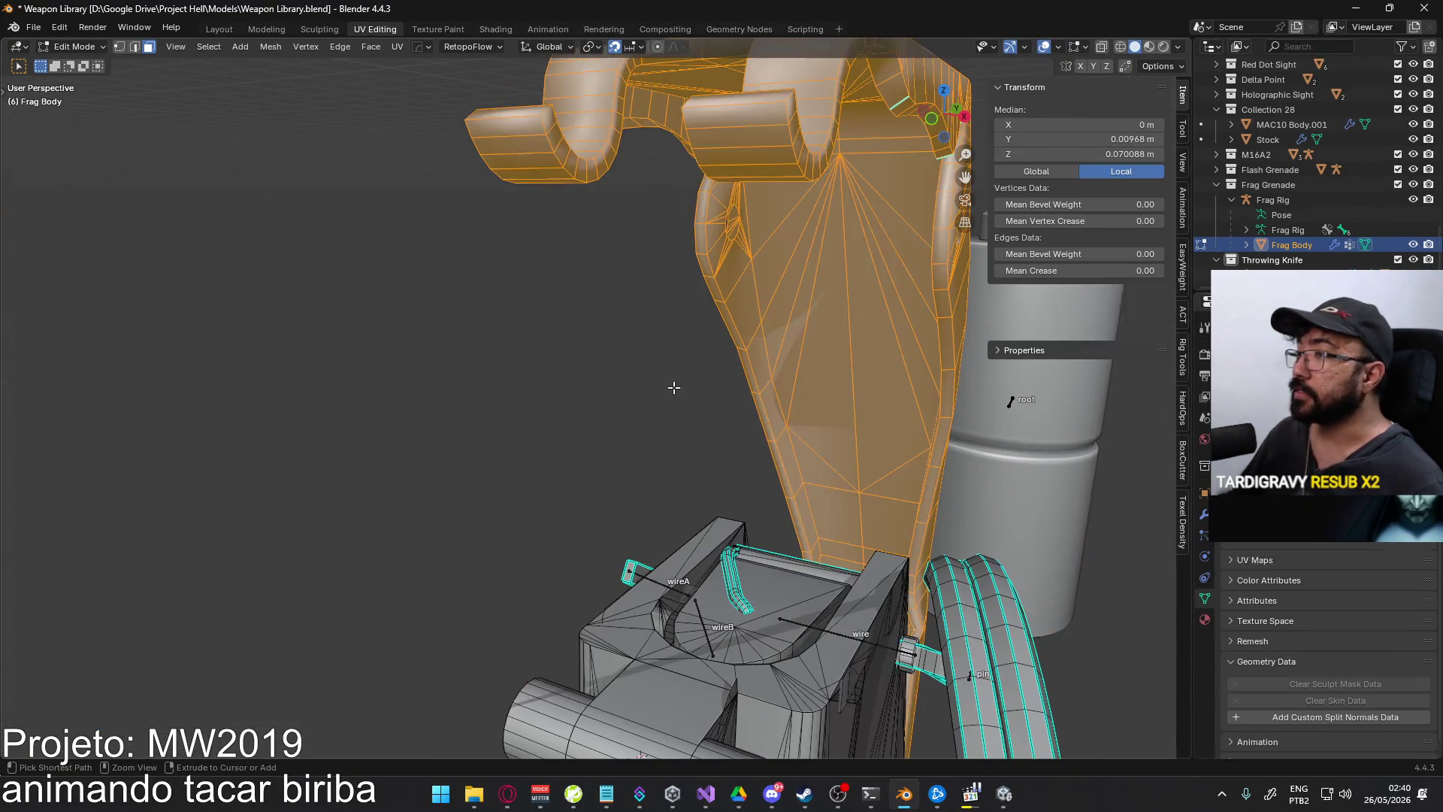
pyautogui.hotkey('ctrl', 'z')
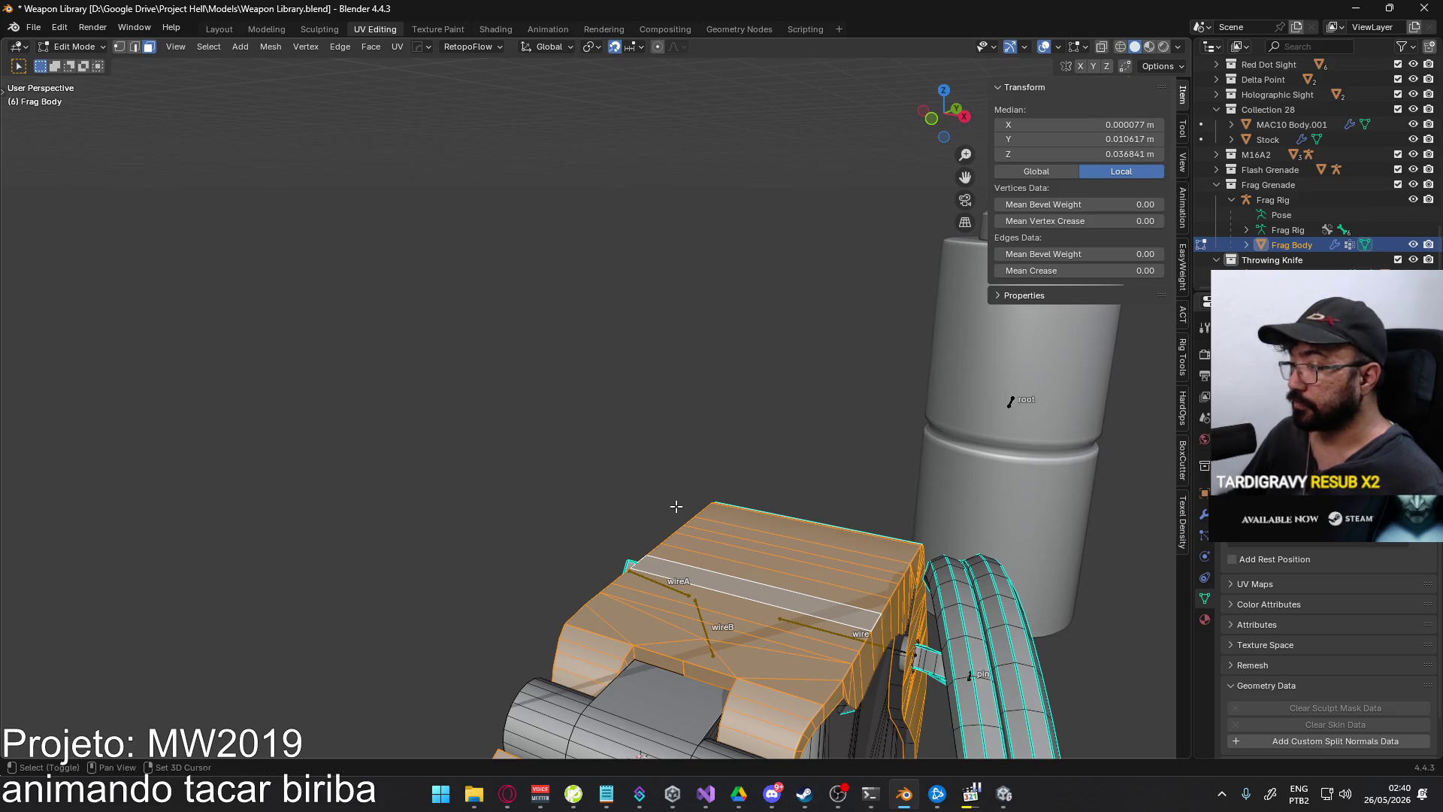
pyautogui.moveTo(676, 506)
pyautogui.mouseDown(button='middle')
pyautogui.moveTo(625, 343)
pyautogui.moveTo(631, 309)
pyautogui.moveTo(588, 308)
pyautogui.moveTo(628, 329)
pyautogui.moveTo(525, 358)
pyautogui.moveTo(525, 390)
pyautogui.moveTo(560, 390)
pyautogui.moveTo(534, 419)
pyautogui.mouseUp(button='middle')
pyautogui.hotkey('alt', 'z')
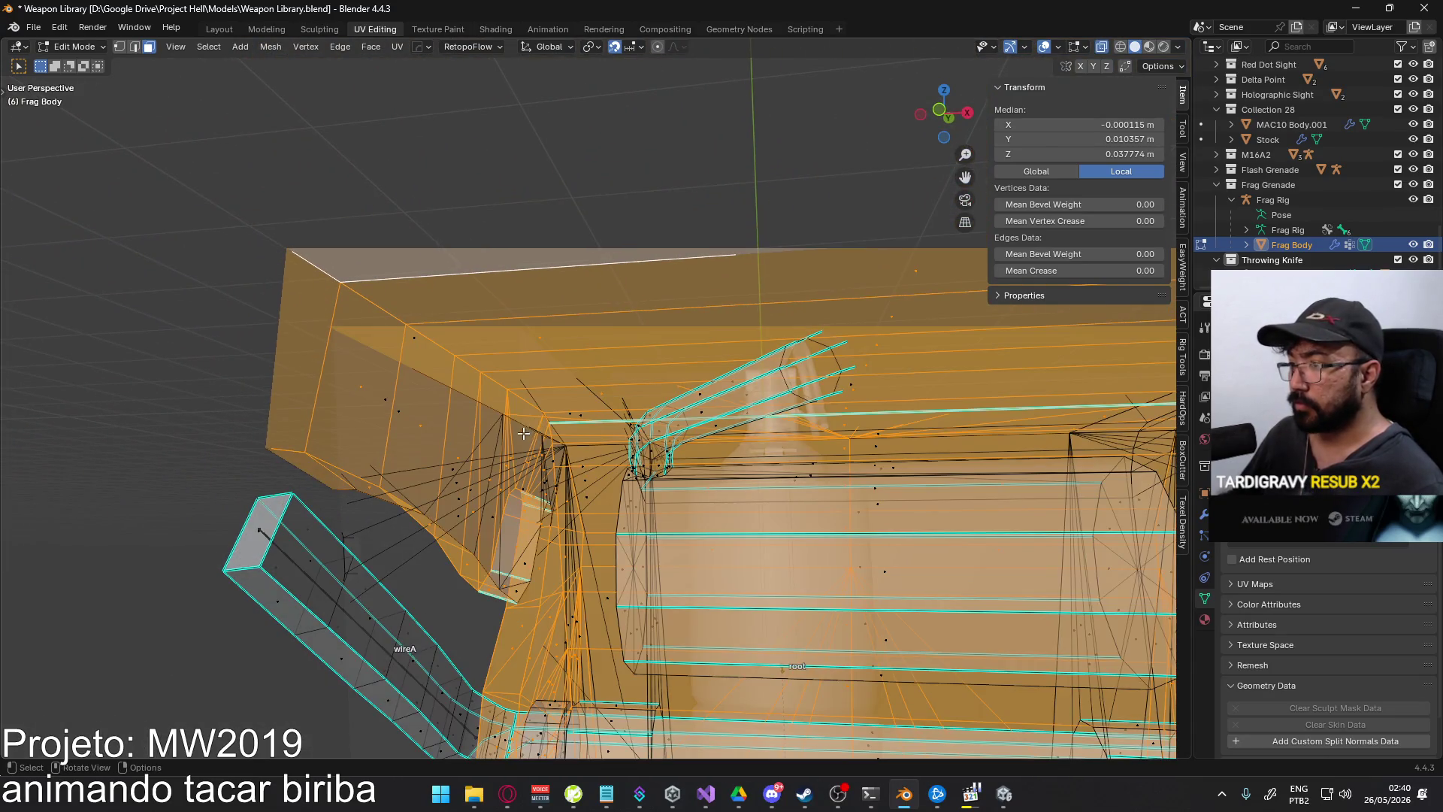
# - Select the grenade's handle block as one seam-delimited piece with L
pyautogui.moveTo(434, 406); pyautogui.dragTo(511, 510, button='middle')
pyautogui.keyDown('alt'); pyautogui.click(491, 504); pyautogui.keyUp('alt')
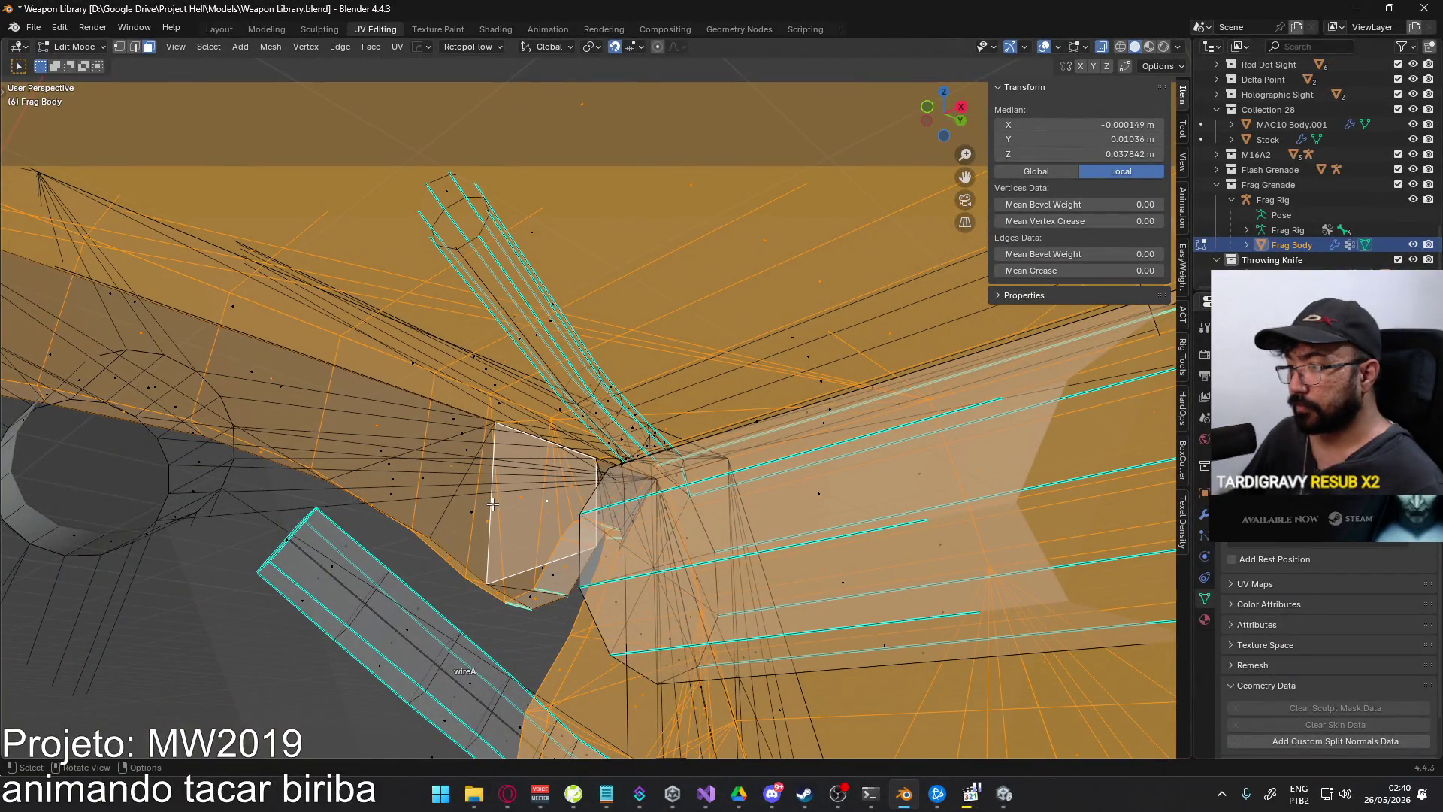
pyautogui.hotkey('ctrl', 'z')
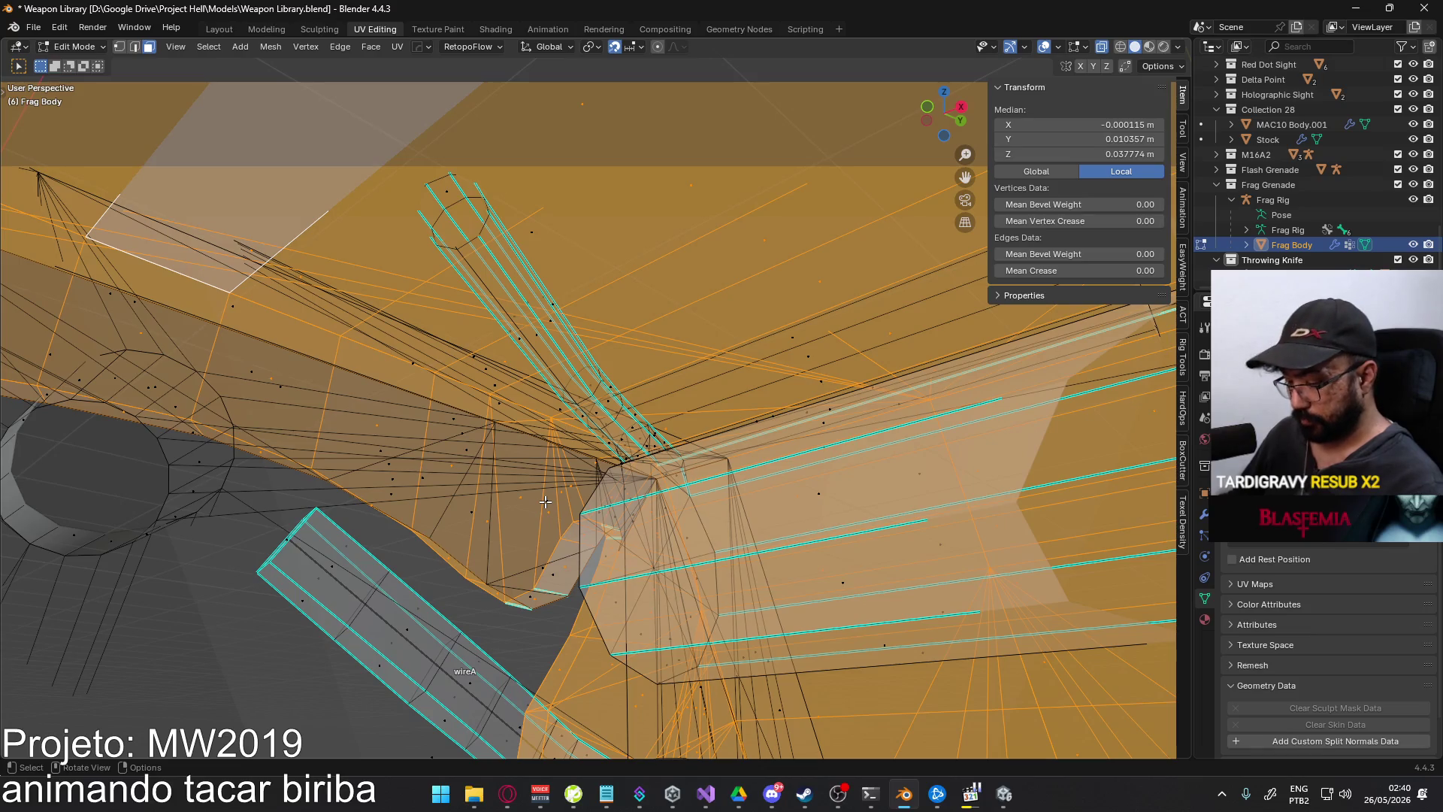
pyautogui.press('l')
pyautogui.moveTo(545, 501)
pyautogui.mouseDown(button='middle')
pyautogui.moveTo(454, 438)
pyautogui.moveTo(509, 427)
pyautogui.moveTo(801, 471)
pyautogui.mouseUp(button='middle')
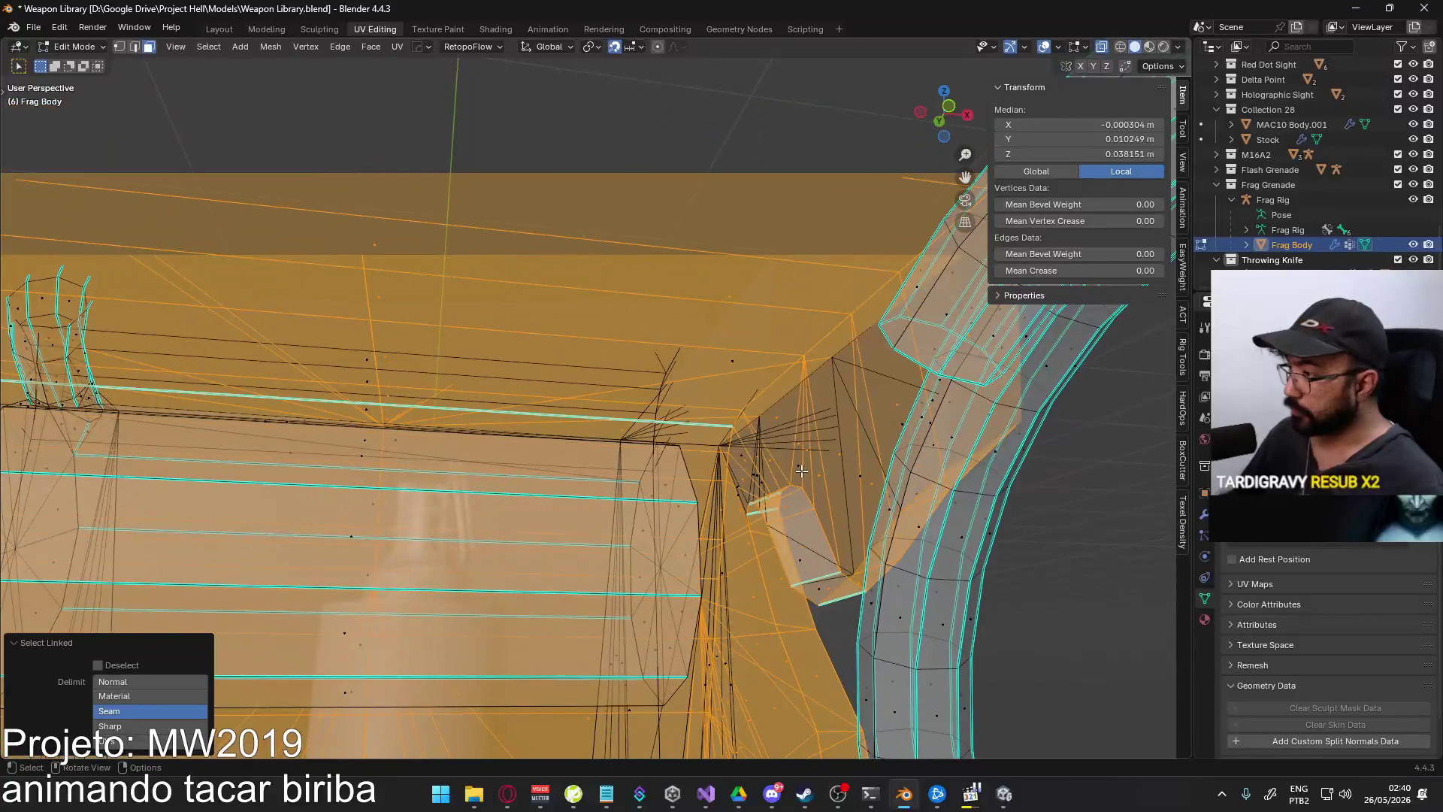
pyautogui.scroll(-6, 781, 444)
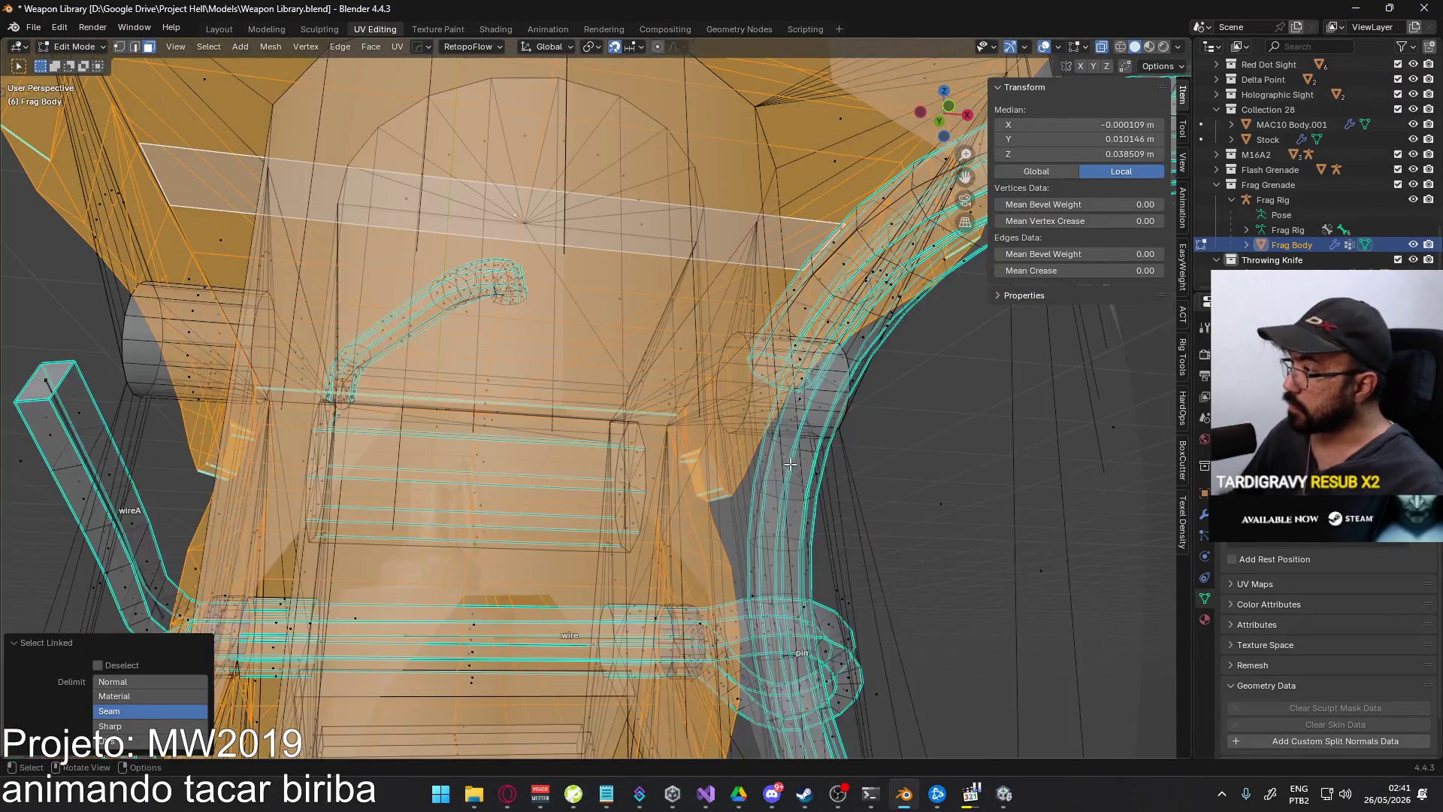
# - Dismiss the HardOps menu and switch the display from X-ray back to solid
pyautogui.moveTo(751, 413)
pyautogui.mouseDown(button='middle')
pyautogui.moveTo(676, 391)
pyautogui.moveTo(601, 414)
pyautogui.mouseUp(button='middle')
pyautogui.rightClick(601, 413)
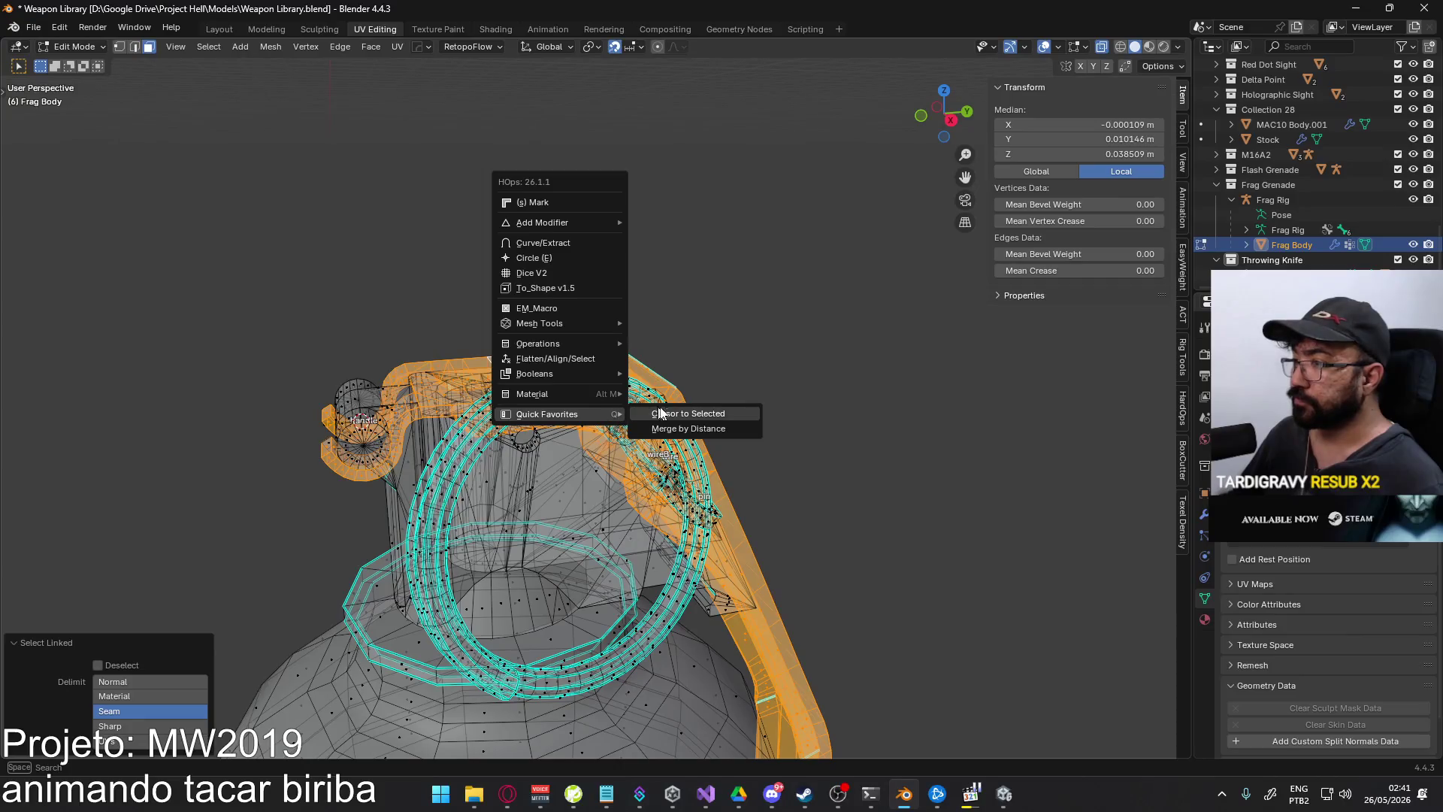
pyautogui.moveTo(326, 397); pyautogui.dragTo(635, 412, button='middle')
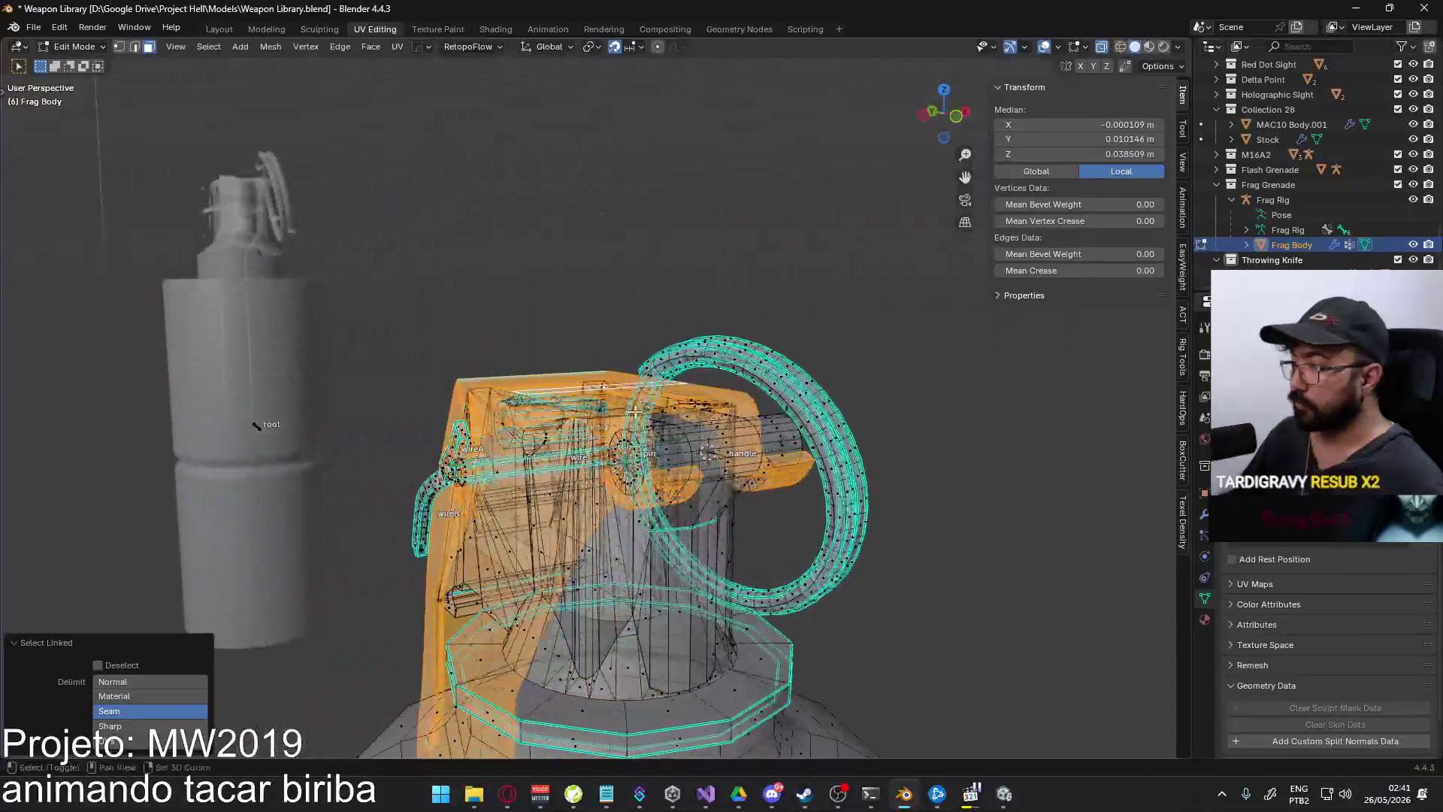
pyautogui.moveTo(747, 443); pyautogui.dragTo(714, 449, button='middle')
pyautogui.hotkey('alt', 'z')
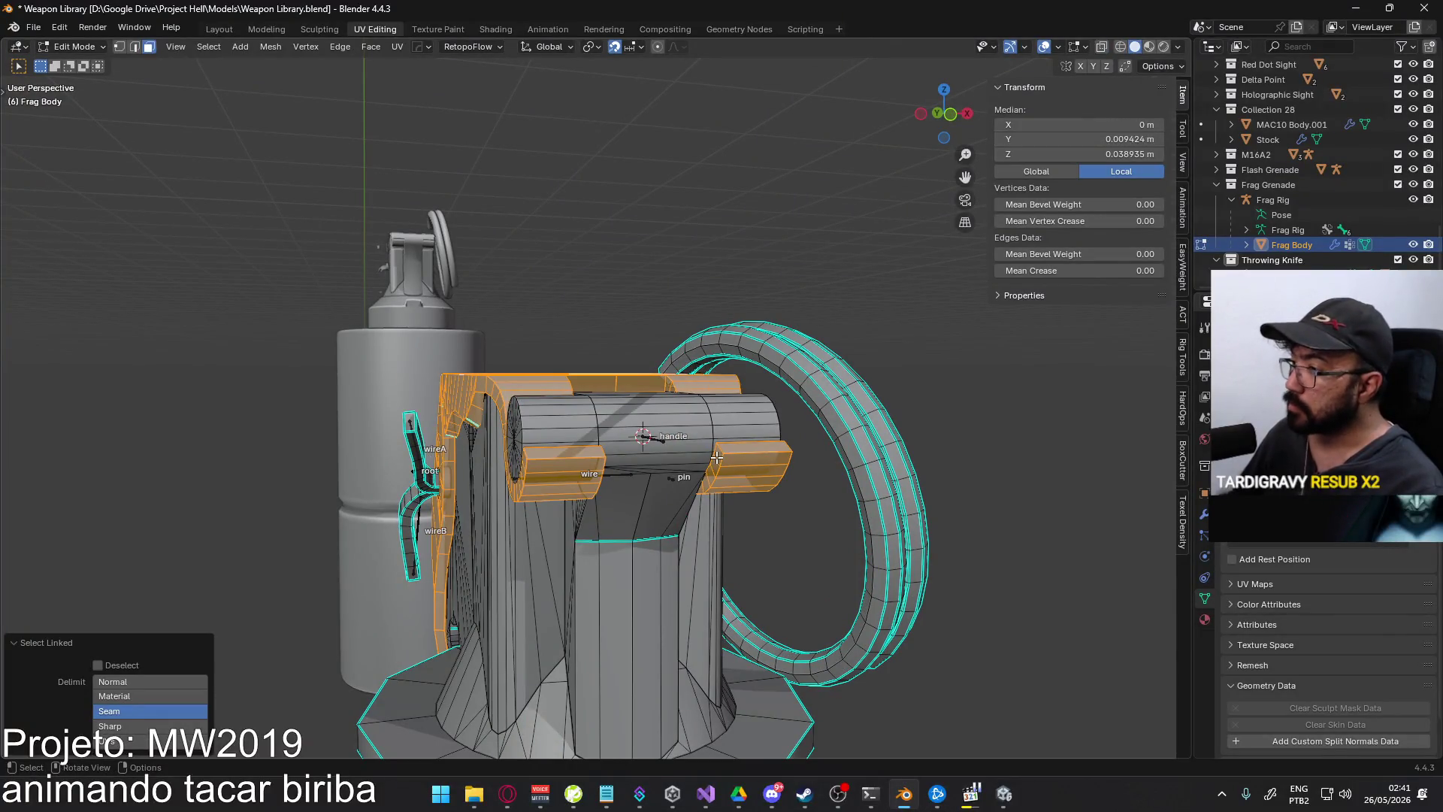
pyautogui.moveTo(624, 455); pyautogui.dragTo(466, 433, button='middle')
pyautogui.press('KP_3')
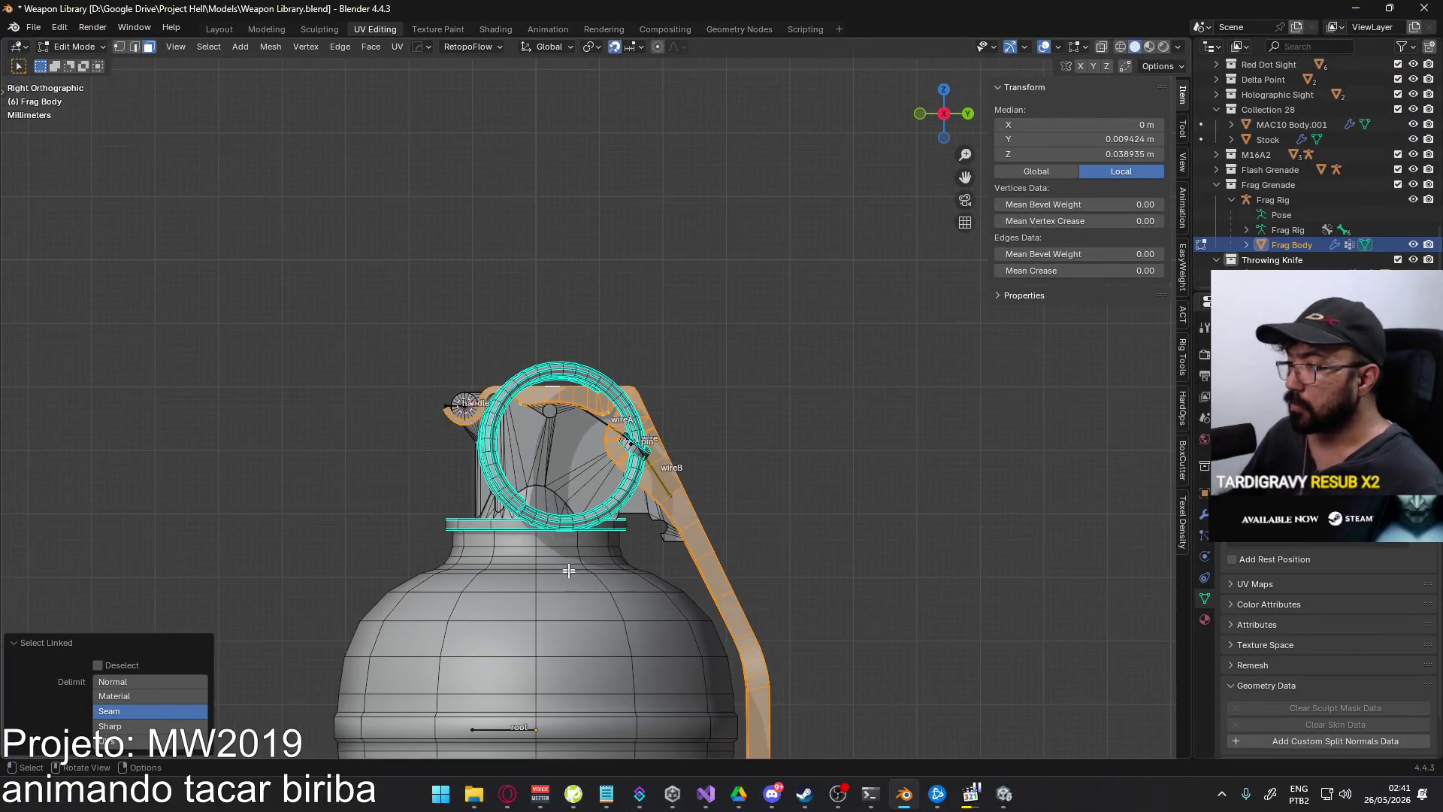
# - Raise the lever 0.03 m along Z
pyautogui.press('g')
pyautogui.press('Escape')
pyautogui.scroll(-5, 640, 372)
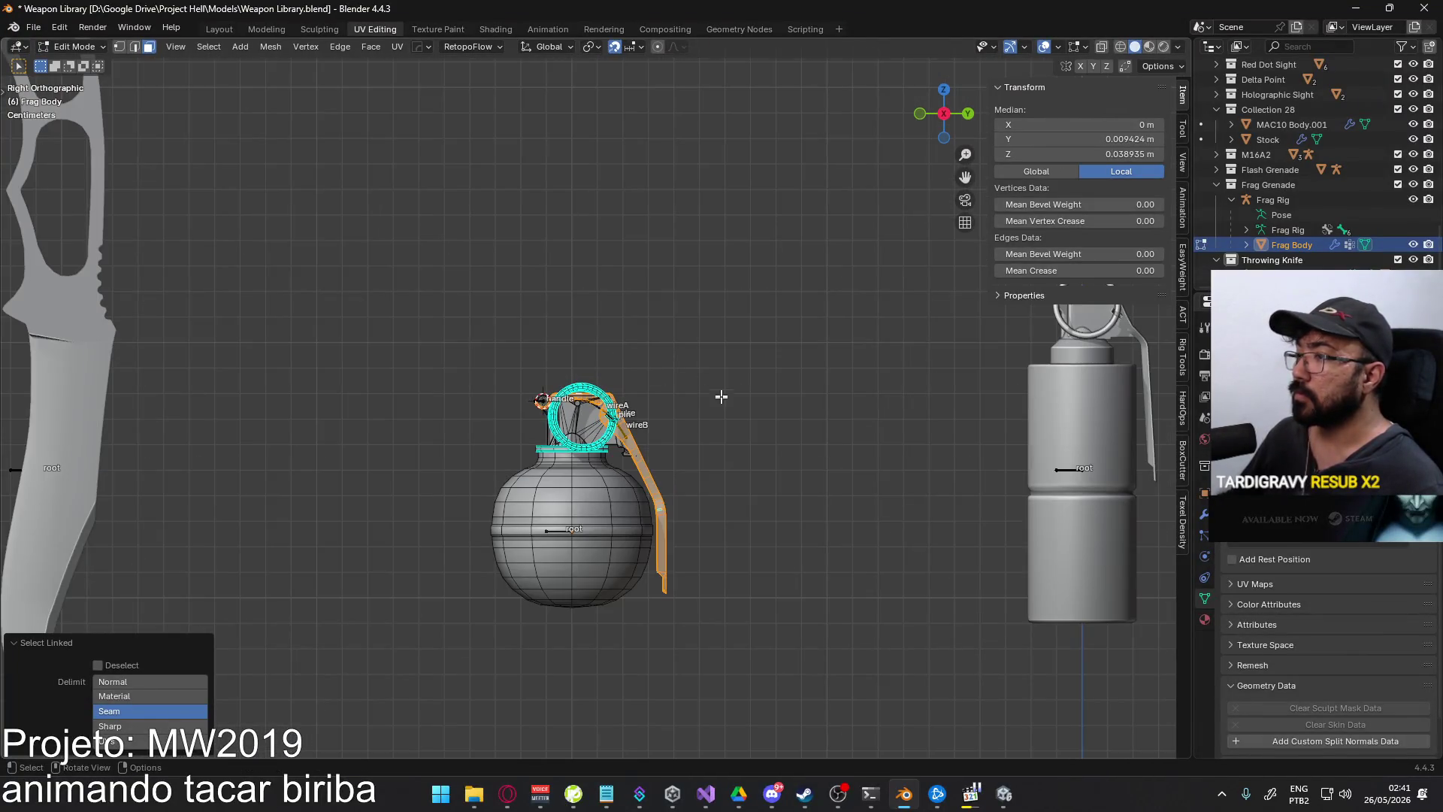
pyautogui.press('g')
pyautogui.press('z')
pyautogui.click(715, 322)
pyautogui.moveTo(715, 322); pyautogui.dragTo(715, 338, button='middle')
pyautogui.scroll(5, 646, 300)
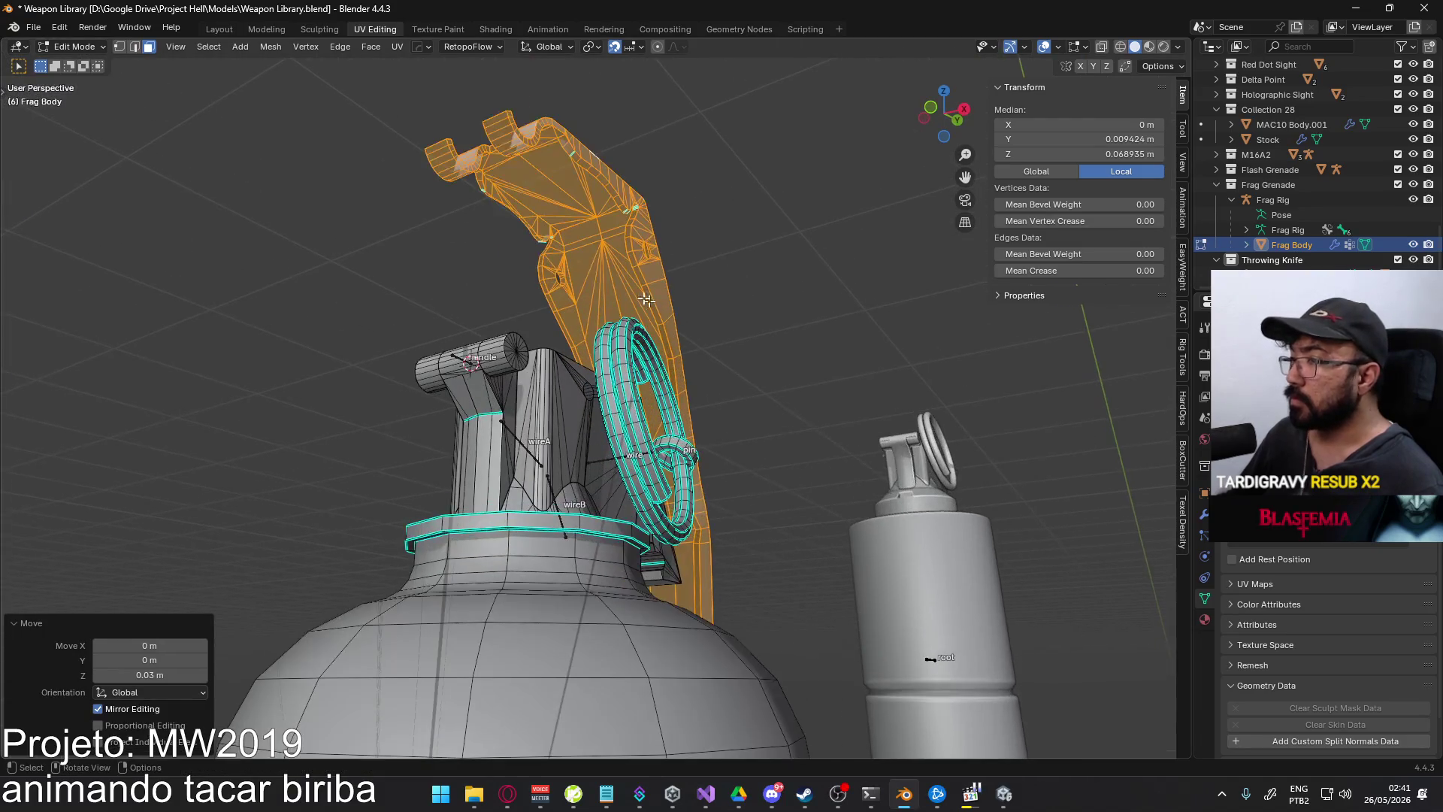
pyautogui.moveTo(647, 300)
pyautogui.mouseDown(button='middle')
pyautogui.moveTo(641, 199)
pyautogui.moveTo(750, 193)
pyautogui.moveTo(798, 356)
pyautogui.moveTo(872, 332)
pyautogui.moveTo(904, 300)
pyautogui.moveTo(695, 310)
pyautogui.mouseUp(button='middle')
# - Merge duplicate vertices by distance from Quick Favorites, removing 447
pyautogui.press('q')
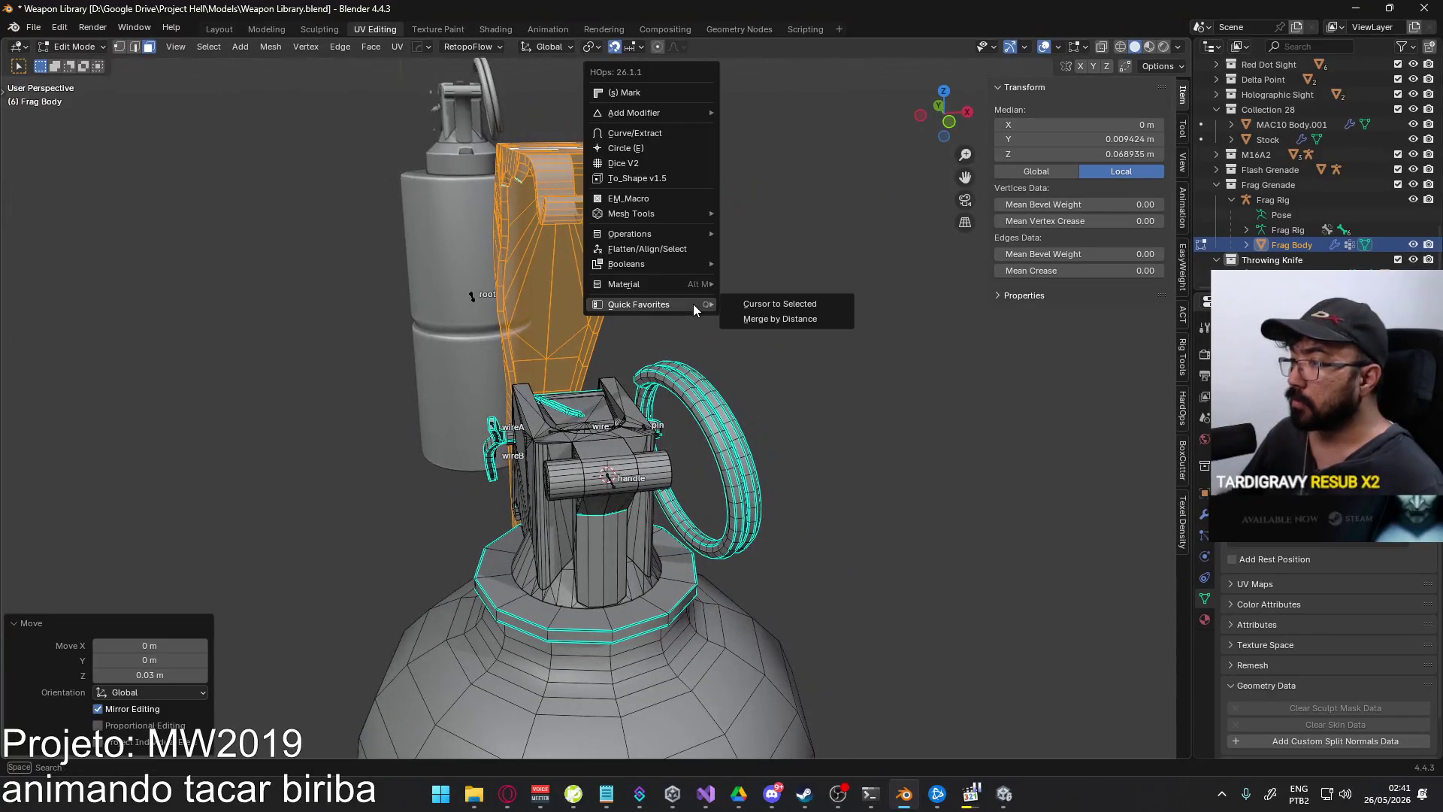
pyautogui.click(781, 319)
pyautogui.moveTo(847, 332)
pyautogui.mouseDown(button='middle')
pyautogui.moveTo(637, 298)
pyautogui.moveTo(655, 245)
pyautogui.moveTo(665, 285)
pyautogui.moveTo(695, 287)
pyautogui.moveTo(650, 332)
pyautogui.moveTo(450, 278)
pyautogui.moveTo(523, 323)
pyautogui.mouseUp(button='middle')
# - Apply Shade Auto Smooth to Frag Body in Object Mode, then return to Edit Mode
pyautogui.press('Tab')
pyautogui.rightClick(658, 269)
pyautogui.click(658, 269)
pyautogui.press('Tab')
pyautogui.rightClick(696, 288)
pyautogui.click(695, 287)
pyautogui.press('Tab')
pyautogui.press('Tab')
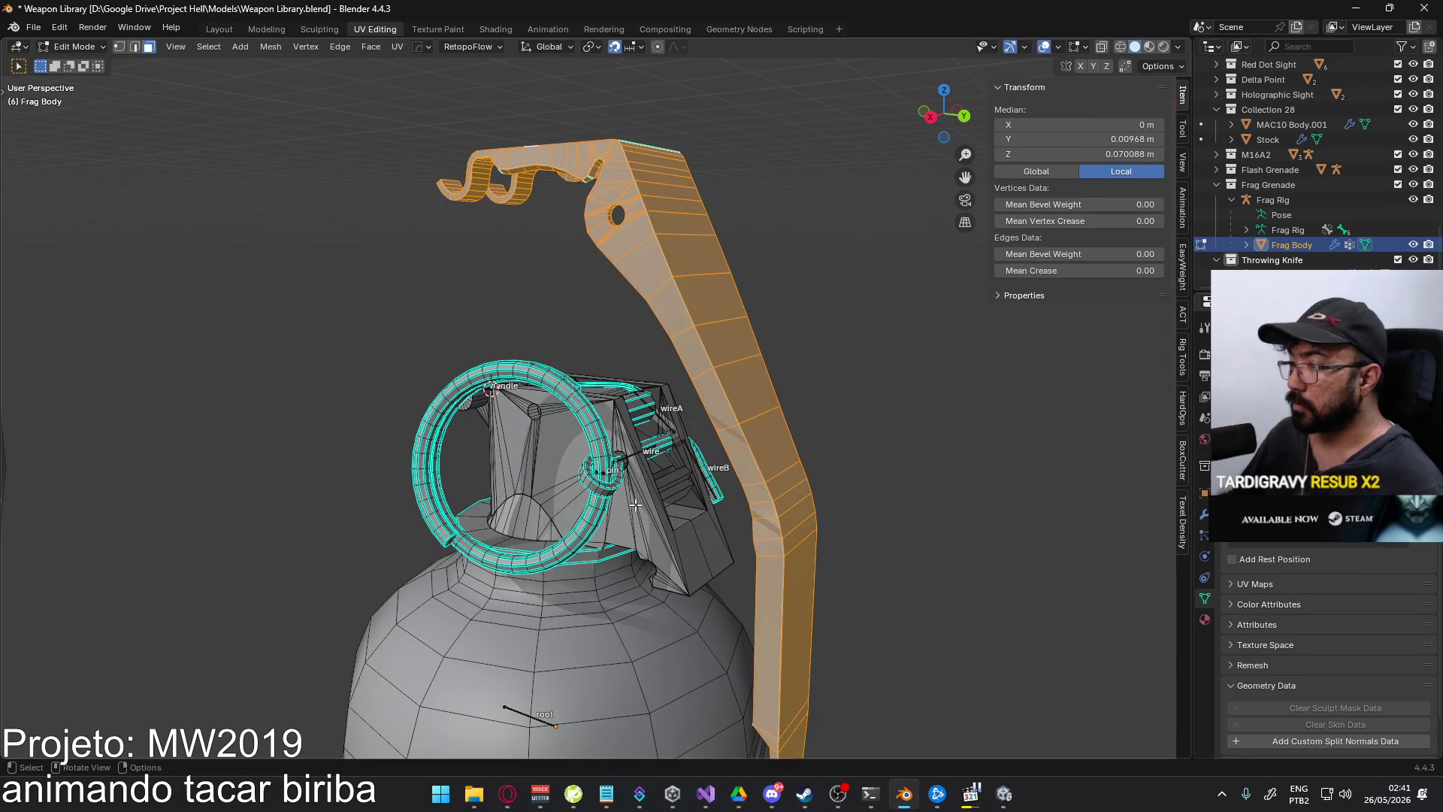
# - Select the seam-bounded fuse housing block under the ring and inspect it from the side
pyautogui.click(635, 505)
pyautogui.press('l')
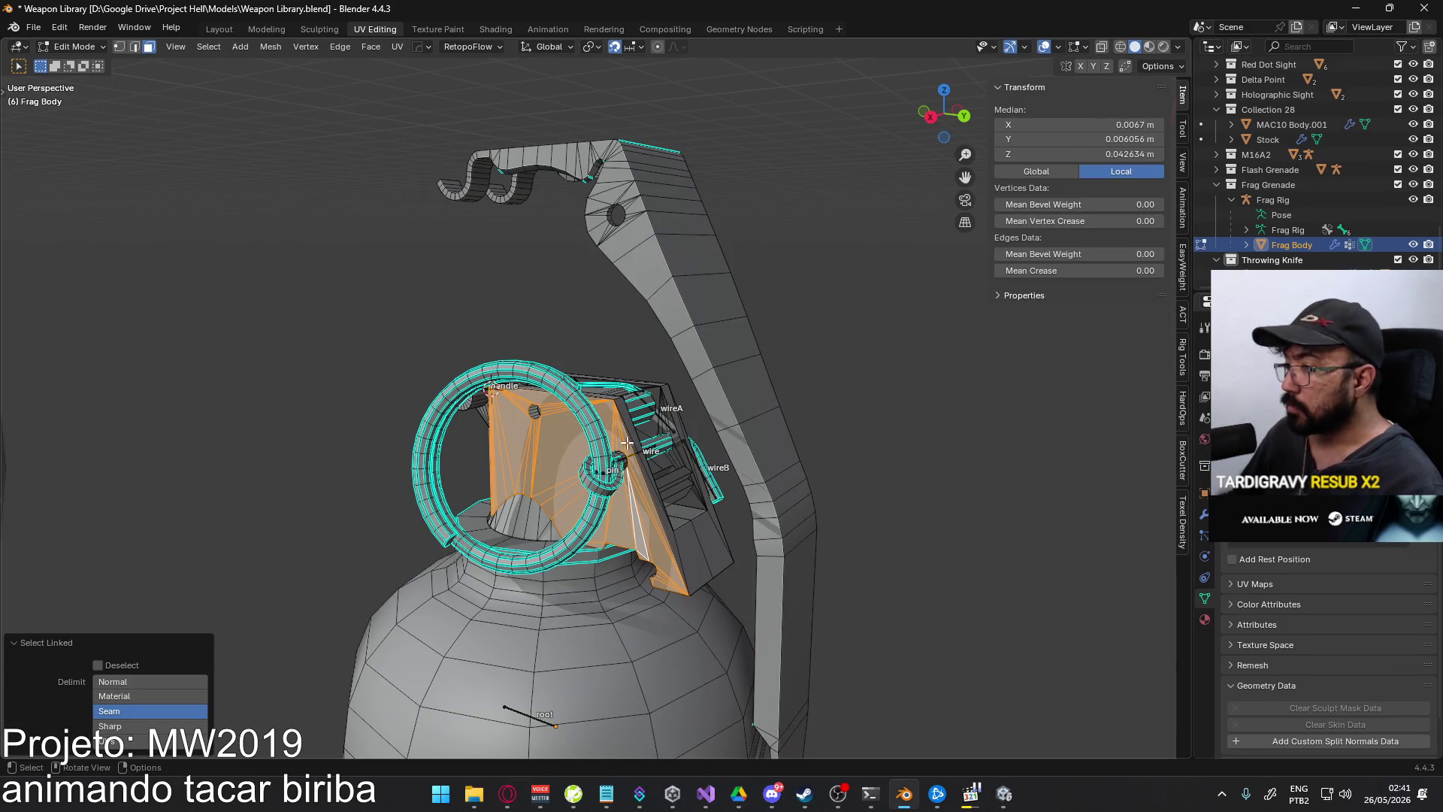
pyautogui.moveTo(650, 552)
pyautogui.mouseDown(button='middle')
pyautogui.moveTo(728, 486)
pyautogui.moveTo(593, 510)
pyautogui.moveTo(556, 484)
pyautogui.mouseUp(button='middle')
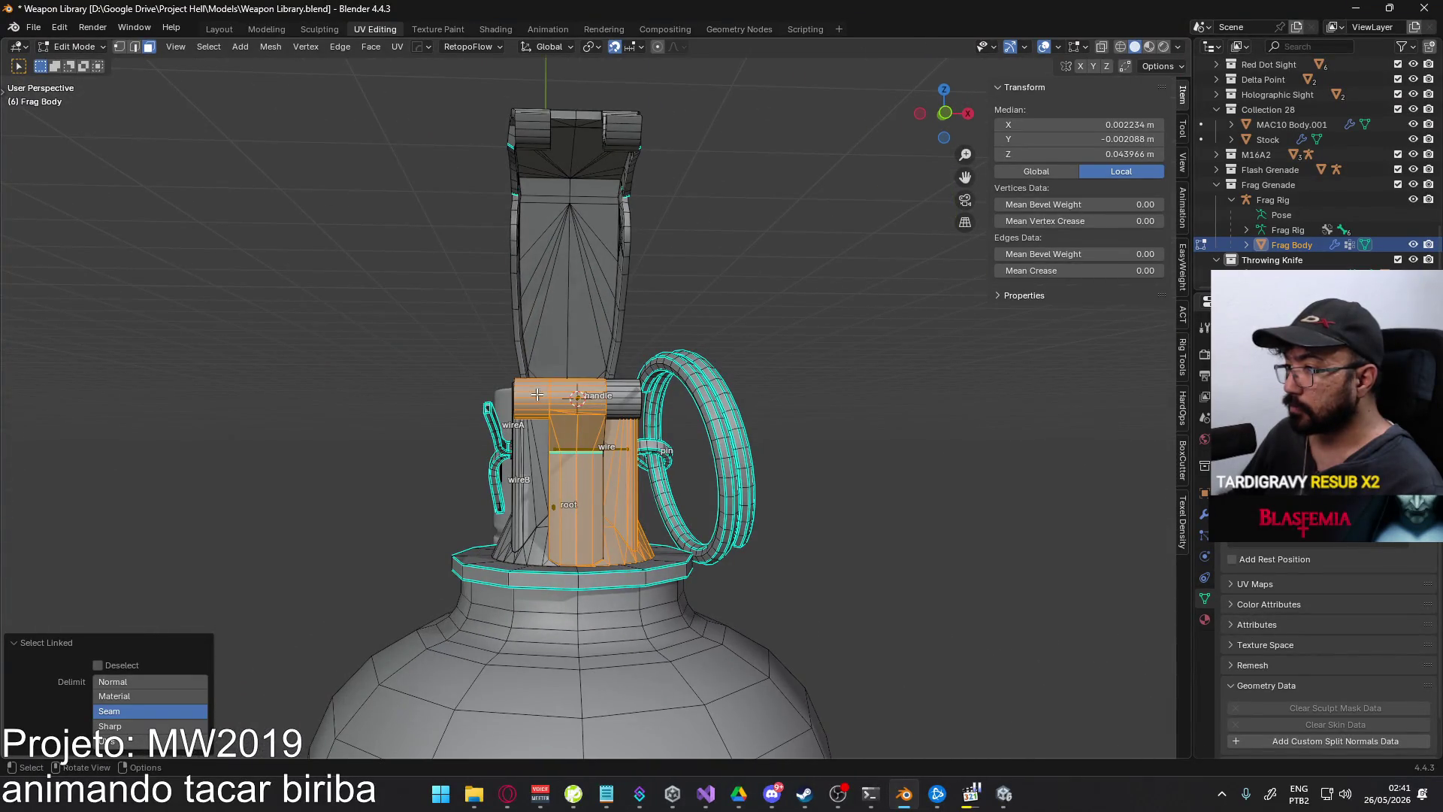
pyautogui.moveTo(560, 424)
pyautogui.mouseDown(button='middle')
pyautogui.moveTo(677, 479)
pyautogui.moveTo(624, 461)
pyautogui.moveTo(515, 464)
pyautogui.moveTo(608, 458)
pyautogui.mouseUp(button='middle')
pyautogui.scroll(5, 671, 481)
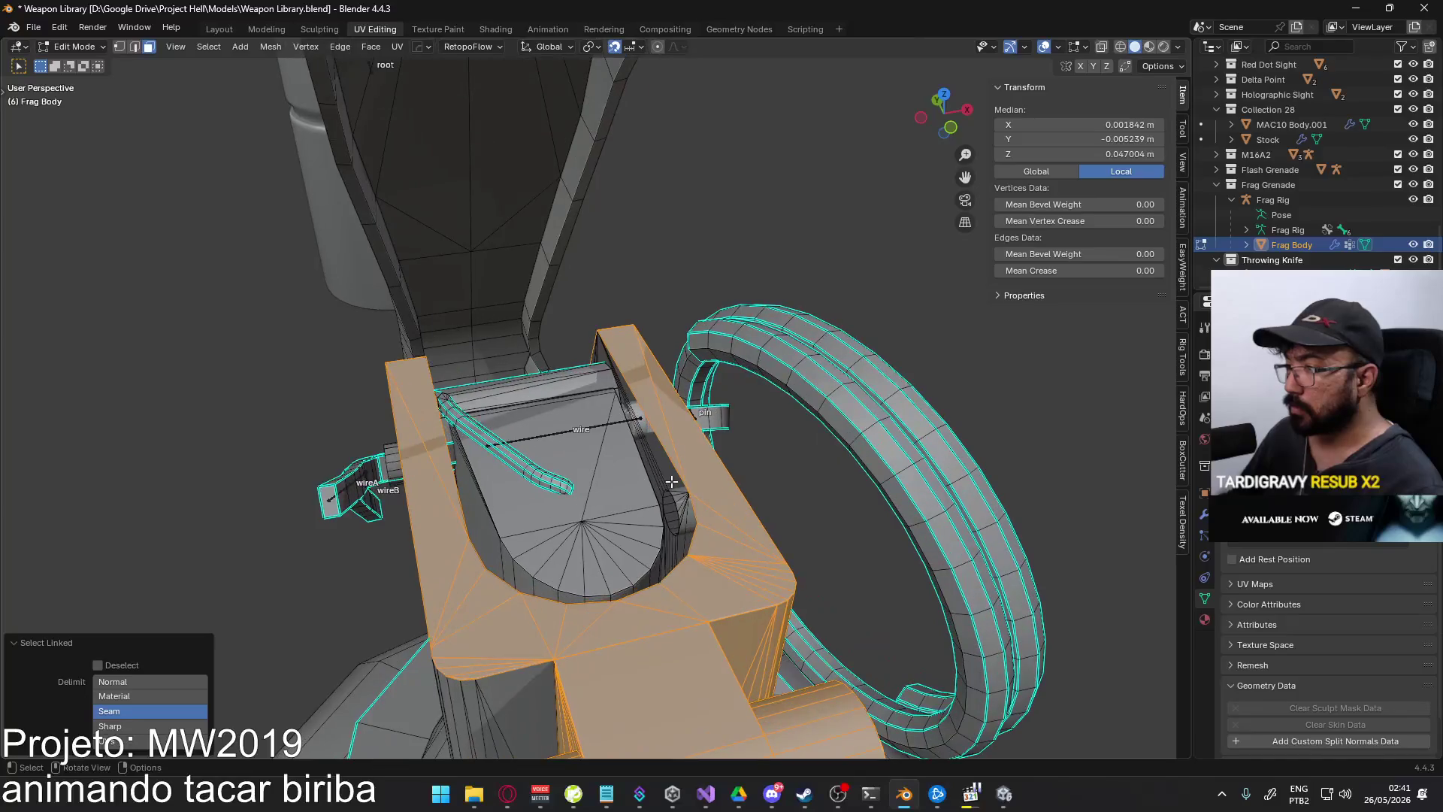
pyautogui.moveTo(639, 512)
pyautogui.mouseDown(button='middle')
pyautogui.moveTo(478, 397)
pyautogui.moveTo(735, 464)
pyautogui.mouseUp(button='middle')
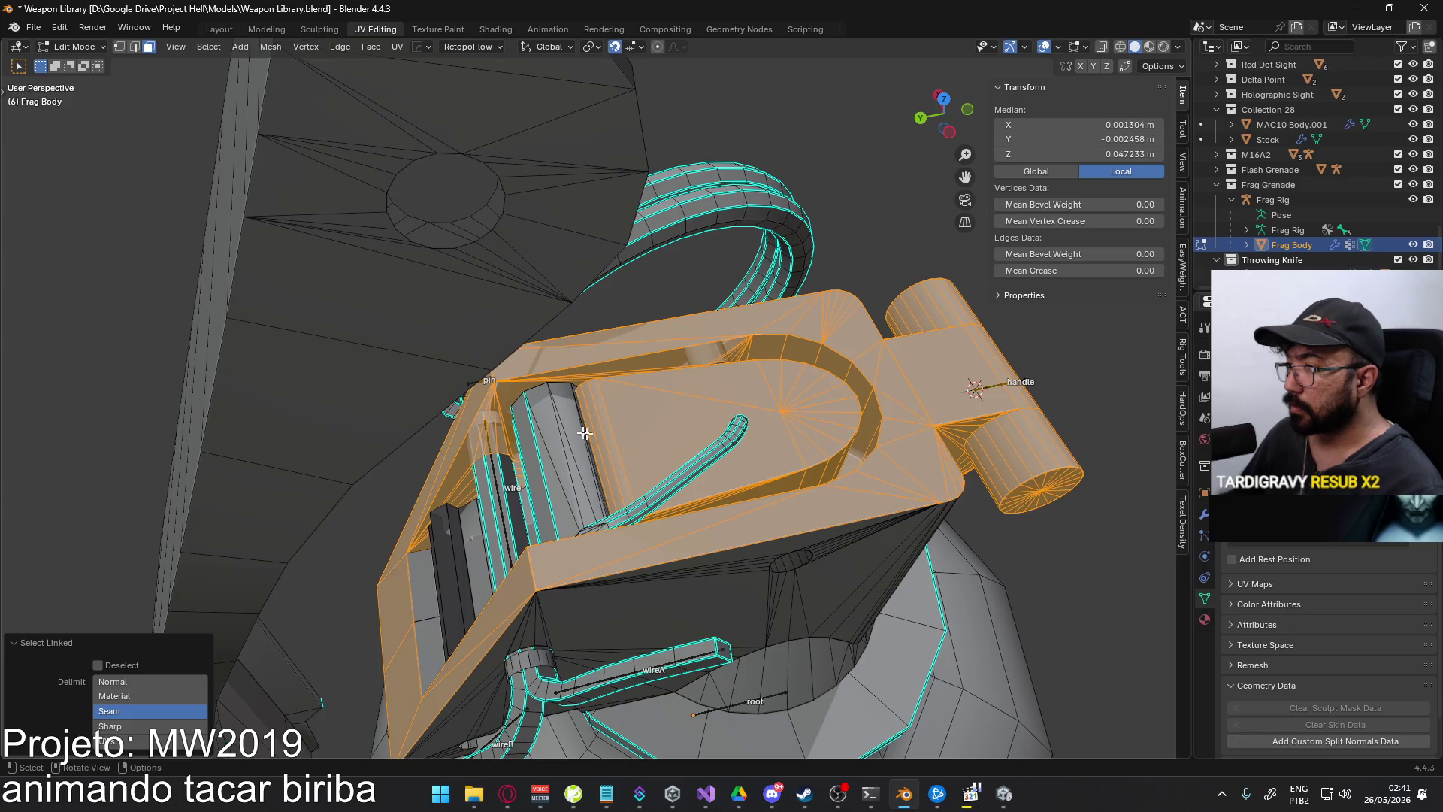
pyautogui.moveTo(585, 433)
pyautogui.mouseDown(button='middle')
pyautogui.moveTo(636, 350)
pyautogui.moveTo(502, 587)
pyautogui.mouseUp(button='middle')
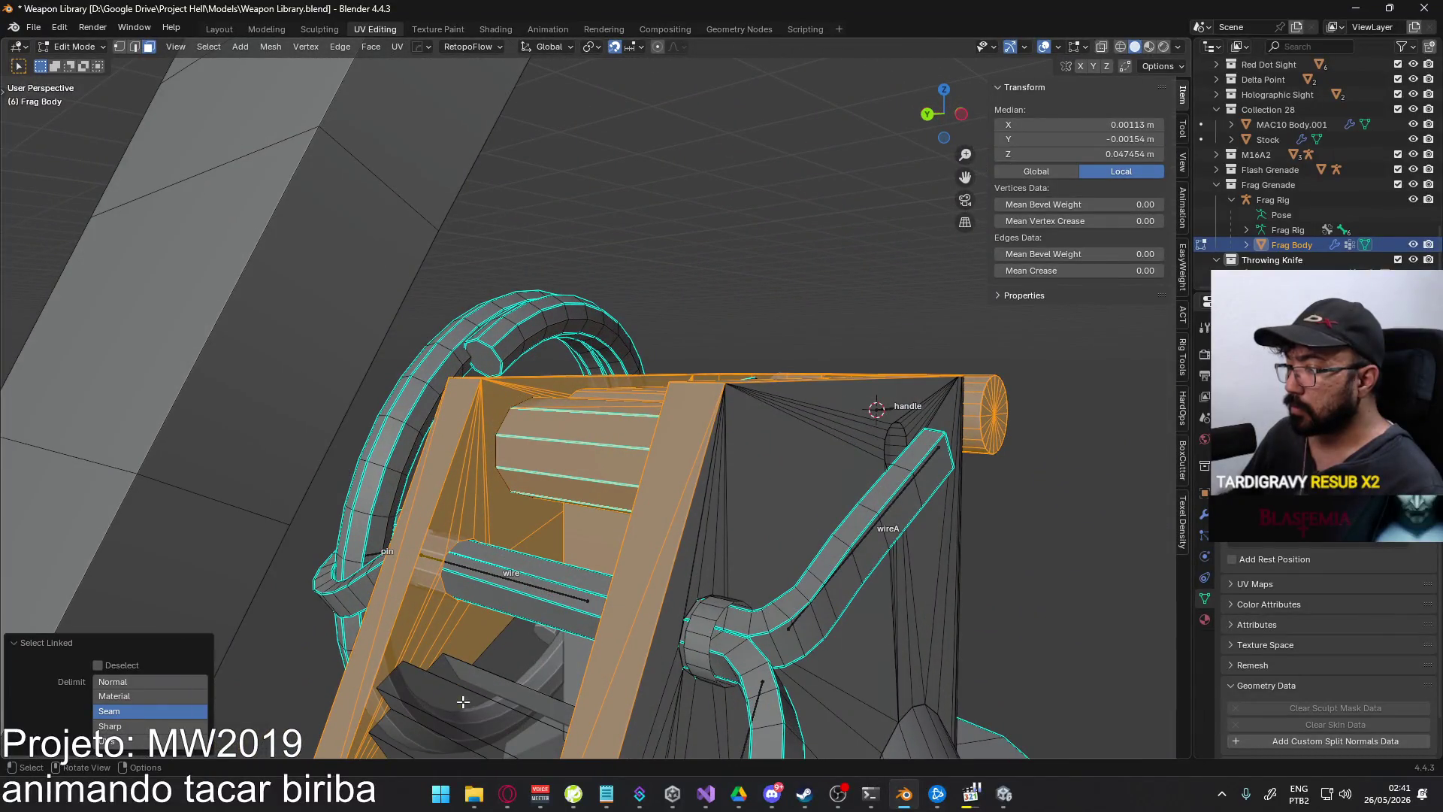
pyautogui.moveTo(463, 702)
pyautogui.mouseDown(button='middle')
pyautogui.moveTo(484, 596)
pyautogui.moveTo(498, 597)
pyautogui.moveTo(478, 581)
pyautogui.moveTo(493, 618)
pyautogui.moveTo(475, 671)
pyautogui.moveTo(512, 650)
pyautogui.moveTo(539, 521)
pyautogui.moveTo(458, 511)
pyautogui.mouseUp(button='middle')
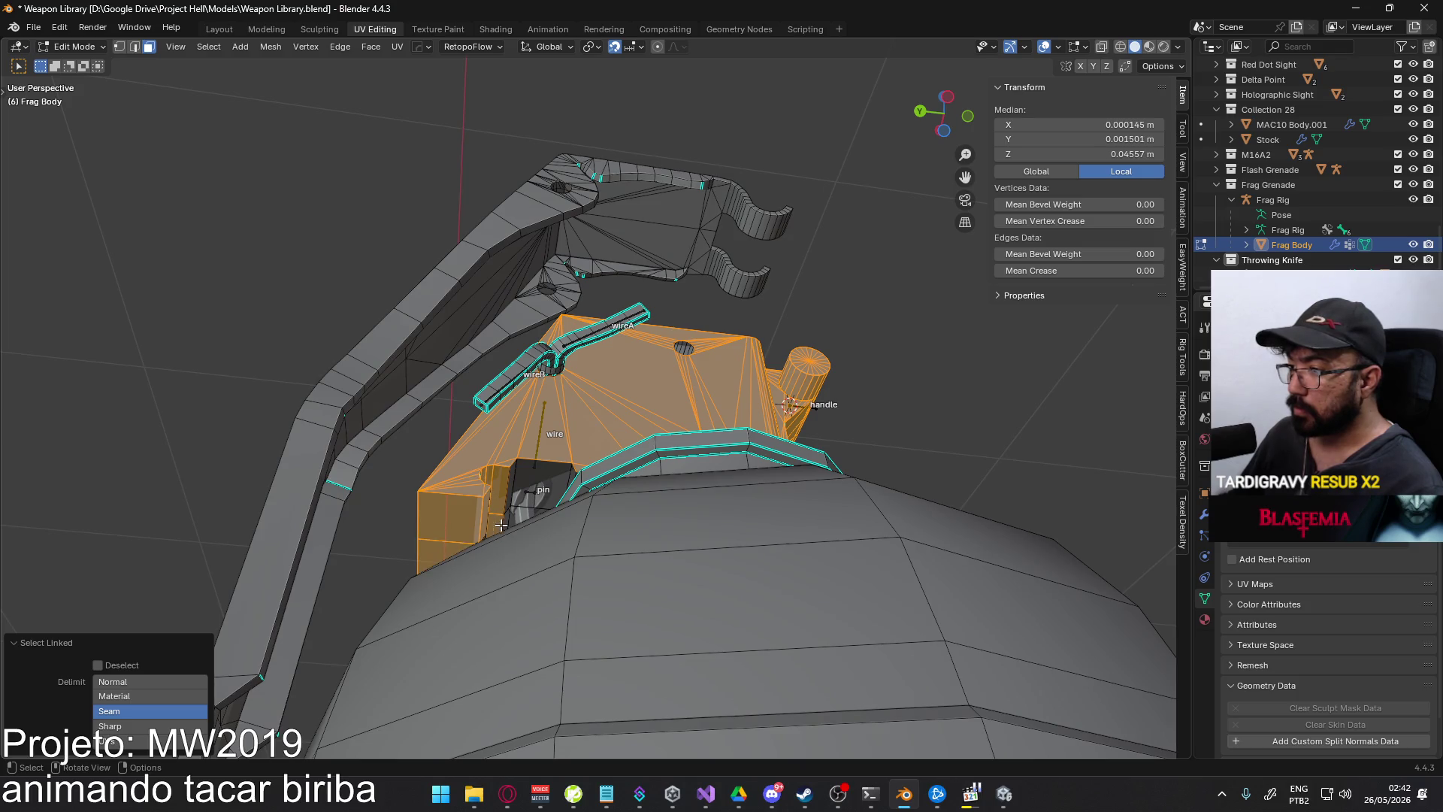
pyautogui.moveTo(500, 526); pyautogui.dragTo(454, 566, button='middle')
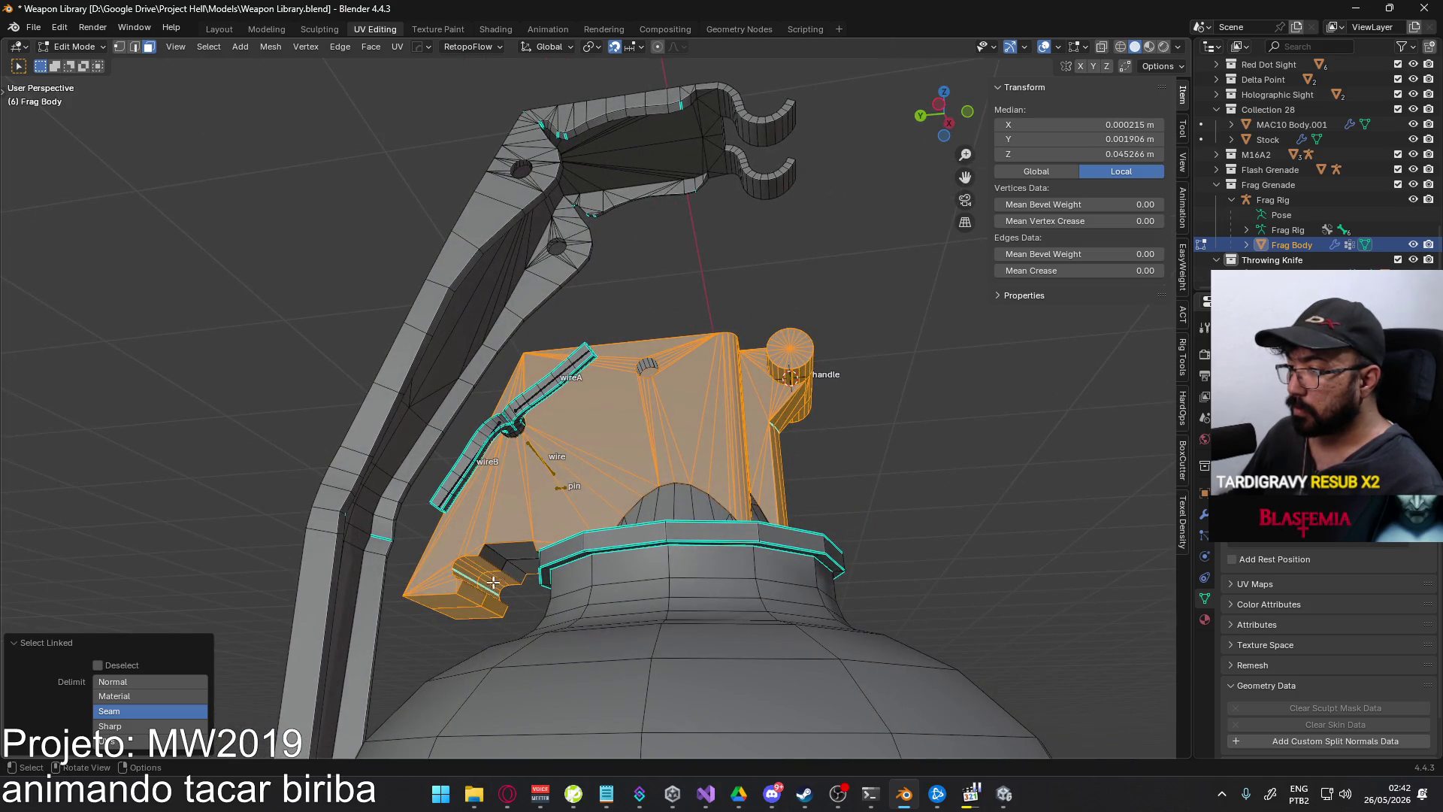
pyautogui.moveTo(515, 551); pyautogui.dragTo(586, 539, button='middle')
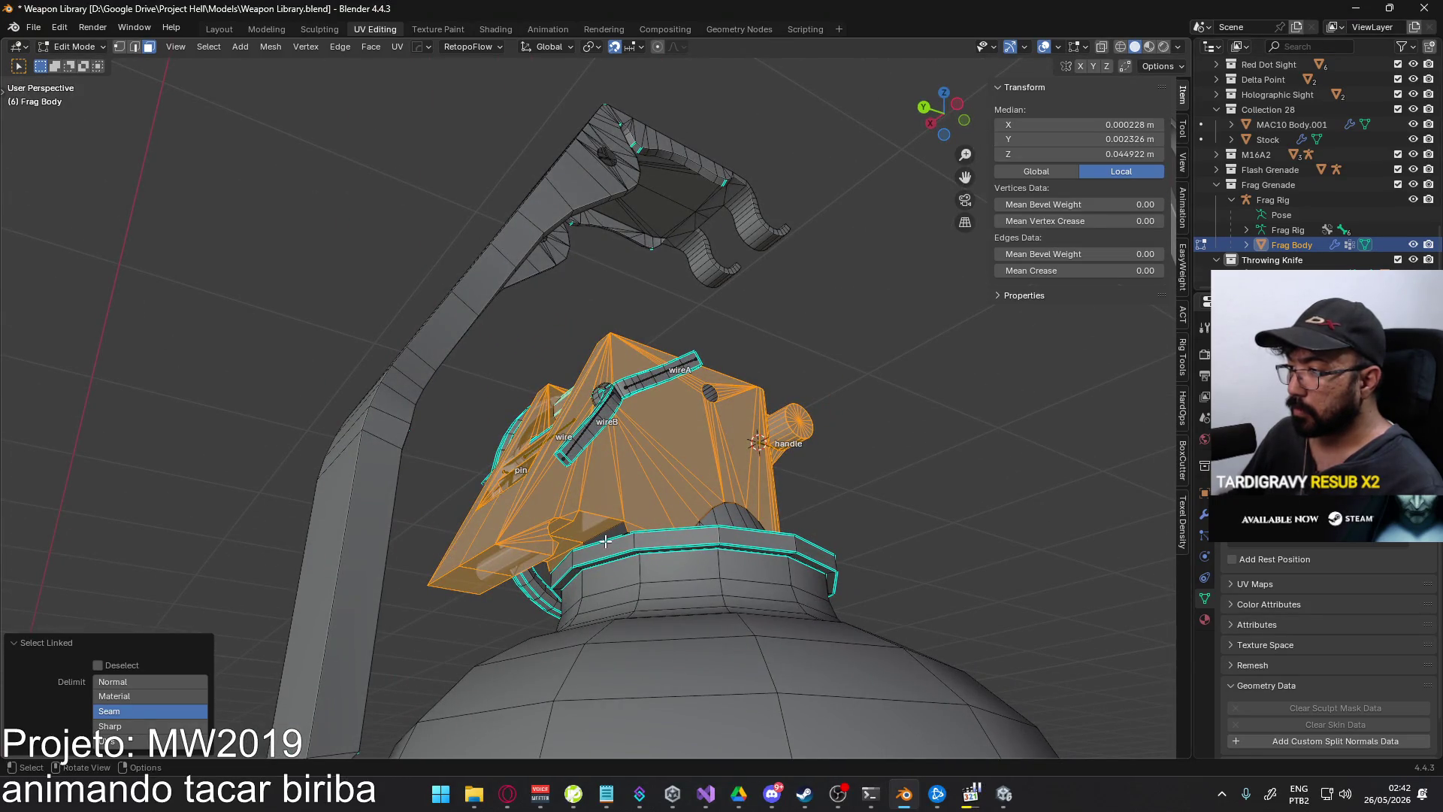
pyautogui.moveTo(673, 518)
pyautogui.mouseDown(button='middle')
pyautogui.moveTo(571, 587)
pyautogui.moveTo(707, 568)
pyautogui.moveTo(493, 599)
pyautogui.mouseUp(button='middle')
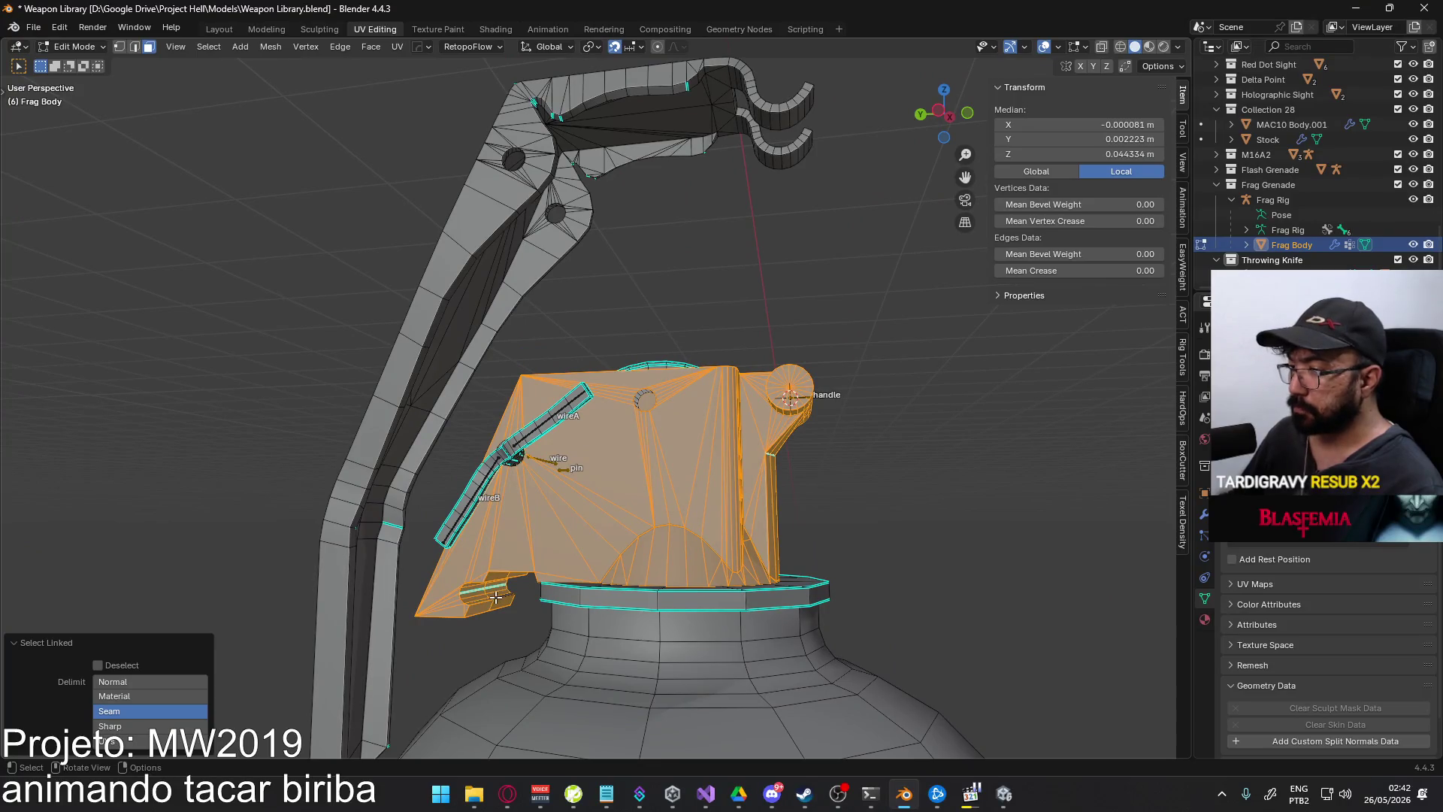
pyautogui.press('KP_3')
# - Move the fuse housing off the pull ring and confirm its new position
pyautogui.press('g')
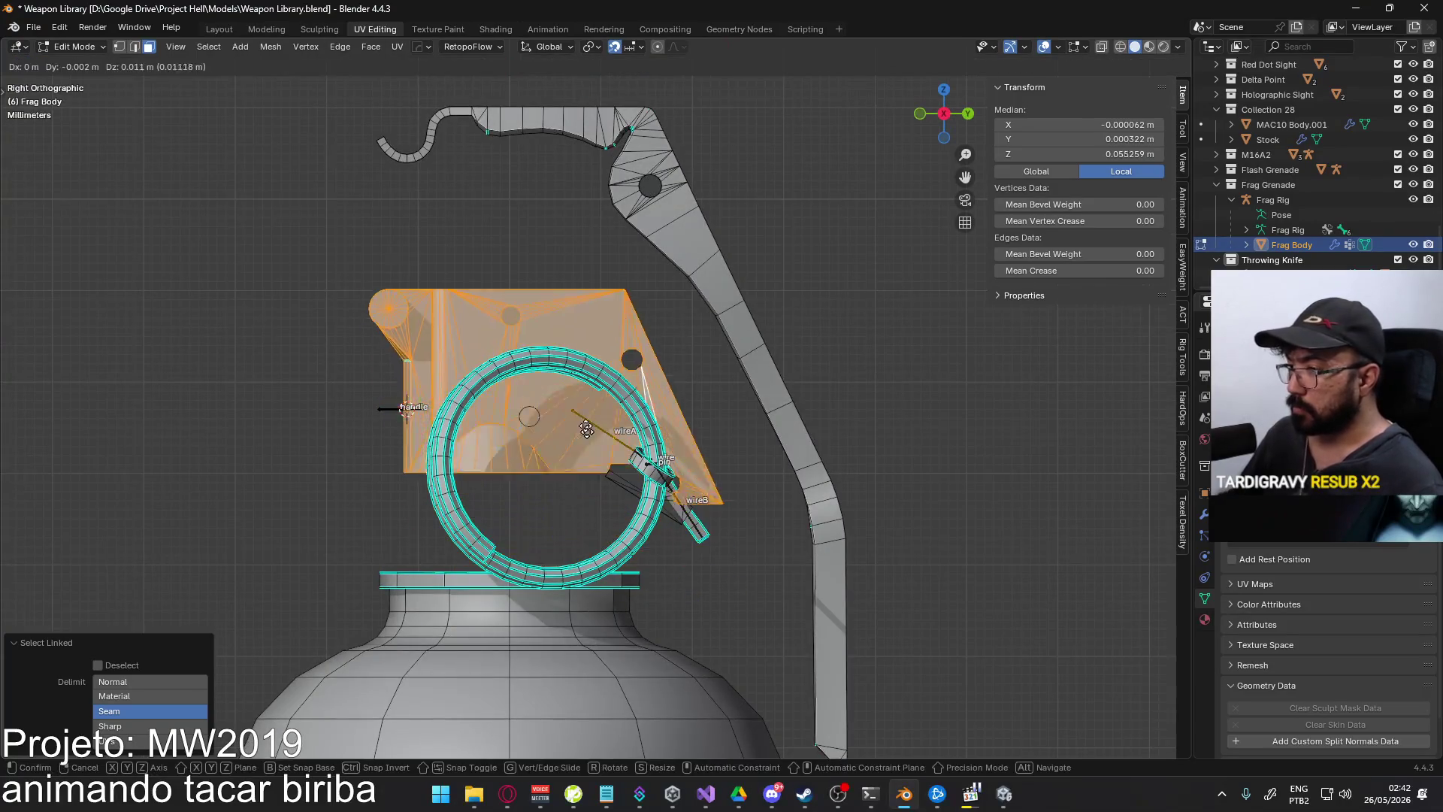
pyautogui.moveTo(661, 363)
pyautogui.keyDown('alt'); pyautogui.mouseDown(button='middle')
pyautogui.moveTo(654, 399)
pyautogui.moveTo(714, 469)
pyautogui.mouseUp(button='middle'); pyautogui.keyUp('alt')
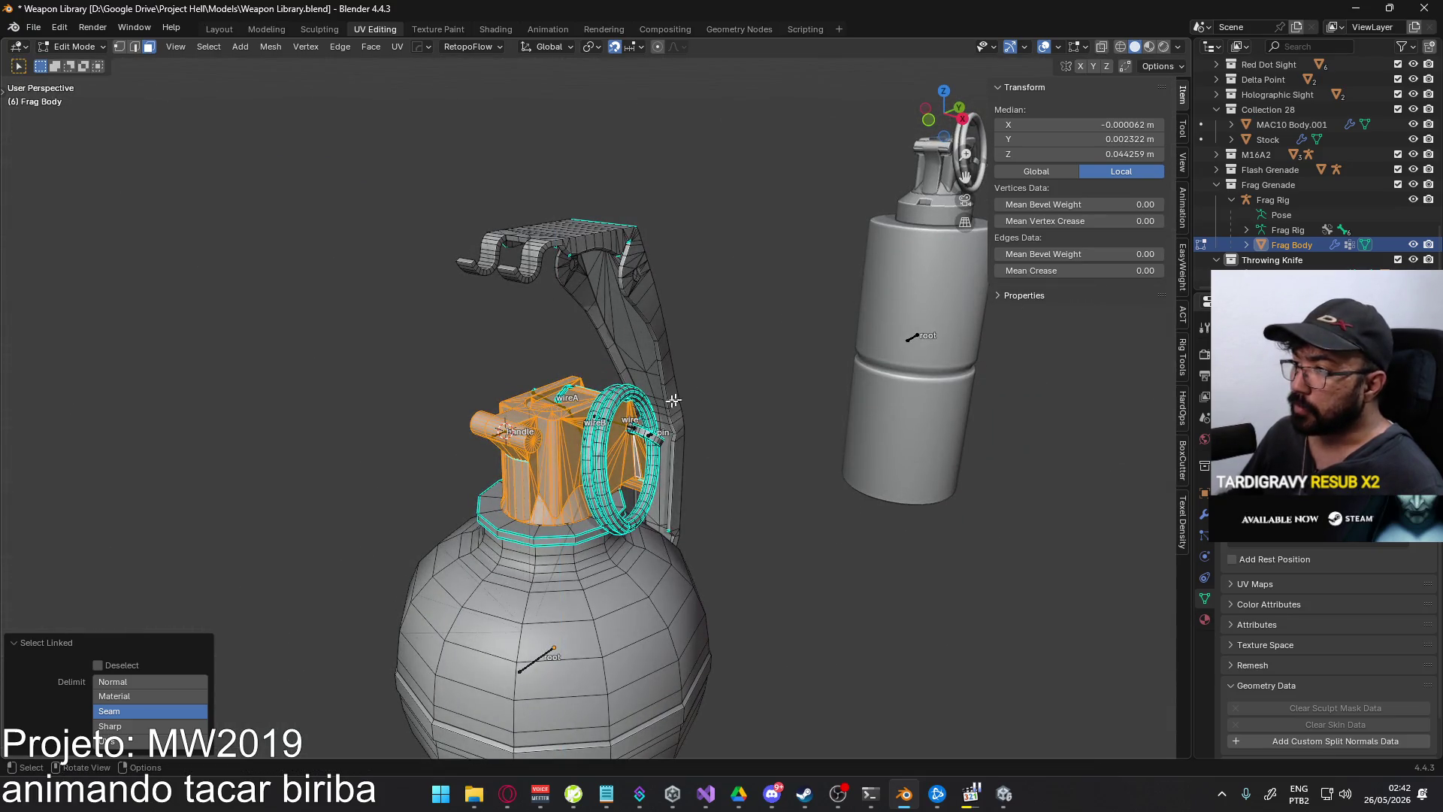
pyautogui.scroll(5, 672, 400)
pyautogui.moveTo(646, 402)
pyautogui.mouseDown(button='middle')
pyautogui.moveTo(508, 408)
pyautogui.moveTo(766, 413)
pyautogui.moveTo(546, 476)
pyautogui.moveTo(396, 451)
pyautogui.moveTo(499, 492)
pyautogui.moveTo(477, 460)
pyautogui.moveTo(505, 445)
pyautogui.moveTo(481, 430)
pyautogui.moveTo(588, 440)
pyautogui.moveTo(244, 411)
pyautogui.moveTo(235, 368)
pyautogui.moveTo(585, 450)
pyautogui.mouseUp(button='middle')
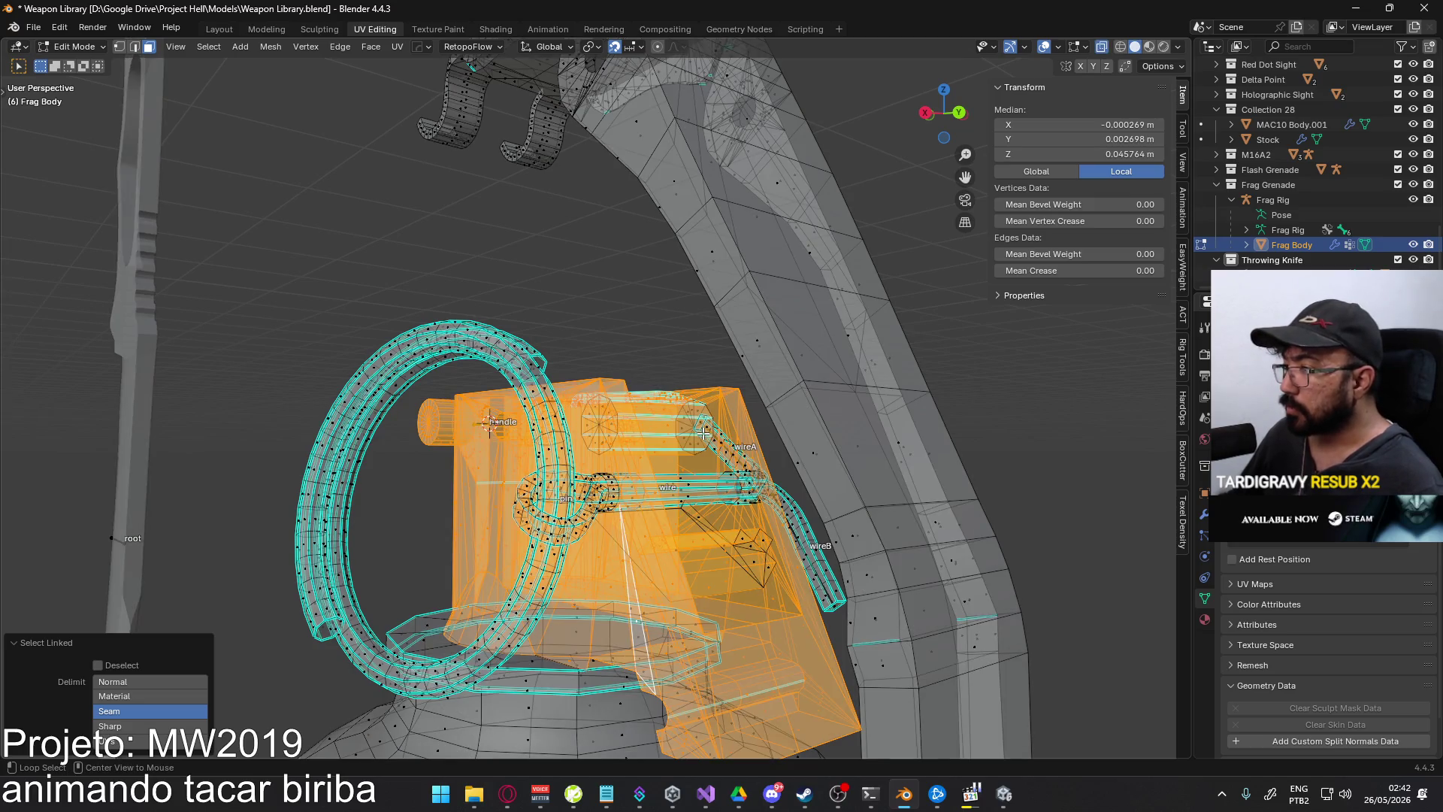
pyautogui.moveTo(698, 486); pyautogui.dragTo(681, 512, button='middle')
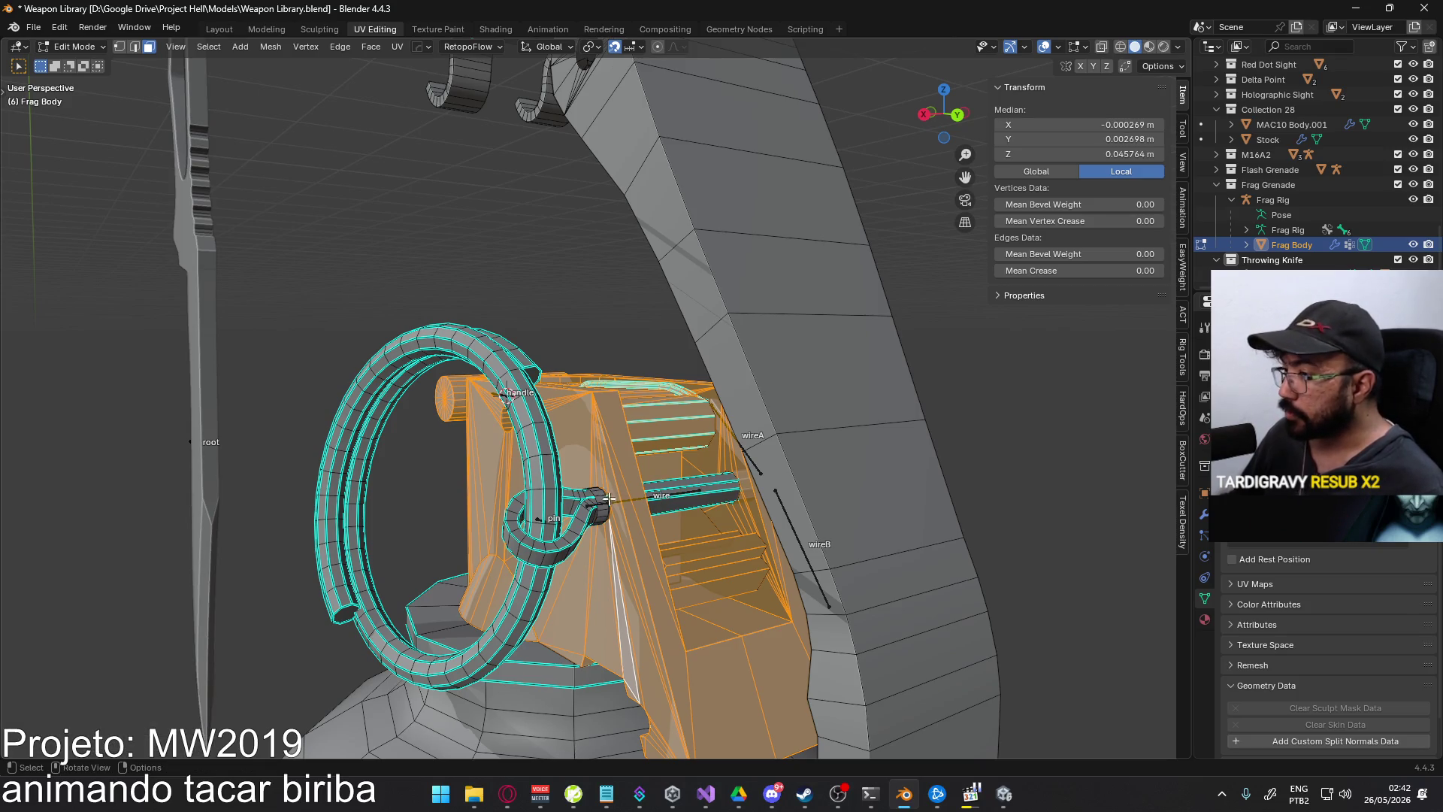
pyautogui.moveTo(609, 497)
pyautogui.mouseDown(button='middle')
pyautogui.moveTo(568, 412)
pyautogui.moveTo(616, 560)
pyautogui.moveTo(733, 474)
pyautogui.moveTo(413, 483)
pyautogui.moveTo(419, 554)
pyautogui.moveTo(421, 516)
pyautogui.mouseUp(button='middle')
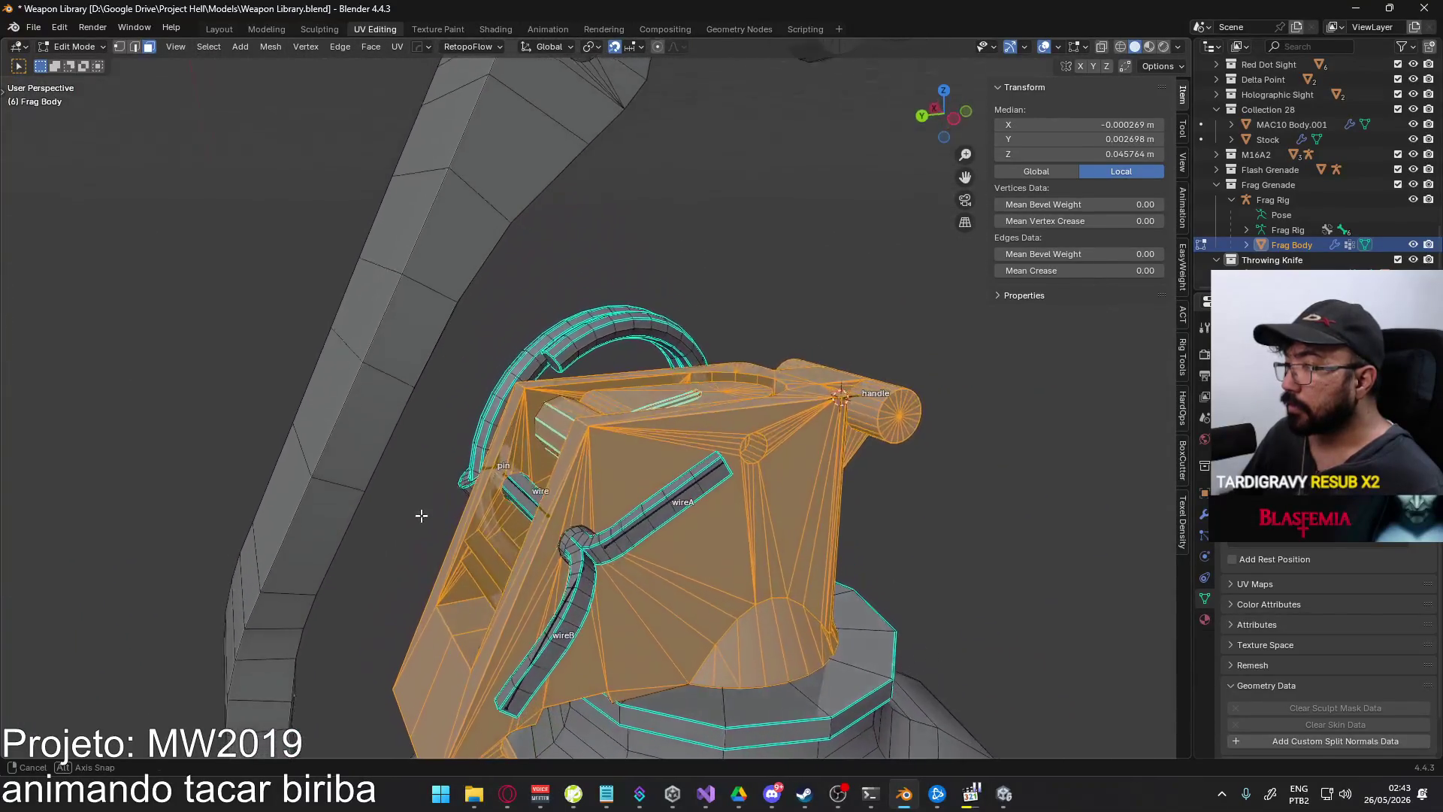
pyautogui.scroll(-2, 576, 476)
pyautogui.scroll(3, 573, 489)
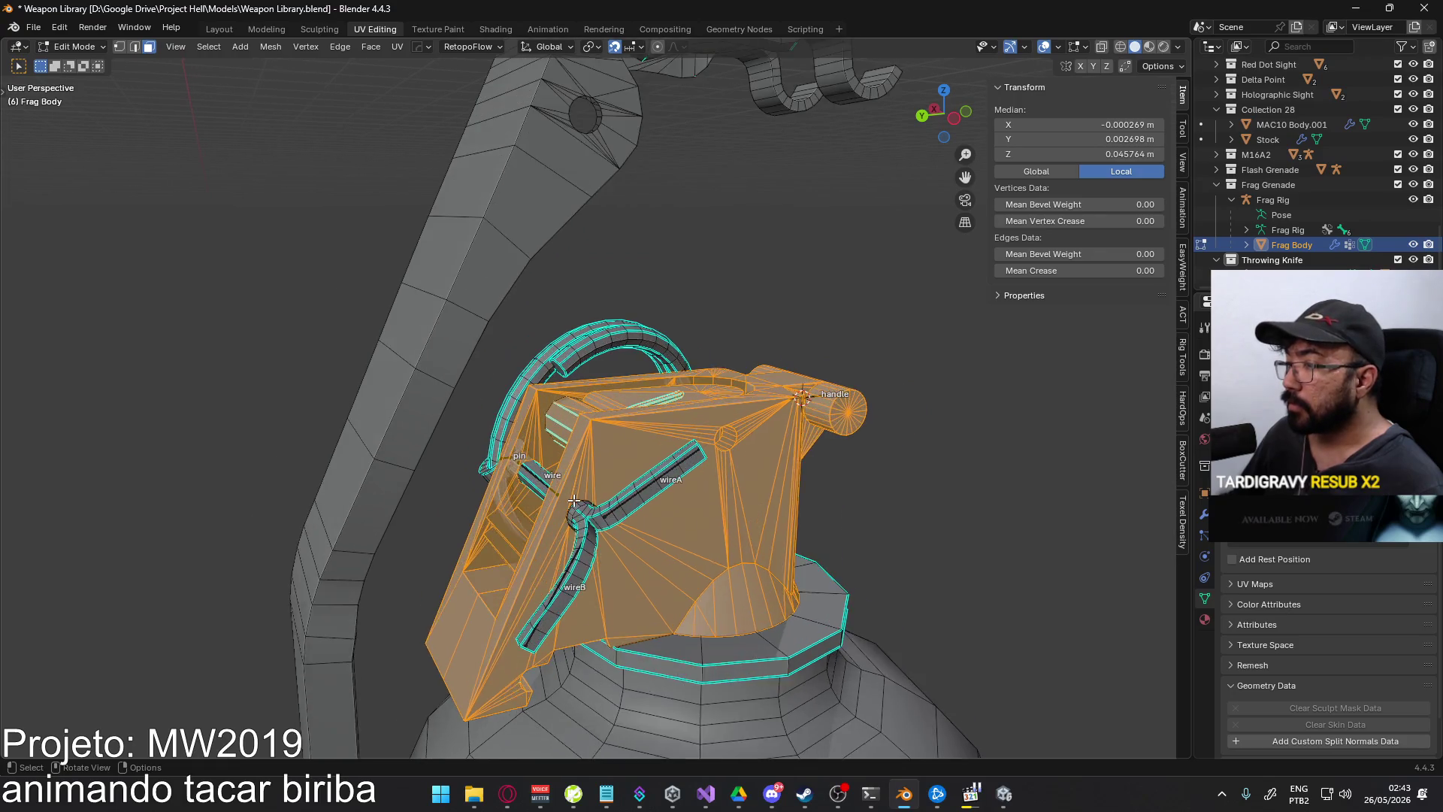
pyautogui.scroll(-3, 578, 558)
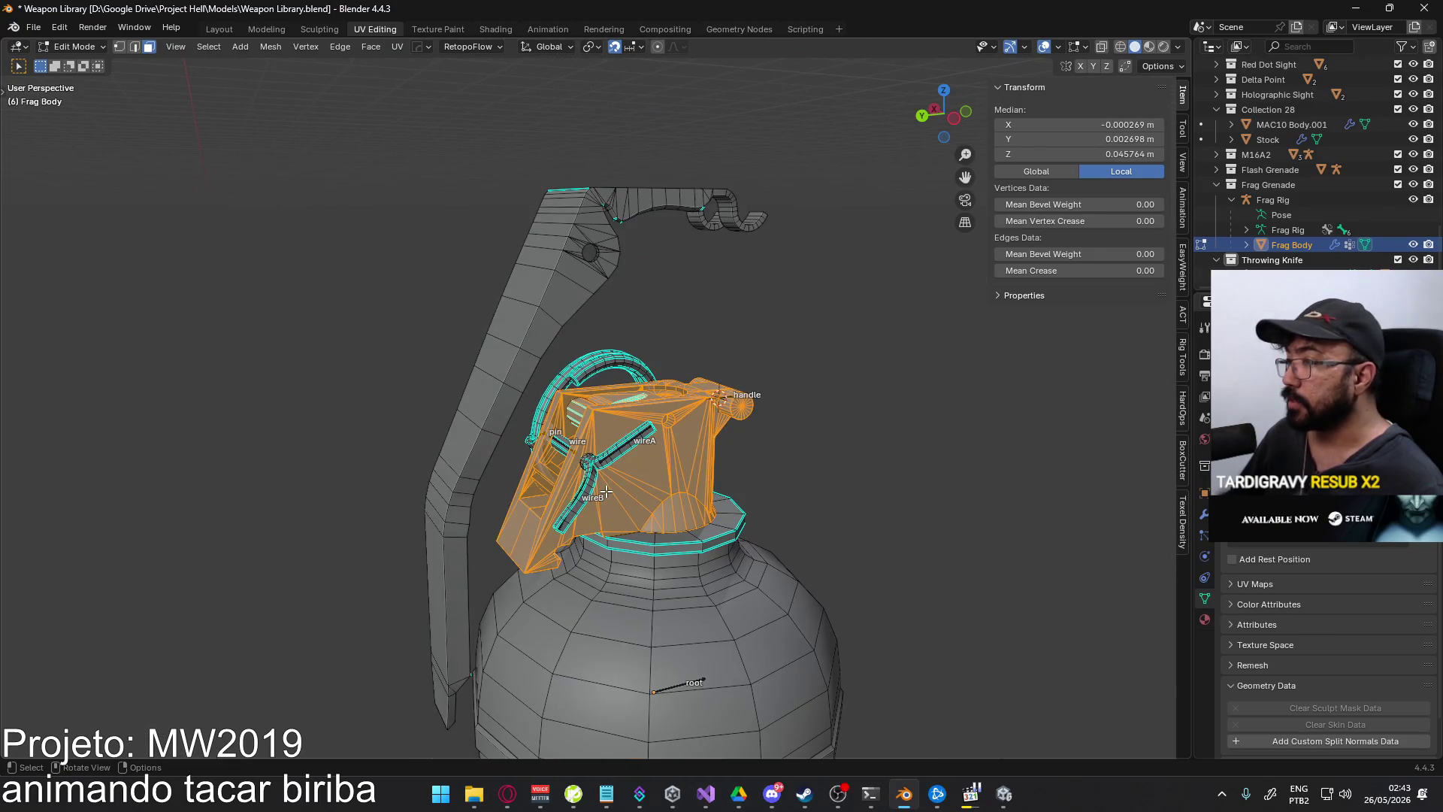
pyautogui.scroll(-5, 701, 483)
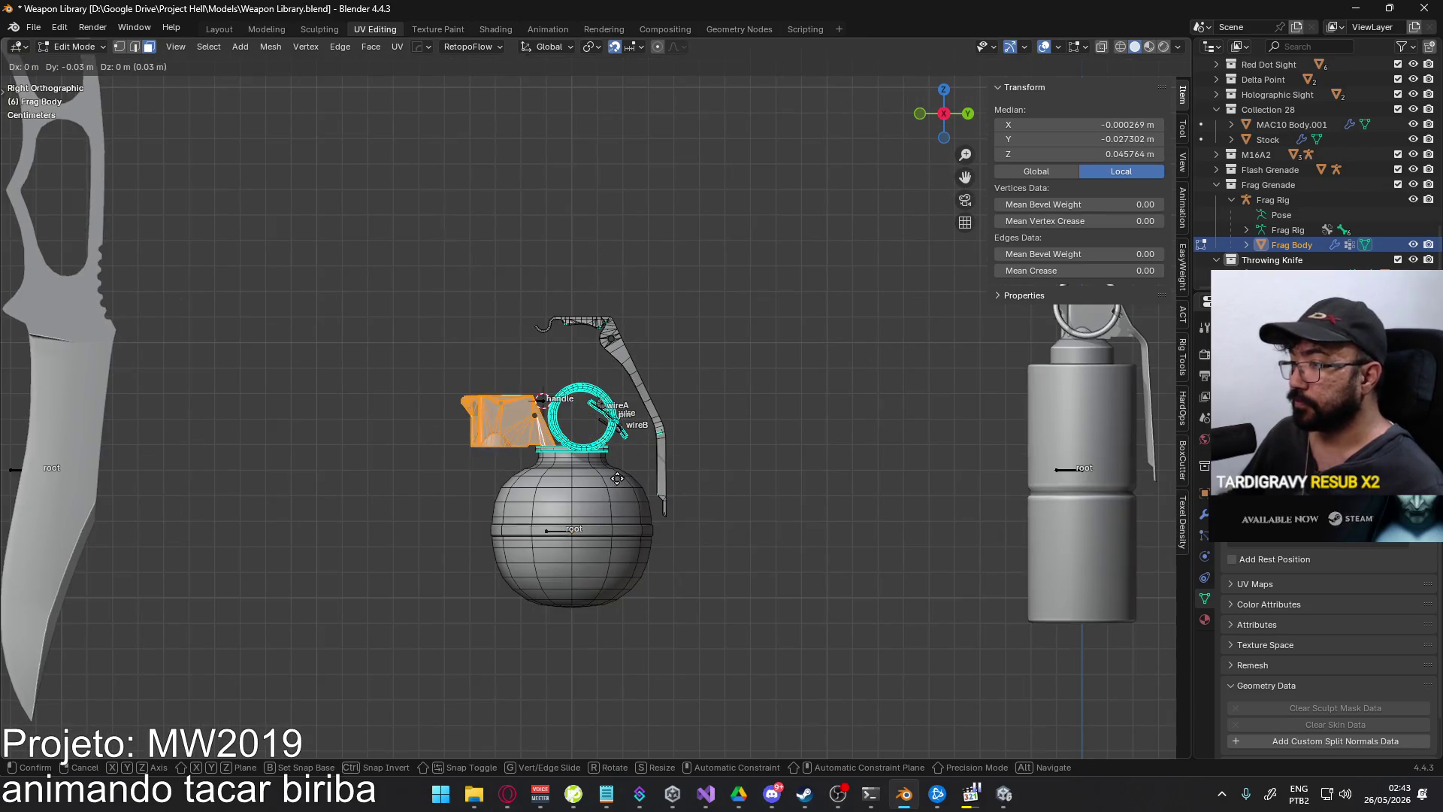
pyautogui.click(521, 475)
# - Clear the selection, reselect the whole fuse housing, and turn on X-ray
pyautogui.scroll(3, 521, 474)
pyautogui.moveTo(521, 474)
pyautogui.mouseDown(button='middle')
pyautogui.moveTo(879, 483)
pyautogui.moveTo(935, 433)
pyautogui.mouseUp(button='middle')
pyautogui.click(938, 463)
pyautogui.scroll(4, 650, 375)
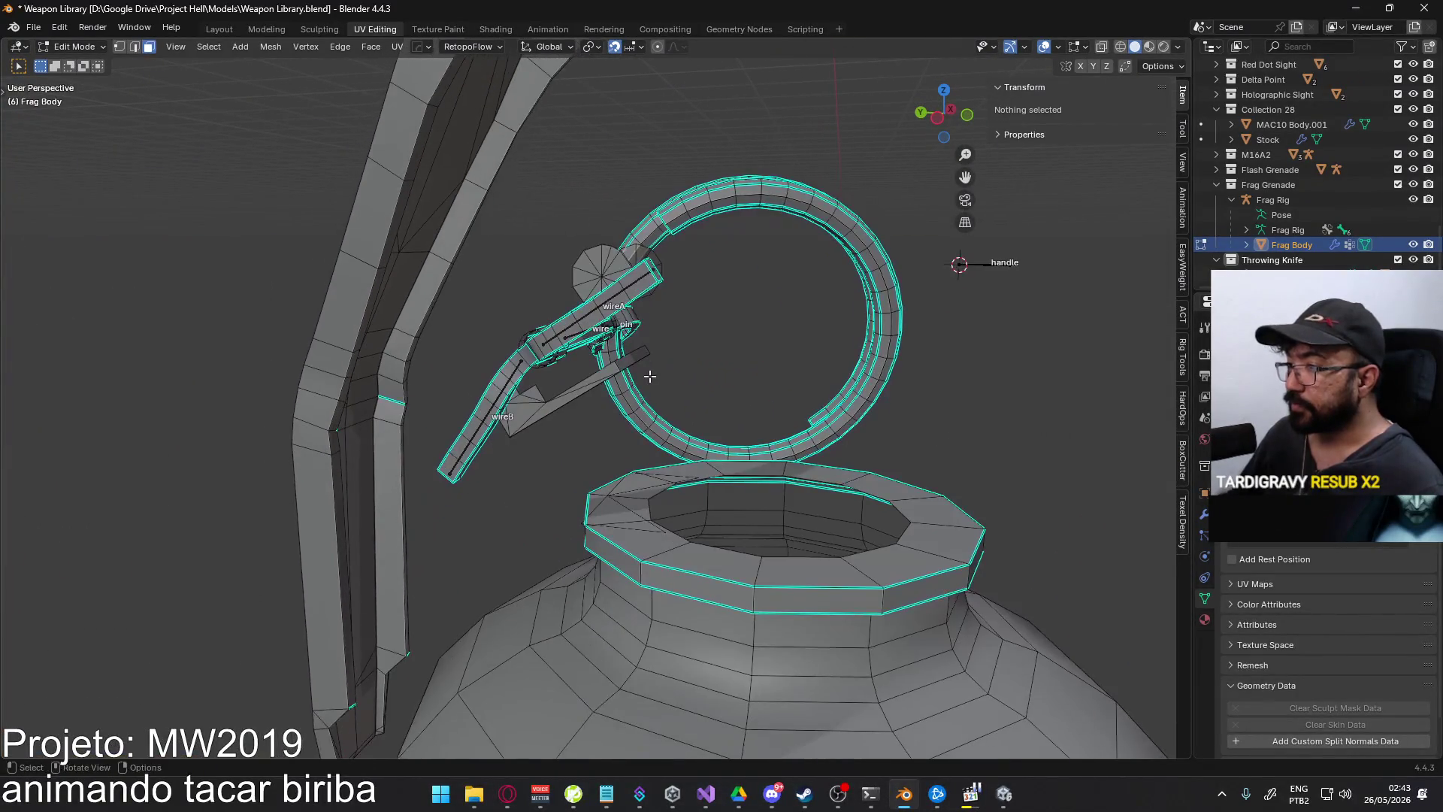
pyautogui.hotkey('ctrl', 'l')
pyautogui.moveTo(644, 383); pyautogui.dragTo(557, 373, button='middle')
pyautogui.hotkey('alt', 'z')
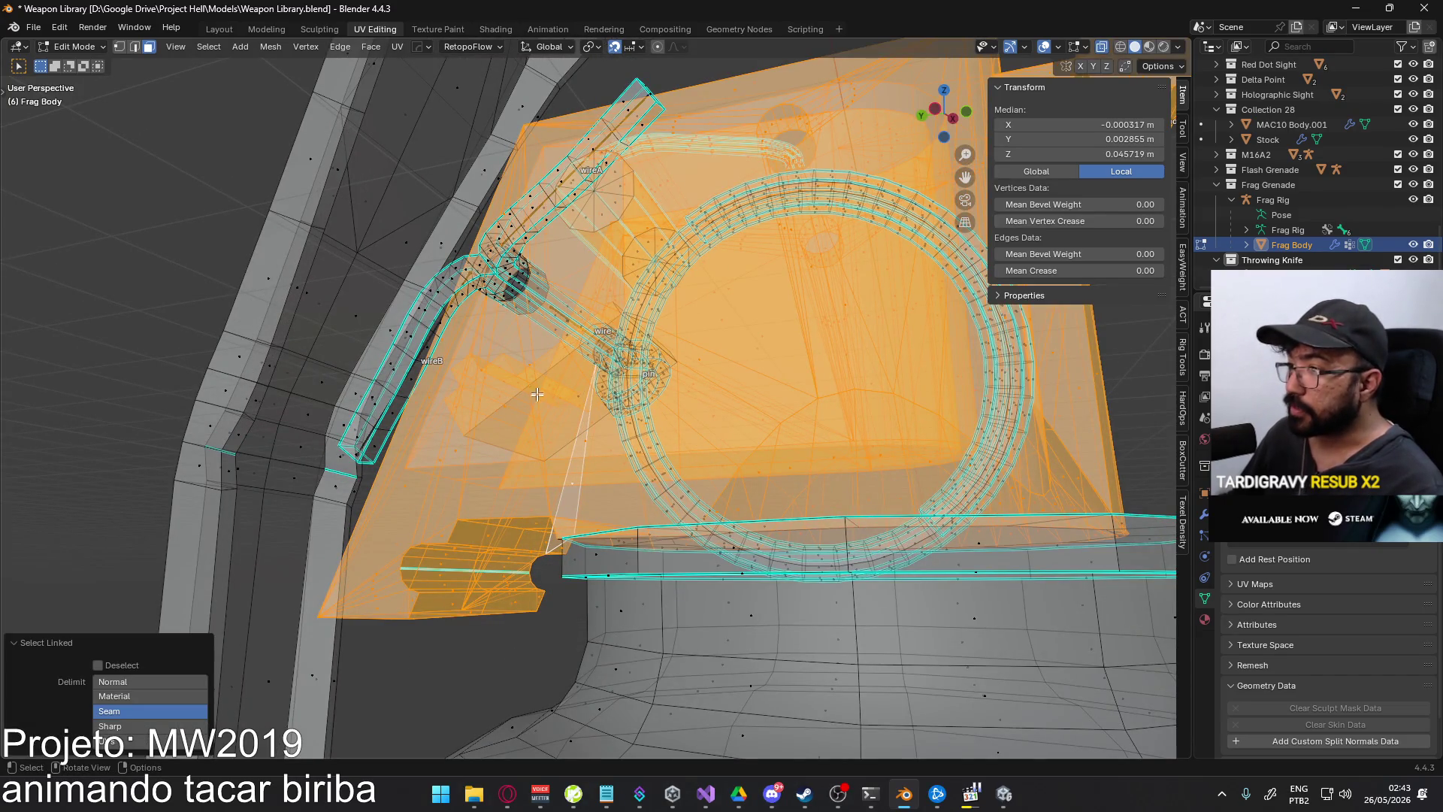
# - From the right view, move the housing again, then undo its −0.05 m Y shift
pyautogui.moveTo(624, 377); pyautogui.dragTo(716, 383, button='middle')
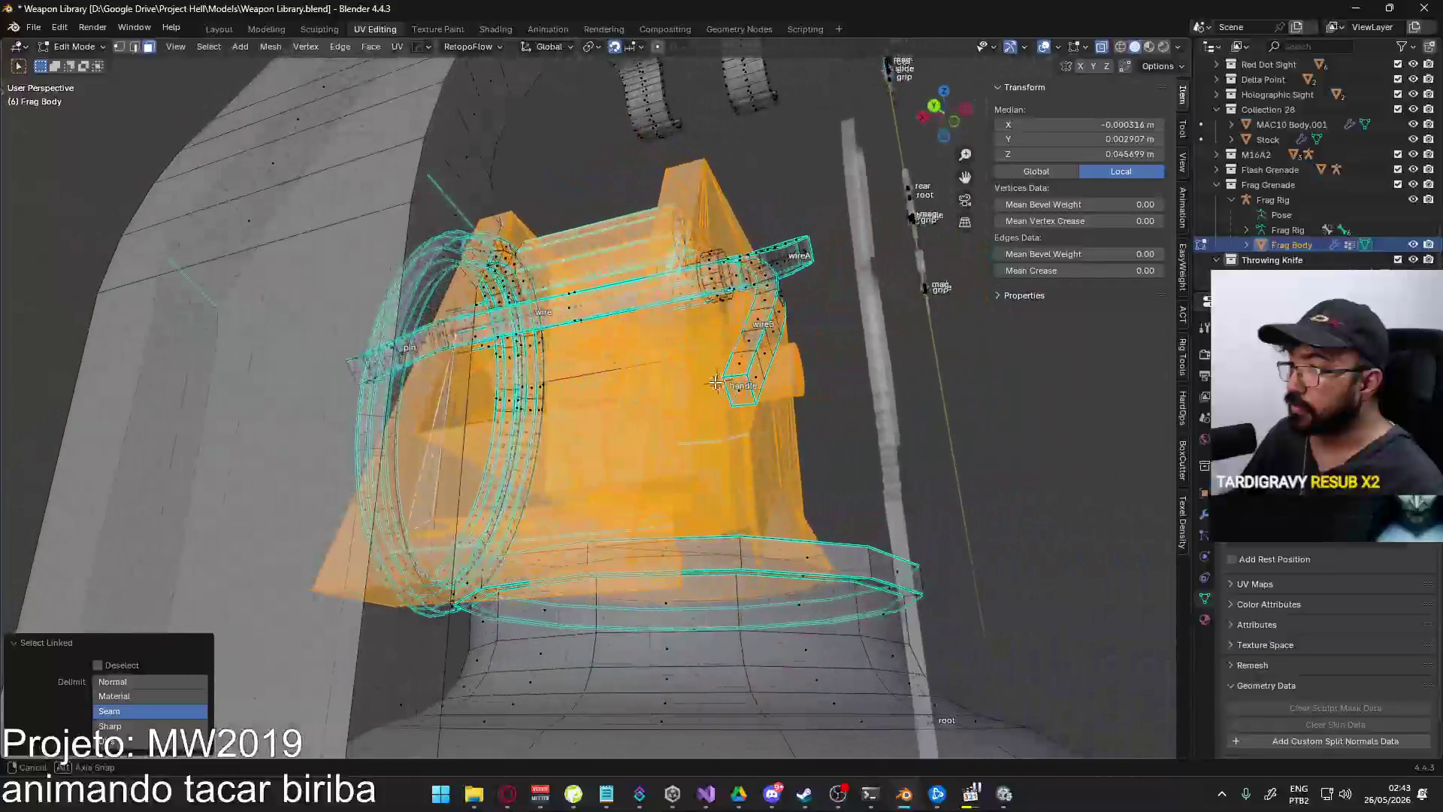
pyautogui.moveTo(648, 348)
pyautogui.mouseDown(button='middle')
pyautogui.moveTo(604, 388)
pyautogui.moveTo(586, 378)
pyautogui.moveTo(690, 355)
pyautogui.mouseUp(button='middle')
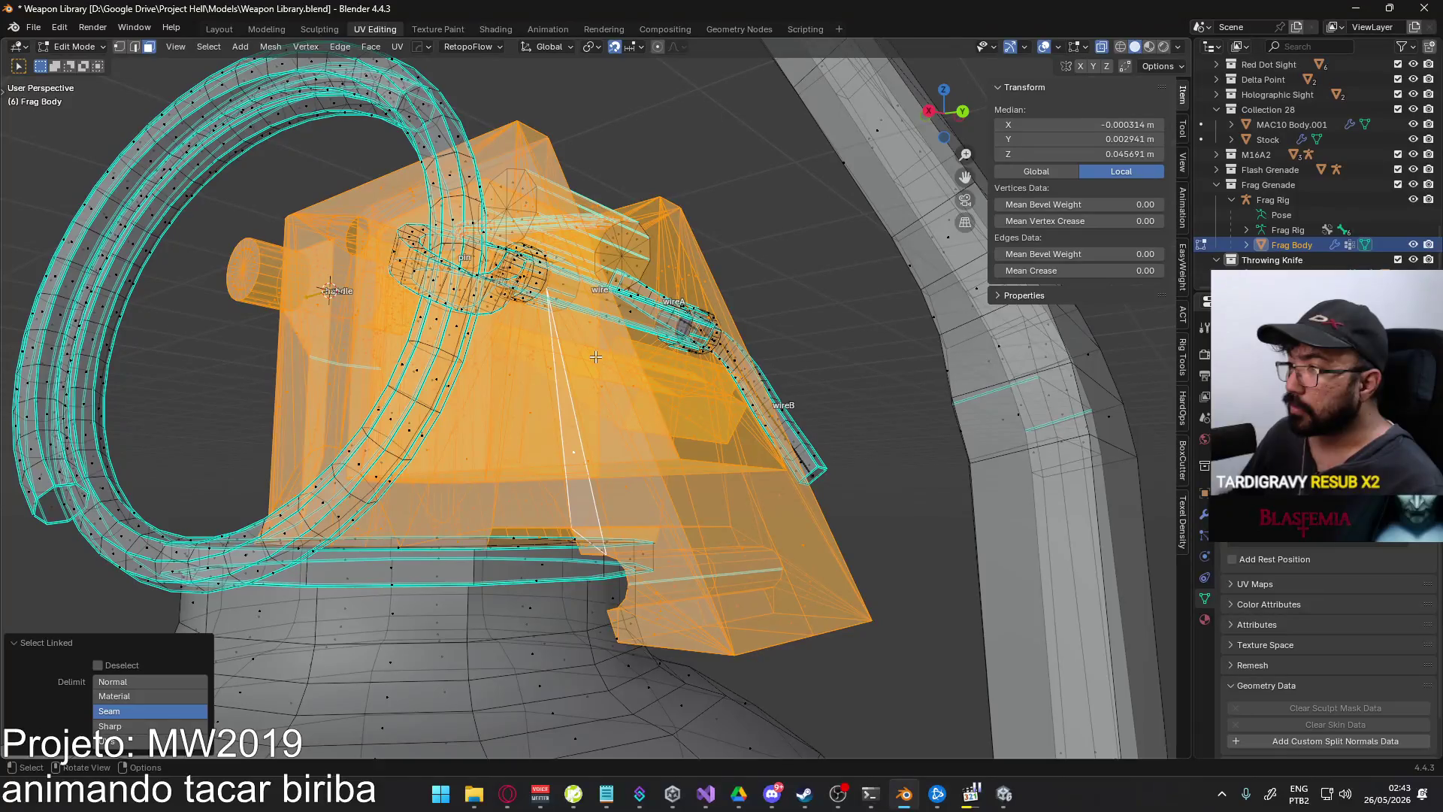
pyautogui.moveTo(595, 357)
pyautogui.mouseDown(button='middle')
pyautogui.moveTo(323, 371)
pyautogui.moveTo(428, 419)
pyautogui.mouseUp(button='middle')
pyautogui.press('KP_3')
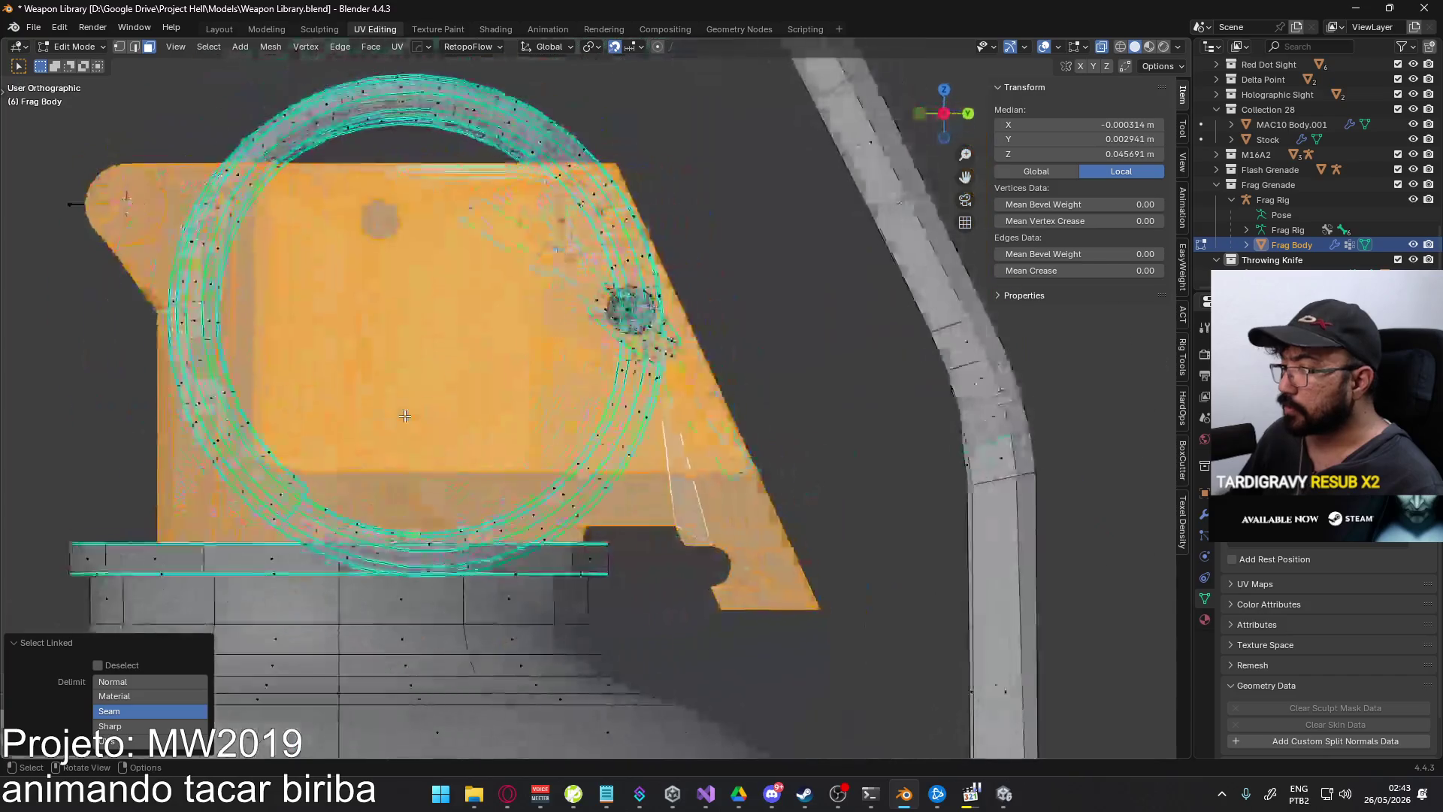
pyautogui.scroll(-6, 651, 424)
pyautogui.press('g')
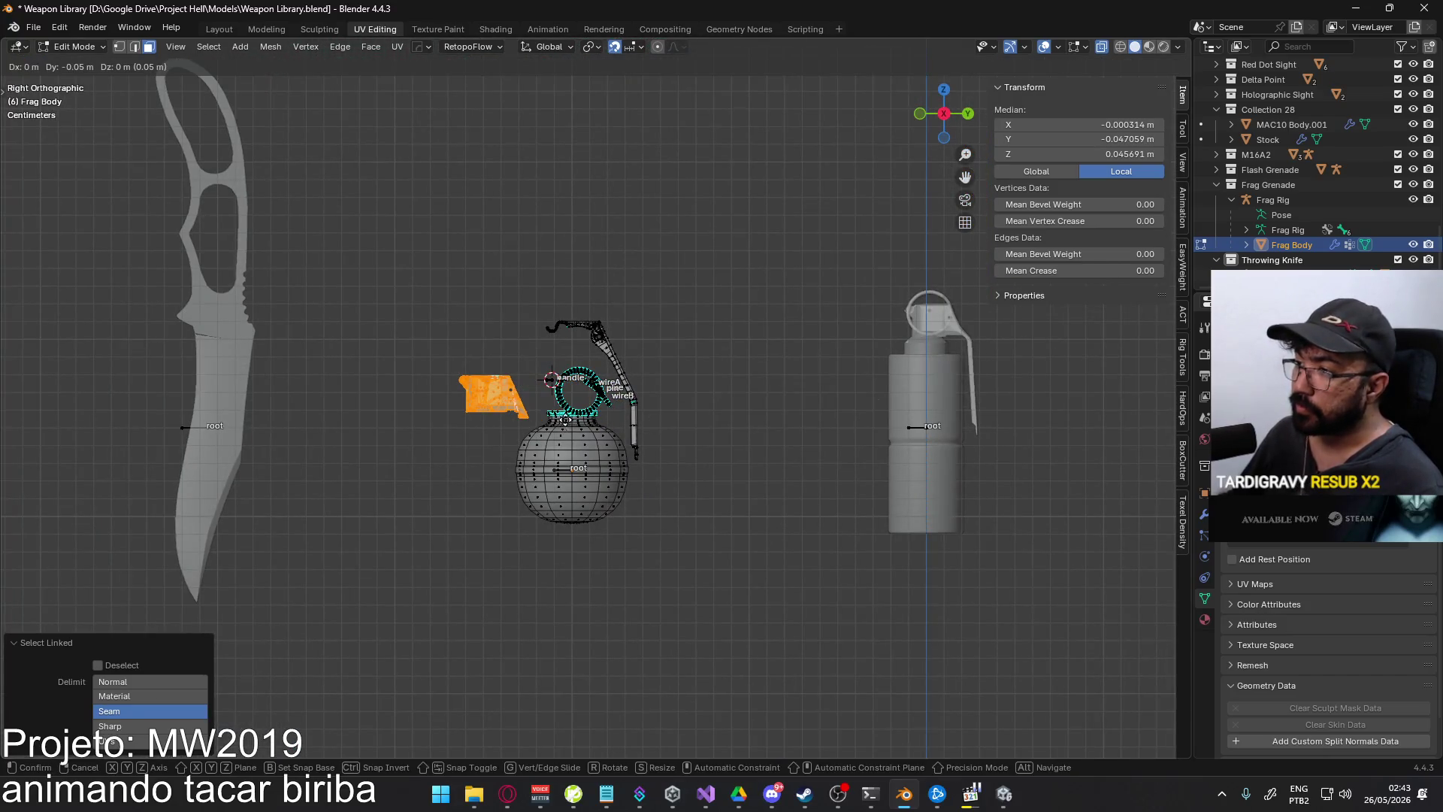
pyautogui.scroll(5, 487, 397)
pyautogui.moveTo(545, 387)
pyautogui.mouseDown(button='middle')
pyautogui.moveTo(534, 361)
pyautogui.moveTo(659, 426)
pyautogui.moveTo(666, 384)
pyautogui.moveTo(635, 380)
pyautogui.moveTo(635, 397)
pyautogui.moveTo(661, 392)
pyautogui.moveTo(677, 356)
pyautogui.mouseUp(button='middle')
pyautogui.hotkey('ctrl', 'z')
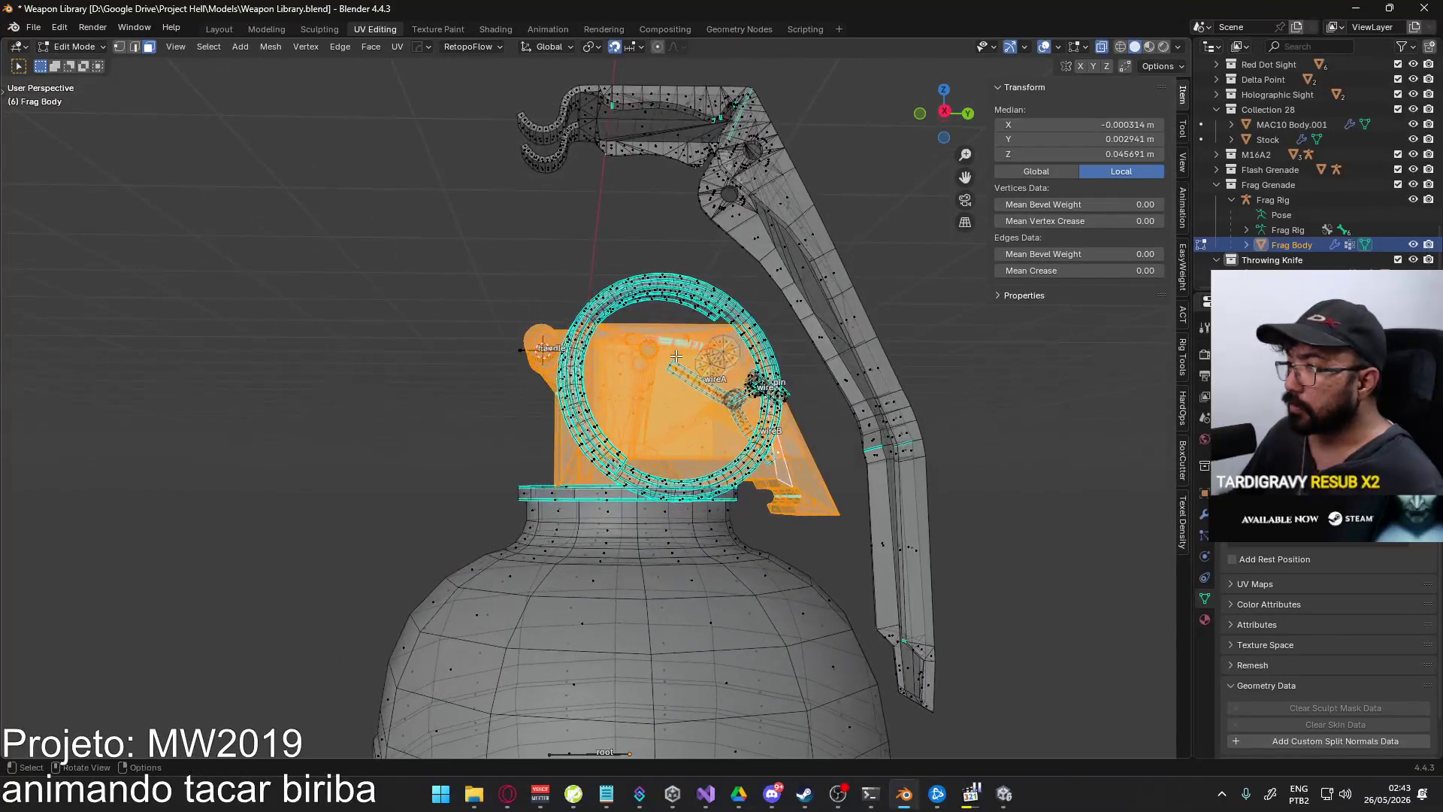
# - Restore the housing's −0.05 m Y offset and delete the round knob inside the pull ring
pyautogui.hotkey('ctrl', 'shift', 'z')
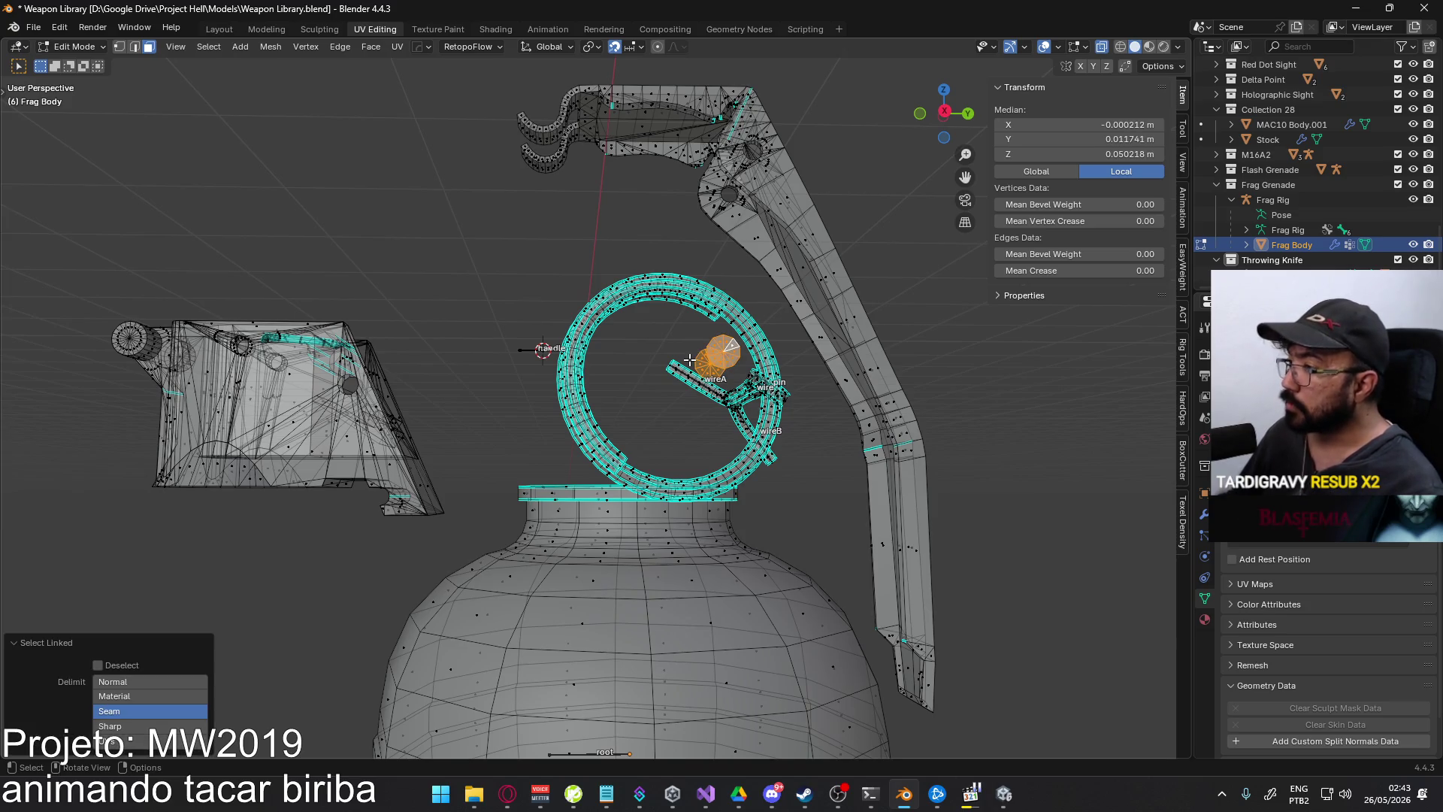
pyautogui.press('KP_3')
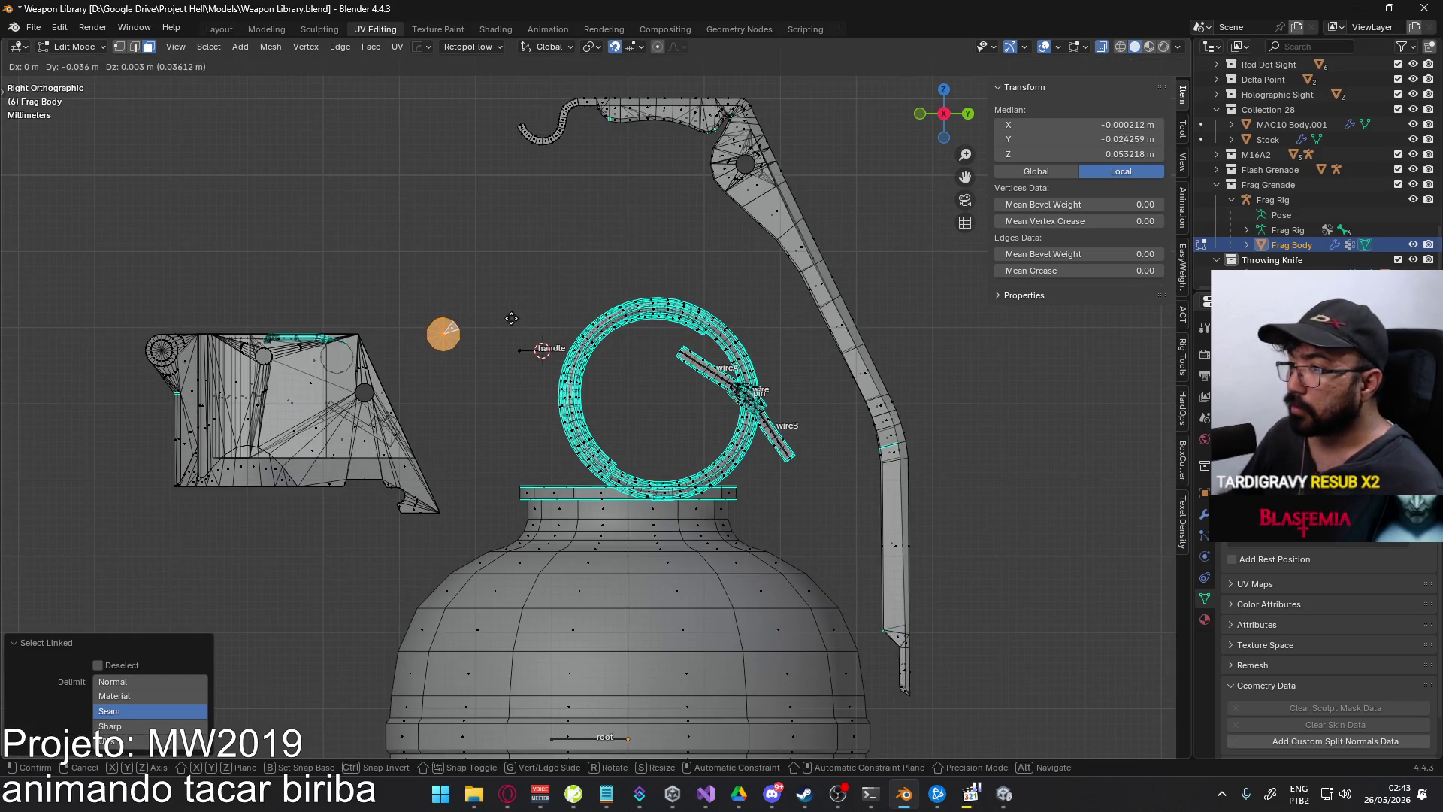
pyautogui.scroll(-2, 546, 328)
pyautogui.press('g')
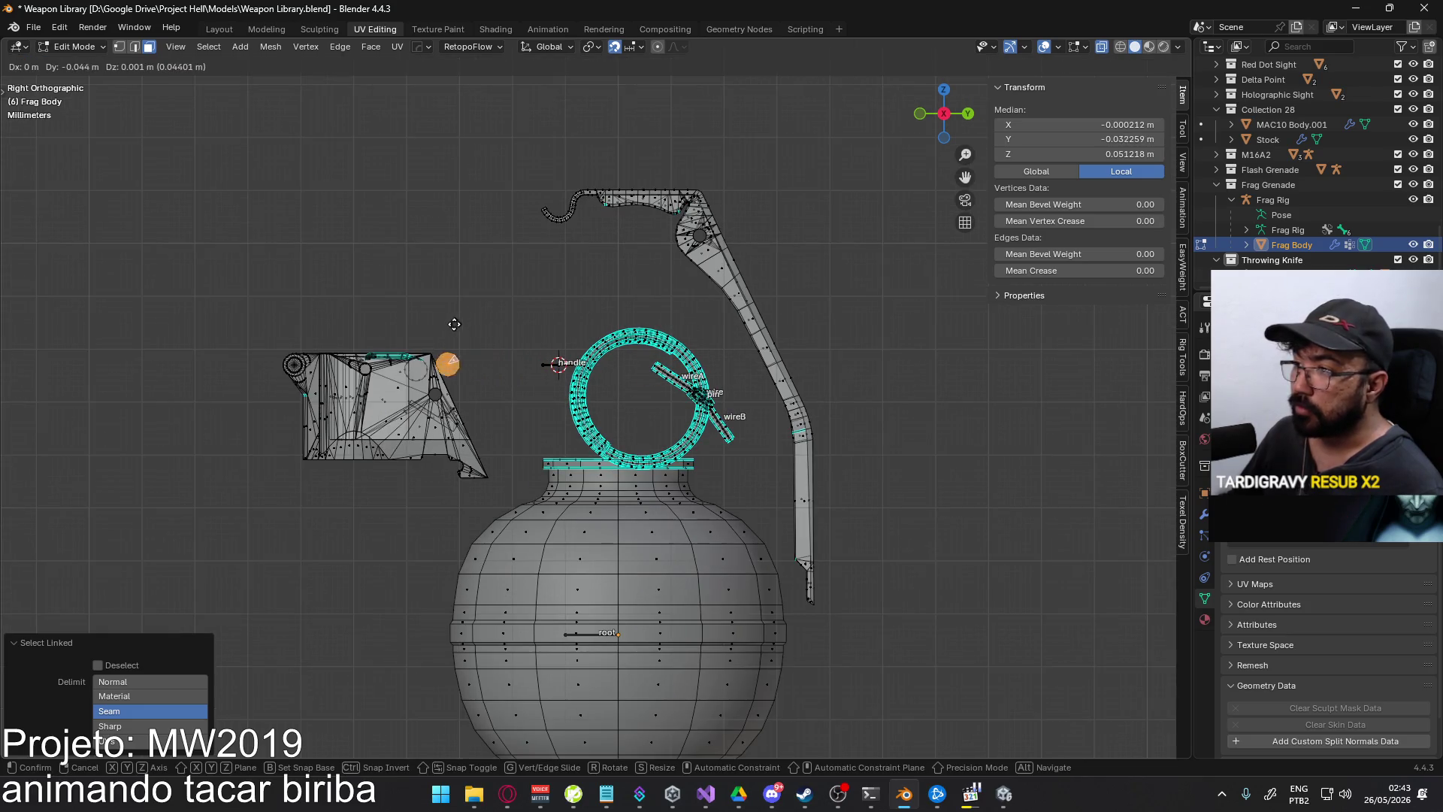
pyautogui.moveTo(441, 351)
pyautogui.mouseDown(button='middle')
pyautogui.moveTo(509, 396)
pyautogui.moveTo(548, 386)
pyautogui.moveTo(560, 418)
pyautogui.moveTo(521, 435)
pyautogui.moveTo(566, 443)
pyautogui.moveTo(509, 399)
pyautogui.moveTo(563, 425)
pyautogui.moveTo(533, 390)
pyautogui.moveTo(651, 464)
pyautogui.moveTo(593, 391)
pyautogui.moveTo(674, 387)
pyautogui.moveTo(594, 429)
pyautogui.mouseUp(button='middle')
pyautogui.scroll(2, 509, 396)
pyautogui.click(578, 376)
pyautogui.scroll(5, 573, 437)
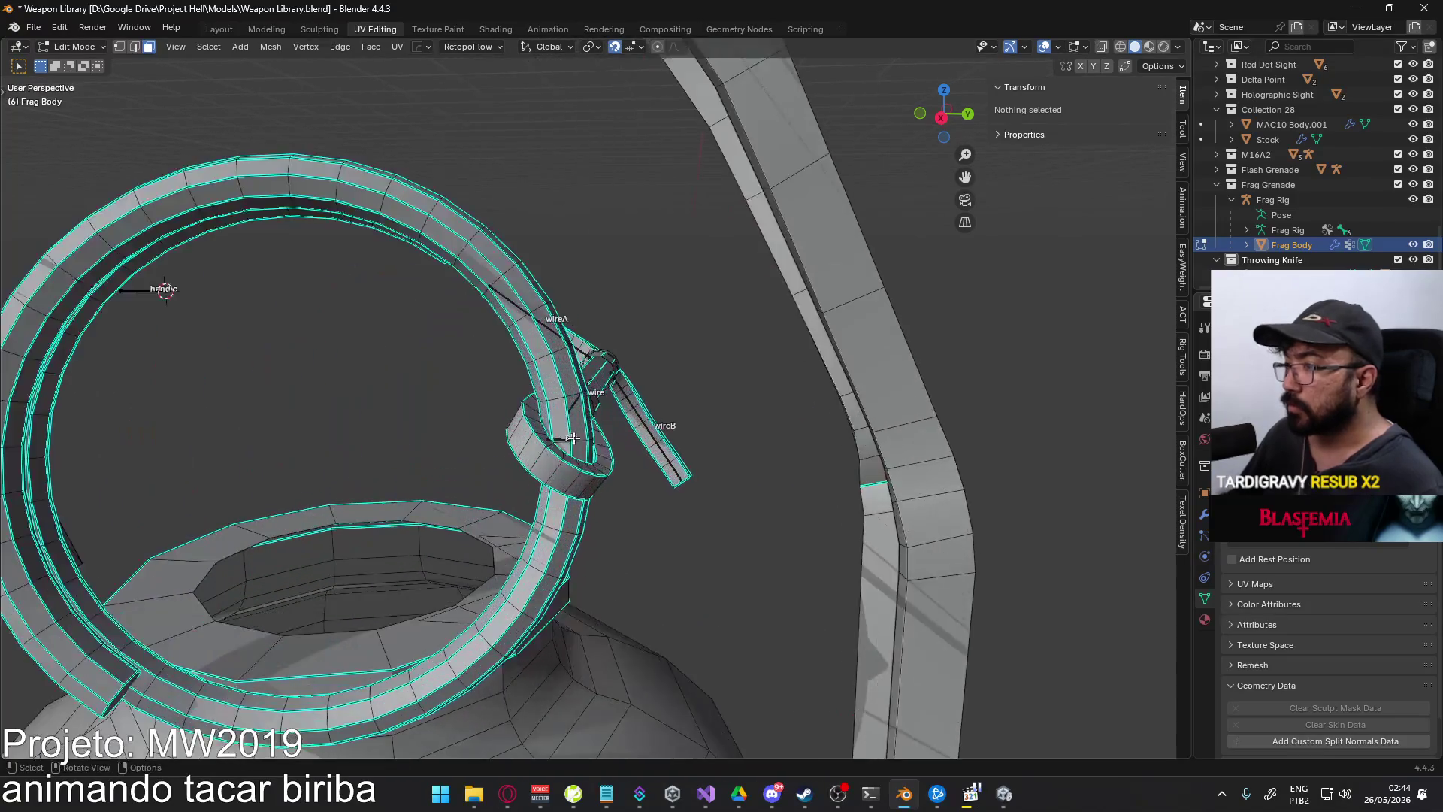
# - Select the wire's collar rings, then leave and re-enter Frag Body's Edit Mode
pyautogui.scroll(2, 573, 437)
pyautogui.scroll(3, 574, 409)
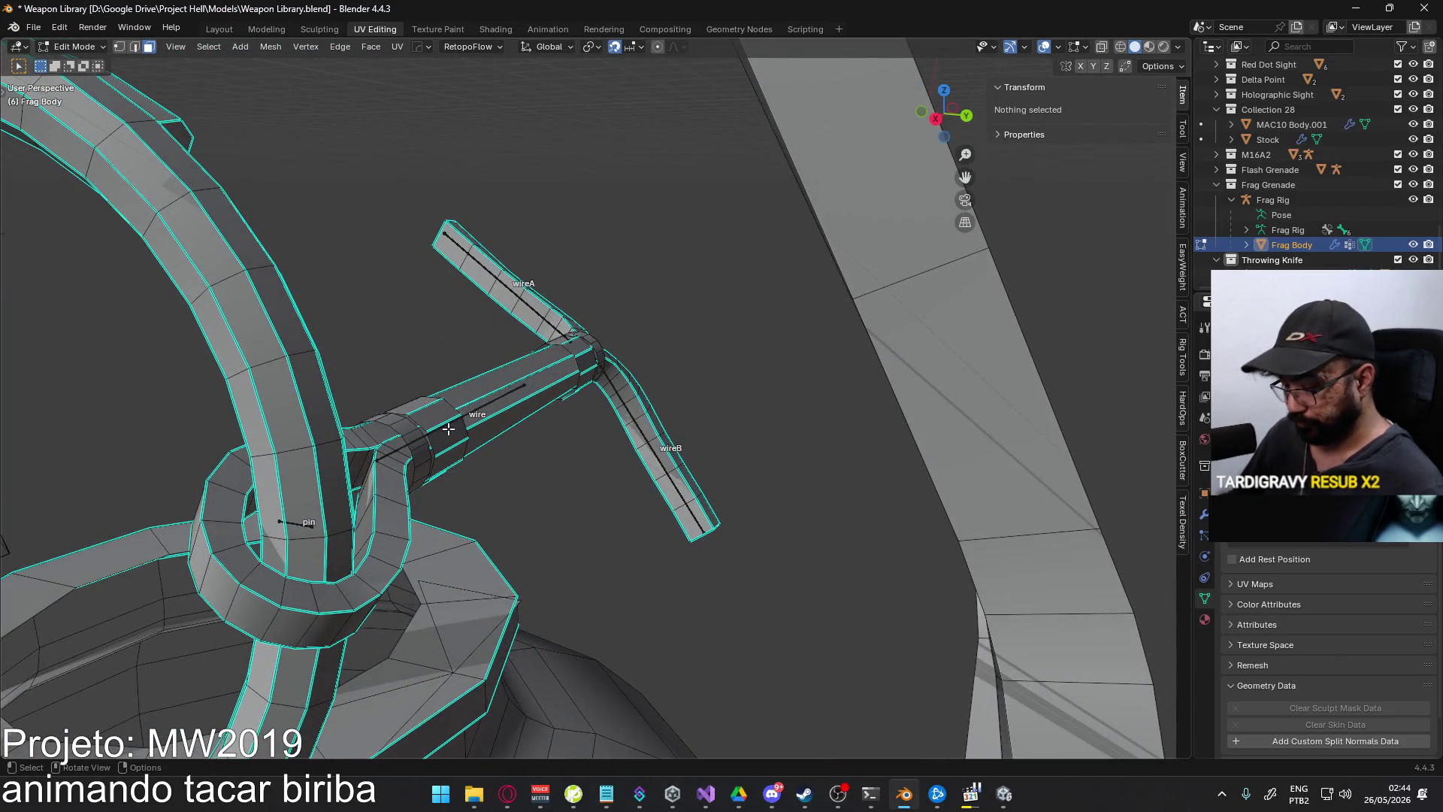
pyautogui.press('l')
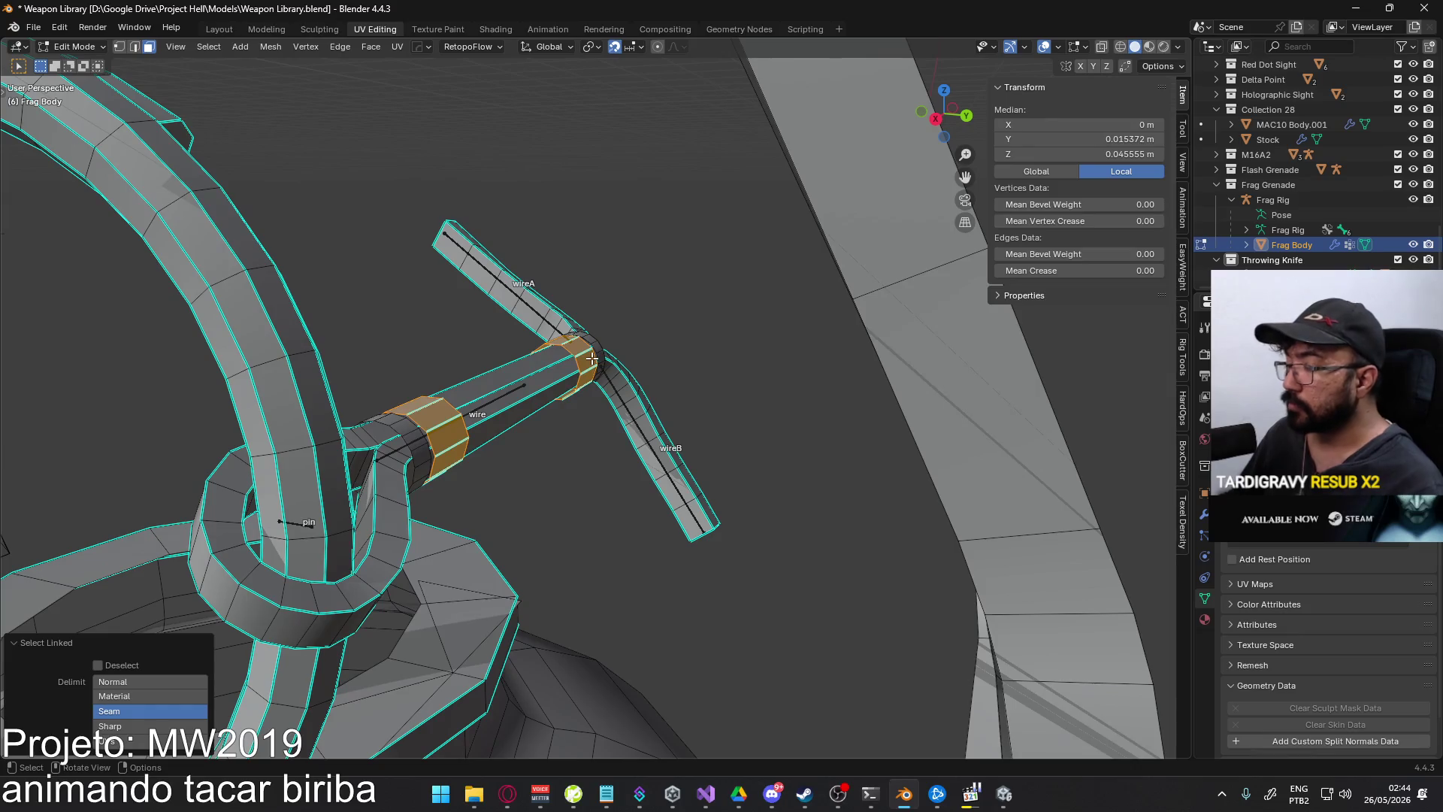
pyautogui.press('KP_3')
pyautogui.scroll(-8, 576, 359)
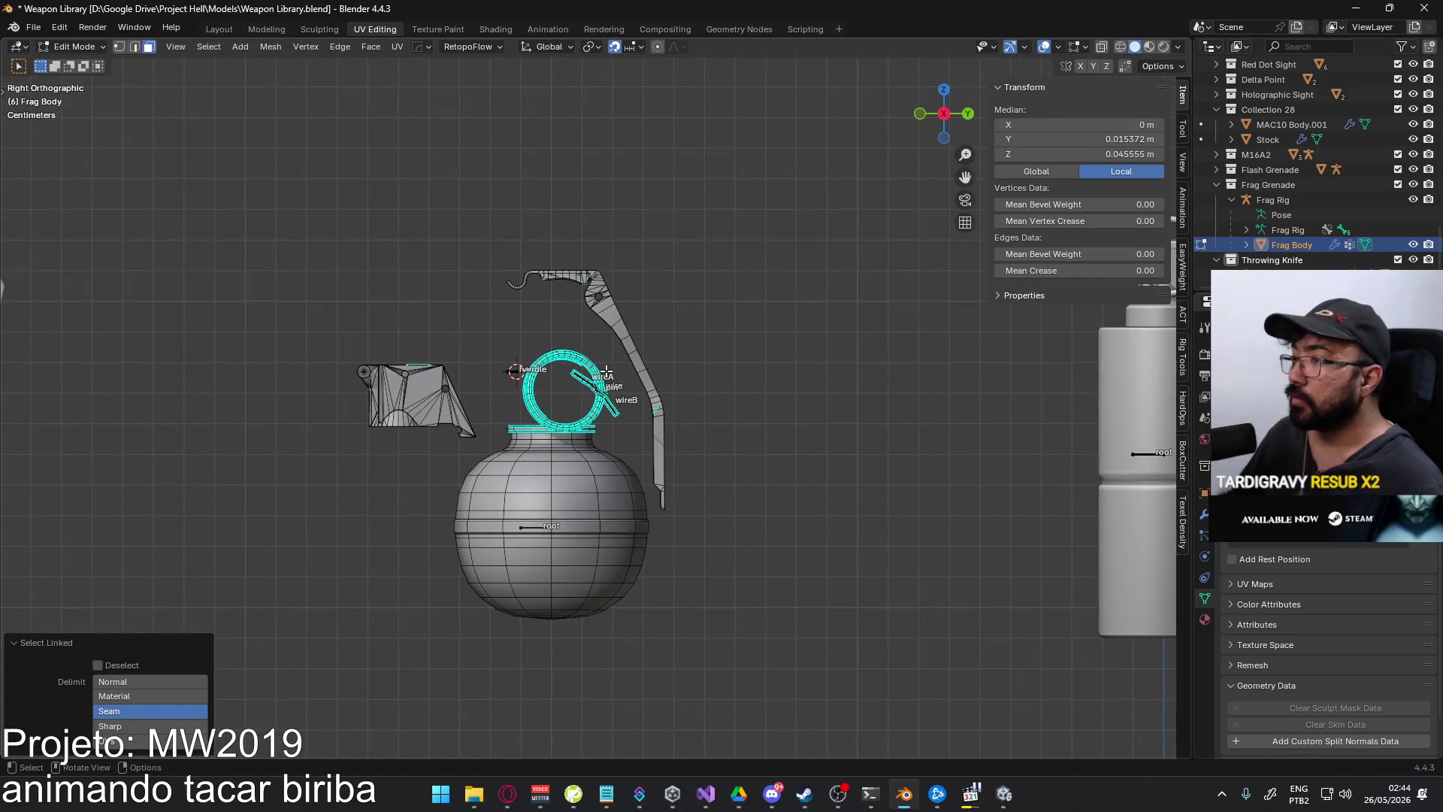
pyautogui.press('Escape')
pyautogui.press('Tab')
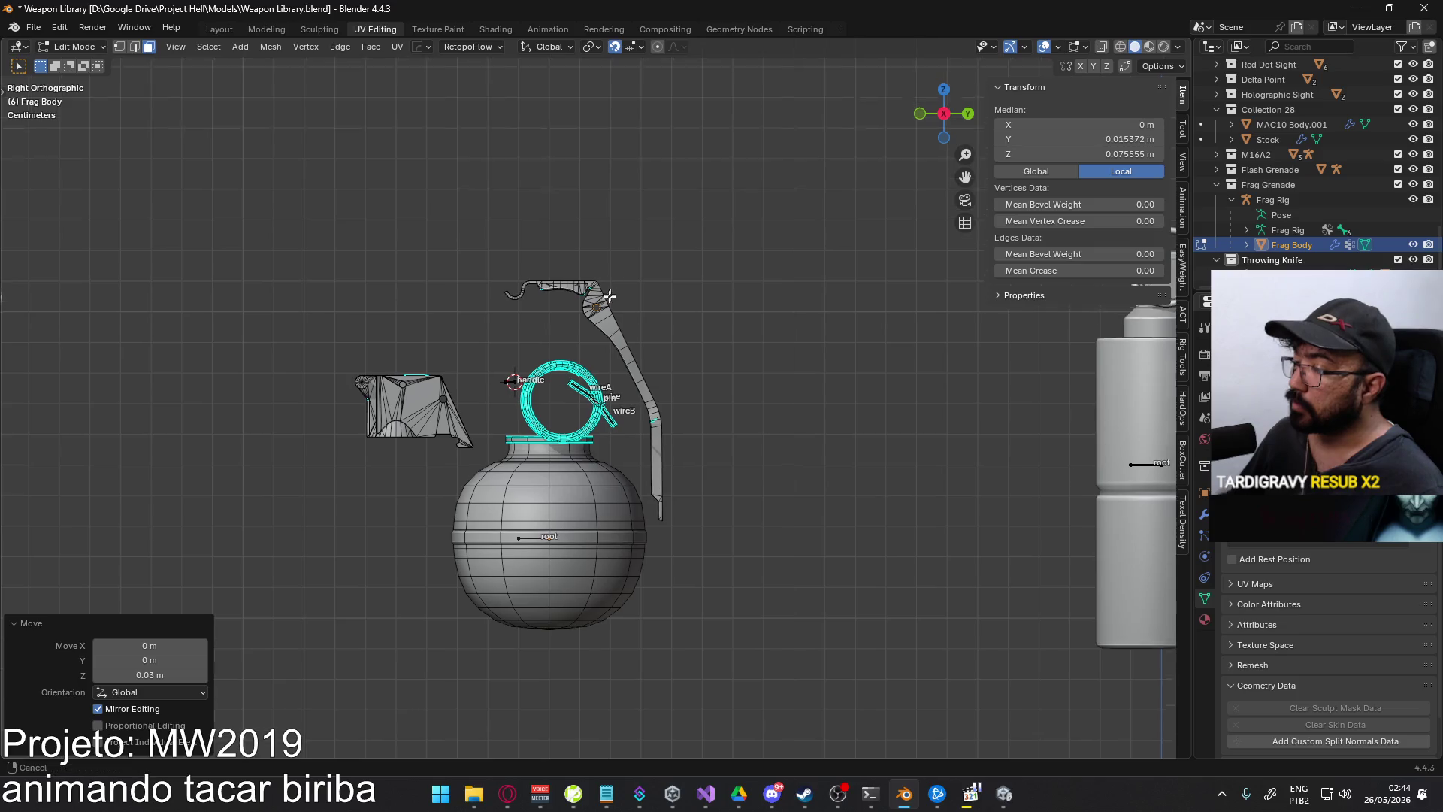
pyautogui.scroll(5, 544, 453)
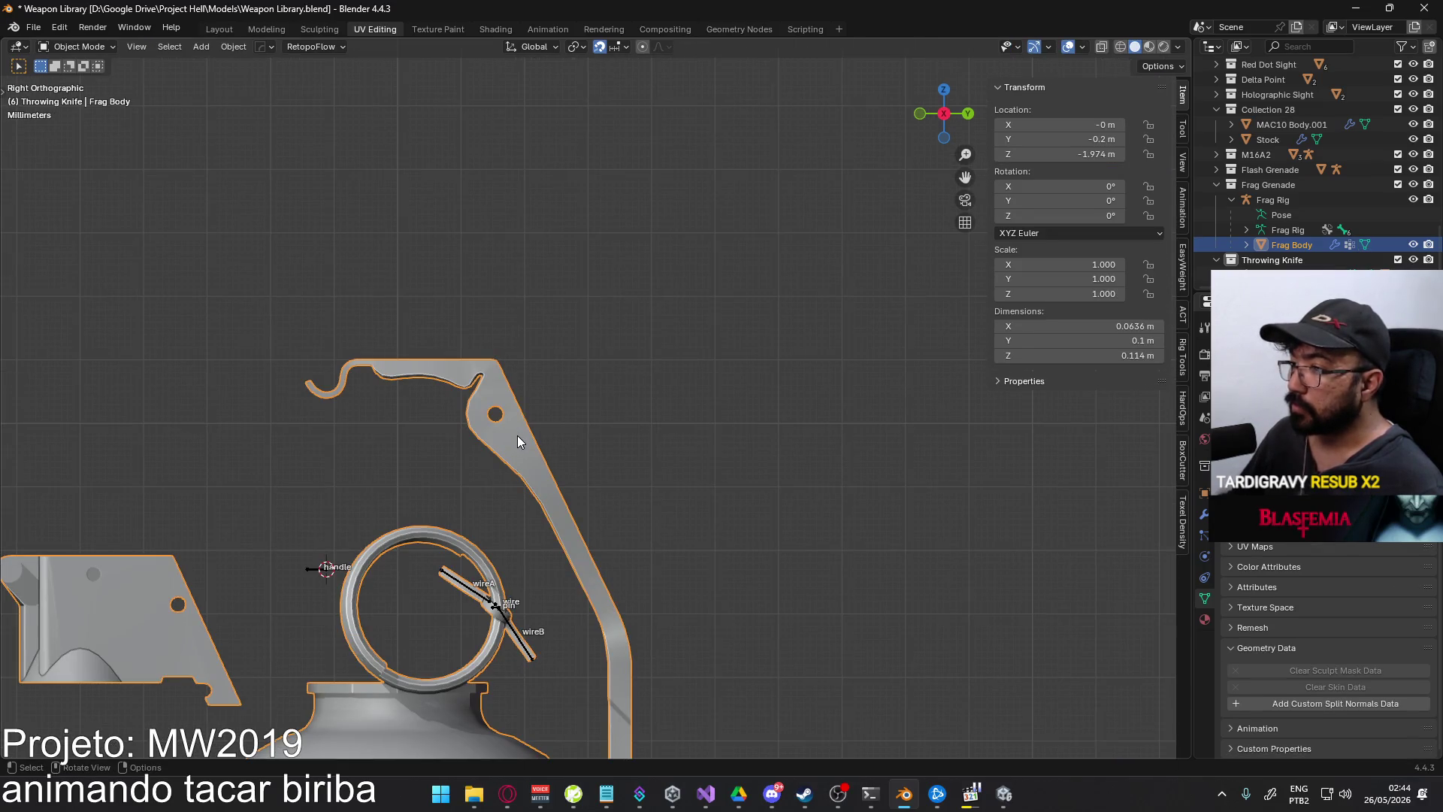
pyautogui.press('Tab')
pyautogui.scroll(2, 510, 430)
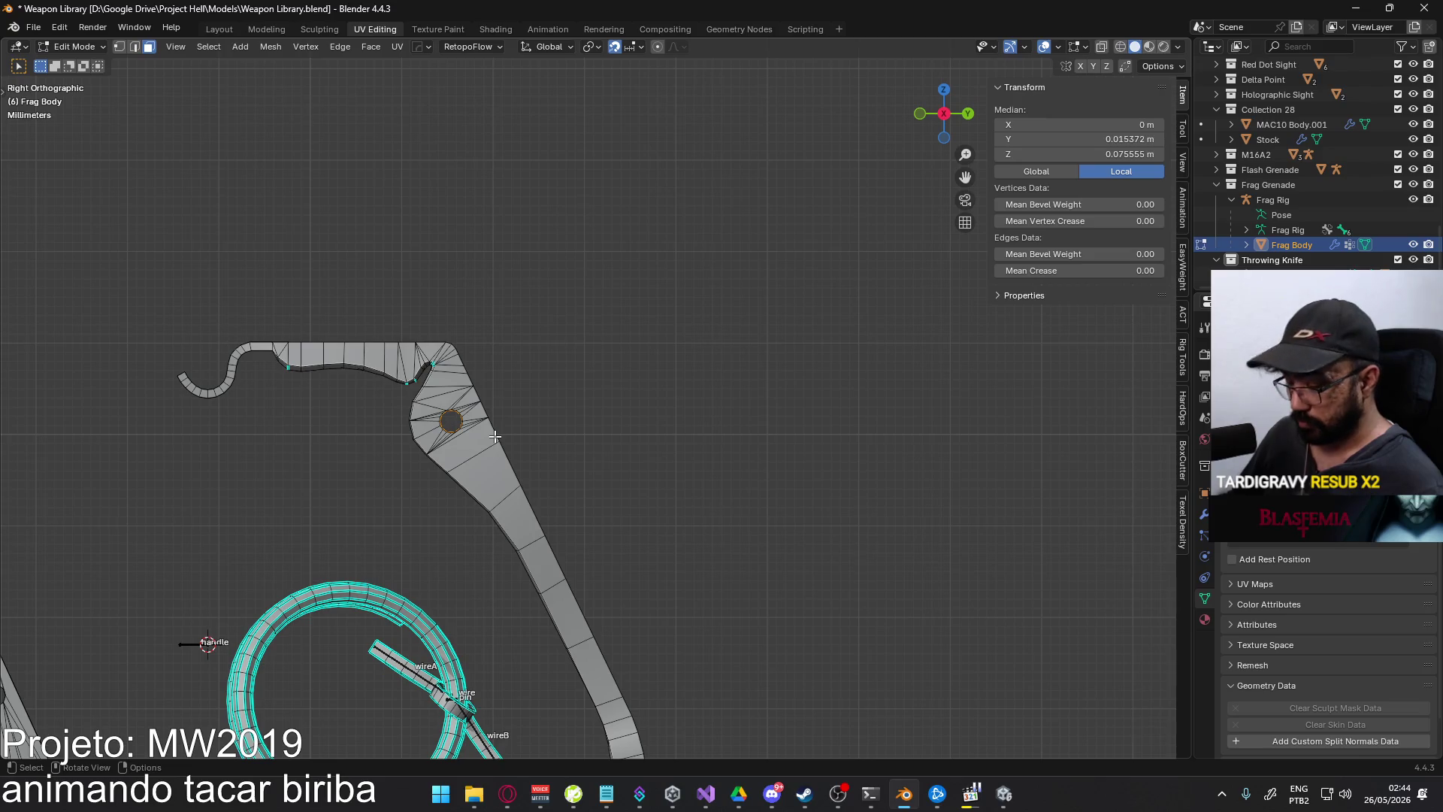
# - Select the whole safety lever and merge by distance, removing 4 vertices, then deselect
pyautogui.press('l')
pyautogui.rightClick(494, 435)
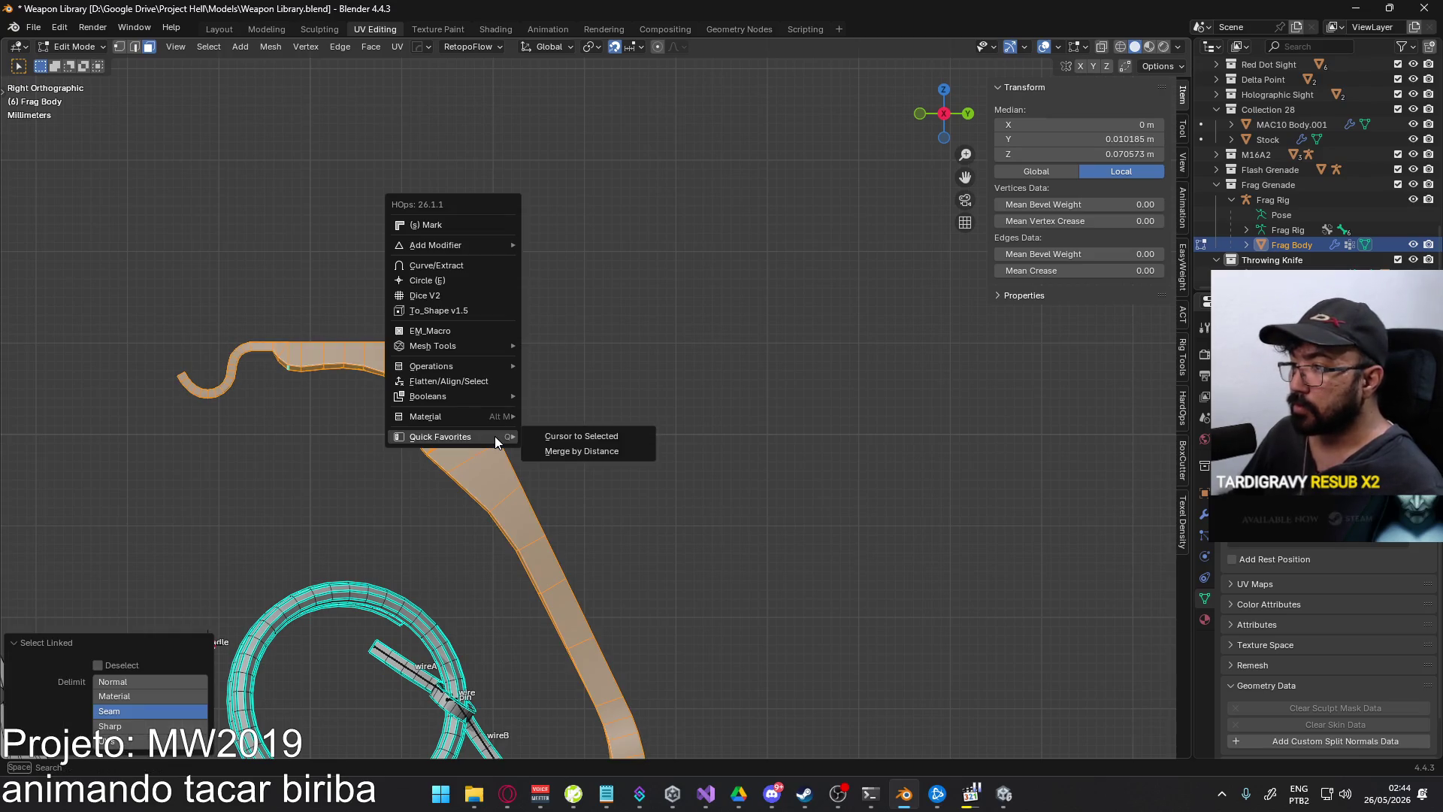
pyautogui.click(571, 435)
pyautogui.scroll(-2, 605, 458)
pyautogui.moveTo(605, 458); pyautogui.dragTo(488, 509, button='middle')
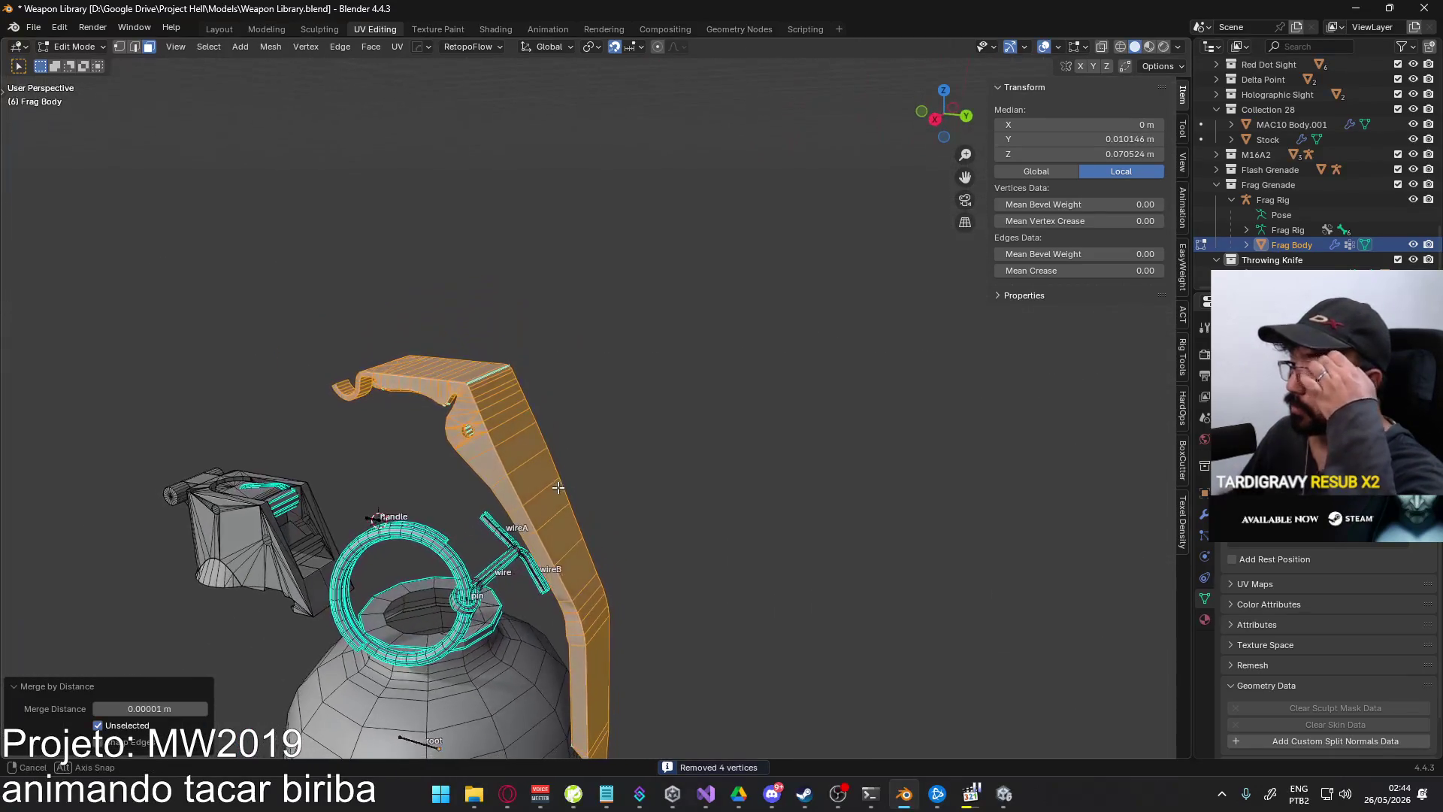
pyautogui.scroll(3, 488, 509)
pyautogui.hotkey('alt', 'a')
pyautogui.moveTo(631, 461)
pyautogui.mouseDown(button='middle')
pyautogui.moveTo(450, 446)
pyautogui.moveTo(538, 418)
pyautogui.moveTo(576, 380)
pyautogui.moveTo(529, 342)
pyautogui.moveTo(560, 313)
pyautogui.moveTo(788, 302)
pyautogui.moveTo(774, 353)
pyautogui.mouseUp(button='middle')
pyautogui.scroll(4, 450, 446)
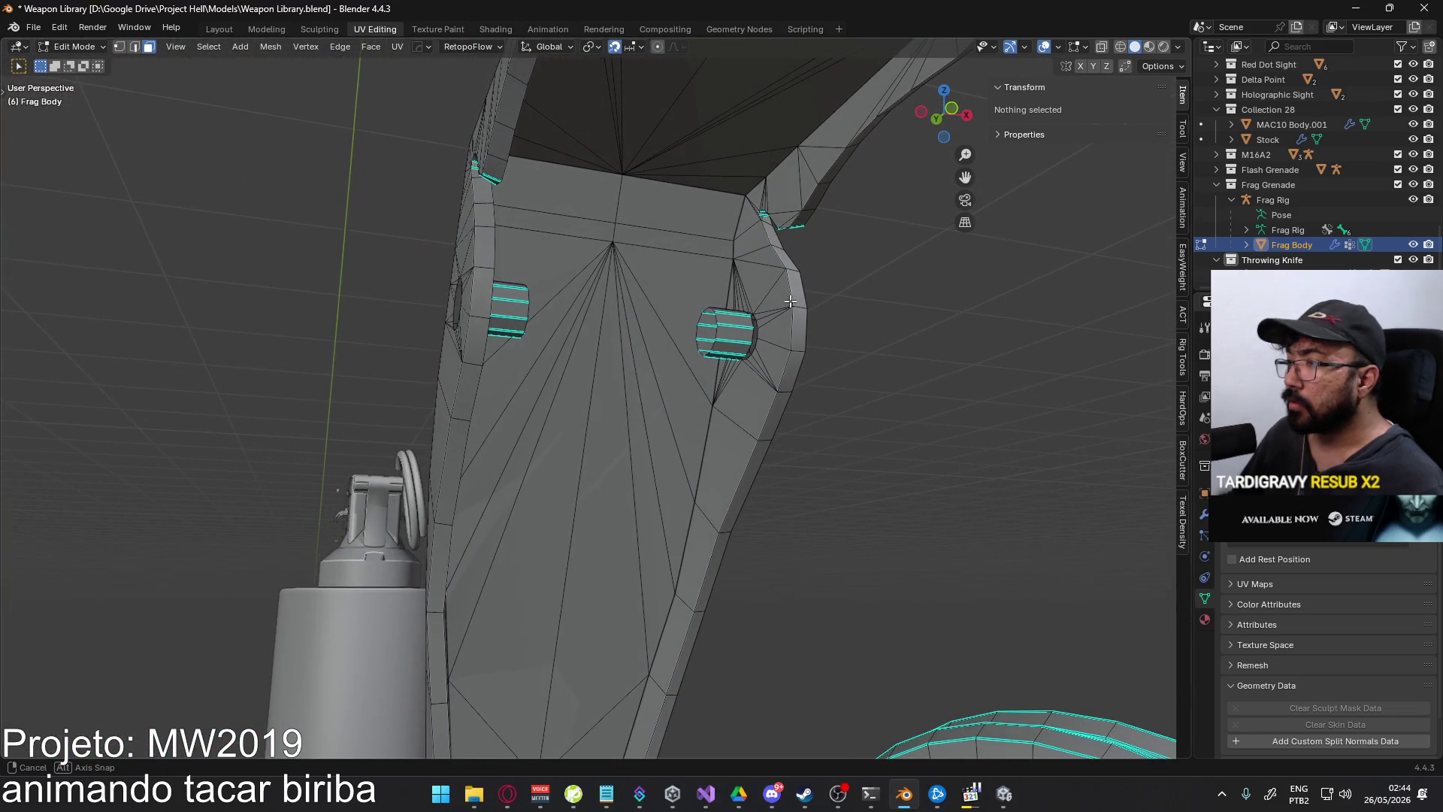
# - Select and delete the two small studs on the lever
pyautogui.scroll(-5, 767, 409)
pyautogui.moveTo(766, 410); pyautogui.dragTo(687, 364, button='middle')
pyautogui.scroll(6, 687, 364)
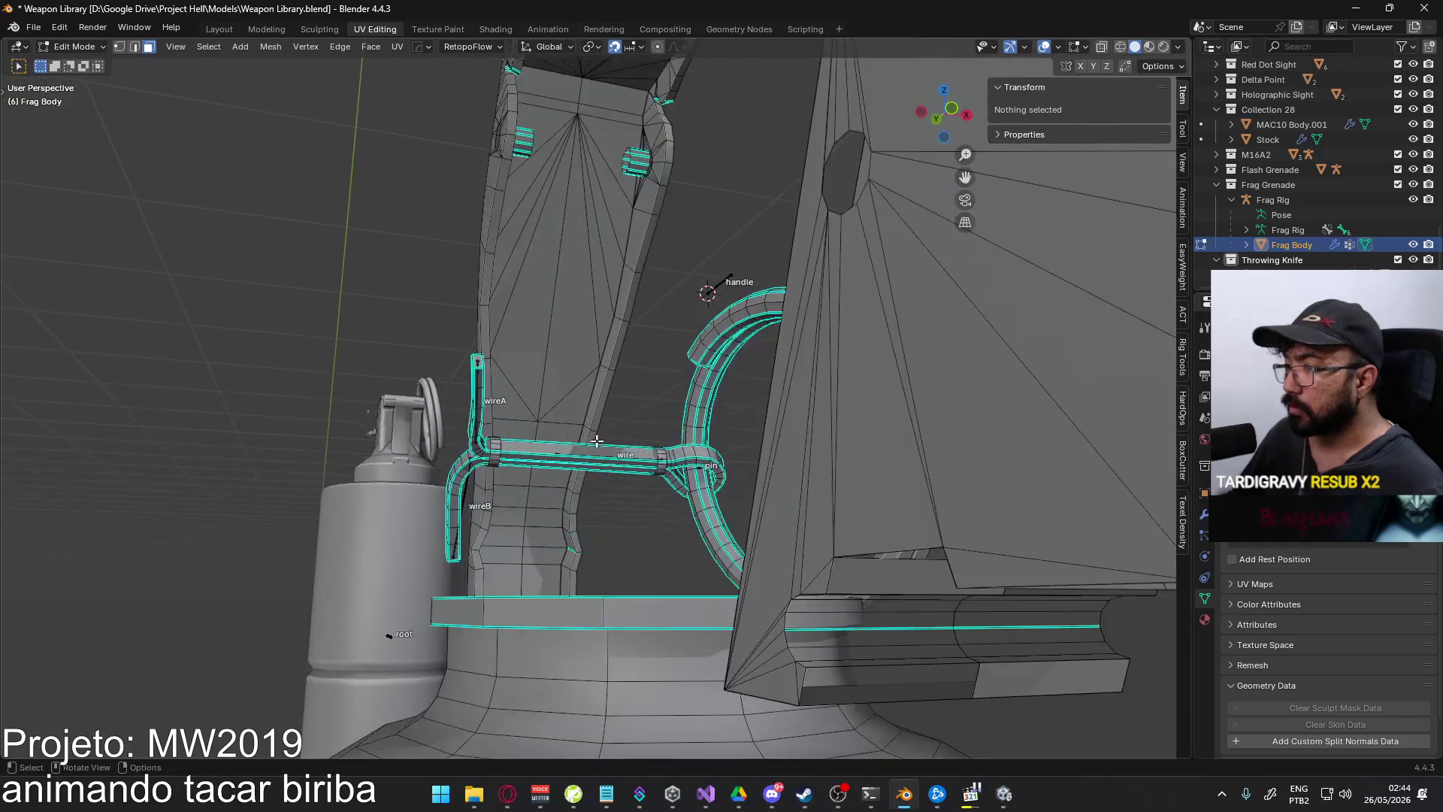
pyautogui.hotkey('ctrl', 'z')
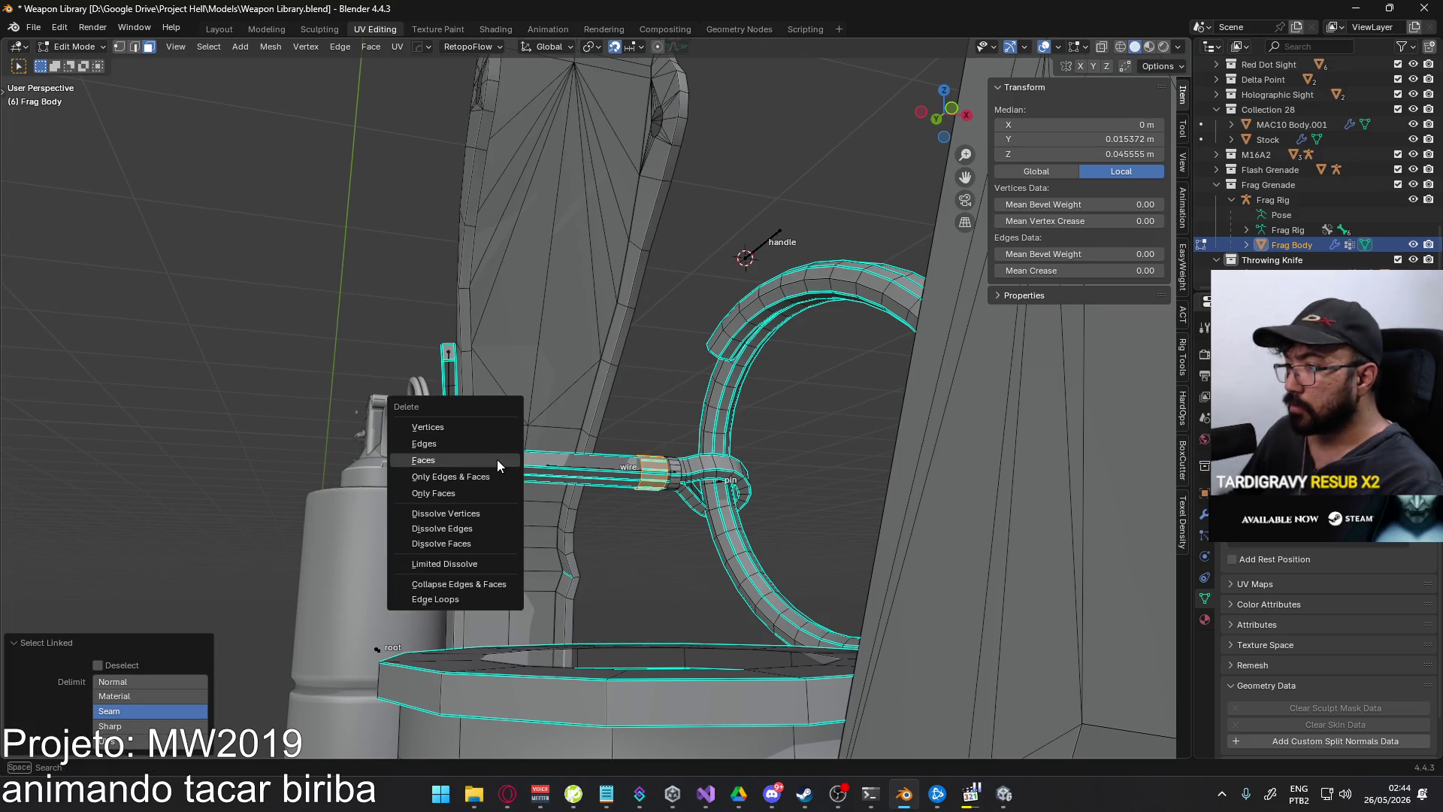
pyautogui.click(497, 459)
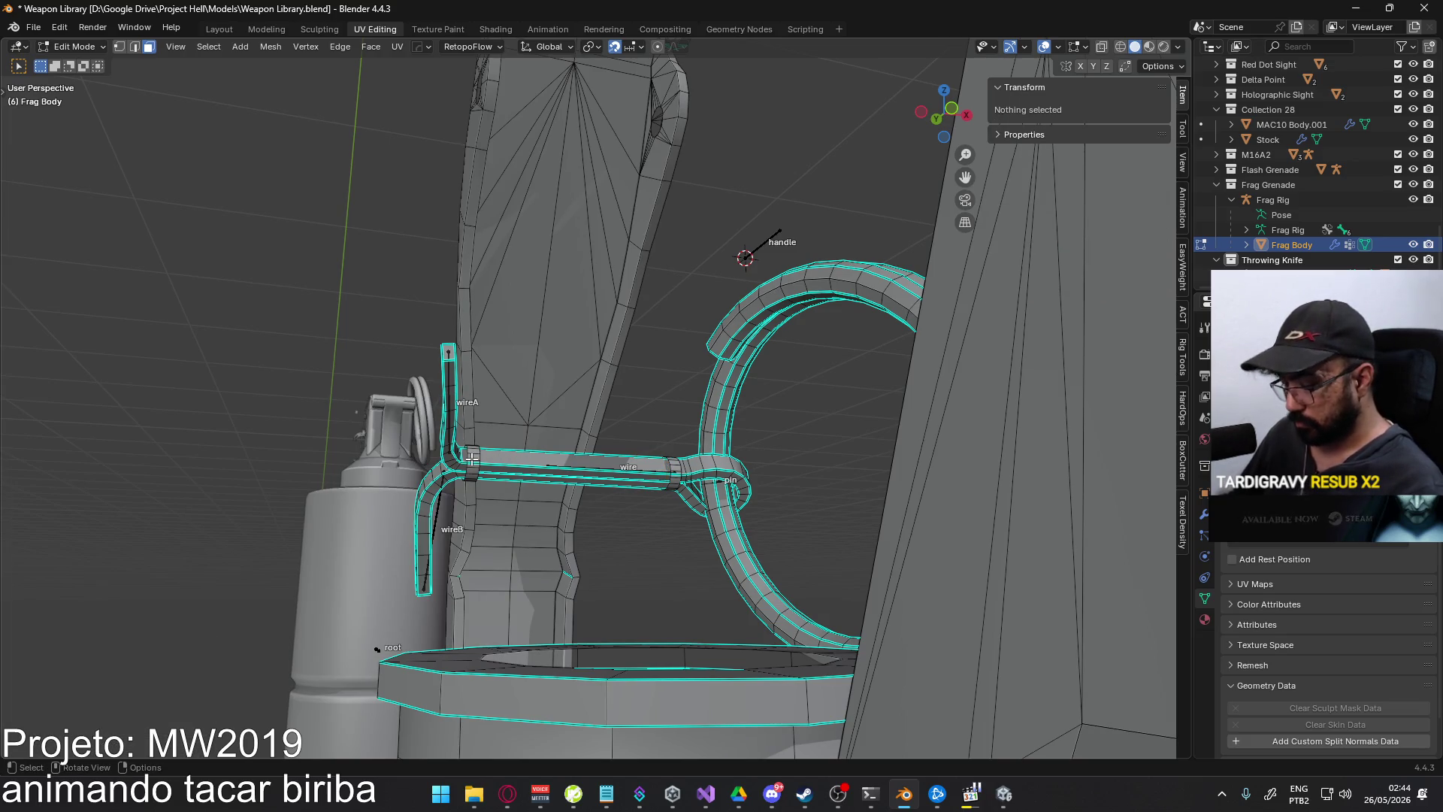
# - Raise the connected ring faces 0.03 m and recalculate normals outside around the lever's hole
pyautogui.press('l')
pyautogui.press('KP_3')
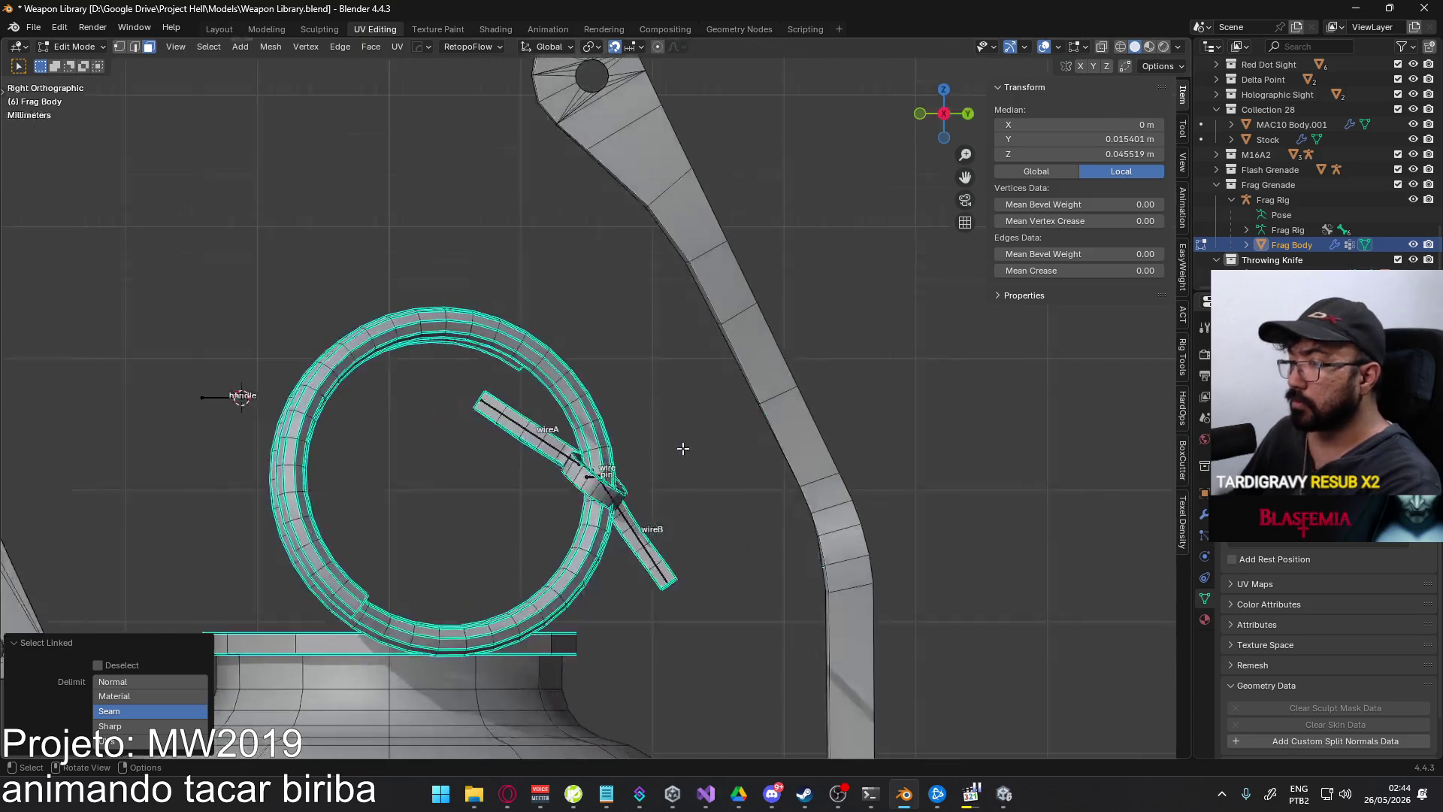
pyautogui.scroll(-3, 621, 438)
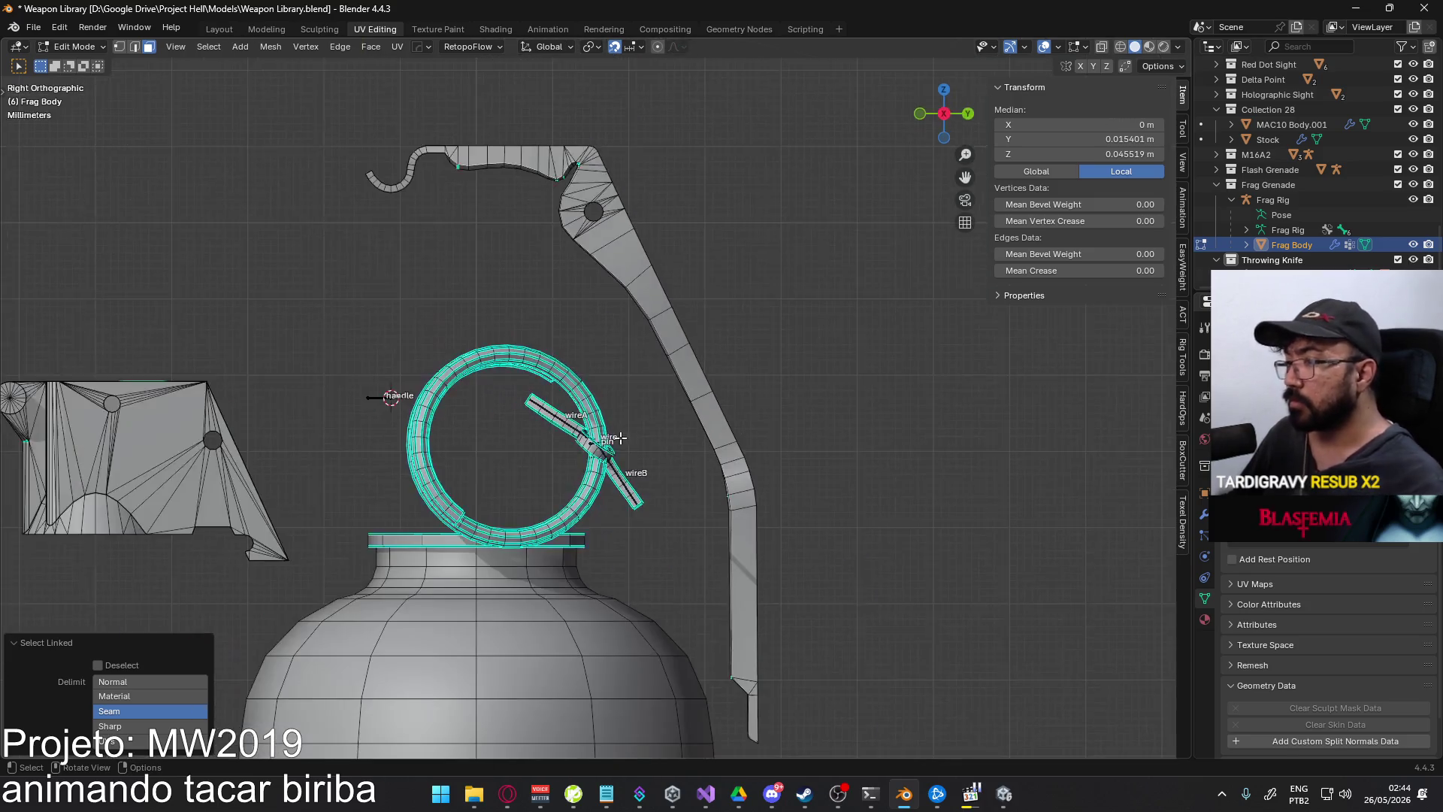
pyautogui.click(619, 226)
pyautogui.scroll(5, 601, 225)
pyautogui.moveTo(535, 297)
pyautogui.mouseDown(button='middle')
pyautogui.moveTo(703, 369)
pyautogui.moveTo(667, 322)
pyautogui.moveTo(576, 304)
pyautogui.mouseUp(button='middle')
pyautogui.click(696, 371)
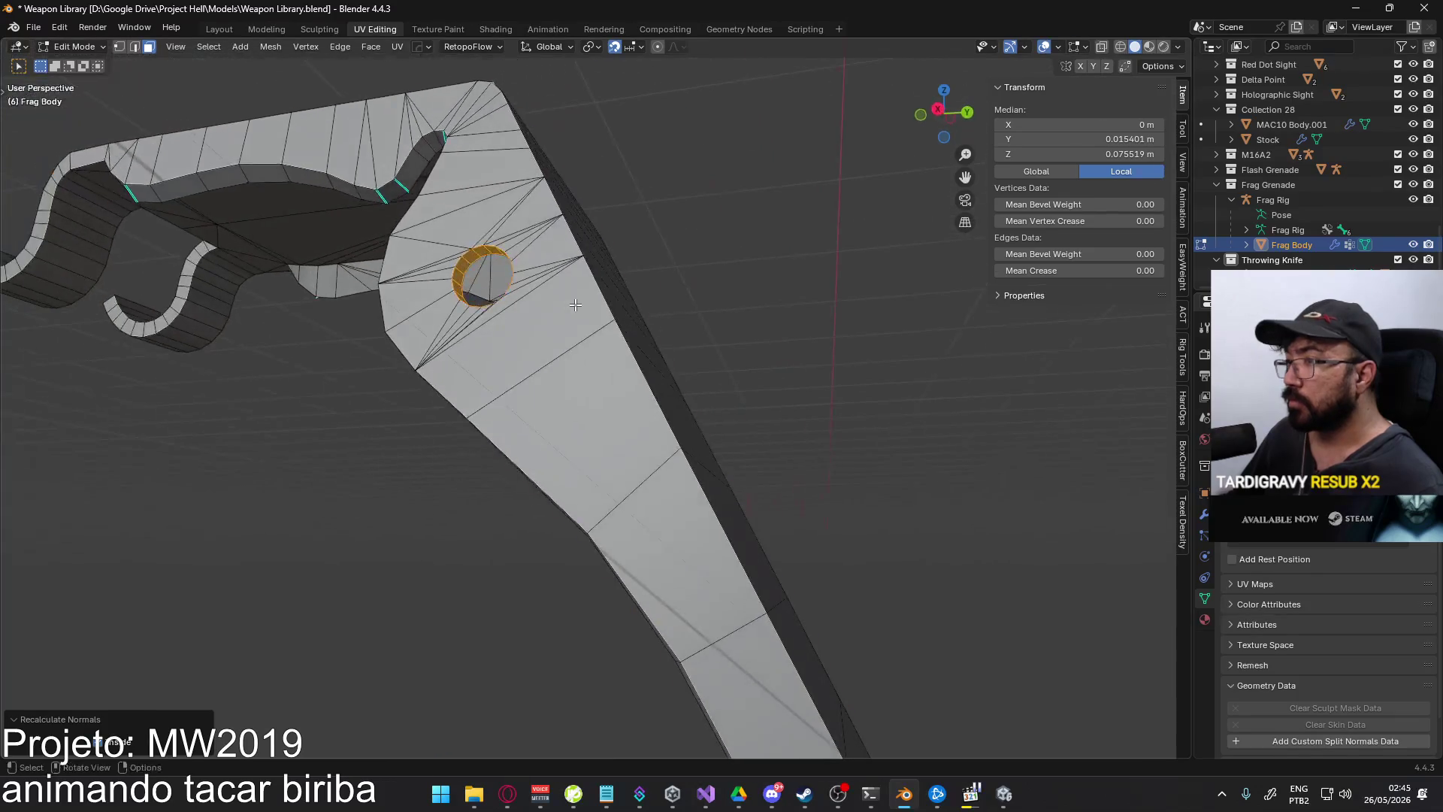
# - Select all of the Frag Body mesh and Merge by Distance, removing 537 vertices
pyautogui.press('Tab')
pyautogui.press('Tab')
pyautogui.scroll(-3, 579, 308)
pyautogui.press('a')
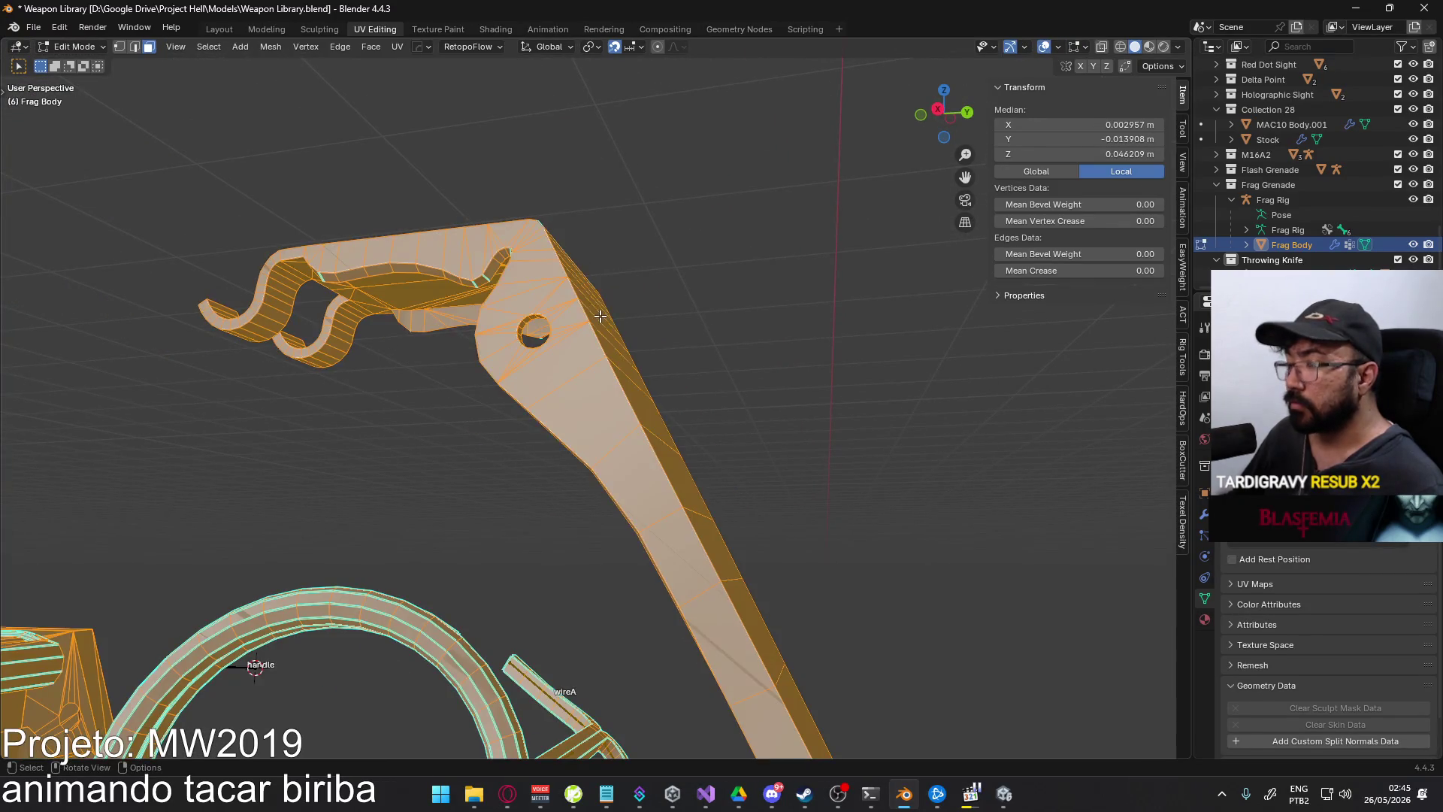
pyautogui.rightClick(599, 316)
pyautogui.click(692, 326)
pyautogui.hotkey('alt', 'a')
pyautogui.scroll(-2, 530, 428)
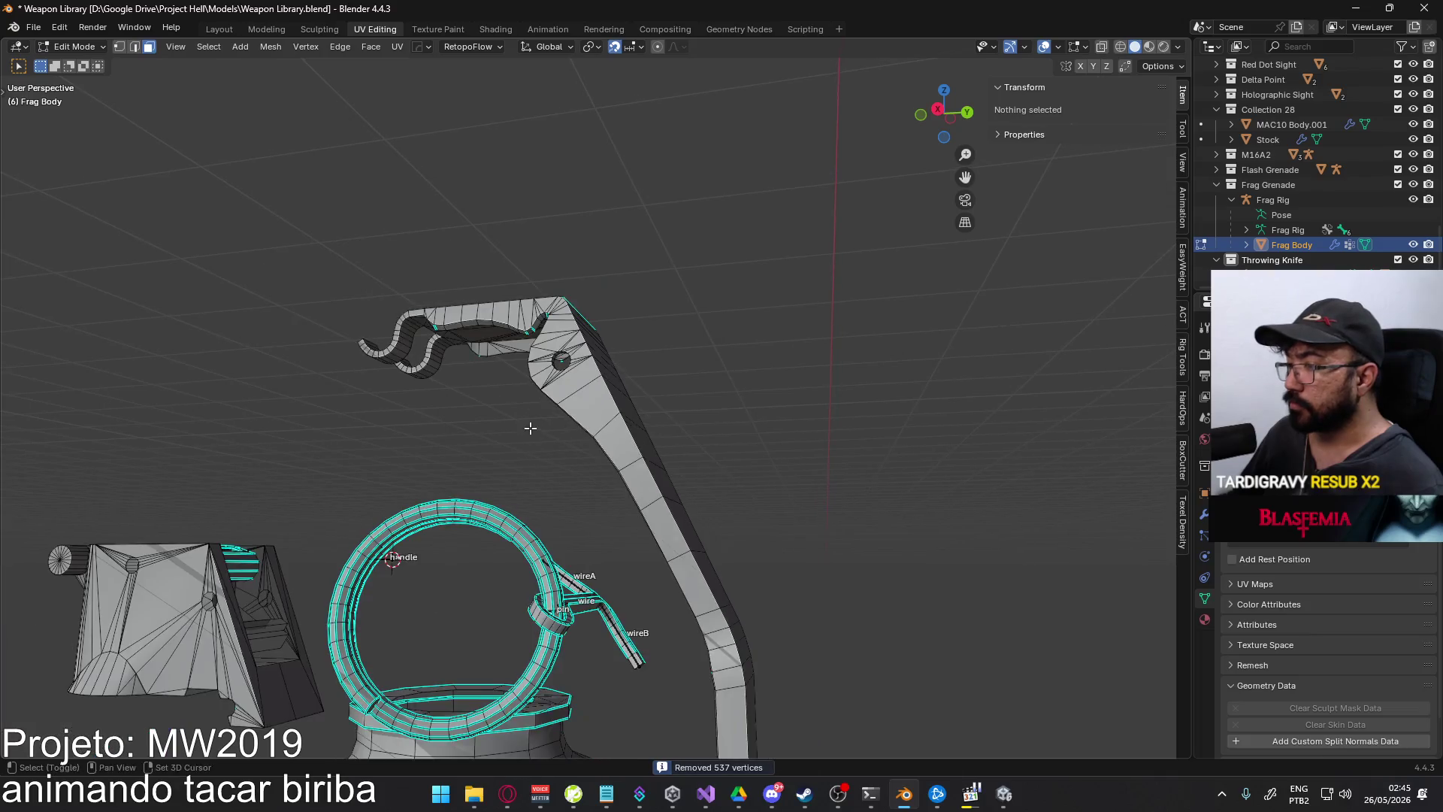
# - Invert the selection and Merge by Distance again from Quick Favorites, removing 68 more vertices
pyautogui.moveTo(531, 428)
pyautogui.keyDown('shift'); pyautogui.mouseDown(button='middle')
pyautogui.moveTo(563, 248)
pyautogui.moveTo(646, 348)
pyautogui.mouseUp(button='middle'); pyautogui.keyUp('shift')
pyautogui.press('a')
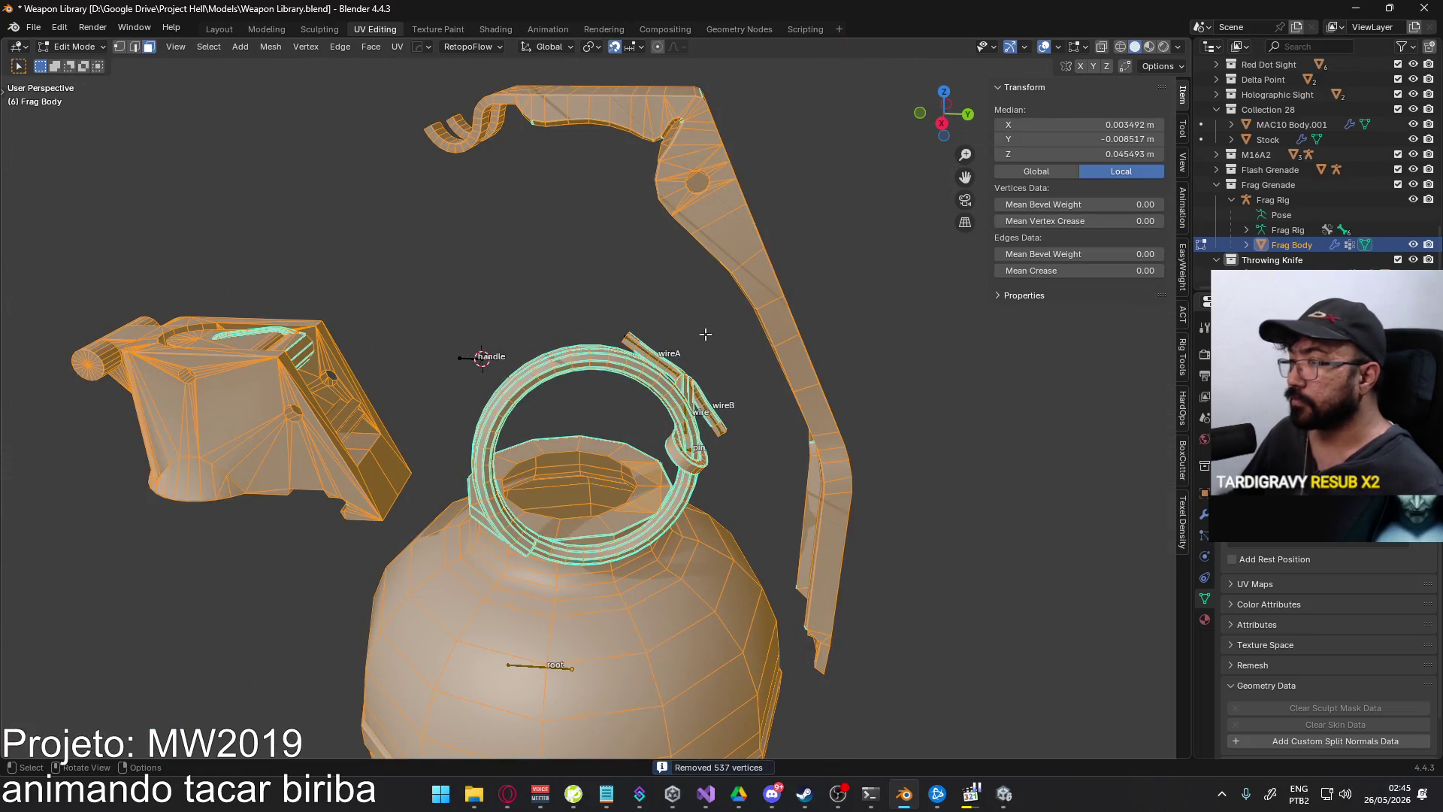
pyautogui.scroll(-2, 690, 338)
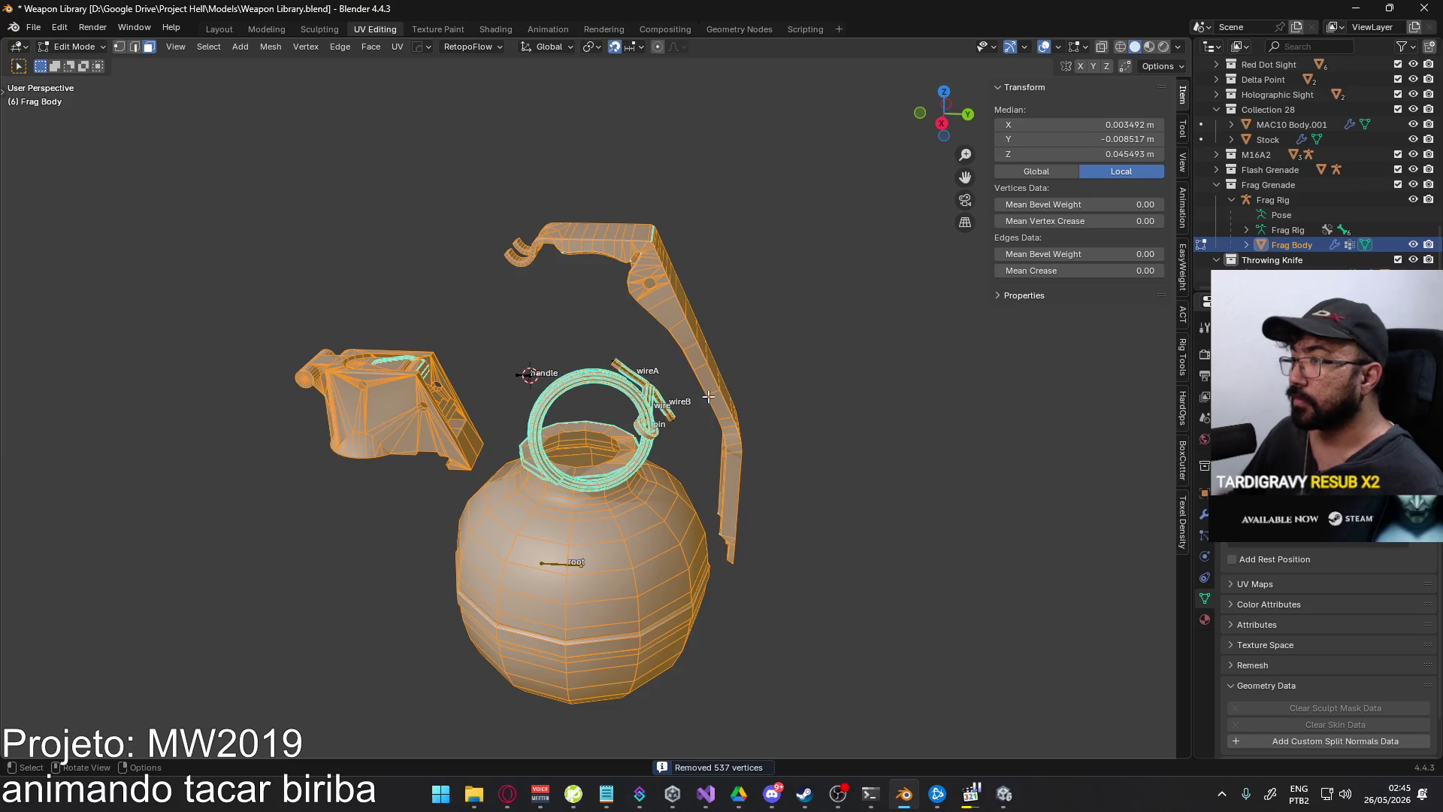
pyautogui.moveTo(689, 338); pyautogui.dragTo(708, 368, button='middle')
pyautogui.hotkey('ctrl', 'i')
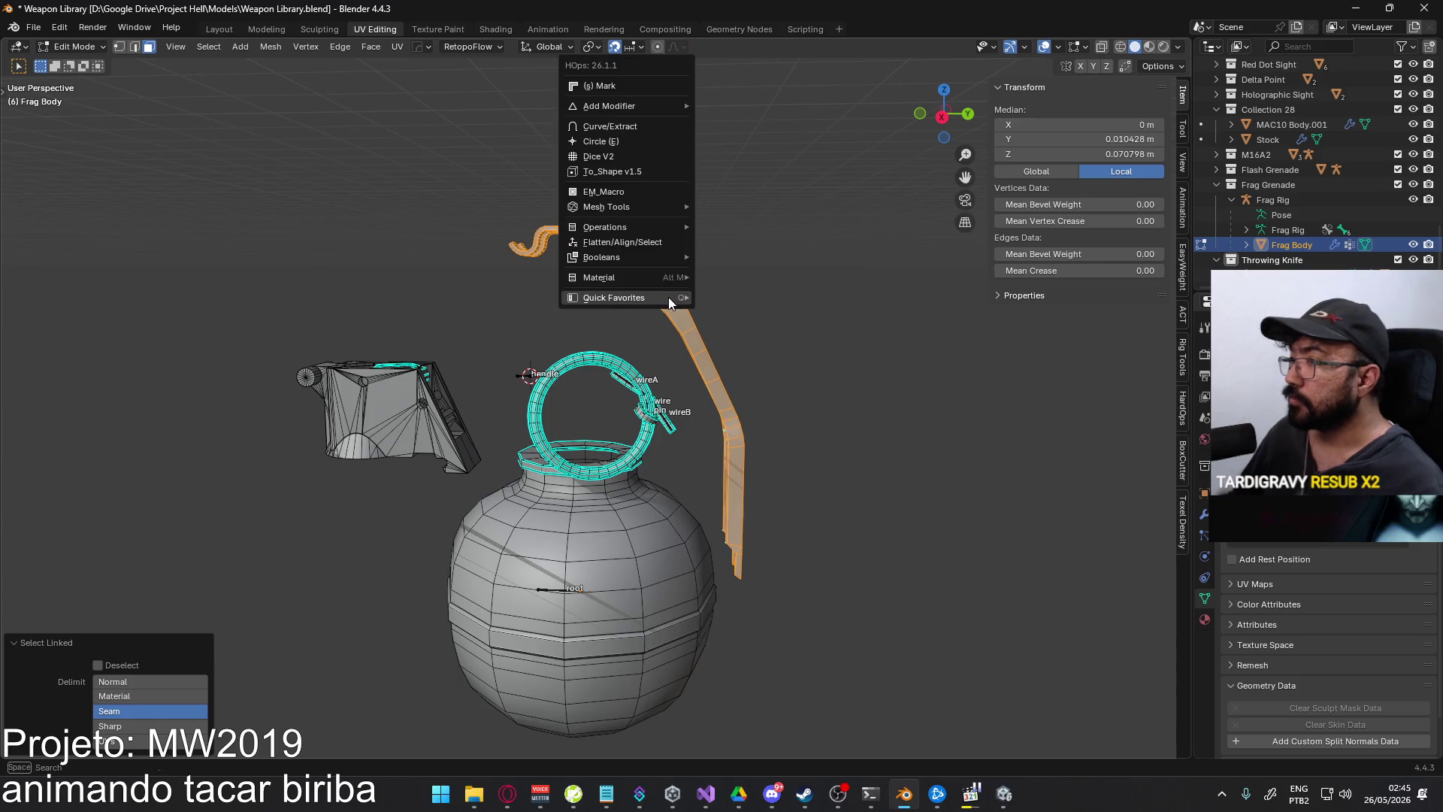
pyautogui.moveTo(669, 300)
pyautogui.click(750, 312)
pyautogui.scroll(3, 804, 346)
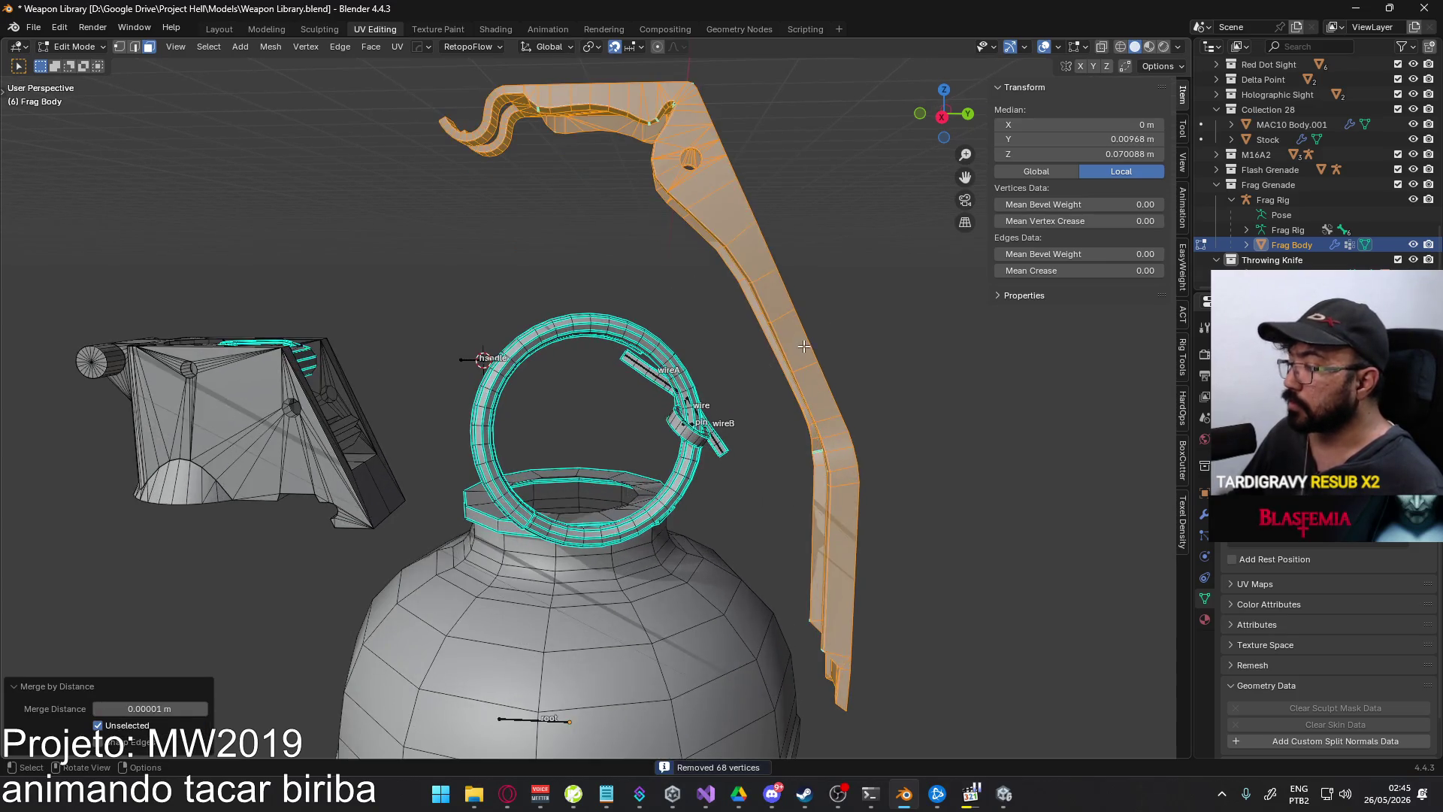
# - Toggle to Object Mode and back to Edit Mode, then view the whole grenade
pyautogui.press('Tab')
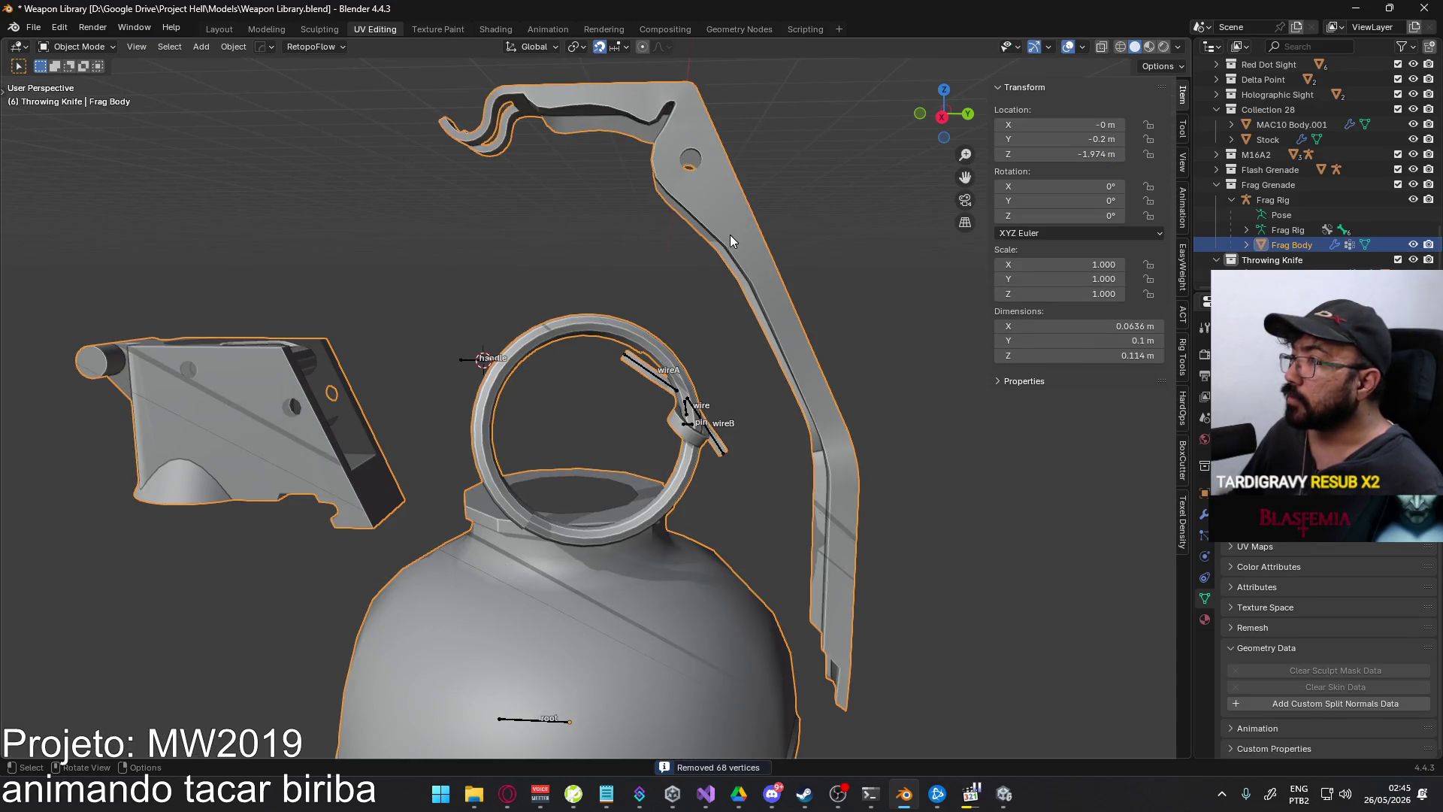
pyautogui.press('Tab')
pyautogui.moveTo(596, 215)
pyautogui.mouseDown(button='middle')
pyautogui.moveTo(659, 238)
pyautogui.moveTo(577, 395)
pyautogui.moveTo(567, 326)
pyautogui.moveTo(625, 265)
pyautogui.mouseUp(button='middle')
pyautogui.scroll(3, 577, 395)
pyautogui.moveTo(528, 339)
pyautogui.mouseDown(button='middle')
pyautogui.moveTo(654, 386)
pyautogui.moveTo(577, 364)
pyautogui.moveTo(536, 412)
pyautogui.moveTo(531, 396)
pyautogui.moveTo(614, 445)
pyautogui.moveTo(388, 412)
pyautogui.mouseUp(button='middle')
# - Box-select the fuse housing in vertex mode with X-ray and Recalculate Outside its normals
pyautogui.moveTo(596, 461)
pyautogui.mouseDown(button='middle')
pyautogui.moveTo(435, 441)
pyautogui.moveTo(507, 528)
pyautogui.mouseUp(button='middle')
pyautogui.moveTo(301, 564)
pyautogui.mouseDown(button='middle')
pyautogui.moveTo(542, 443)
pyautogui.moveTo(488, 444)
pyautogui.mouseUp(button='middle')
pyautogui.scroll(1, 541, 442)
pyautogui.press('l')
pyautogui.click(483, 262)
pyautogui.press('1')
pyautogui.hotkey('alt', 'z')
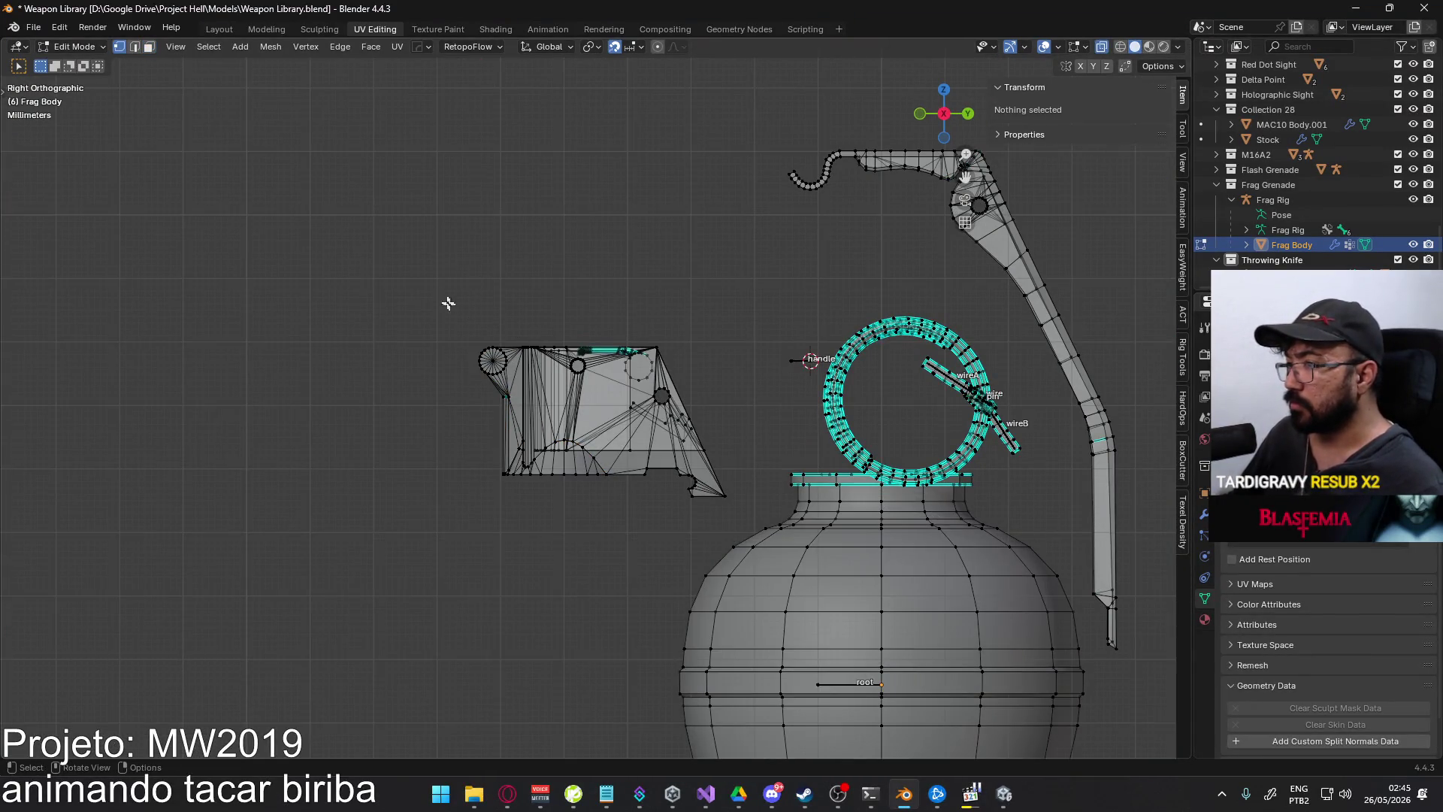
pyautogui.moveTo(421, 285); pyautogui.dragTo(740, 537)
pyautogui.moveTo(738, 519); pyautogui.dragTo(658, 424, button='middle')
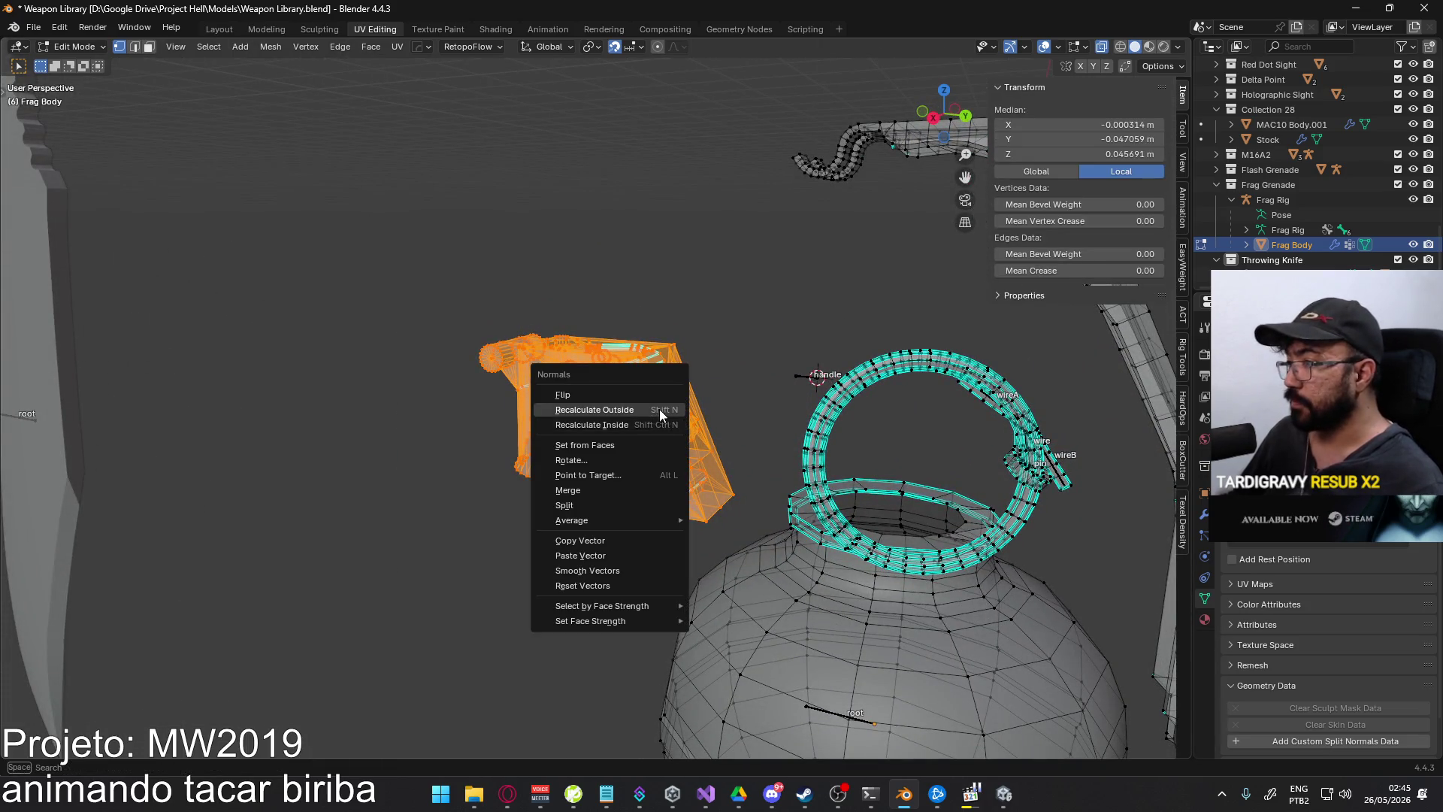
pyautogui.click(660, 409)
pyautogui.scroll(2, 718, 353)
# - Turn off X-ray and toggle to Object Mode and back into Edit Mode
pyautogui.press('Tab')
pyautogui.hotkey('alt', 'z')
pyautogui.moveTo(765, 294)
pyautogui.mouseDown(button='middle')
pyautogui.moveTo(692, 358)
pyautogui.moveTo(677, 515)
pyautogui.moveTo(542, 330)
pyautogui.moveTo(487, 325)
pyautogui.moveTo(539, 346)
pyautogui.moveTo(610, 304)
pyautogui.moveTo(646, 320)
pyautogui.moveTo(685, 375)
pyautogui.moveTo(677, 351)
pyautogui.mouseUp(button='middle')
pyautogui.press('Tab')
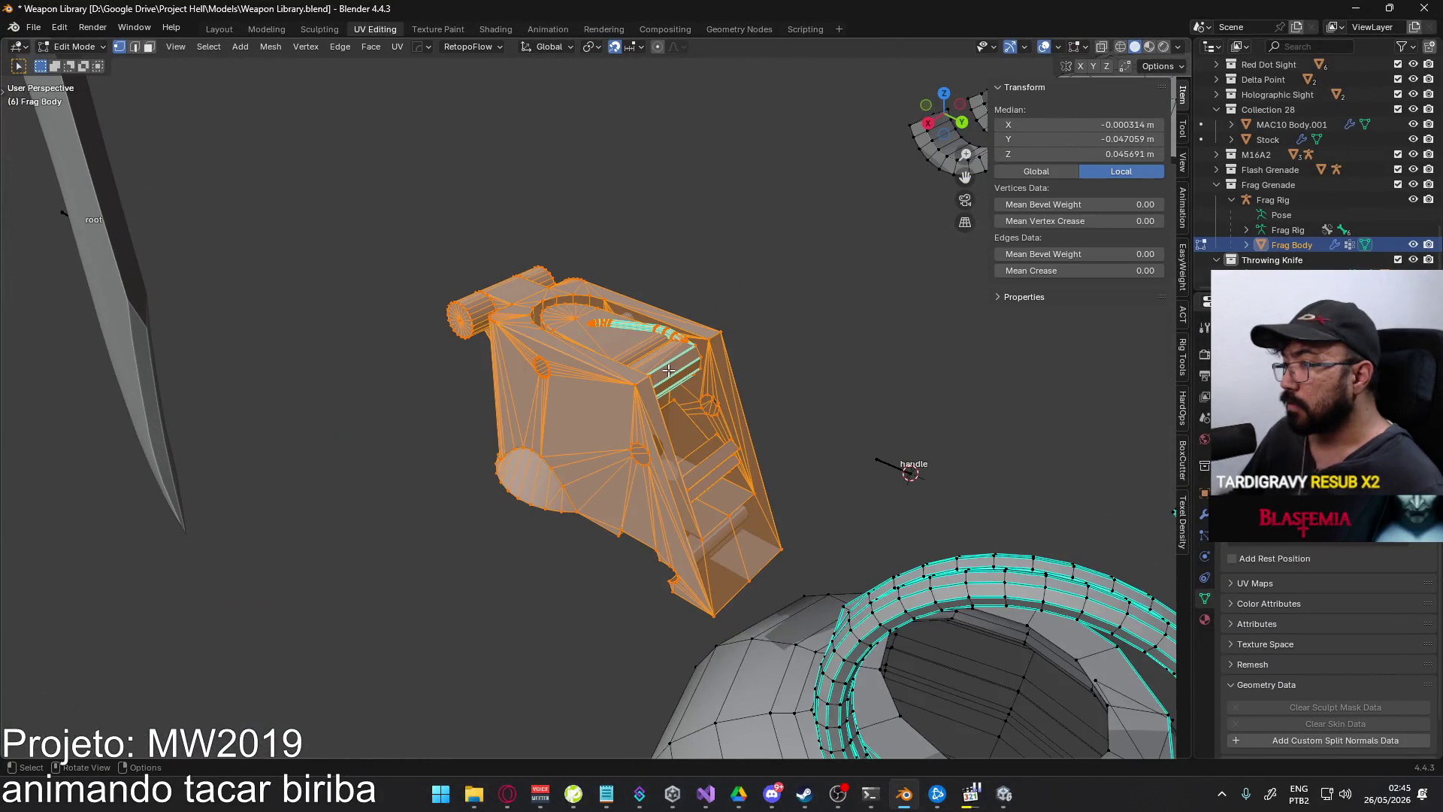
# - Box-select the entire fuse housing with X-ray enabled
pyautogui.click(674, 347)
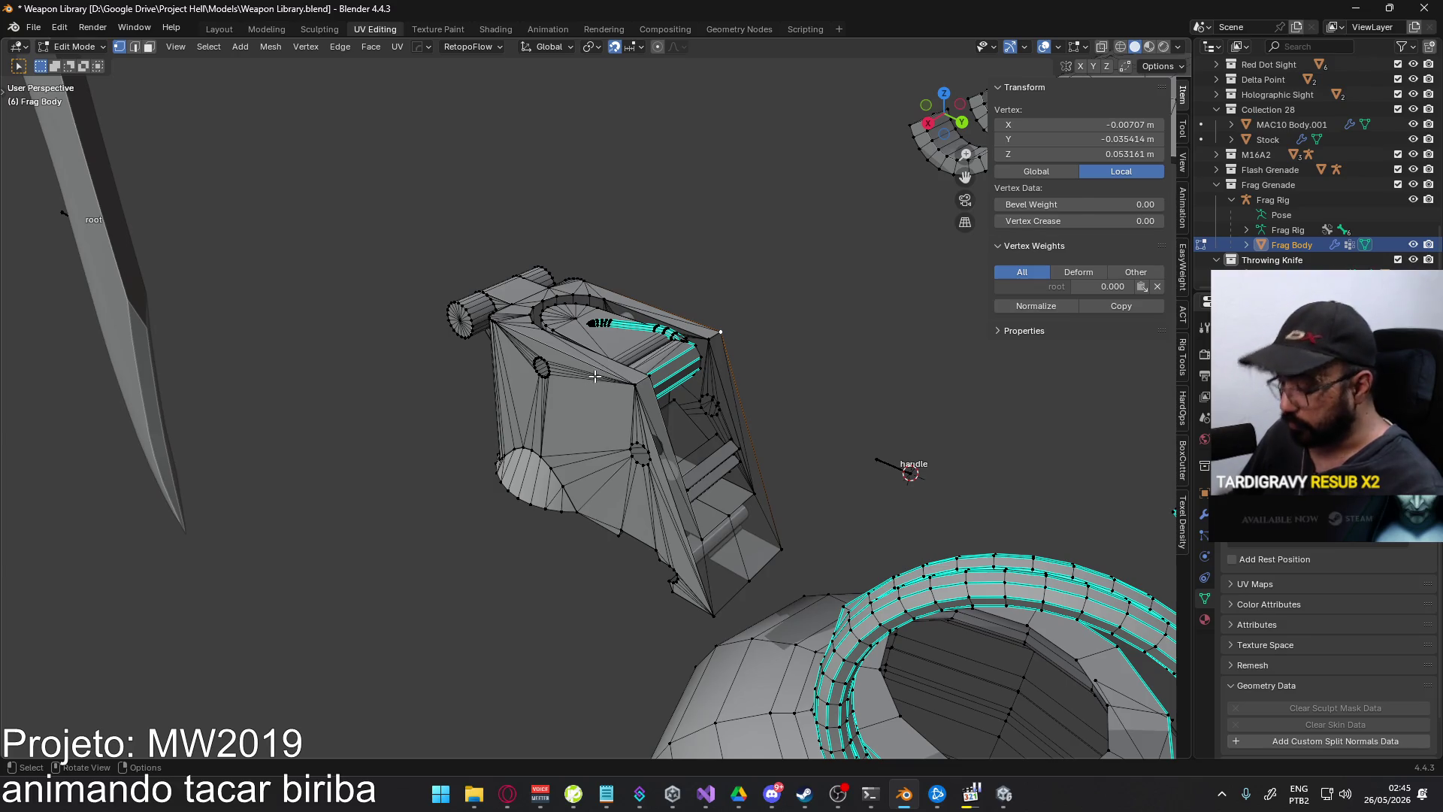
pyautogui.hotkey('ctrl', 'l')
pyautogui.moveTo(773, 267); pyautogui.dragTo(387, 254, button='middle')
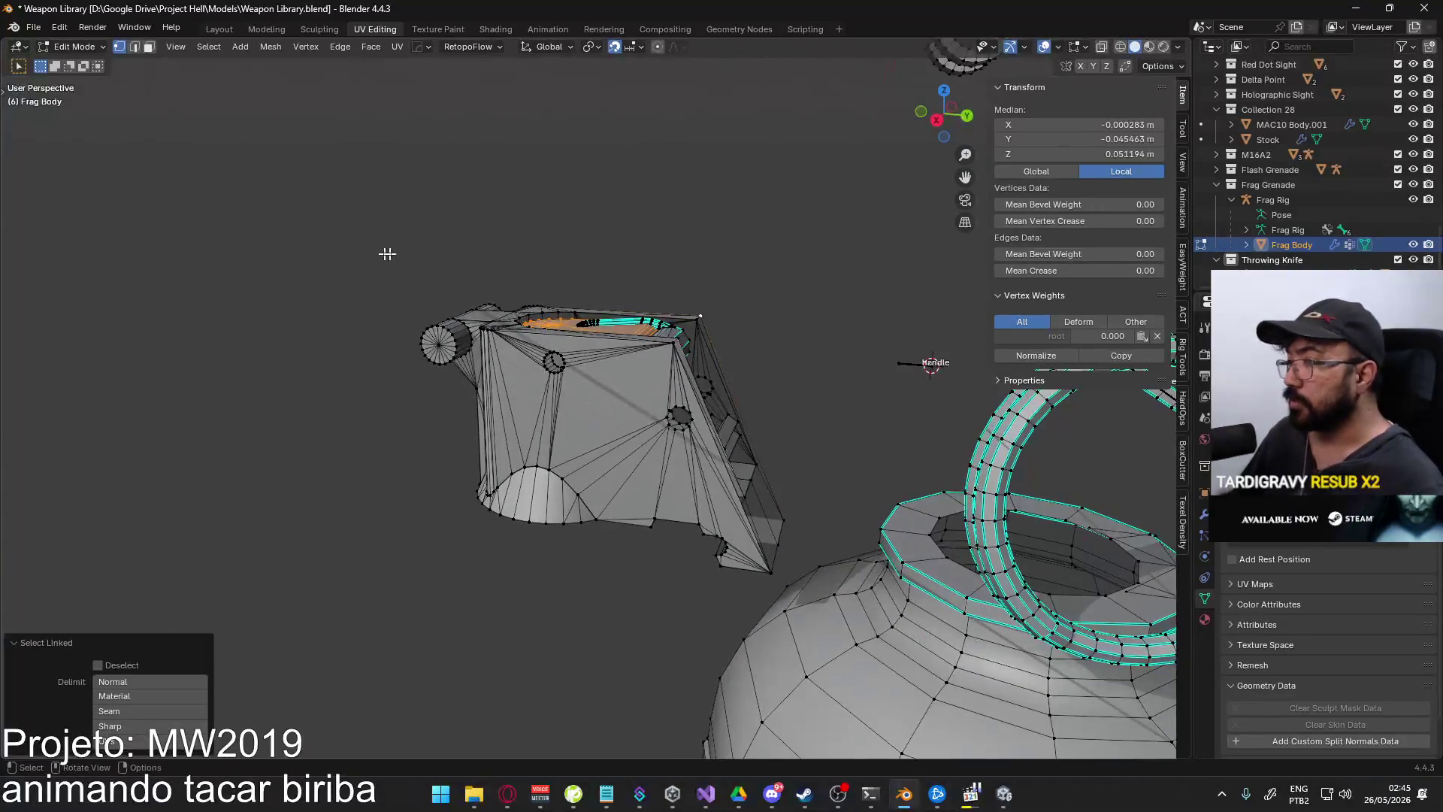
pyautogui.click(596, 225)
pyautogui.moveTo(382, 229); pyautogui.dragTo(383, 229)
pyautogui.rightClick(379, 225)
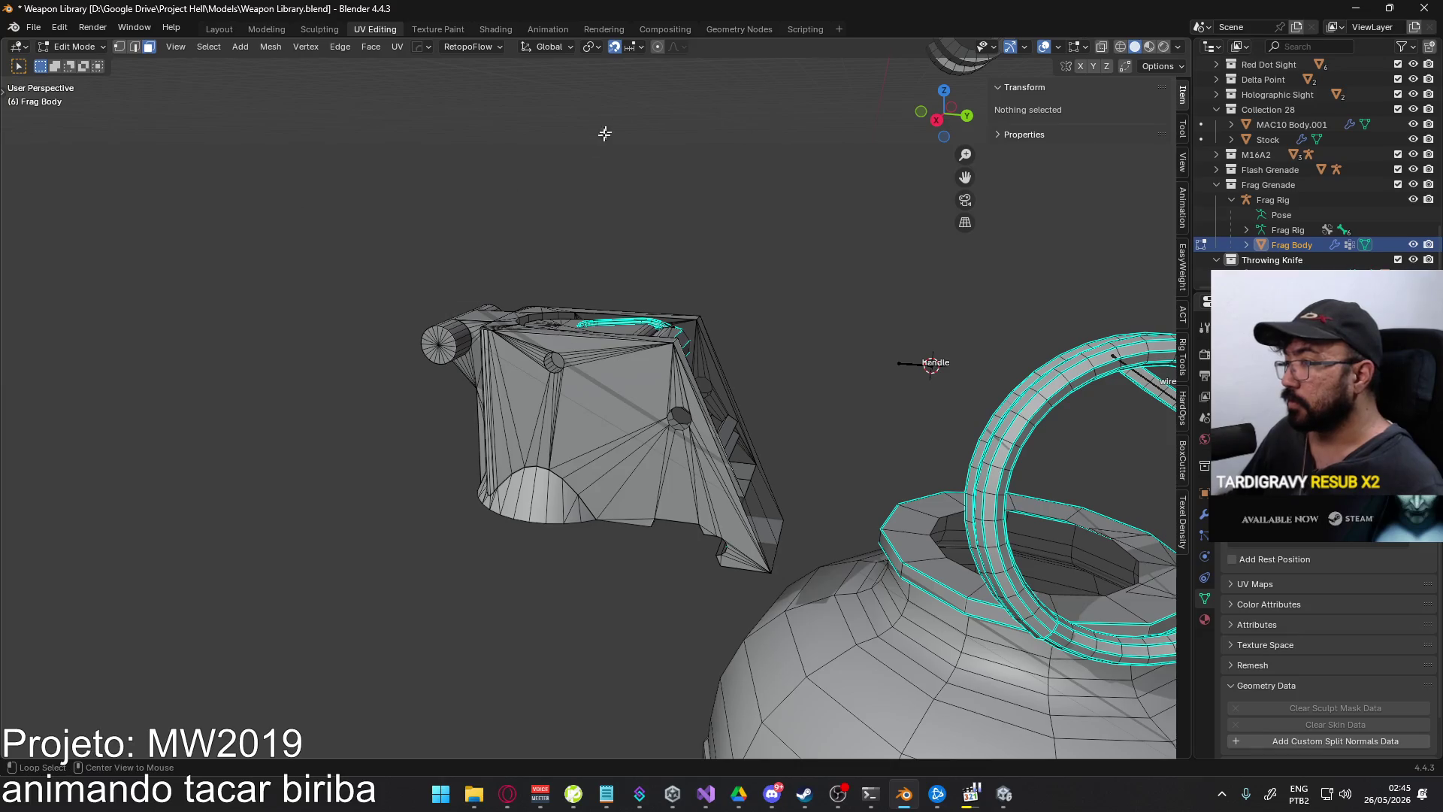
pyautogui.hotkey('alt', 'z')
pyautogui.moveTo(481, 313); pyautogui.dragTo(783, 580)
# - Merge 402 duplicate vertices in the fuse housing and recalculate its normals
pyautogui.rightClick(687, 476)
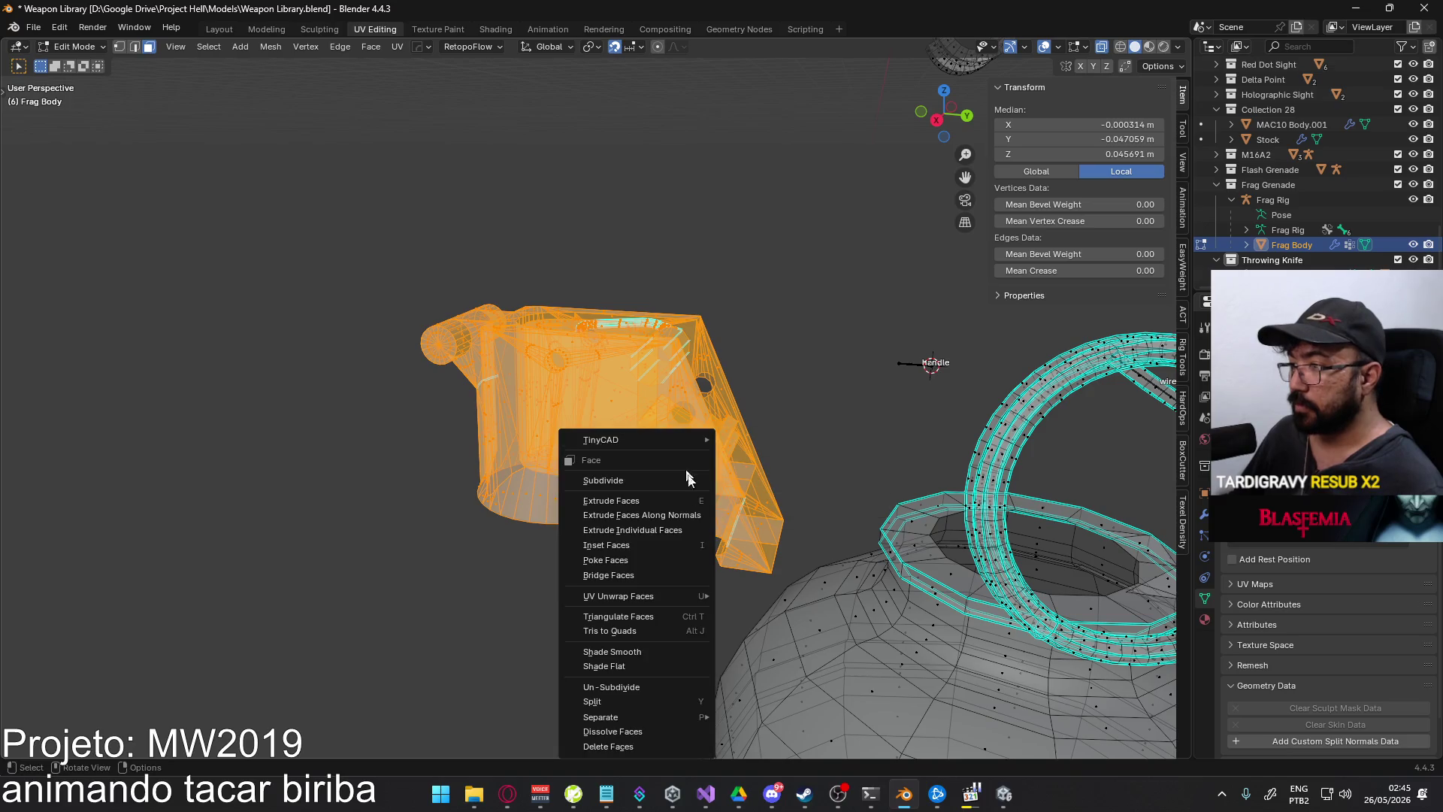
pyautogui.click(621, 577)
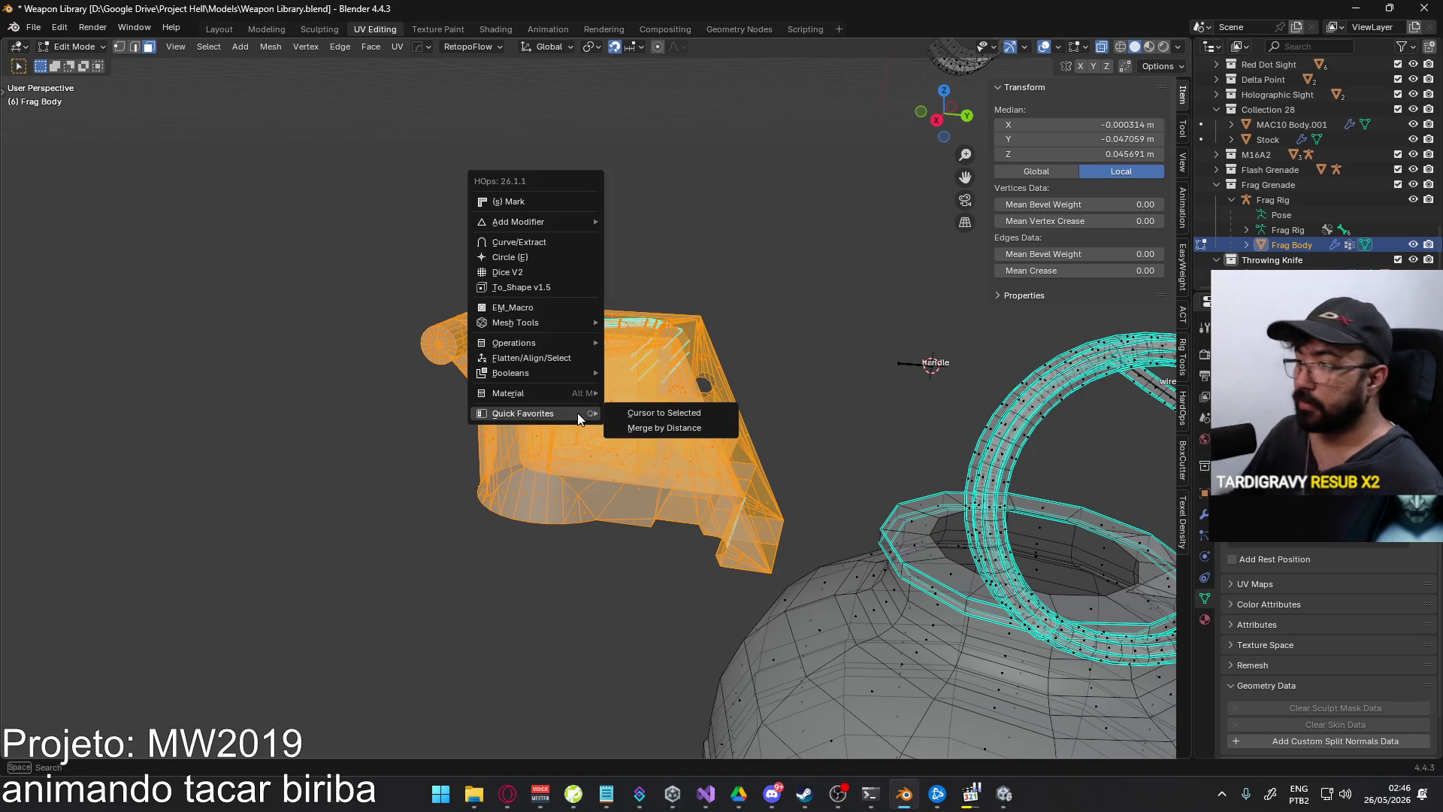
pyautogui.click(667, 428)
pyautogui.moveTo(766, 462)
pyautogui.mouseDown(button='middle')
pyautogui.moveTo(763, 421)
pyautogui.moveTo(751, 451)
pyautogui.moveTo(578, 412)
pyautogui.mouseUp(button='middle')
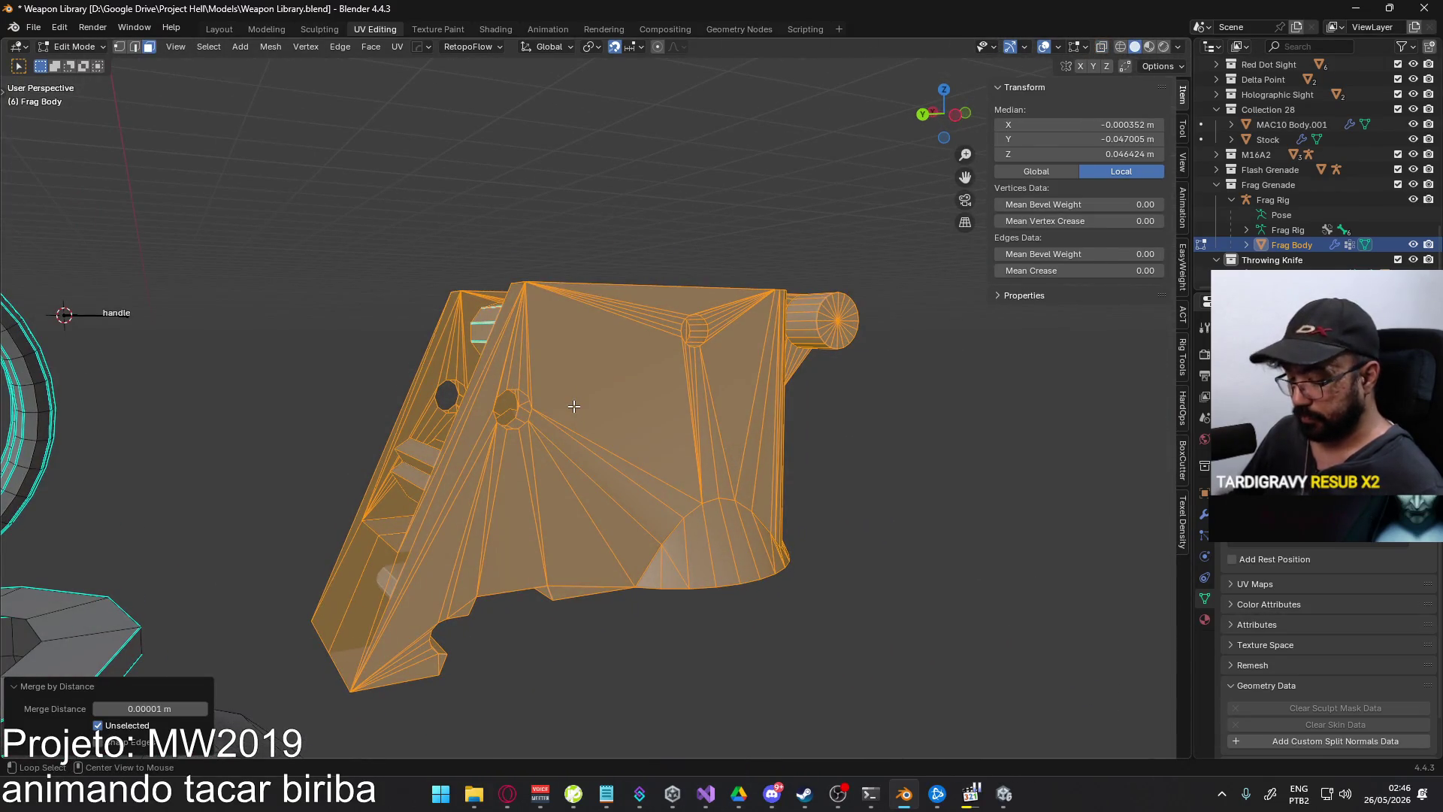
pyautogui.click(561, 424)
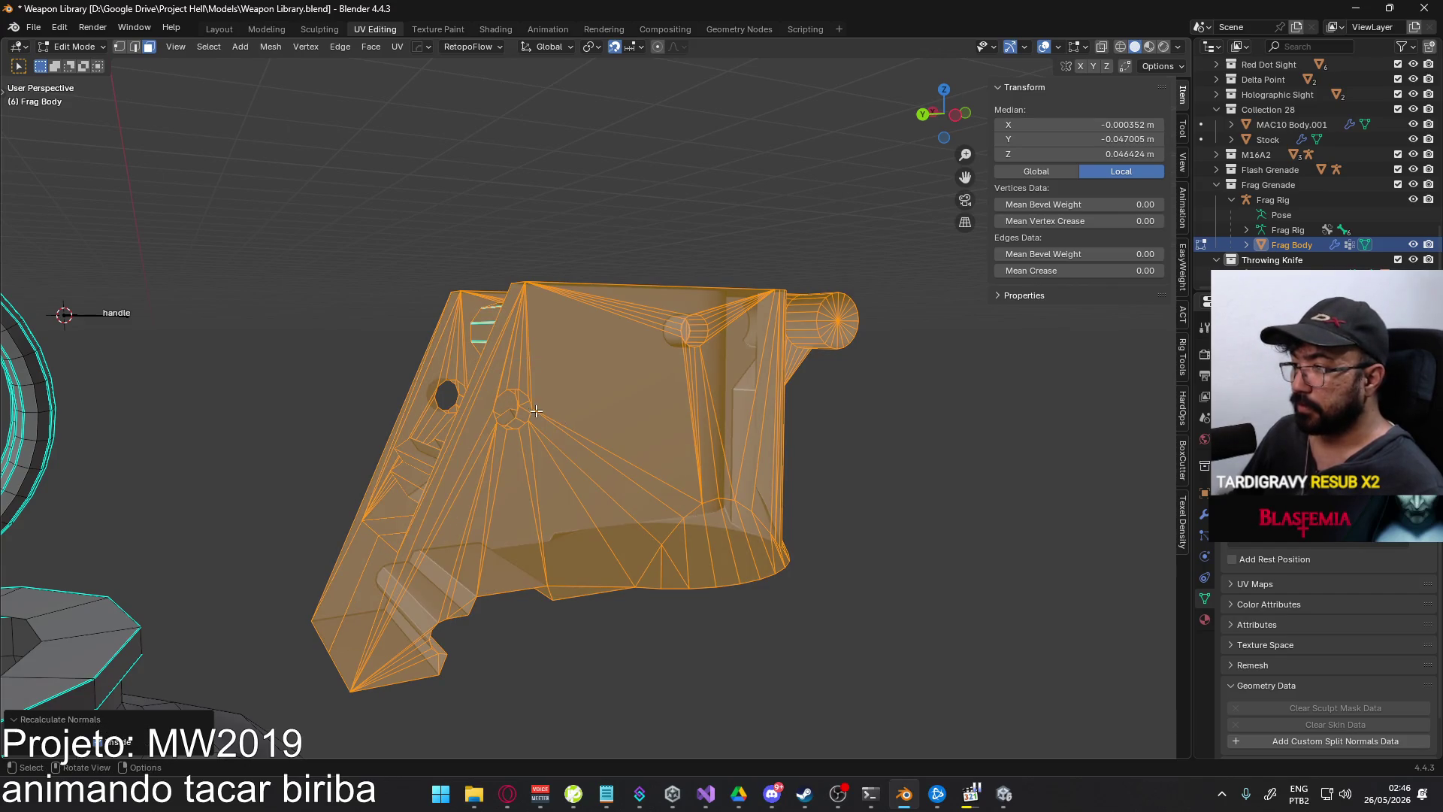
pyautogui.moveTo(536, 410)
pyautogui.mouseDown(button='middle')
pyautogui.moveTo(662, 410)
pyautogui.moveTo(510, 411)
pyautogui.mouseUp(button='middle')
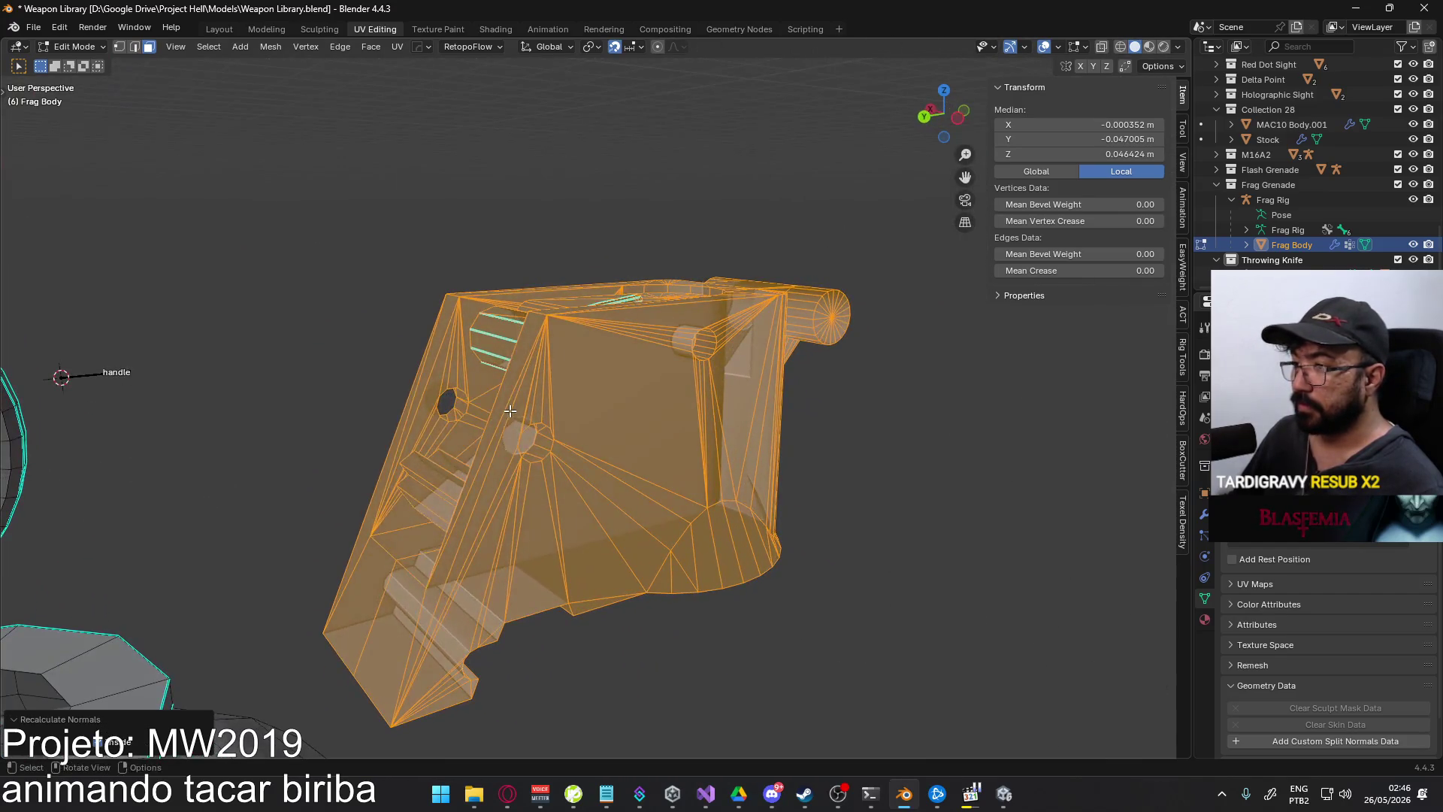
pyautogui.click(511, 414)
pyautogui.click(720, 597)
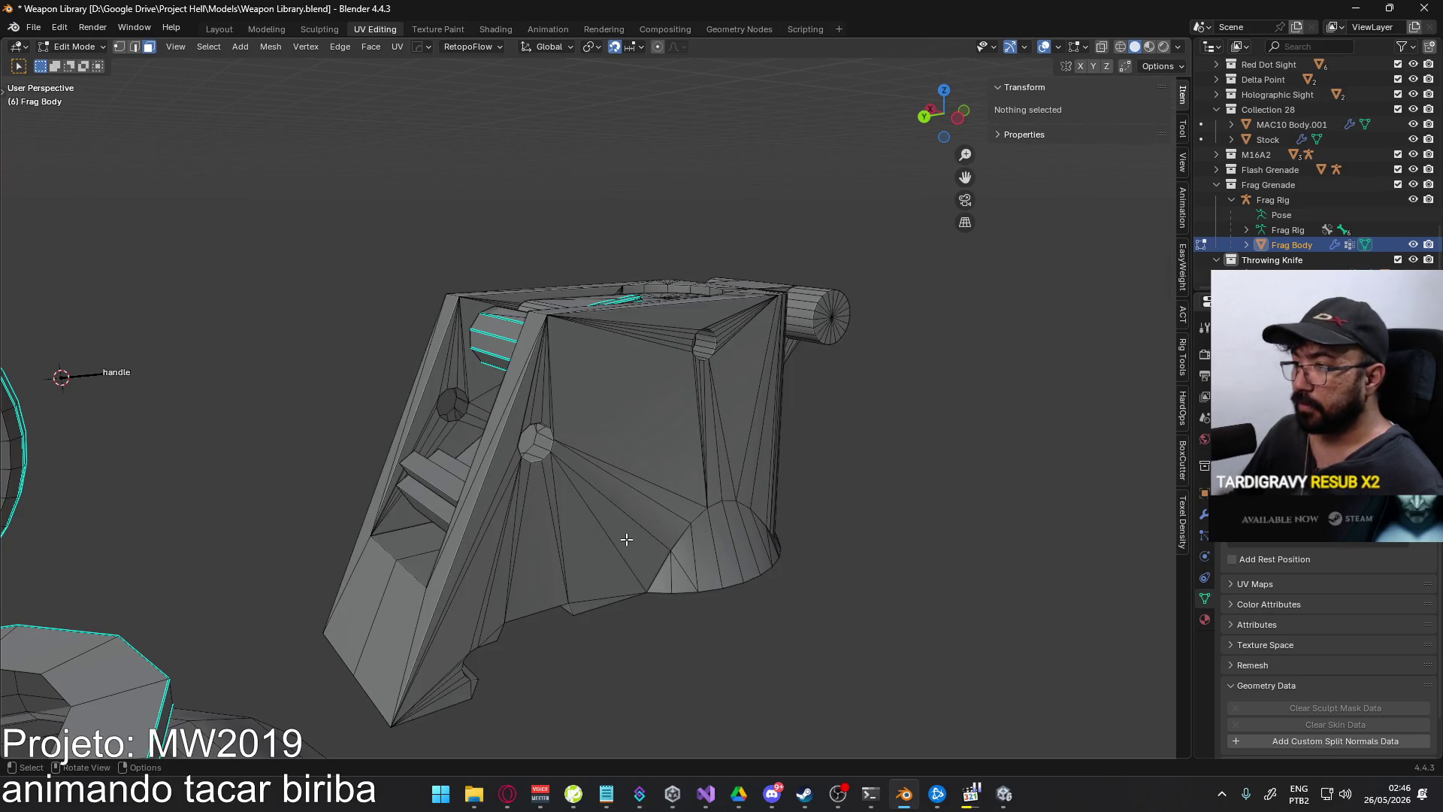
# - In Object Mode, try Shade Auto Smooth, then apply Shade Flat to the Frag Body
pyautogui.moveTo(626, 539)
pyautogui.mouseDown(button='middle')
pyautogui.moveTo(570, 384)
pyautogui.moveTo(526, 412)
pyautogui.moveTo(541, 471)
pyautogui.moveTo(584, 458)
pyautogui.moveTo(590, 493)
pyautogui.moveTo(719, 535)
pyautogui.mouseUp(button='middle')
pyautogui.press('Tab')
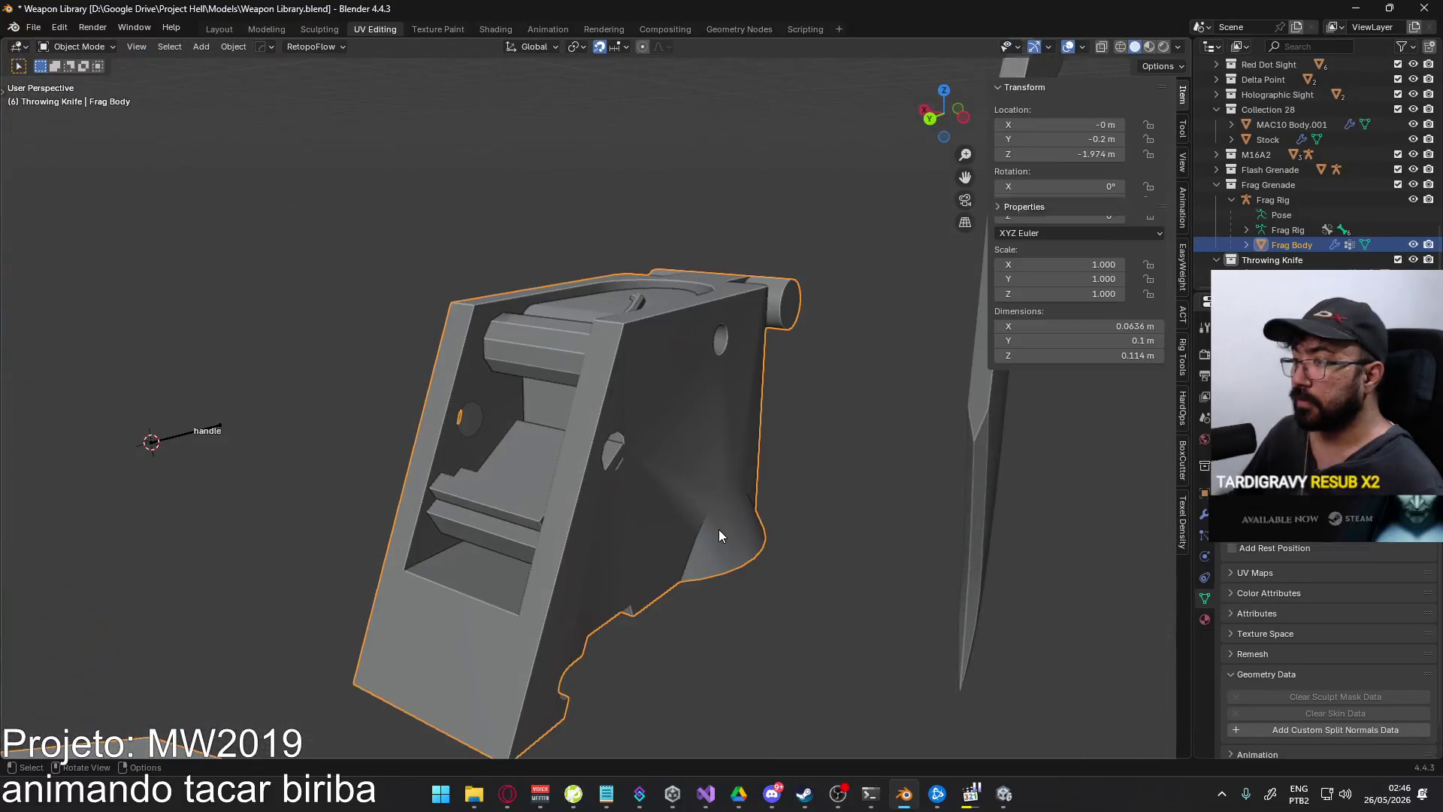
pyautogui.rightClick(679, 466)
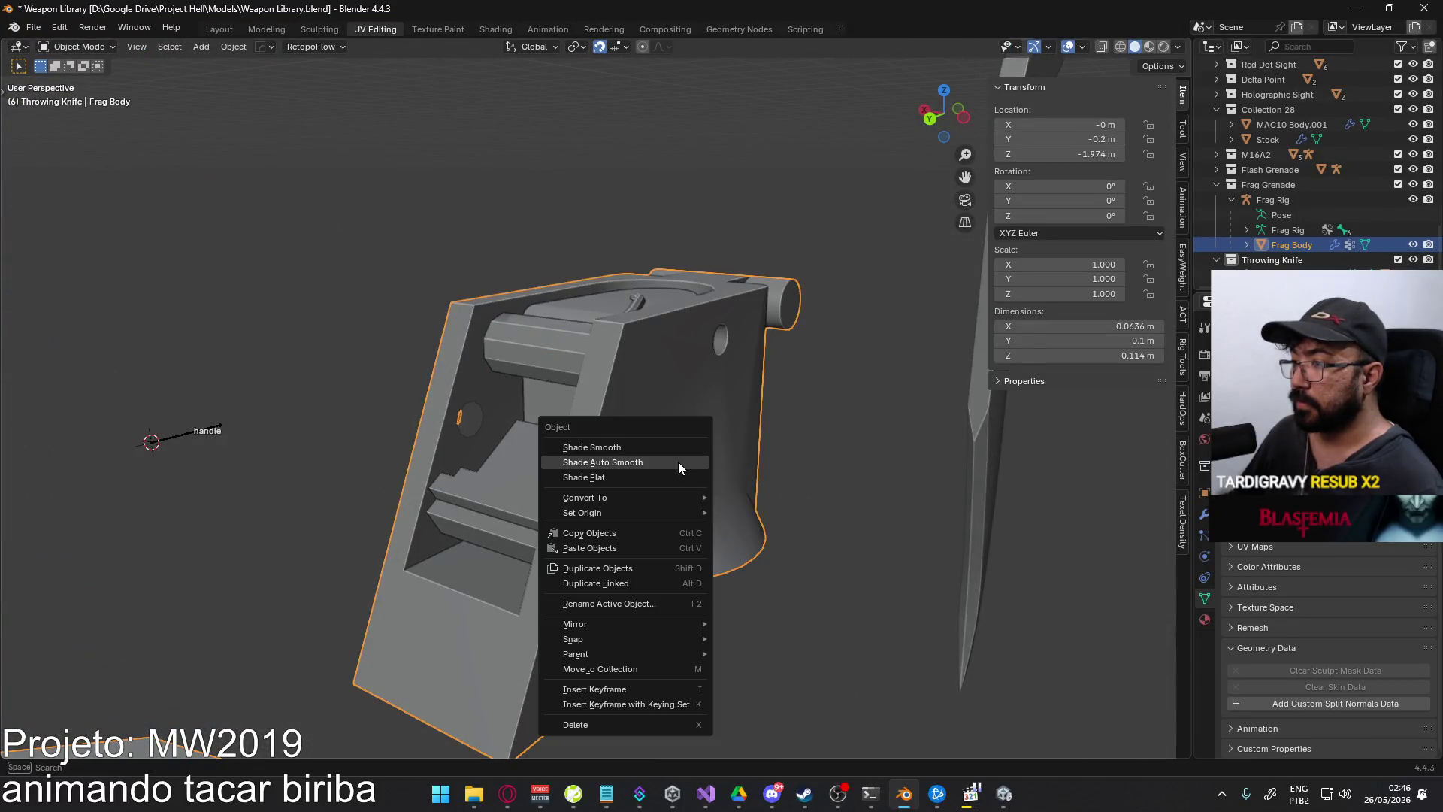
pyautogui.click(678, 461)
pyautogui.rightClick(678, 467)
pyautogui.click(645, 481)
pyautogui.moveTo(645, 481)
pyautogui.mouseDown(button='middle')
pyautogui.moveTo(706, 477)
pyautogui.moveTo(649, 467)
pyautogui.moveTo(646, 403)
pyautogui.mouseUp(button='middle')
# - Return to Edit Mode and zoom in on a hole in the housing
pyautogui.press('Tab')
pyautogui.scroll(4, 507, 415)
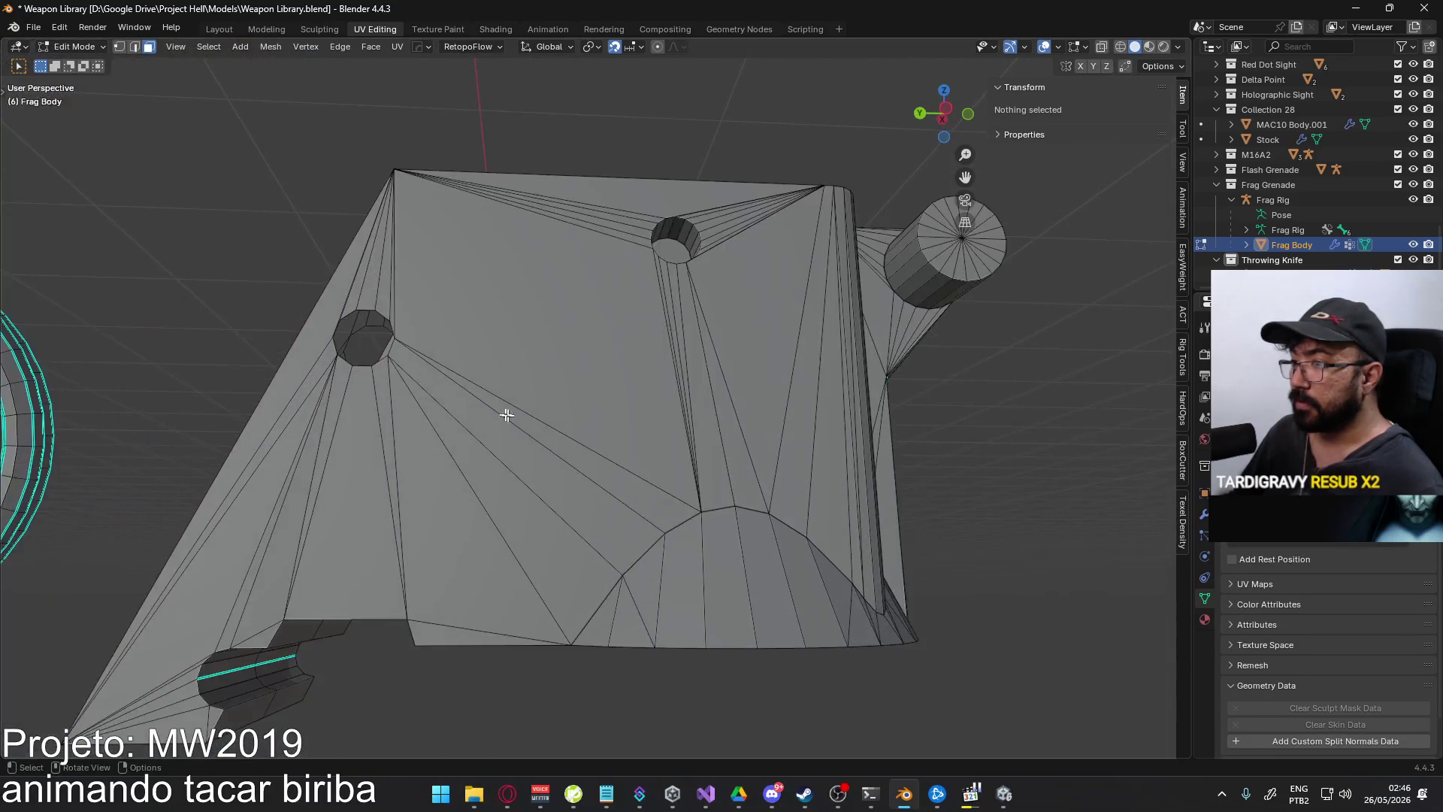
pyautogui.moveTo(506, 415)
pyautogui.mouseDown(button='middle')
pyautogui.moveTo(534, 322)
pyautogui.moveTo(531, 364)
pyautogui.moveTo(562, 382)
pyautogui.moveTo(559, 411)
pyautogui.moveTo(489, 405)
pyautogui.moveTo(438, 373)
pyautogui.moveTo(493, 360)
pyautogui.moveTo(721, 399)
pyautogui.moveTo(564, 451)
pyautogui.moveTo(574, 426)
pyautogui.mouseUp(button='middle')
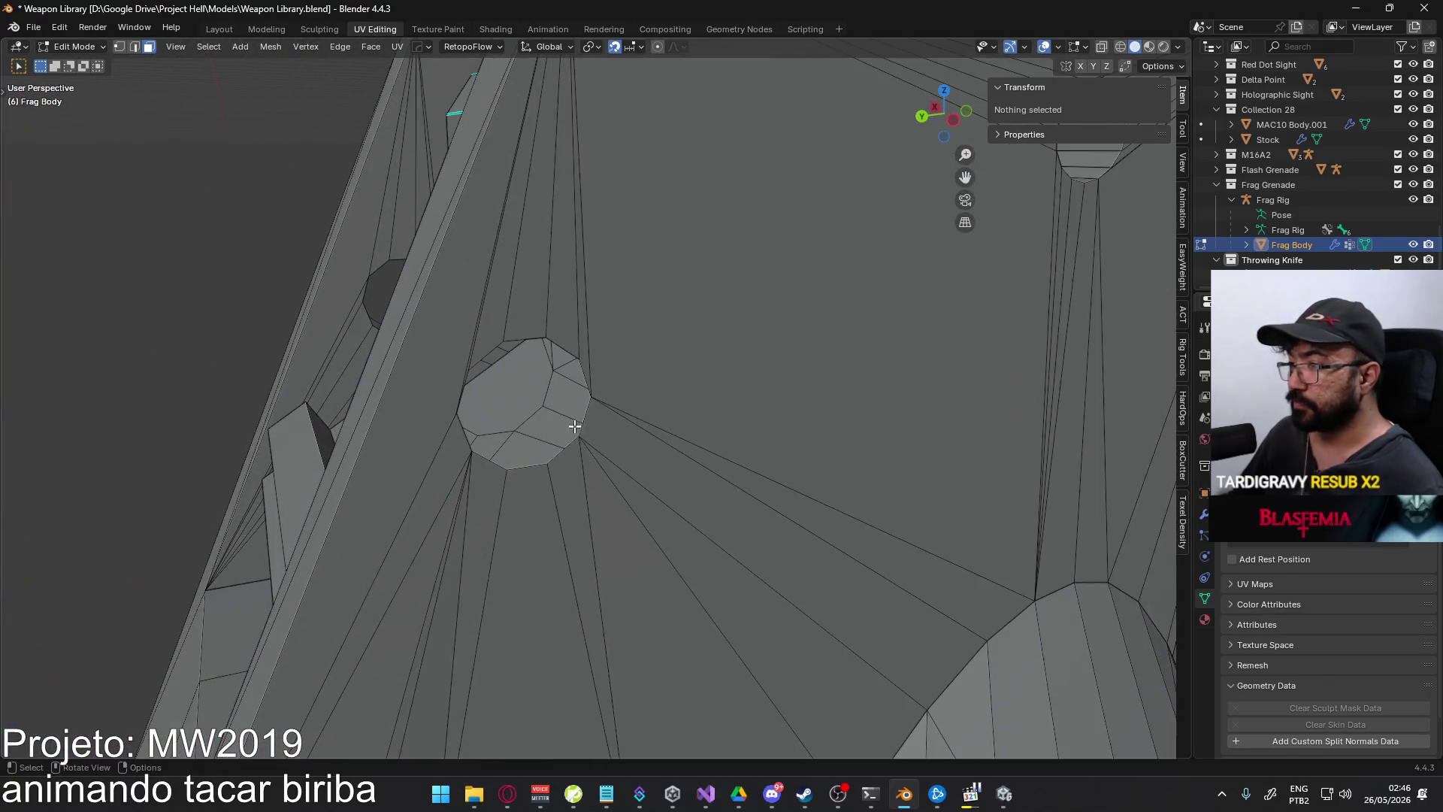
# - Bridge the edge loops of two holes in the fuse housing into tubes
pyautogui.rightClick(543, 393)
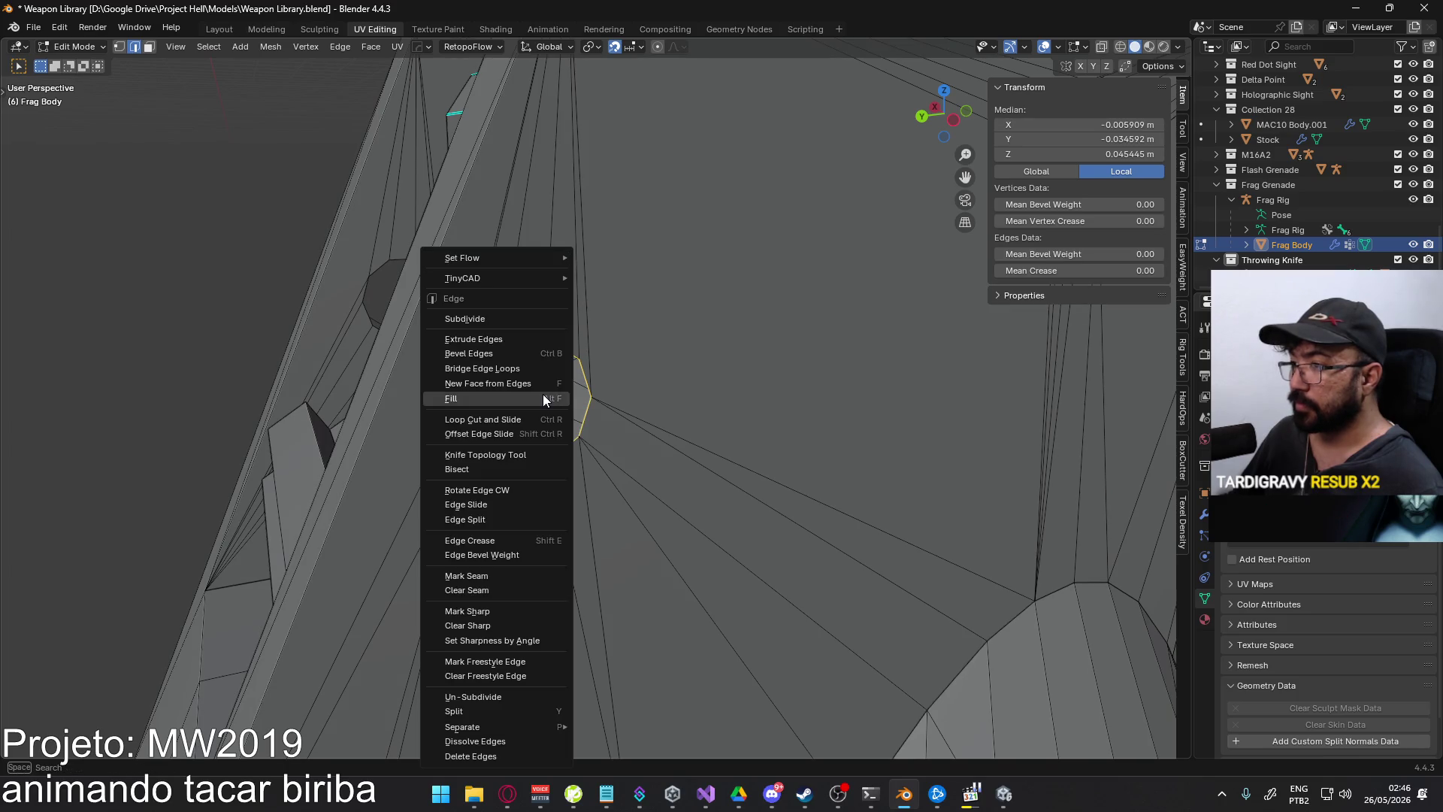
pyautogui.click(513, 367)
pyautogui.click(264, 306)
pyautogui.moveTo(264, 306); pyautogui.dragTo(378, 305, button='middle')
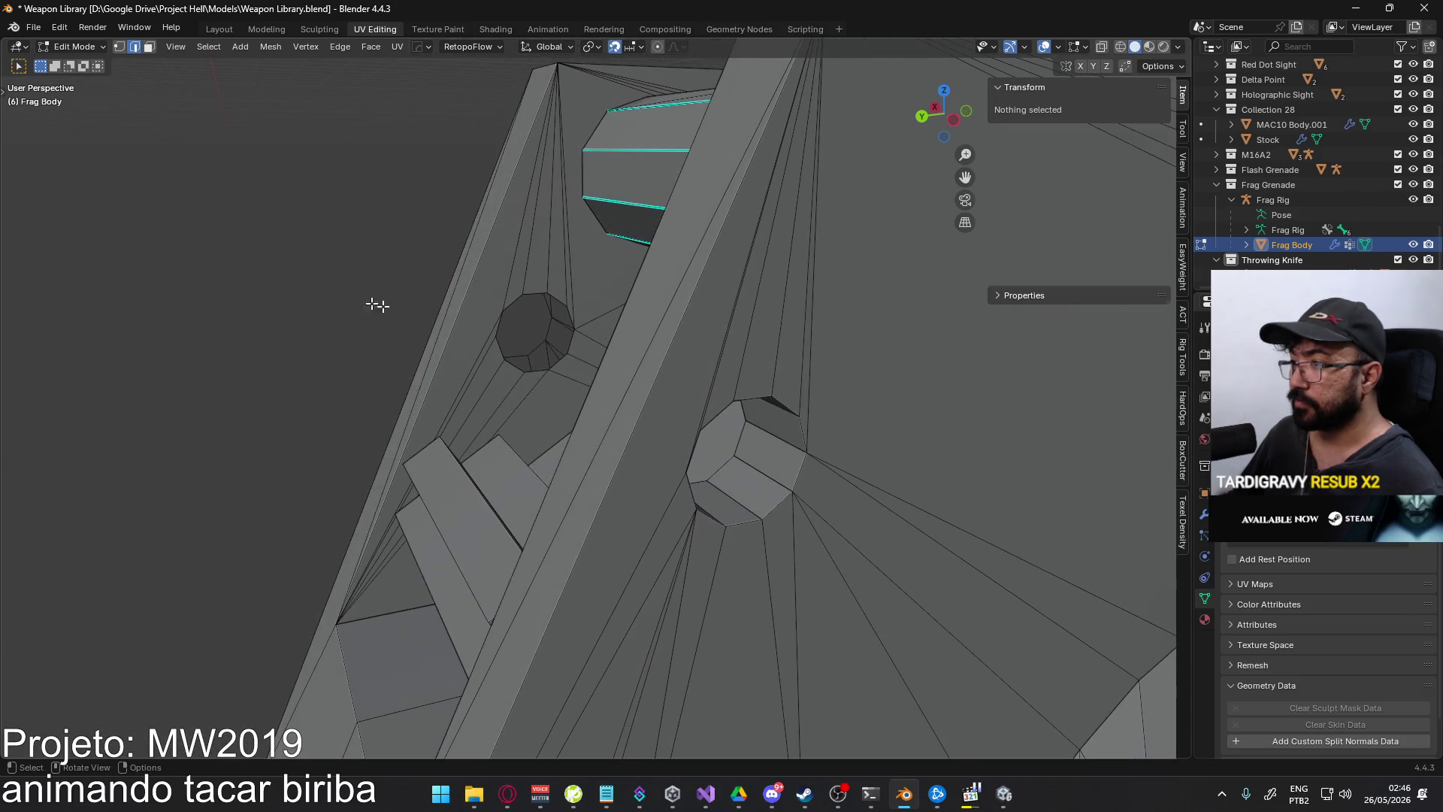
pyautogui.rightClick(549, 328)
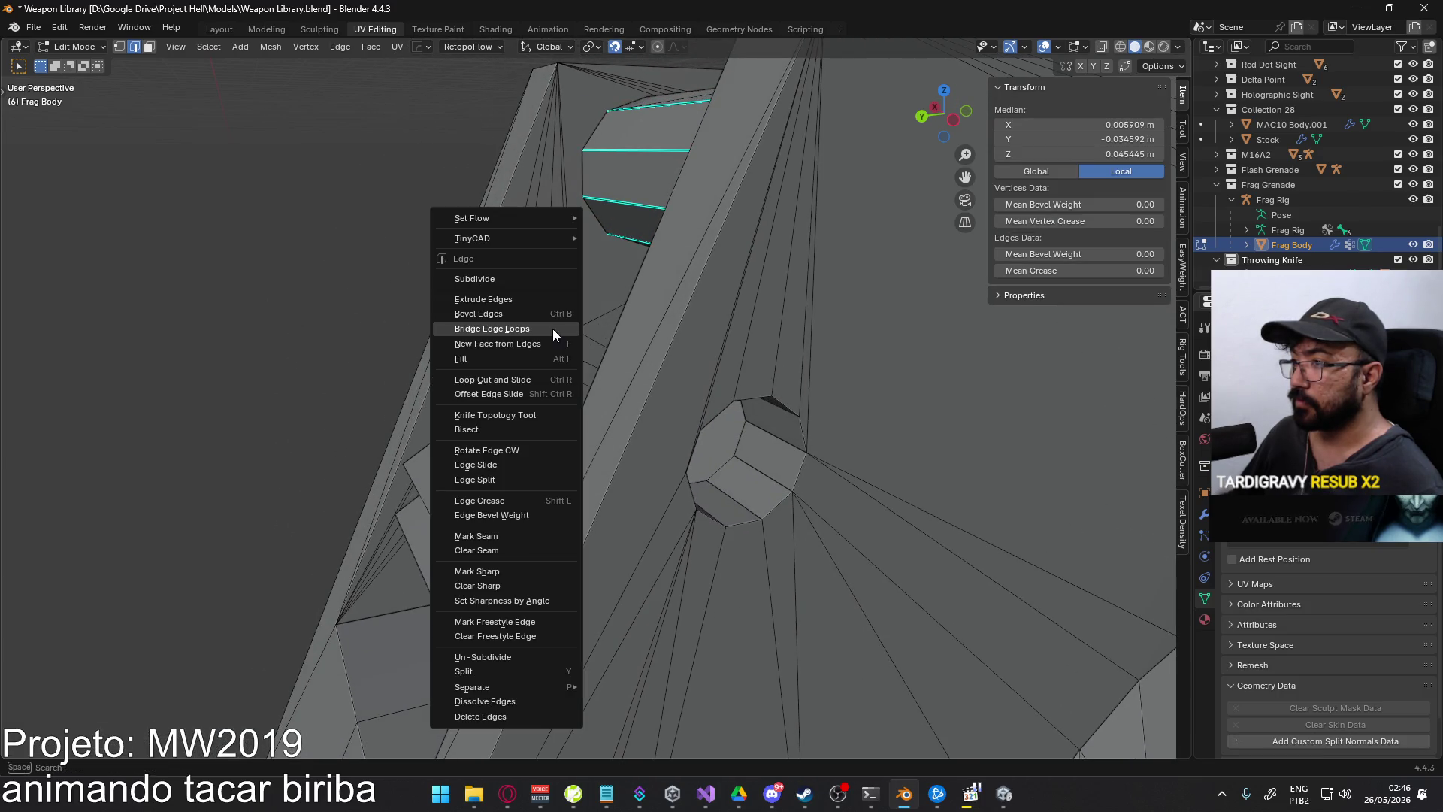
pyautogui.click(554, 328)
pyautogui.moveTo(554, 329)
pyautogui.mouseDown(button='middle')
pyautogui.moveTo(486, 403)
pyautogui.moveTo(631, 384)
pyautogui.moveTo(579, 416)
pyautogui.moveTo(568, 364)
pyautogui.moveTo(557, 499)
pyautogui.moveTo(505, 476)
pyautogui.mouseUp(button='middle')
pyautogui.moveTo(494, 424)
pyautogui.mouseDown(button='middle')
pyautogui.moveTo(631, 335)
pyautogui.moveTo(595, 428)
pyautogui.moveTo(576, 387)
pyautogui.moveTo(589, 348)
pyautogui.moveTo(698, 505)
pyautogui.moveTo(747, 619)
pyautogui.moveTo(601, 489)
pyautogui.mouseUp(button='middle')
# - In vertex mode, select the triangles and faces on the housing bottom to inspect them
pyautogui.press('1')
pyautogui.keyDown('shift'); pyautogui.click(578, 451); pyautogui.keyUp('shift')
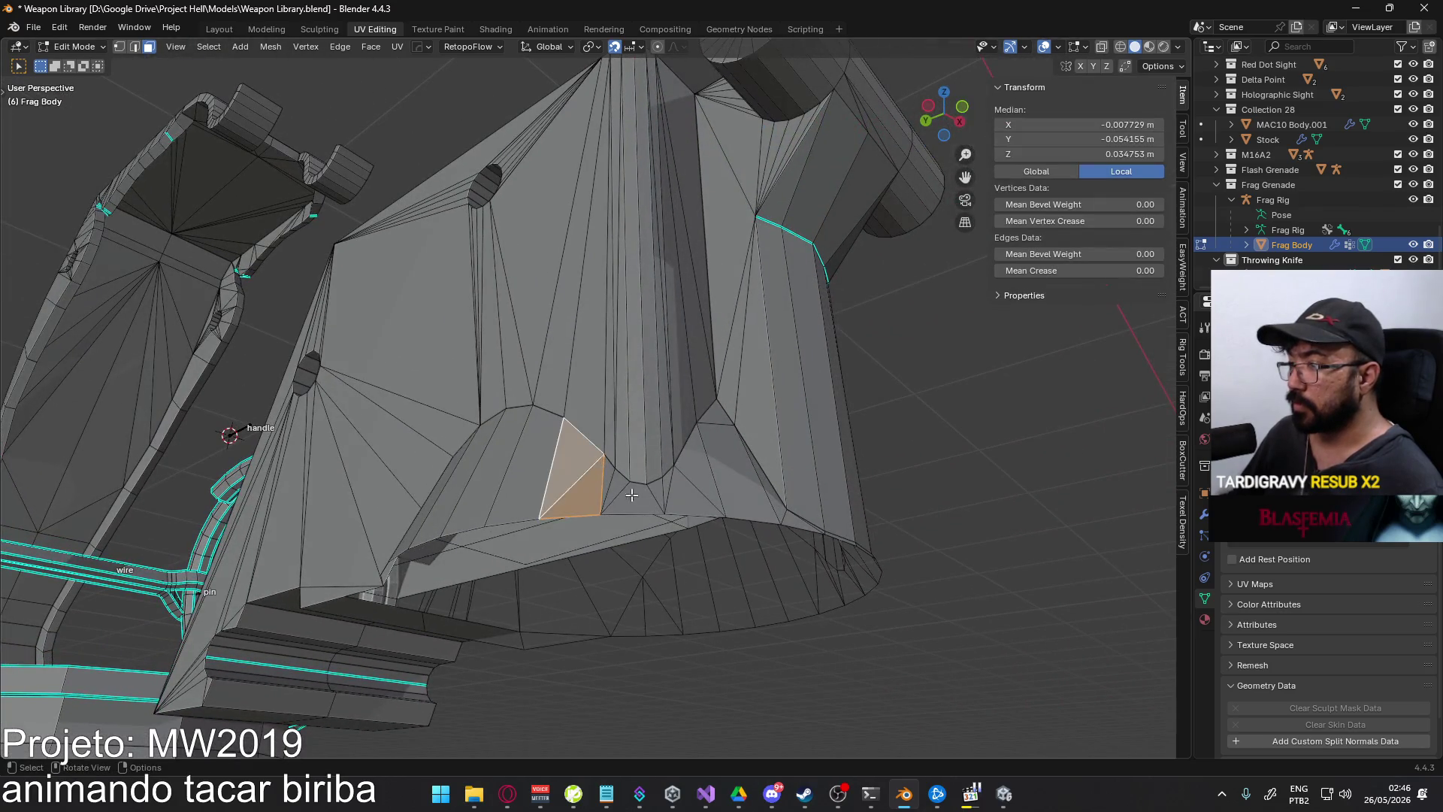
pyautogui.click(618, 487)
pyautogui.moveTo(721, 496); pyautogui.dragTo(650, 539, button='middle')
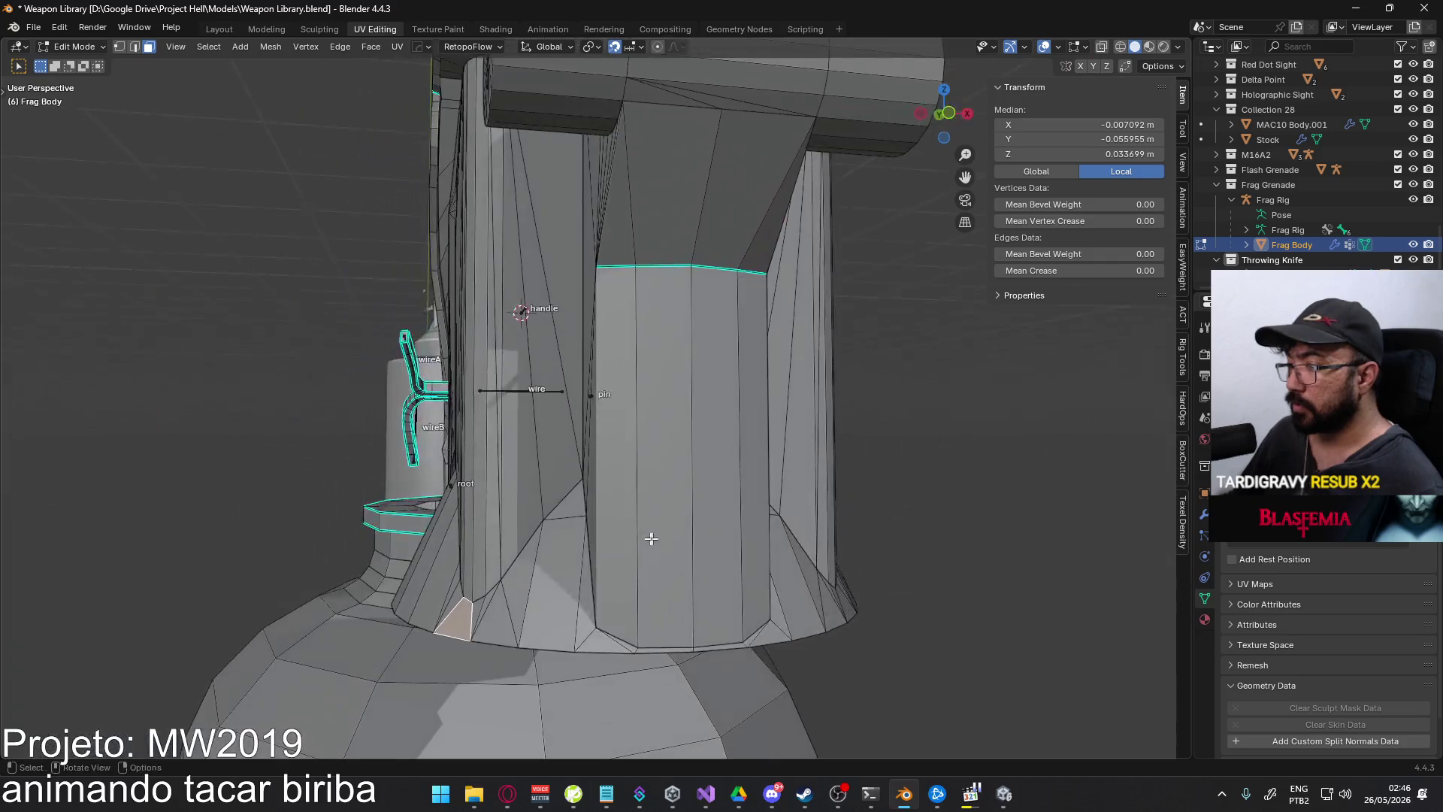
pyautogui.click(548, 552)
pyautogui.moveTo(548, 551)
pyautogui.mouseDown(button='middle')
pyautogui.moveTo(518, 493)
pyautogui.moveTo(477, 502)
pyautogui.mouseUp(button='middle')
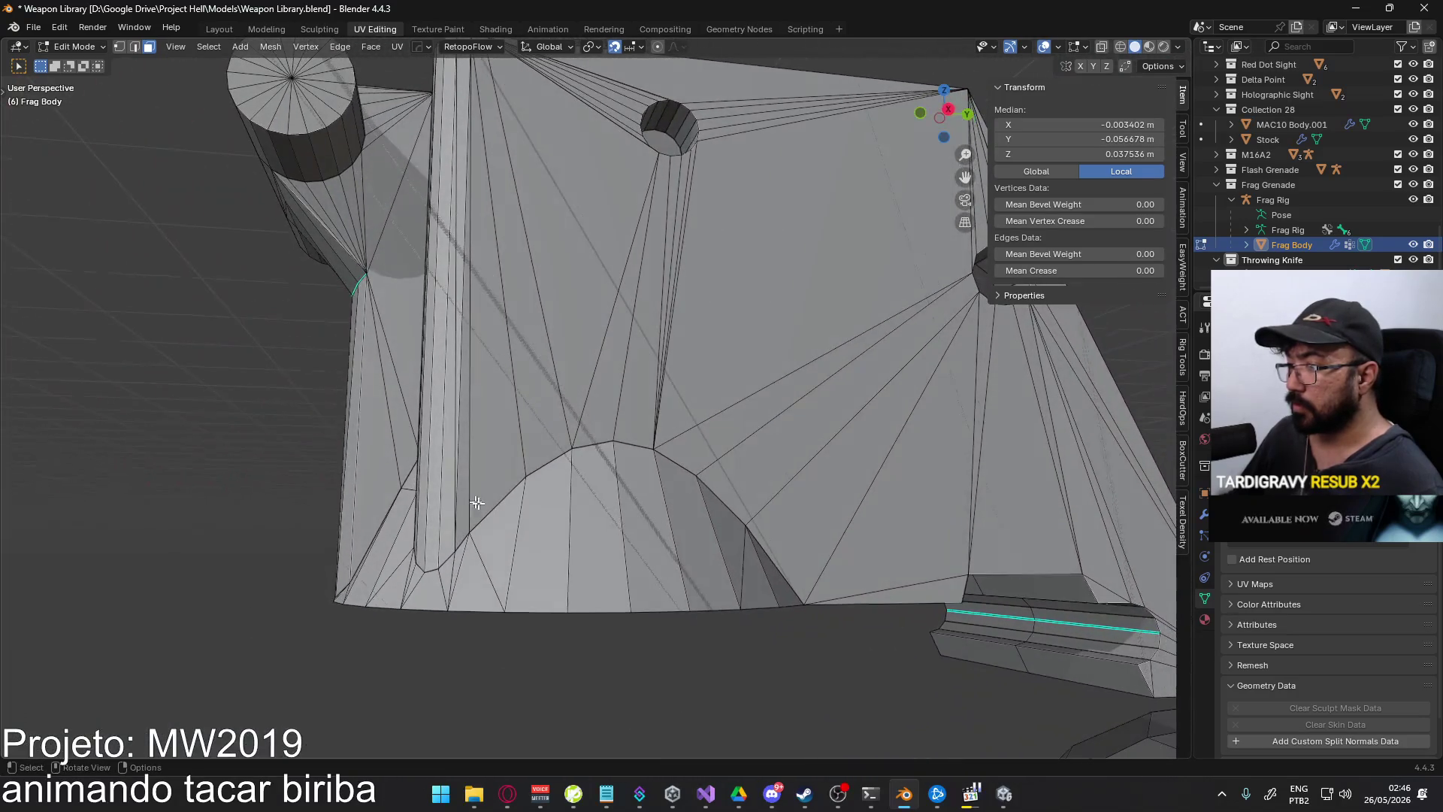
pyautogui.click(481, 579)
pyautogui.keyDown('shift'); pyautogui.click(500, 537); pyautogui.keyUp('shift')
# - Check the faces near the lever base, deselect them, and return to Object Mode
pyautogui.moveTo(741, 559); pyautogui.dragTo(665, 580, button='middle')
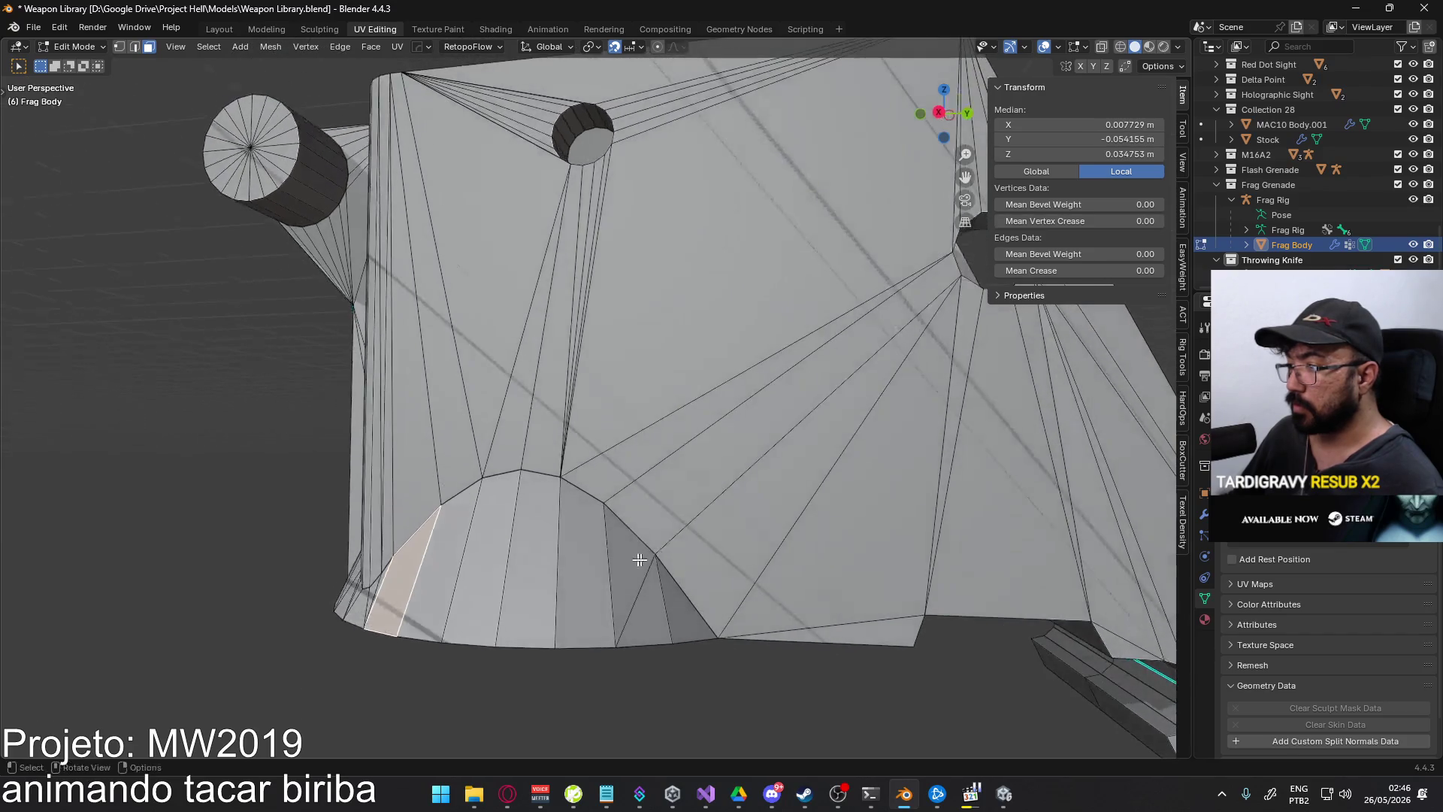
pyautogui.click(630, 587)
pyautogui.keyDown('shift'); pyautogui.click(648, 612); pyautogui.keyUp('shift')
pyautogui.click(721, 698)
pyautogui.moveTo(721, 698)
pyautogui.mouseDown(button='middle')
pyautogui.moveTo(543, 446)
pyautogui.moveTo(622, 483)
pyautogui.moveTo(729, 463)
pyautogui.moveTo(699, 475)
pyautogui.moveTo(620, 427)
pyautogui.moveTo(647, 395)
pyautogui.mouseUp(button='middle')
pyautogui.press('Tab')
# - Try Shade Auto Smooth, then Shade Flat, and settle on Shade Auto Smooth for the body
pyautogui.rightClick(616, 426)
pyautogui.click(618, 411)
pyautogui.rightClick(613, 404)
pyautogui.click(612, 409)
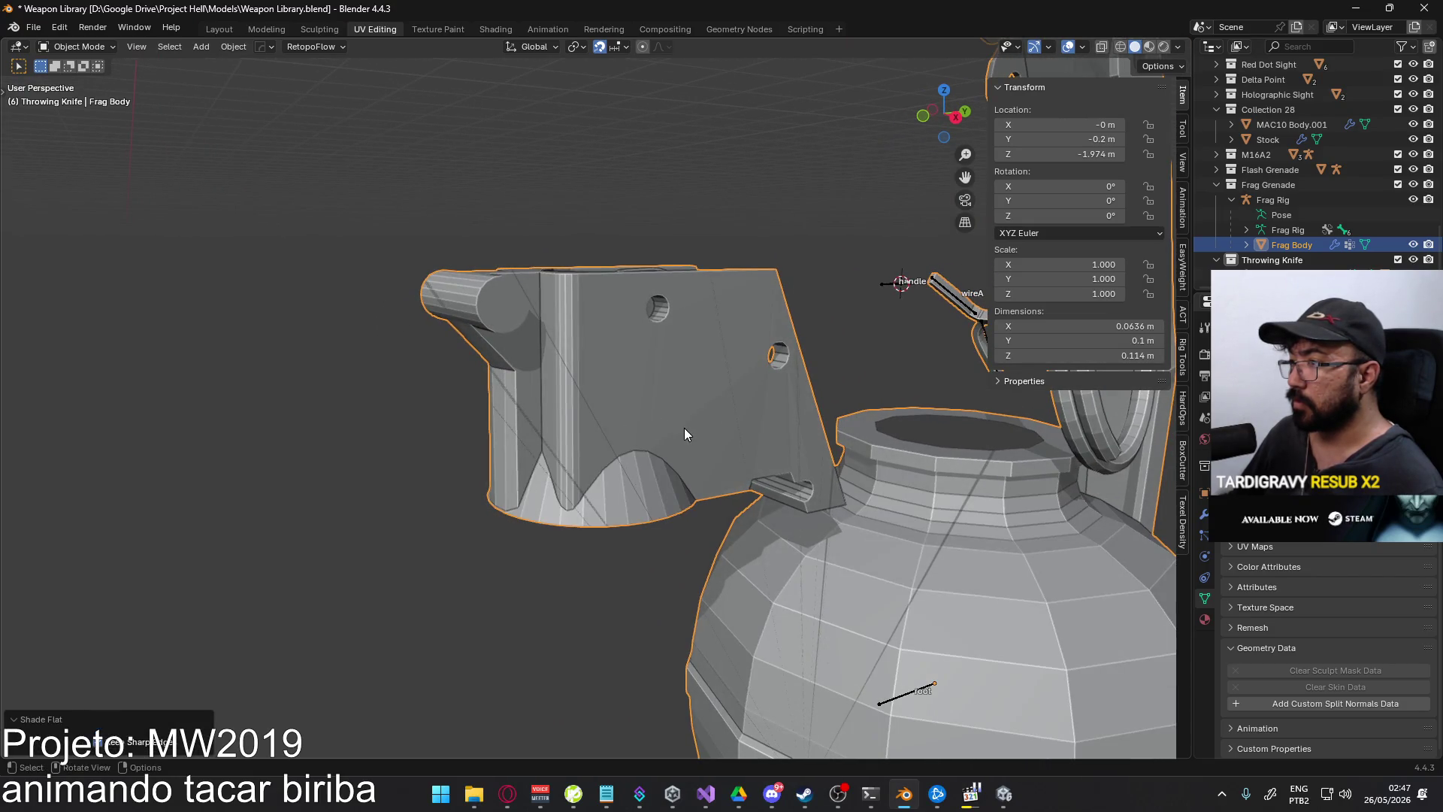
pyautogui.rightClick(616, 378)
pyautogui.click(604, 365)
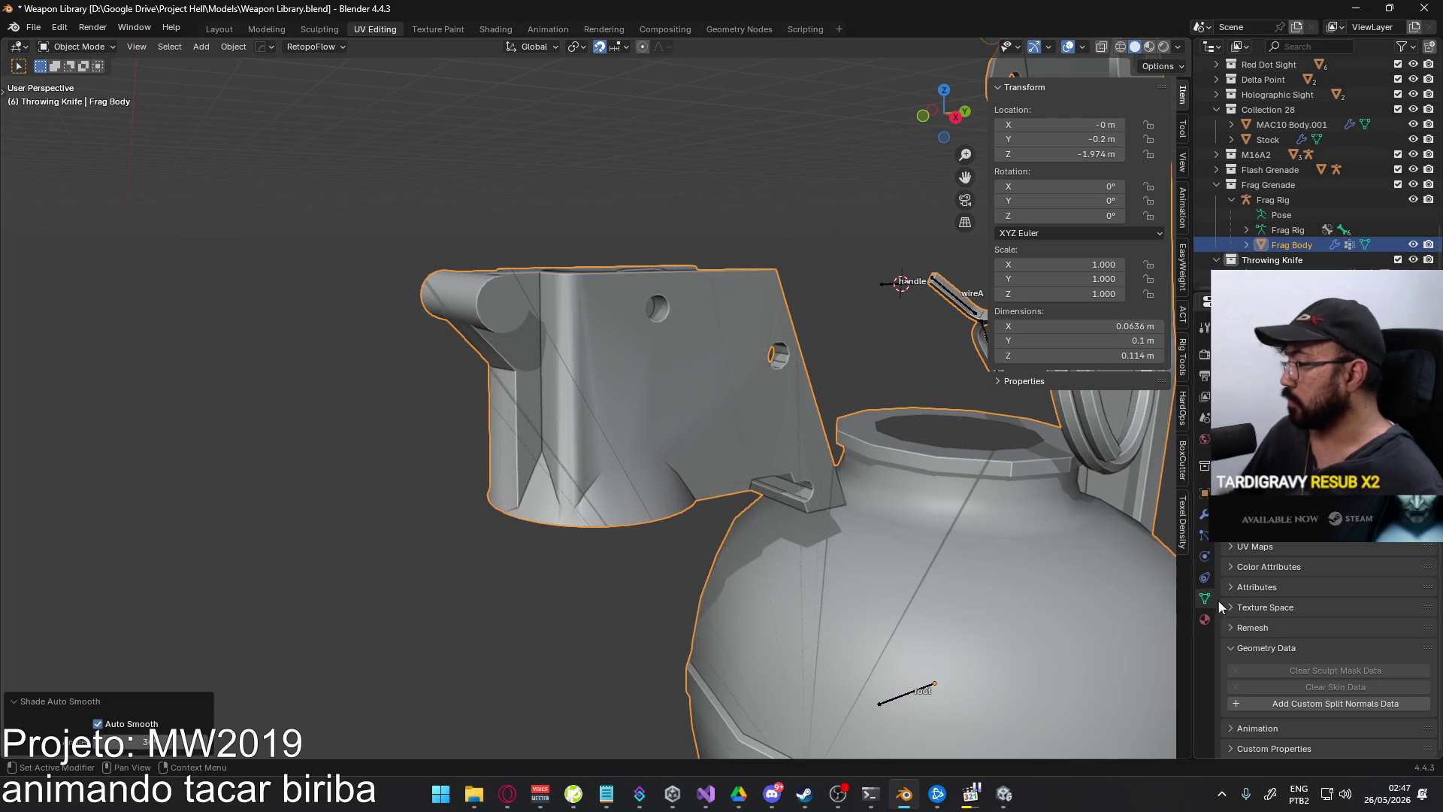
# - Show the body's modifier stack and re-enter Edit Mode near the lever
pyautogui.click(1205, 514)
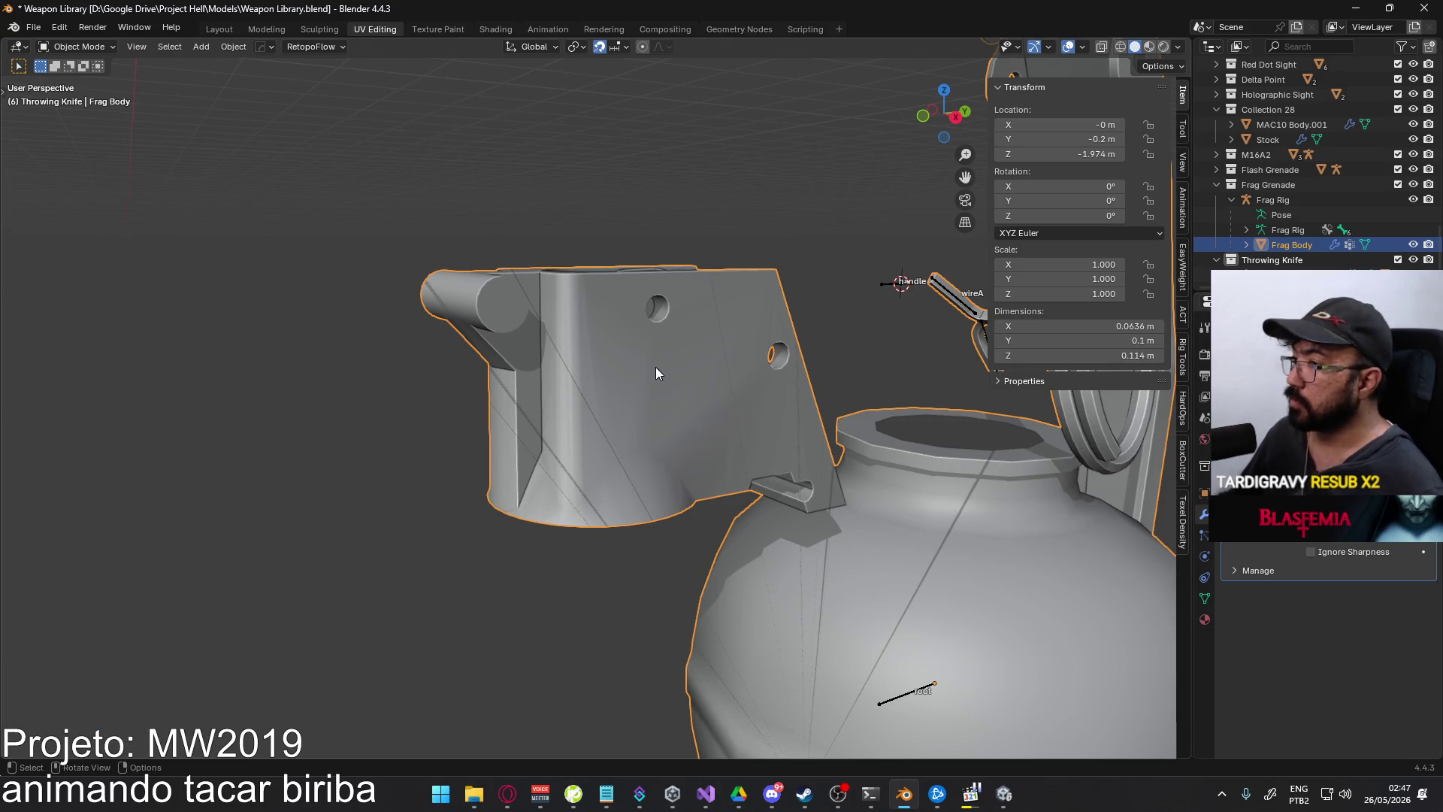
pyautogui.moveTo(656, 374); pyautogui.dragTo(688, 318, button='middle')
pyautogui.press('Tab')
pyautogui.scroll(2, 622, 487)
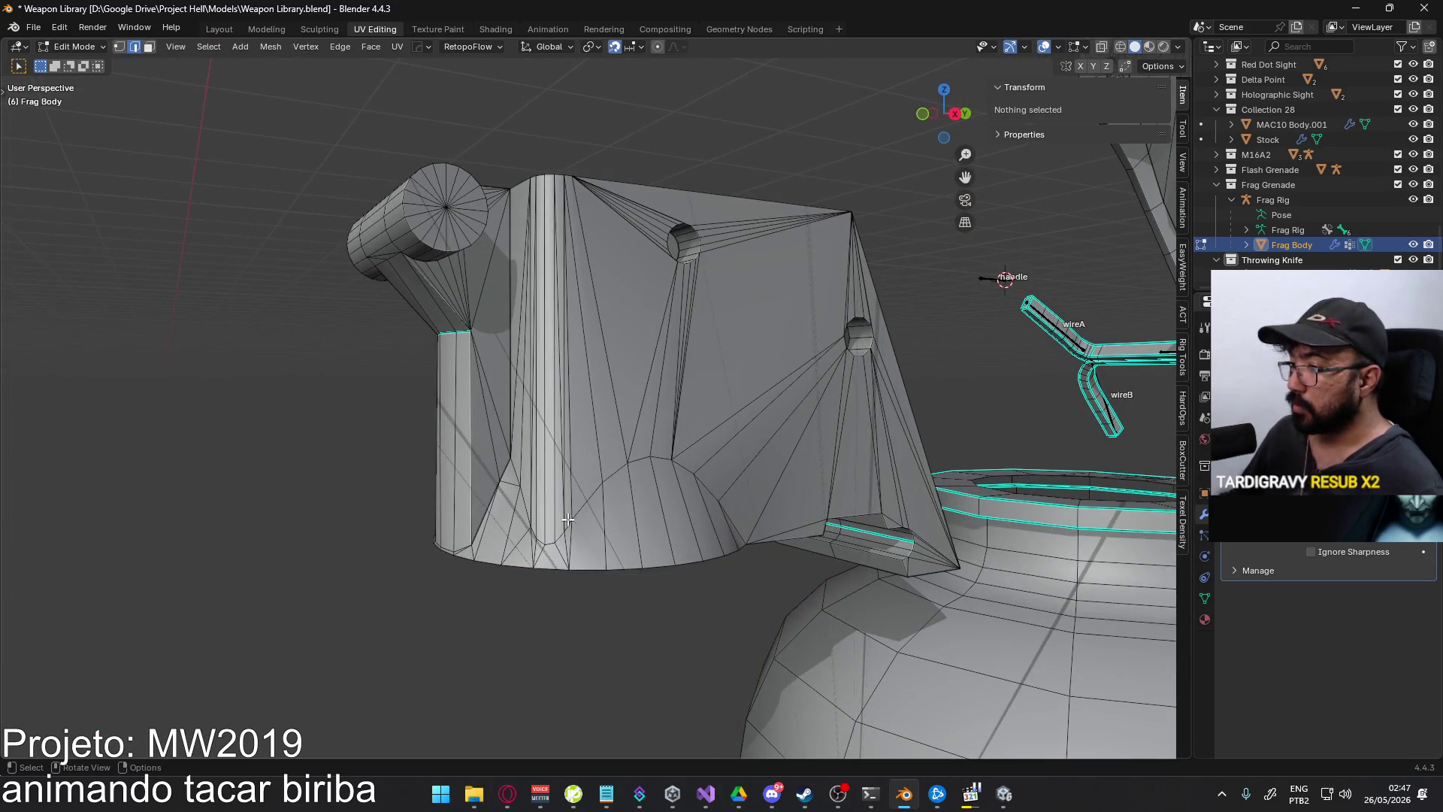
# - Select the shortest edge path along the lever's arched lower rim
pyautogui.keyDown('alt'); pyautogui.click(584, 502); pyautogui.keyUp('alt')
pyautogui.moveTo(633, 481)
pyautogui.mouseDown(button='middle')
pyautogui.moveTo(665, 455)
pyautogui.moveTo(650, 503)
pyautogui.mouseUp(button='middle')
pyautogui.keyDown('ctrl'); pyautogui.click(652, 464); pyautogui.keyUp('ctrl')
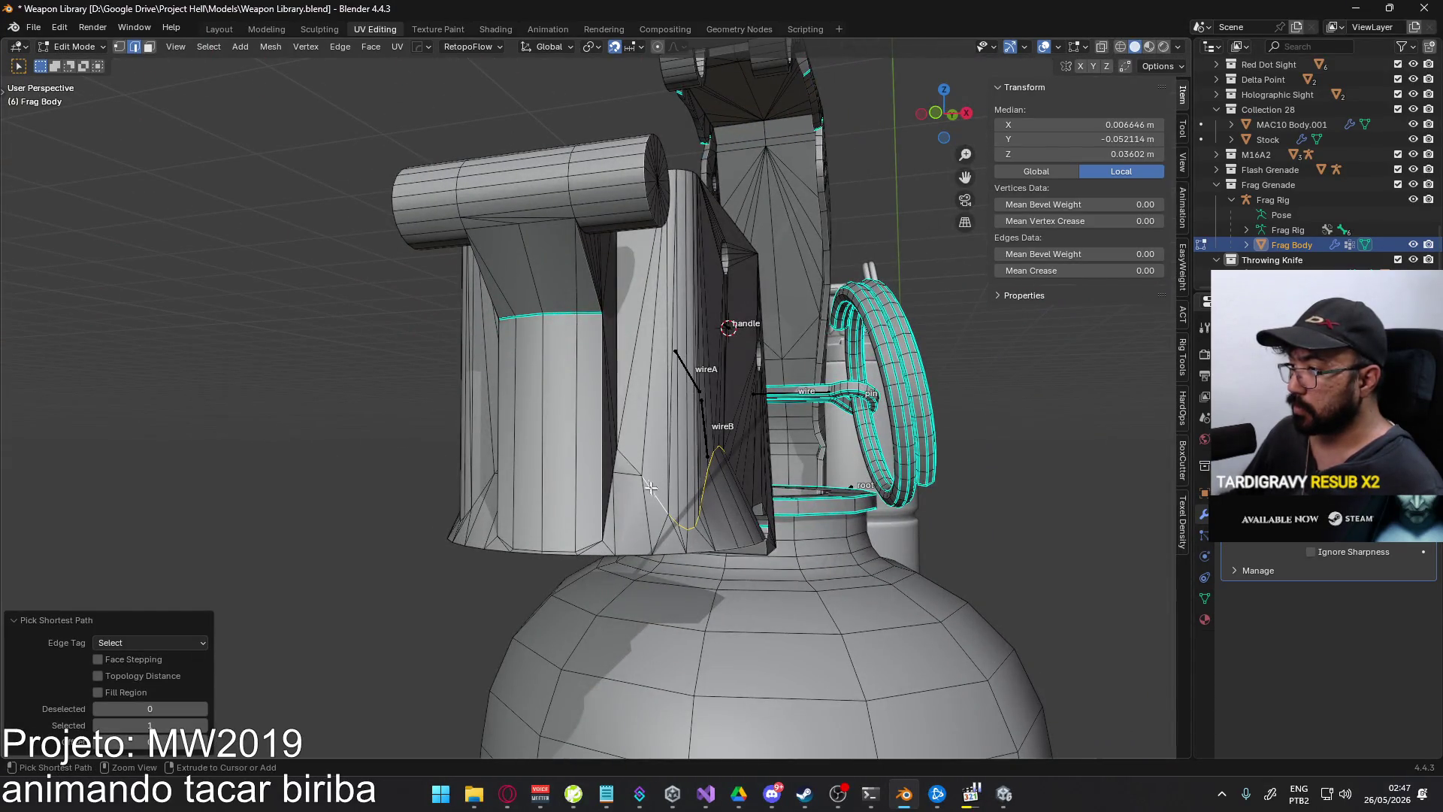
pyautogui.scroll(4, 609, 459)
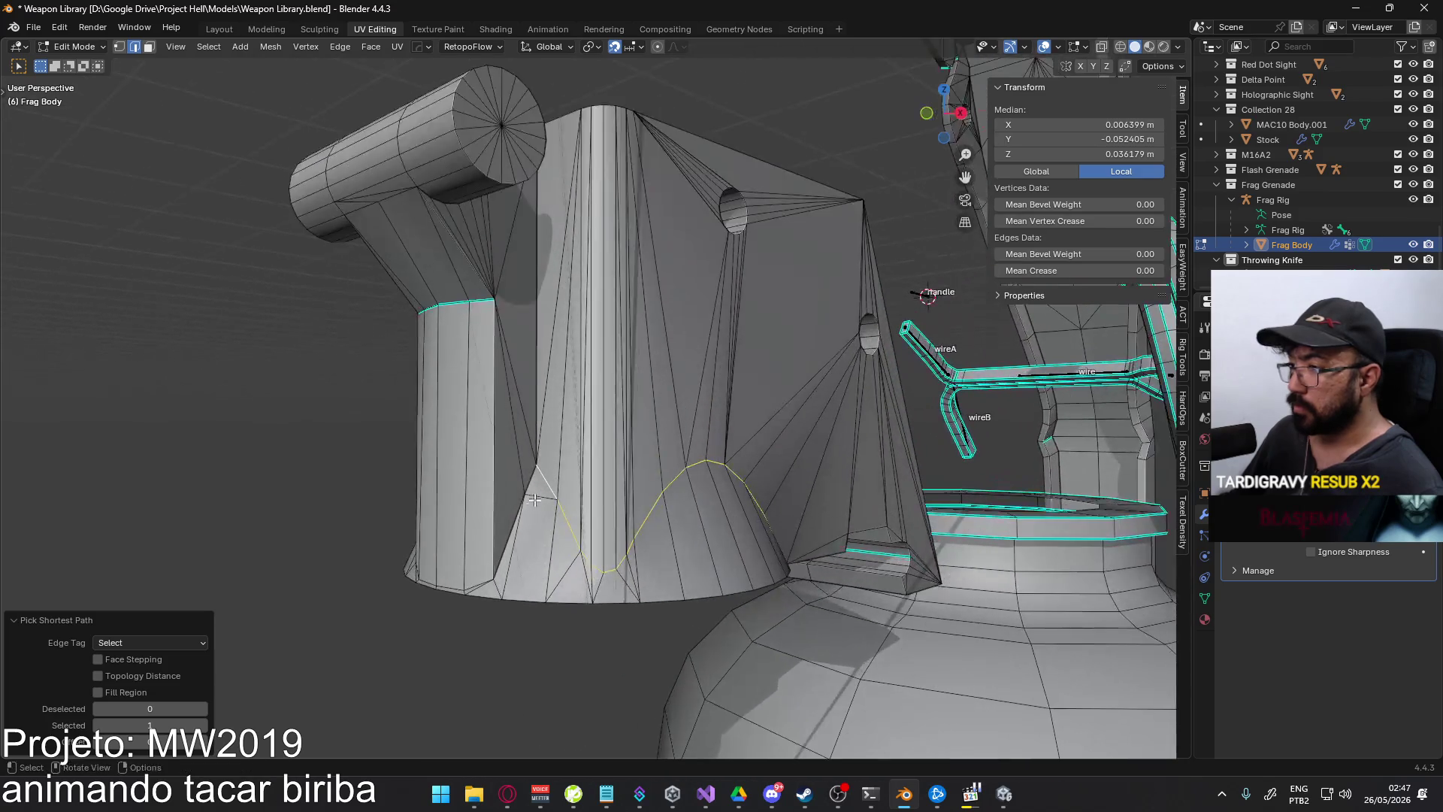
pyautogui.keyDown('ctrl'); pyautogui.click(510, 527); pyautogui.keyUp('ctrl')
pyautogui.moveTo(509, 527)
pyautogui.mouseDown(button='middle')
pyautogui.moveTo(607, 534)
pyautogui.moveTo(593, 500)
pyautogui.moveTo(636, 467)
pyautogui.mouseUp(button='middle')
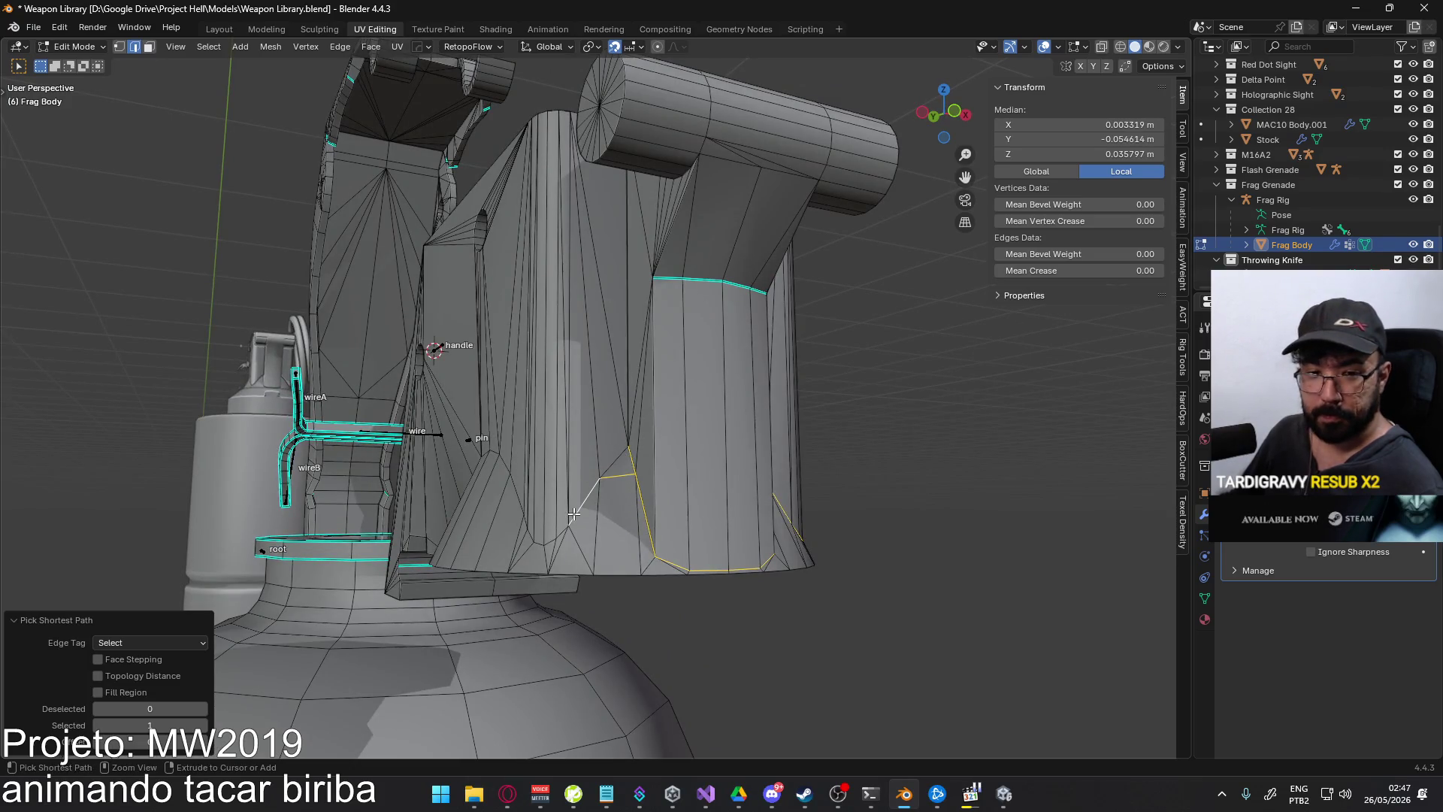
pyautogui.moveTo(557, 511); pyautogui.dragTo(662, 493, button='middle')
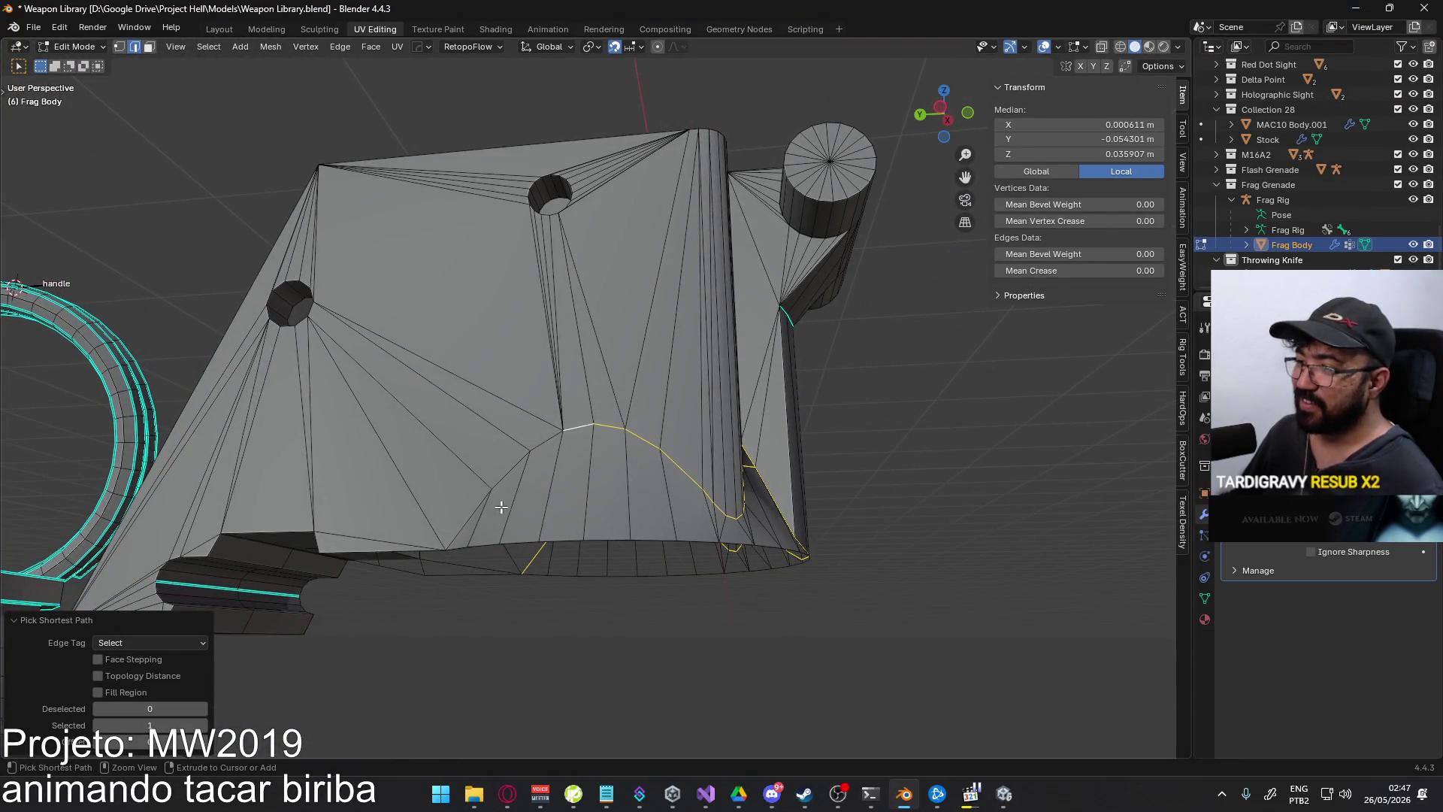
pyautogui.moveTo(456, 524)
pyautogui.mouseDown(button='middle')
pyautogui.moveTo(548, 422)
pyautogui.moveTo(783, 518)
pyautogui.moveTo(767, 511)
pyautogui.mouseUp(button='middle')
# - Mark the selected edge path as sharp and switch to Object Mode
pyautogui.rightClick(660, 461)
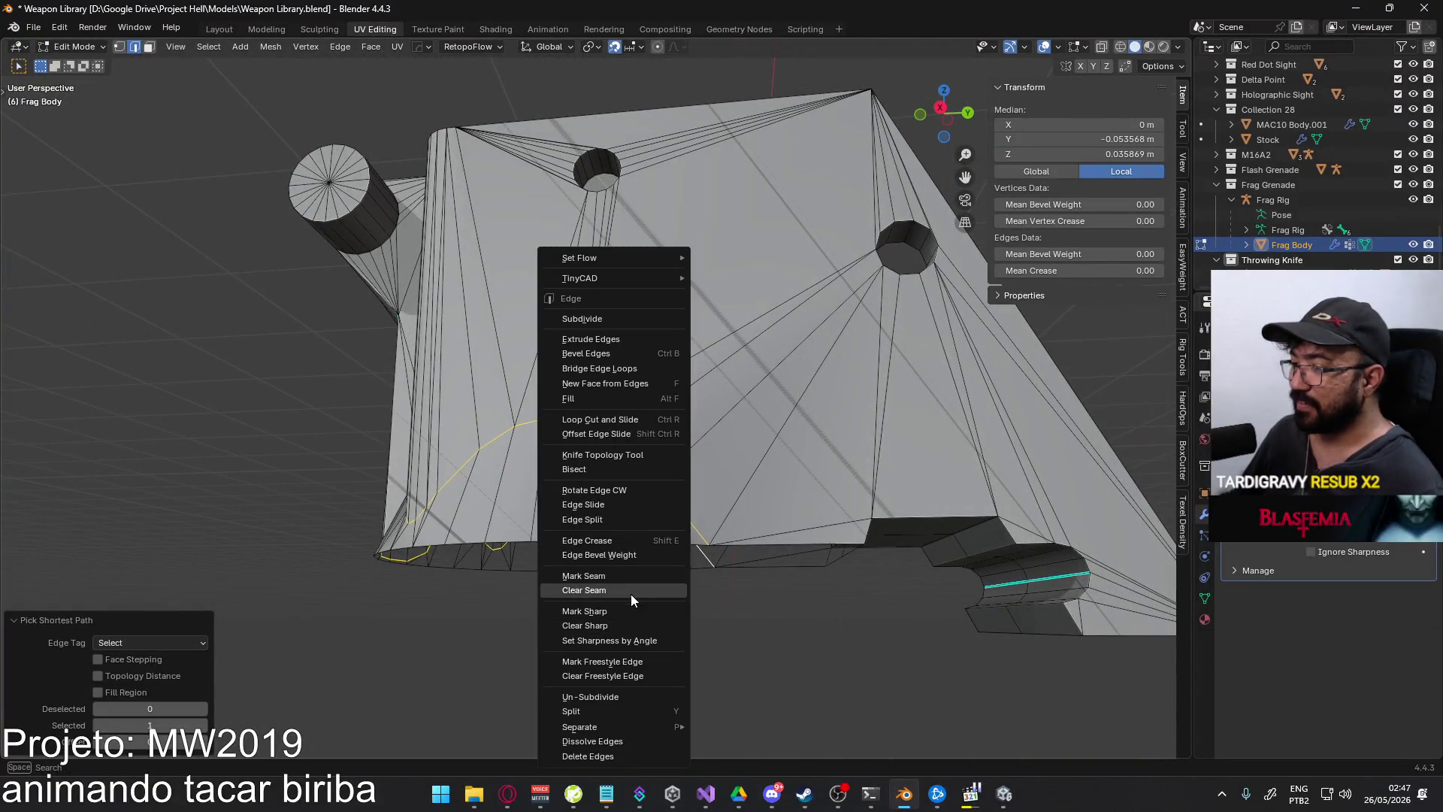
pyautogui.click(630, 610)
pyautogui.moveTo(630, 610)
pyautogui.mouseDown(button='middle')
pyautogui.moveTo(560, 592)
pyautogui.moveTo(612, 529)
pyautogui.moveTo(689, 511)
pyautogui.moveTo(771, 533)
pyautogui.moveTo(864, 635)
pyautogui.moveTo(893, 636)
pyautogui.moveTo(882, 572)
pyautogui.moveTo(782, 542)
pyautogui.moveTo(444, 565)
pyautogui.moveTo(404, 572)
pyautogui.moveTo(373, 609)
pyautogui.moveTo(345, 601)
pyautogui.moveTo(376, 569)
pyautogui.moveTo(365, 608)
pyautogui.moveTo(233, 580)
pyautogui.moveTo(212, 479)
pyautogui.moveTo(219, 445)
pyautogui.moveTo(367, 600)
pyautogui.moveTo(492, 667)
pyautogui.moveTo(625, 624)
pyautogui.moveTo(733, 565)
pyautogui.moveTo(835, 557)
pyautogui.moveTo(801, 574)
pyautogui.moveTo(783, 621)
pyautogui.moveTo(522, 573)
pyautogui.moveTo(509, 602)
pyautogui.moveTo(571, 562)
pyautogui.moveTo(565, 489)
pyautogui.moveTo(577, 502)
pyautogui.mouseUp(button='middle')
pyautogui.press('Tab')
pyautogui.scroll(5, 624, 601)
# - Re-enter Edit Mode and inspect the lever's sharp edges
pyautogui.press('Tab')
pyautogui.scroll(4, 579, 505)
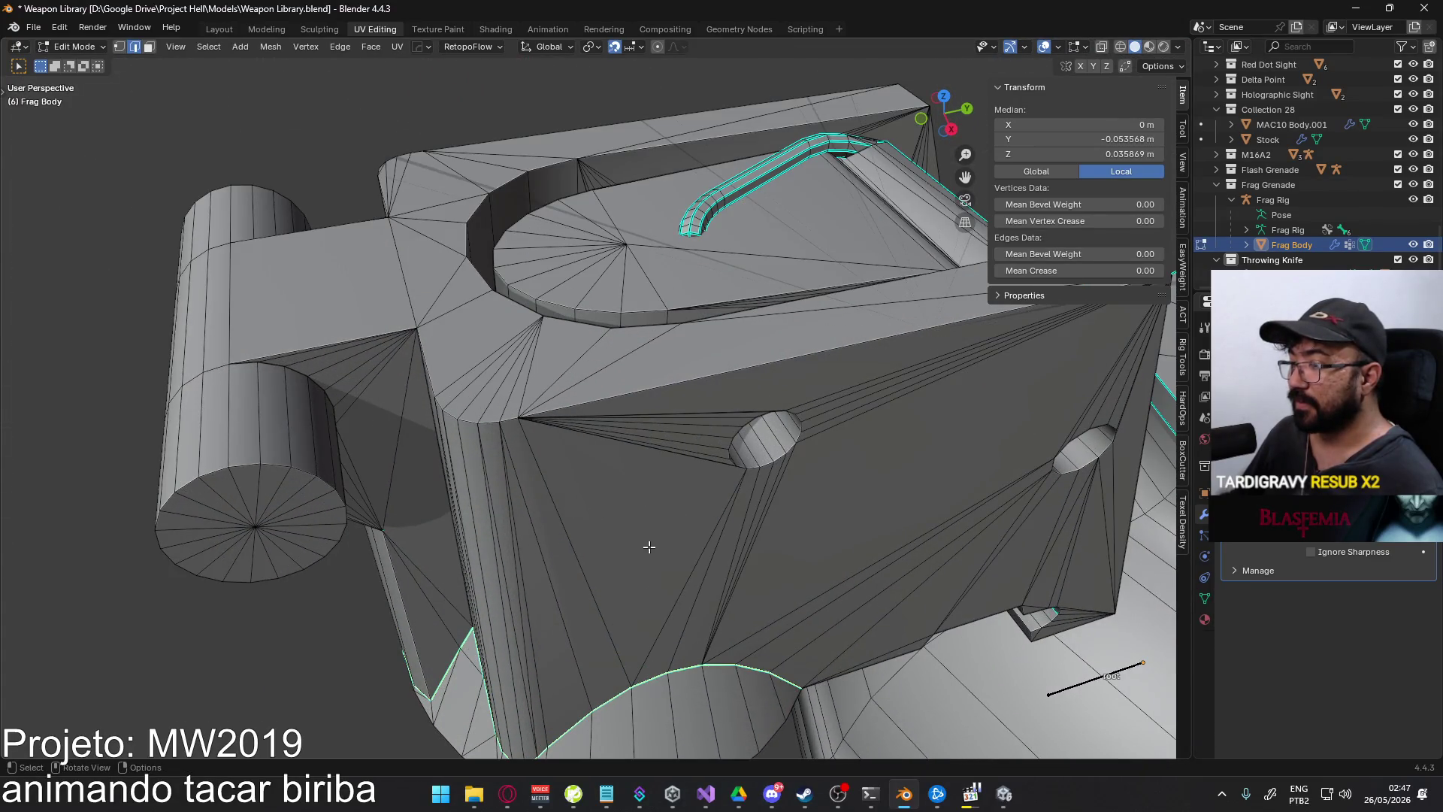
pyautogui.moveTo(650, 547)
pyautogui.mouseDown(button='middle')
pyautogui.moveTo(576, 425)
pyautogui.moveTo(681, 392)
pyautogui.moveTo(381, 393)
pyautogui.moveTo(447, 473)
pyautogui.moveTo(565, 431)
pyautogui.mouseUp(button='middle')
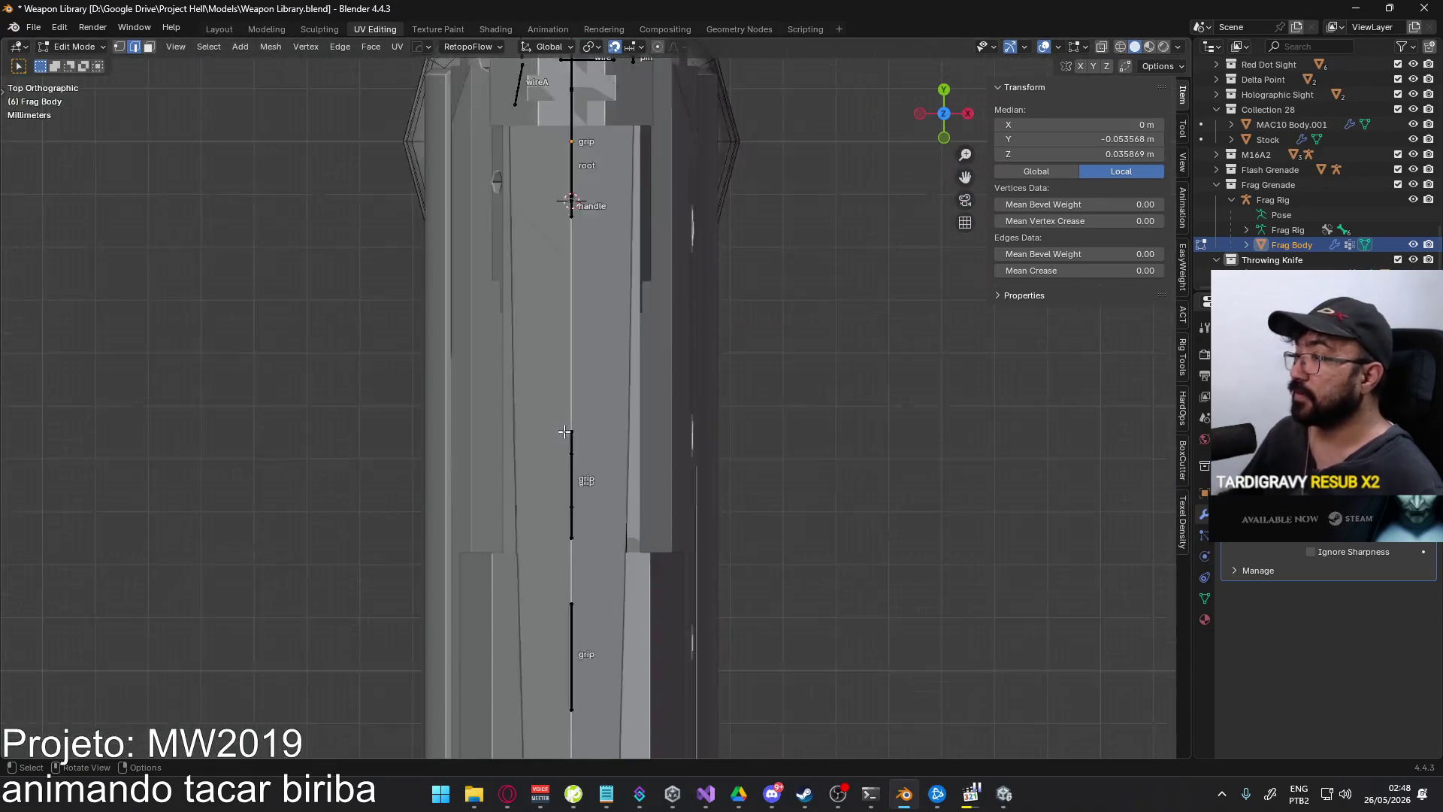
# - From top view with X-ray on, deselect all and box-select the vertices along the lever's right edge
pyautogui.scroll(-5, 688, 402)
pyautogui.hotkey('alt', 'z')
pyautogui.hotkey('alt', 'a')
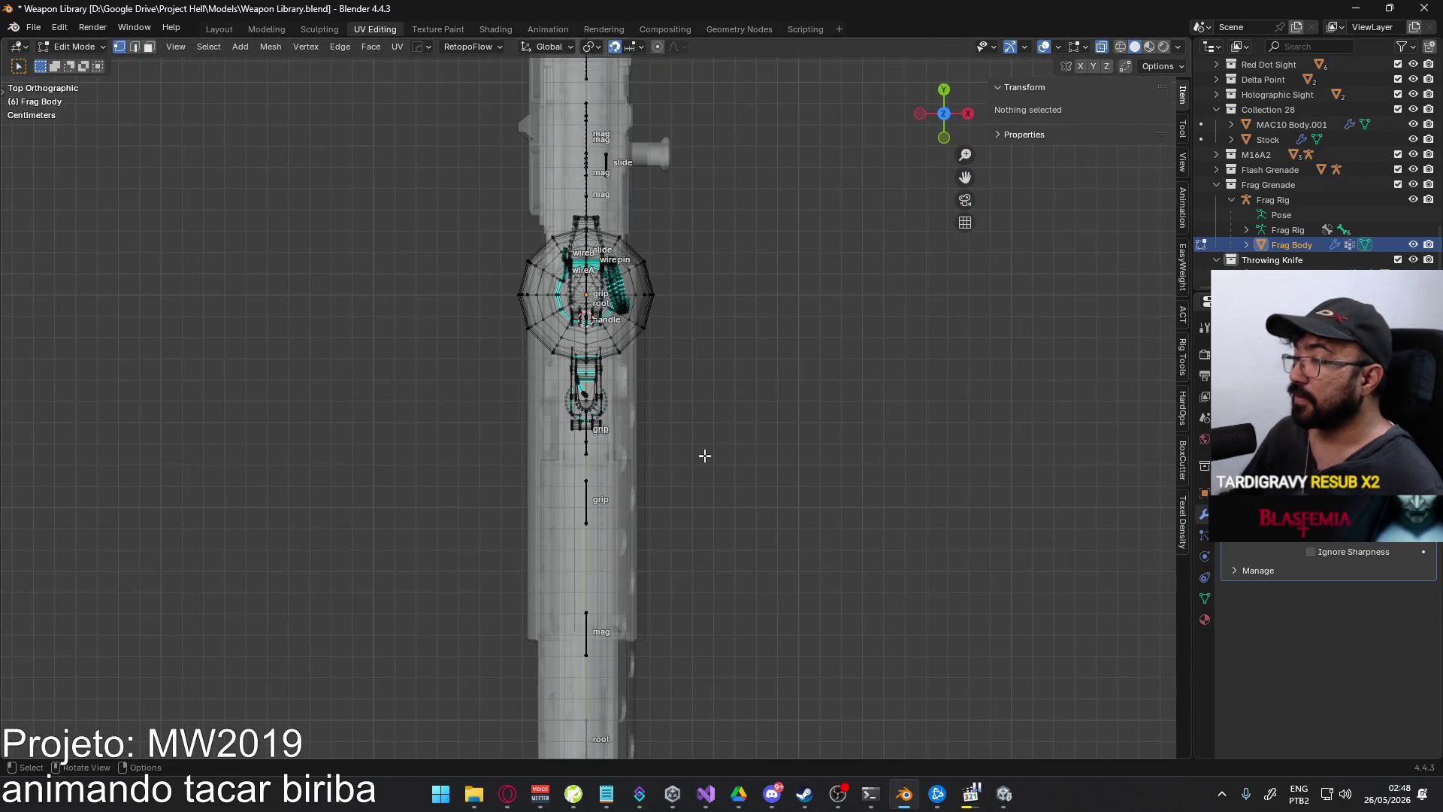
pyautogui.scroll(10, 669, 465)
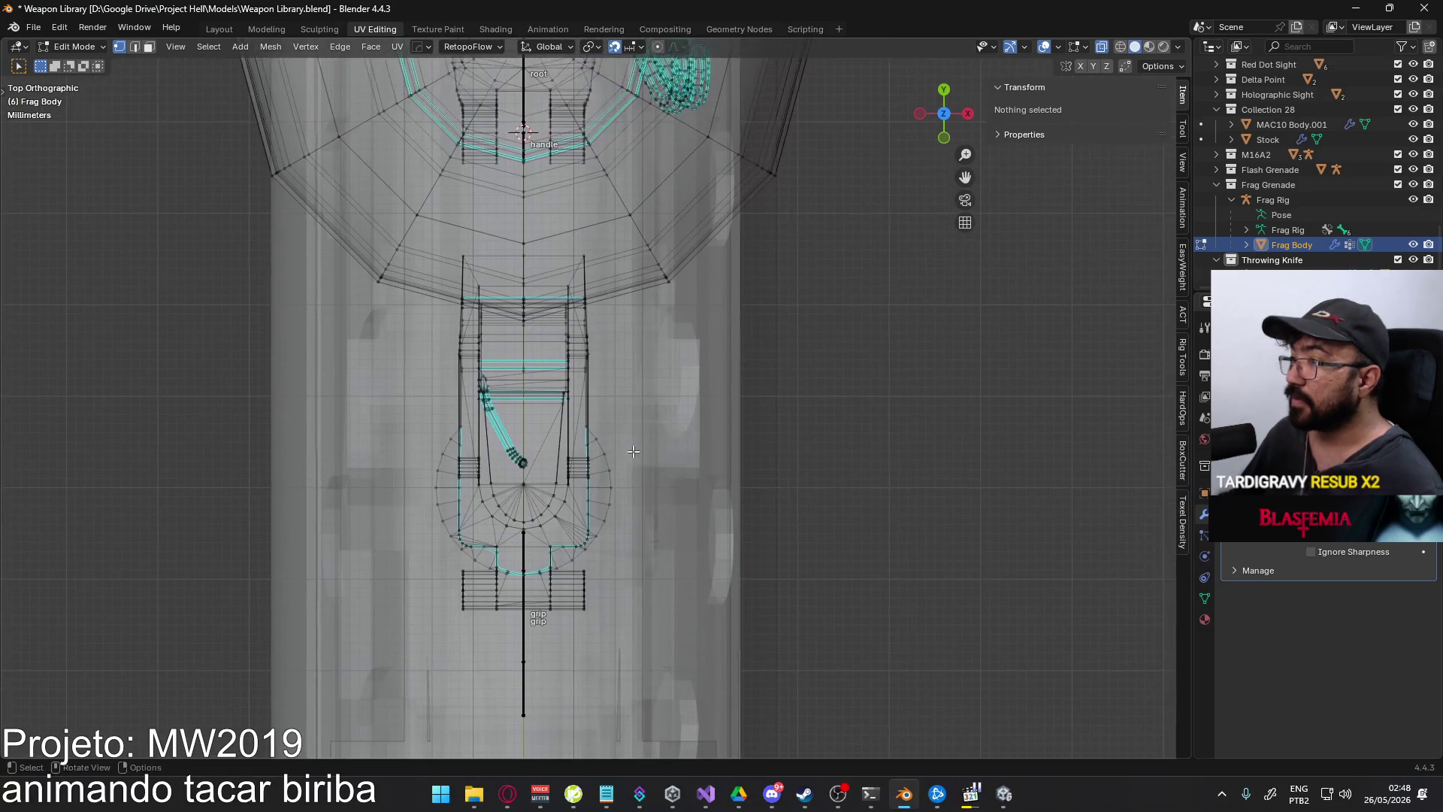
pyautogui.scroll(1, 632, 433)
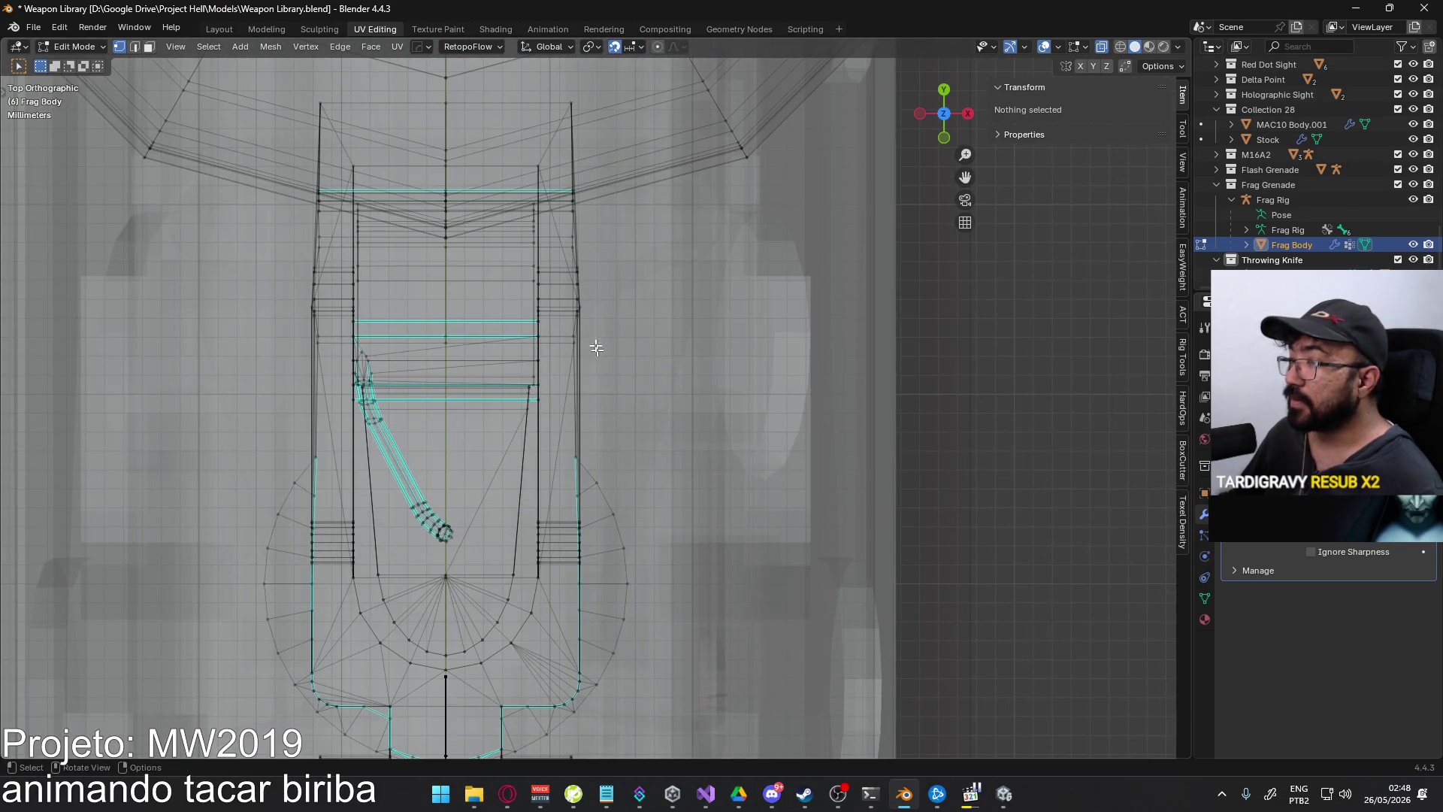
pyautogui.click(579, 129)
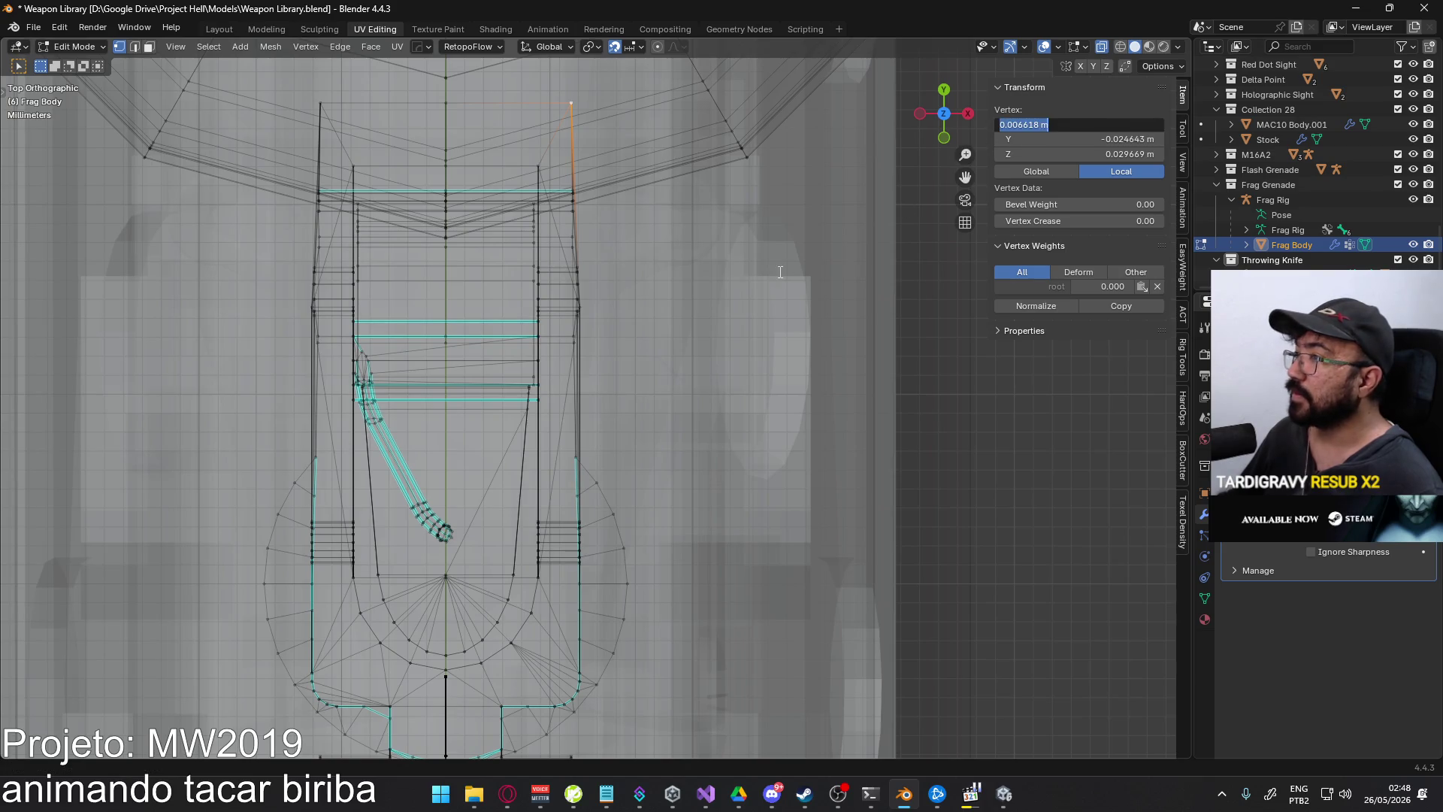
pyautogui.click(668, 268)
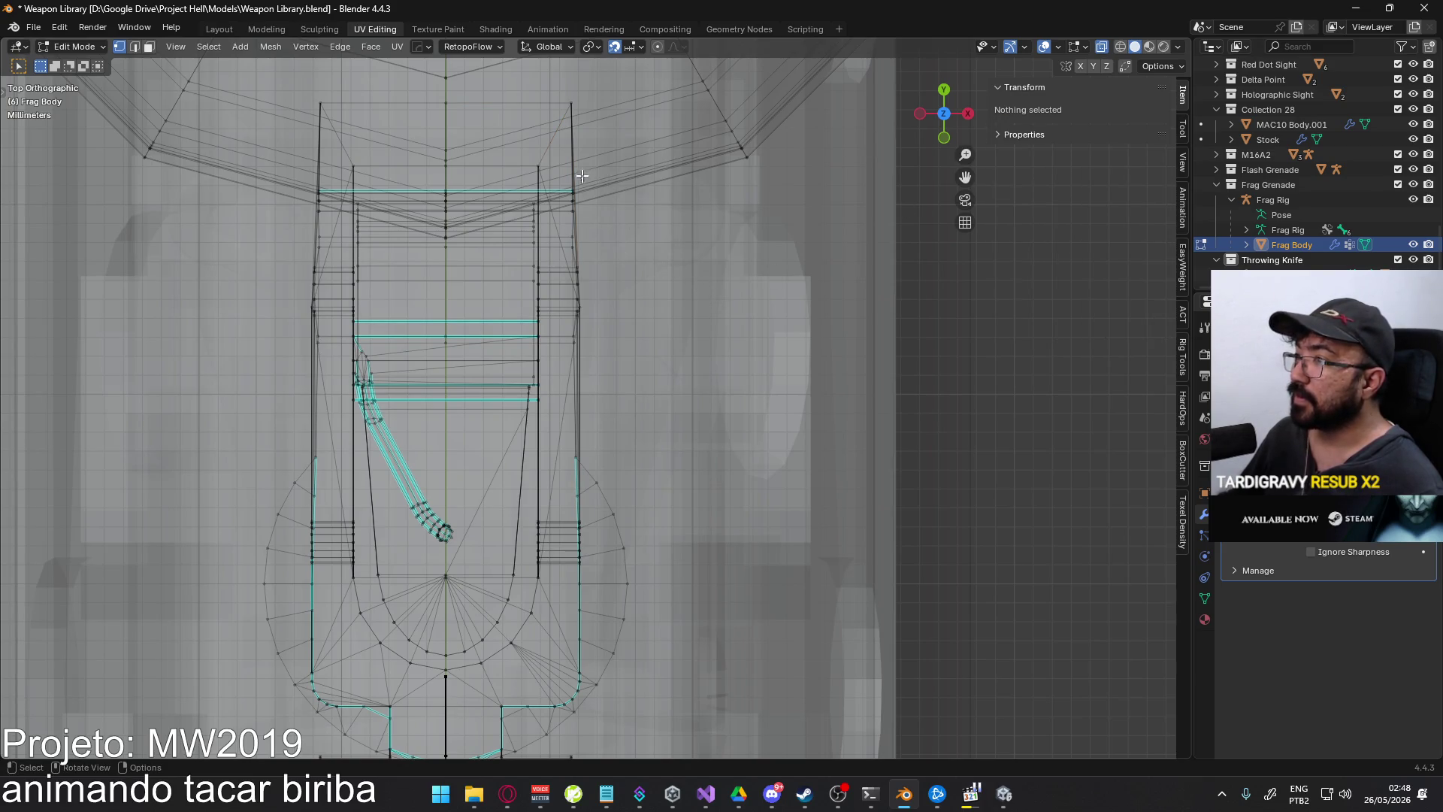
pyautogui.moveTo(594, 388); pyautogui.dragTo(595, 388)
pyautogui.keyDown('shift'); pyautogui.scroll(-3, 583, 391); pyautogui.keyUp('shift')
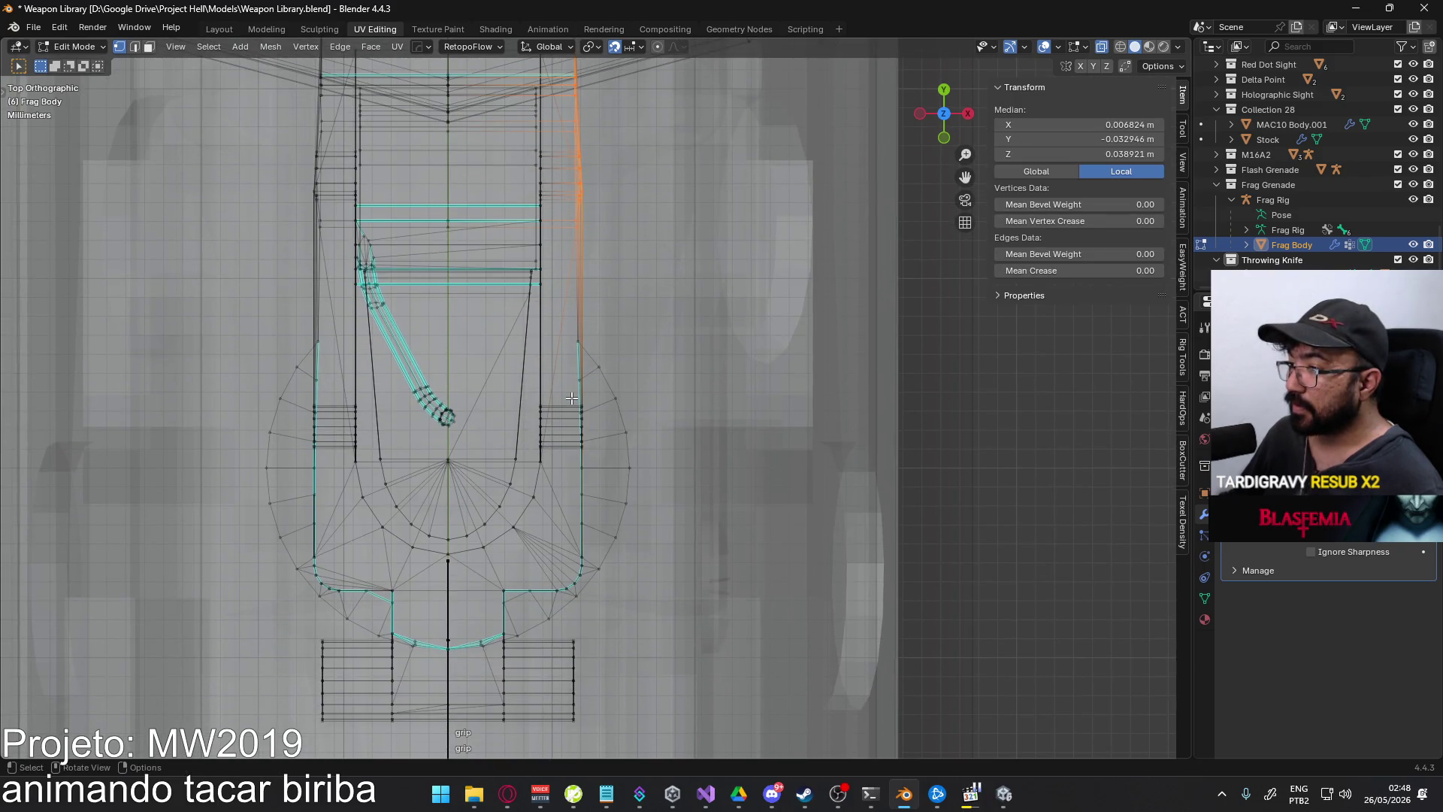
pyautogui.keyDown('shift'); pyautogui.moveTo(591, 468); pyautogui.dragTo(591, 468); pyautogui.keyUp('shift')
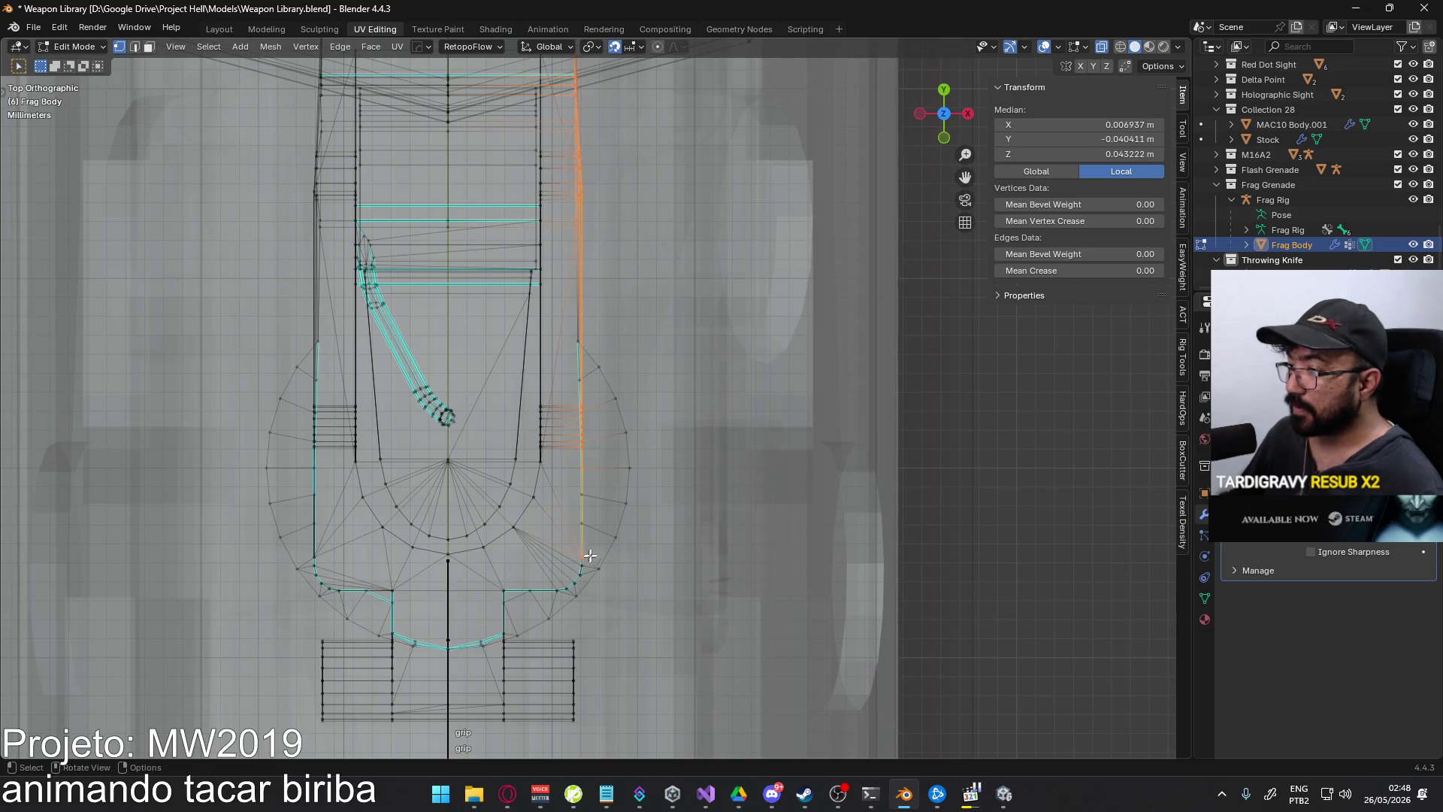
pyautogui.moveTo(621, 544)
pyautogui.mouseDown(button='middle')
pyautogui.moveTo(573, 516)
pyautogui.moveTo(517, 441)
pyautogui.mouseUp(button='middle')
# - Select the lever's right-edge vertices and trial-flatten them to zero on X, then undo
pyautogui.keyDown('shift'); pyautogui.click(502, 480); pyautogui.keyUp('shift')
pyautogui.keyDown('shift'); pyautogui.click(617, 470); pyautogui.keyUp('shift')
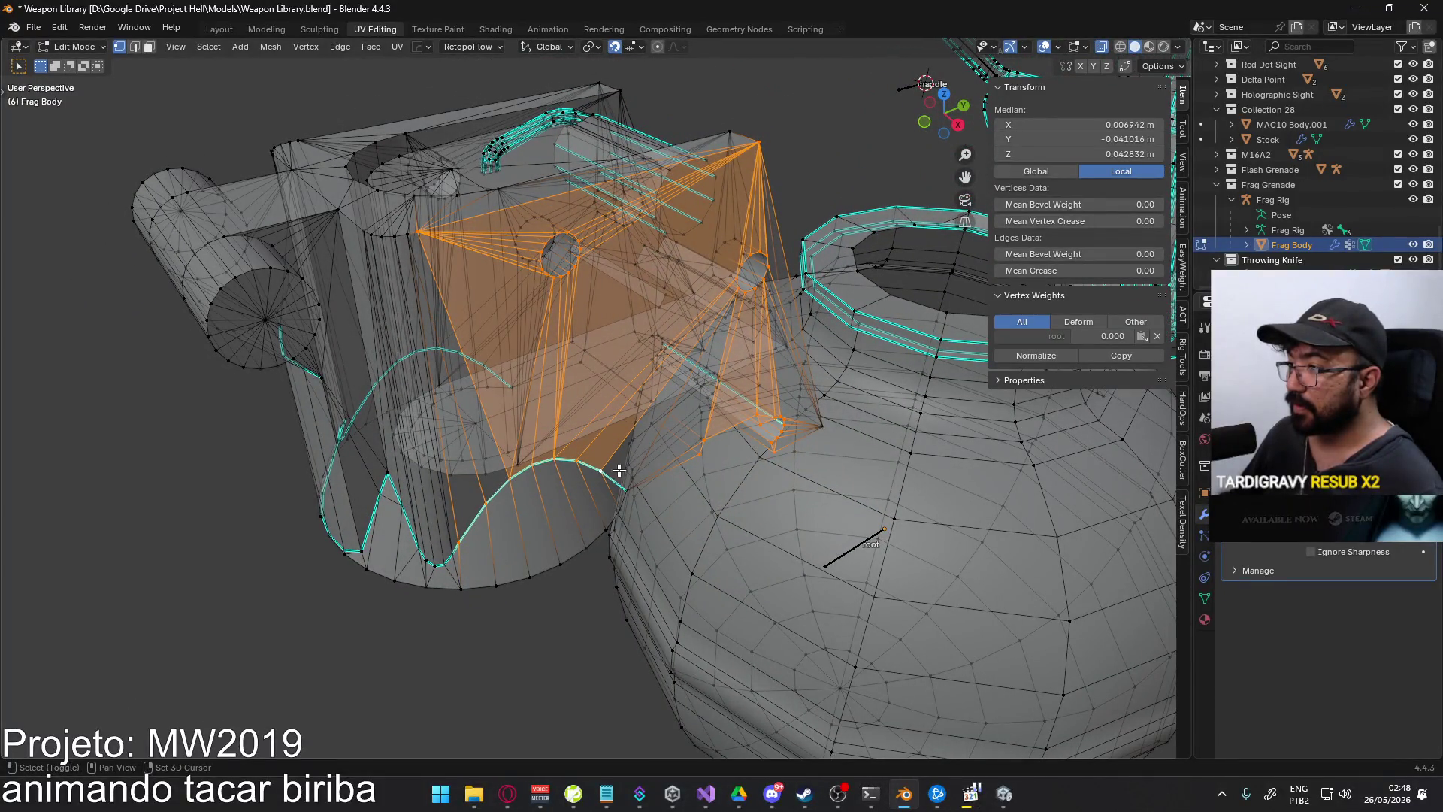
pyautogui.keyDown('shift'); pyautogui.click(623, 488); pyautogui.keyUp('shift')
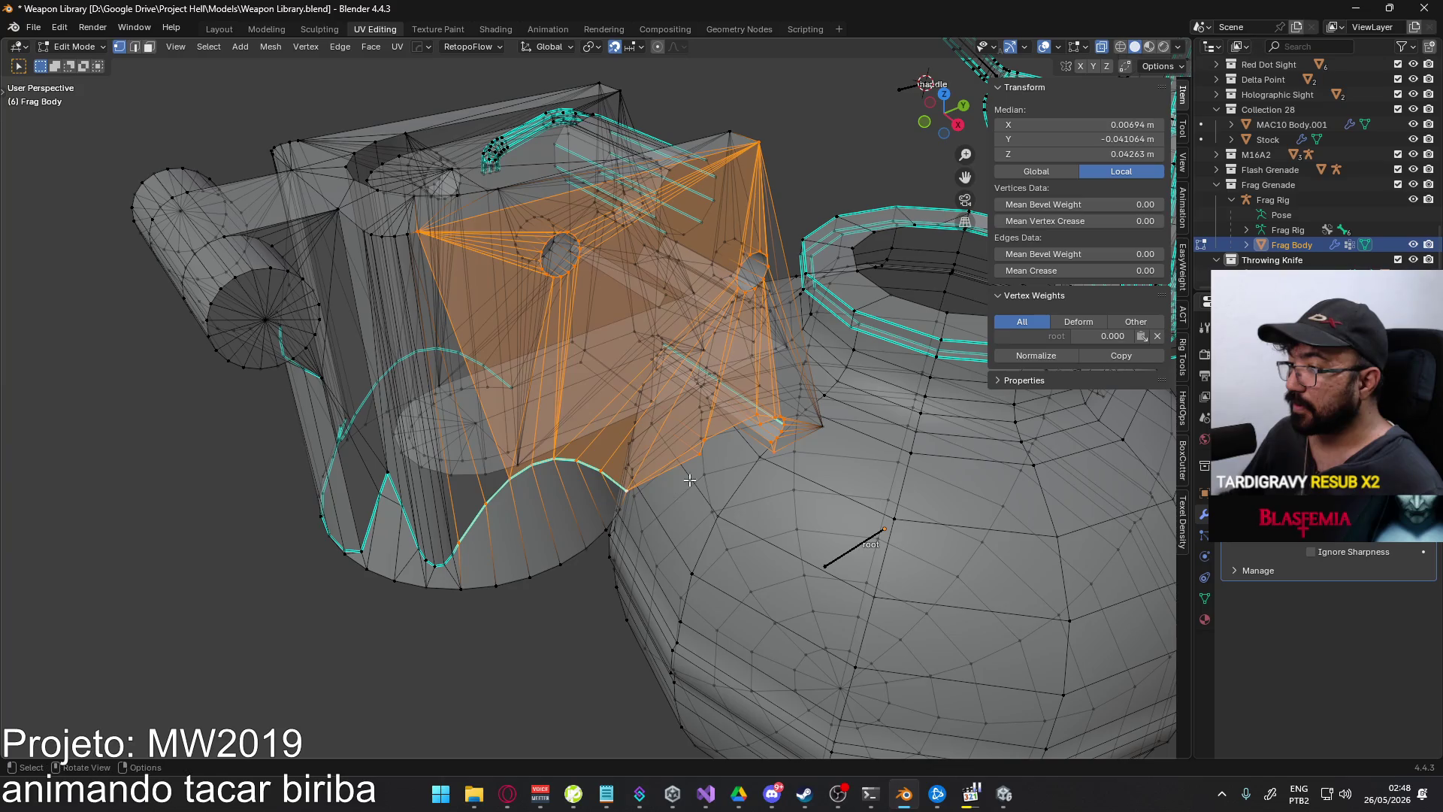
pyautogui.moveTo(624, 488); pyautogui.dragTo(730, 437, button='middle')
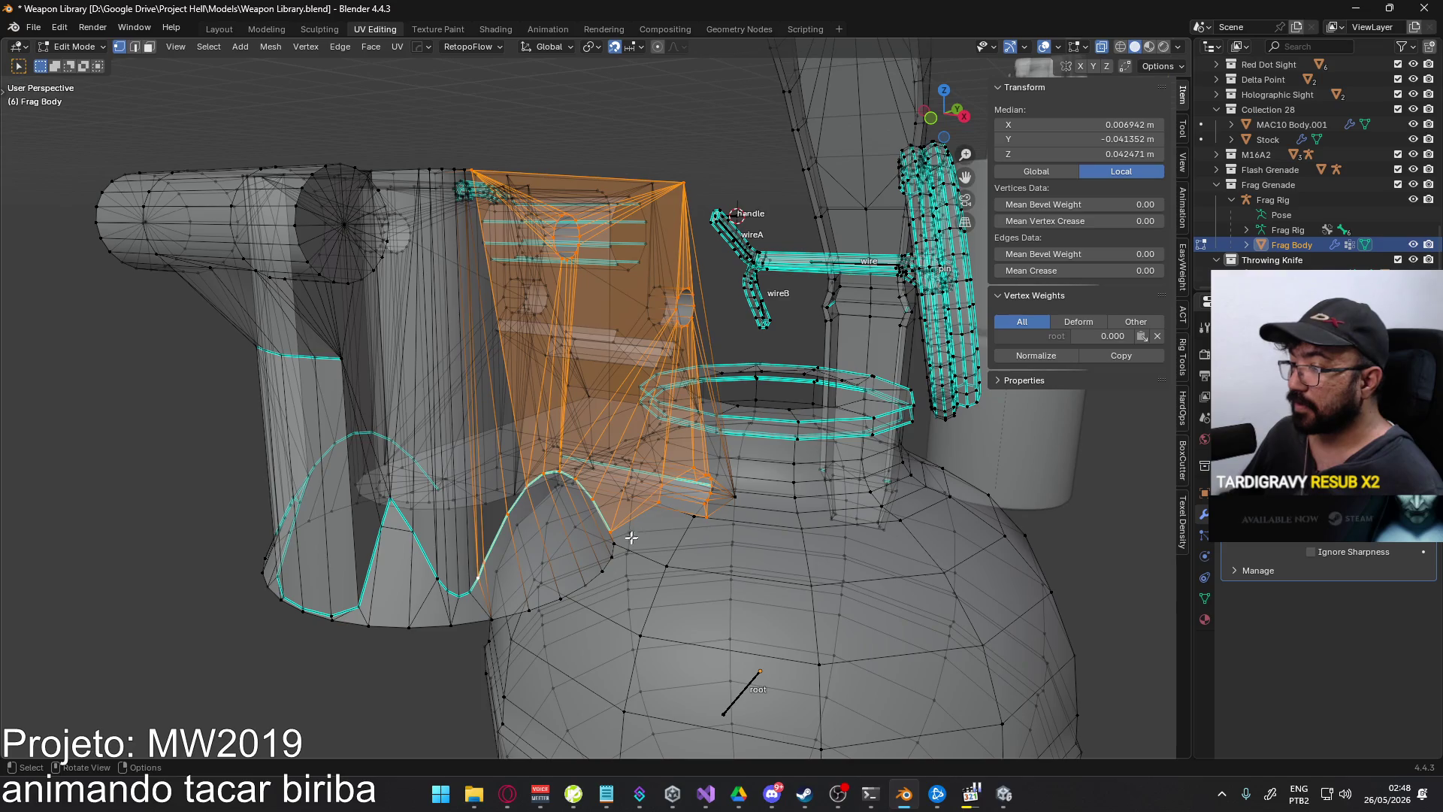
pyautogui.press('s')
pyautogui.press('x')
pyautogui.press('0')
pyautogui.press('Return')
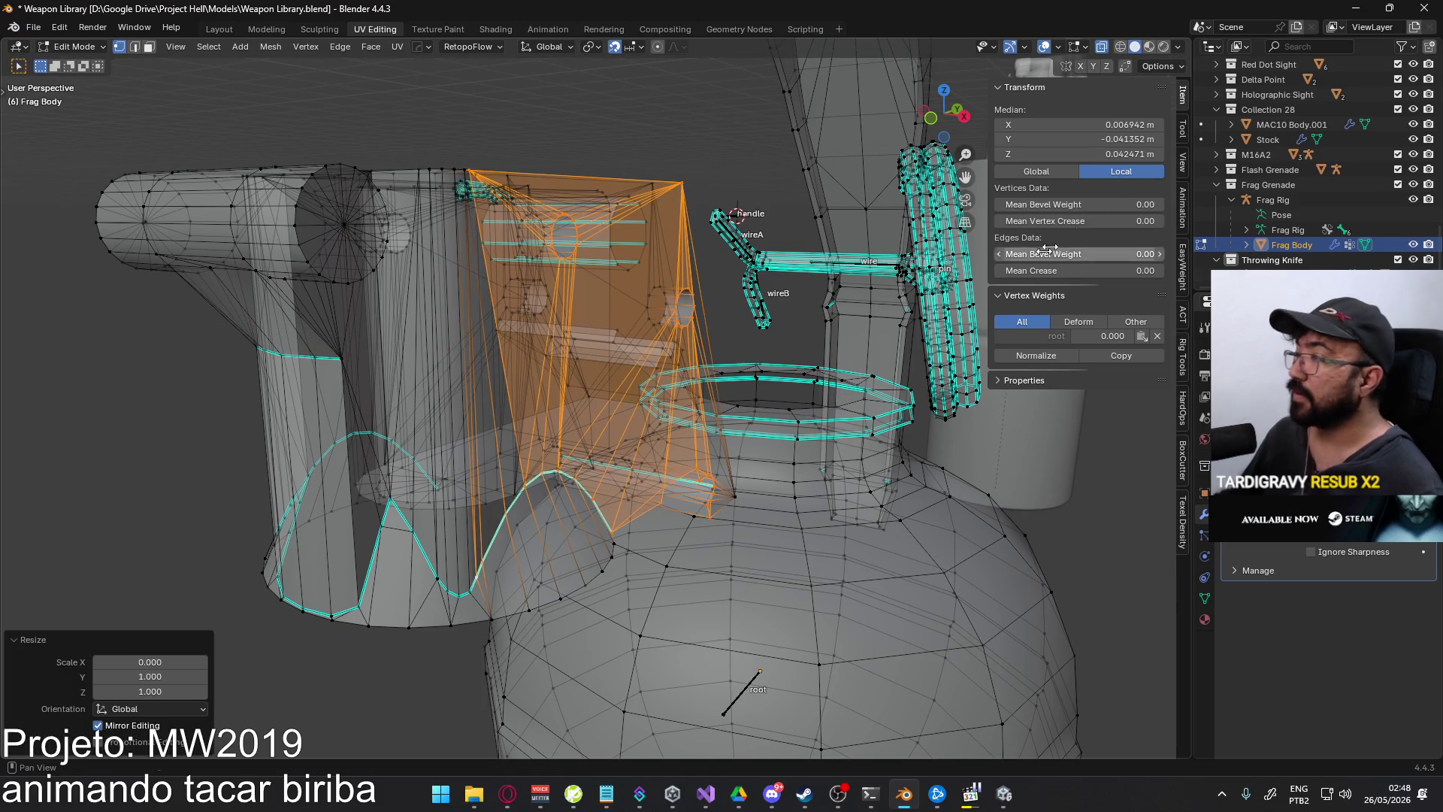
pyautogui.hotkey('ctrl', 'z')
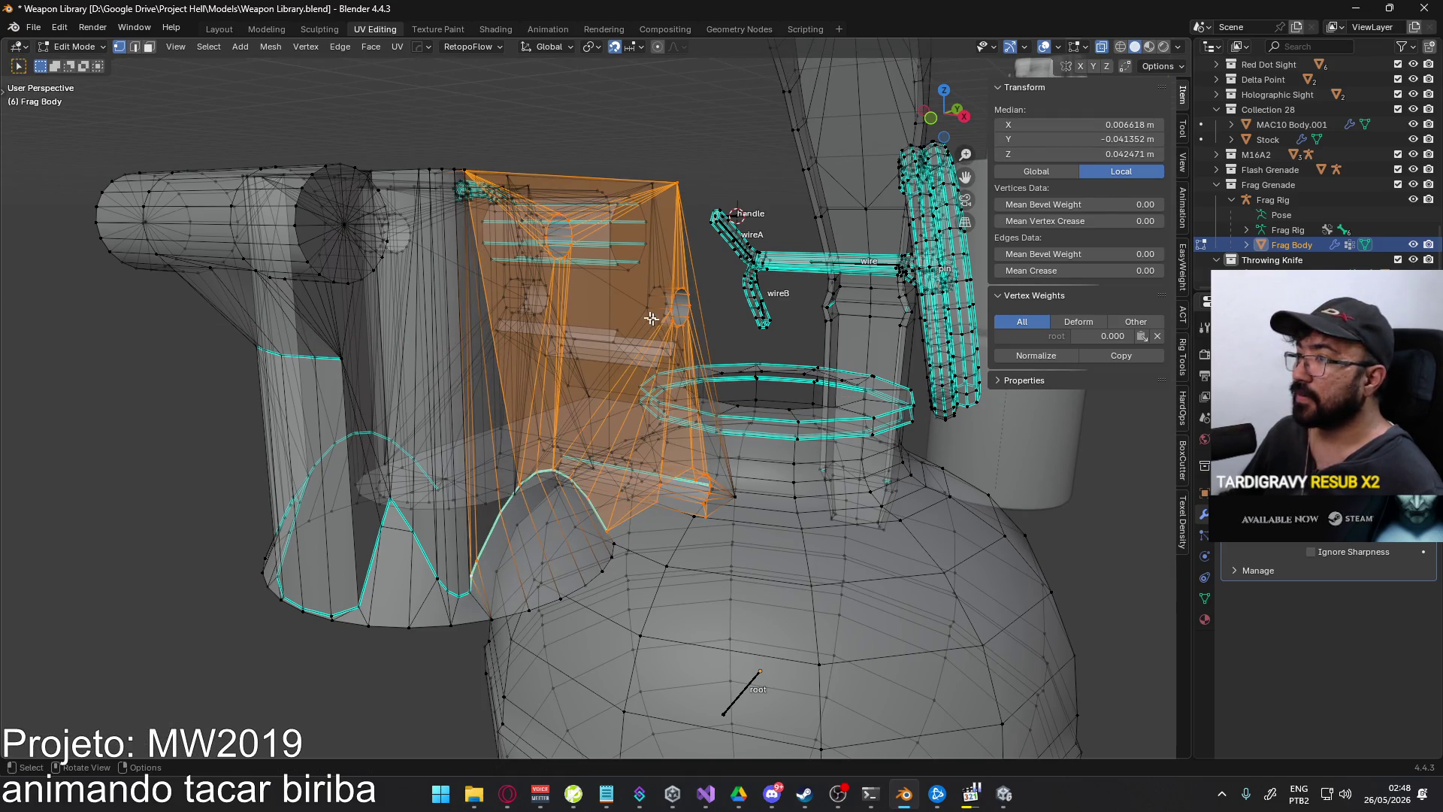
pyautogui.moveTo(651, 319)
pyautogui.mouseDown(button='middle')
pyautogui.moveTo(609, 436)
pyautogui.moveTo(463, 371)
pyautogui.mouseUp(button='middle')
pyautogui.hotkey('ctrl', 'z')
# - Adjust the vertex selection and check its median X position, restoring the larger selection
pyautogui.keyDown('shift'); pyautogui.click(442, 375); pyautogui.keyUp('shift')
pyautogui.keyDown('shift'); pyautogui.click(443, 375); pyautogui.keyUp('shift')
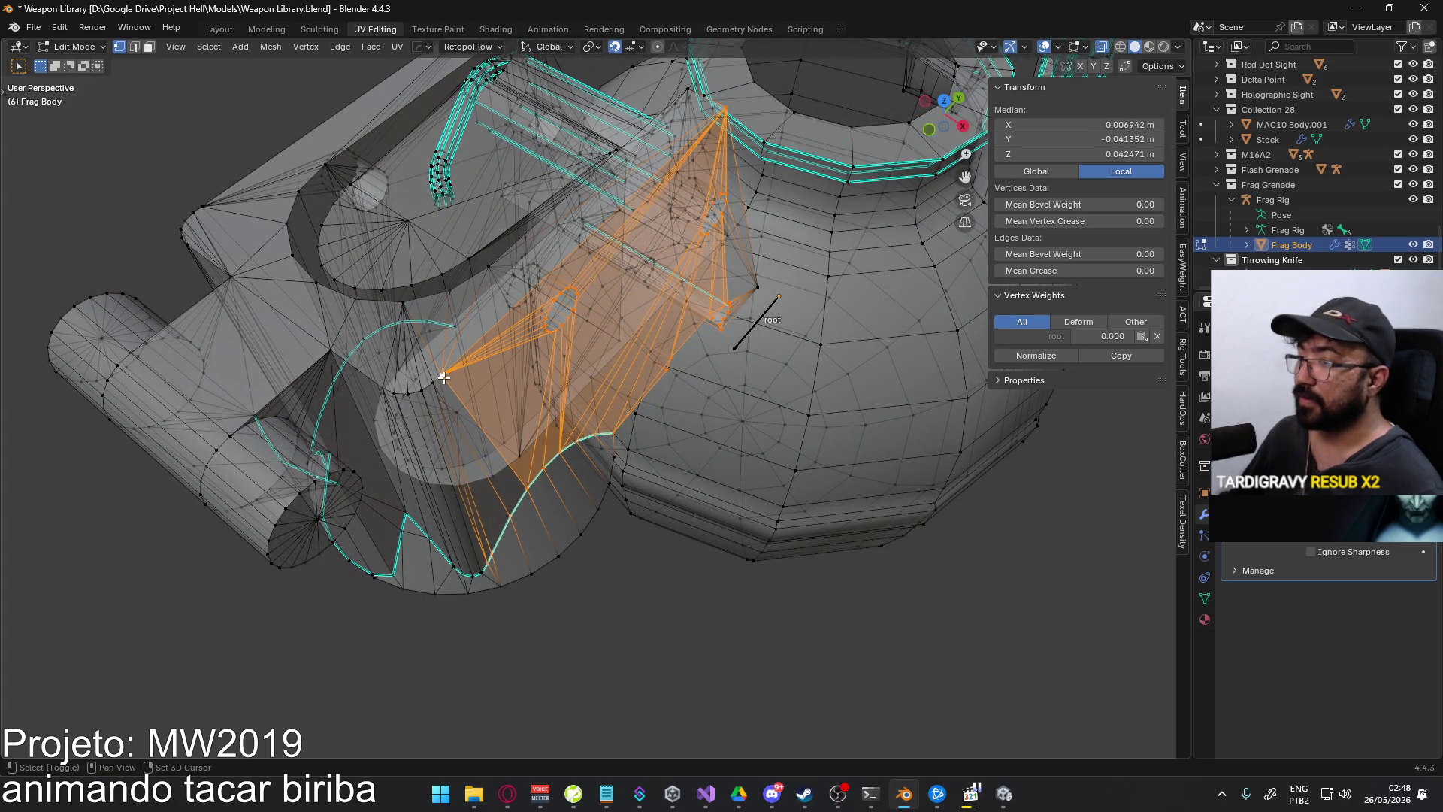
pyautogui.click(1091, 128)
pyautogui.press('Escape')
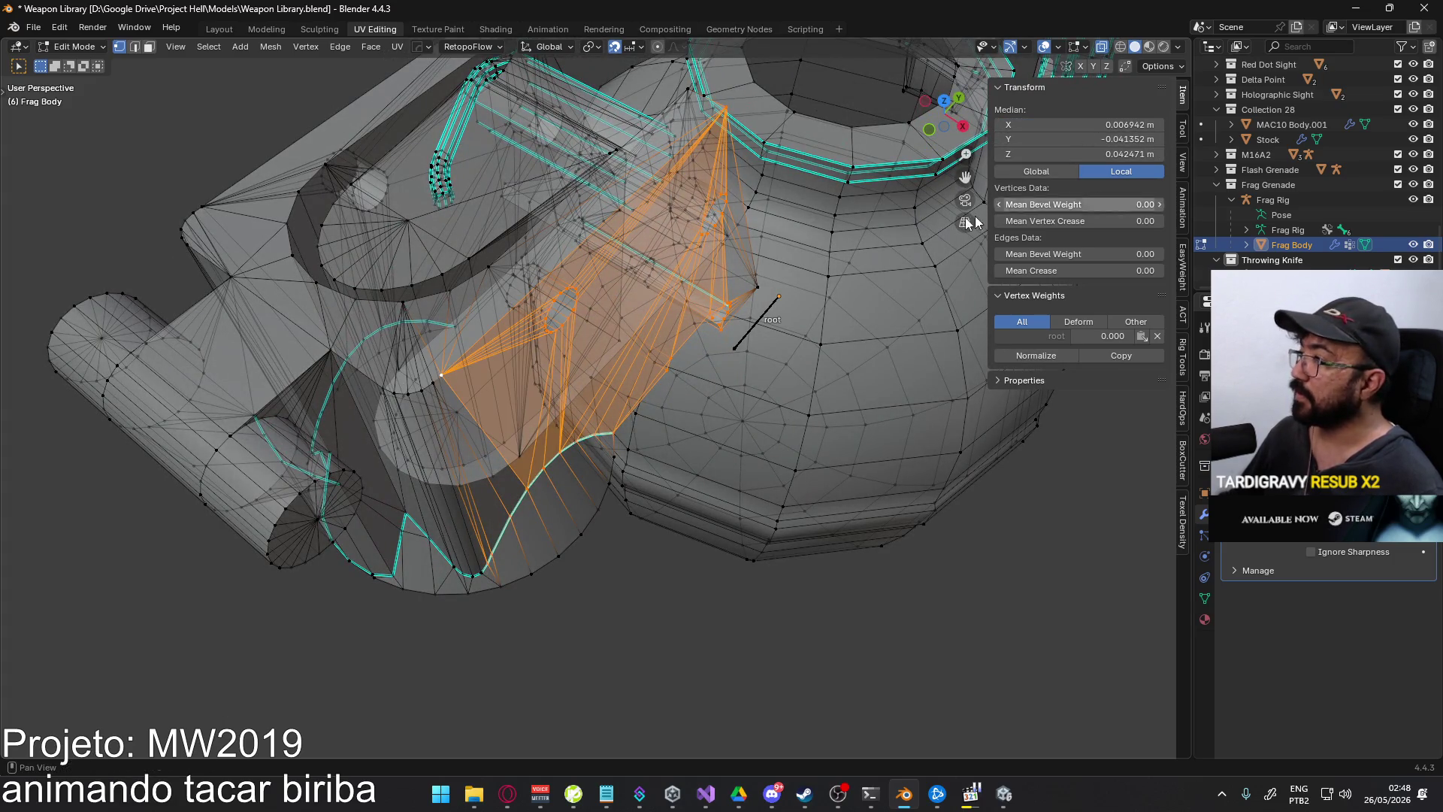
pyautogui.write('sx0')
pyautogui.press('Return')
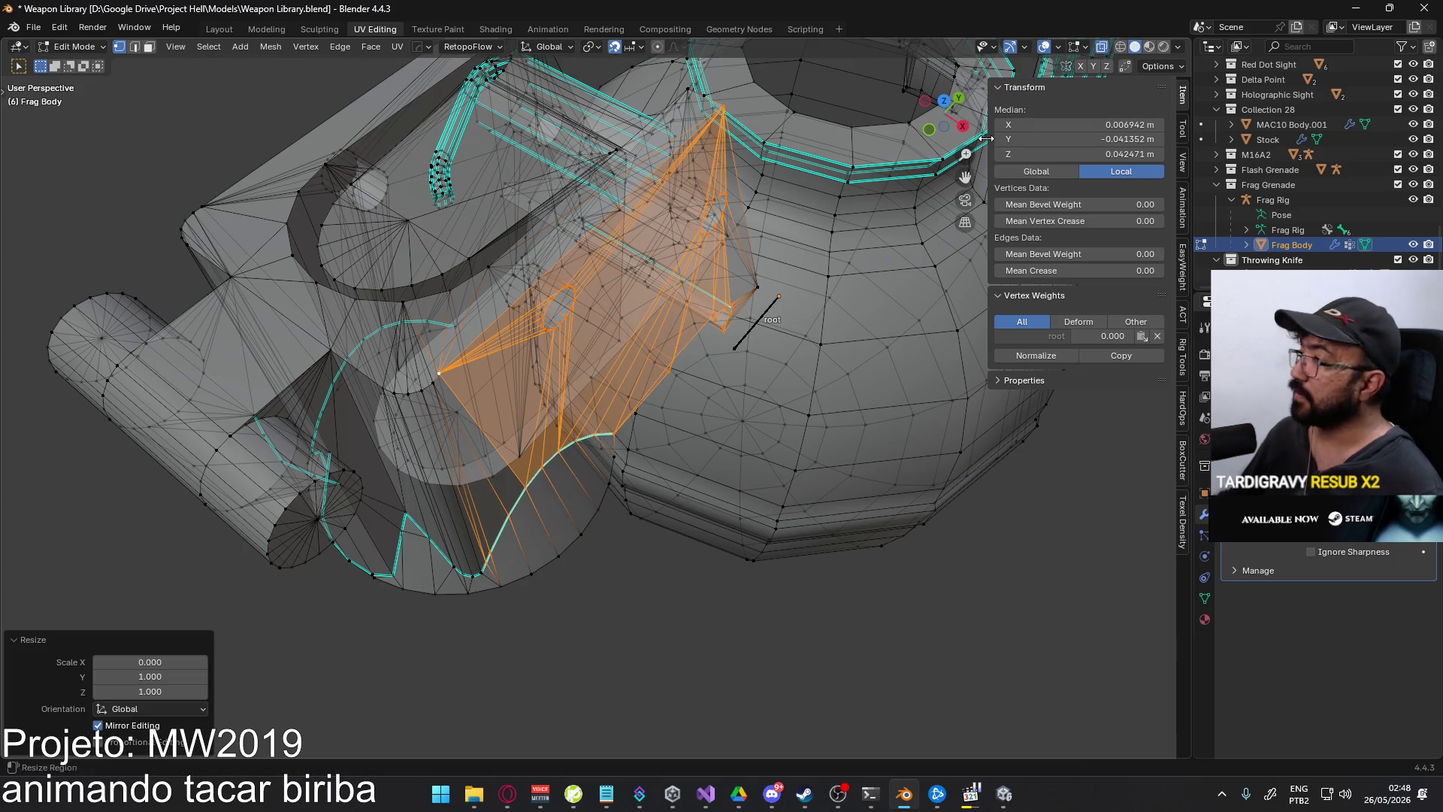
pyautogui.press('Return')
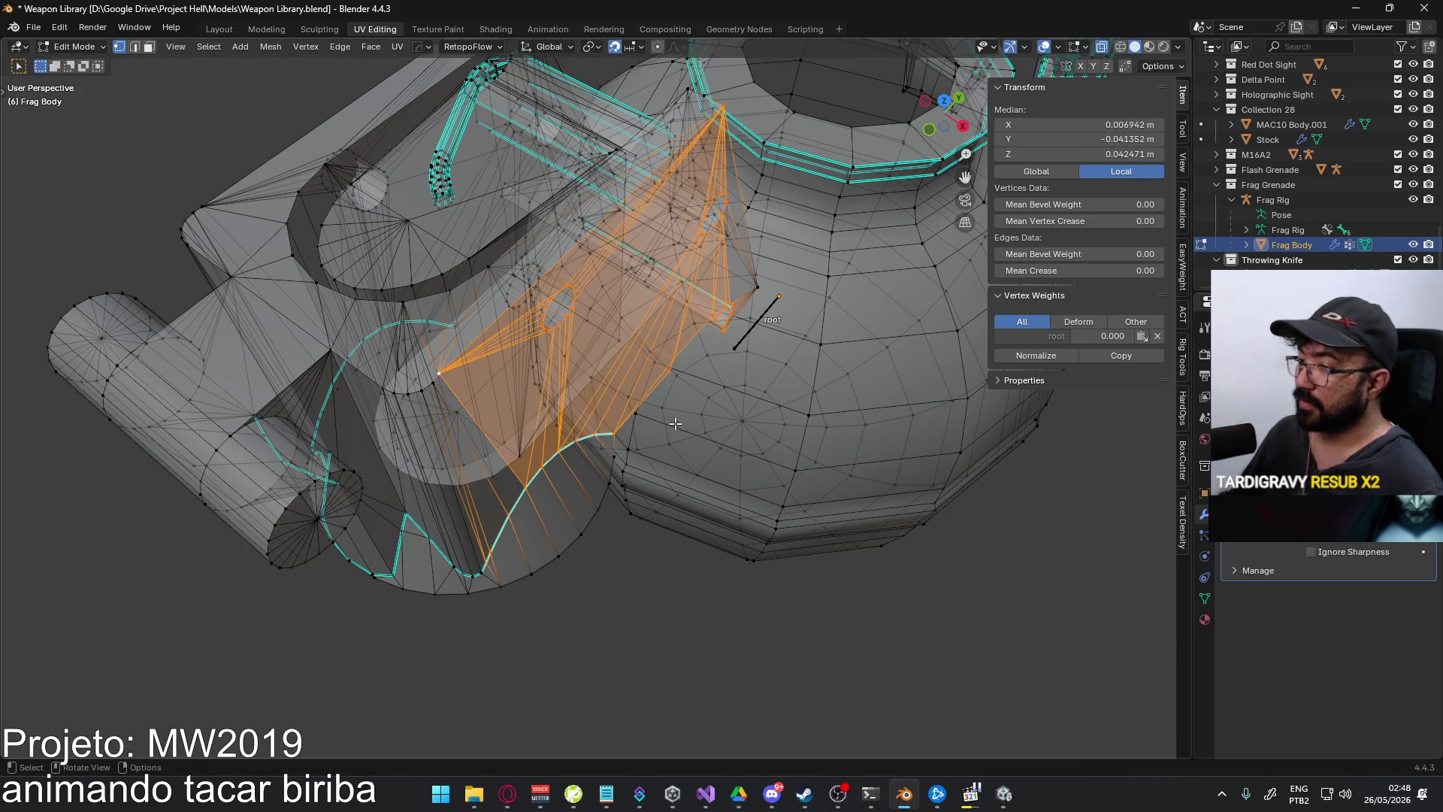
pyautogui.click(445, 374)
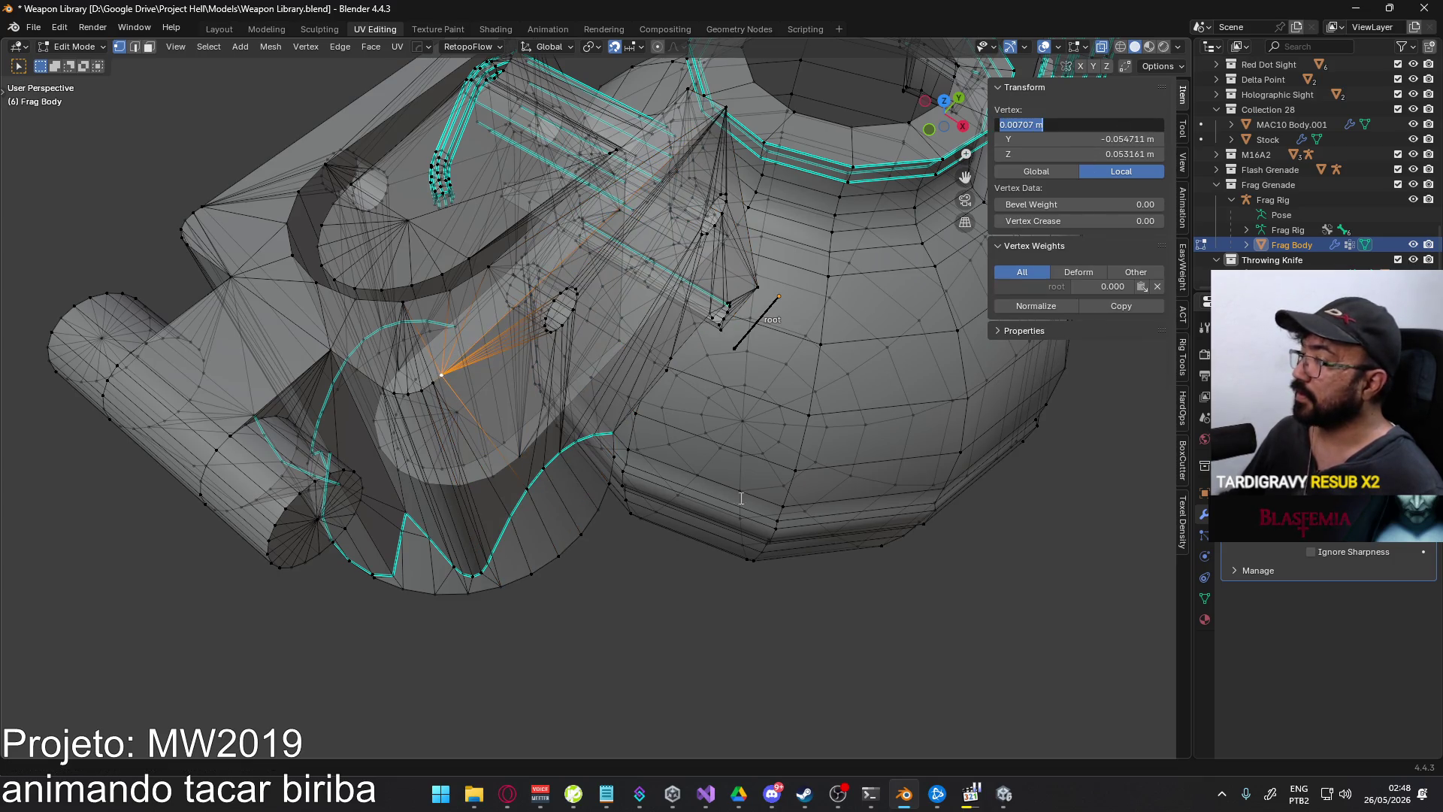
pyautogui.press('Escape')
pyautogui.hotkey('ctrl', 'z')
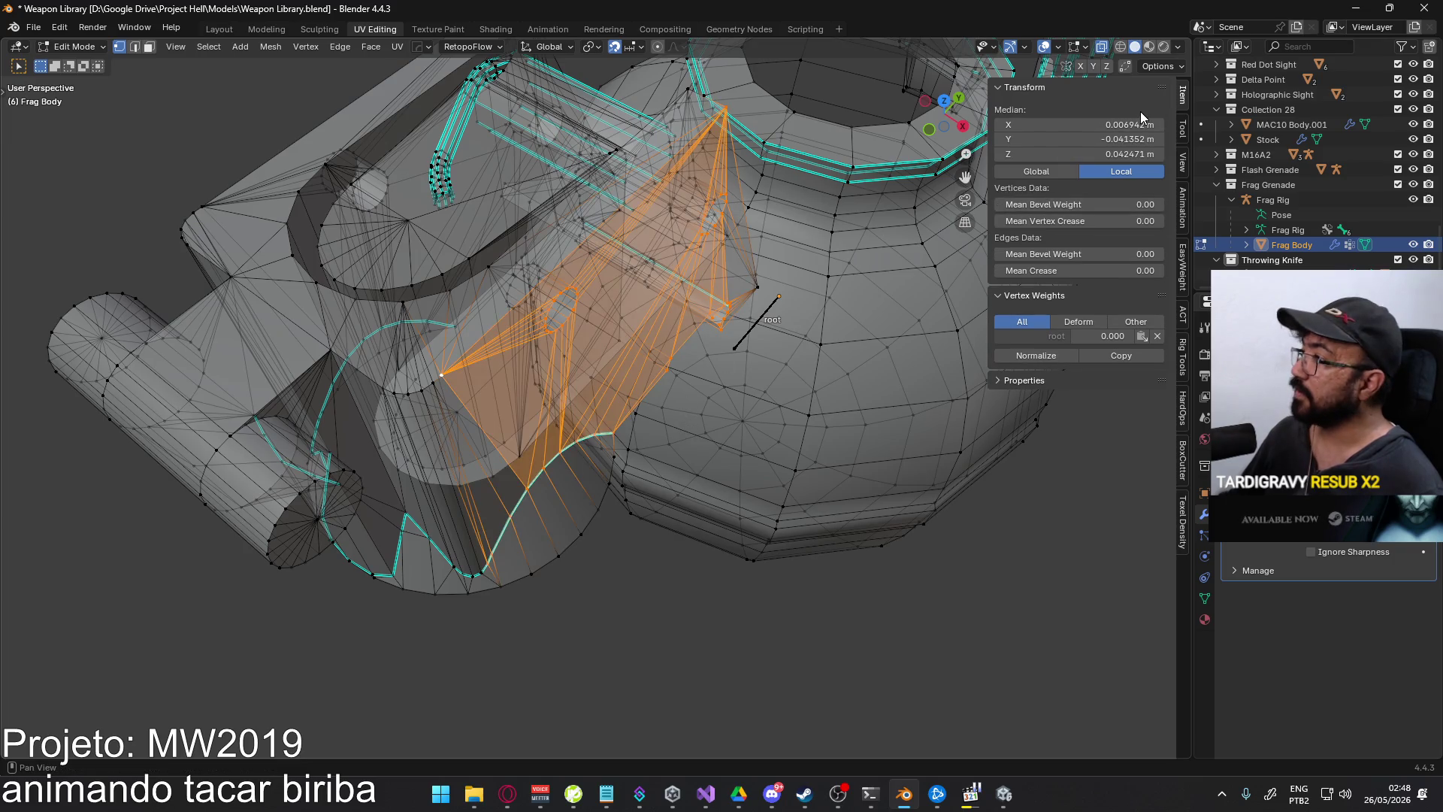
# - Flatten the selected edge vertices on X and set their X position to 0.00707 m
pyautogui.press('s')
pyautogui.press('x')
pyautogui.press('0')
pyautogui.press('Return')
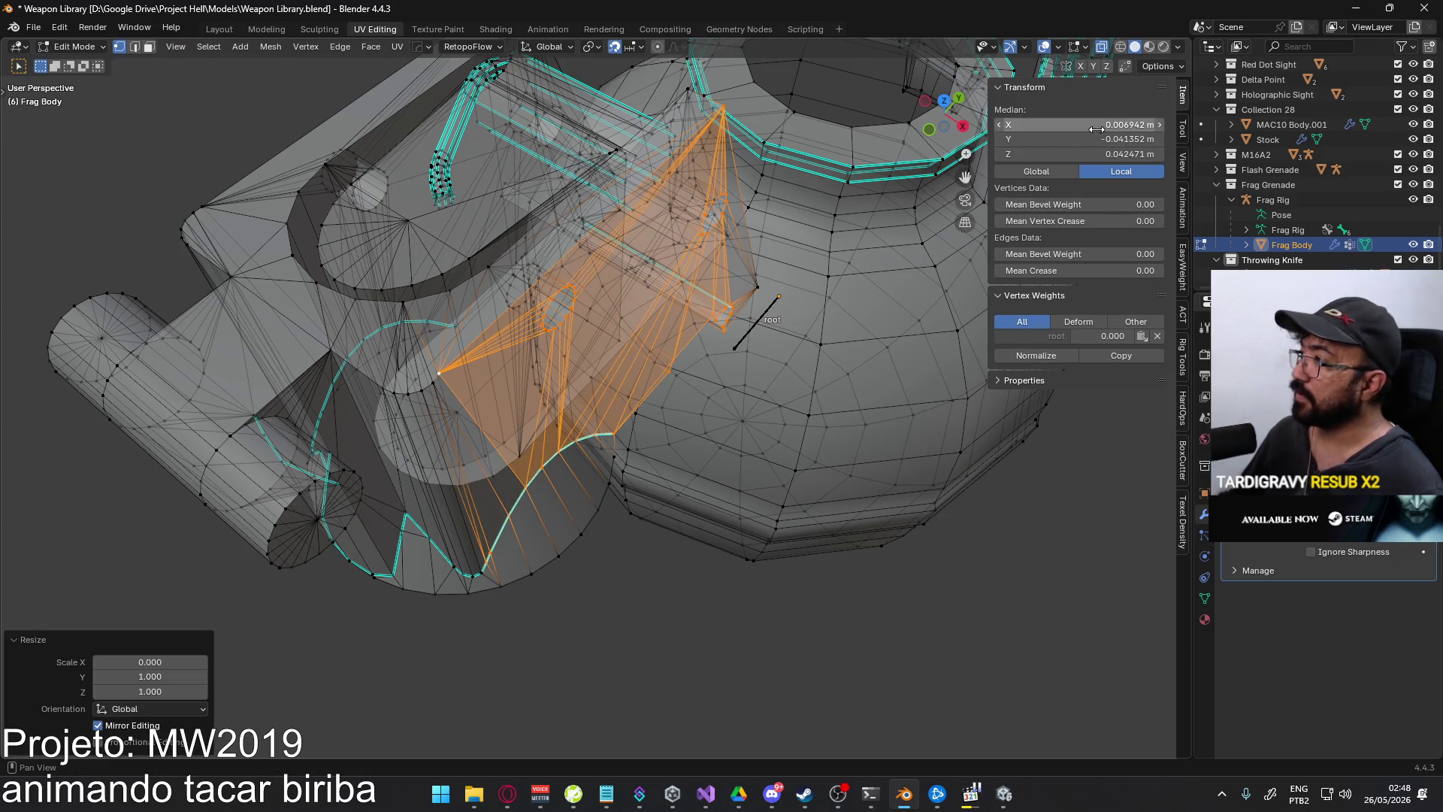
pyautogui.write('707')
pyautogui.press('Return')
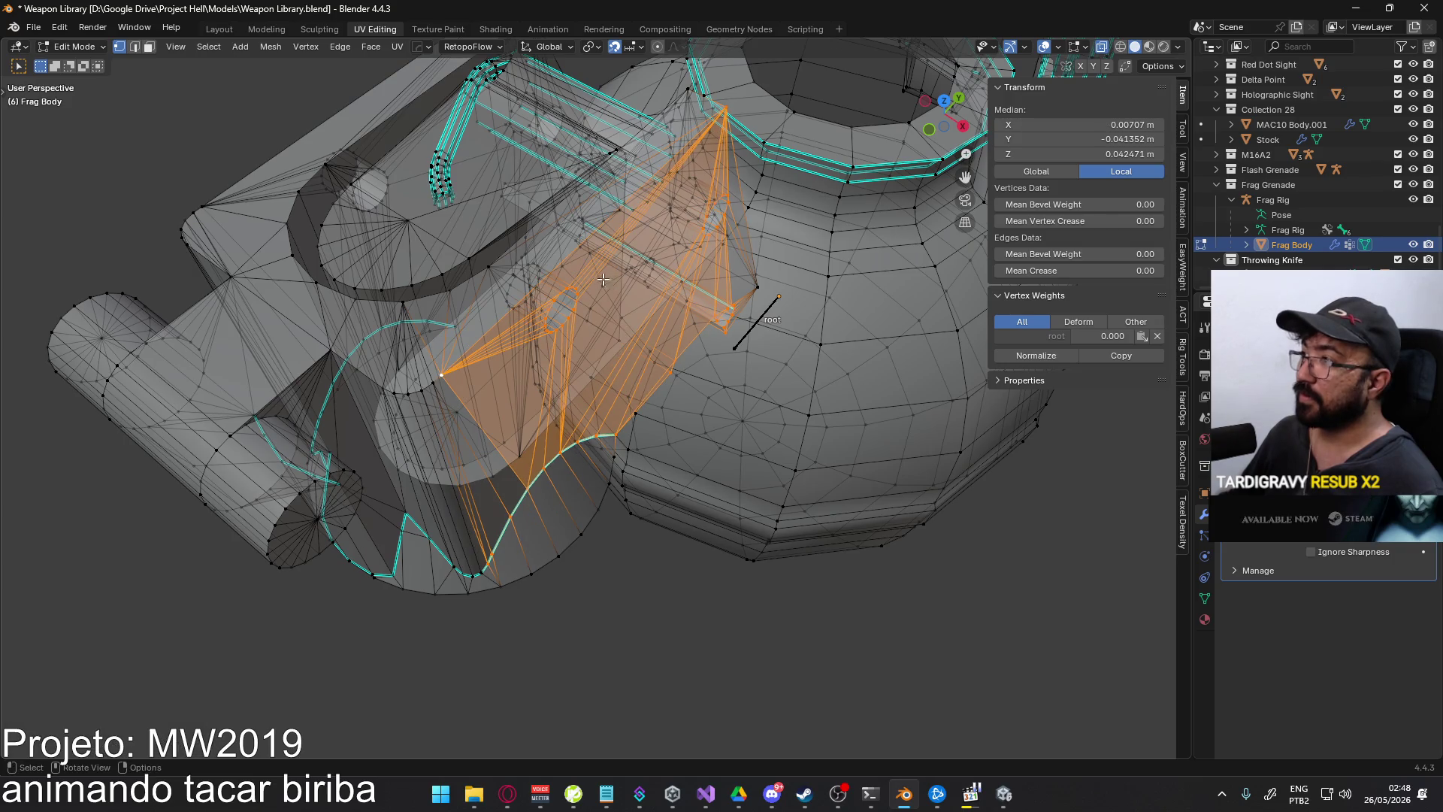
# - In top view, flatten the stray top vertex on X and set it to 0.00707 m
pyautogui.moveTo(603, 280)
pyautogui.mouseDown(button='middle')
pyautogui.moveTo(680, 290)
pyautogui.moveTo(654, 299)
pyautogui.mouseUp(button='middle')
pyautogui.press('KP_7')
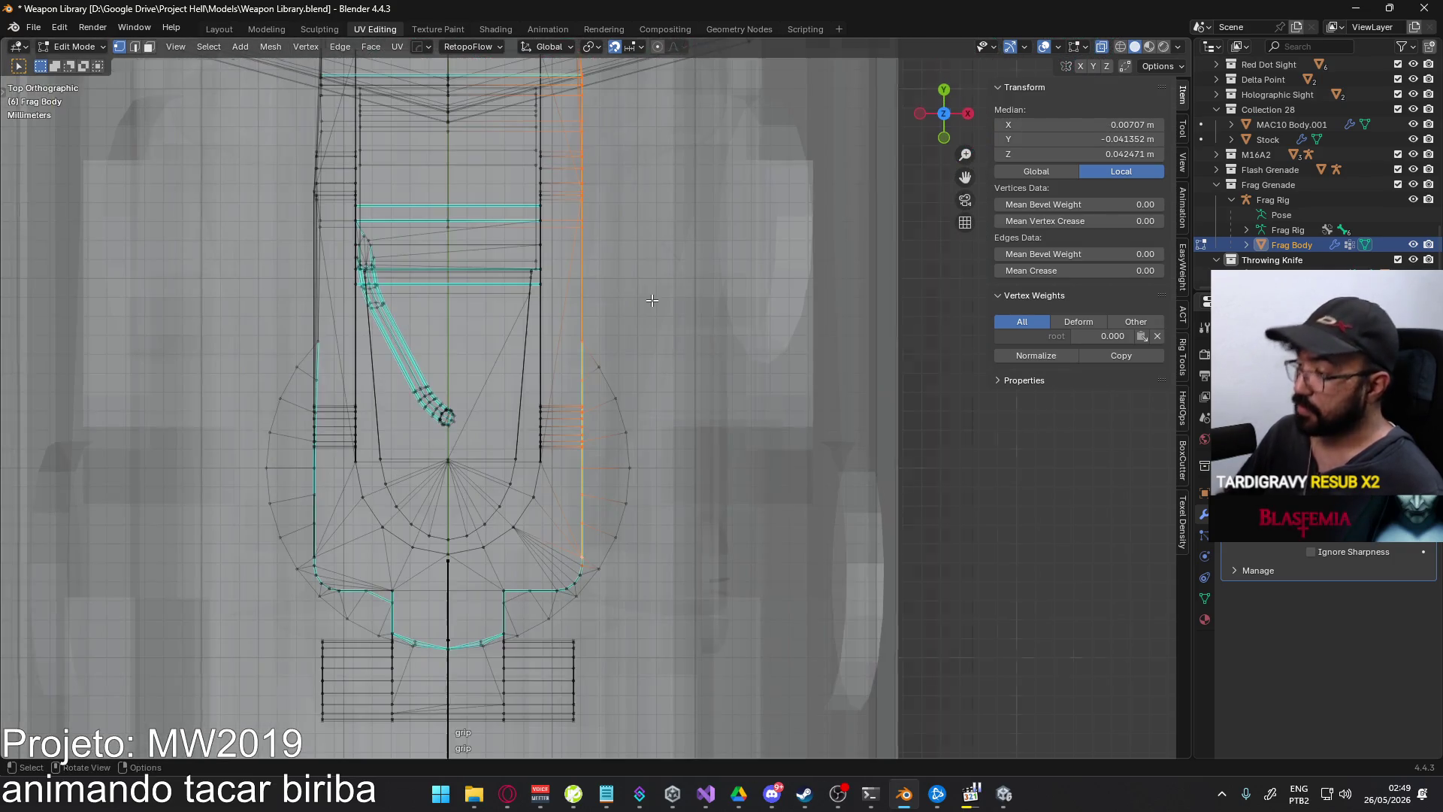
pyautogui.scroll(5, 669, 309)
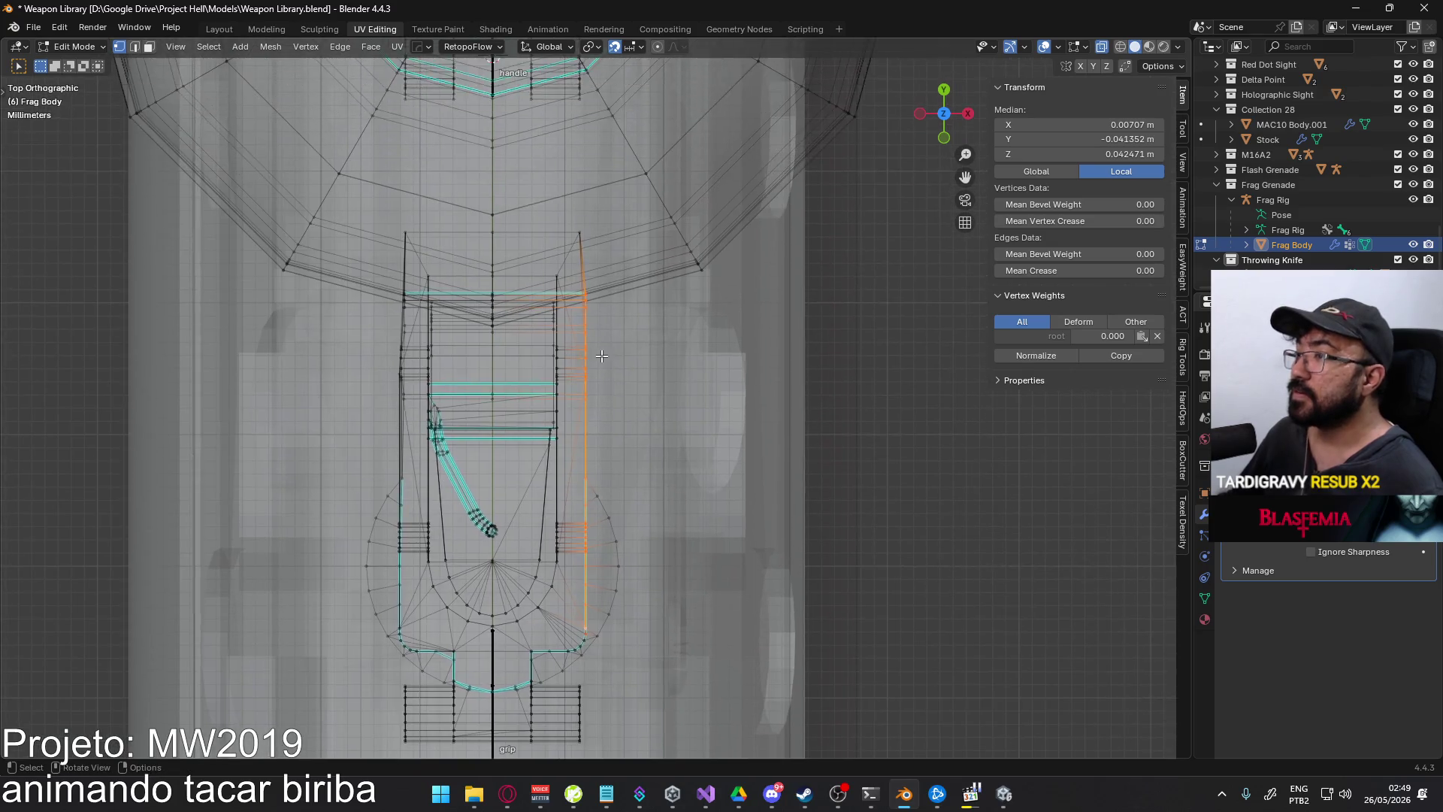
pyautogui.keyDown('shift'); pyautogui.moveTo(603, 242); pyautogui.dragTo(598, 421, button='middle'); pyautogui.keyUp('shift')
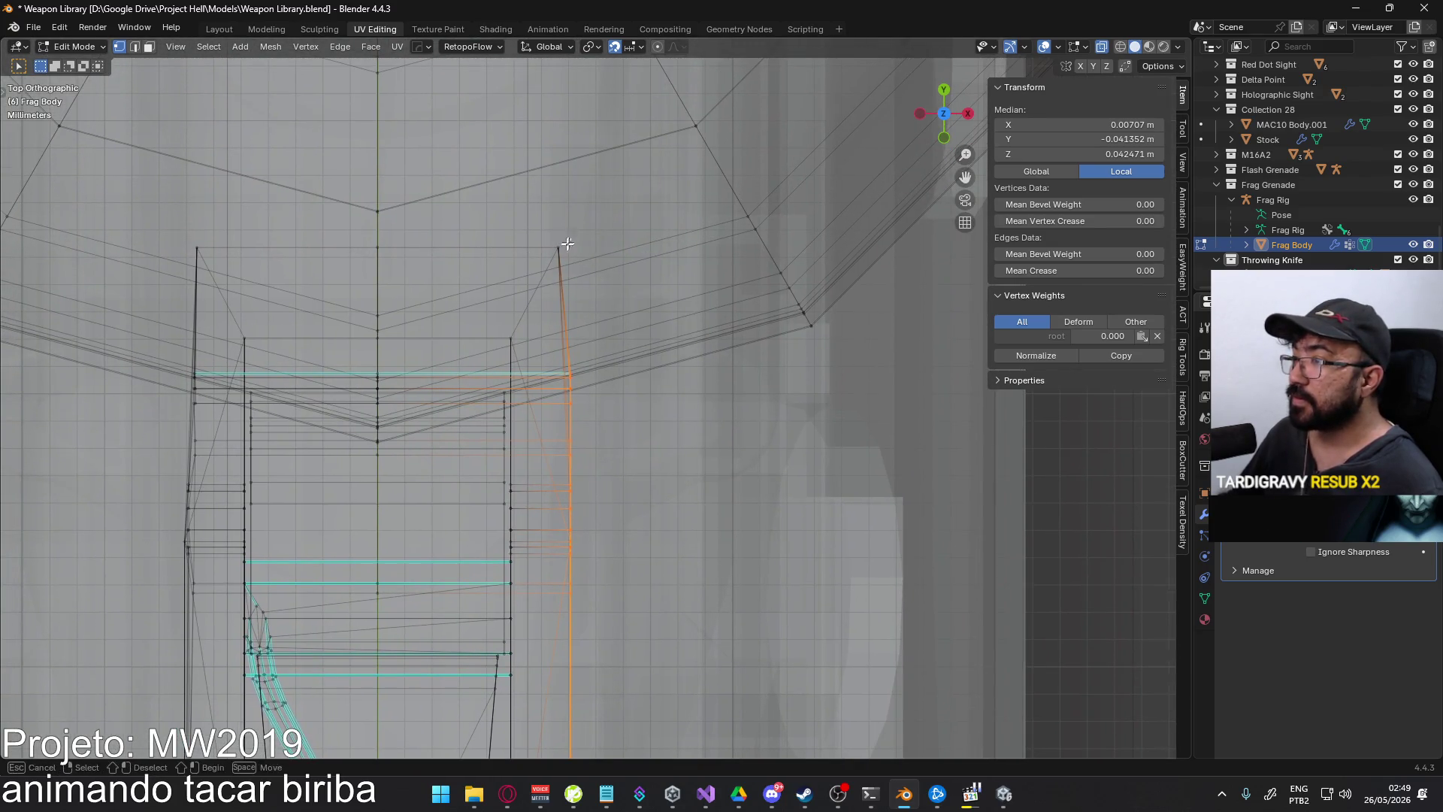
pyautogui.click(568, 244)
pyautogui.press('s')
pyautogui.press('x')
pyautogui.press('0')
pyautogui.press('Return')
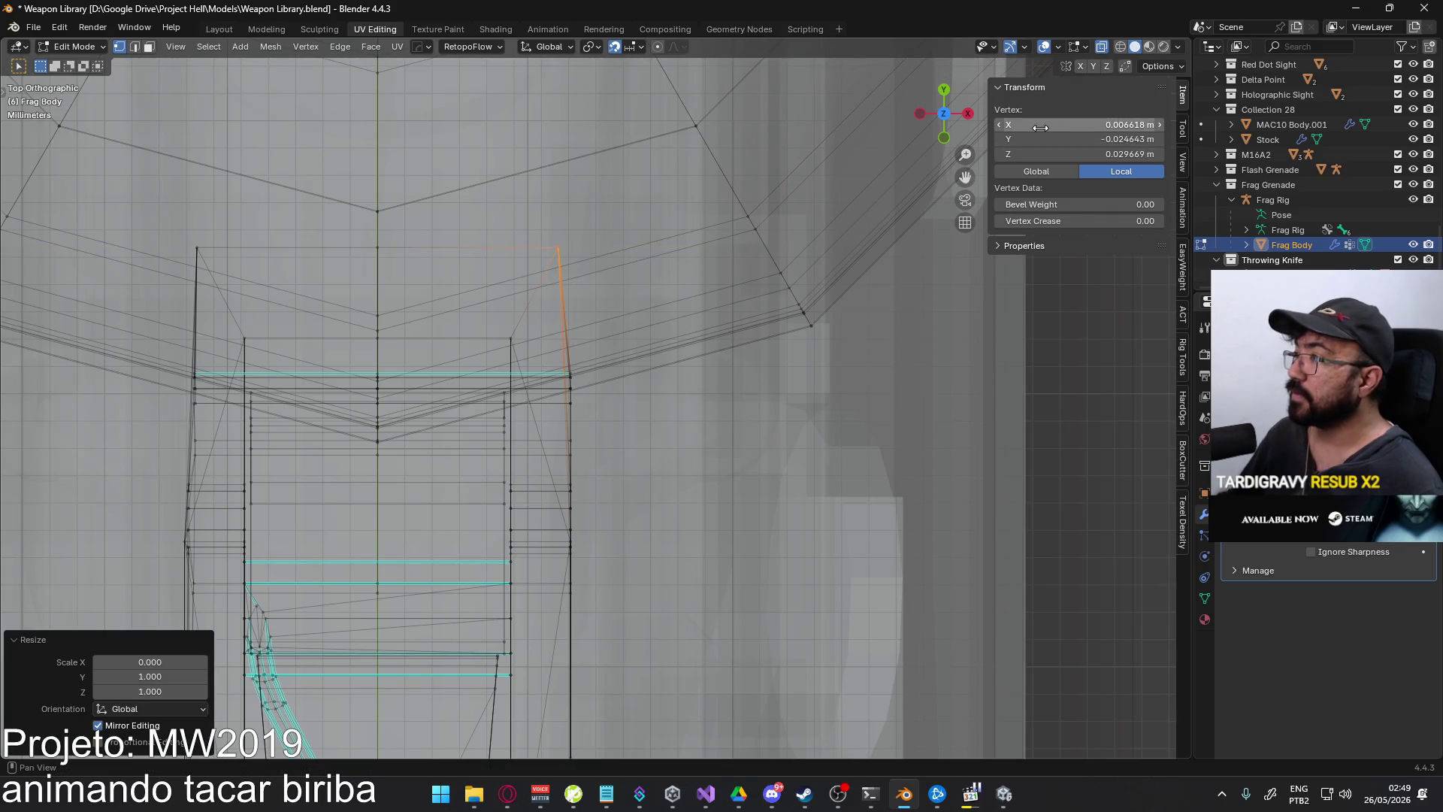
pyautogui.press('Return')
pyautogui.scroll(-6, 583, 287)
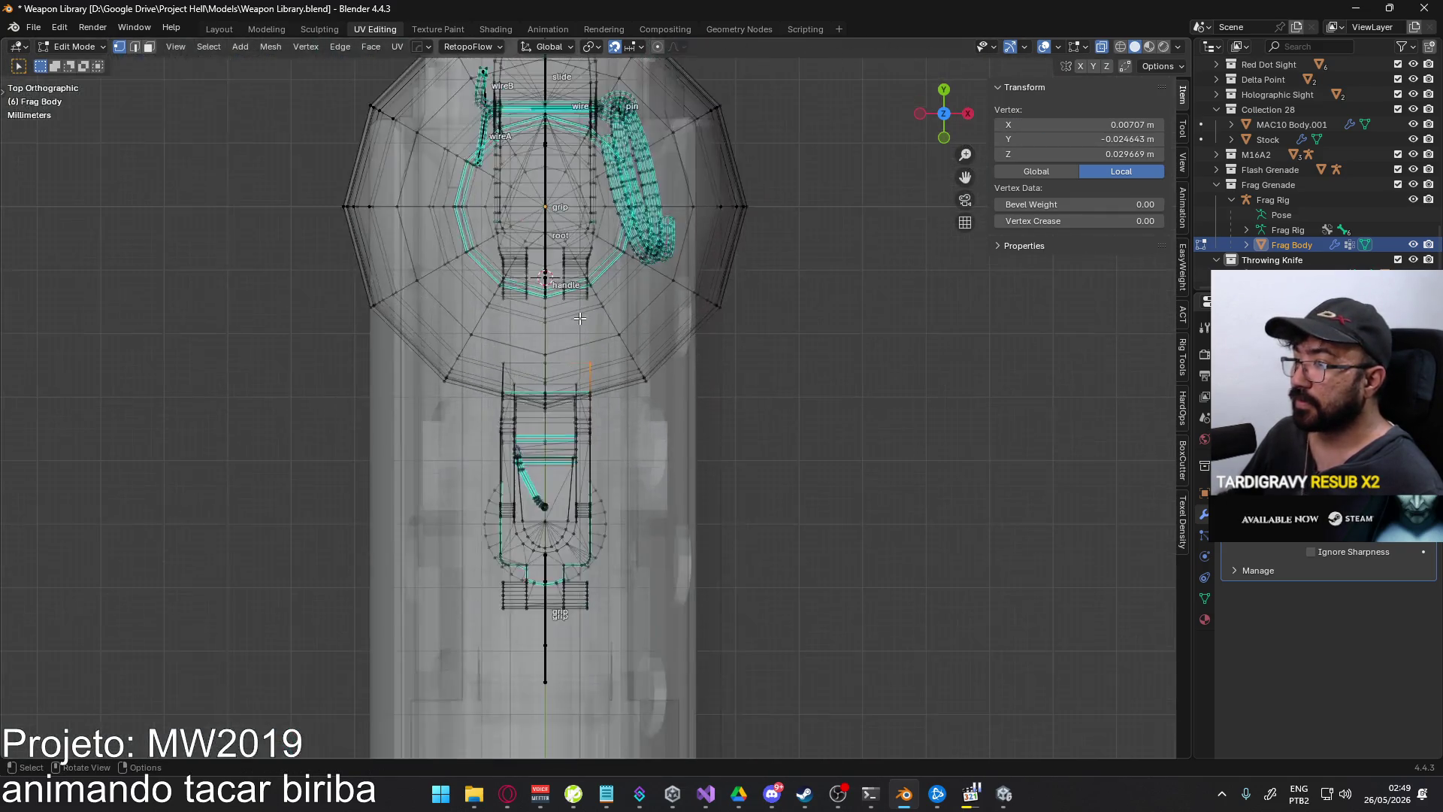
pyautogui.moveTo(583, 288)
pyautogui.mouseDown(button='middle')
pyautogui.moveTo(449, 228)
pyautogui.moveTo(364, 273)
pyautogui.moveTo(425, 274)
pyautogui.mouseUp(button='middle')
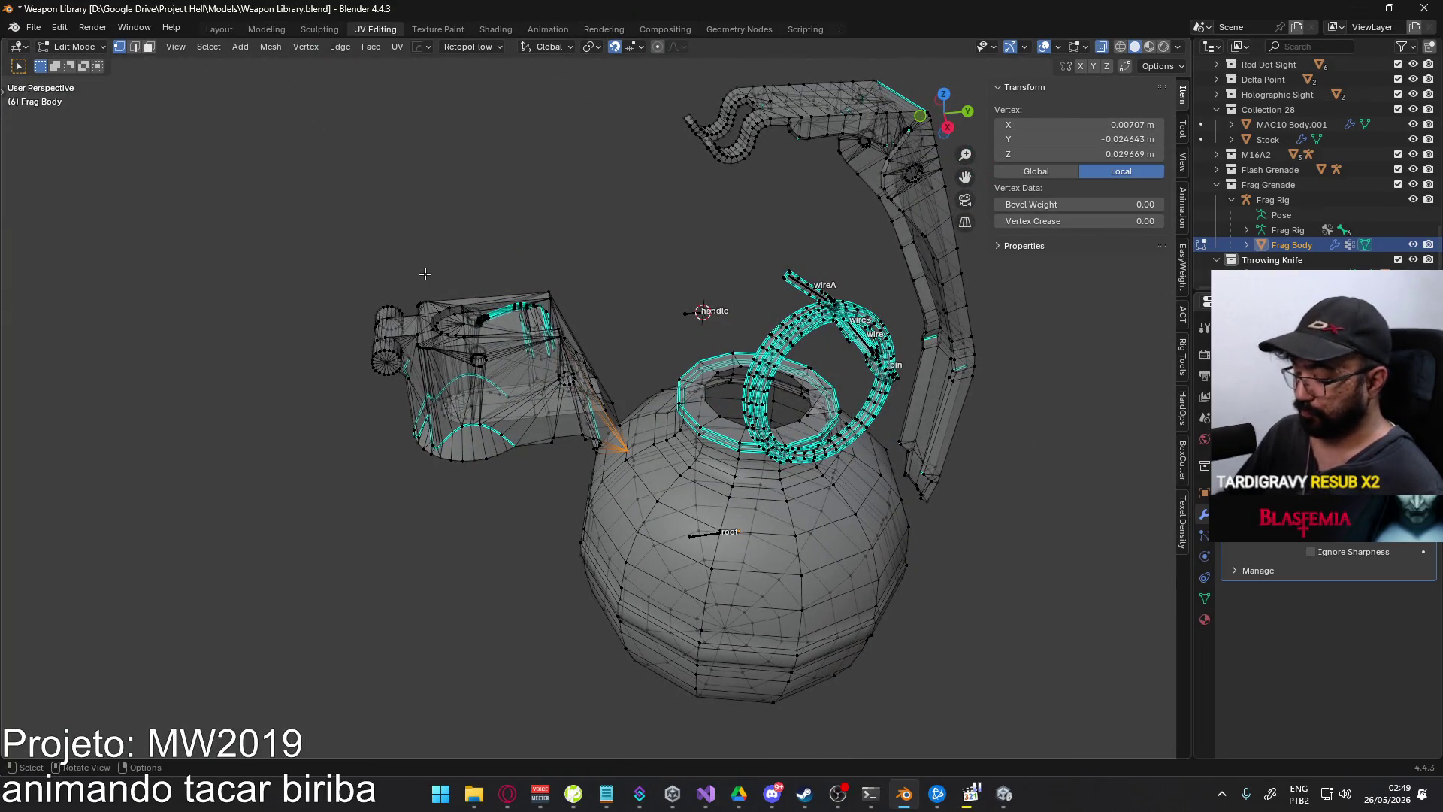
# - Box-select the boxy side piece in Right view and move it -0.01 m along Y
pyautogui.press('KP_7')
pyautogui.press('KP_3')
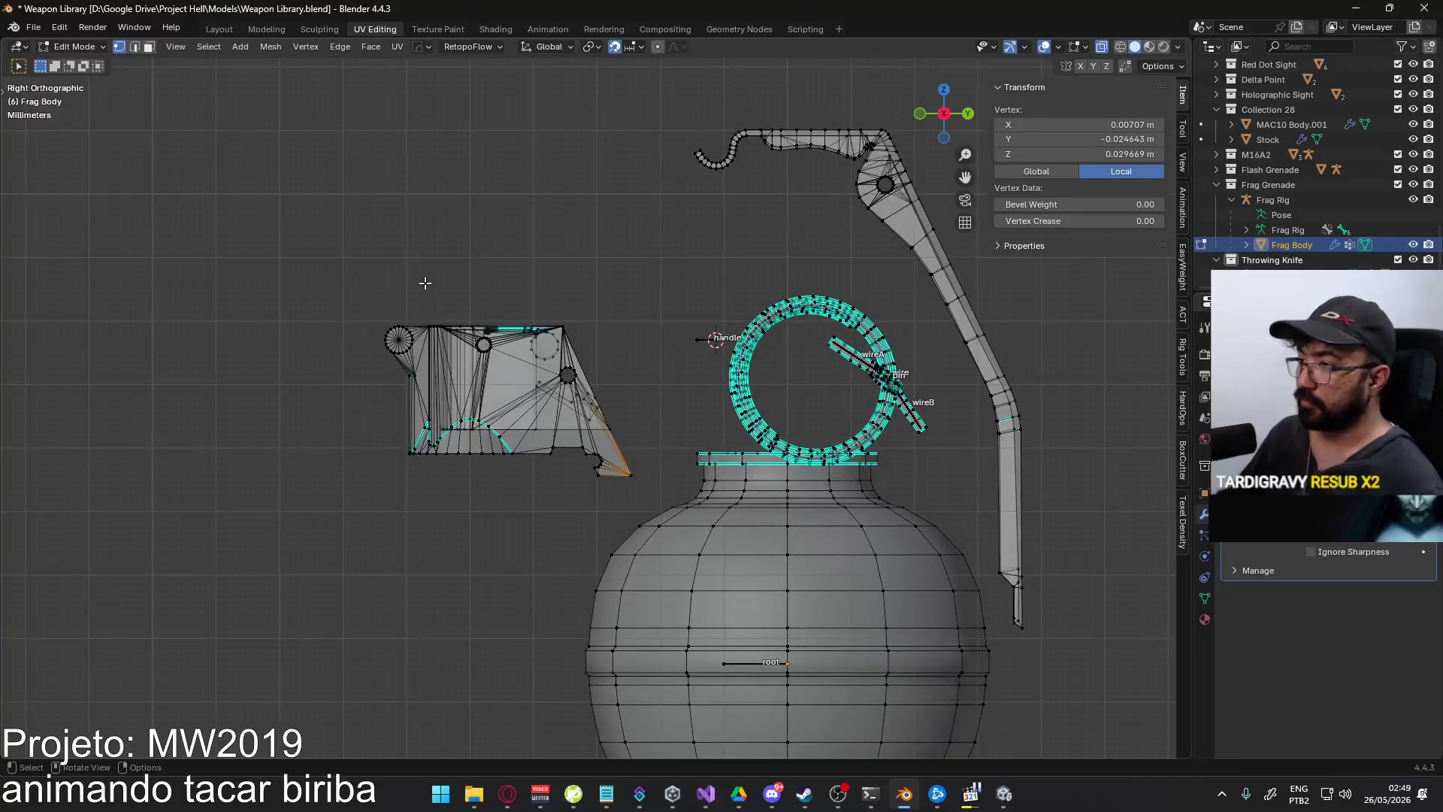
pyautogui.hotkey('alt', 'a')
pyautogui.moveTo(291, 267); pyautogui.dragTo(637, 481)
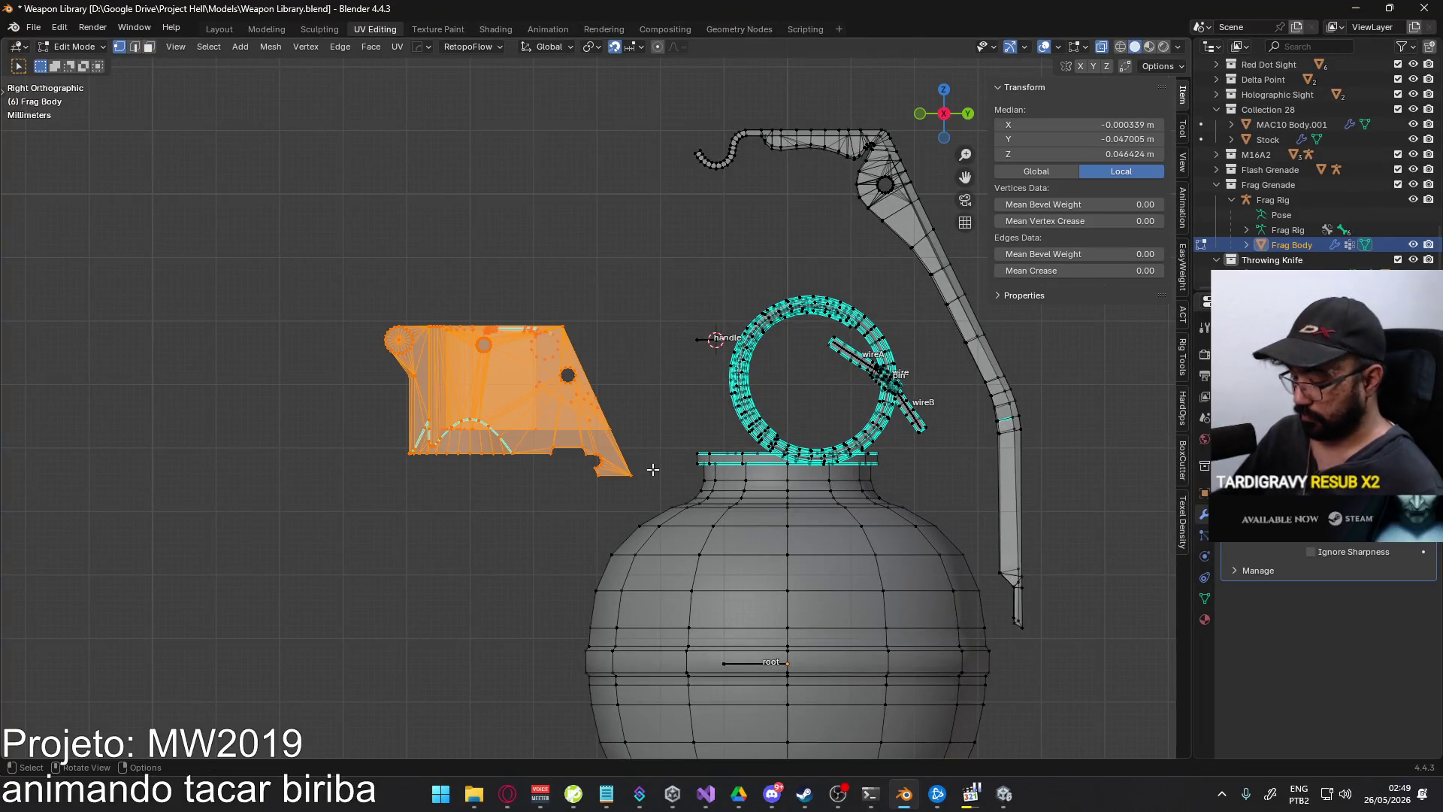
pyautogui.press('KP_7')
pyautogui.scroll(-5, 732, 391)
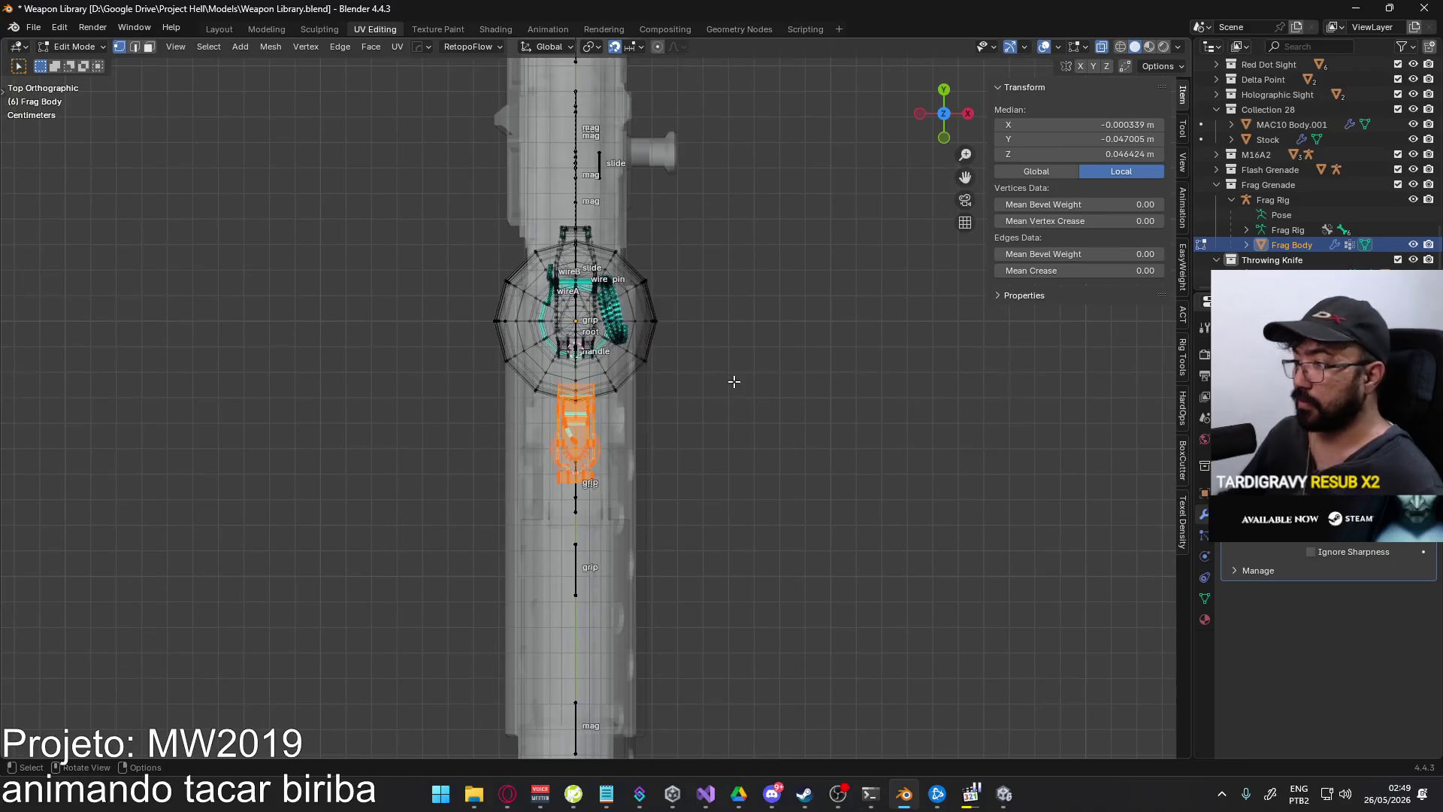
pyautogui.press('g')
pyautogui.click(789, 470)
pyautogui.moveTo(789, 471); pyautogui.dragTo(508, 258, button='middle')
# - Select the linked part under the lever slot and inspect the lever recess
pyautogui.hotkey('alt', 'a')
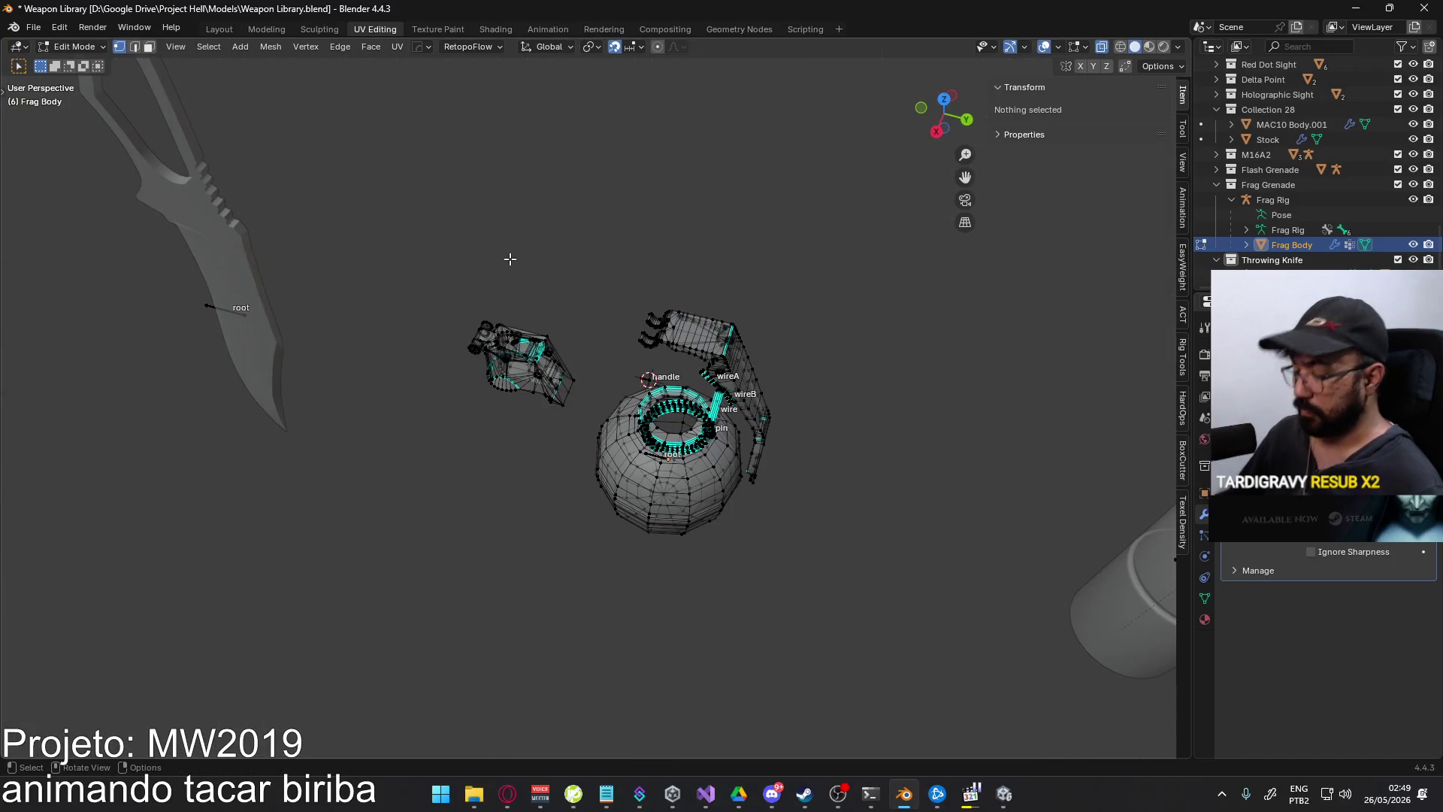
pyautogui.scroll(8, 523, 311)
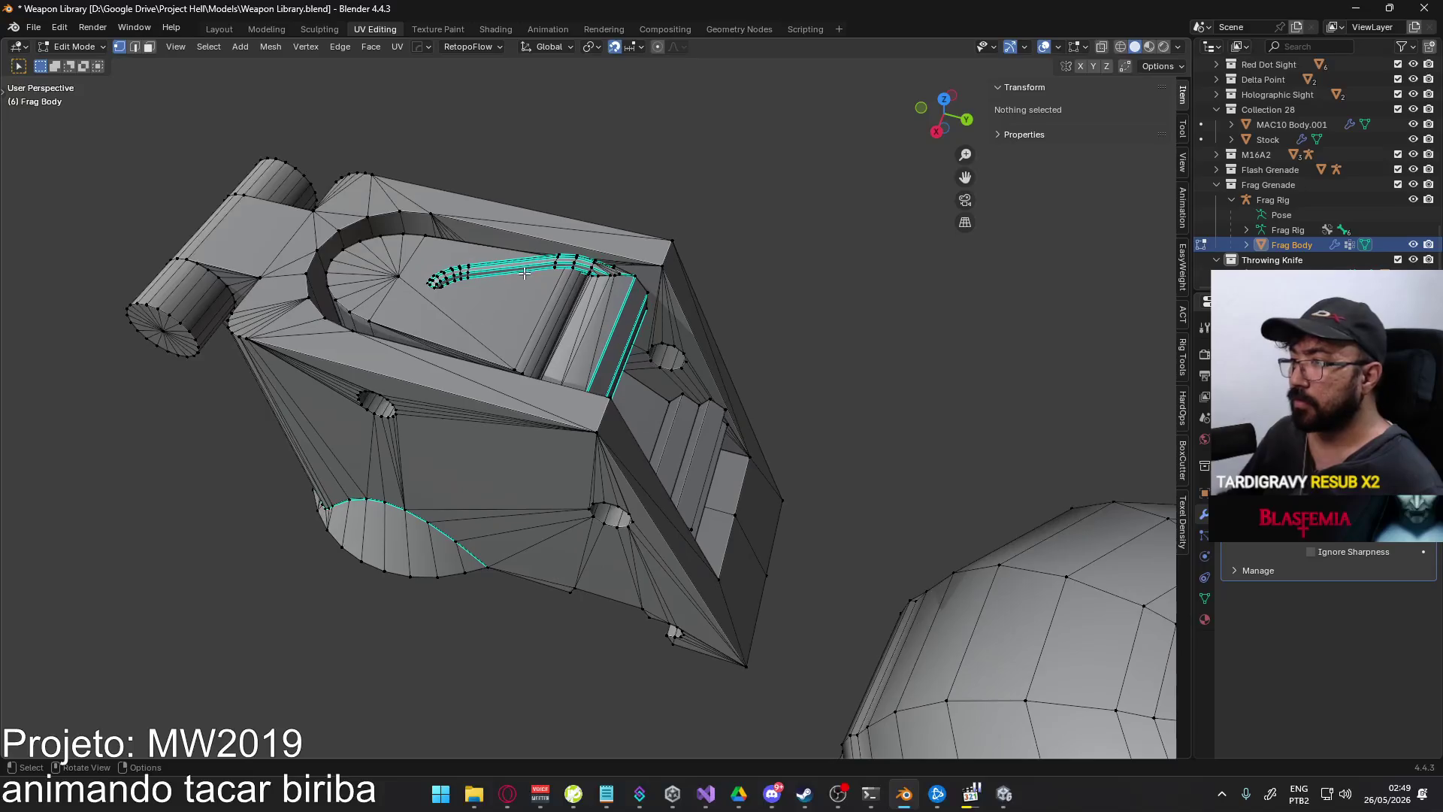
pyautogui.press('l')
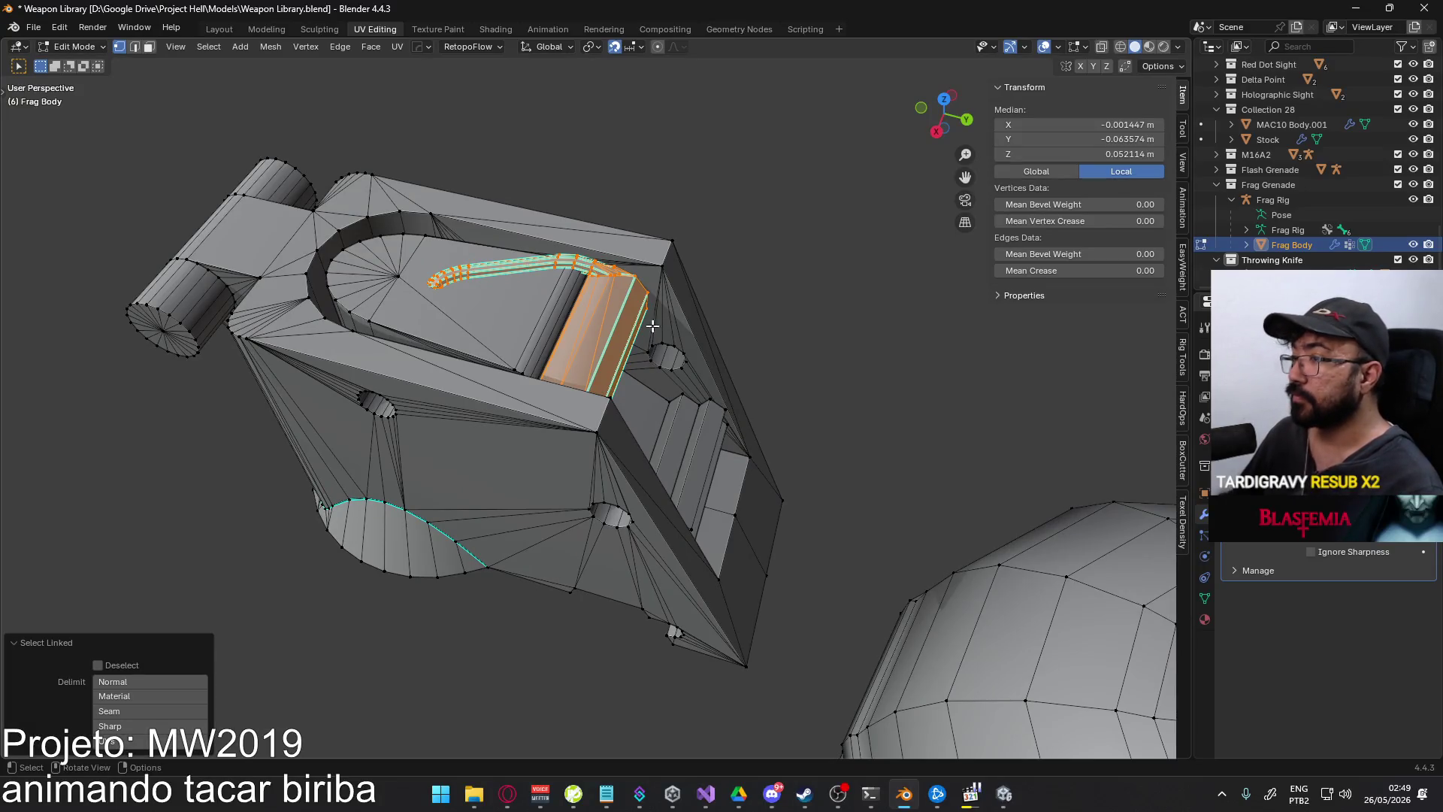
pyautogui.moveTo(652, 325)
pyautogui.mouseDown(button='middle')
pyautogui.moveTo(467, 187)
pyautogui.moveTo(386, 241)
pyautogui.moveTo(356, 333)
pyautogui.moveTo(905, 386)
pyautogui.moveTo(608, 396)
pyautogui.moveTo(593, 380)
pyautogui.moveTo(436, 361)
pyautogui.moveTo(570, 373)
pyautogui.moveTo(620, 353)
pyautogui.moveTo(340, 434)
pyautogui.mouseUp(button='middle')
pyautogui.click(904, 387)
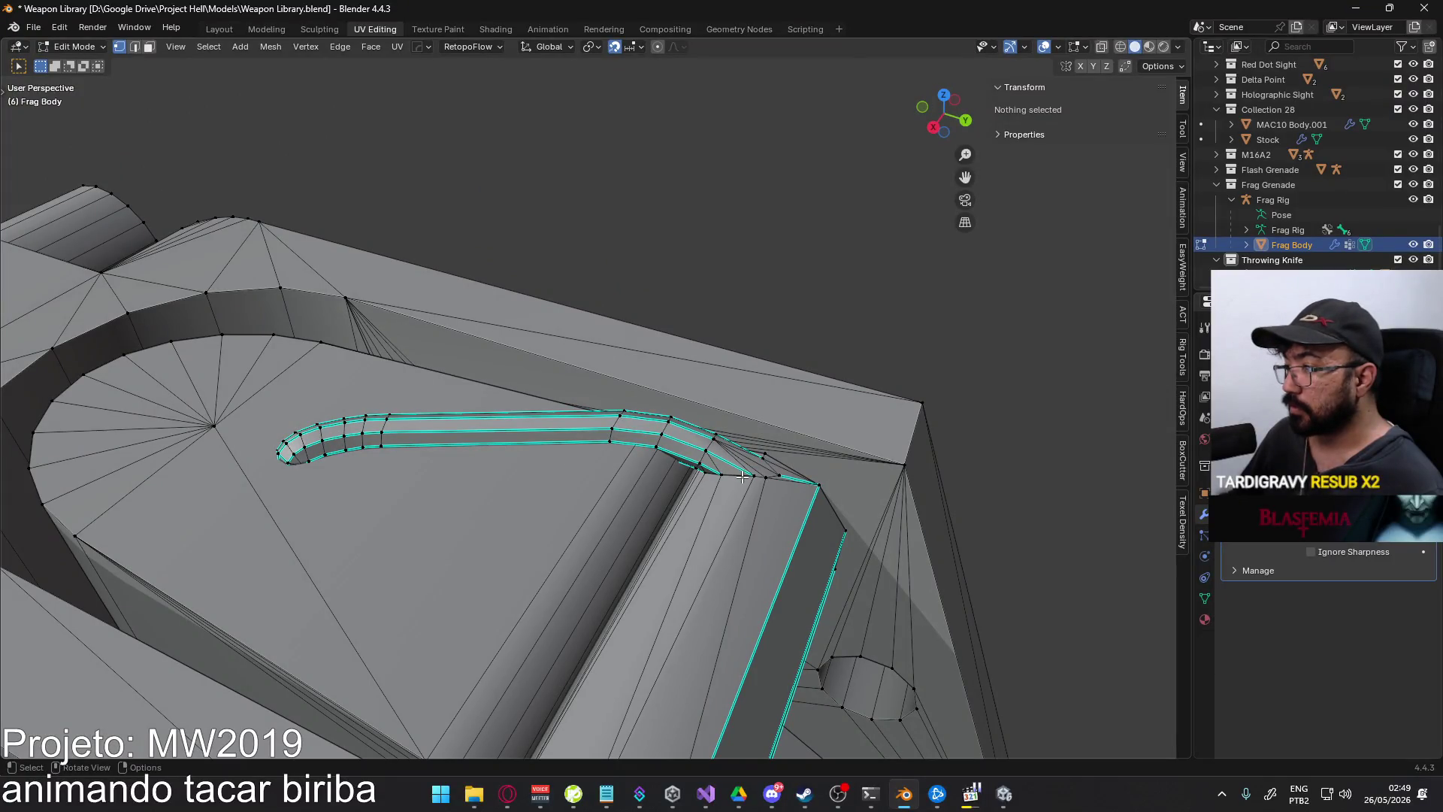
pyautogui.moveTo(749, 476)
pyautogui.mouseDown(button='middle')
pyautogui.moveTo(512, 261)
pyautogui.moveTo(413, 376)
pyautogui.mouseUp(button='middle')
pyautogui.scroll(6, 752, 389)
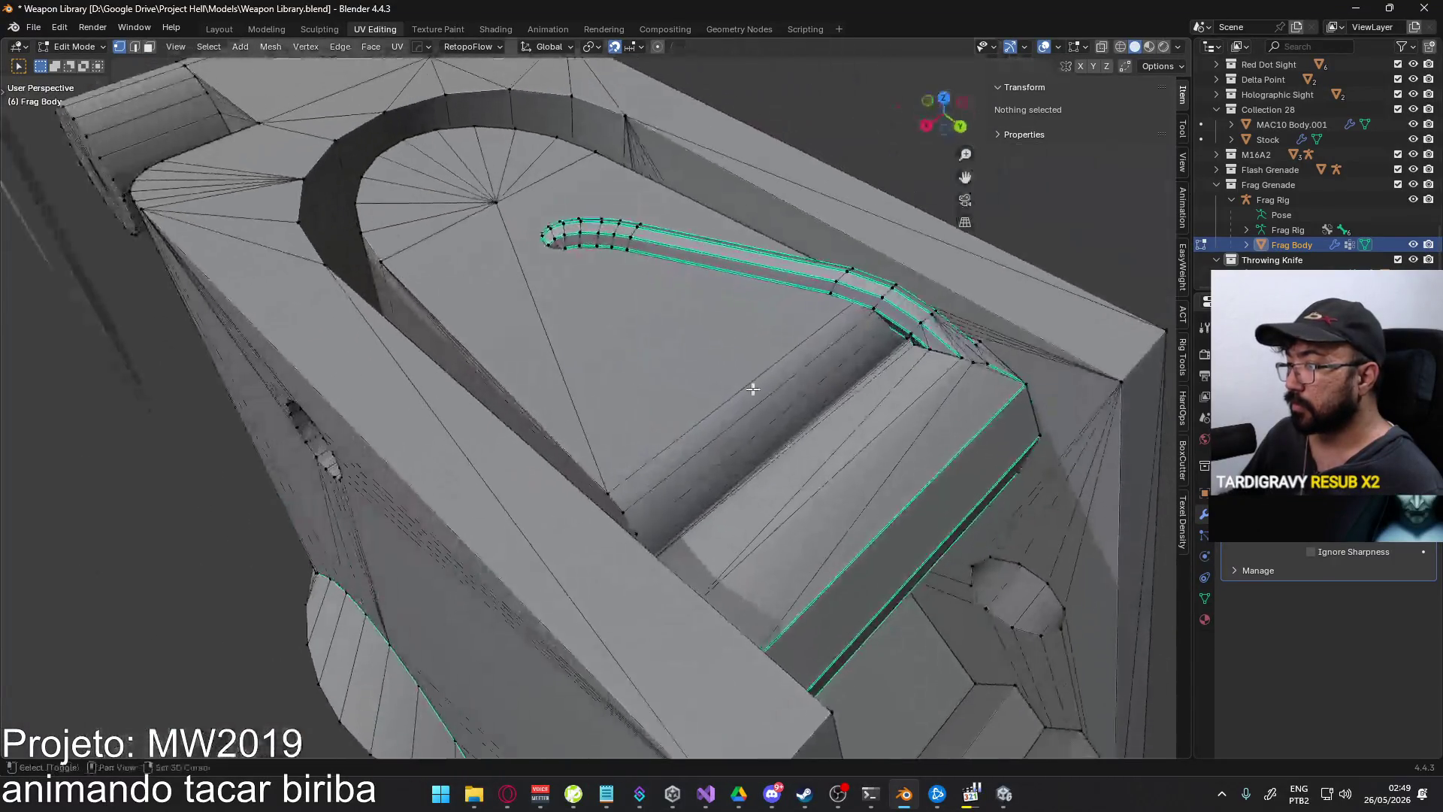
pyautogui.keyDown('shift'); pyautogui.moveTo(753, 389); pyautogui.dragTo(716, 362, button='middle'); pyautogui.keyUp('shift')
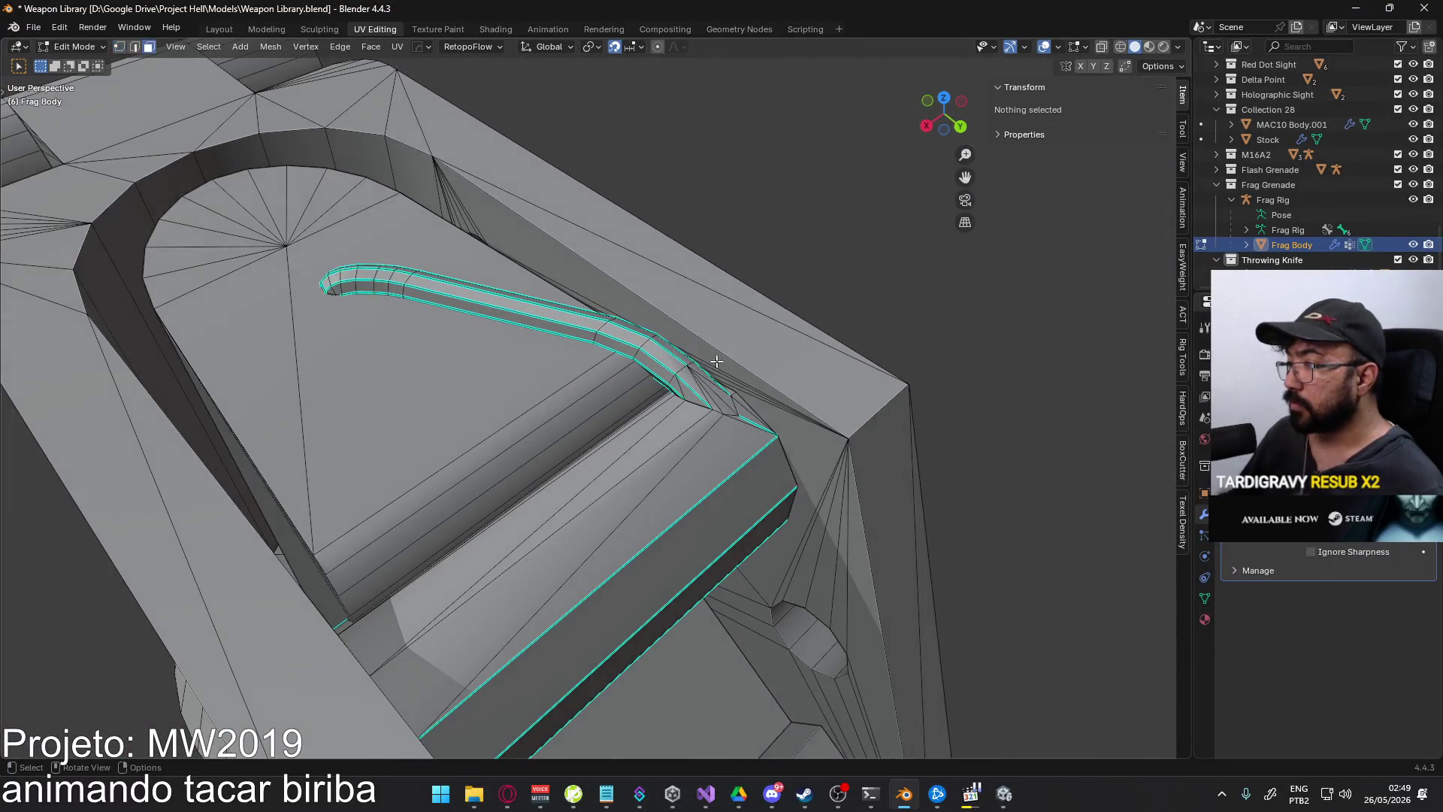
# - Delete a face ring and the linked part of the bent tube, then undo the deletion
pyautogui.keyDown('alt'); pyautogui.click(669, 367); pyautogui.keyUp('alt')
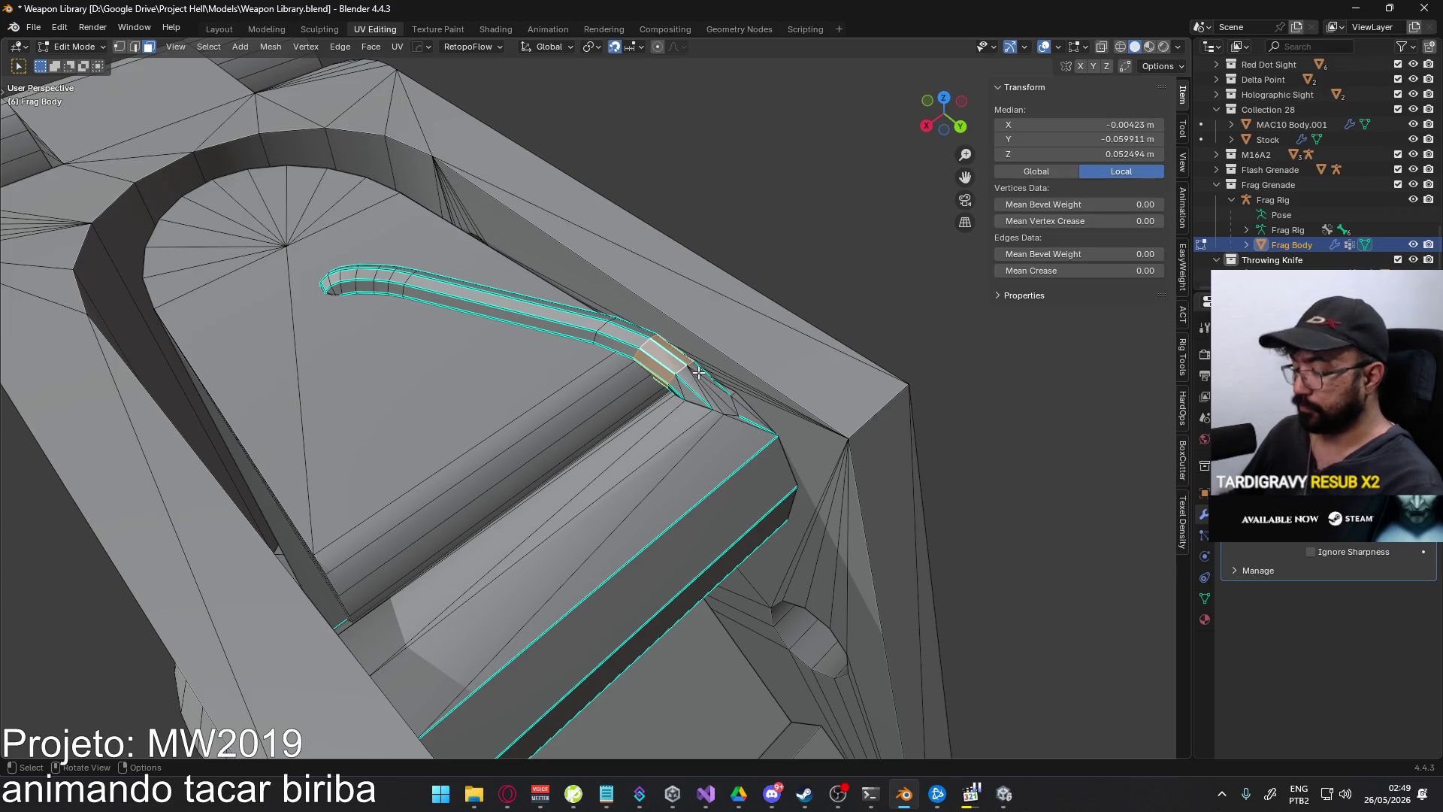
pyautogui.press('x')
pyautogui.click(698, 373)
pyautogui.press('l')
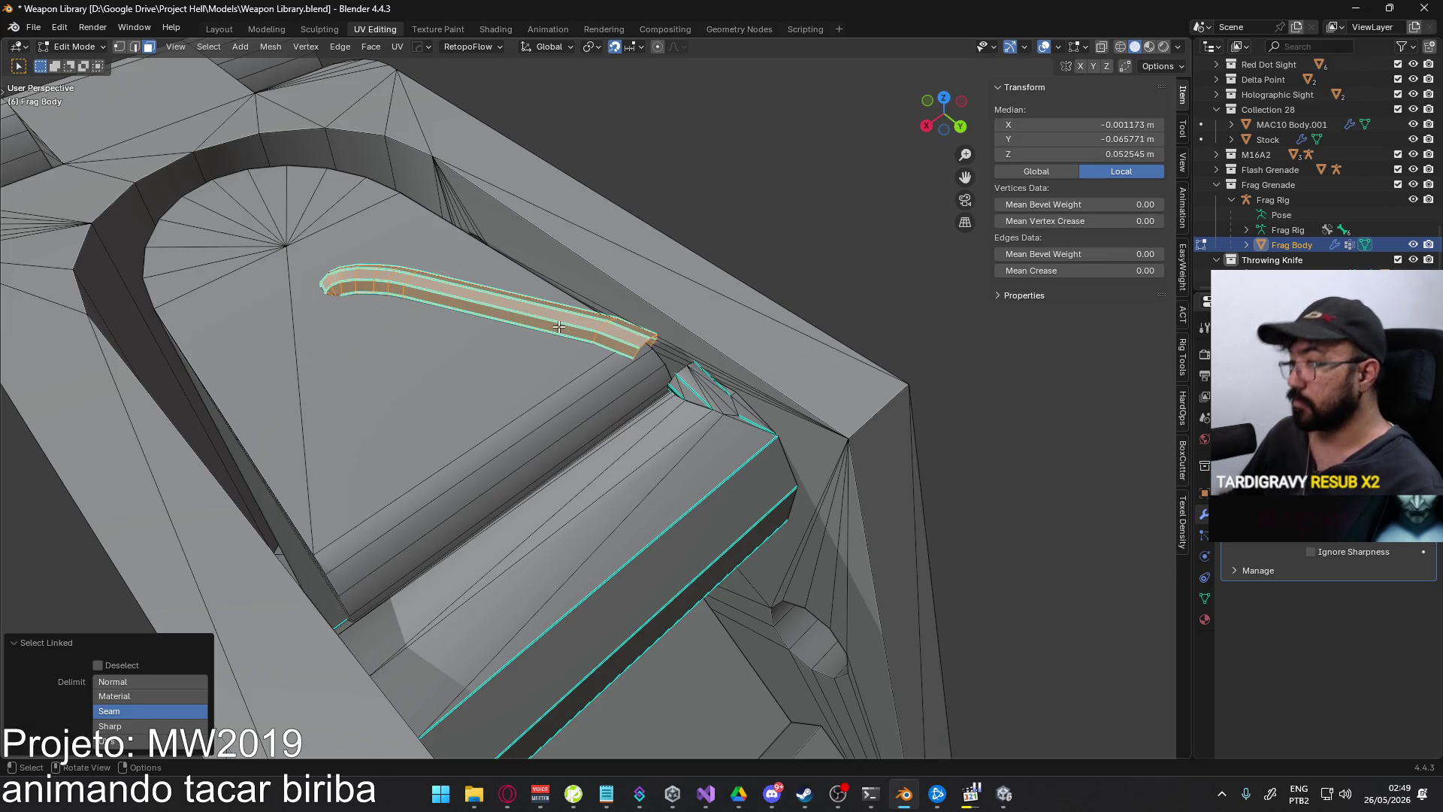
pyautogui.press('x')
pyautogui.click(557, 326)
pyautogui.scroll(-3, 621, 342)
pyautogui.scroll(-3, 621, 342)
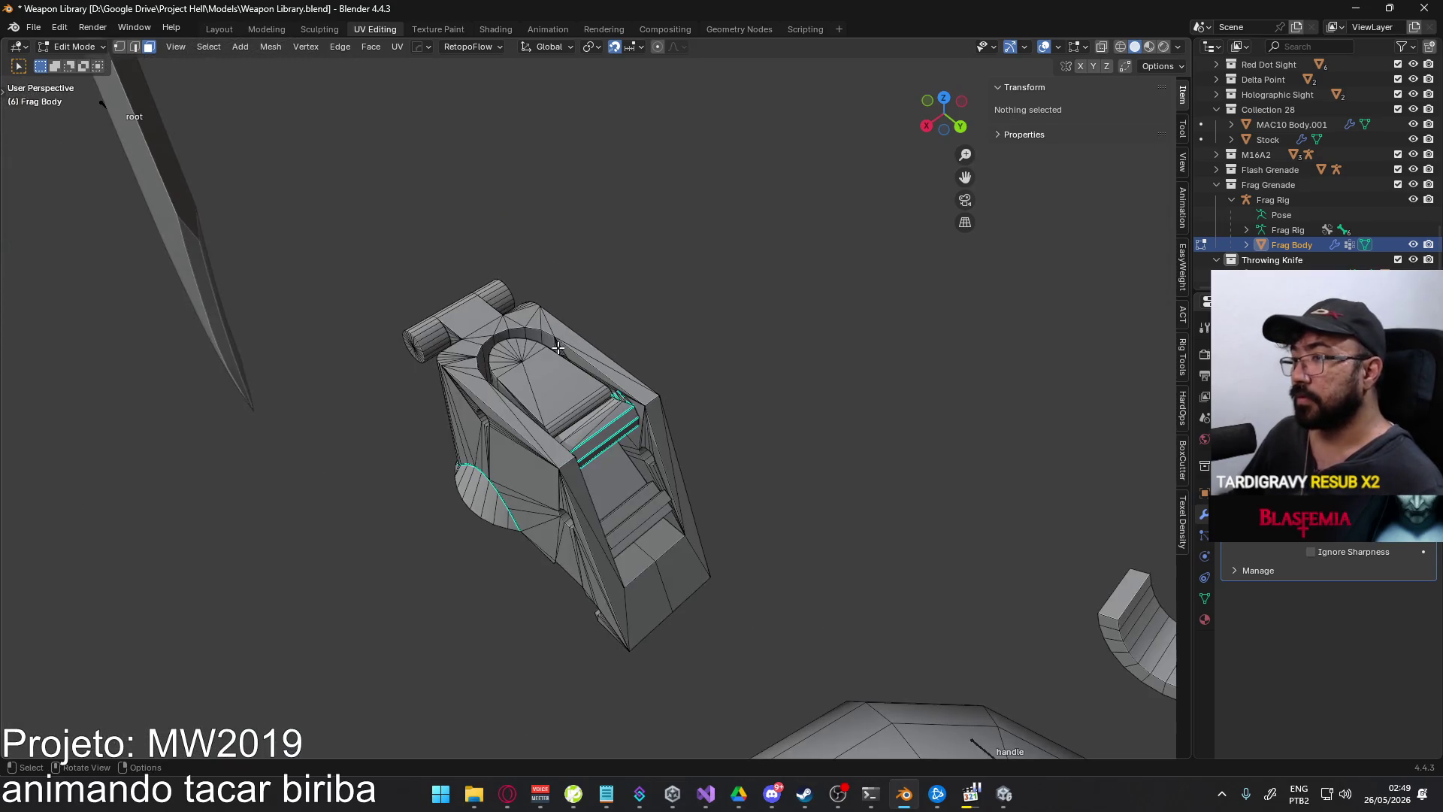
pyautogui.hotkey('ctrl', 'z')
pyautogui.hotkey('ctrl', 'z')
pyautogui.hotkey('ctrl', 'z')
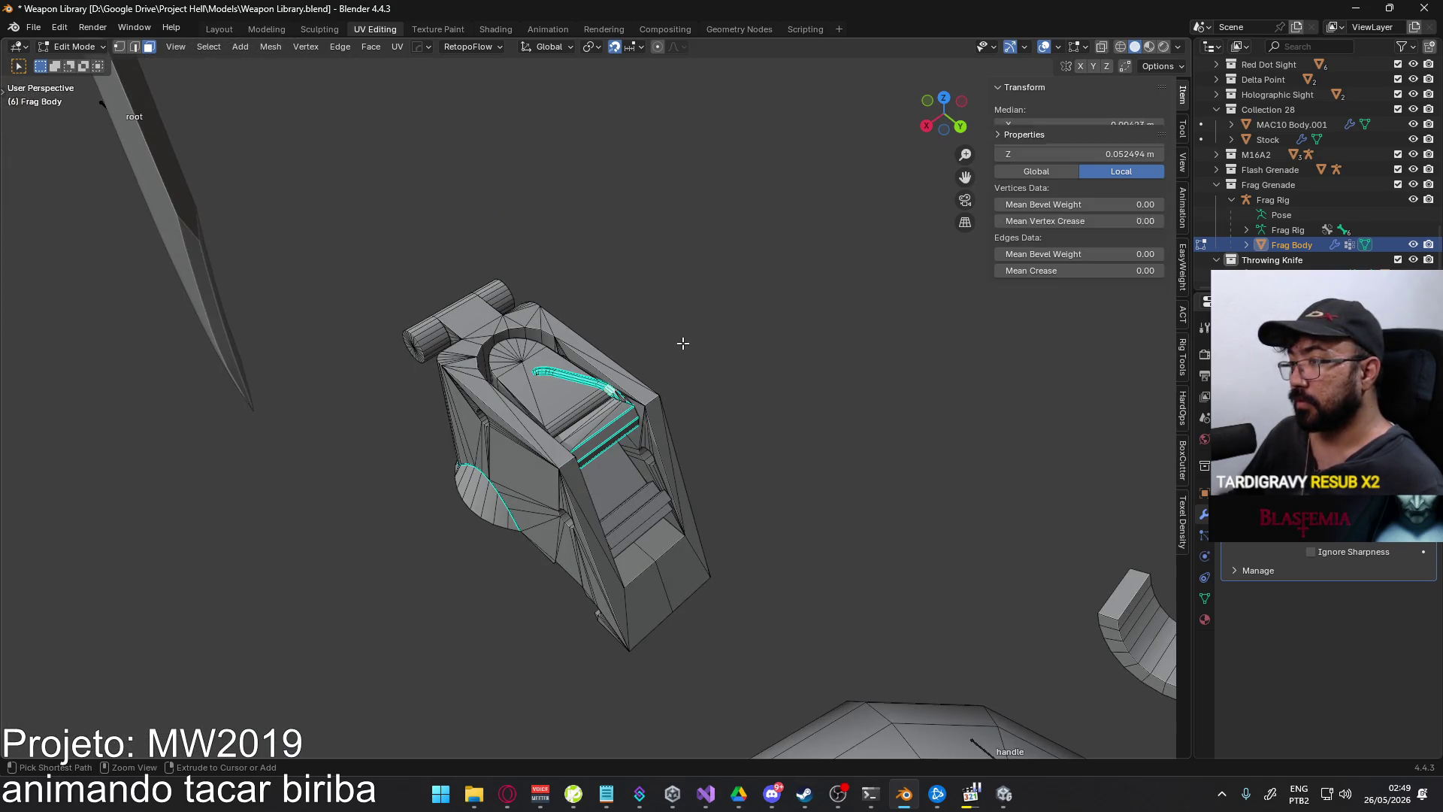
pyautogui.scroll(2, 666, 360)
pyautogui.scroll(5, 666, 361)
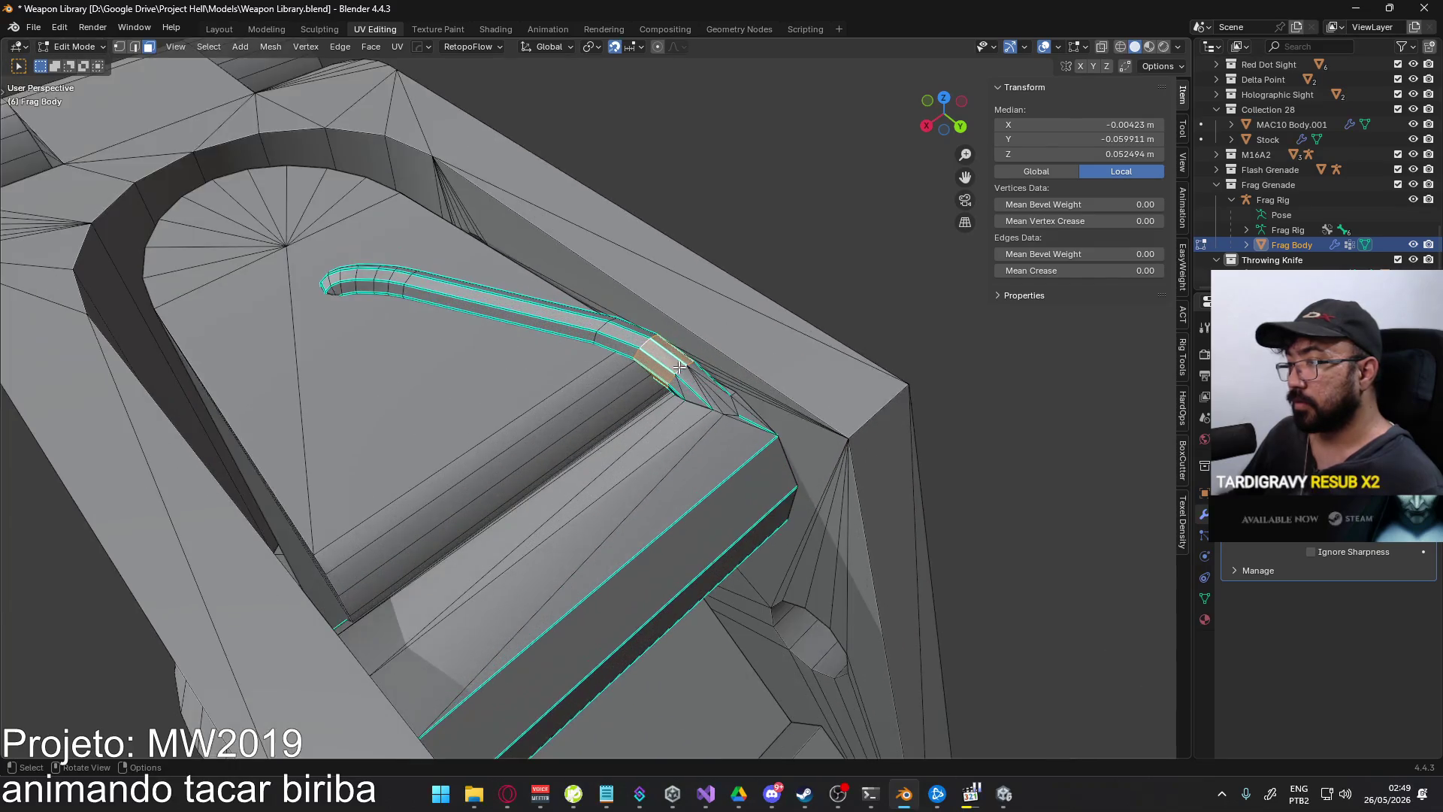
# - Delete the tube's end face, then select the remaining bent tube linked and delete it
pyautogui.hotkey('ctrl', 'l')
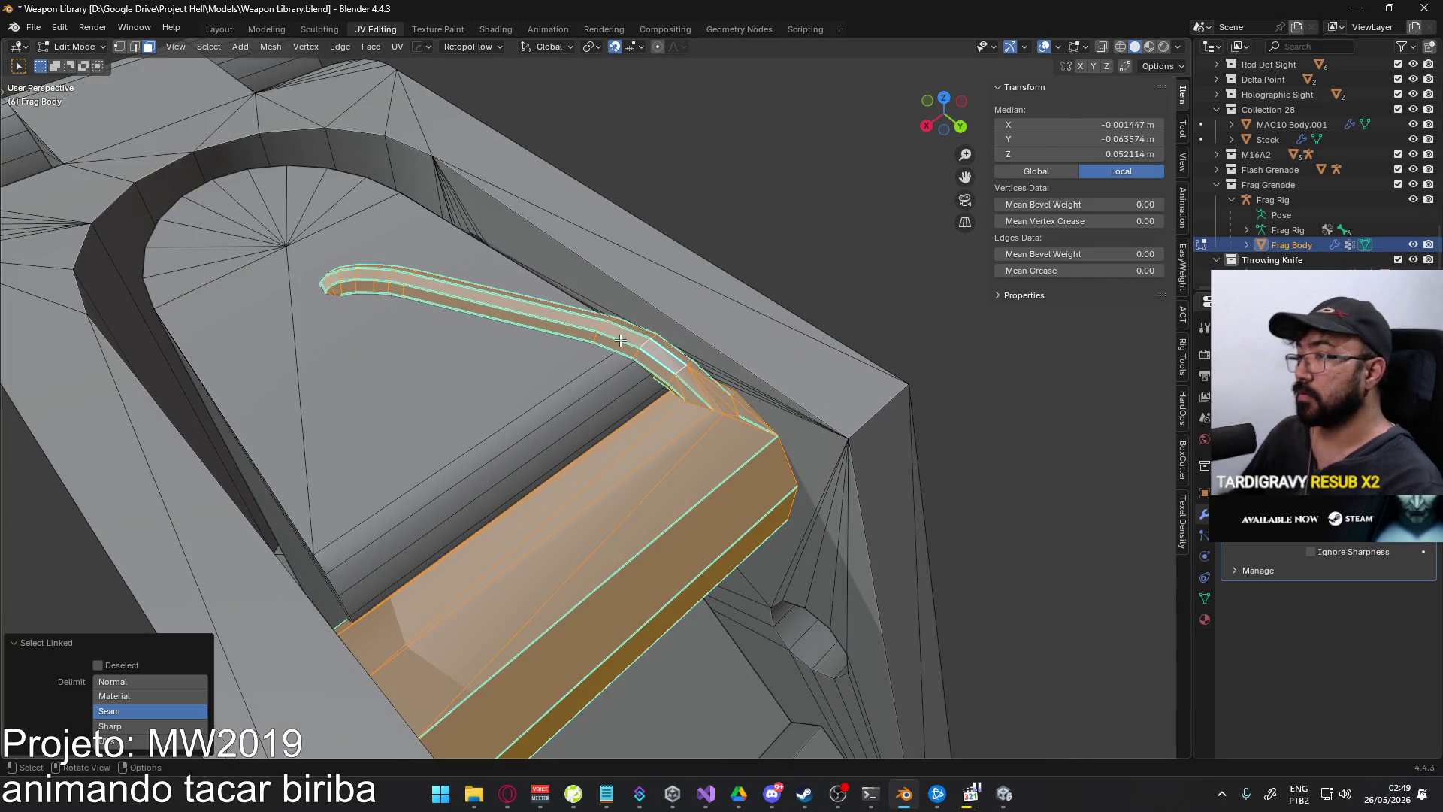
pyautogui.click(382, 285)
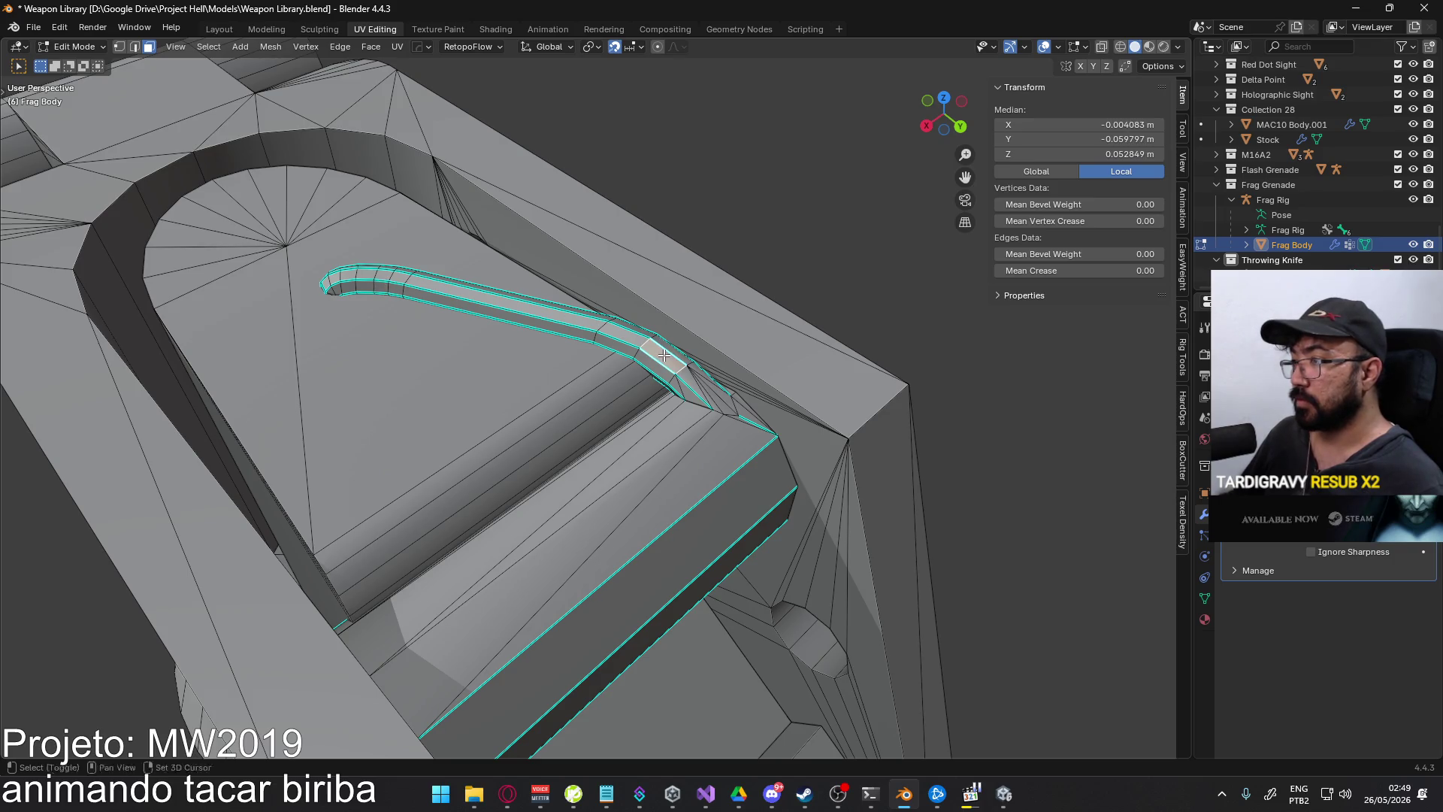
pyautogui.keyDown('shift'); pyautogui.click(664, 354); pyautogui.keyUp('shift')
pyautogui.keyDown('shift'); pyautogui.click(684, 351); pyautogui.keyUp('shift')
pyautogui.press('x')
pyautogui.click(655, 350)
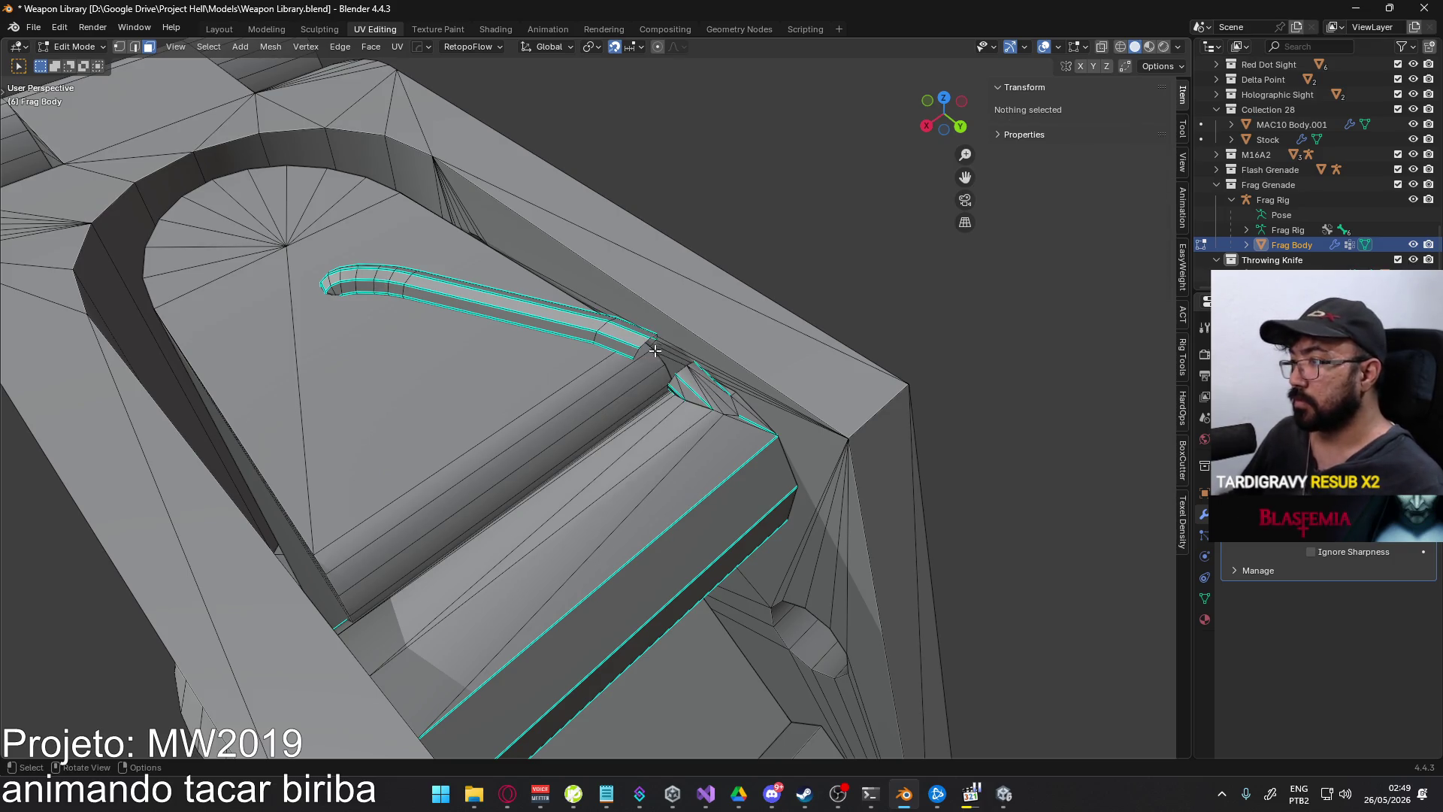
pyautogui.press('l')
pyautogui.press('x')
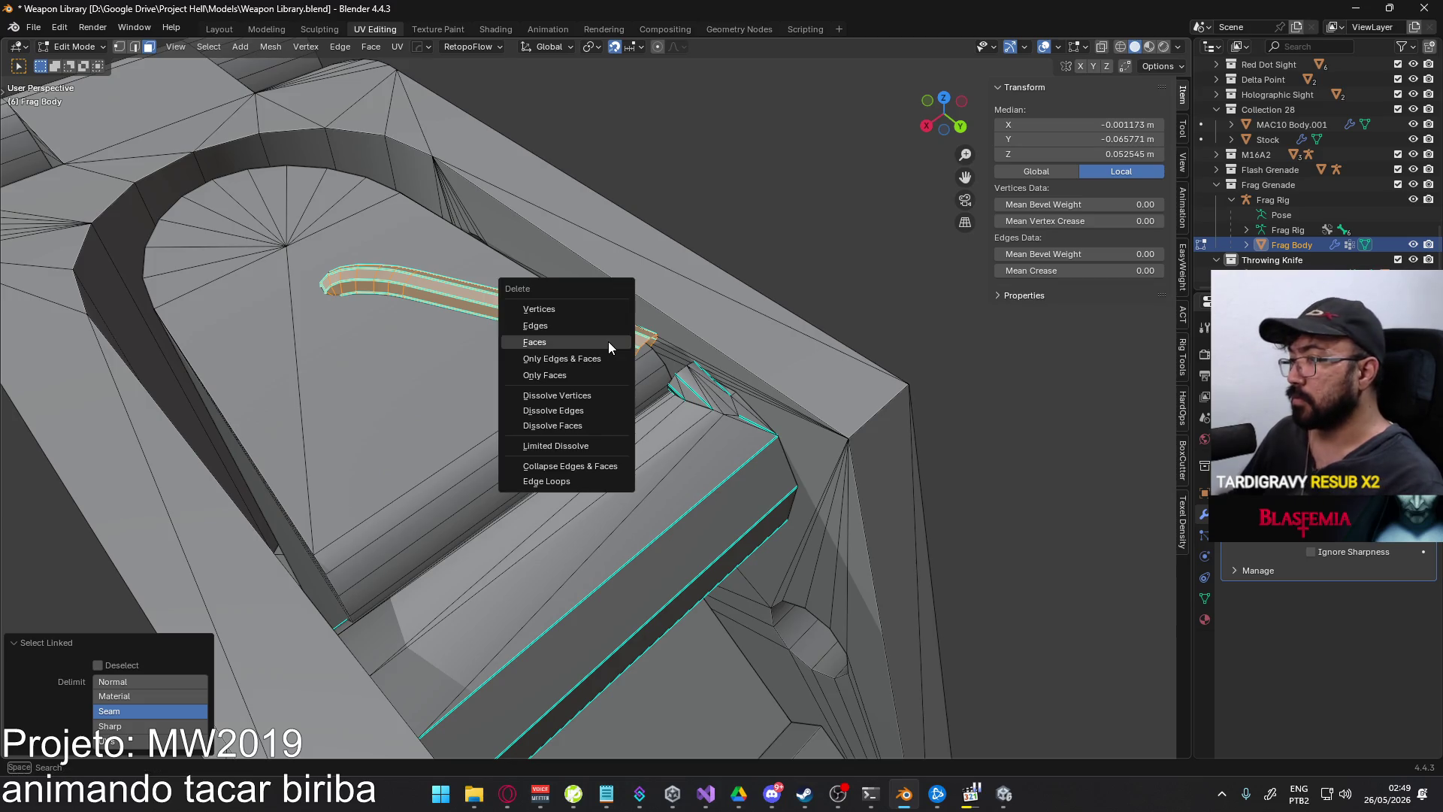
pyautogui.click(607, 342)
pyautogui.scroll(2, 671, 388)
pyautogui.moveTo(671, 389)
pyautogui.mouseDown(button='middle')
pyautogui.moveTo(725, 399)
pyautogui.moveTo(684, 391)
pyautogui.mouseUp(button='middle')
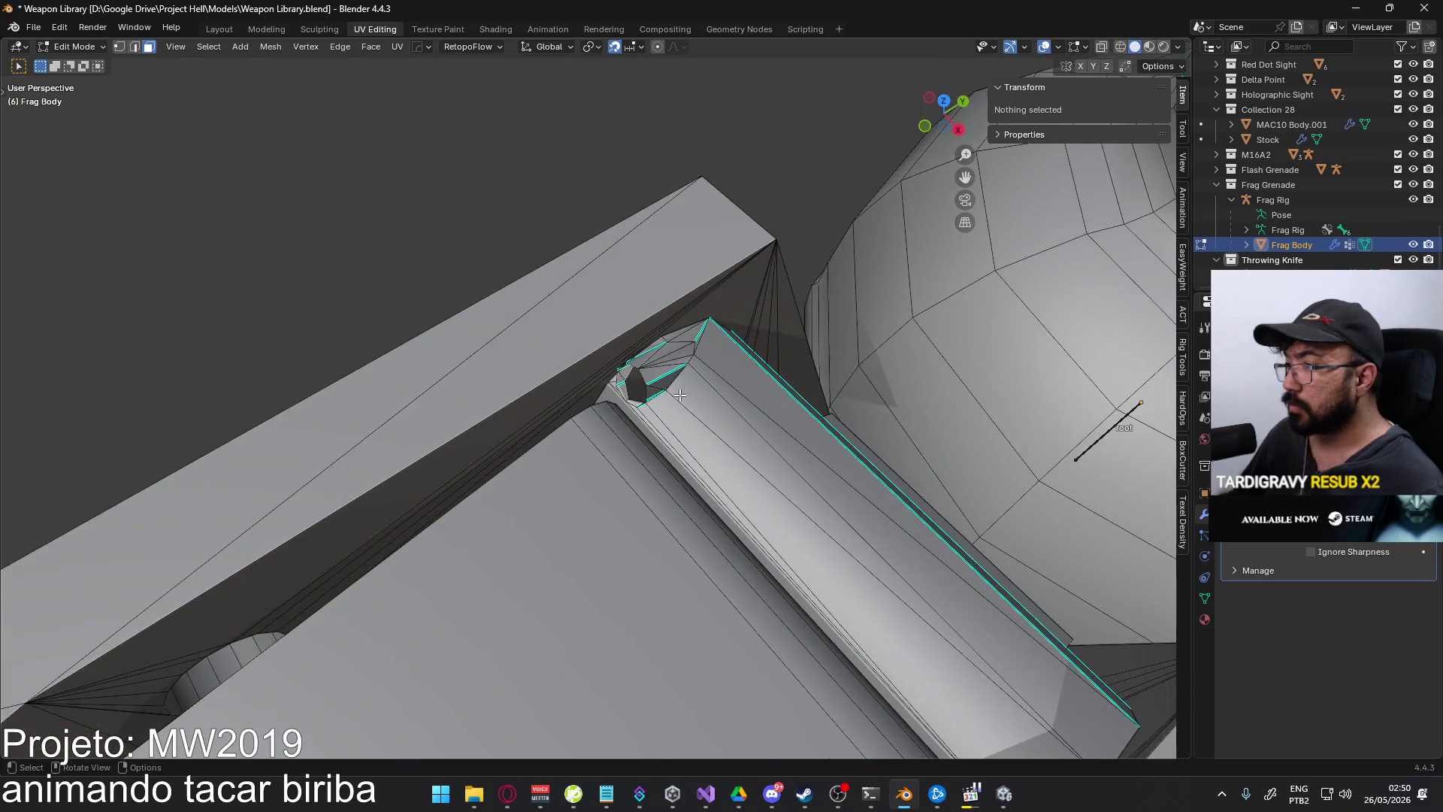
# - Delete the leftover end-cap faces in the lever groove
pyautogui.click(665, 366)
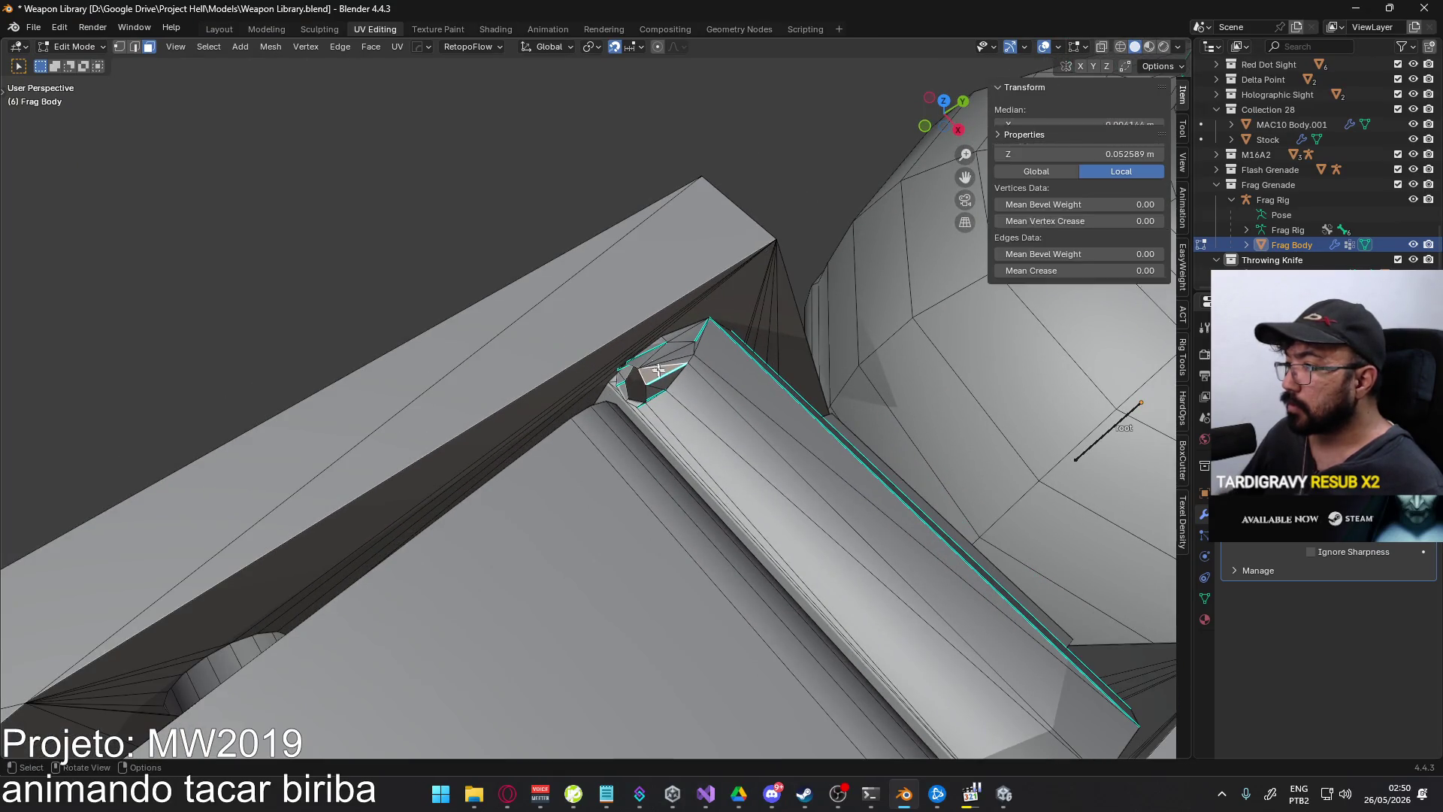
pyautogui.keyDown('ctrl'); pyautogui.click(635, 371); pyautogui.keyUp('ctrl')
pyautogui.moveTo(683, 366)
pyautogui.mouseDown(button='middle')
pyautogui.moveTo(580, 337)
pyautogui.moveTo(661, 338)
pyautogui.moveTo(659, 398)
pyautogui.moveTo(680, 368)
pyautogui.moveTo(734, 369)
pyautogui.mouseUp(button='middle')
pyautogui.keyDown('shift'); pyautogui.click(644, 354); pyautogui.keyUp('shift')
pyautogui.scroll(-5, 641, 361)
pyautogui.scroll(5, 659, 398)
pyautogui.keyDown('ctrl'); pyautogui.click(644, 391); pyautogui.keyUp('ctrl')
pyautogui.keyDown('ctrl'); pyautogui.click(638, 365); pyautogui.keyUp('ctrl')
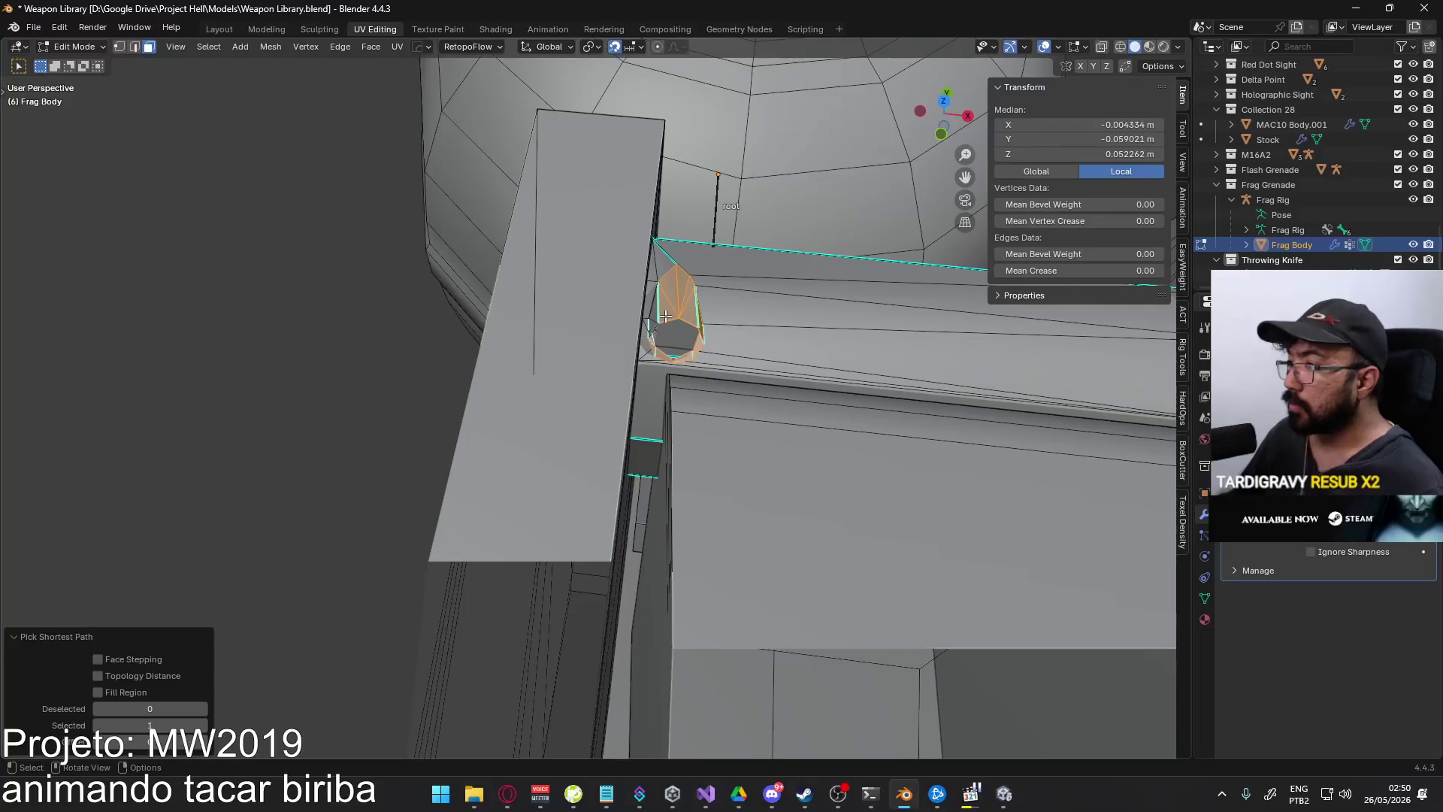
pyautogui.press('x')
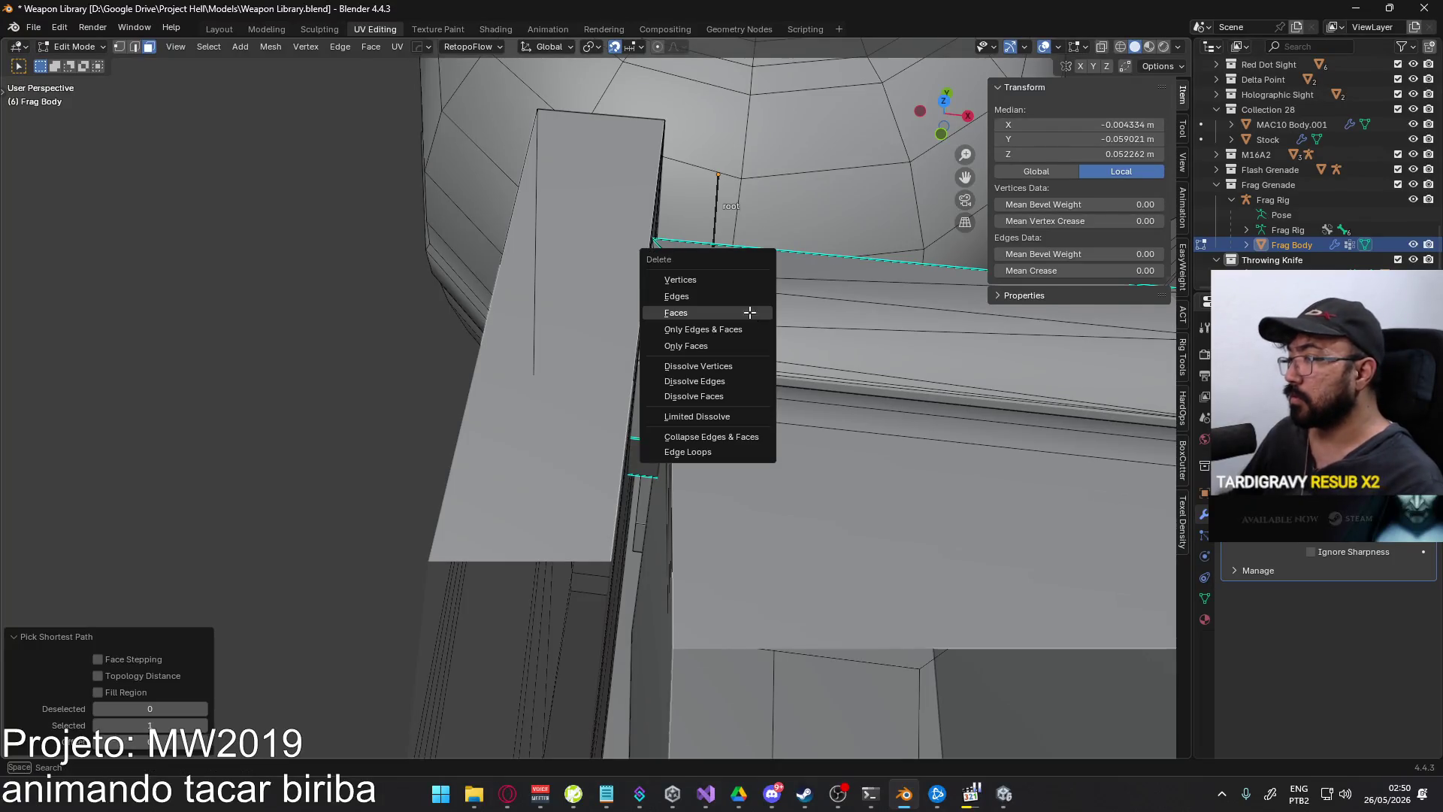
pyautogui.click(750, 312)
pyautogui.moveTo(750, 312)
pyautogui.mouseDown(button='middle')
pyautogui.moveTo(590, 323)
pyautogui.moveTo(533, 288)
pyautogui.moveTo(489, 313)
pyautogui.moveTo(467, 306)
pyautogui.moveTo(650, 415)
pyautogui.moveTo(639, 429)
pyautogui.mouseUp(button='middle')
# - Merge the leftover vertex near the corner using At Last instead of At Center
pyautogui.keyDown('shift'); pyautogui.click(637, 427); pyautogui.keyUp('shift')
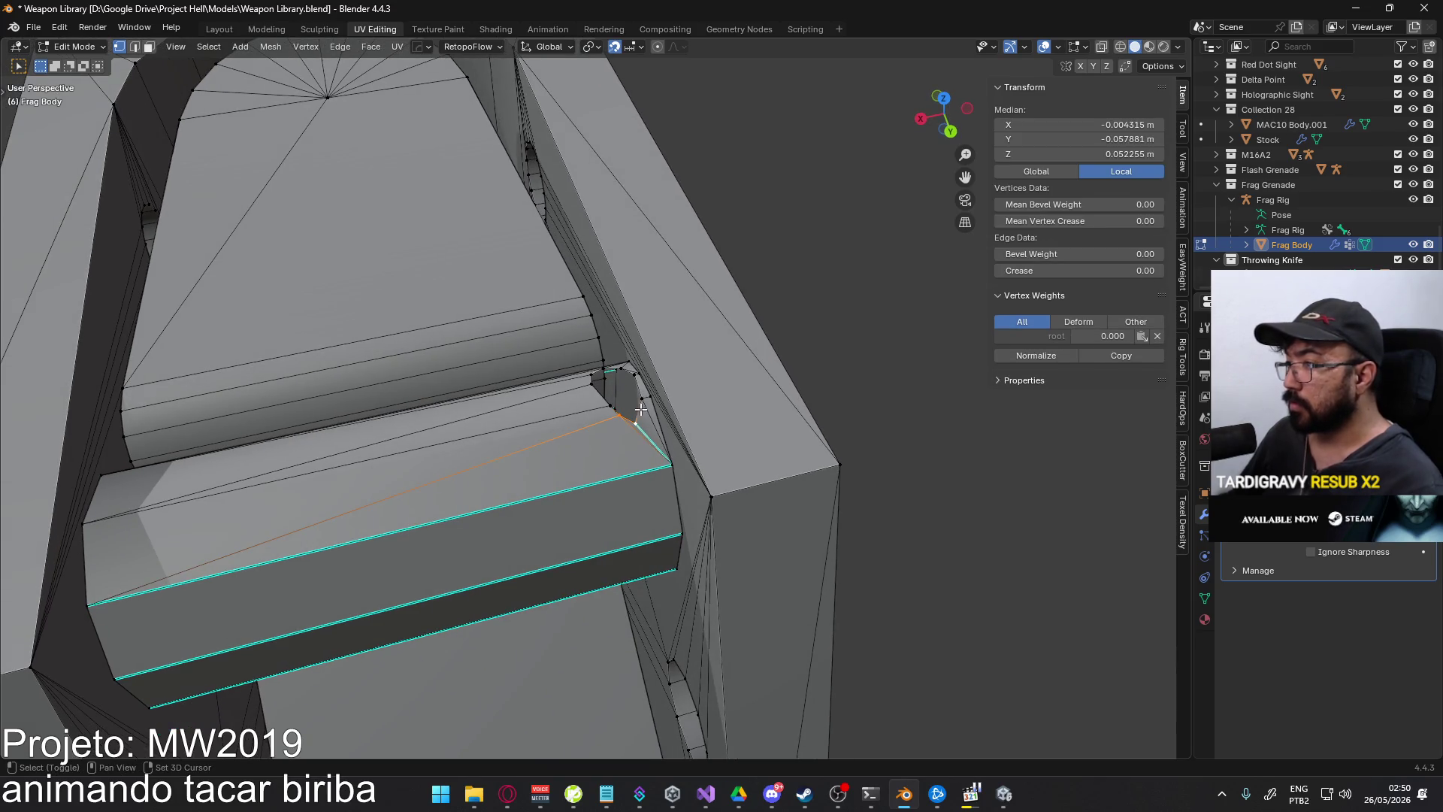
pyautogui.press('m')
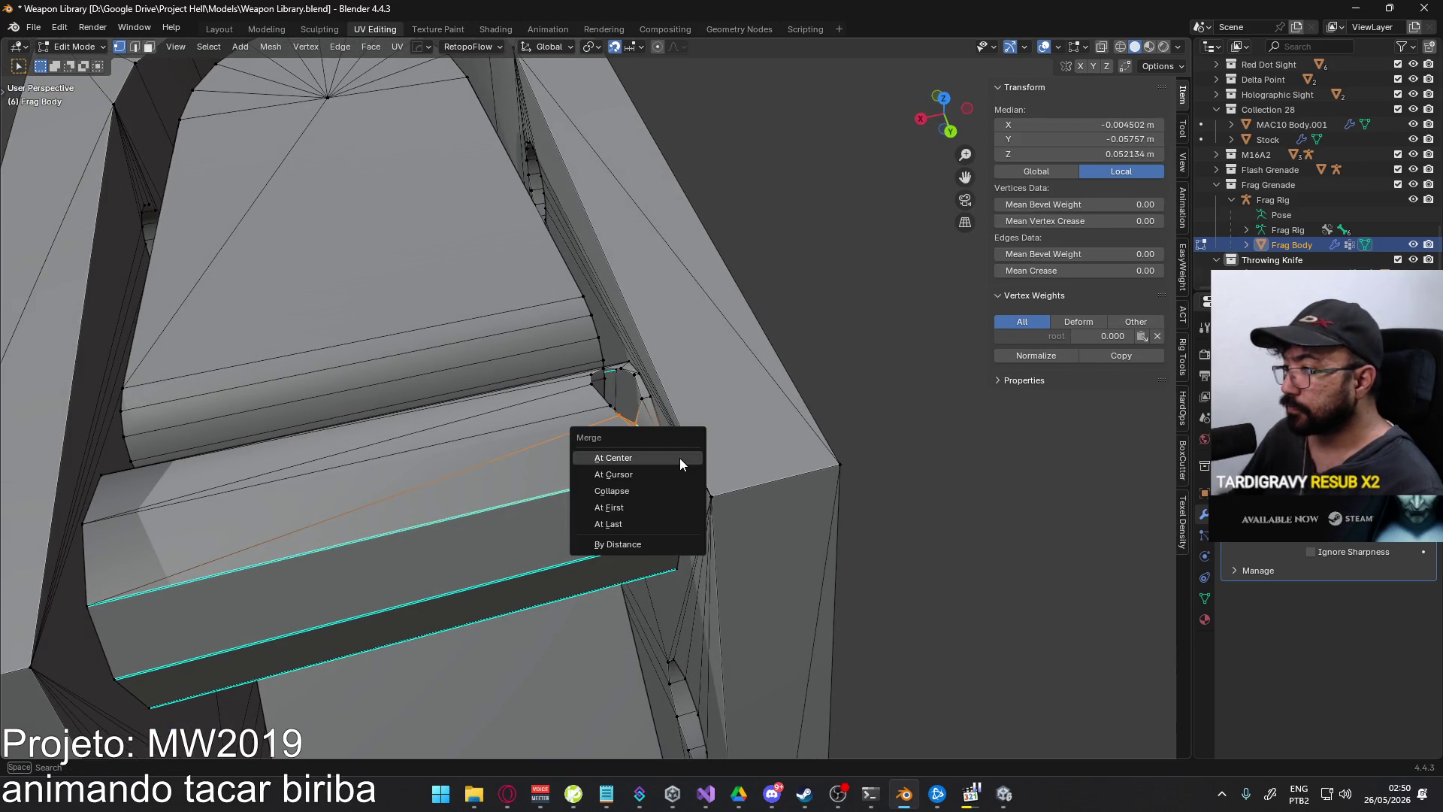
pyautogui.click(679, 458)
pyautogui.hotkey('ctrl', 'z')
pyautogui.press('m')
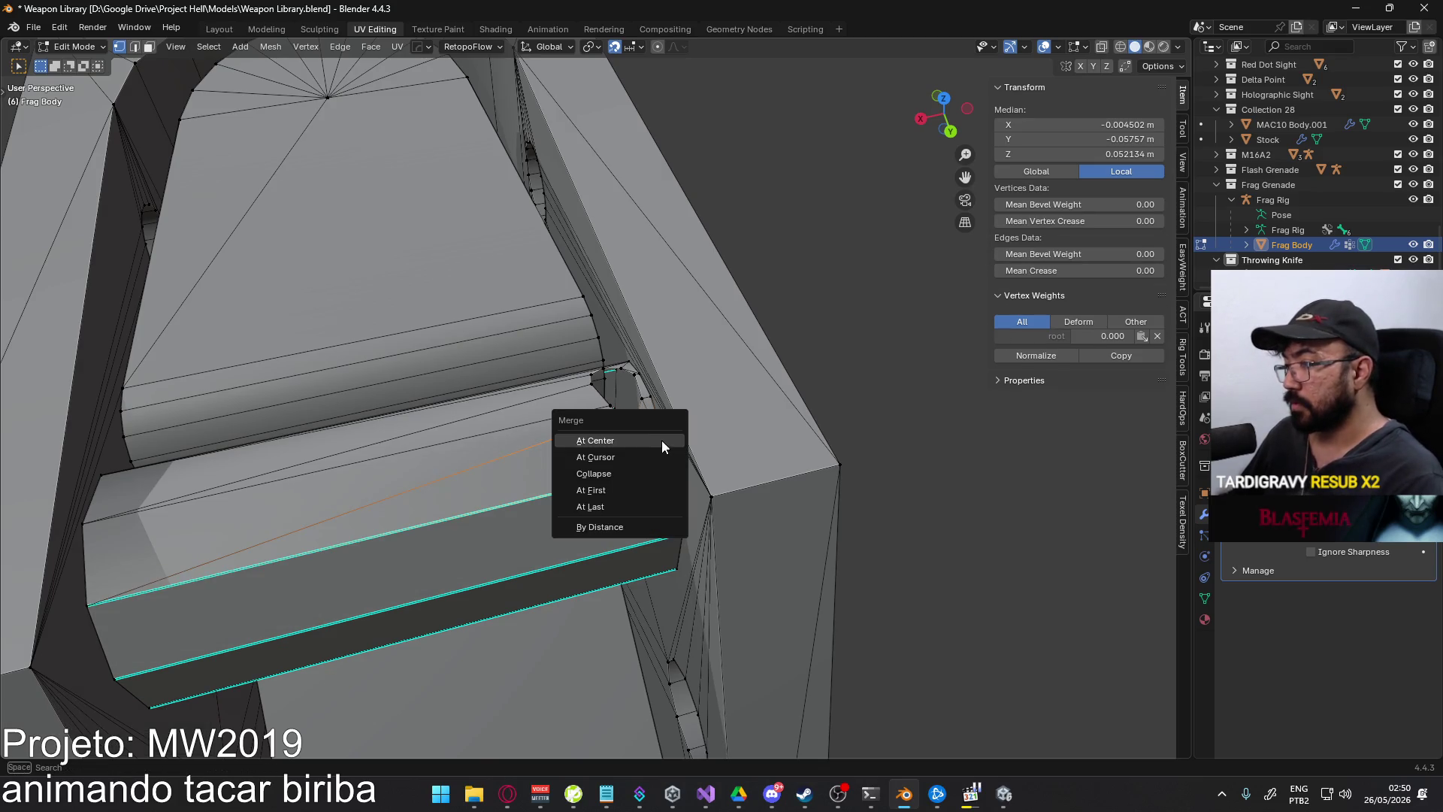
pyautogui.click(651, 508)
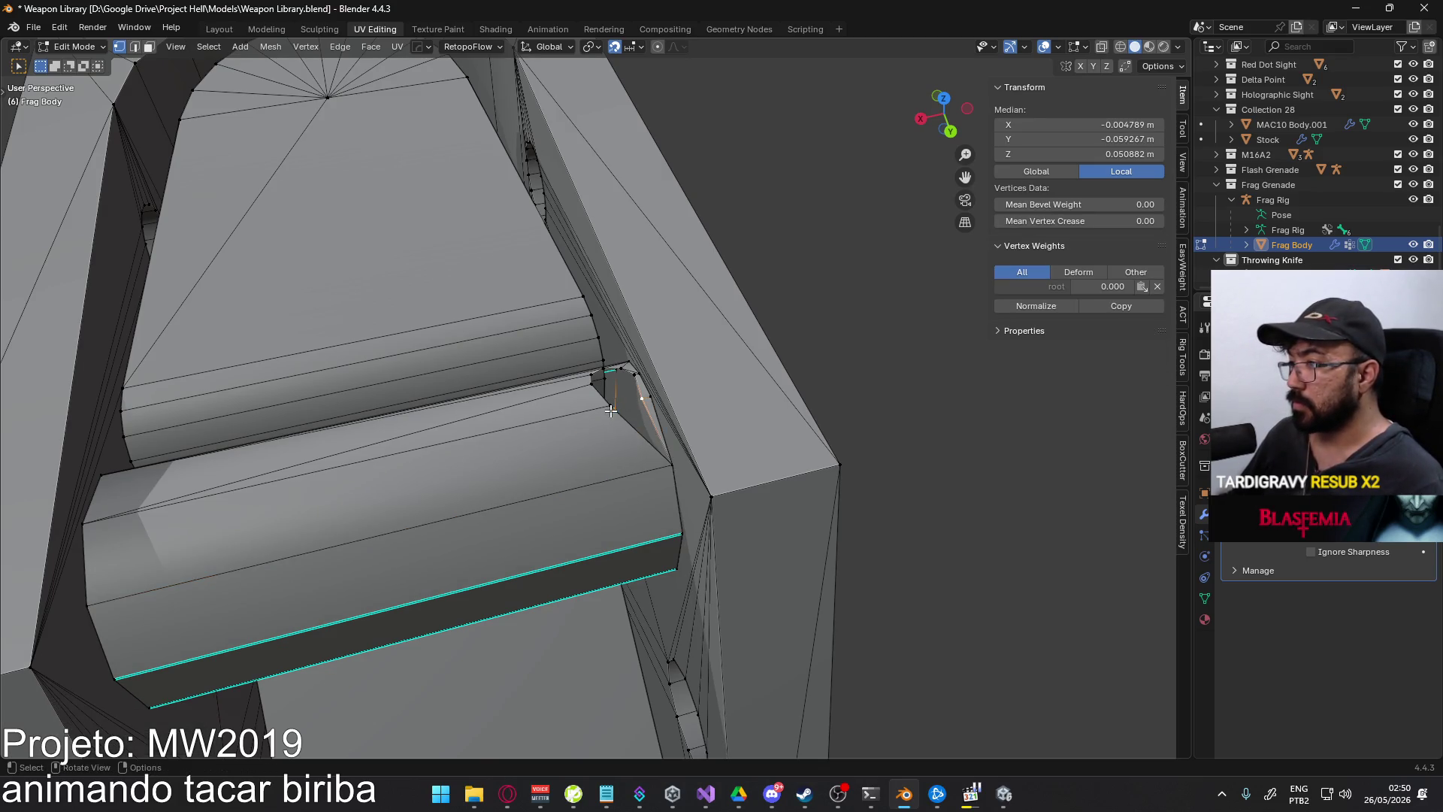
# - Merge another stray vertex pair at the mesh corner onto the last one
pyautogui.click(642, 401)
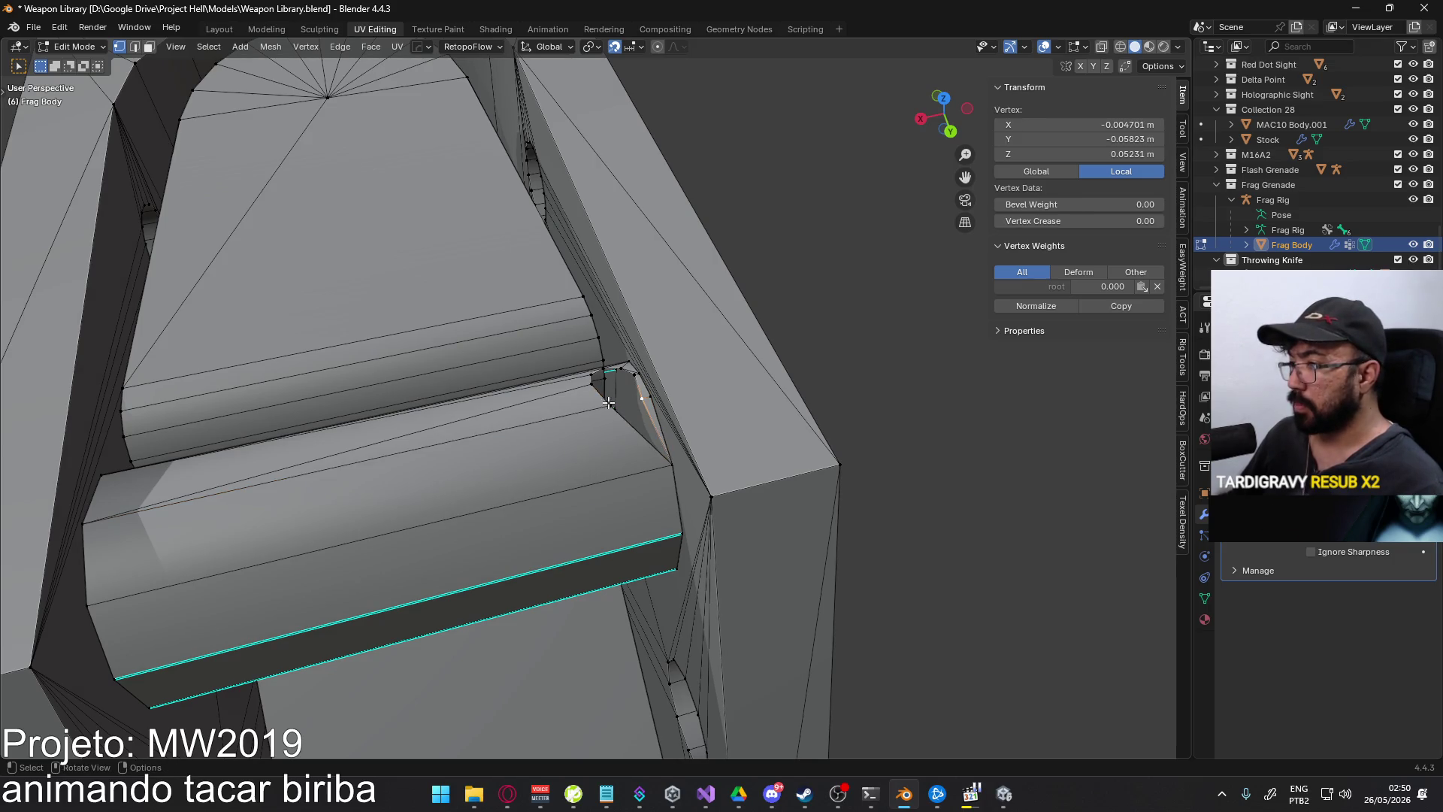
pyautogui.click(609, 403)
pyautogui.press('m')
pyautogui.click(652, 399)
pyautogui.moveTo(652, 398)
pyautogui.mouseDown(button='middle')
pyautogui.moveTo(534, 462)
pyautogui.moveTo(661, 428)
pyautogui.moveTo(693, 404)
pyautogui.mouseUp(button='middle')
# - Merge the two remaining stray vertex pairs at the gap and return to Object Mode
pyautogui.click(624, 453)
pyautogui.keyDown('shift'); pyautogui.click(638, 455); pyautogui.keyUp('shift')
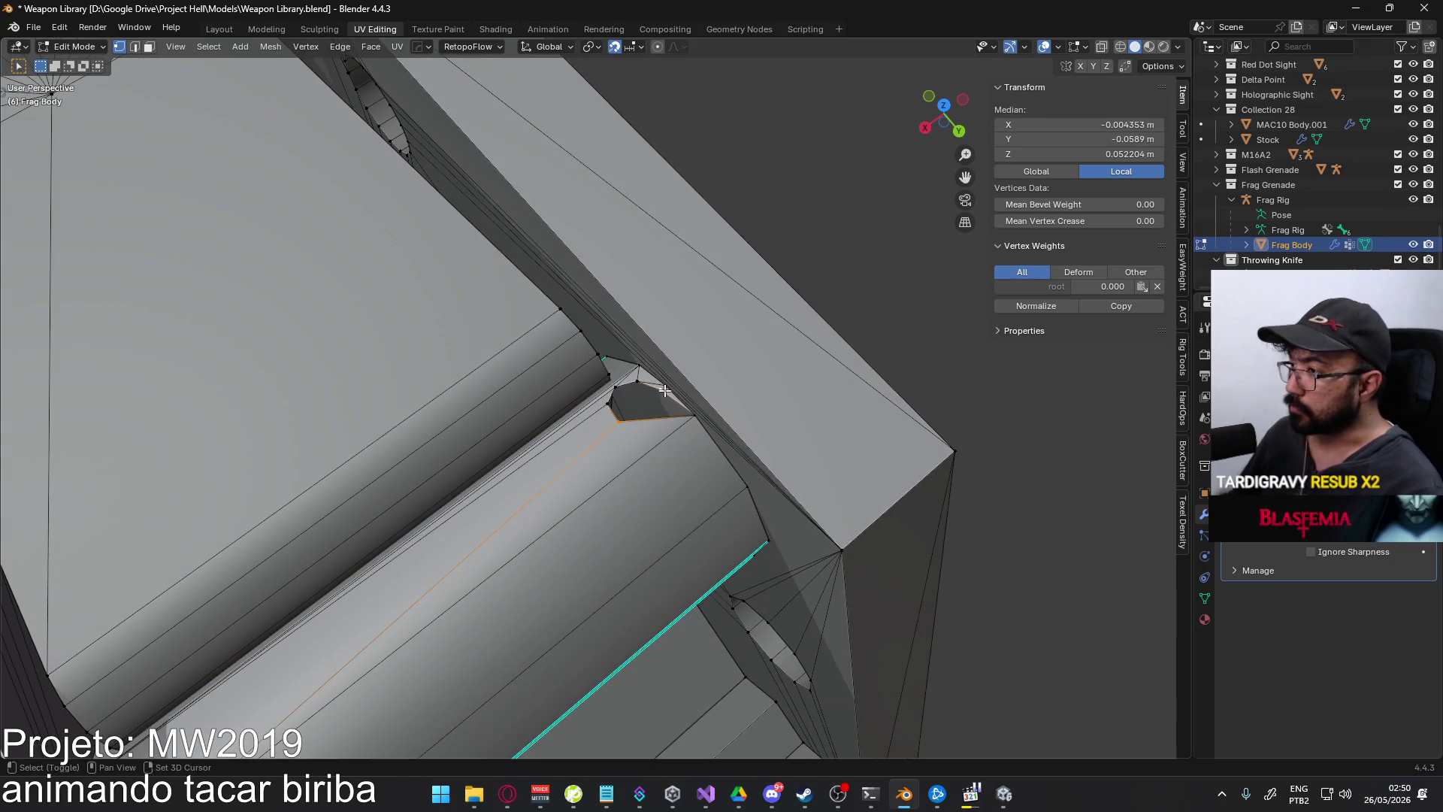
pyautogui.keyDown('shift'); pyautogui.click(692, 412); pyautogui.keyUp('shift')
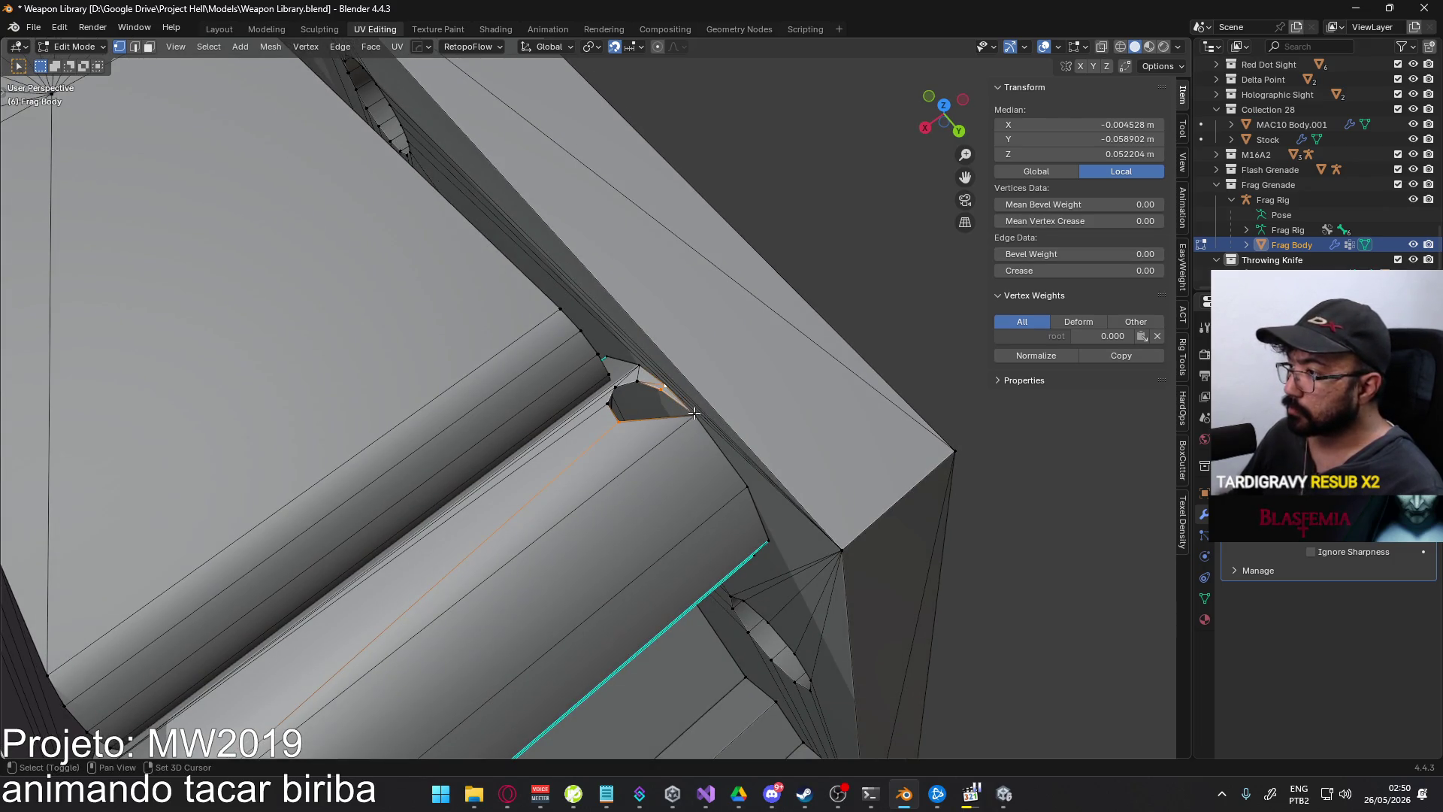
pyautogui.press('m')
pyautogui.click(725, 422)
pyautogui.click(612, 400)
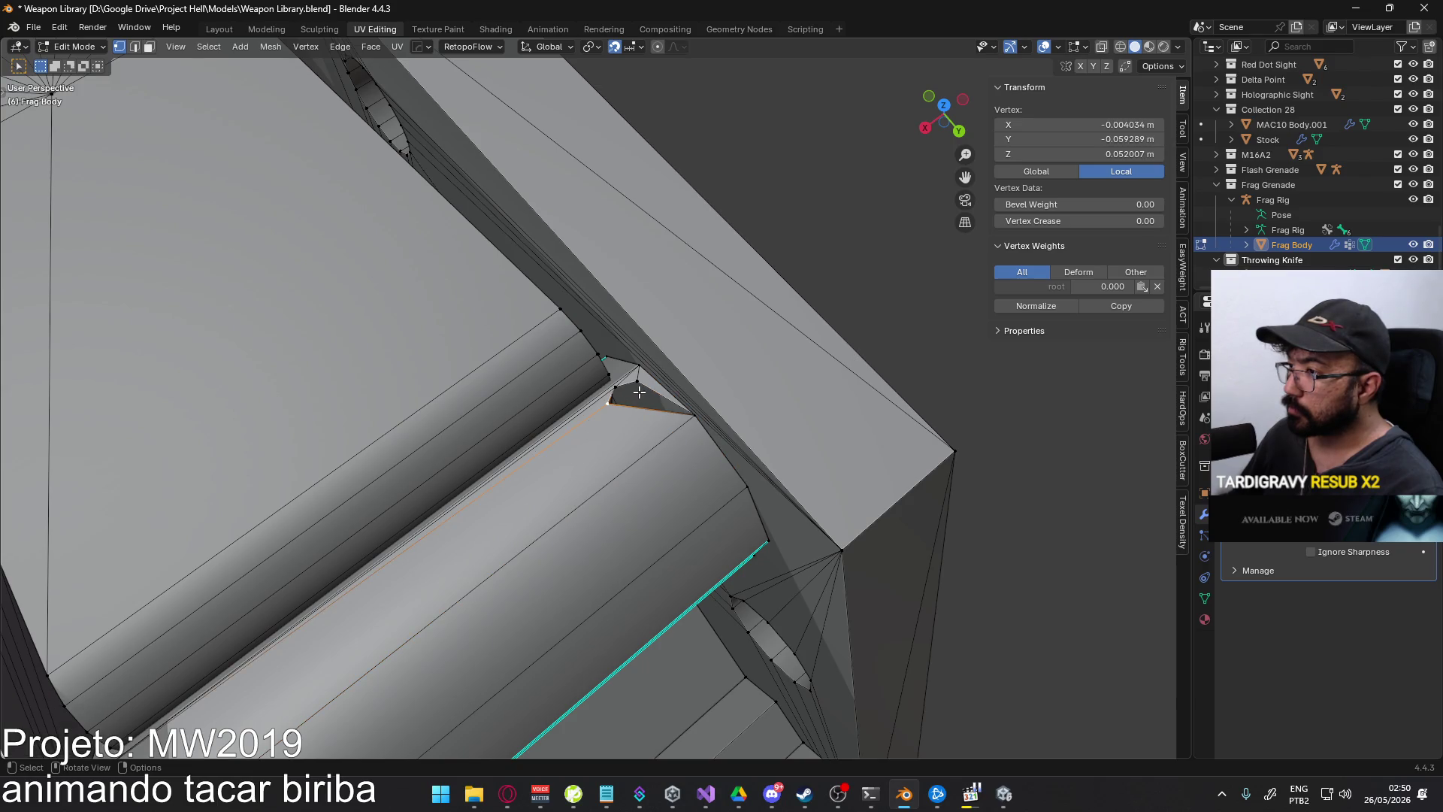
pyautogui.keyDown('shift'); pyautogui.click(641, 378); pyautogui.keyUp('shift')
pyautogui.press('m')
pyautogui.click(687, 380)
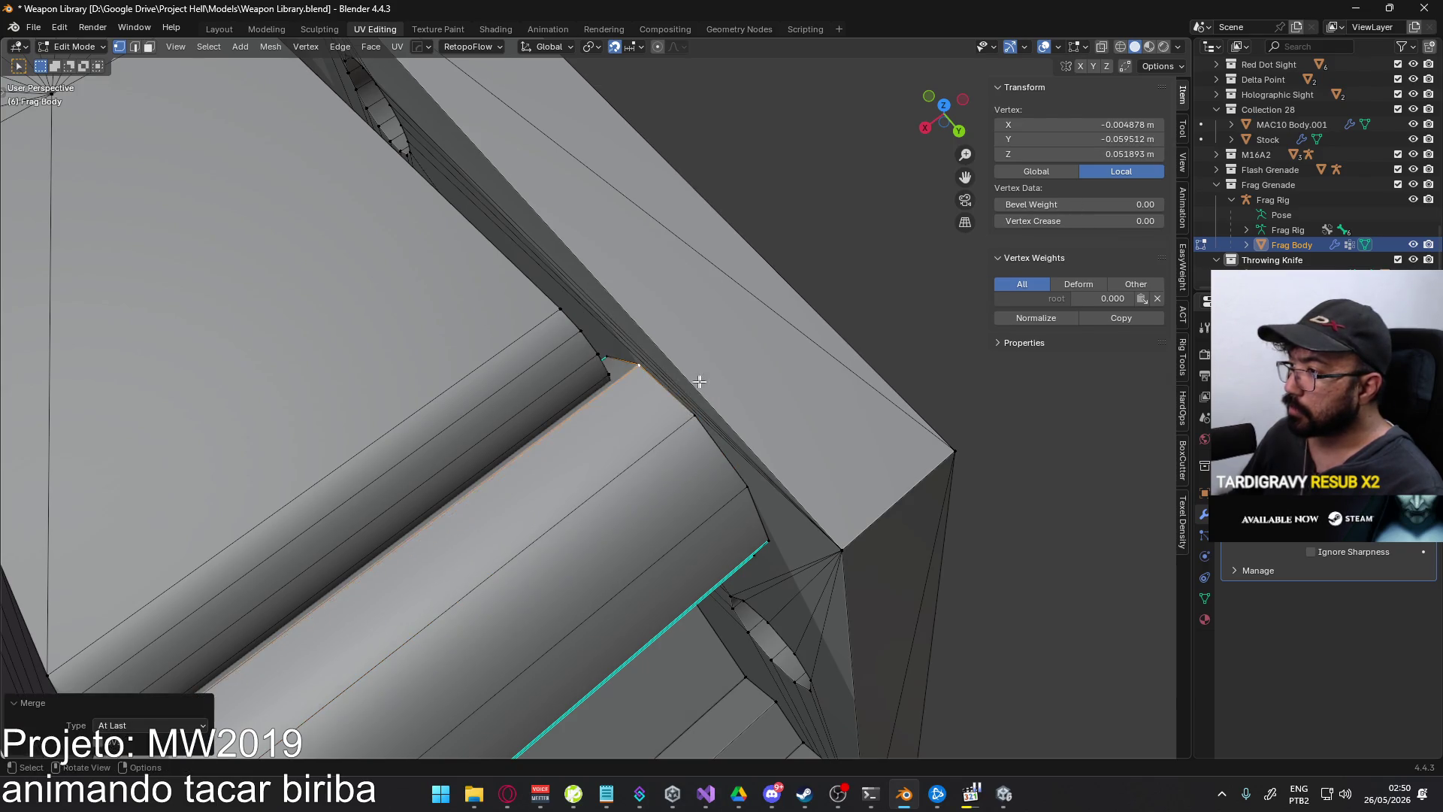
pyautogui.moveTo(686, 377)
pyautogui.mouseDown(button='middle')
pyautogui.moveTo(677, 386)
pyautogui.moveTo(515, 323)
pyautogui.moveTo(515, 213)
pyautogui.moveTo(483, 338)
pyautogui.moveTo(413, 386)
pyautogui.moveTo(336, 335)
pyautogui.moveTo(435, 294)
pyautogui.moveTo(538, 307)
pyautogui.mouseUp(button='middle')
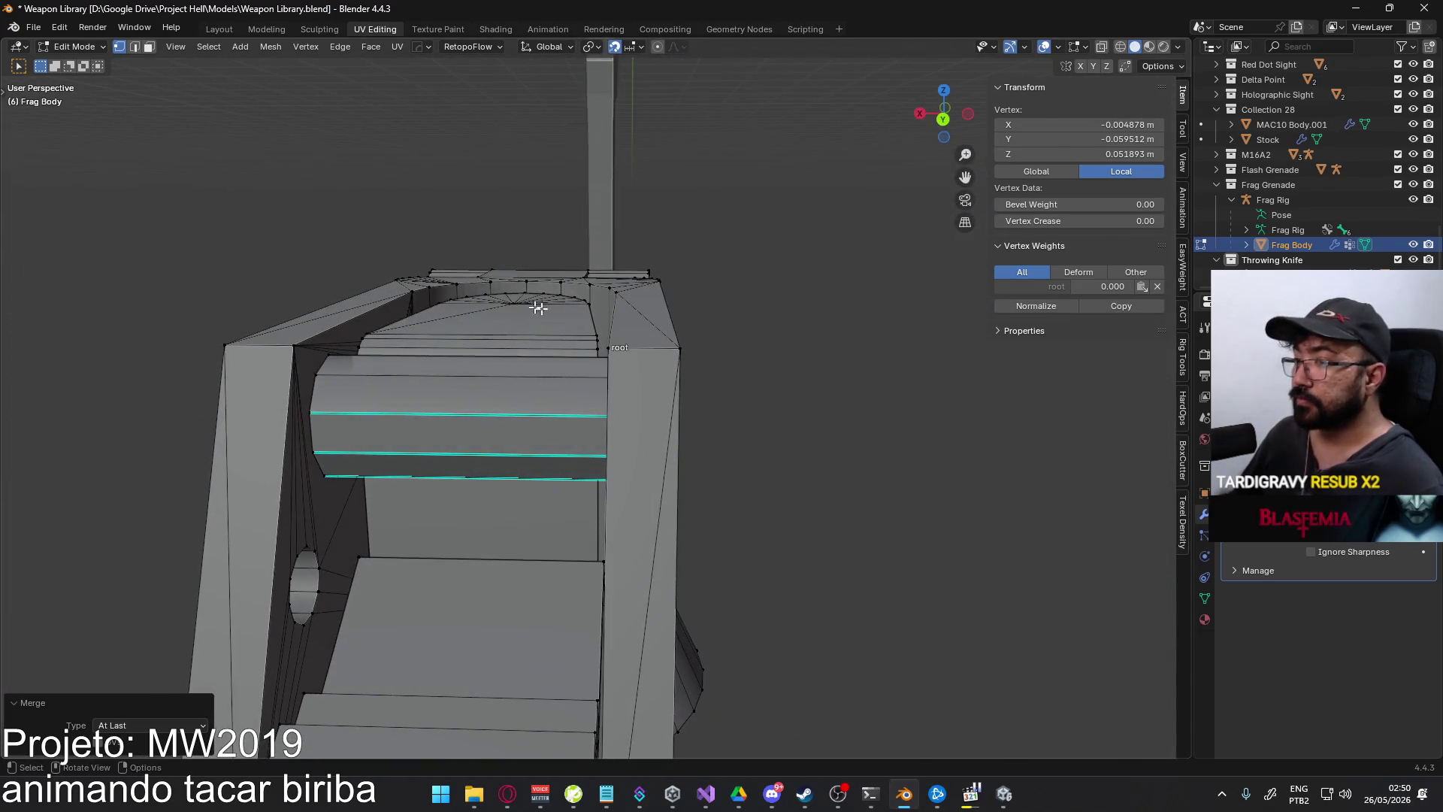
pyautogui.press('Tab')
pyautogui.moveTo(809, 464)
pyautogui.mouseDown(button='middle')
pyautogui.moveTo(653, 409)
pyautogui.moveTo(632, 313)
pyautogui.moveTo(578, 406)
pyautogui.moveTo(556, 516)
pyautogui.moveTo(638, 525)
pyautogui.moveTo(714, 501)
pyautogui.moveTo(734, 520)
pyautogui.moveTo(834, 493)
pyautogui.moveTo(863, 438)
pyautogui.moveTo(825, 393)
pyautogui.mouseUp(button='middle')
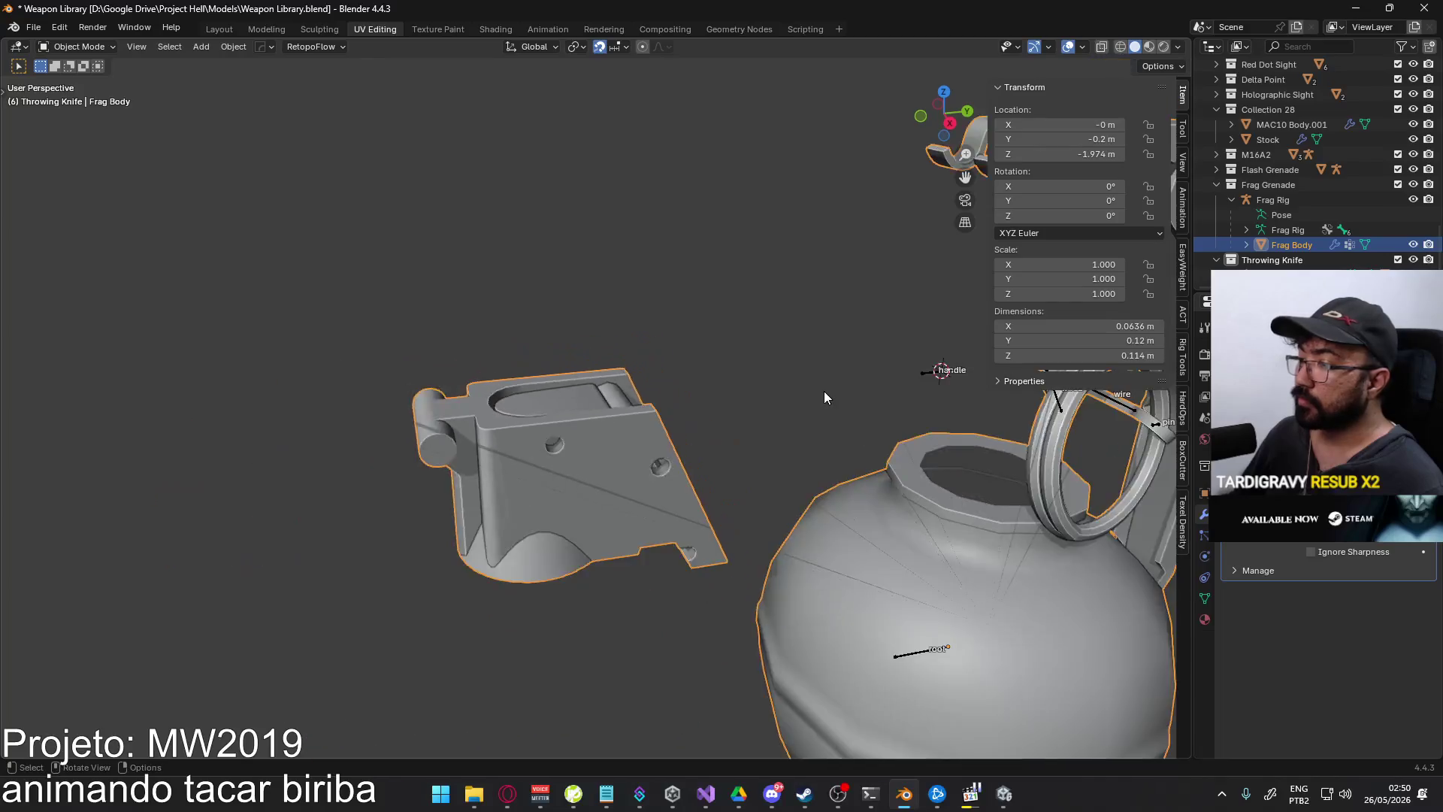
pyautogui.scroll(-3, 823, 391)
pyautogui.press('KP_3')
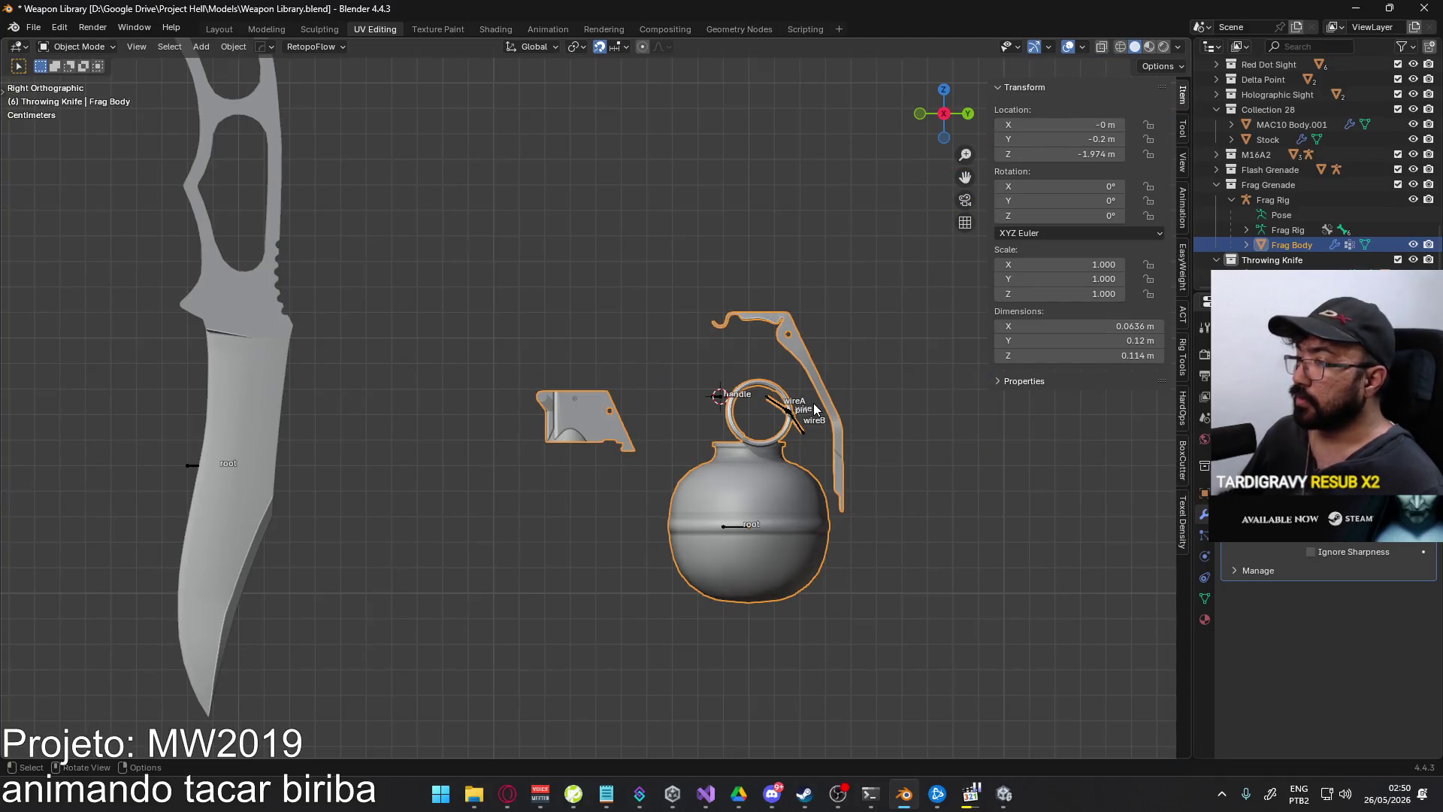
pyautogui.scroll(4, 610, 392)
pyautogui.press('Tab')
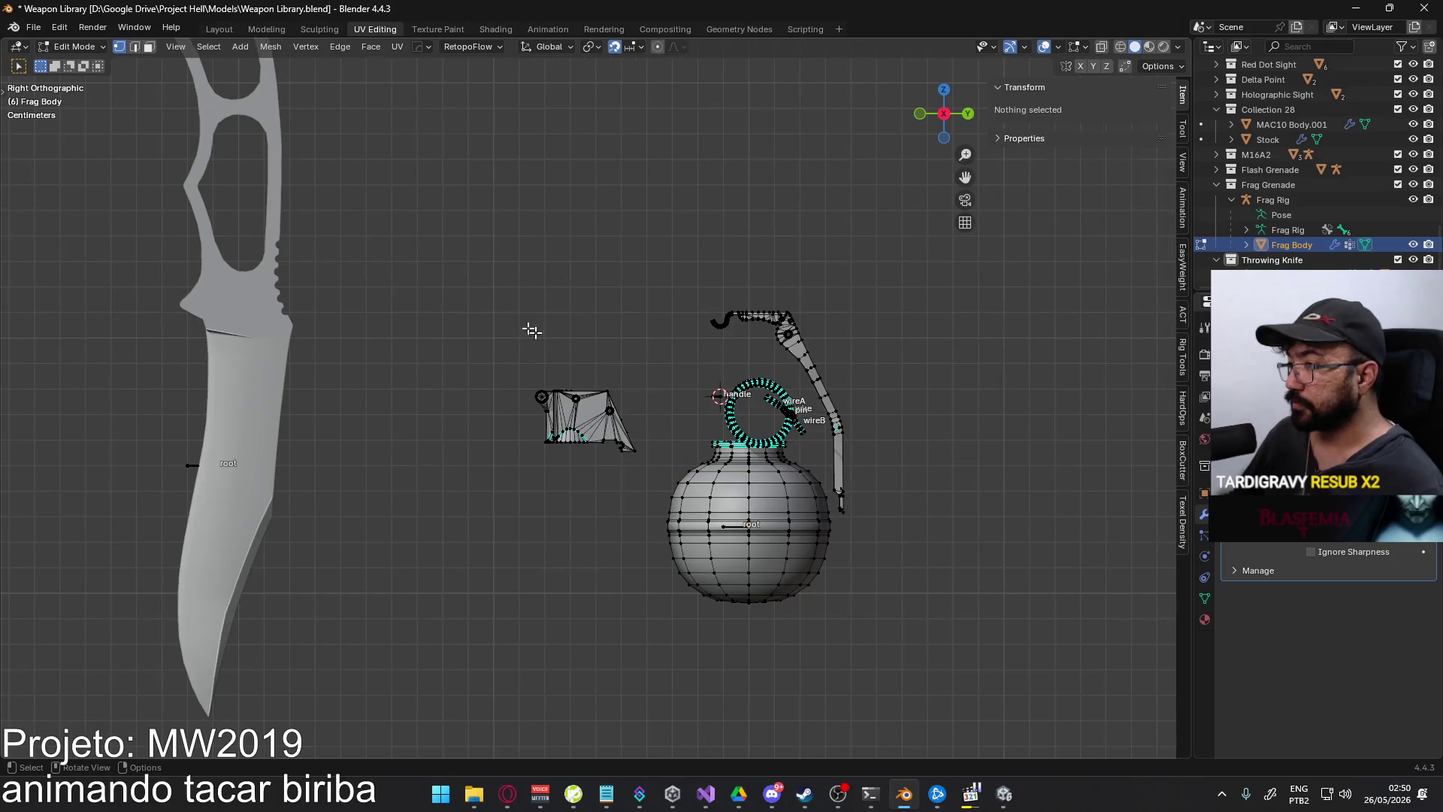
# - With X-ray on, box-select the fuze-top piece and move it 0.07 m along Y onto the body
pyautogui.scroll(2, 523, 333)
pyautogui.press('Tab')
pyautogui.press('Tab')
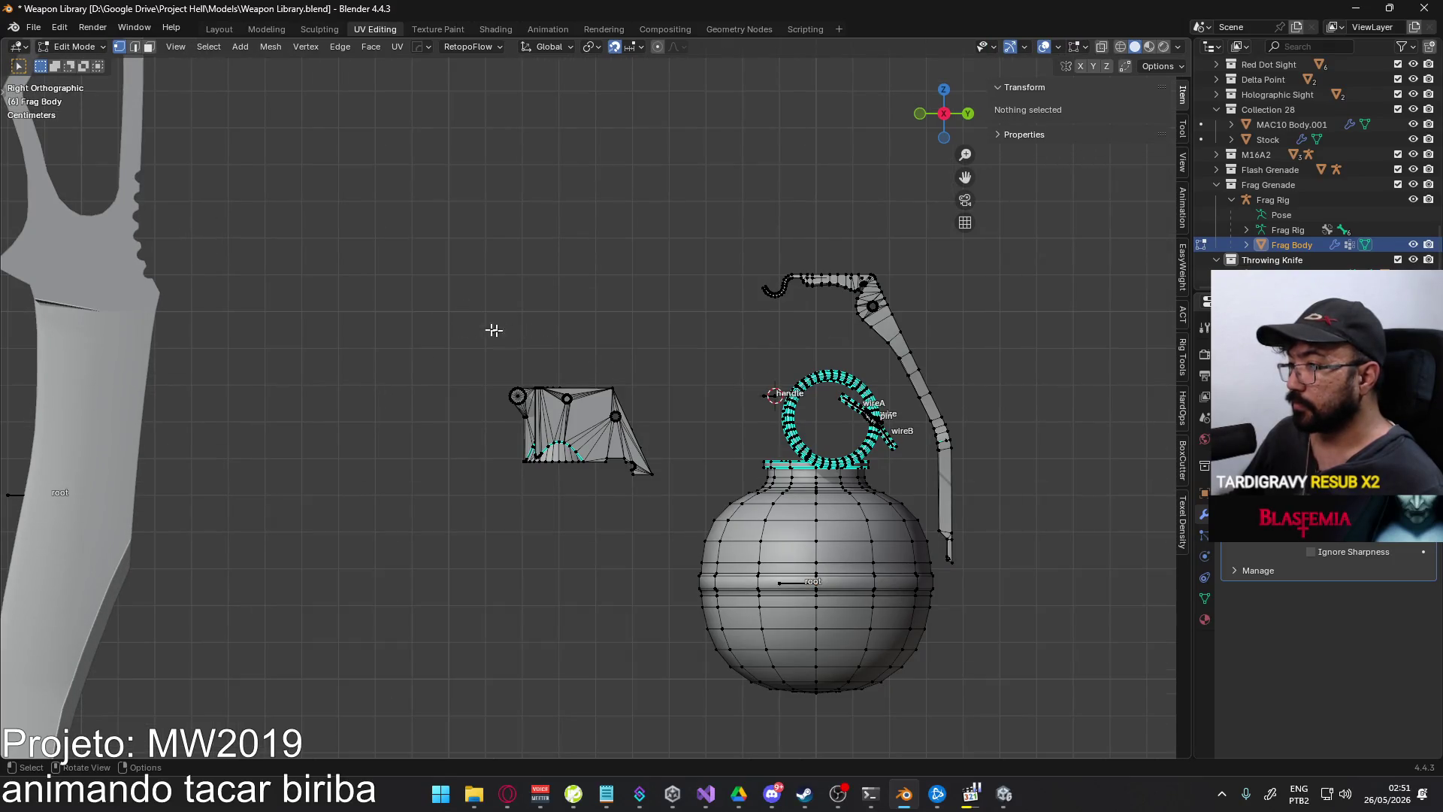
pyautogui.moveTo(438, 322); pyautogui.dragTo(696, 516)
pyautogui.hotkey('alt', 'z')
pyautogui.moveTo(409, 290); pyautogui.dragTo(681, 506)
pyautogui.scroll(-4, 309, 409)
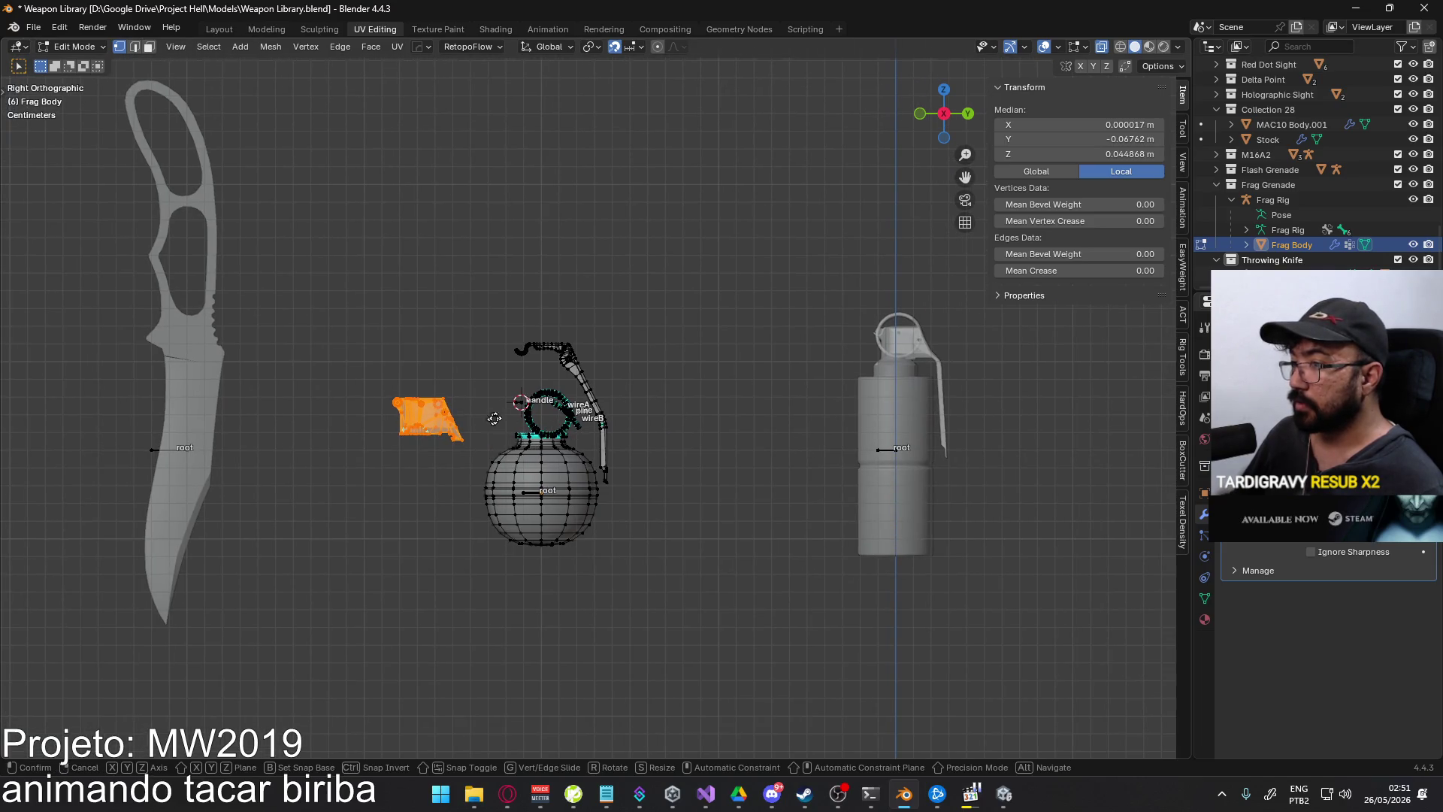
pyautogui.press('g')
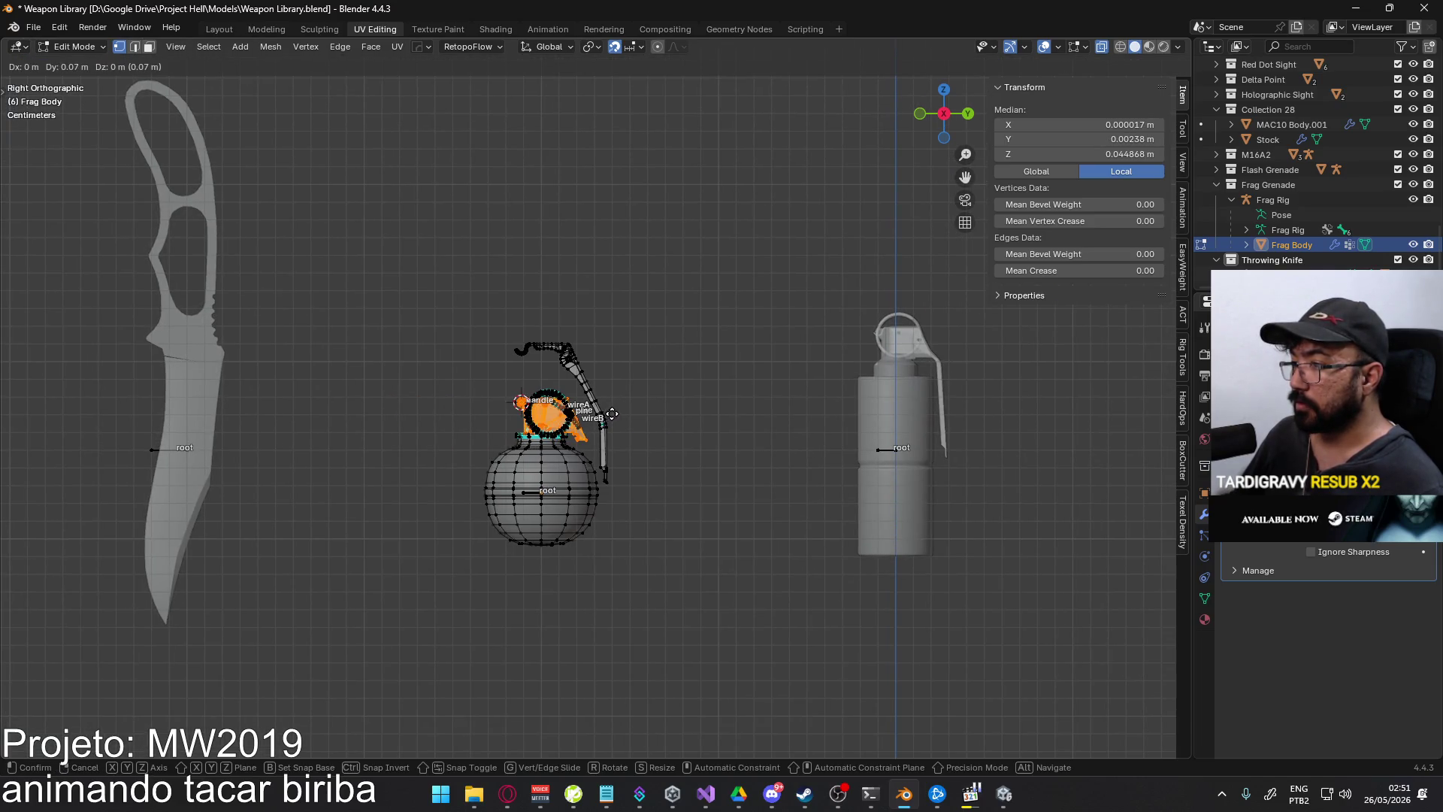
pyautogui.click(613, 413)
pyautogui.scroll(8, 553, 421)
# - Cancel the extra move, turn X-ray off, switch to Right Ortho view and clear the selection
pyautogui.press('g')
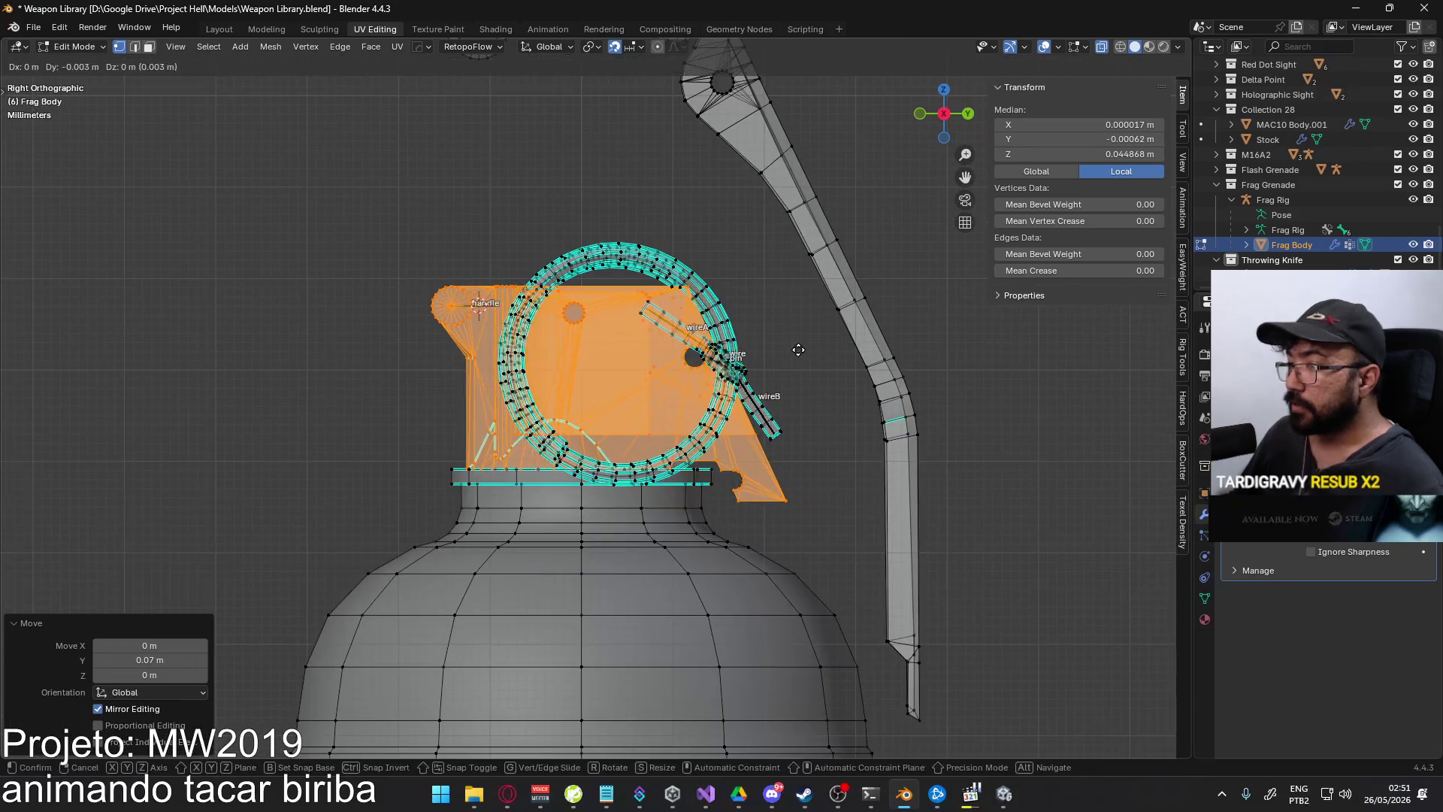
pyautogui.rightClick(793, 348)
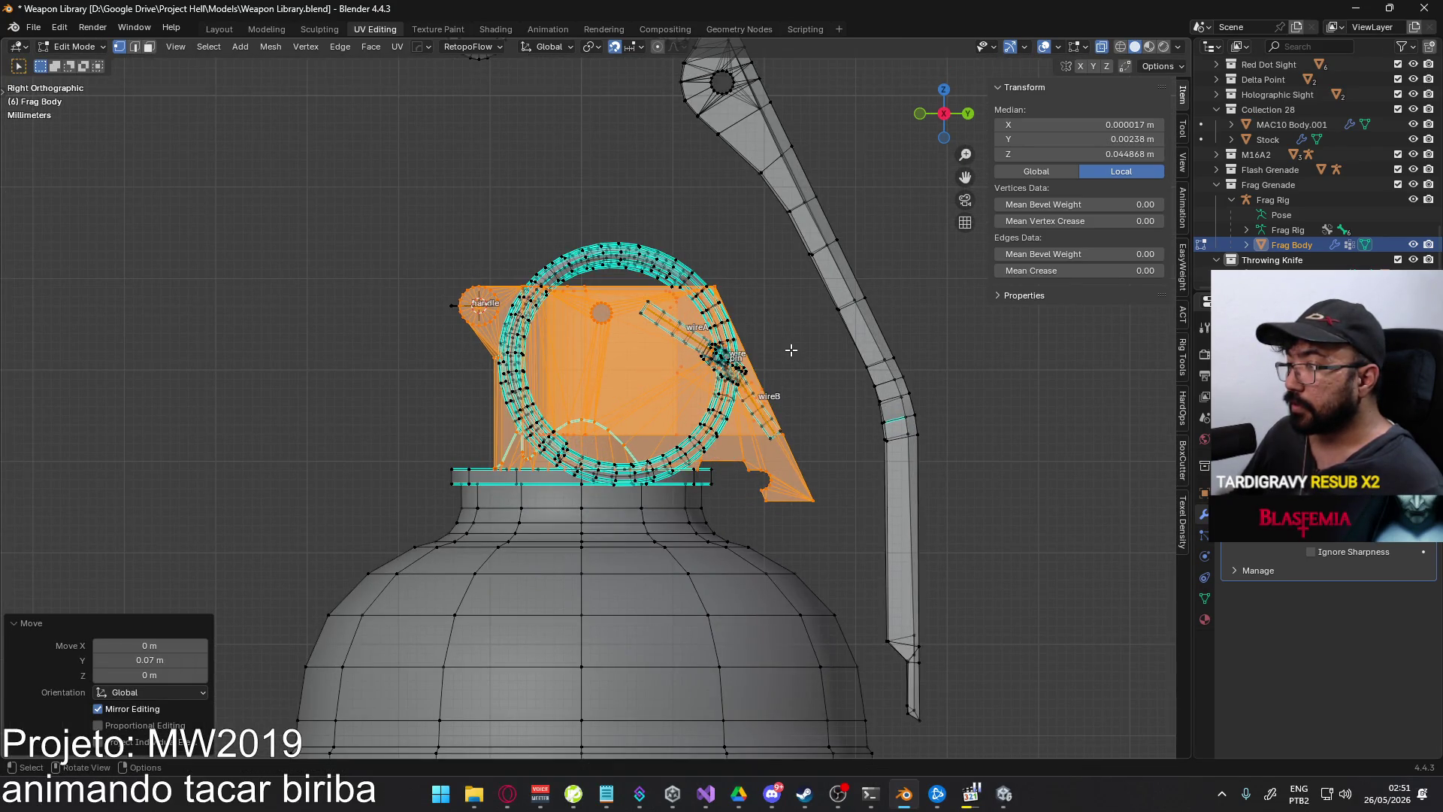
pyautogui.scroll(-5, 790, 350)
pyautogui.moveTo(782, 354); pyautogui.dragTo(764, 426, button='middle')
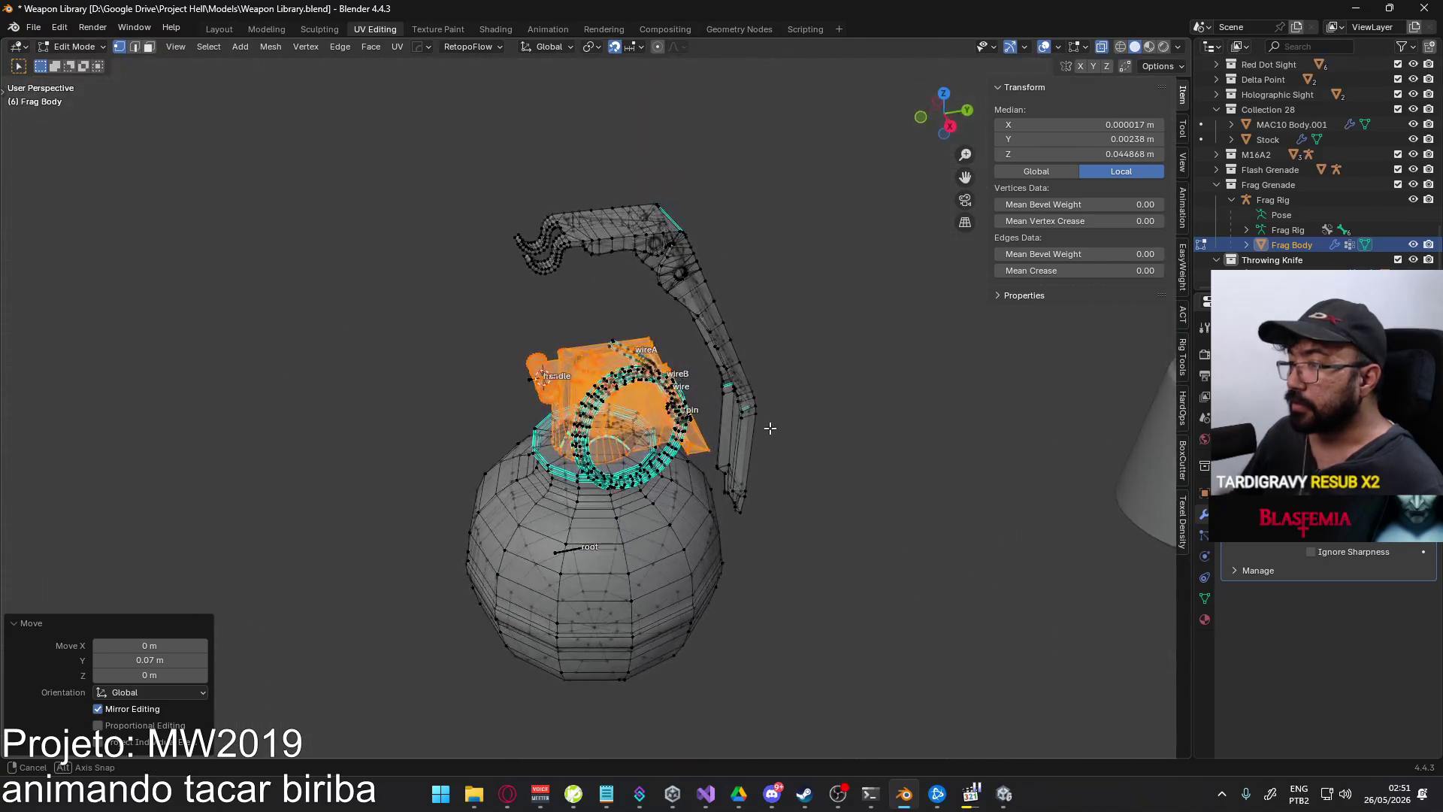
pyautogui.press('Tab')
pyautogui.hotkey('alt', 'z')
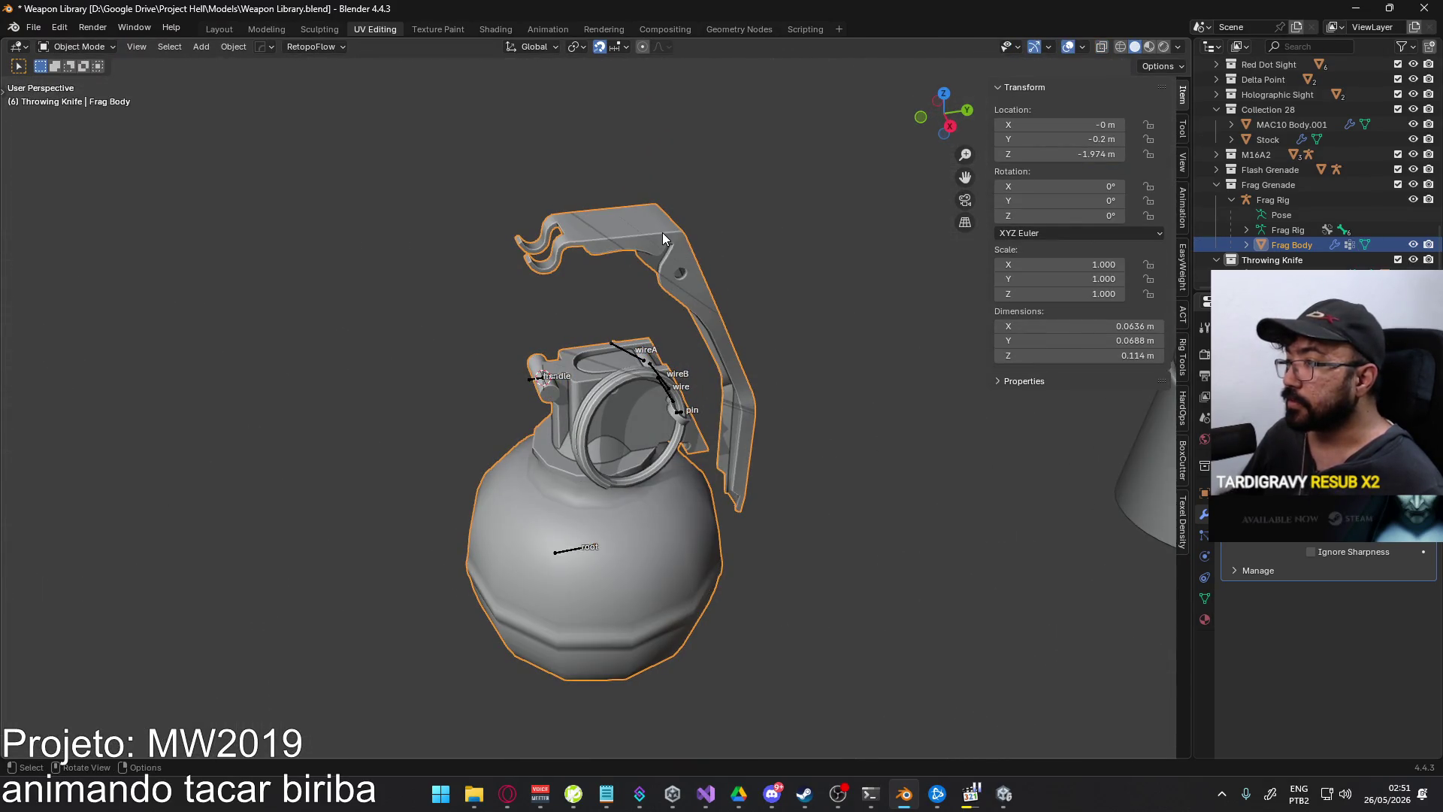
pyautogui.press('KP_3')
pyautogui.press('Tab')
pyautogui.hotkey('alt', 'a')
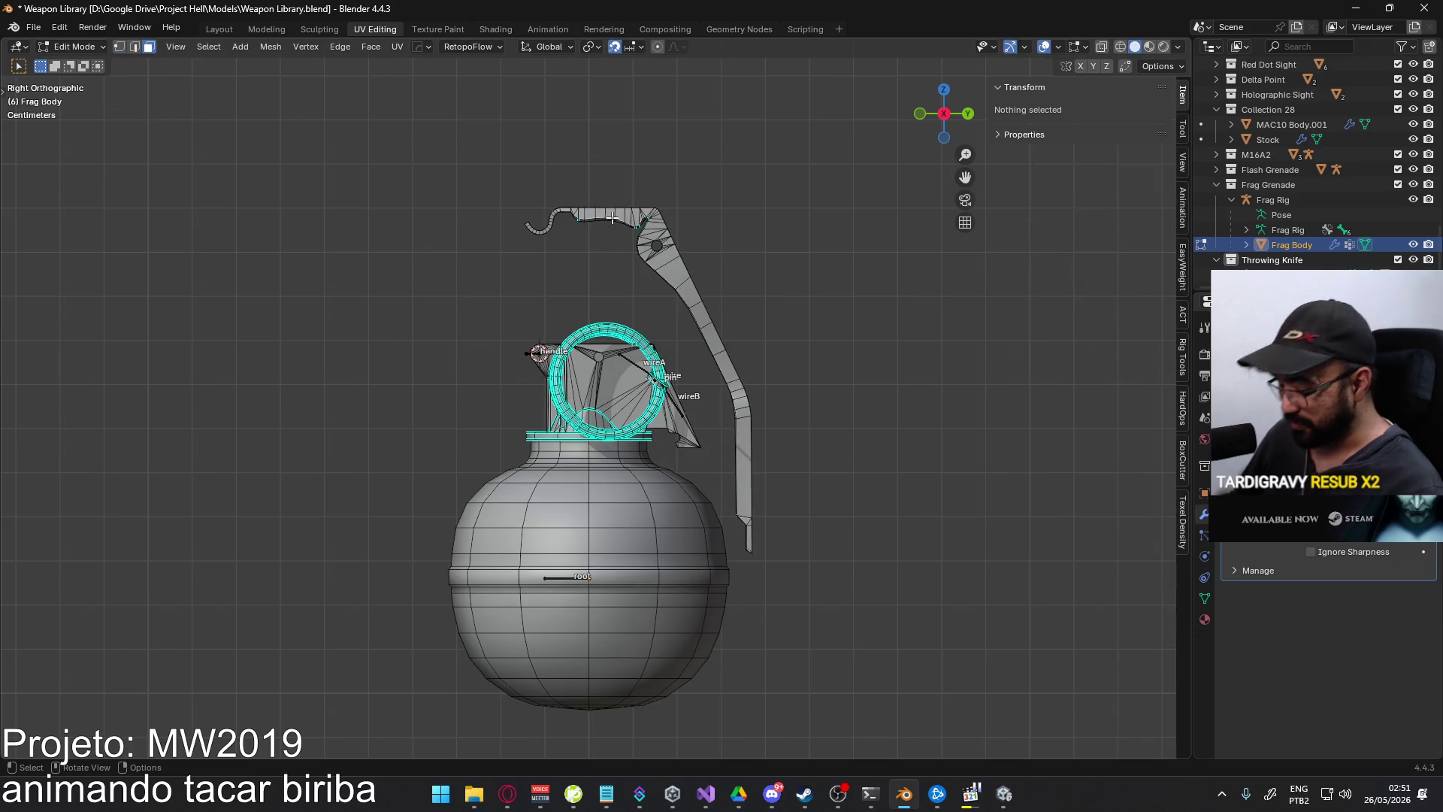
# - Select the whole lever piece and move it slightly down along the grenade body
pyautogui.press('l')
pyautogui.moveTo(613, 218); pyautogui.dragTo(632, 189, button='middle')
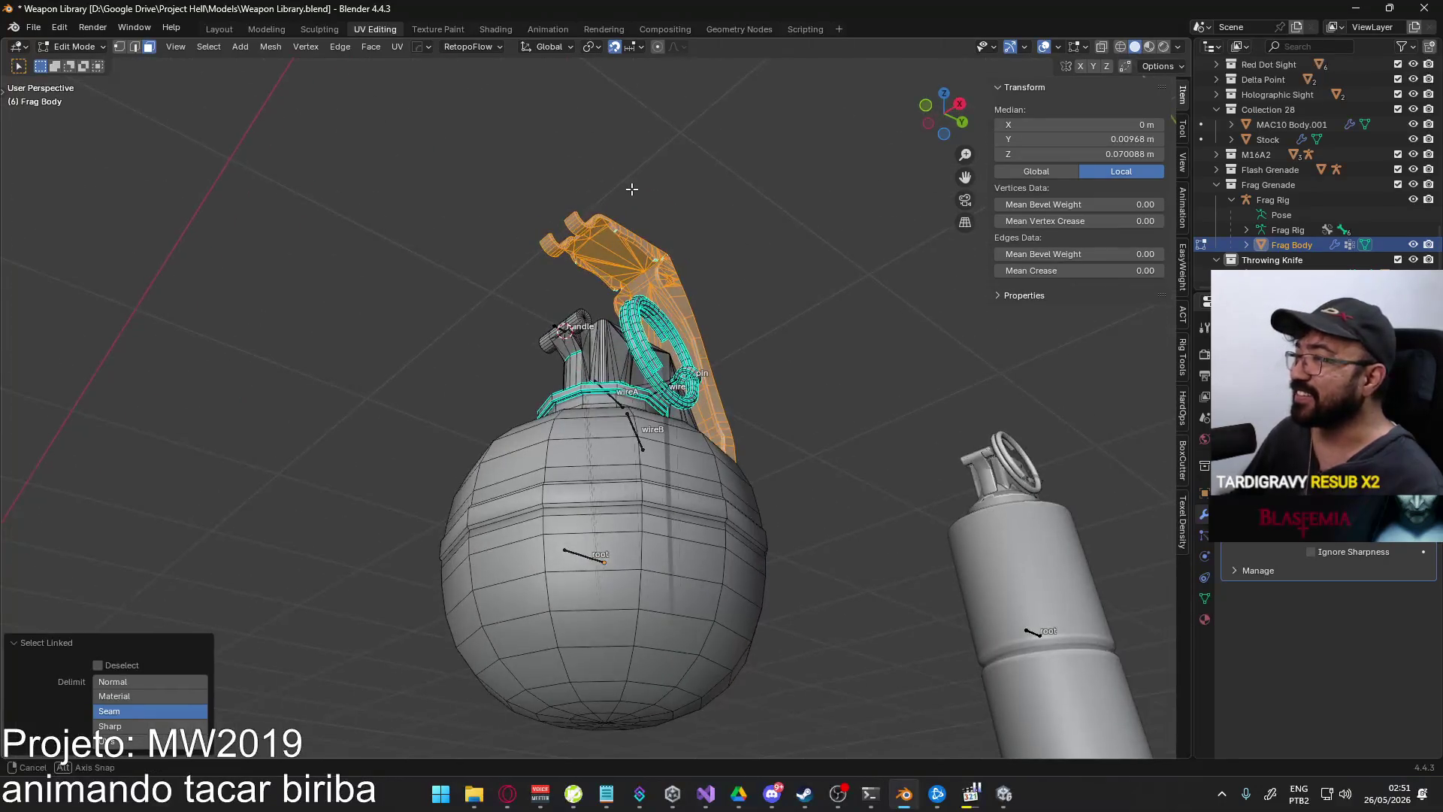
pyautogui.press('KP_Decimal')
pyautogui.scroll(-2, 777, 178)
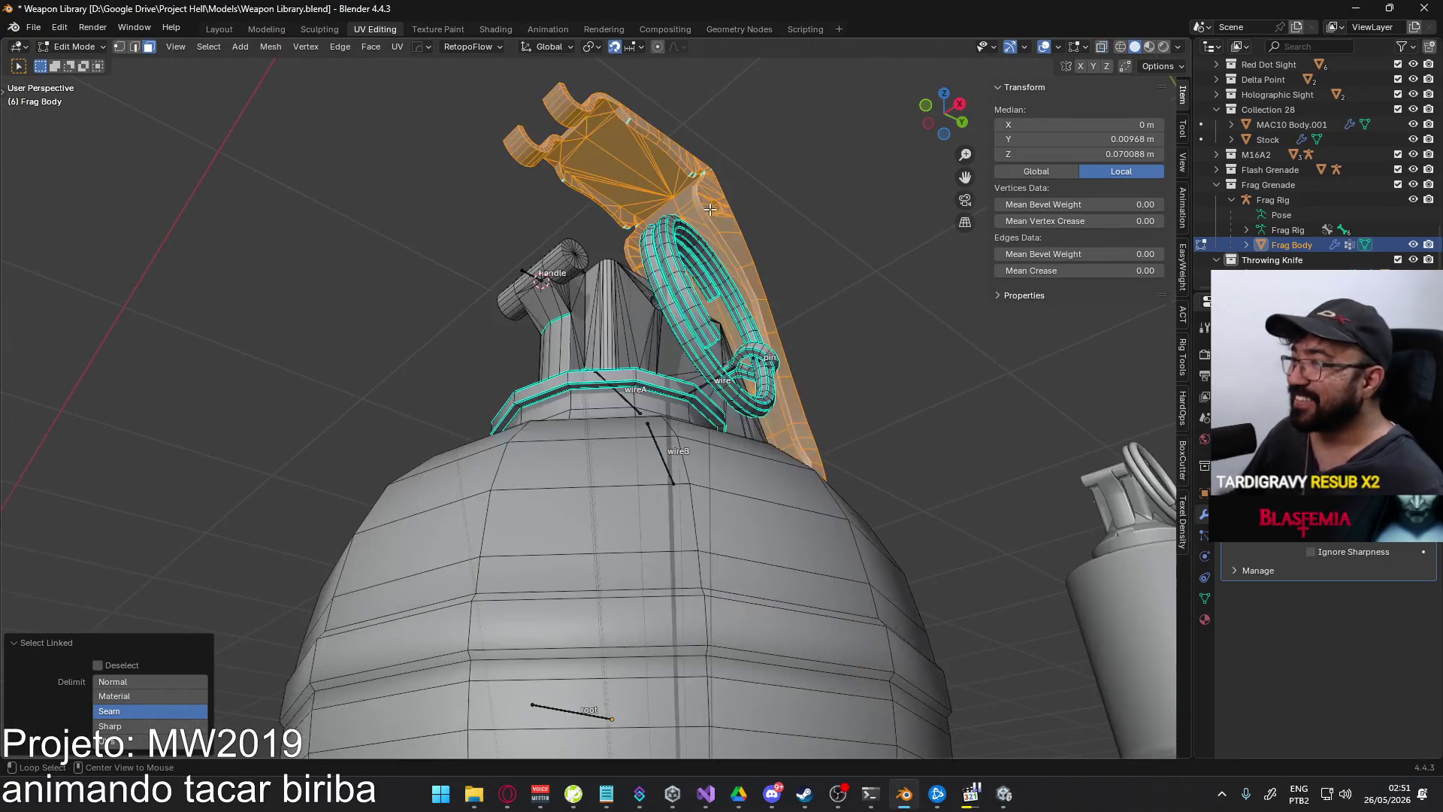
pyautogui.press('Tab')
pyautogui.press('Tab')
pyautogui.press('KP_3')
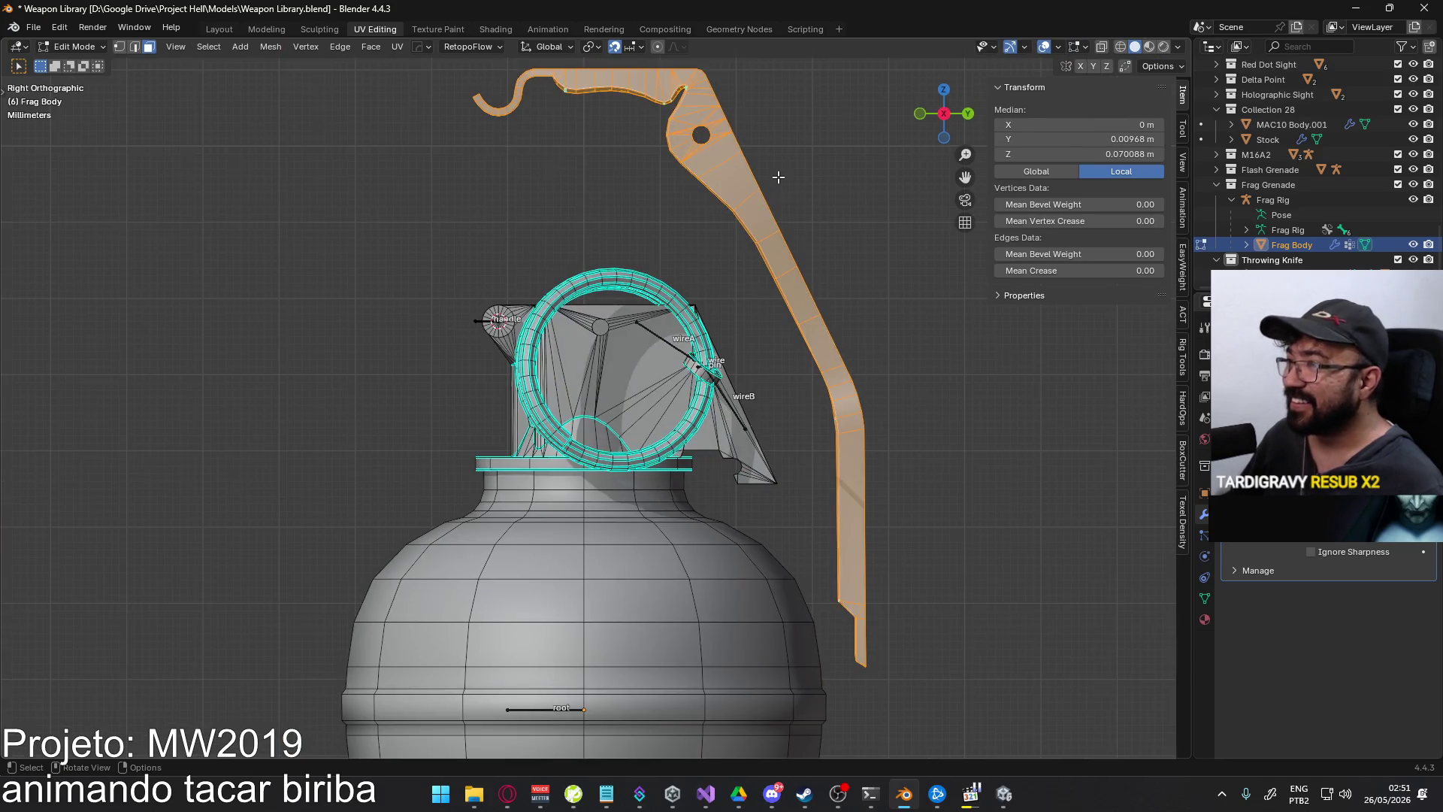
pyautogui.scroll(-5, 774, 188)
pyautogui.press('g')
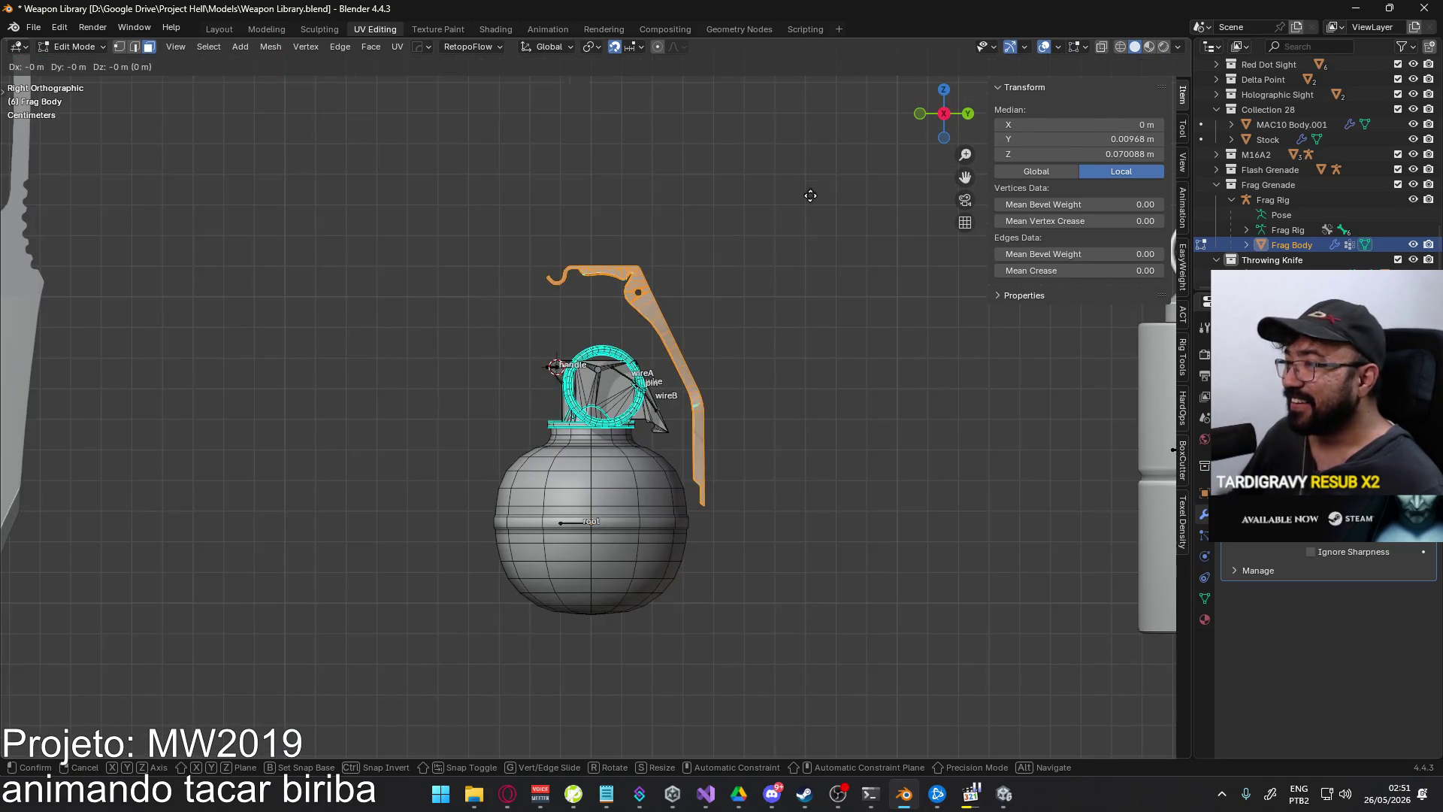
pyautogui.click(804, 265)
# - Deselect, check the grenade from side and perspective views, then select Frag Rig in Object Mode
pyautogui.hotkey('alt', 'a')
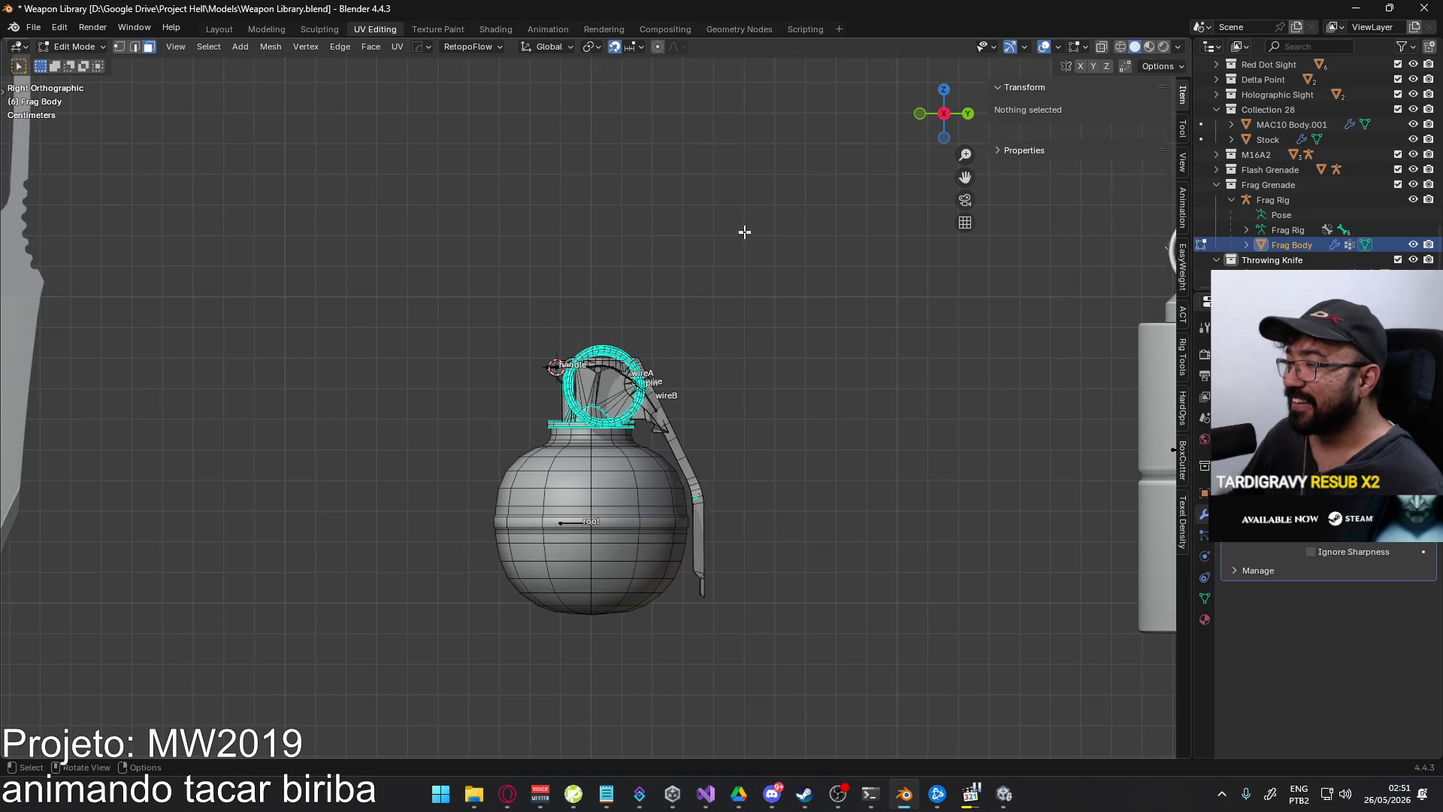
pyautogui.moveTo(744, 228)
pyautogui.mouseDown(button='middle')
pyautogui.moveTo(686, 293)
pyautogui.moveTo(736, 333)
pyautogui.moveTo(419, 323)
pyautogui.moveTo(309, 242)
pyautogui.moveTo(186, 289)
pyautogui.mouseUp(button='middle')
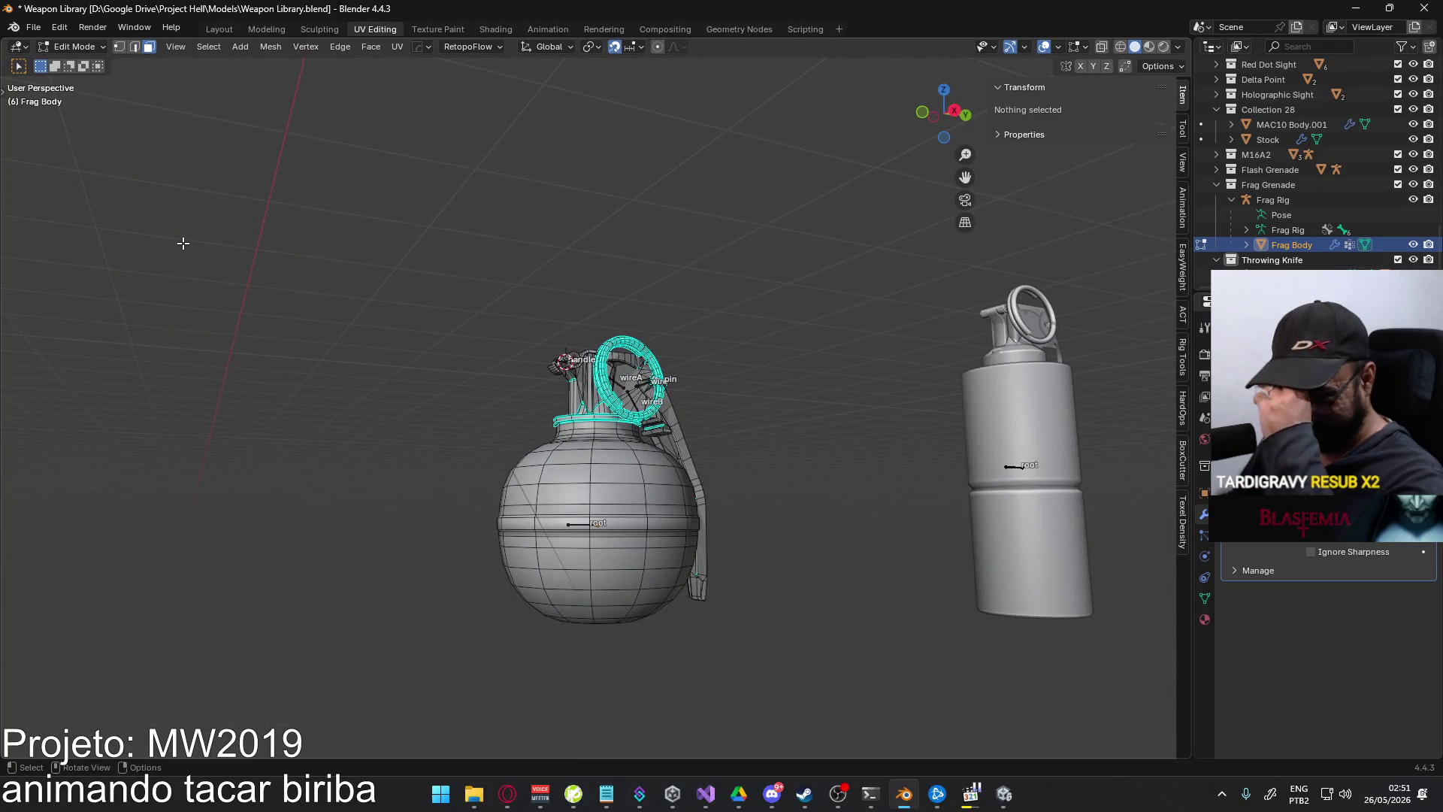
pyautogui.press('KP_3')
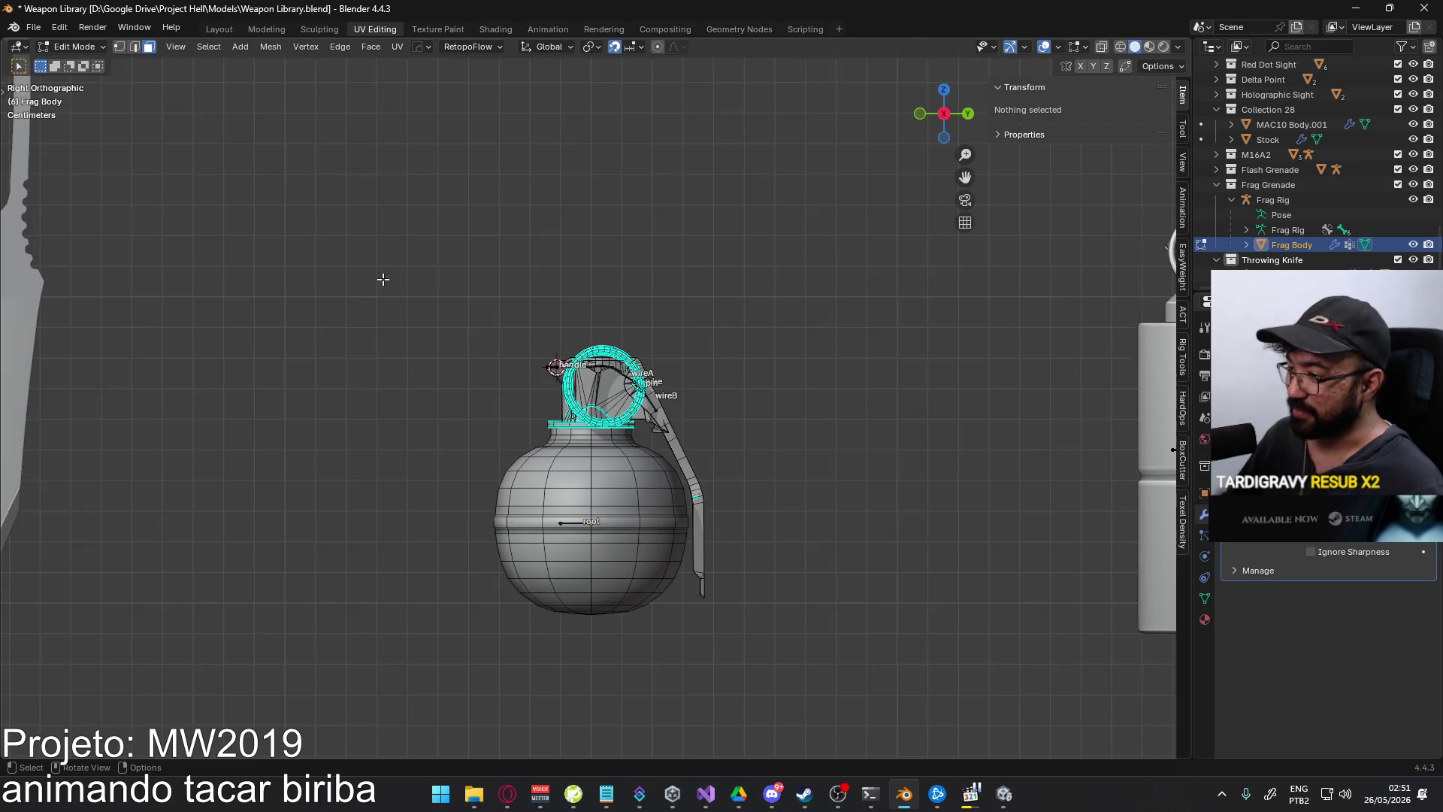
pyautogui.scroll(5, 440, 451)
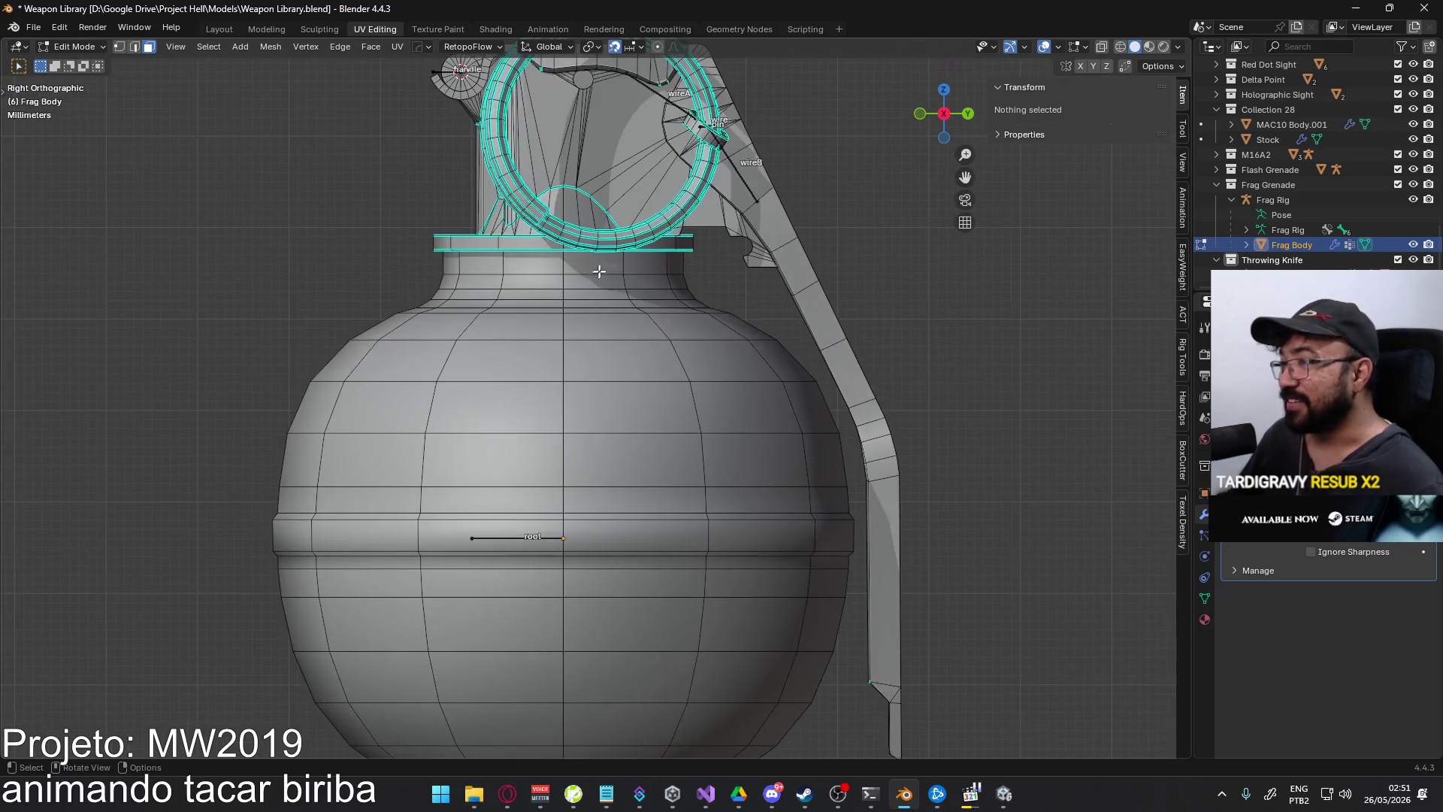
pyautogui.scroll(-2, 619, 208)
pyautogui.moveTo(618, 207)
pyautogui.mouseDown(button='middle')
pyautogui.moveTo(792, 303)
pyautogui.moveTo(831, 338)
pyautogui.moveTo(831, 393)
pyautogui.moveTo(478, 364)
pyautogui.moveTo(441, 348)
pyautogui.moveTo(483, 322)
pyautogui.moveTo(699, 354)
pyautogui.mouseUp(button='middle')
pyautogui.scroll(5, 720, 354)
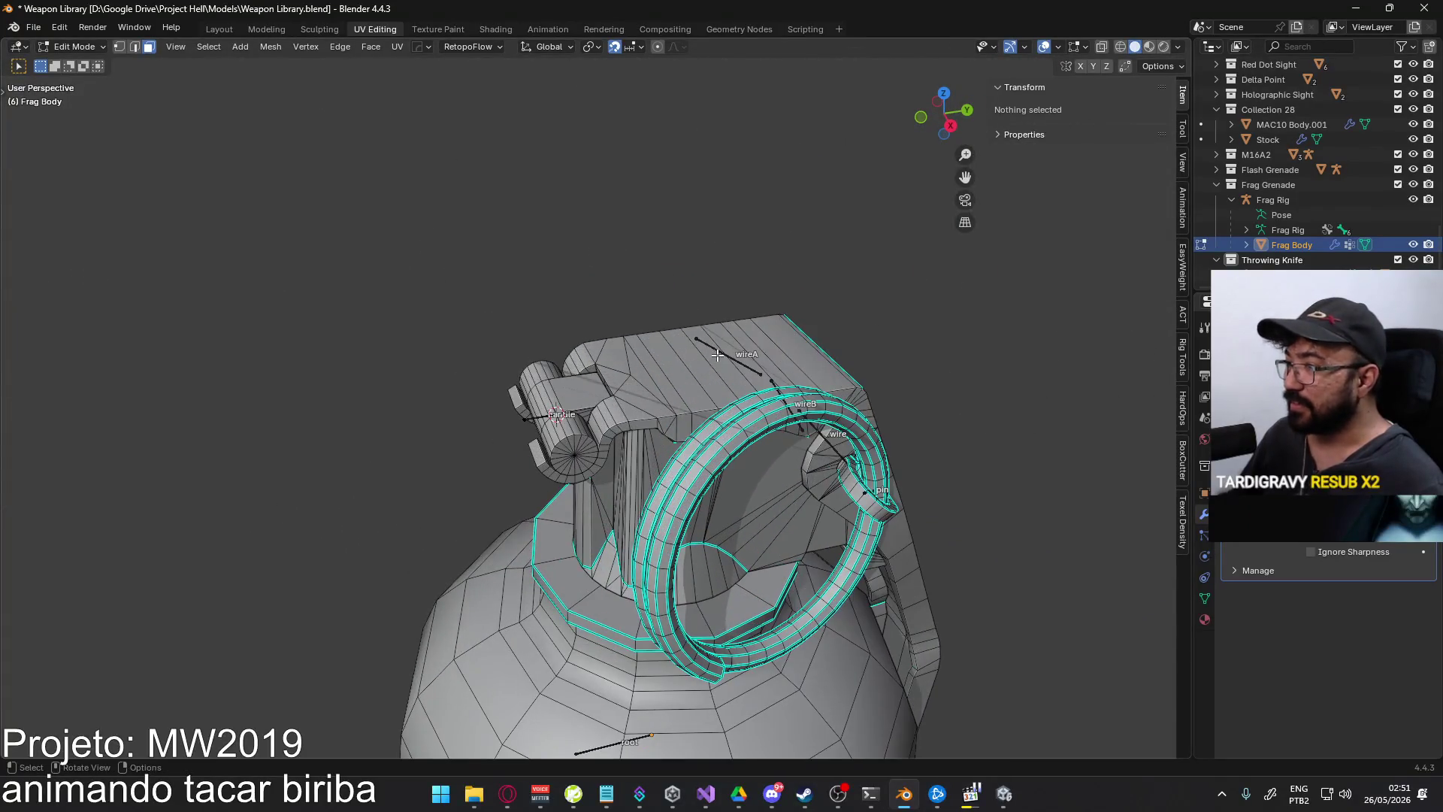
pyautogui.press('Tab')
pyautogui.click(720, 354)
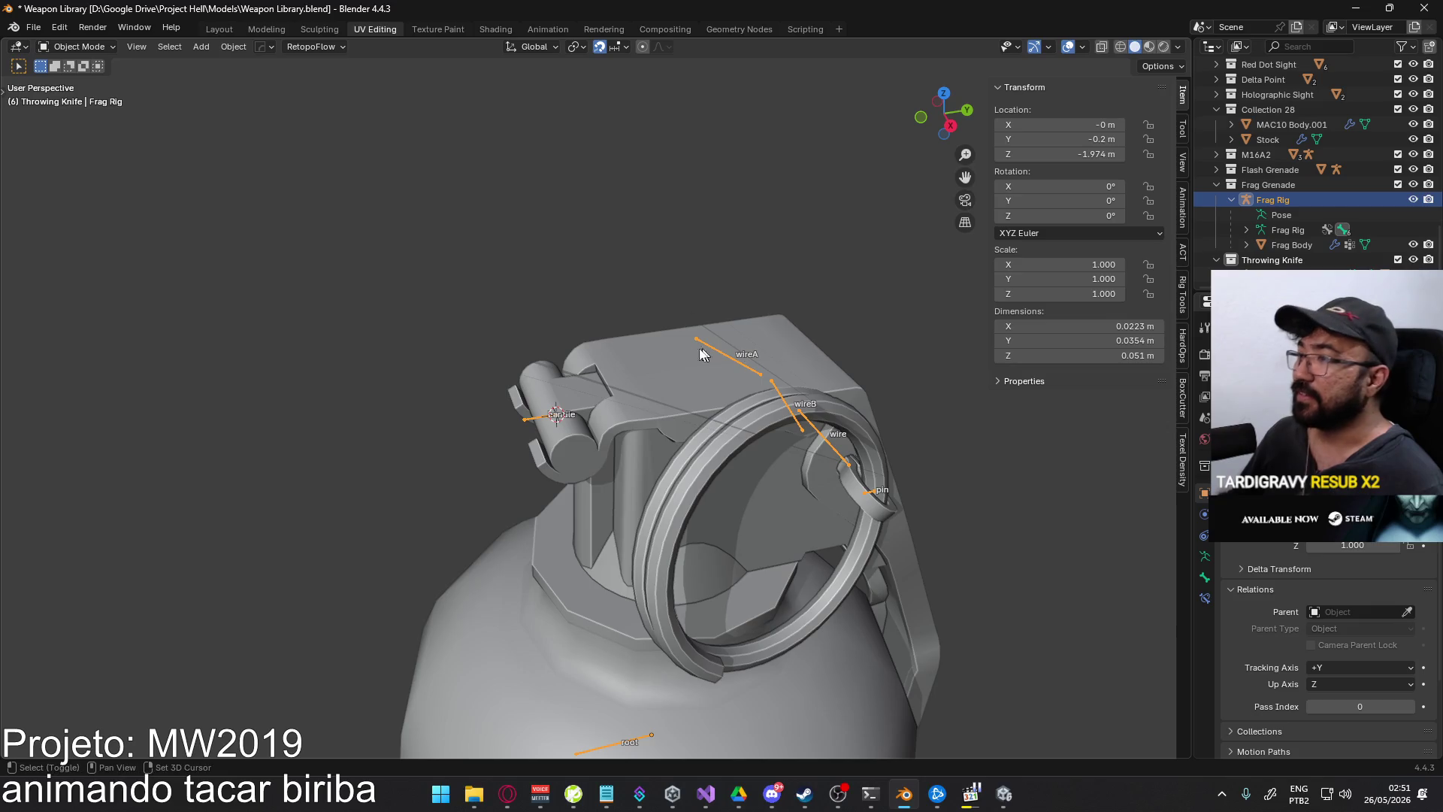
# - Select Frag Body with Frag Rig and enter Weight Paint with bone selection enabled
pyautogui.keyDown('shift'); pyautogui.click(700, 354); pyautogui.keyUp('shift')
pyautogui.click(98, 47)
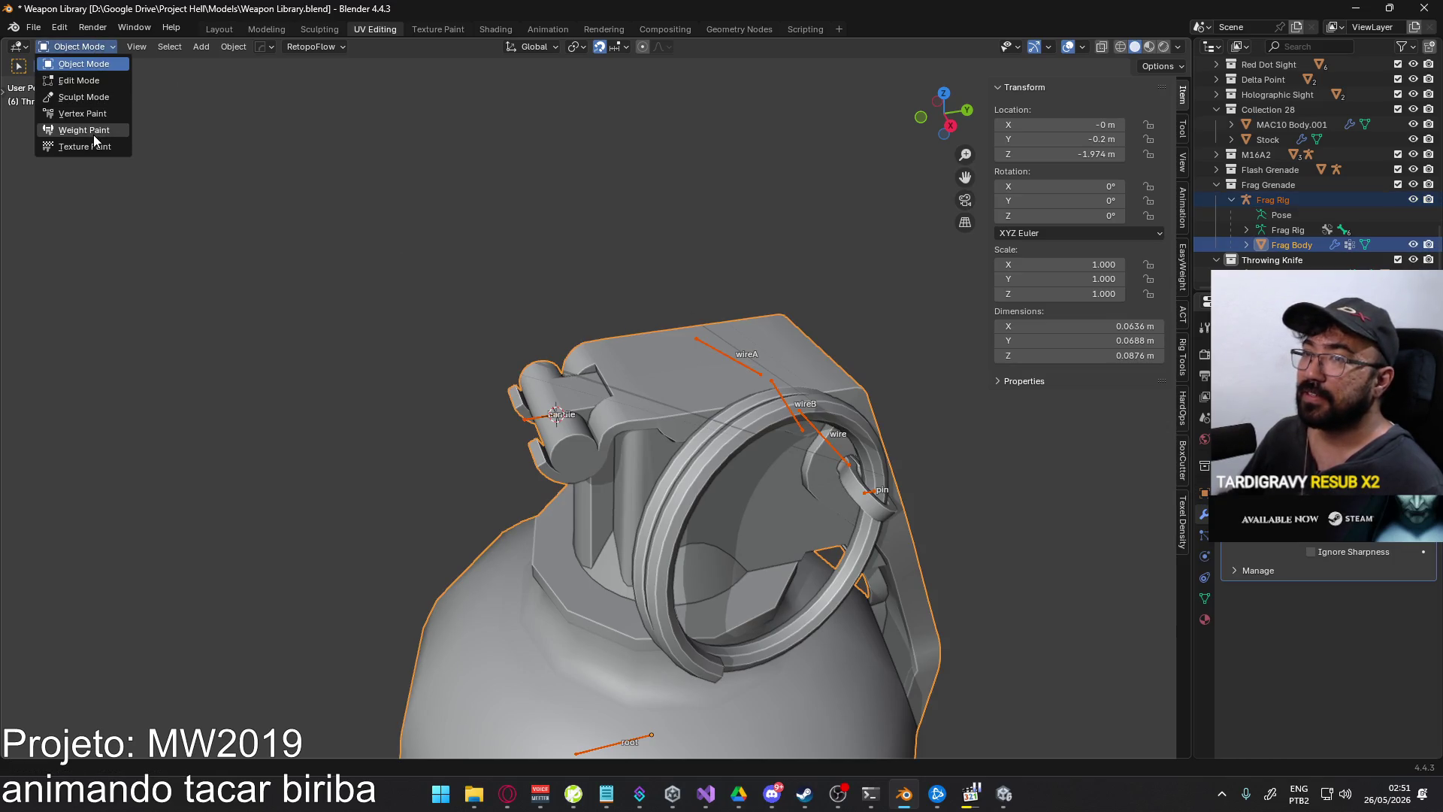
pyautogui.click(84, 130)
pyautogui.moveTo(151, 113); pyautogui.dragTo(293, 105, button='middle')
pyautogui.click(160, 47)
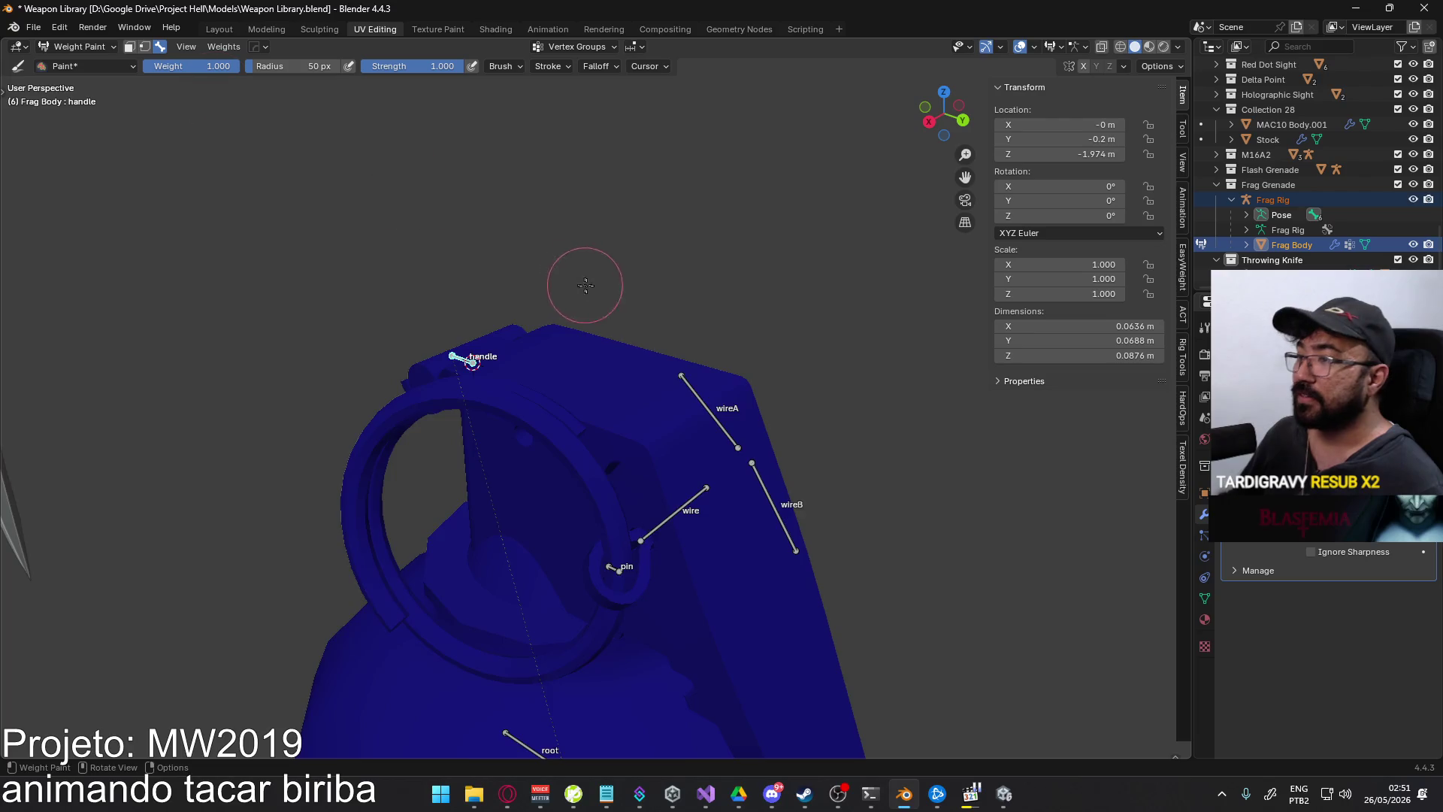
pyautogui.scroll(-5, 579, 284)
pyautogui.moveTo(579, 283)
pyautogui.mouseDown(button='middle')
pyautogui.moveTo(407, 362)
pyautogui.moveTo(509, 406)
pyautogui.moveTo(621, 397)
pyautogui.moveTo(609, 410)
pyautogui.mouseUp(button='middle')
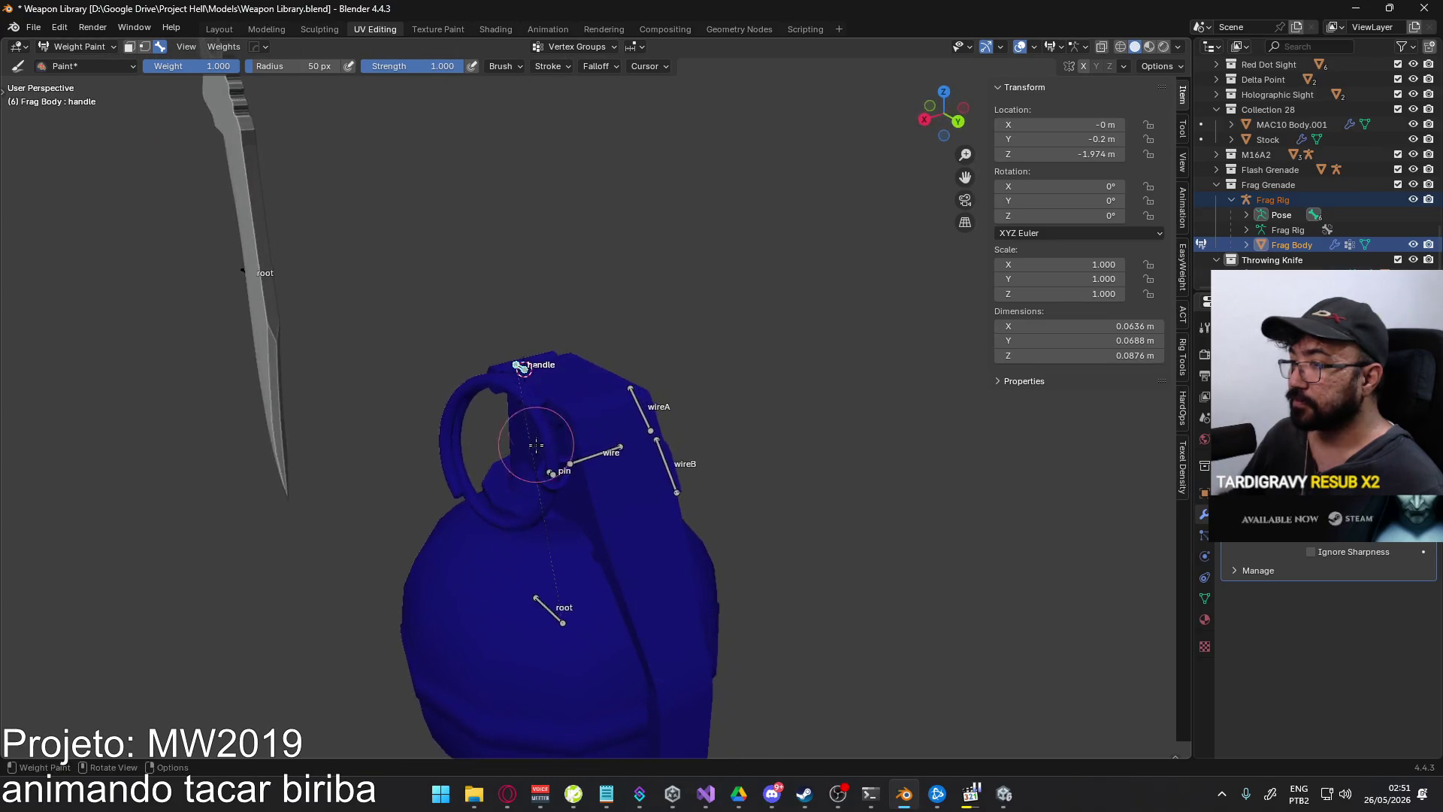
pyautogui.scroll(2, 547, 476)
# - Make the handle bone active and give the masked lever faces full 1.0 weight
pyautogui.keyDown('ctrl'); pyautogui.click(505, 549); pyautogui.keyUp('ctrl')
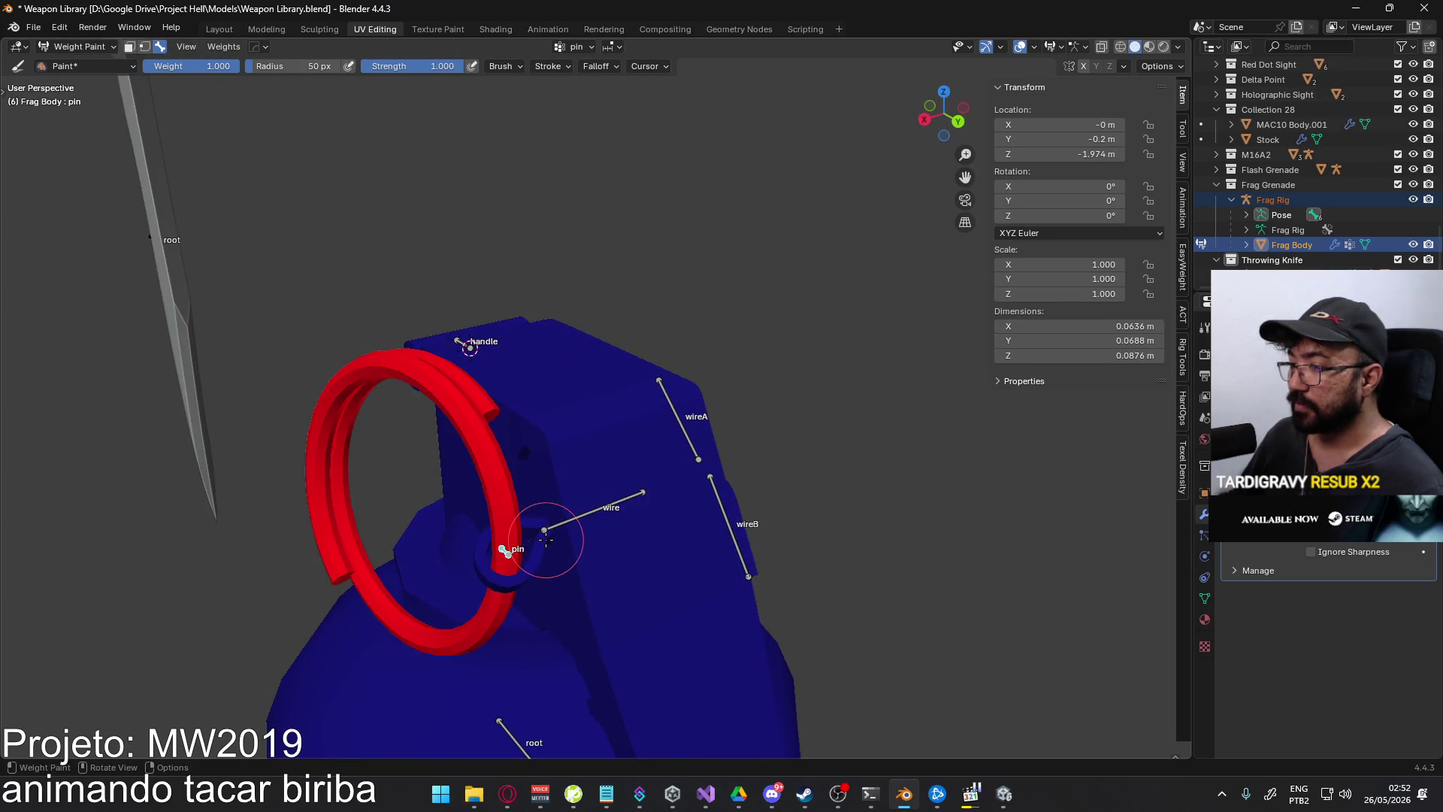
pyautogui.keyDown('ctrl'); pyautogui.click(469, 346); pyautogui.keyUp('ctrl')
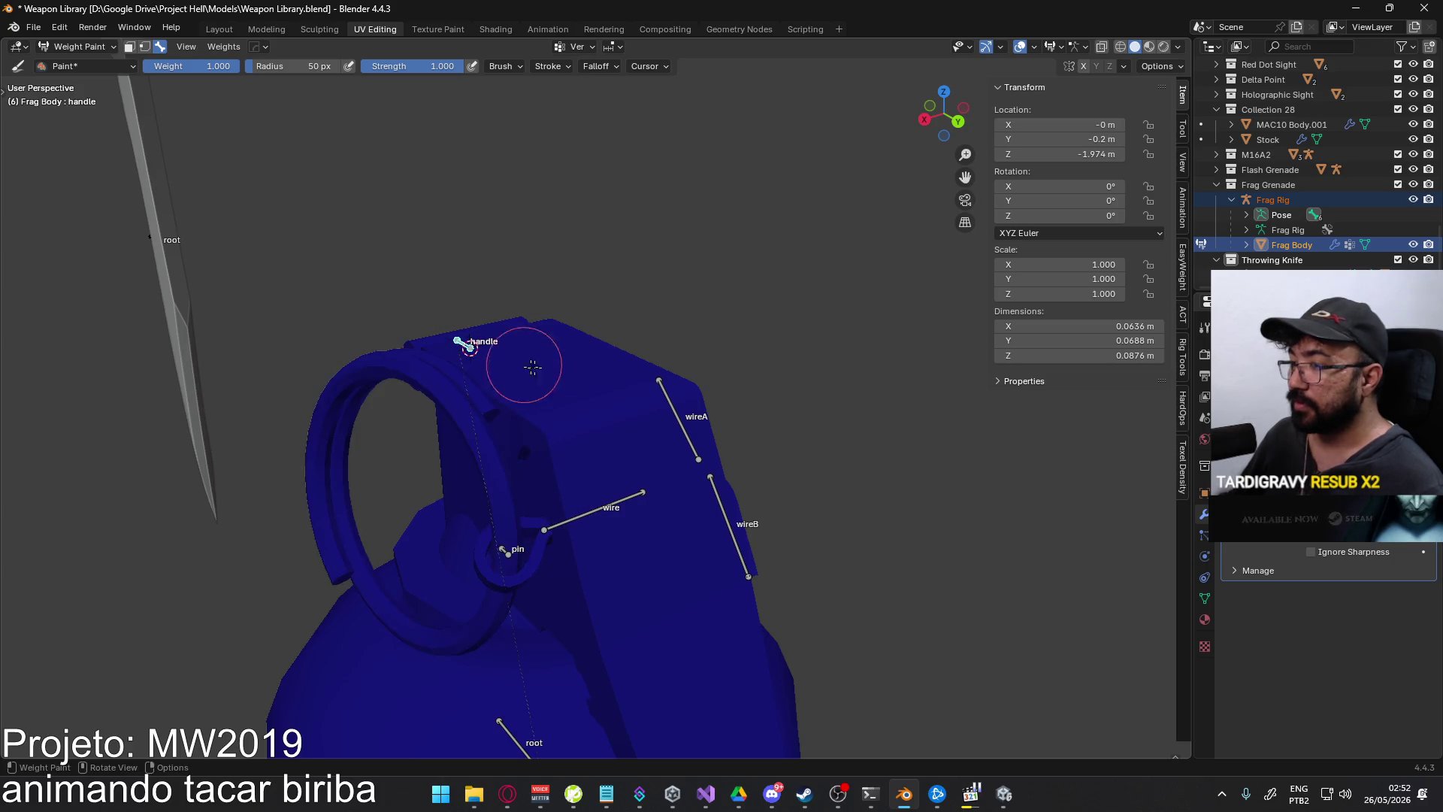
pyautogui.click(130, 46)
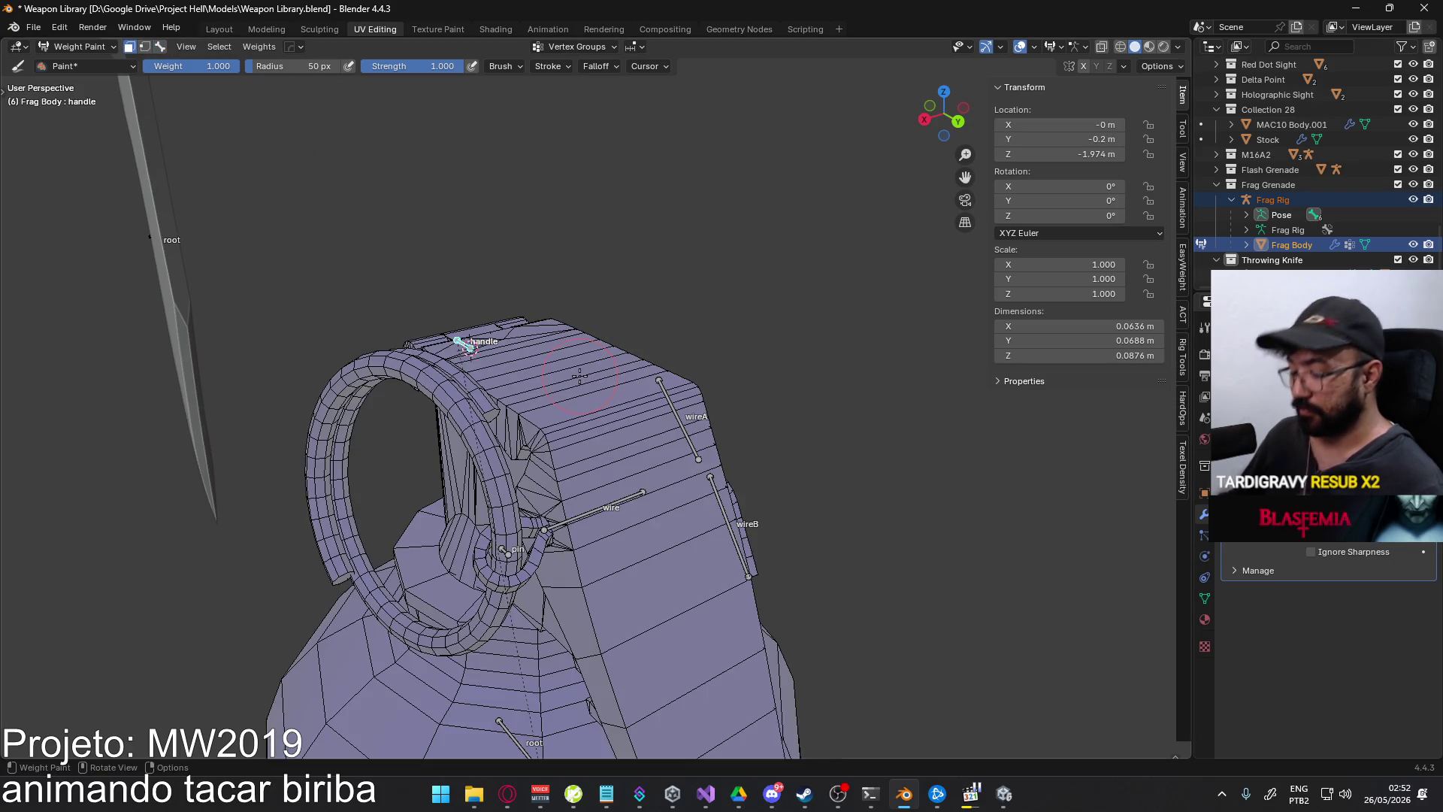
pyautogui.moveTo(580, 376); pyautogui.dragTo(759, 337, button='middle')
pyautogui.hotkey('ctrl', 'x')
pyautogui.moveTo(715, 274)
pyautogui.mouseDown(button='middle')
pyautogui.moveTo(693, 256)
pyautogui.moveTo(649, 325)
pyautogui.moveTo(354, 101)
pyautogui.mouseUp(button='middle')
pyautogui.scroll(2, 649, 324)
# - Switch to bone selection masking and make the root bone active to view its weights
pyautogui.click(160, 46)
pyautogui.moveTo(661, 323)
pyautogui.mouseDown(button='middle')
pyautogui.moveTo(744, 374)
pyautogui.moveTo(690, 510)
pyautogui.mouseUp(button='middle')
pyautogui.keyDown('ctrl'); pyautogui.click(599, 592); pyautogui.keyUp('ctrl')
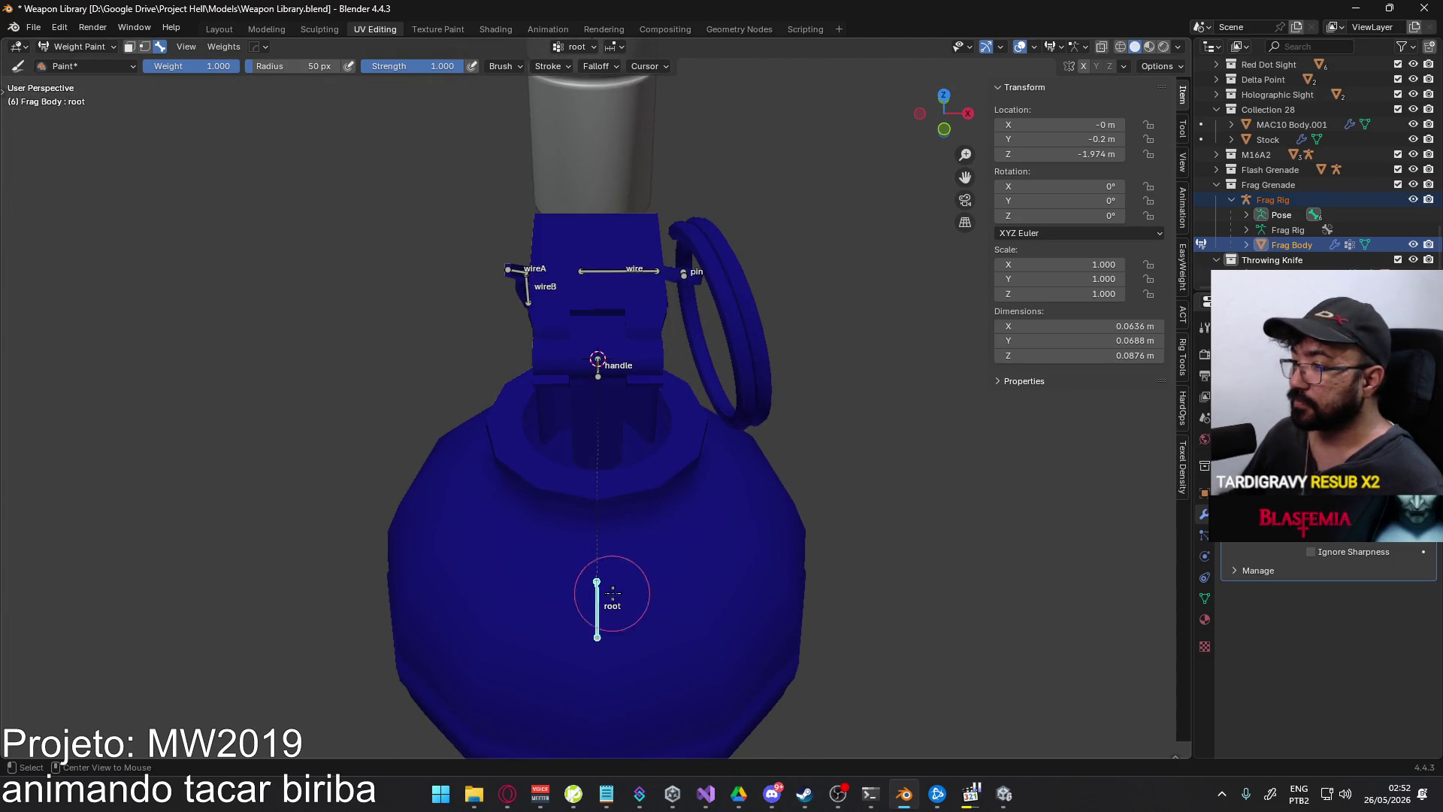
# - Select the top cap and body faces under face masking and set them to 1.0 root weight
pyautogui.scroll(-2, 419, 233)
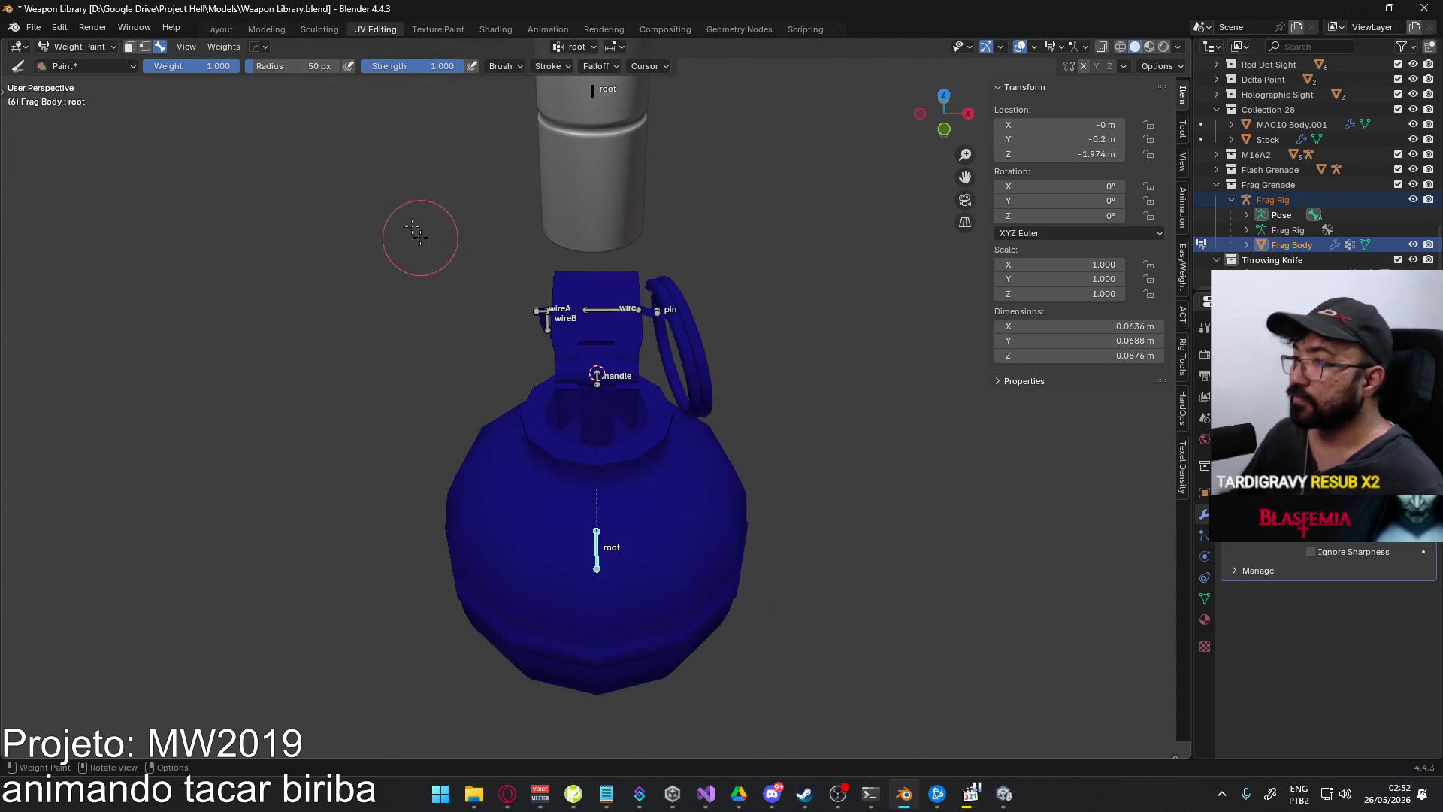
pyautogui.click(129, 47)
pyautogui.moveTo(461, 305); pyautogui.dragTo(678, 308, button='middle')
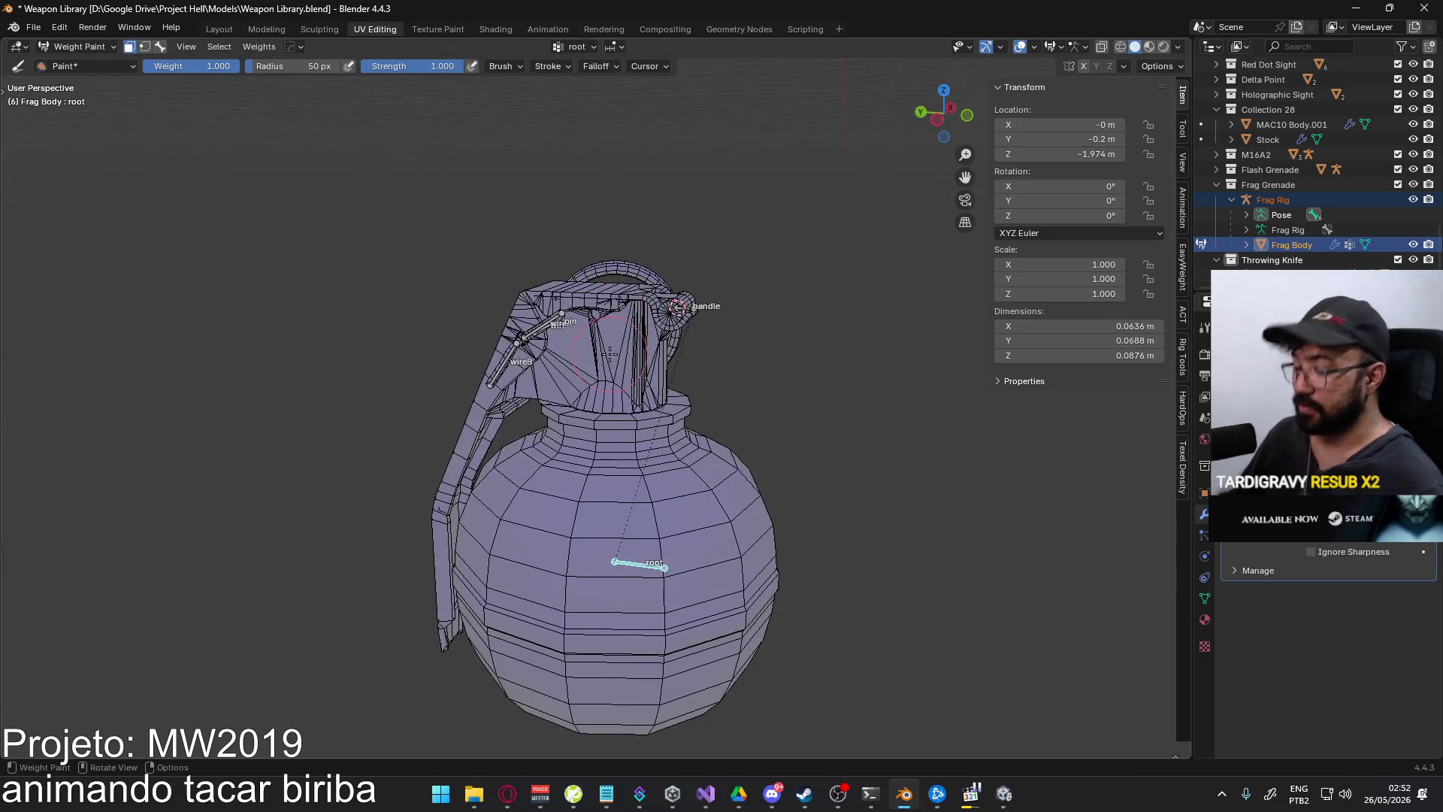
pyautogui.press('l')
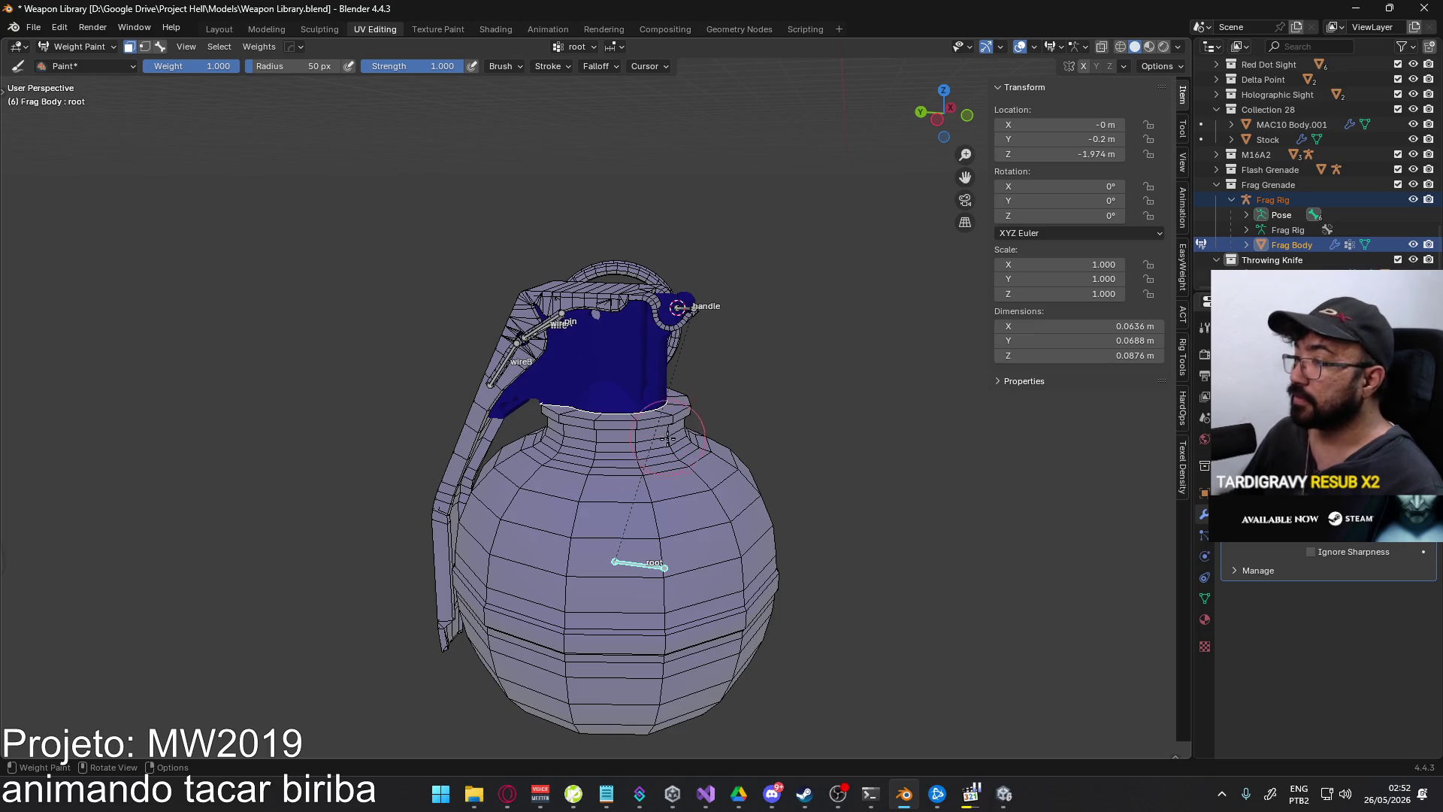
pyautogui.press('l')
pyautogui.moveTo(668, 439)
pyautogui.mouseDown(button='middle')
pyautogui.moveTo(616, 451)
pyautogui.moveTo(676, 459)
pyautogui.moveTo(653, 469)
pyautogui.moveTo(688, 434)
pyautogui.mouseUp(button='middle')
pyautogui.scroll(2, 653, 469)
pyautogui.hotkey('ctrl', 'x')
pyautogui.scroll(-2, 689, 435)
pyautogui.press('3')
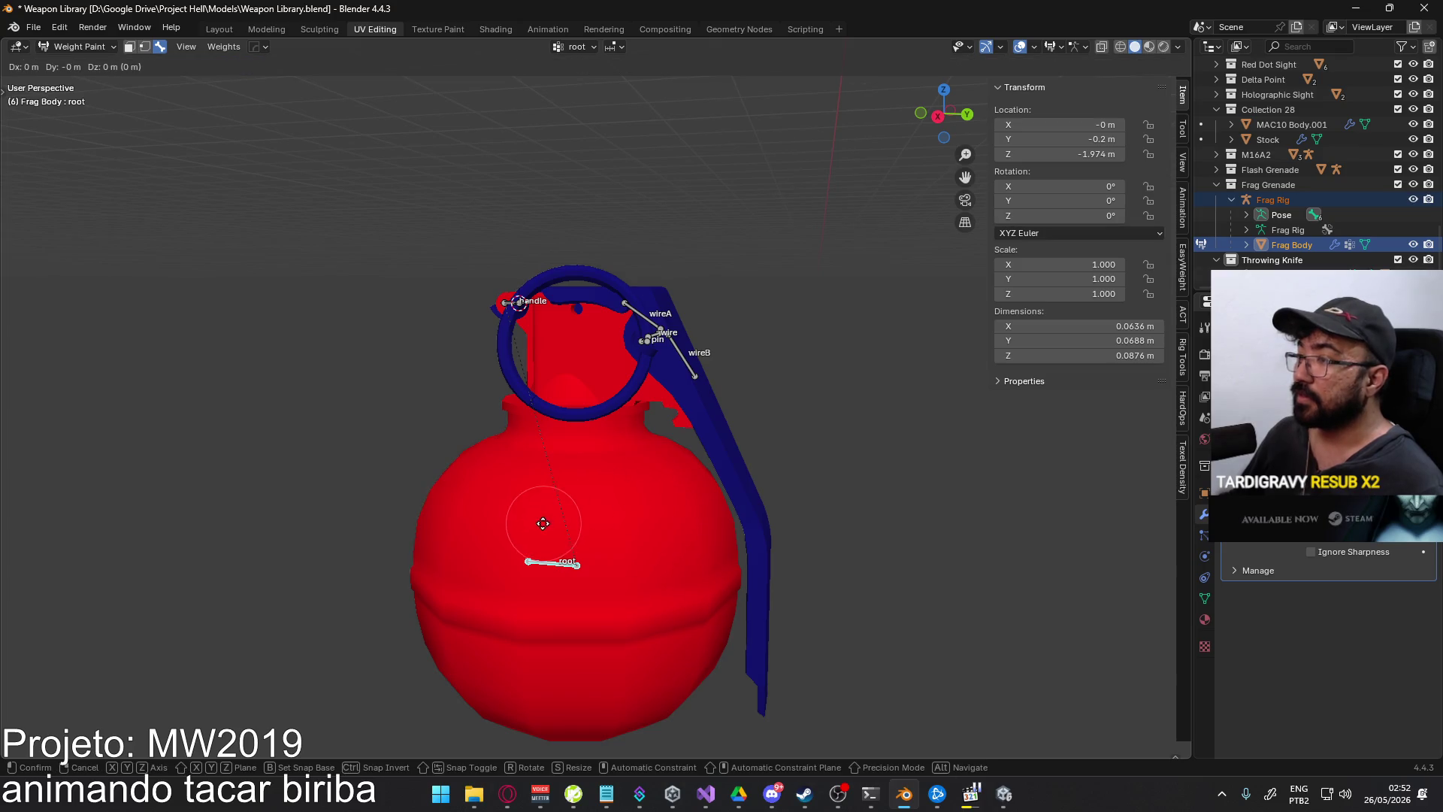
pyautogui.click(79, 47)
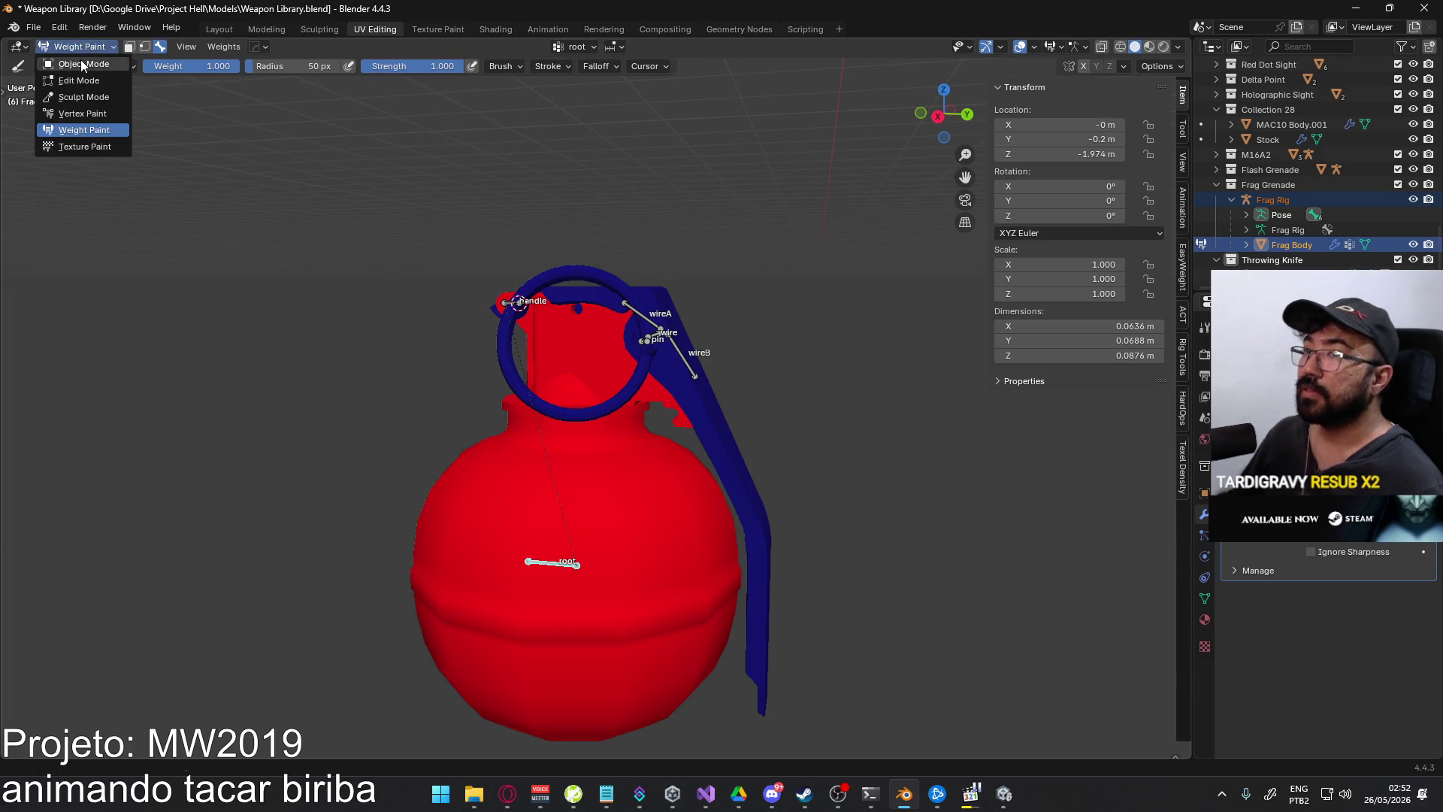
# - Test-move the rig's root bone in Pose Mode, then cancel the move
pyautogui.click(120, 63)
pyautogui.click(81, 47)
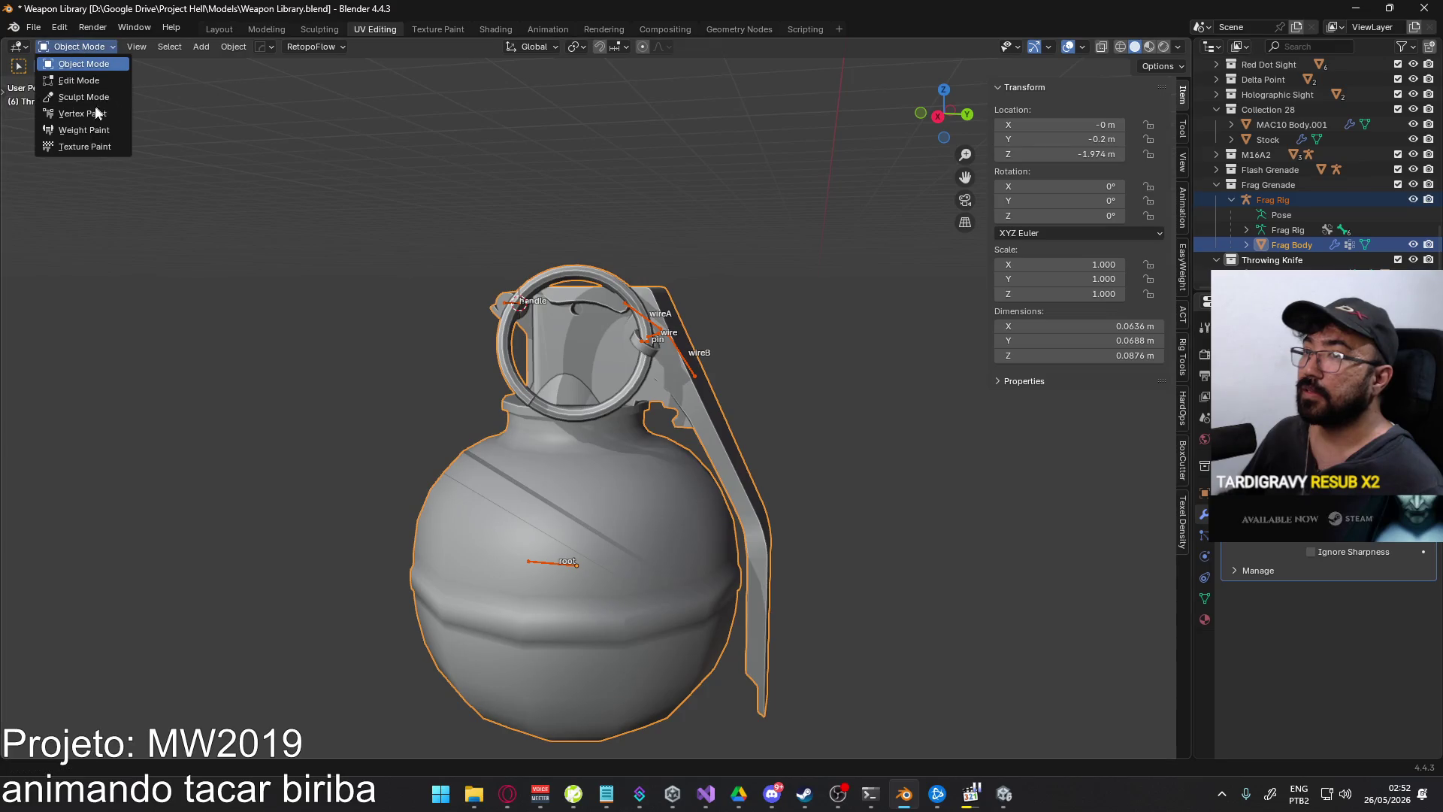
pyautogui.click(548, 563)
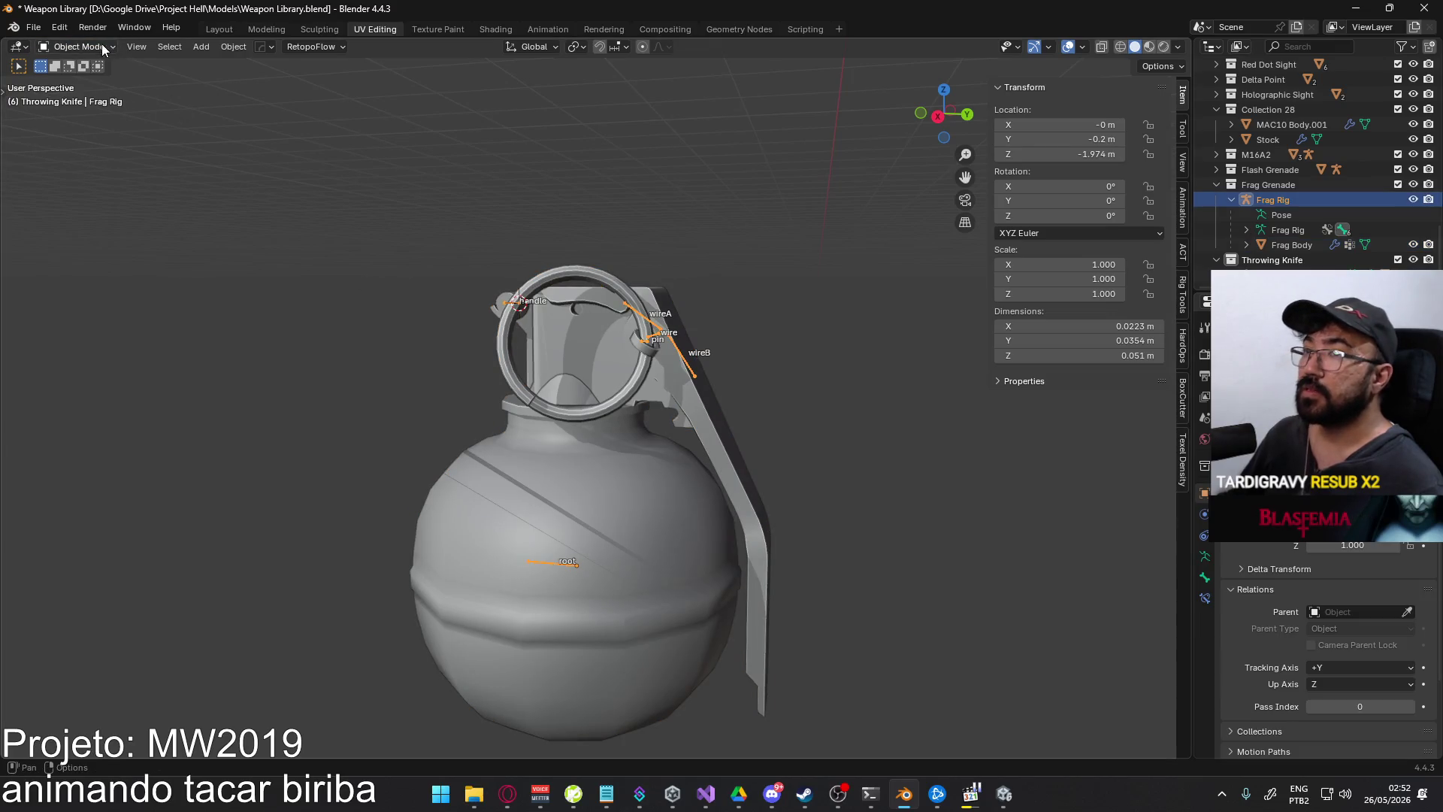
pyautogui.click(117, 98)
pyautogui.press('g')
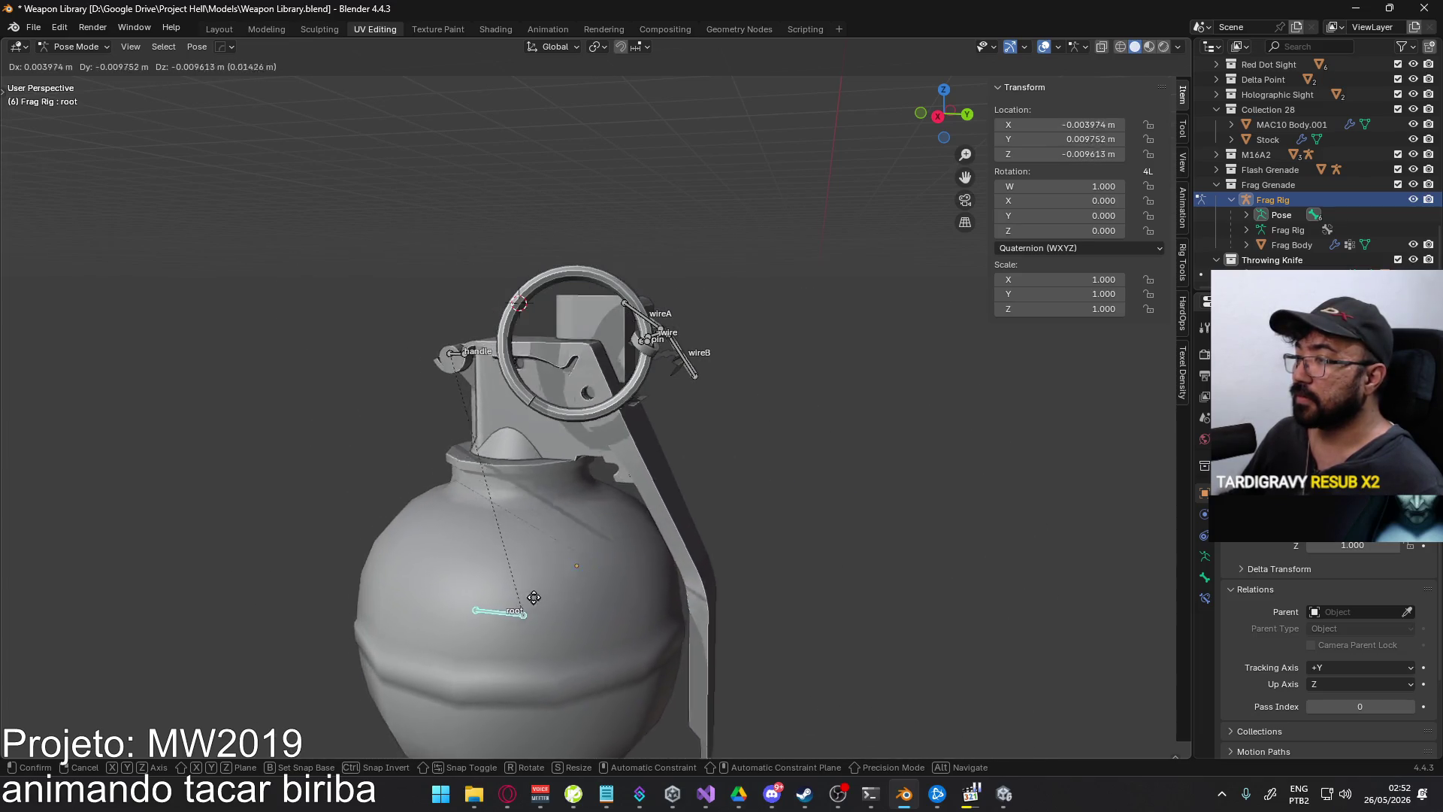
pyautogui.rightClick(630, 587)
# - Put the rig back in Object Mode and open Frag Body in Edit Mode with a lever face selected
pyautogui.moveTo(677, 562)
pyautogui.mouseDown(button='middle')
pyautogui.moveTo(660, 434)
pyautogui.moveTo(679, 400)
pyautogui.mouseUp(button='middle')
pyautogui.click(94, 47)
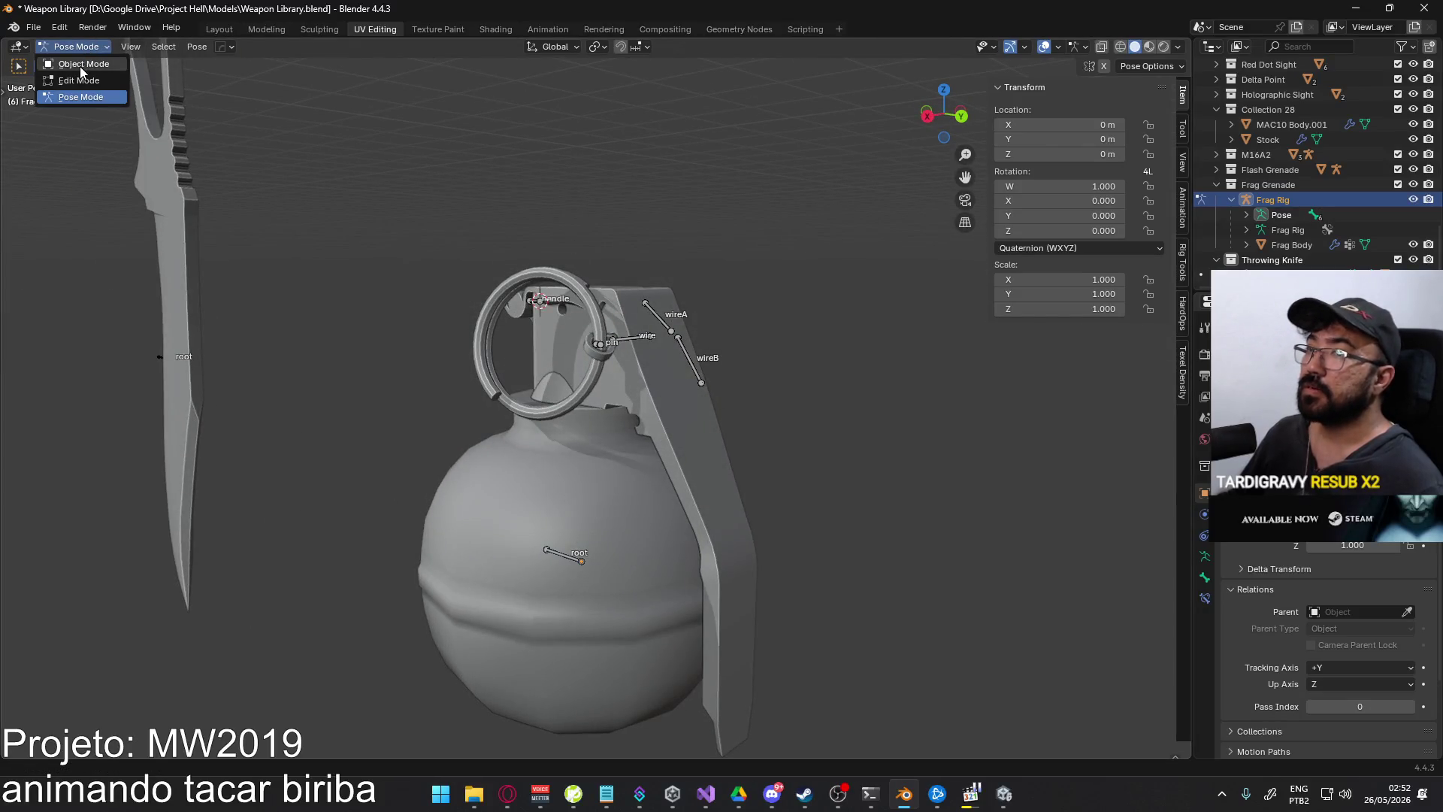
pyautogui.click(75, 67)
pyautogui.click(701, 422)
pyautogui.press('Tab')
pyautogui.click(689, 409)
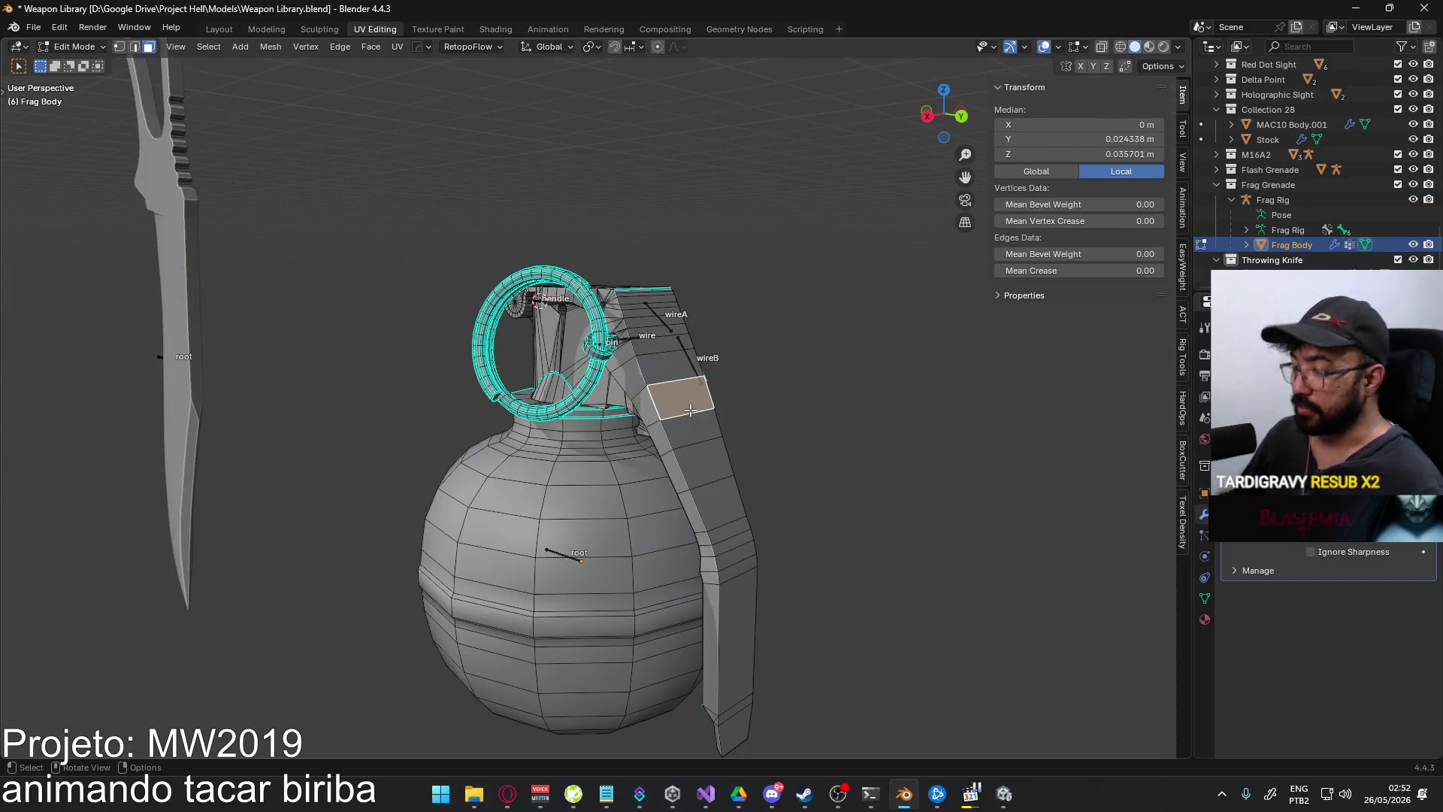
# - Select all linked lever faces and hide them
pyautogui.hotkey('ctrl', 'l')
pyautogui.press('h')
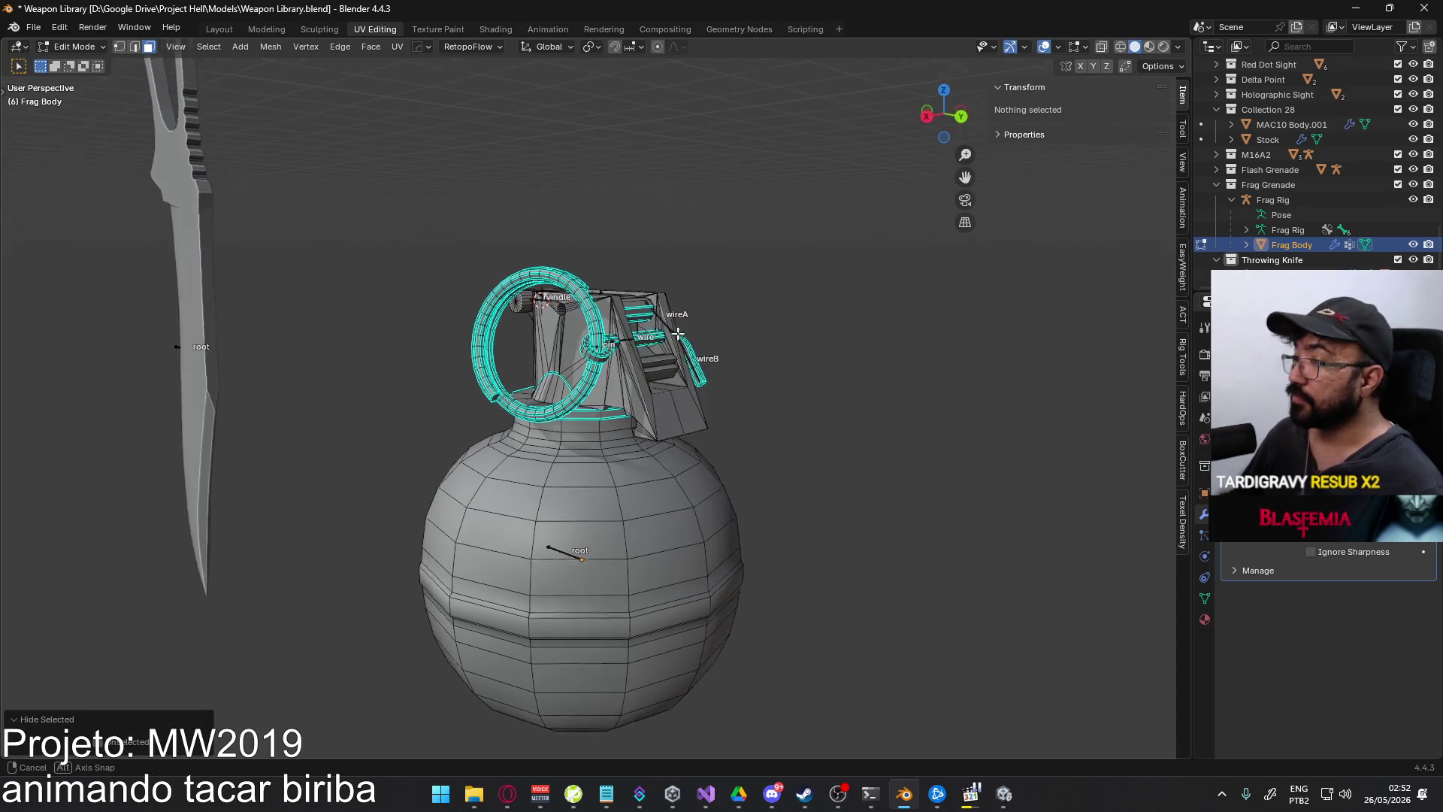
pyautogui.moveTo(639, 353); pyautogui.dragTo(506, 205, button='middle')
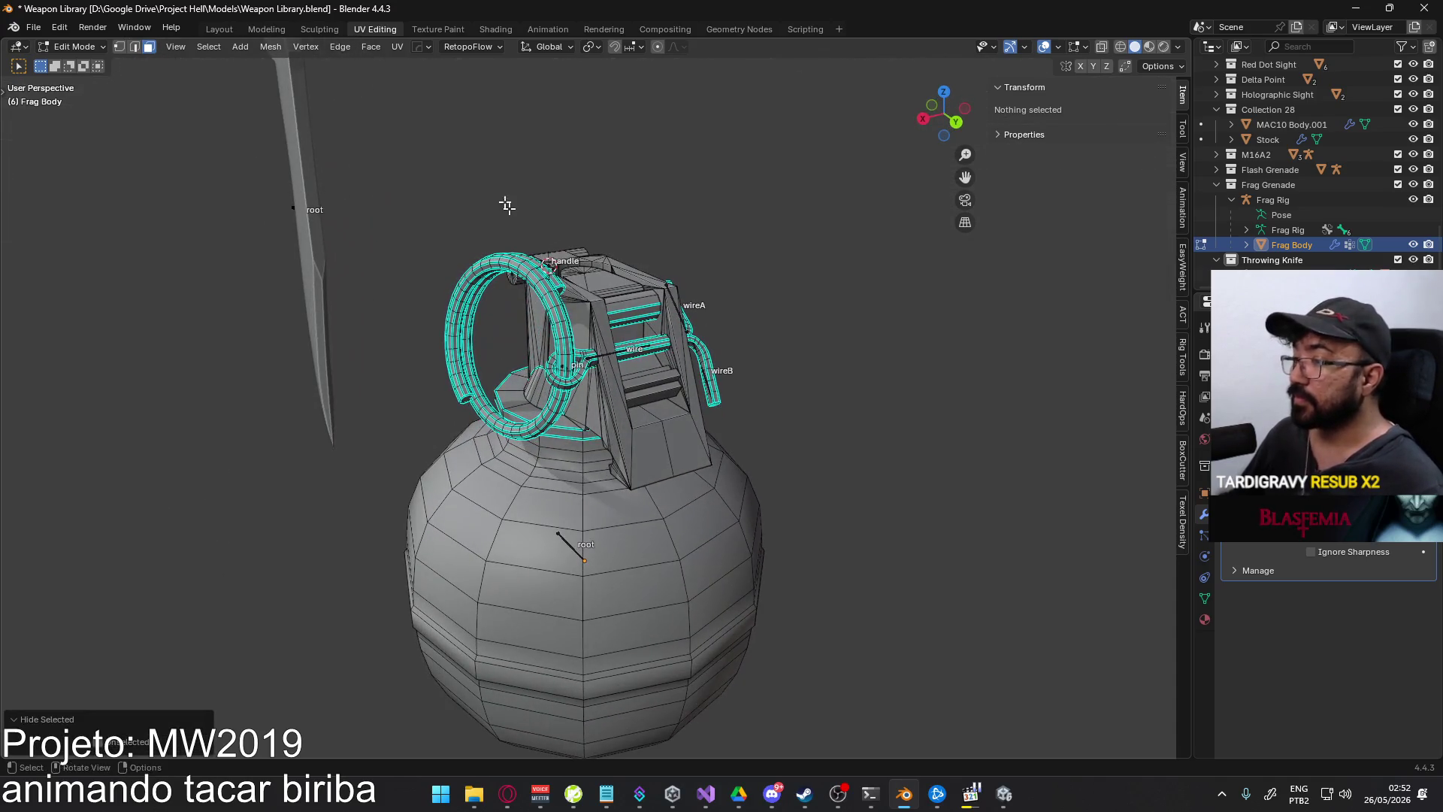
# - Return to Object Mode with Frag Body and the Frag Rig armature selected
pyautogui.click(91, 49)
pyautogui.click(79, 46)
pyautogui.click(72, 62)
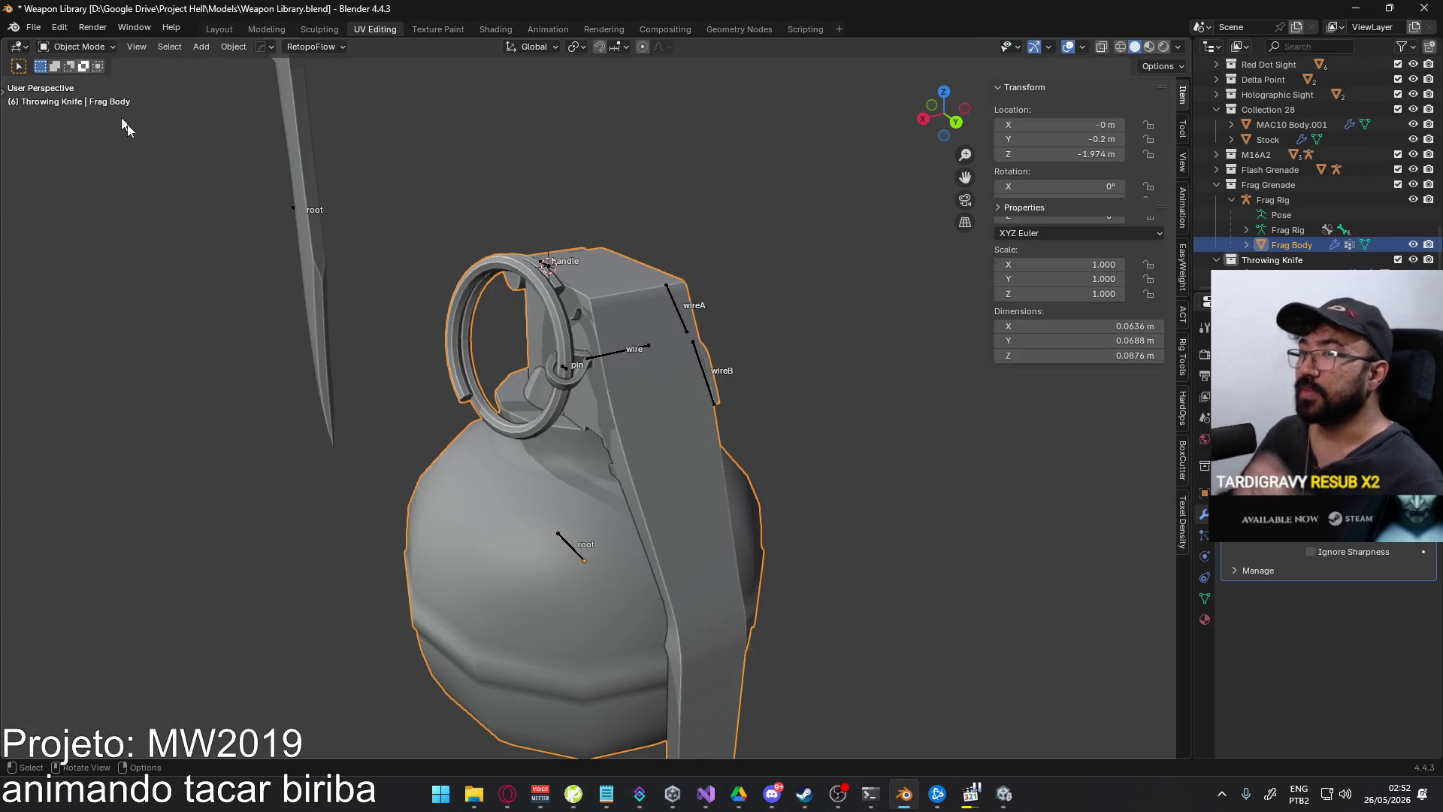
pyautogui.click(558, 546)
pyautogui.click(665, 421)
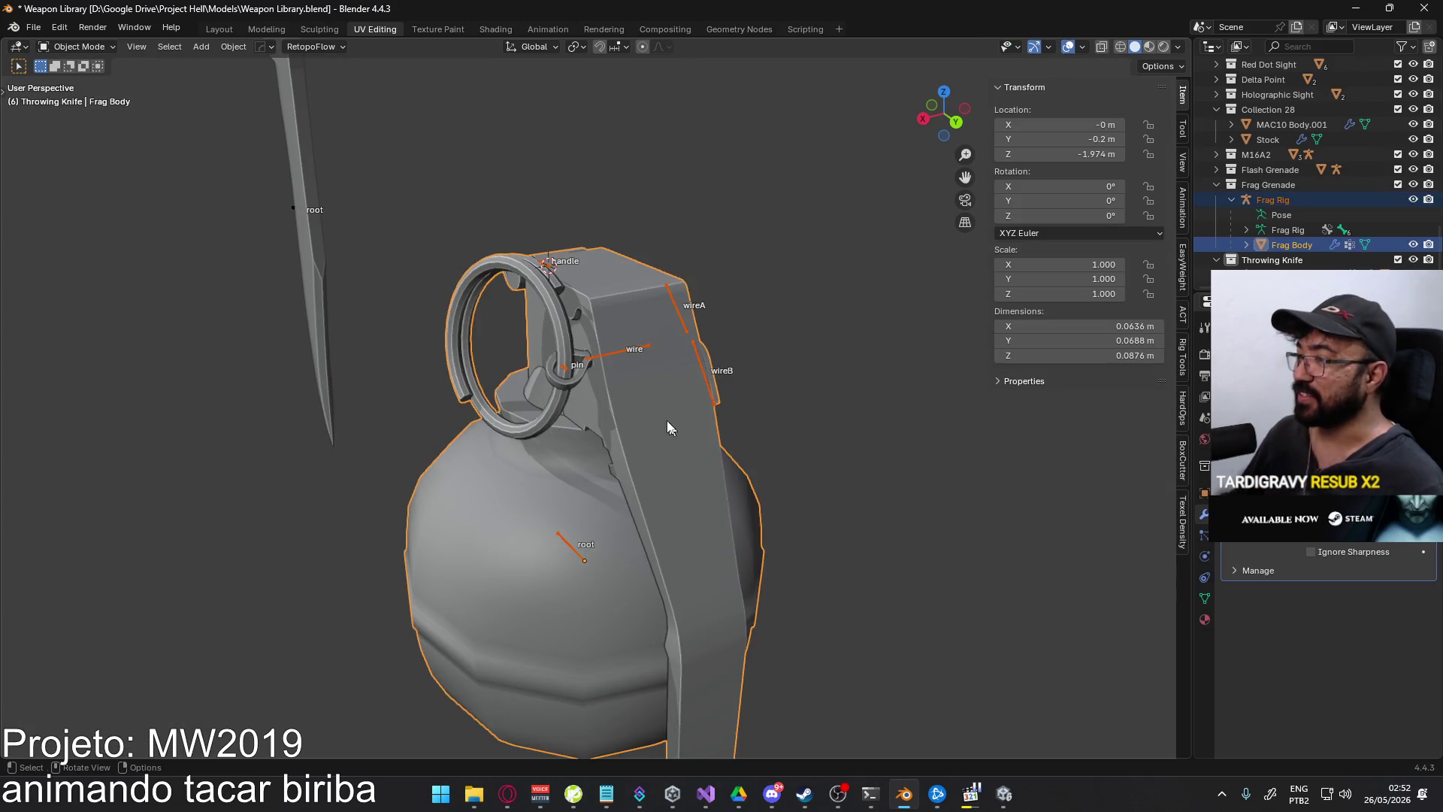
pyautogui.press('Tab')
pyautogui.click(75, 46)
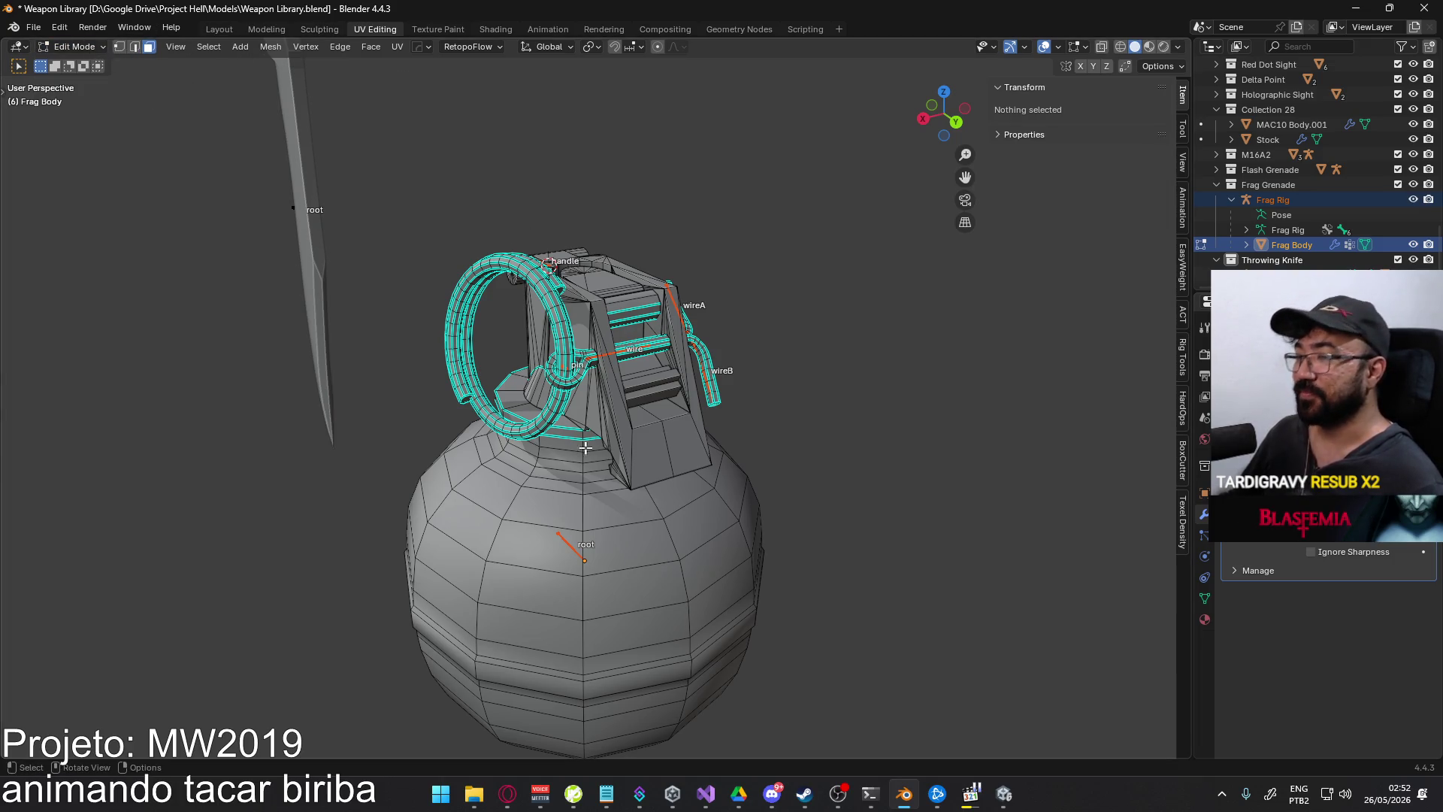
pyautogui.click(63, 48)
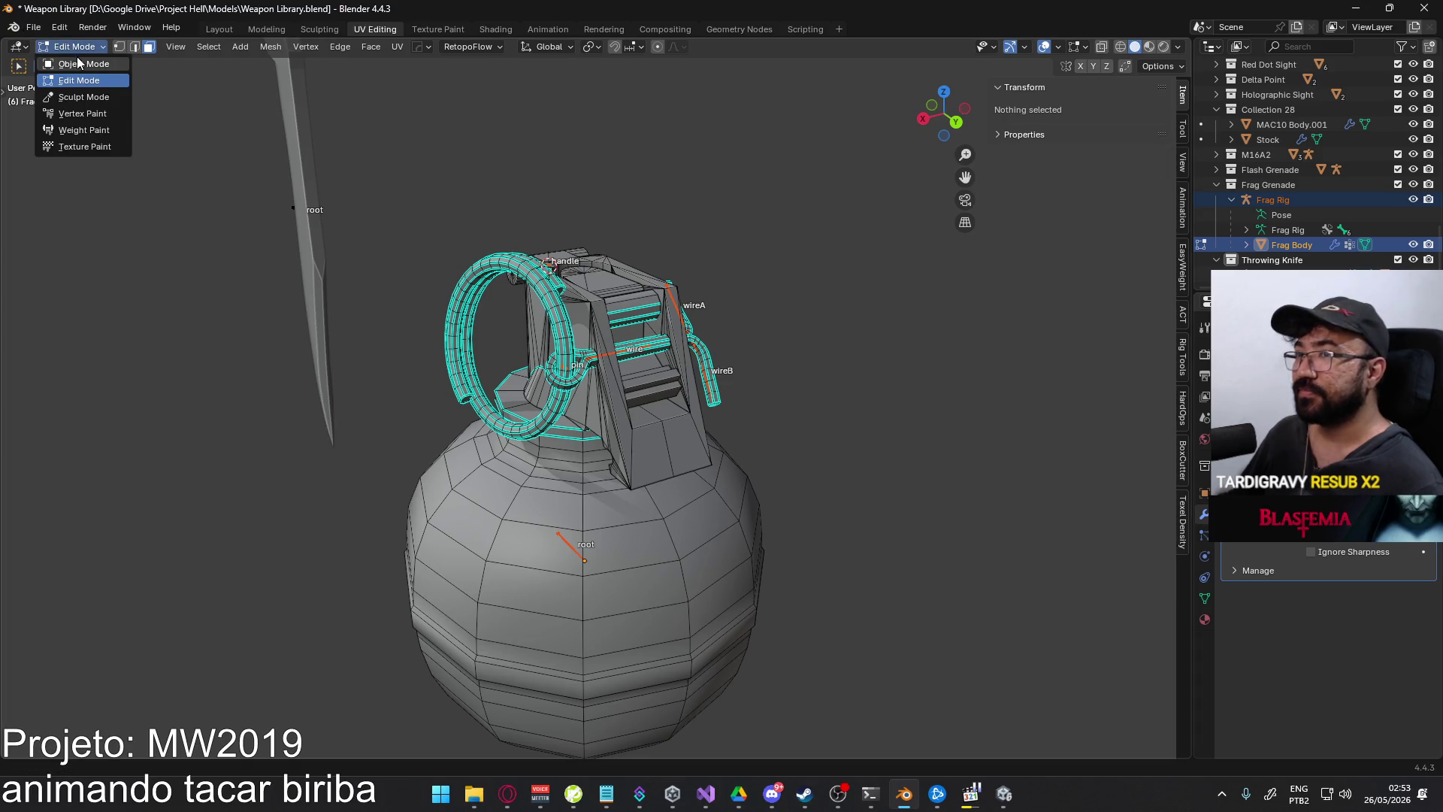
pyautogui.click(78, 64)
pyautogui.keyDown('shift'); pyautogui.click(571, 547); pyautogui.keyUp('shift')
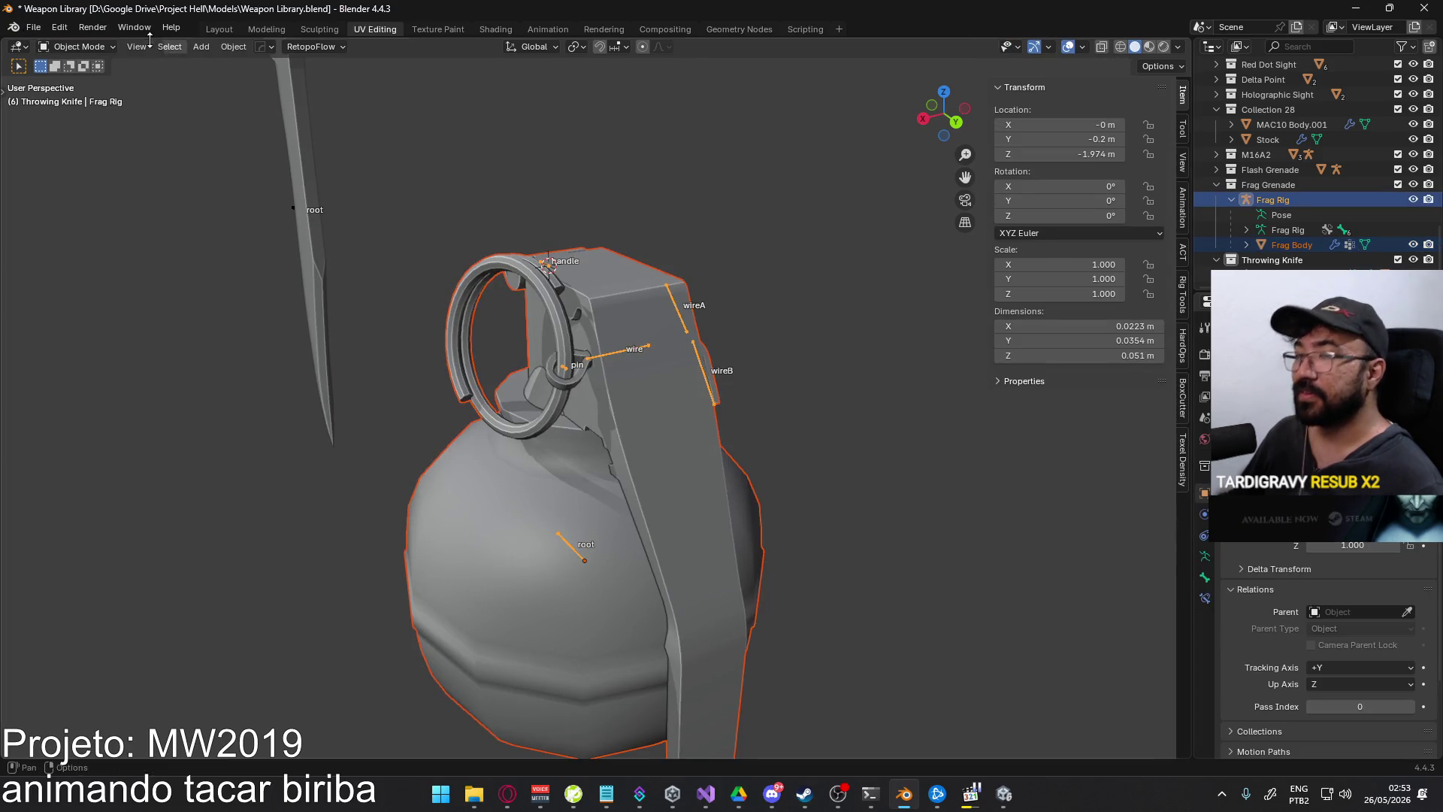
# - Make Frag Body active and reselect it together with the Frag Rig armature
pyautogui.click(79, 48)
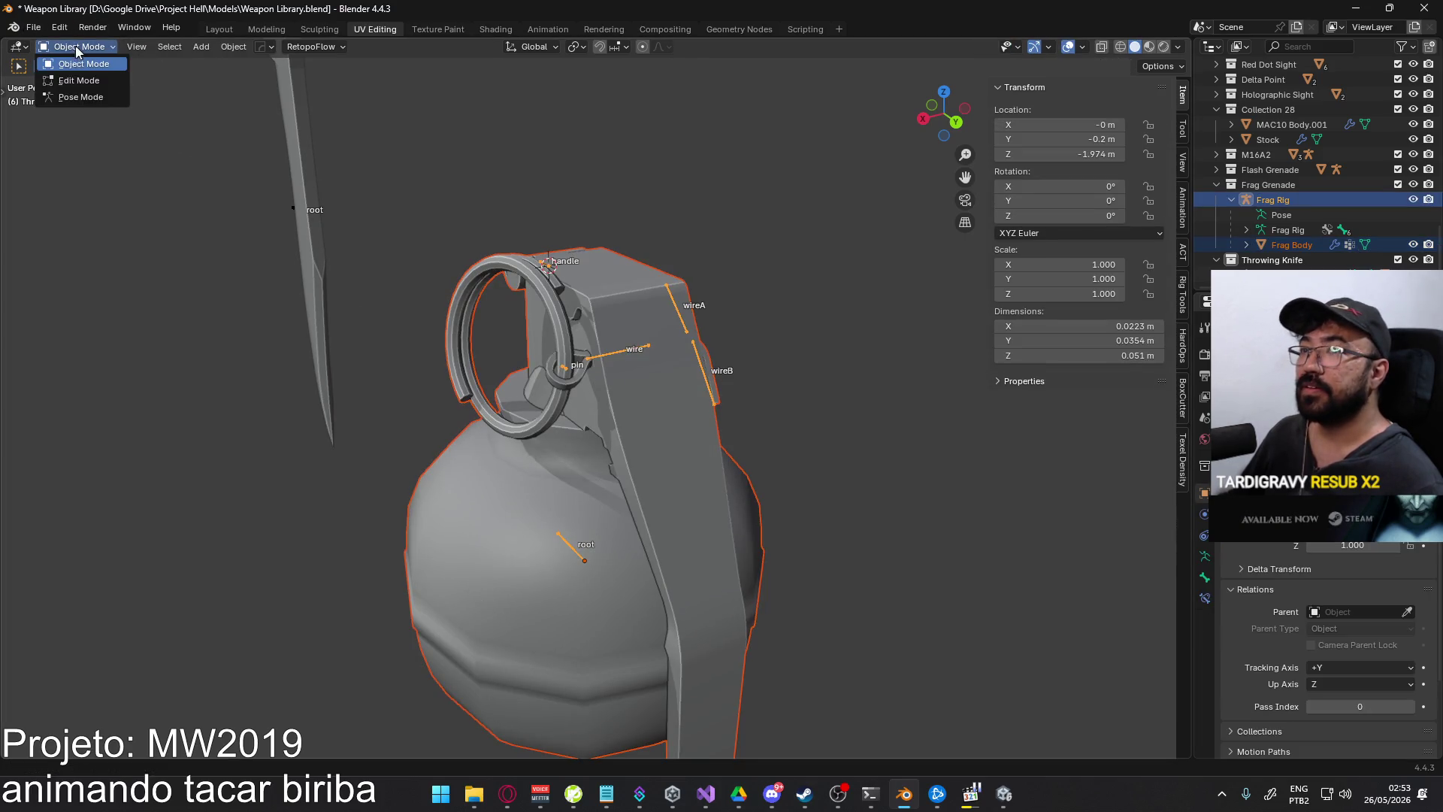
pyautogui.keyDown('shift'); pyautogui.click(576, 567); pyautogui.keyUp('shift')
pyautogui.keyDown('shift'); pyautogui.click(579, 563); pyautogui.keyUp('shift')
pyautogui.keyDown('shift'); pyautogui.click(571, 548); pyautogui.keyUp('shift')
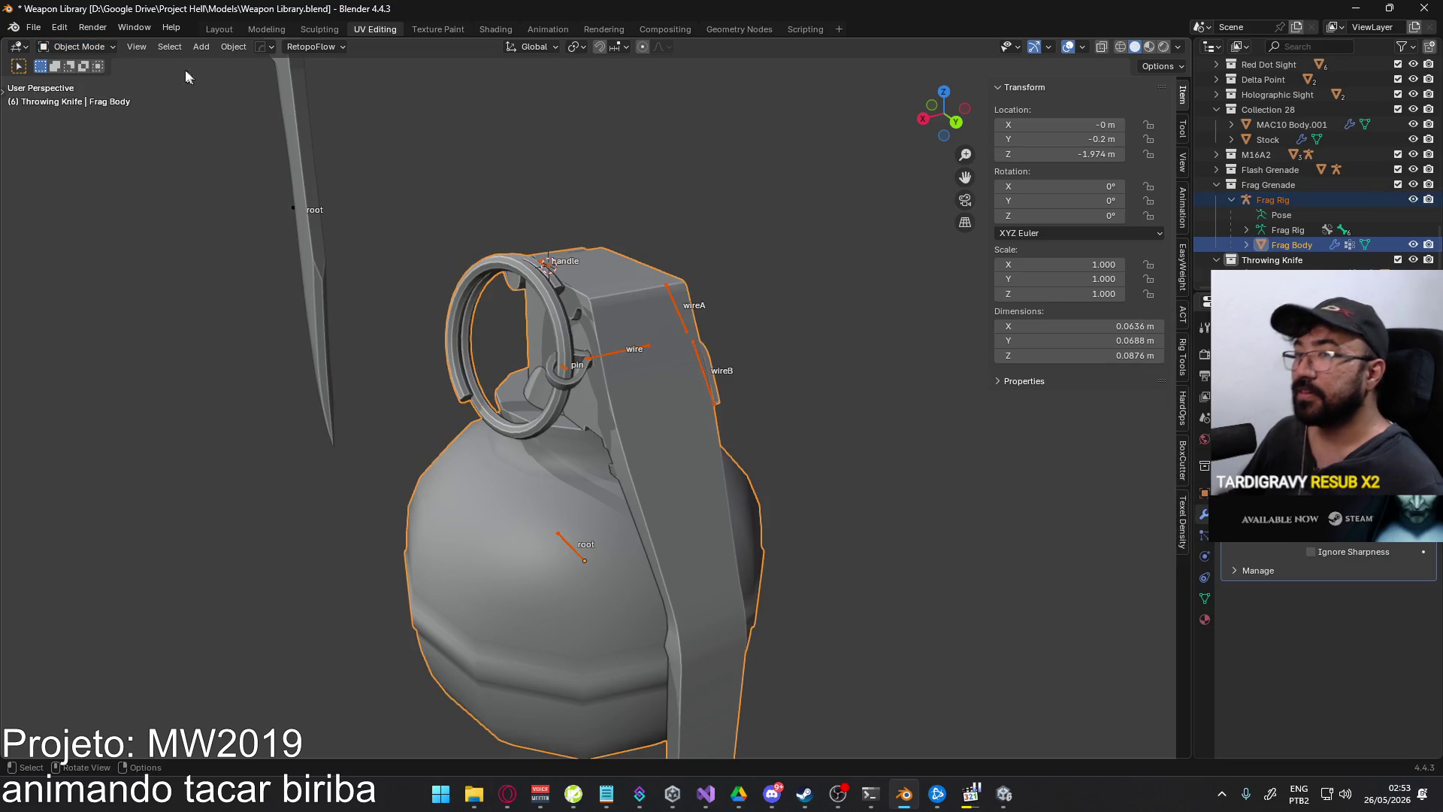
pyautogui.click(79, 47)
pyautogui.click(79, 80)
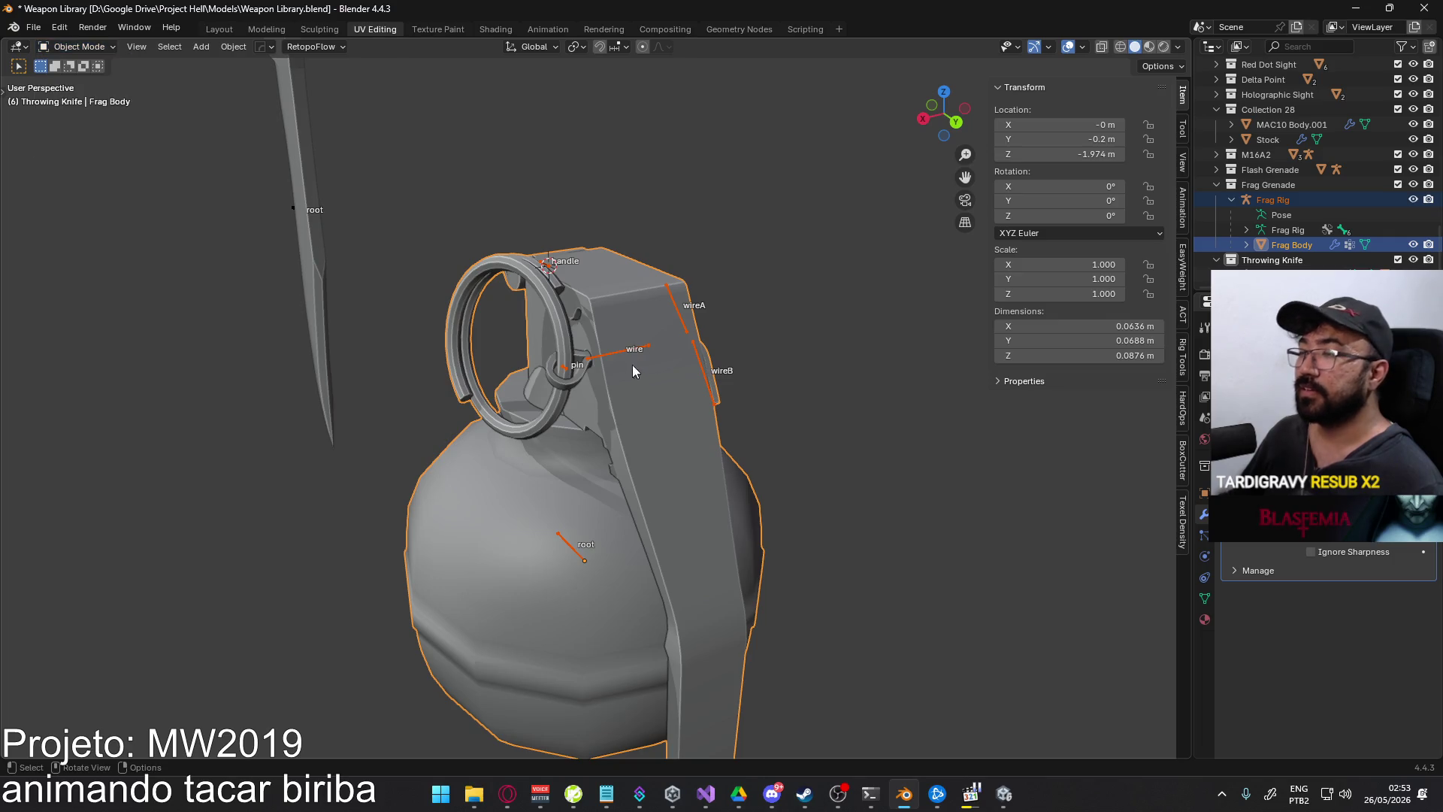
pyautogui.press('Tab')
pyautogui.click(79, 46)
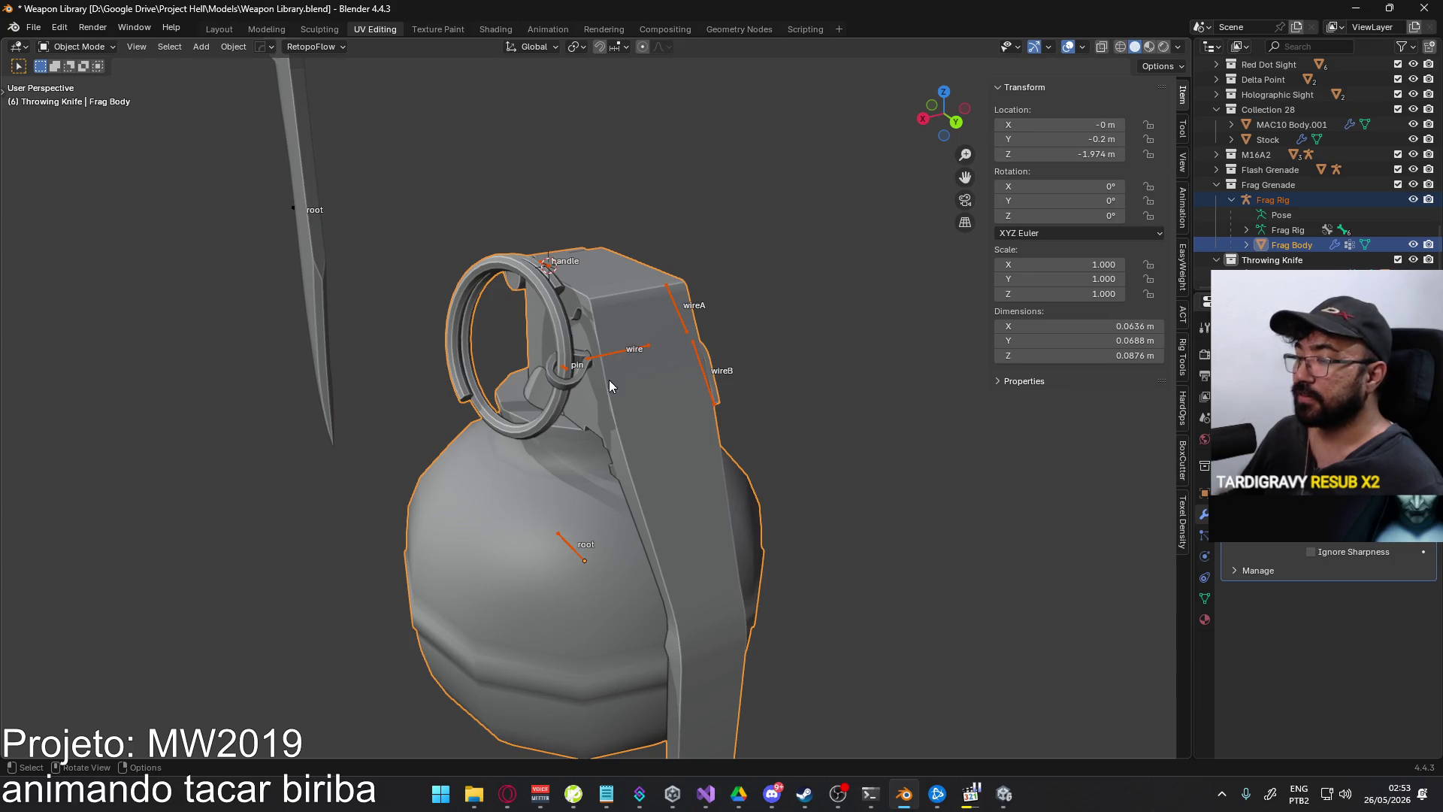
pyautogui.keyDown('shift'); pyautogui.click(574, 551); pyautogui.keyUp('shift')
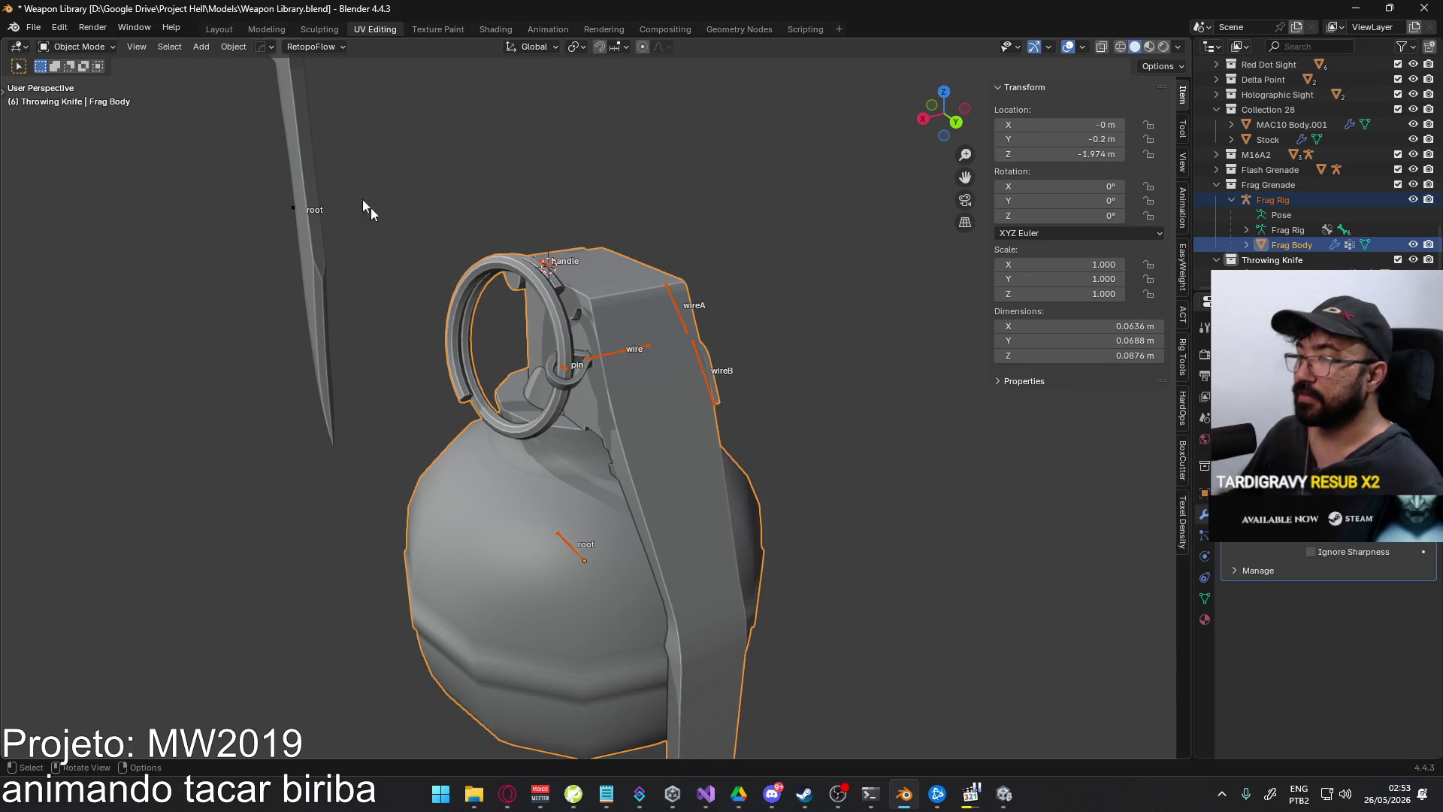
# - In Weight Paint with face masking, give the inner faces behind the lever full root weight
pyautogui.click(86, 47)
pyautogui.click(86, 130)
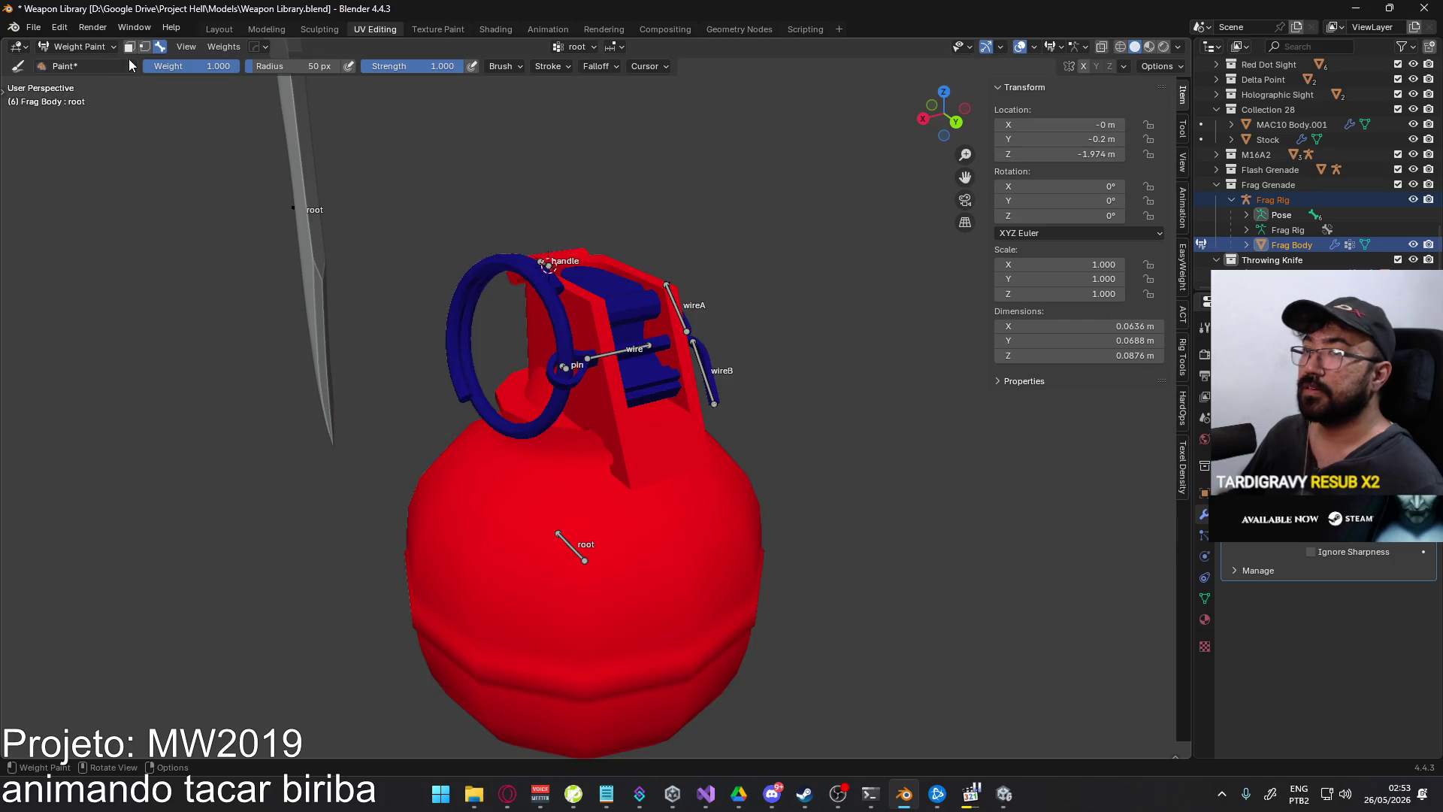
pyautogui.click(129, 47)
pyautogui.moveTo(526, 375); pyautogui.dragTo(569, 364, button='middle')
pyautogui.moveTo(569, 366); pyautogui.dragTo(564, 356)
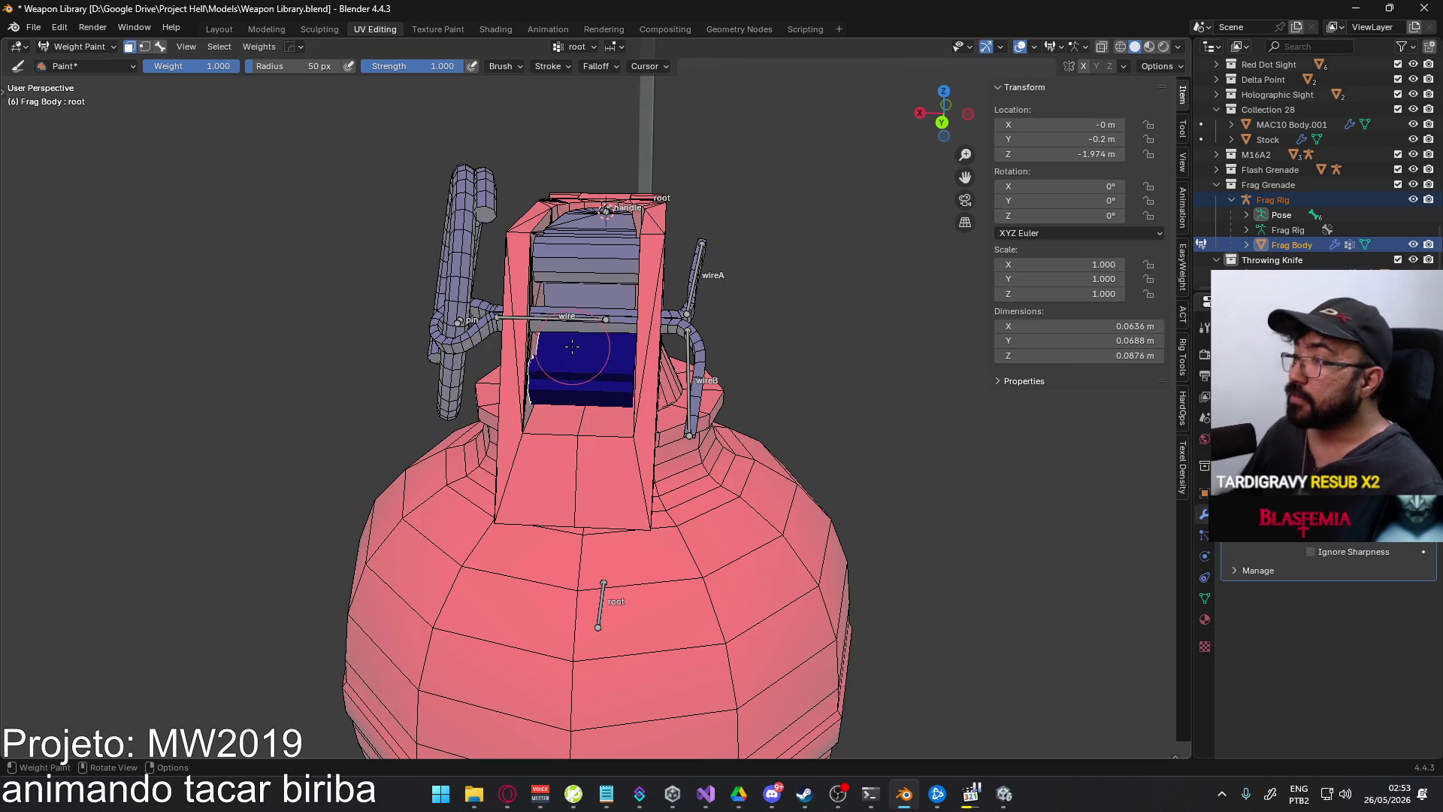
pyautogui.click(584, 292)
pyautogui.moveTo(583, 291); pyautogui.dragTo(587, 313, button='middle')
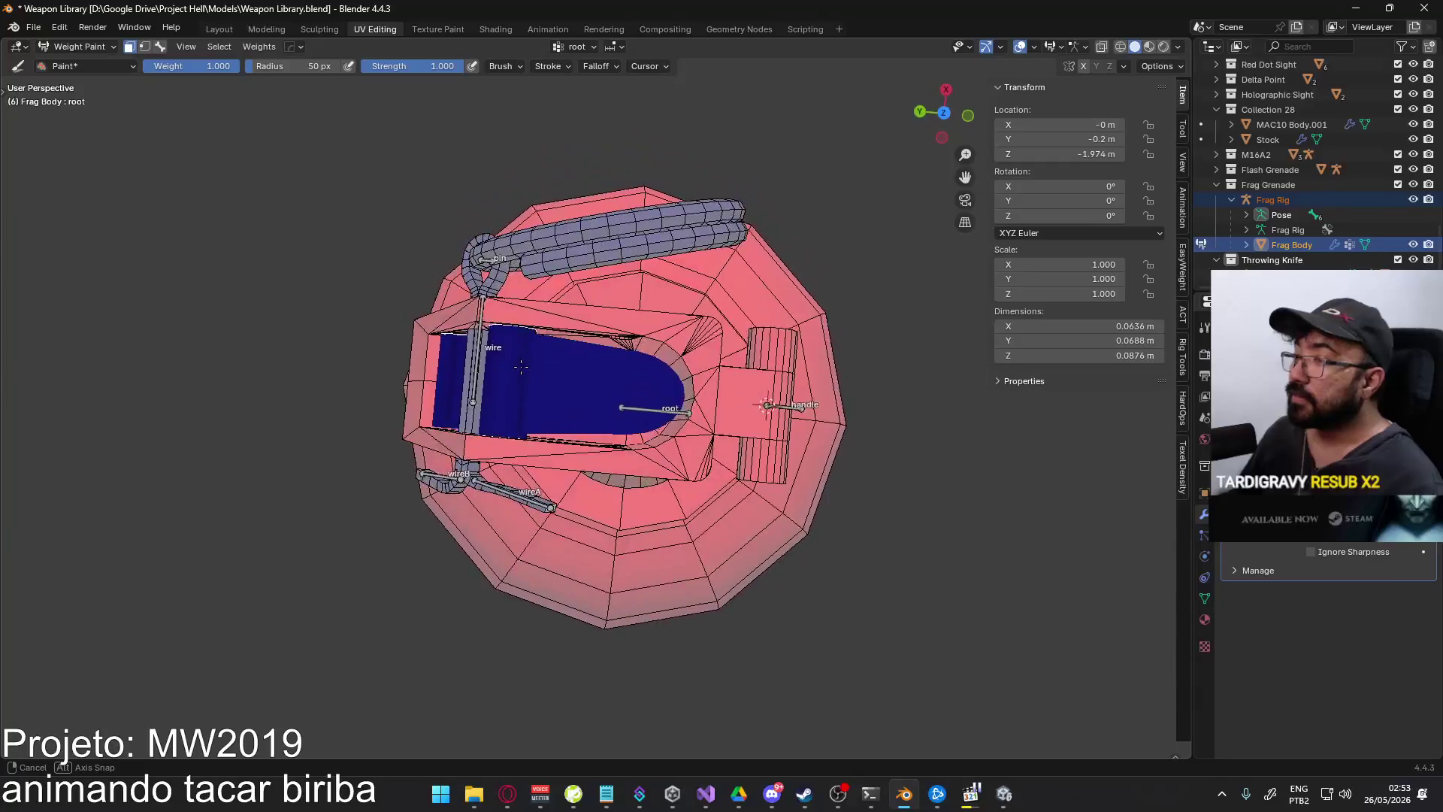
pyautogui.moveTo(361, 314)
pyautogui.mouseDown(button='middle')
pyautogui.moveTo(627, 295)
pyautogui.moveTo(624, 253)
pyautogui.moveTo(812, 177)
pyautogui.moveTo(662, 345)
pyautogui.moveTo(687, 315)
pyautogui.mouseUp(button='middle')
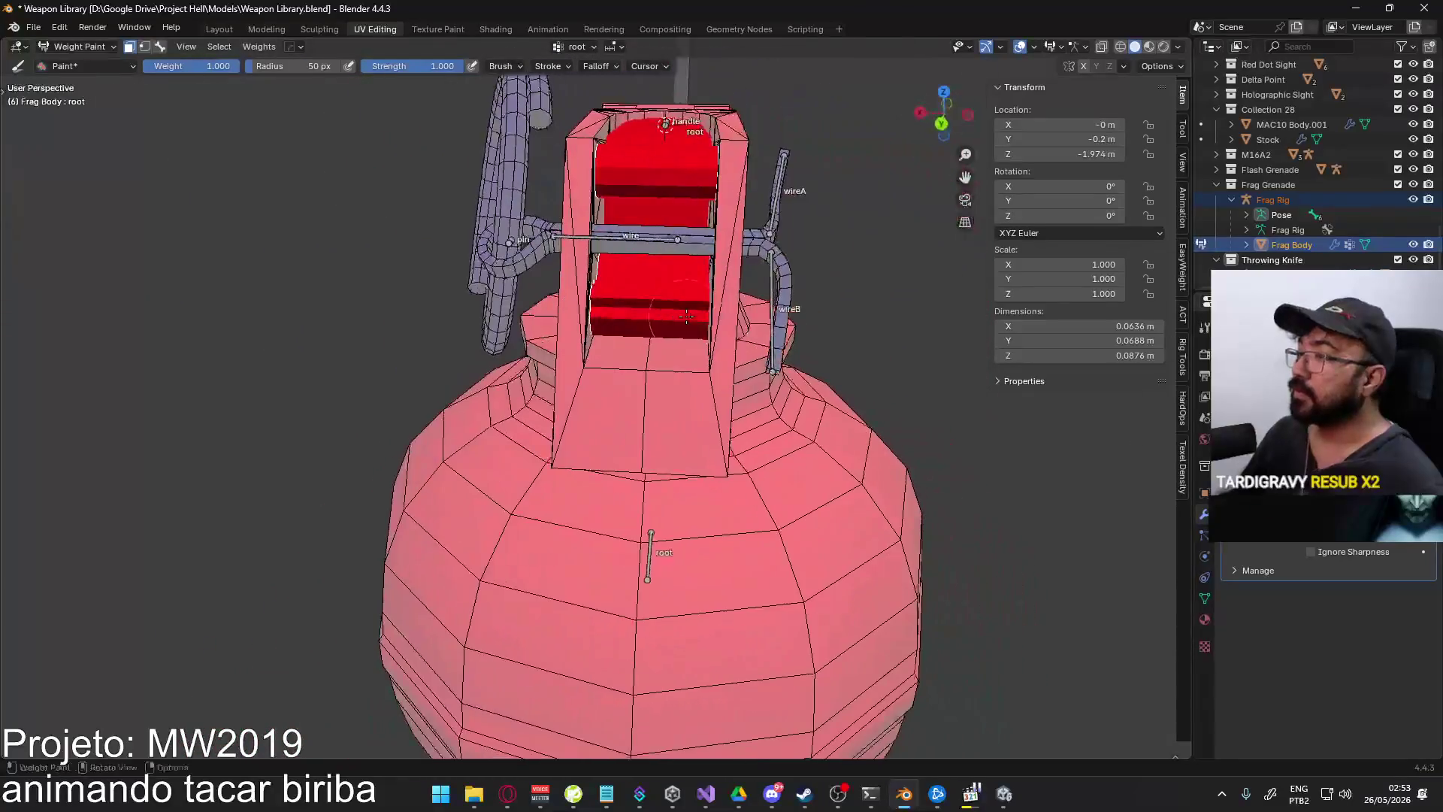
pyautogui.scroll(-3, 658, 398)
# - Switch to bone masking, test-move the root bone and cancel, then return to Object Mode
pyautogui.click(160, 47)
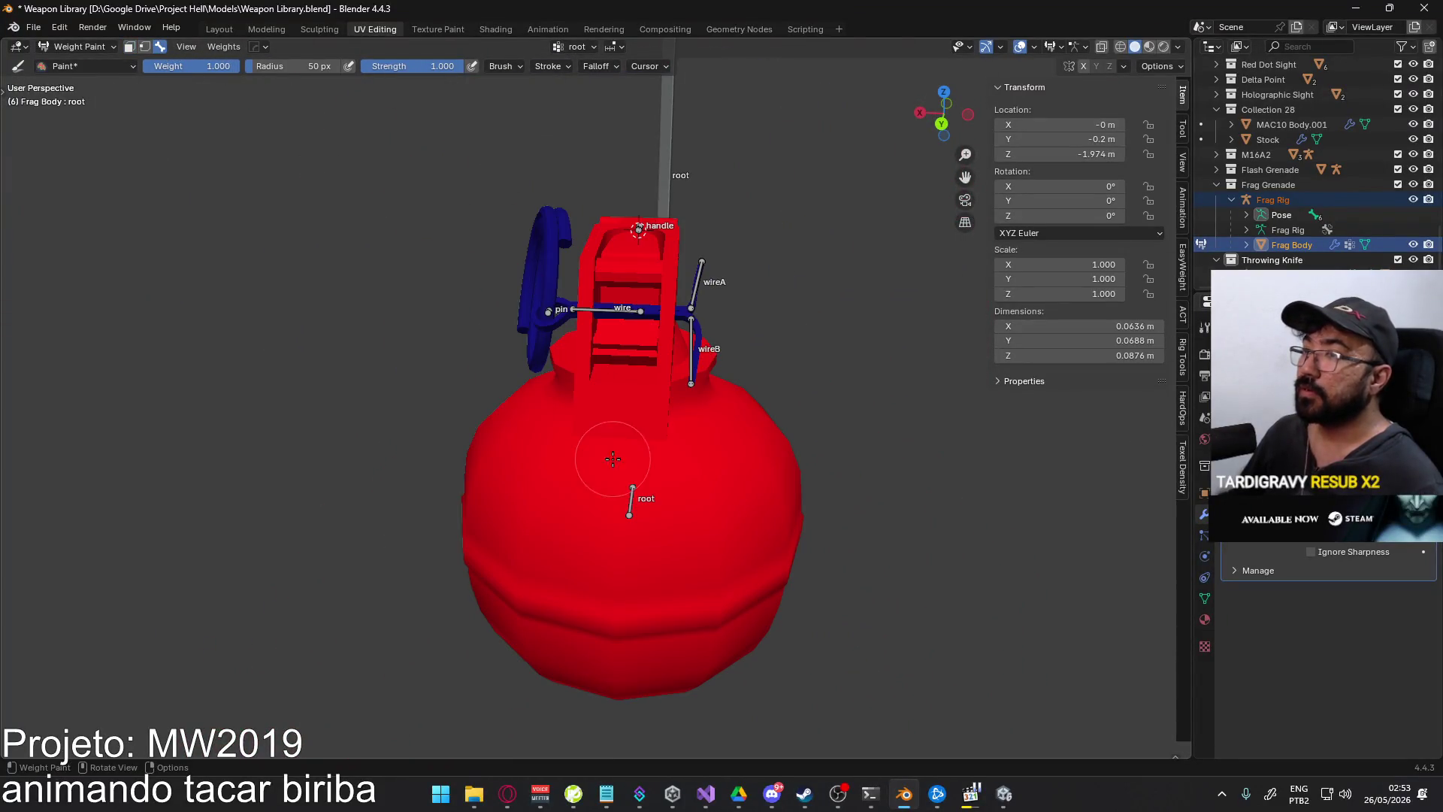
pyautogui.press('g')
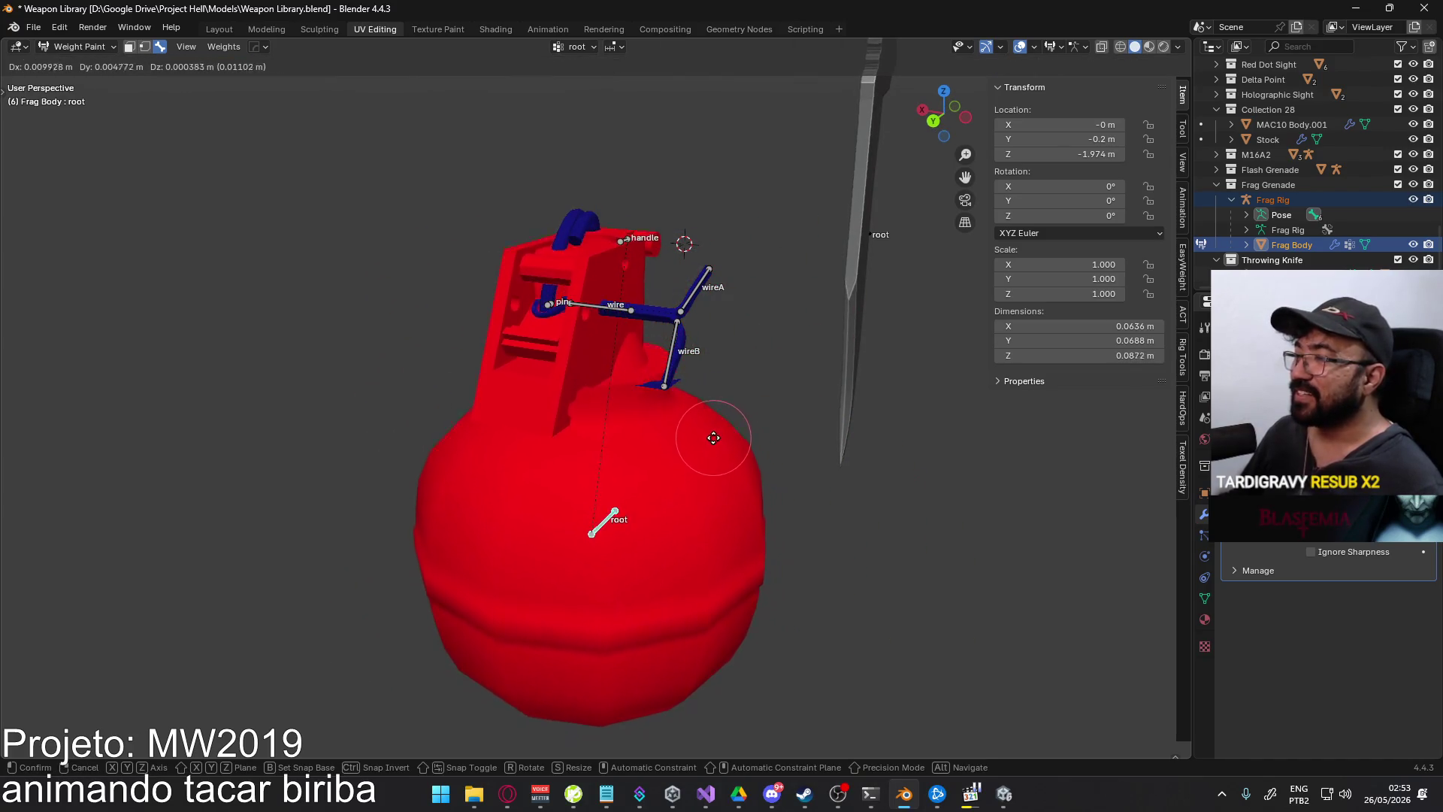
pyautogui.rightClick(747, 425)
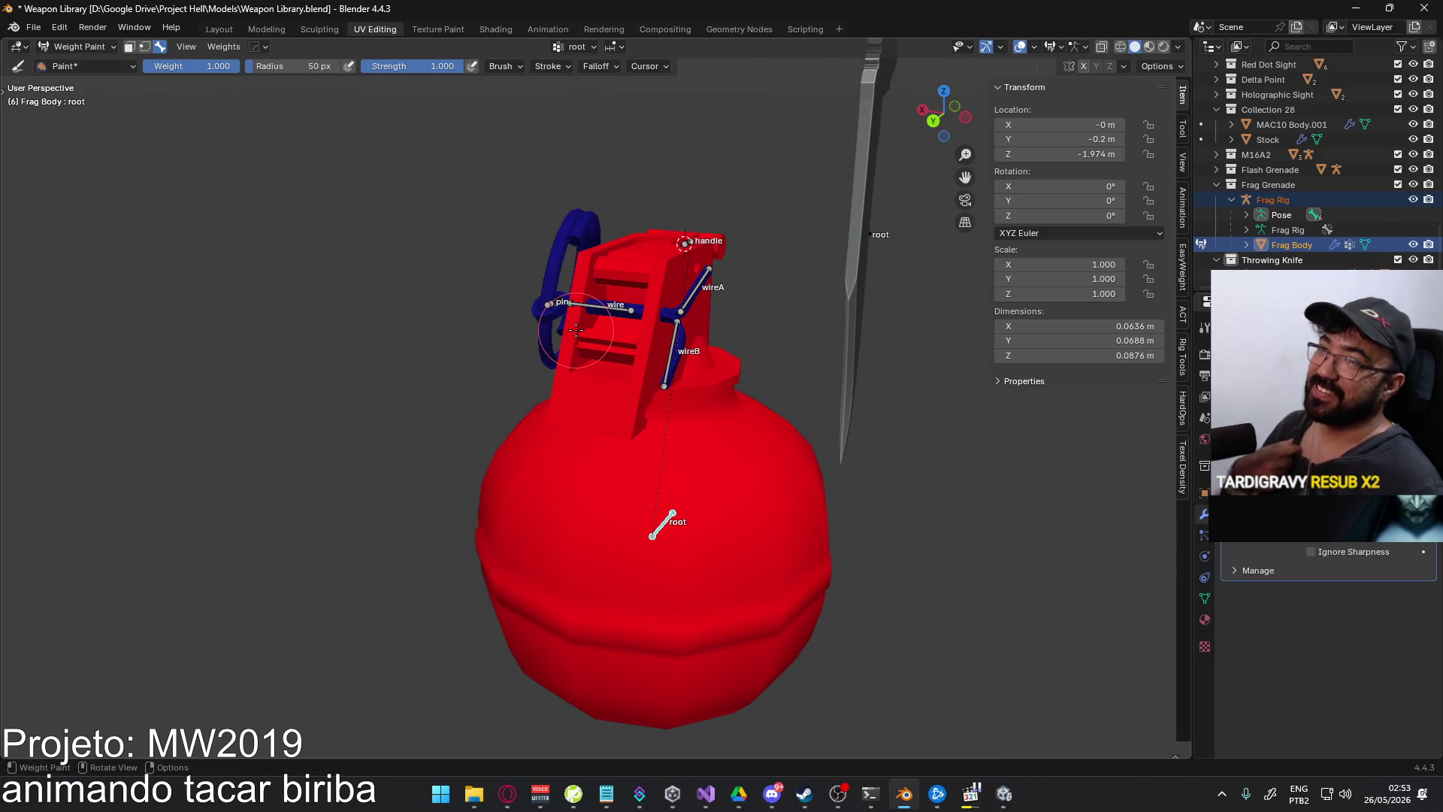
pyautogui.click(75, 47)
pyautogui.click(76, 63)
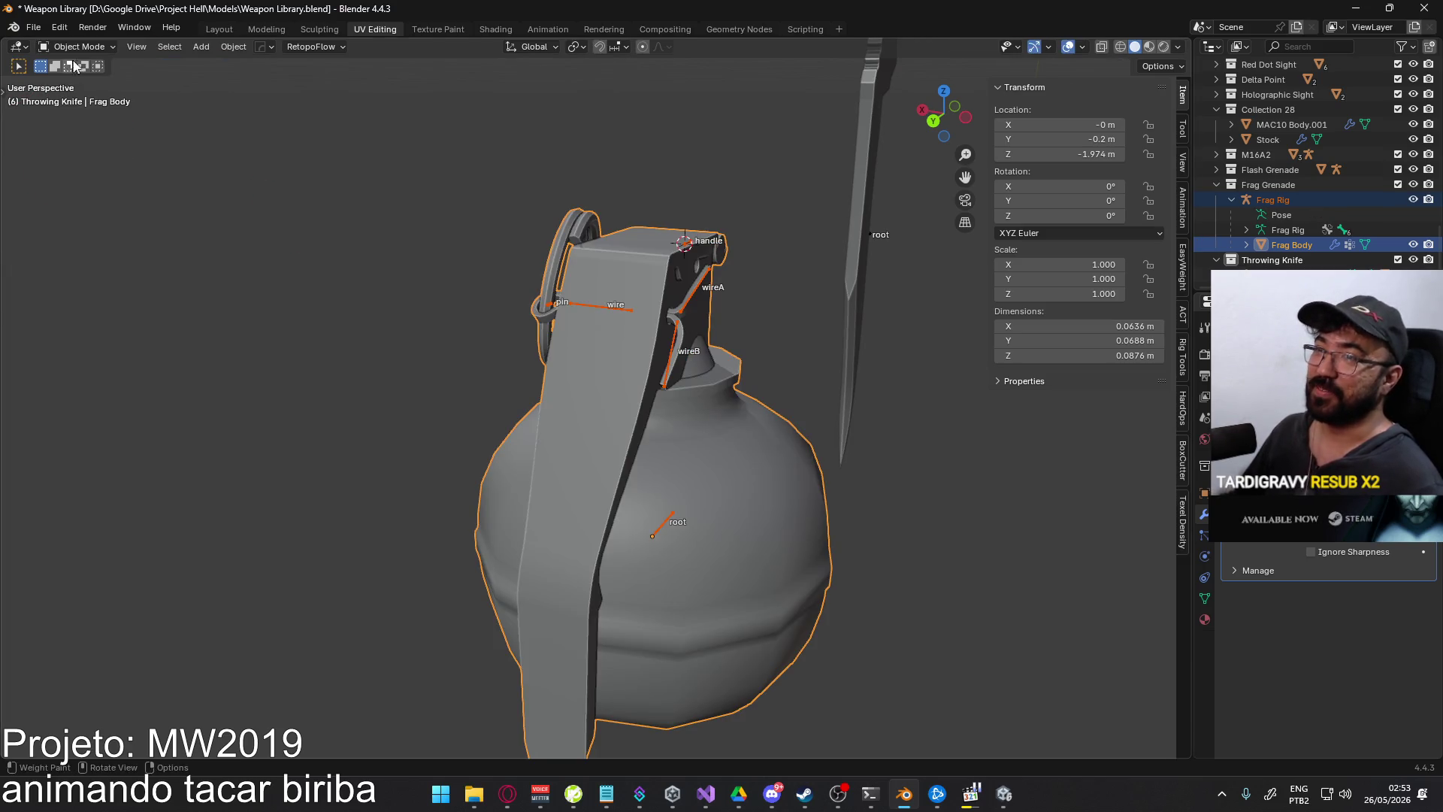
pyautogui.press('Tab')
pyautogui.scroll(4, 713, 383)
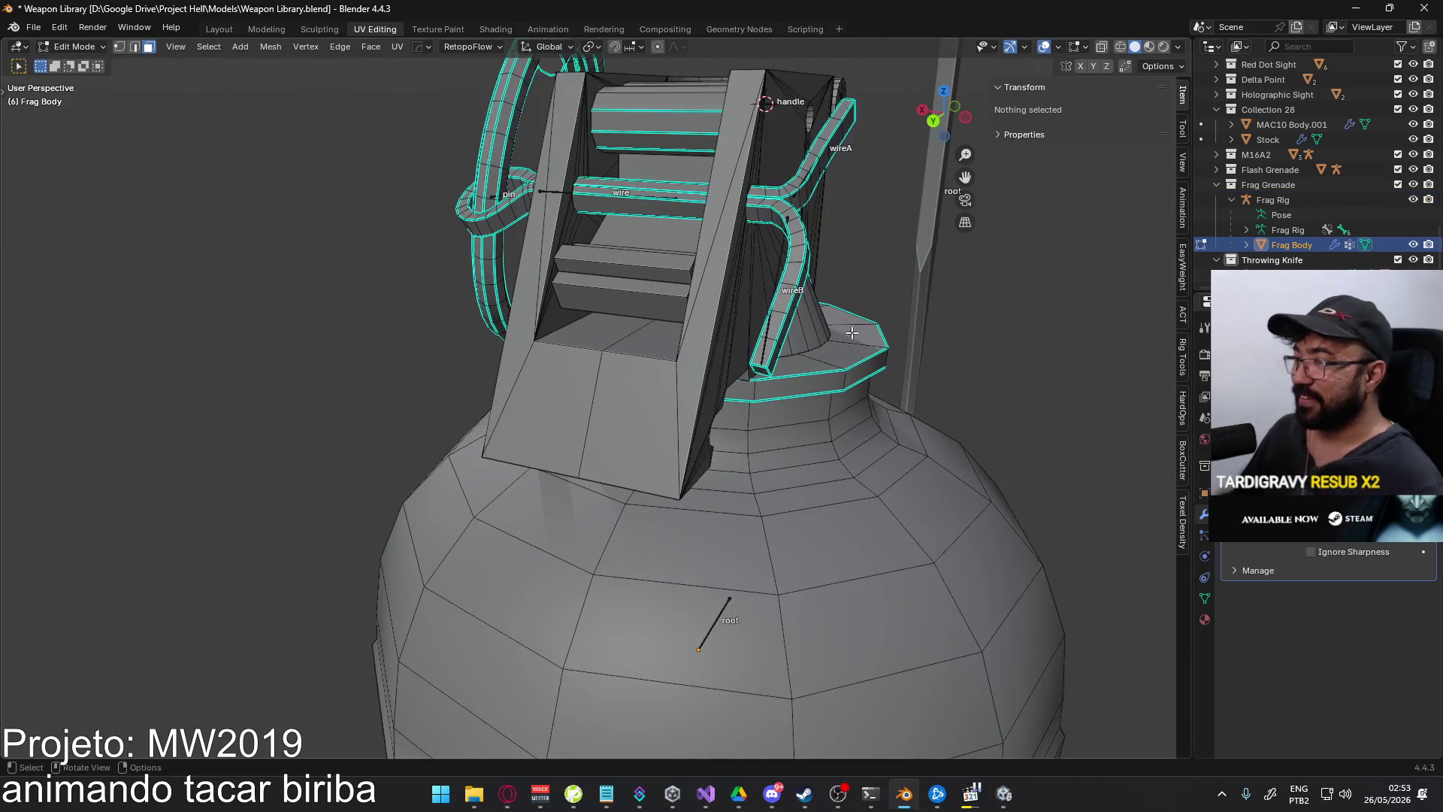
pyautogui.hotkey('alt', 'z')
pyautogui.moveTo(713, 384)
pyautogui.mouseDown(button='middle')
pyautogui.moveTo(742, 340)
pyautogui.moveTo(682, 271)
pyautogui.moveTo(586, 332)
pyautogui.mouseUp(button='middle')
pyautogui.hotkey('alt', 'z')
pyautogui.scroll(-3, 683, 271)
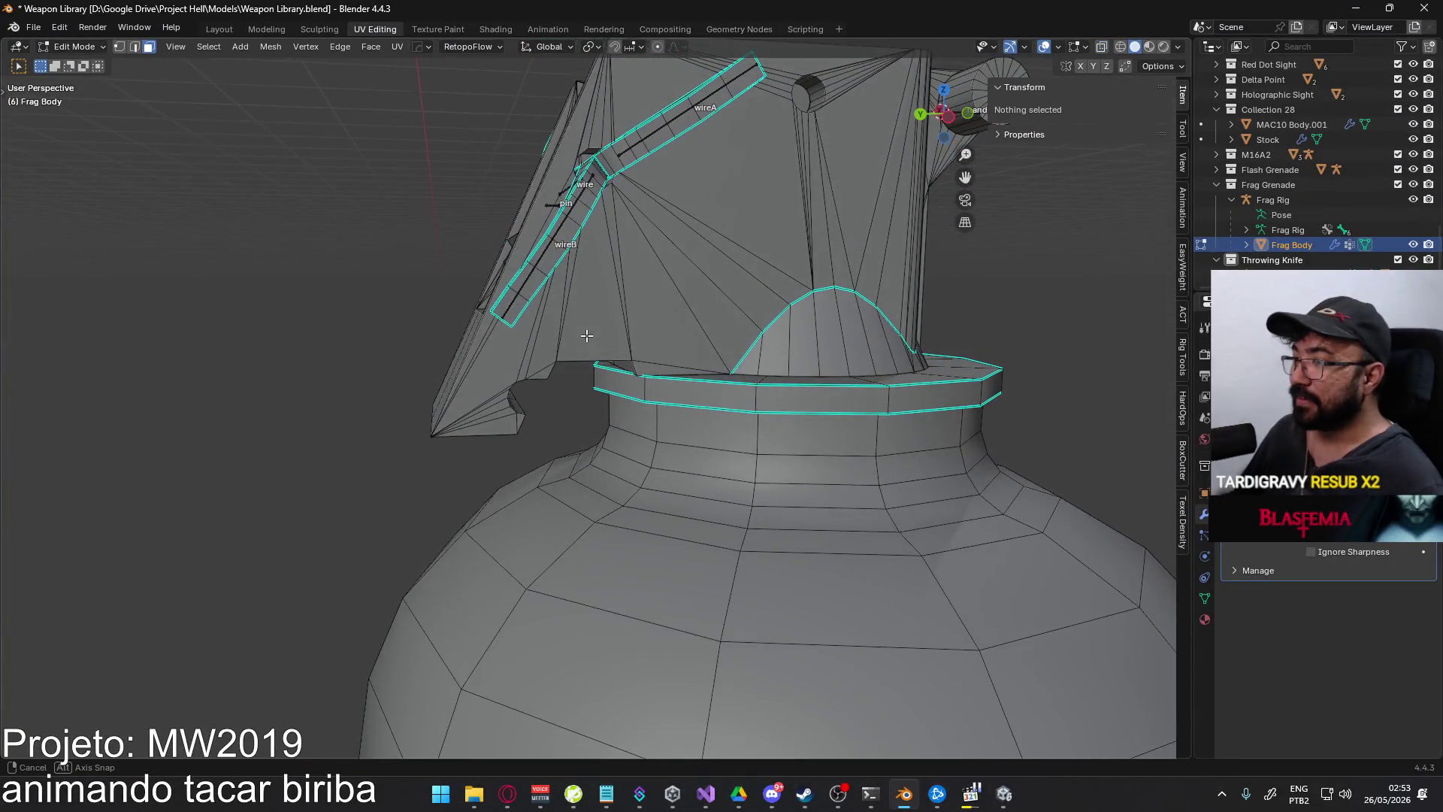
pyautogui.hotkey('alt', 'z')
pyautogui.scroll(5, 662, 413)
pyautogui.click(661, 414)
pyautogui.moveTo(661, 413)
pyautogui.mouseDown(button='middle')
pyautogui.moveTo(670, 380)
pyautogui.moveTo(653, 345)
pyautogui.mouseUp(button='middle')
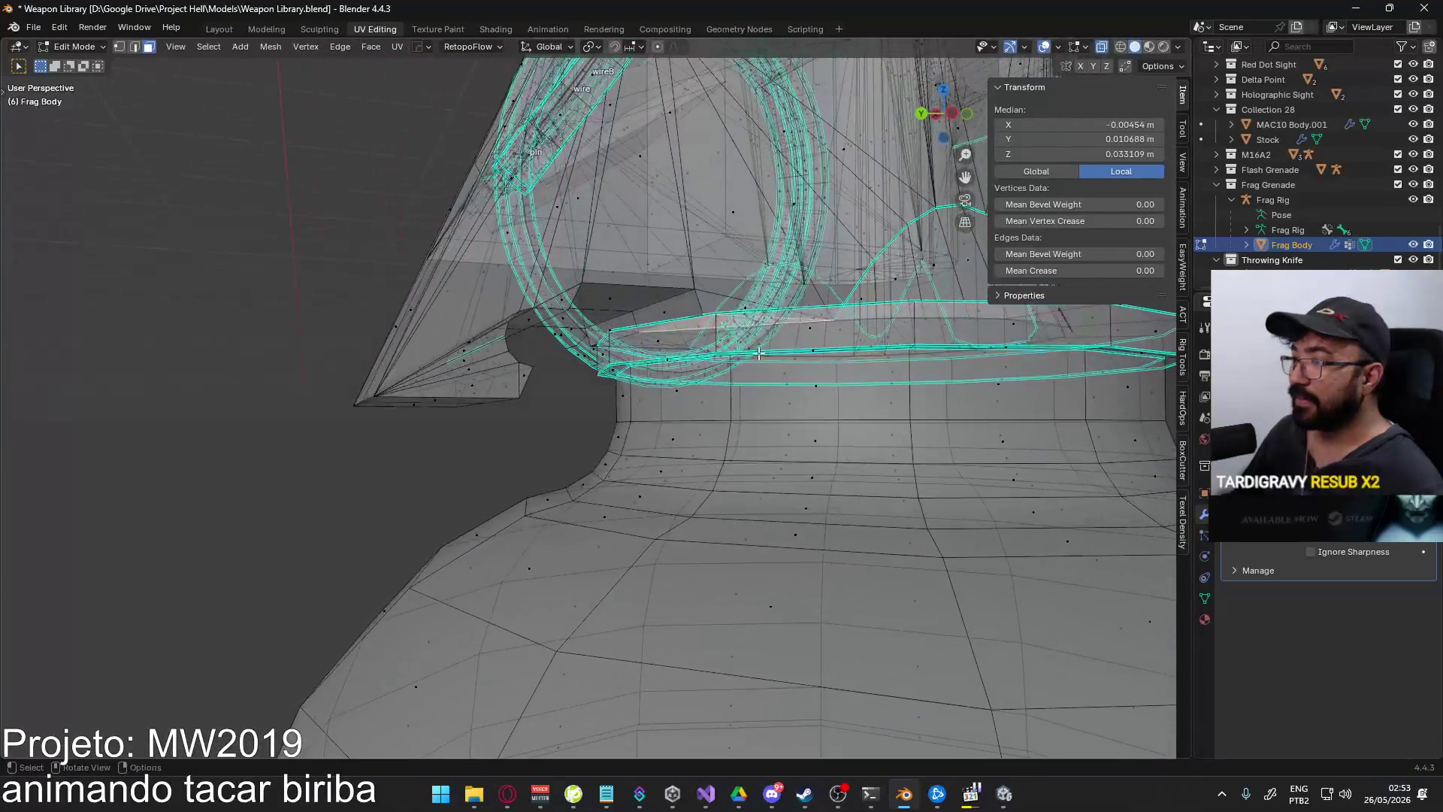
pyautogui.scroll(-8, 654, 346)
pyautogui.press('Tab')
pyautogui.click(113, 47)
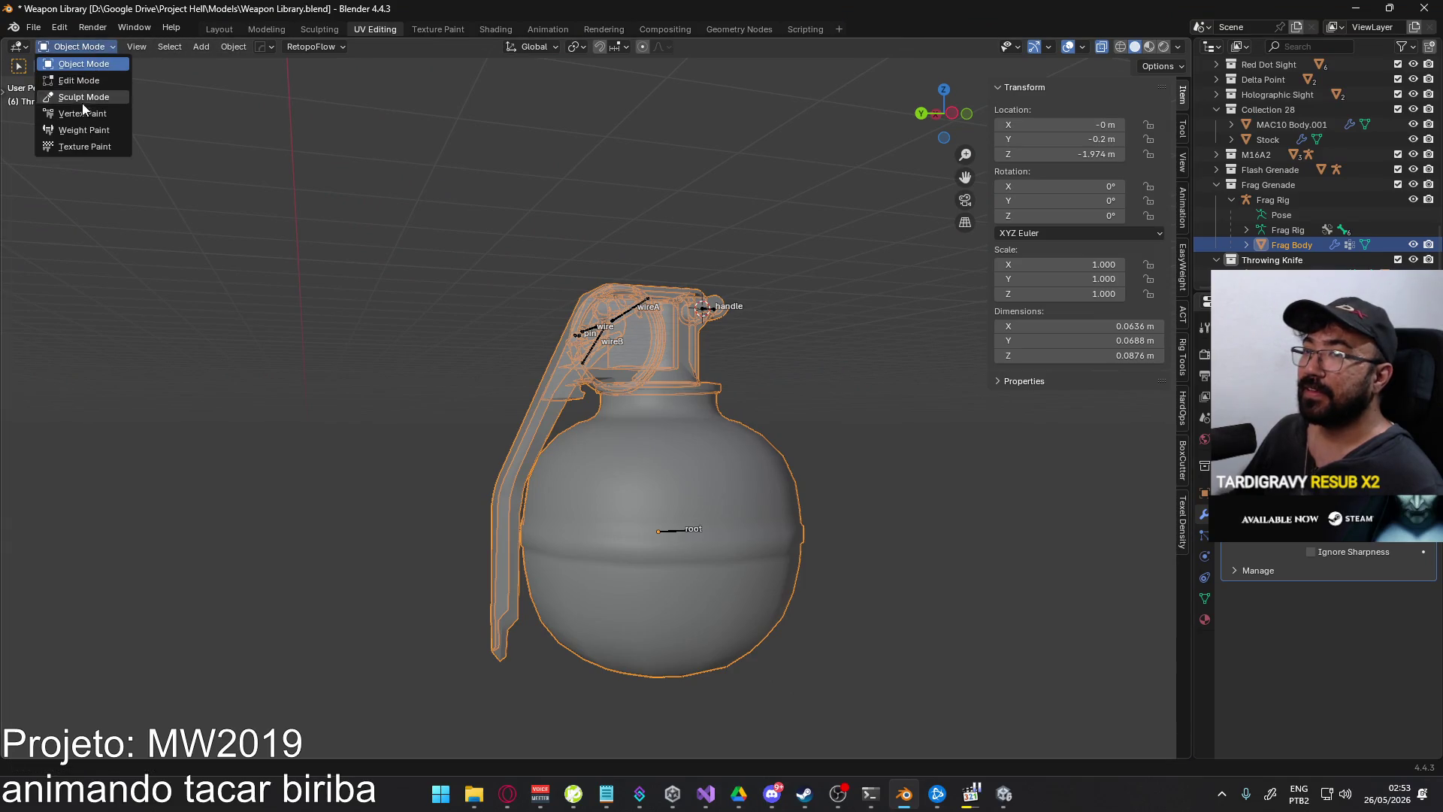
# - Select Frag Rig and move the root bone in Pose Mode to check the whole grenade follows
pyautogui.click(634, 310)
pyautogui.click(75, 46)
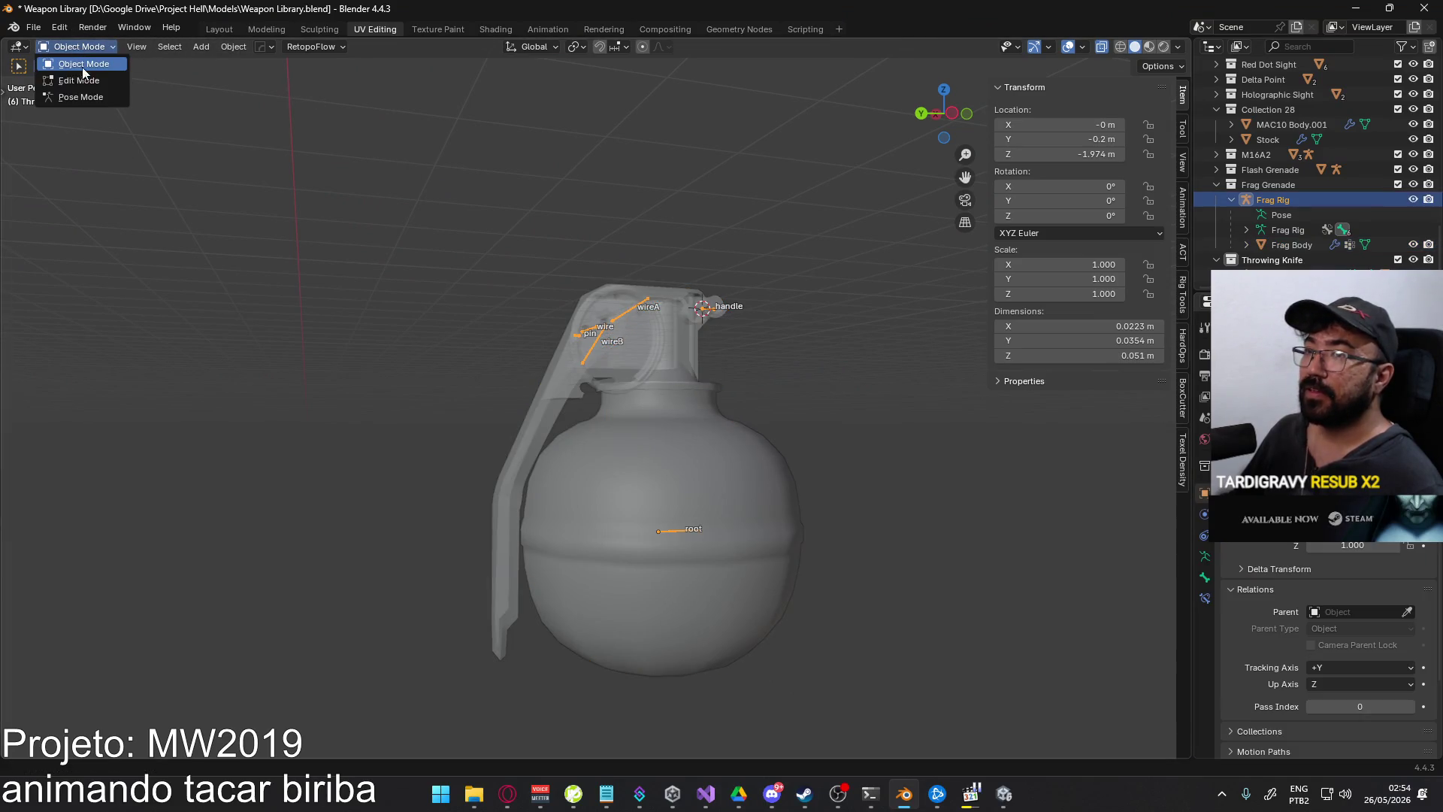
pyautogui.click(75, 82)
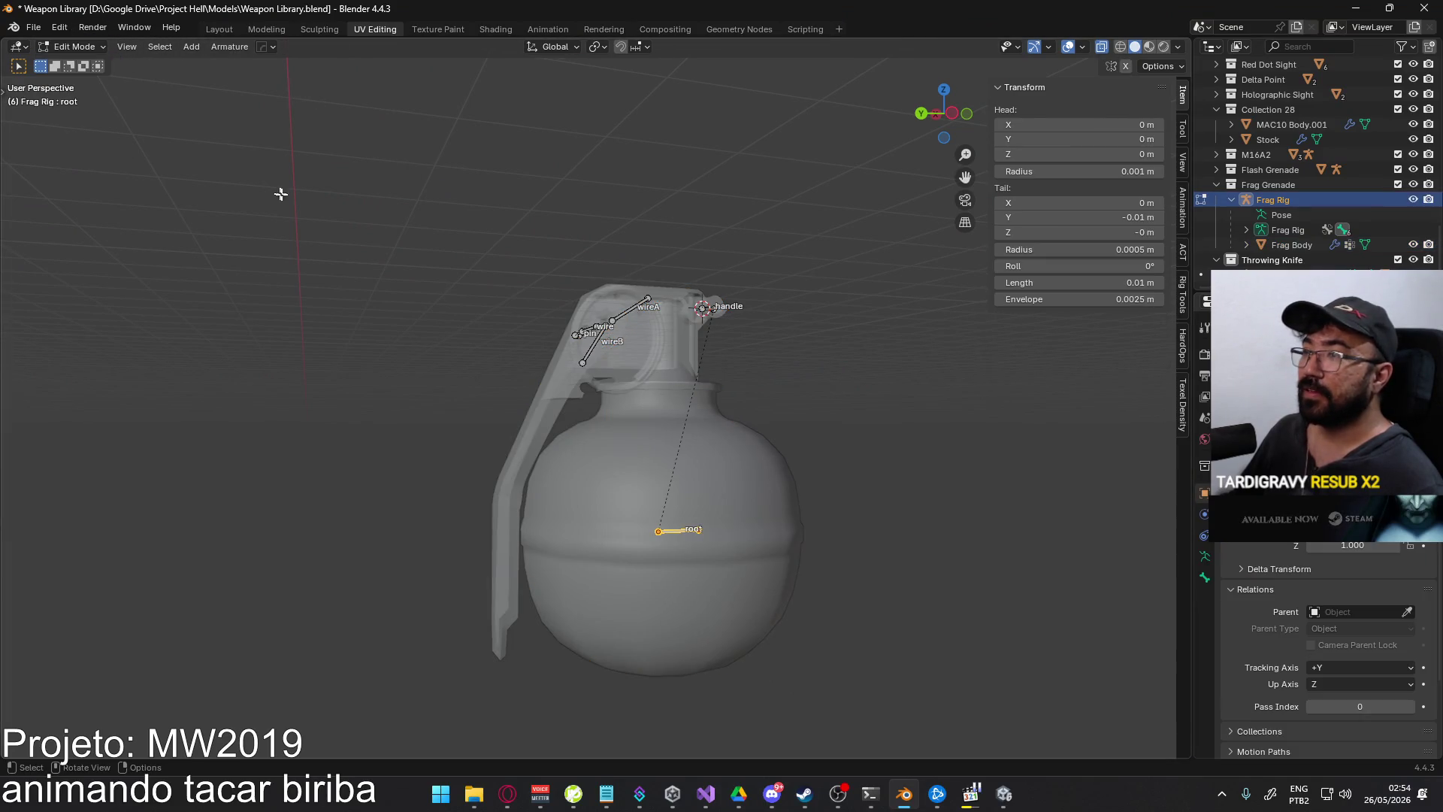
pyautogui.click(88, 46)
pyautogui.click(83, 98)
pyautogui.press('g')
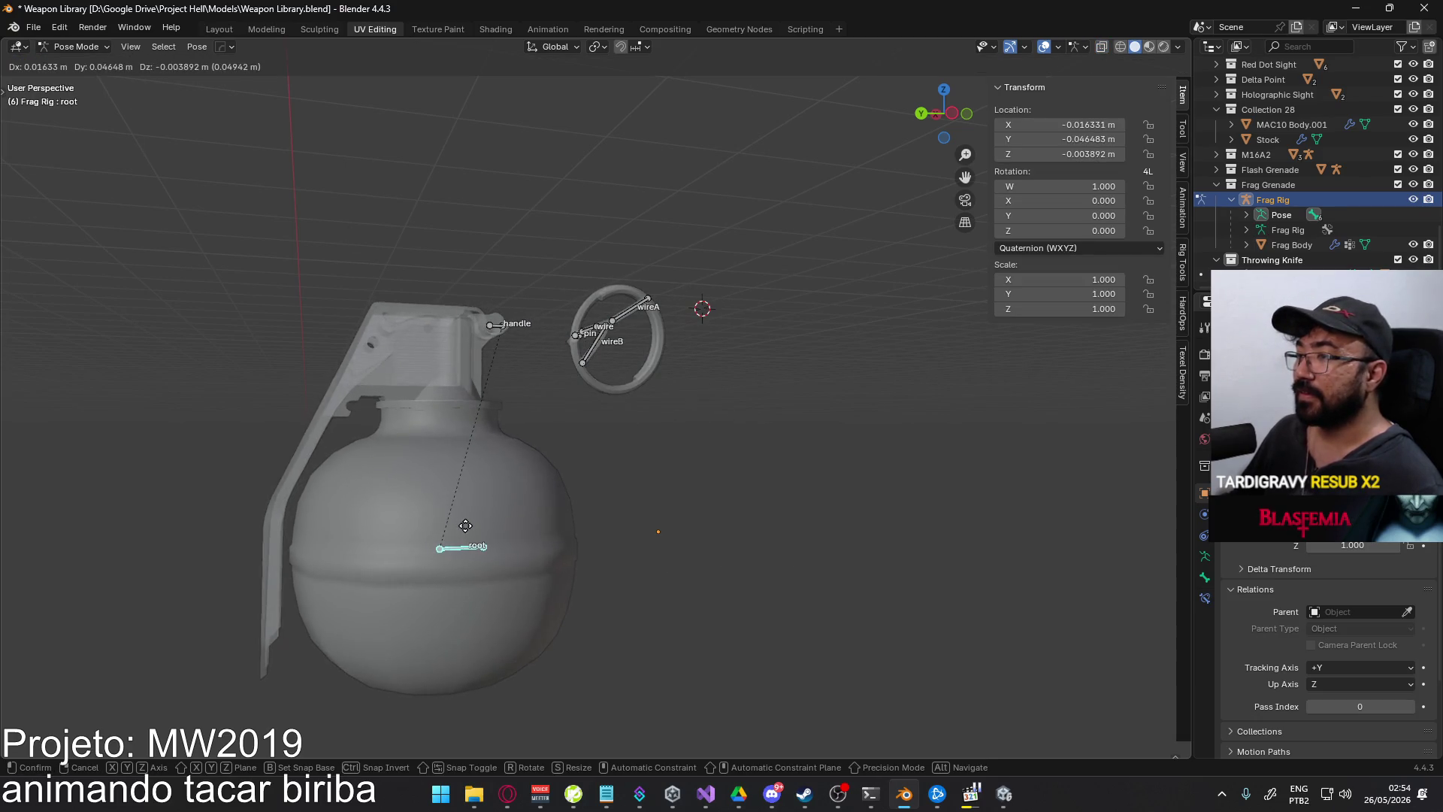
pyautogui.moveTo(465, 526)
pyautogui.mouseDown(button='middle')
pyautogui.moveTo(578, 594)
pyautogui.moveTo(781, 376)
pyautogui.moveTo(728, 325)
pyautogui.moveTo(705, 416)
pyautogui.moveTo(650, 273)
pyautogui.mouseUp(button='middle')
pyautogui.click(654, 293)
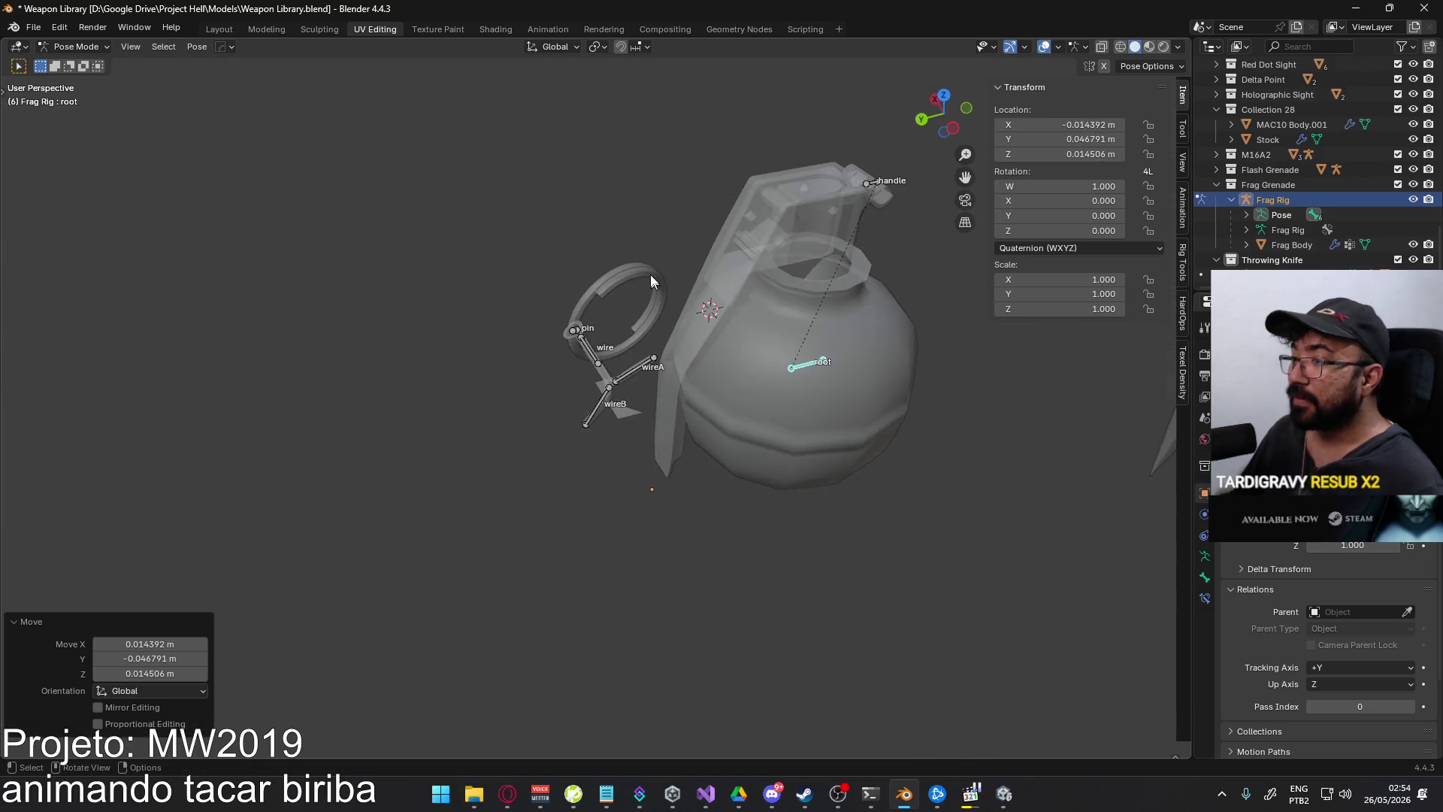
# - Reset the root bone's location to its rest position with Alt+G
pyautogui.click(55, 49)
pyautogui.click(84, 81)
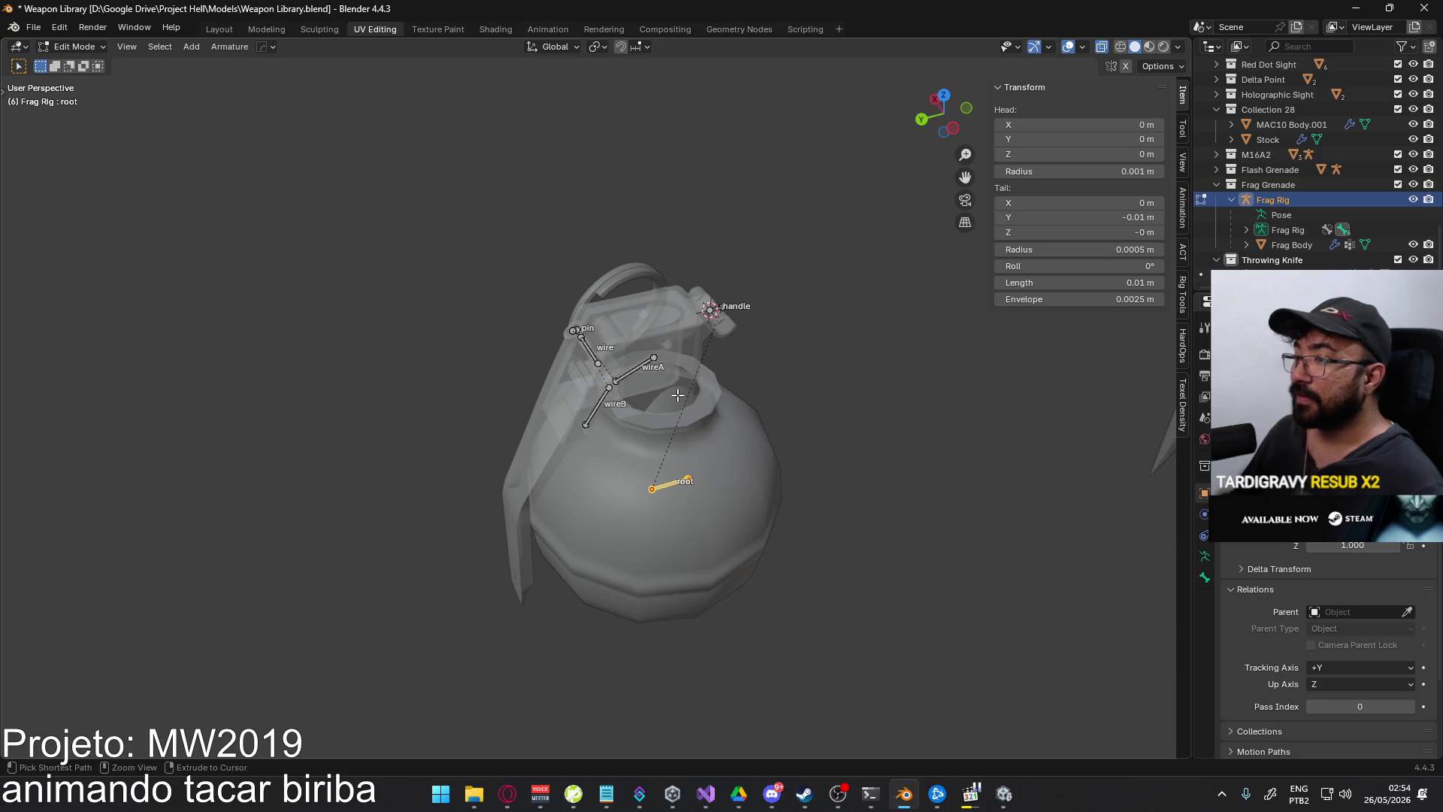
pyautogui.click(78, 48)
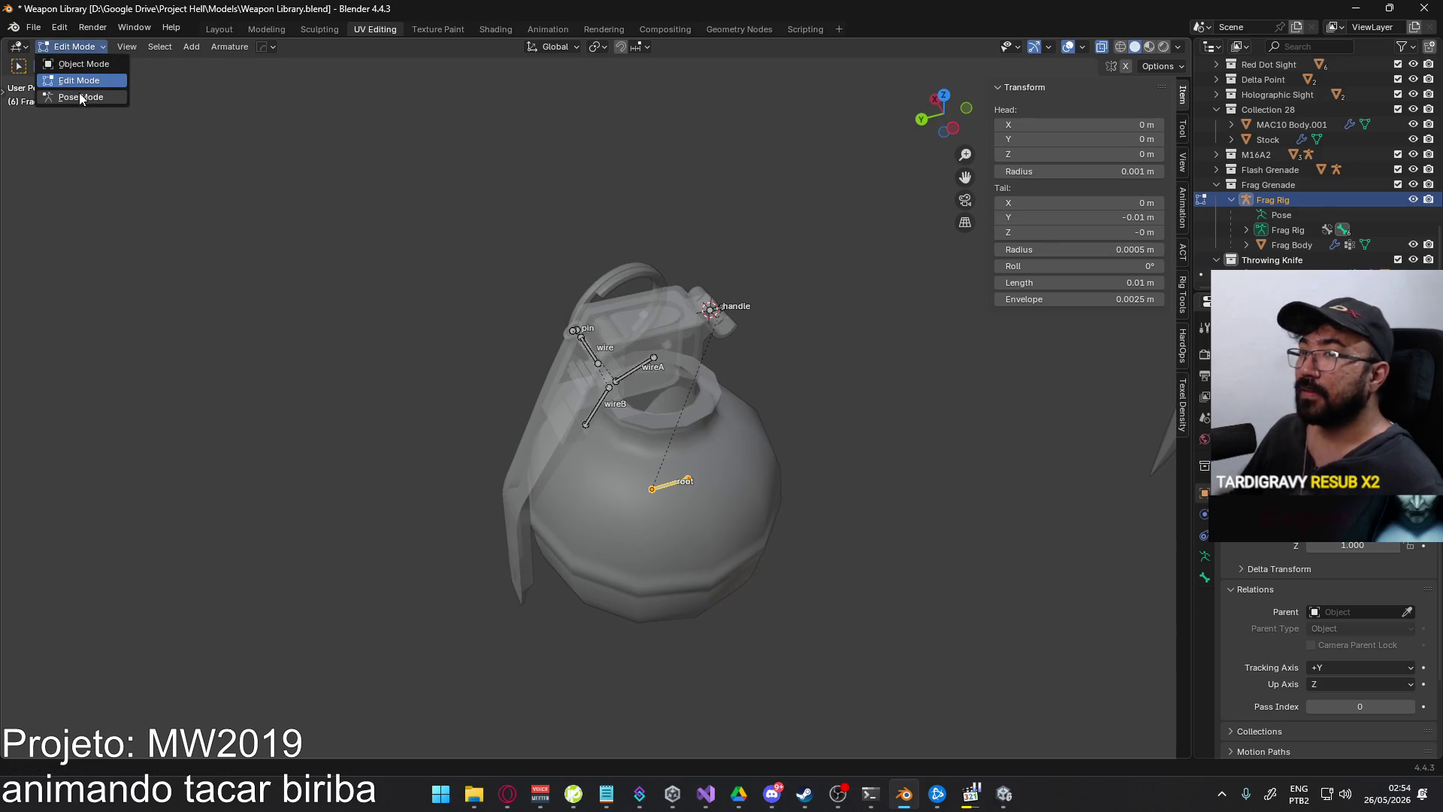
pyautogui.click(81, 97)
pyautogui.hotkey('alt', 'g')
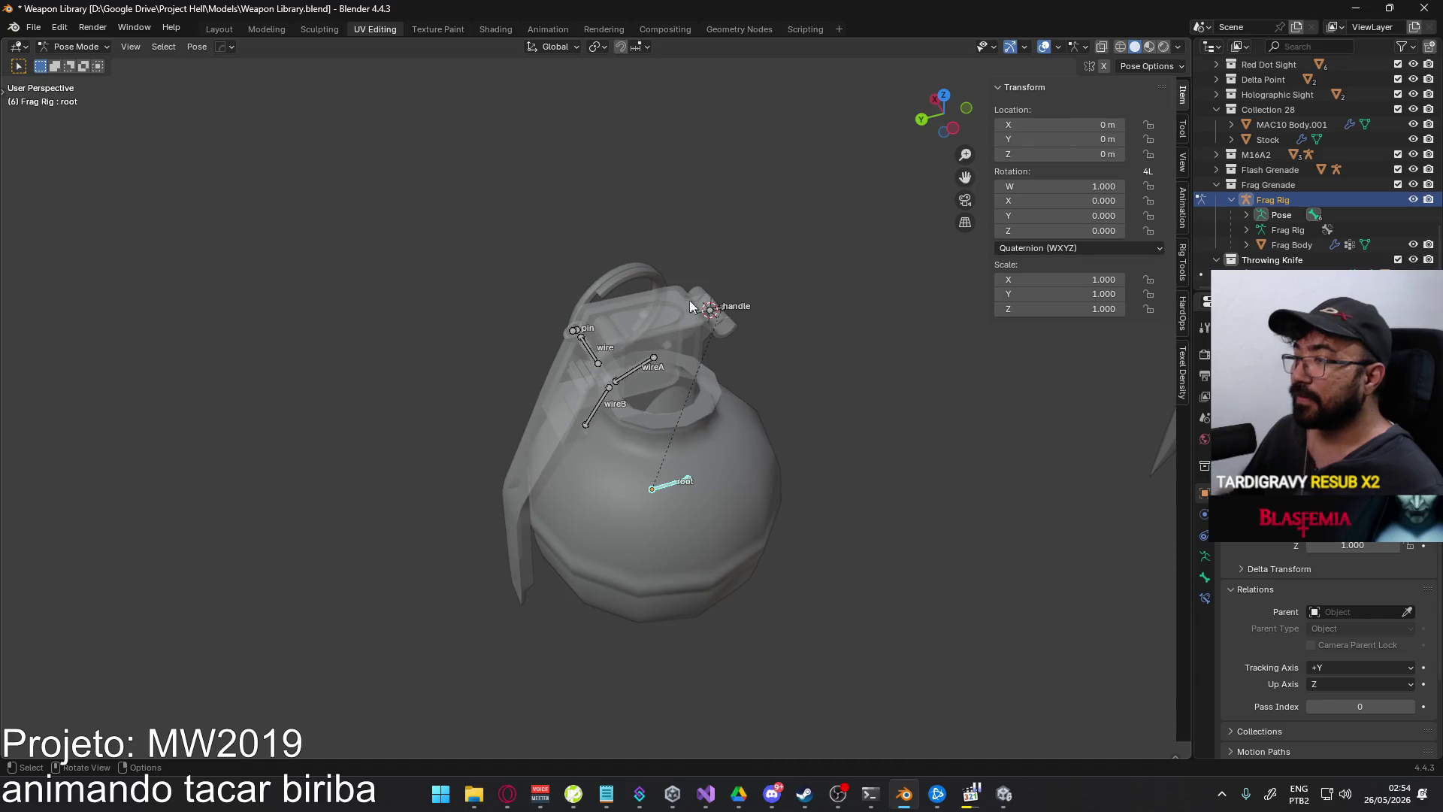
# - Return to Object Mode and visit the Animation workspace before going back to UV Editing
pyautogui.click(81, 47)
pyautogui.click(84, 67)
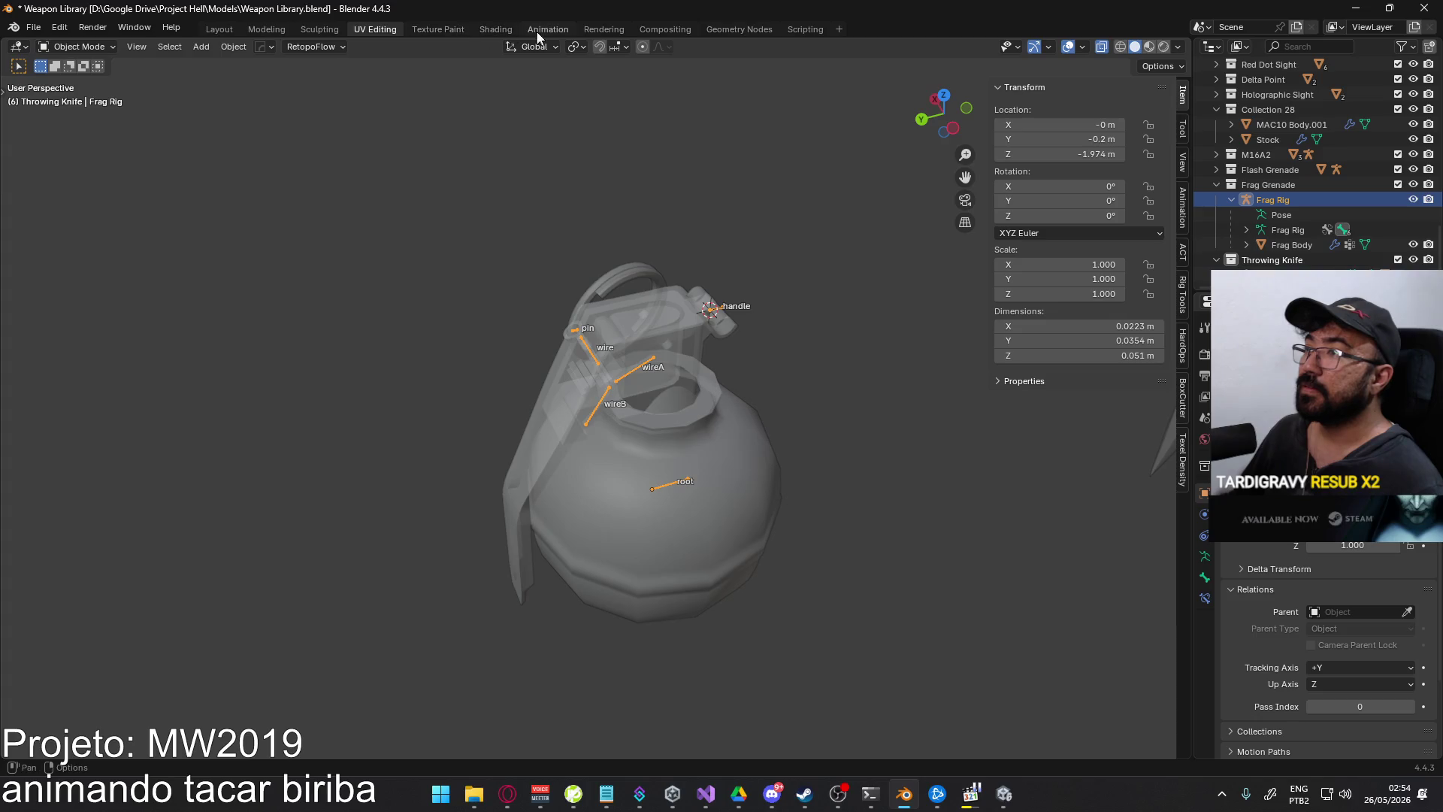
pyautogui.click(559, 30)
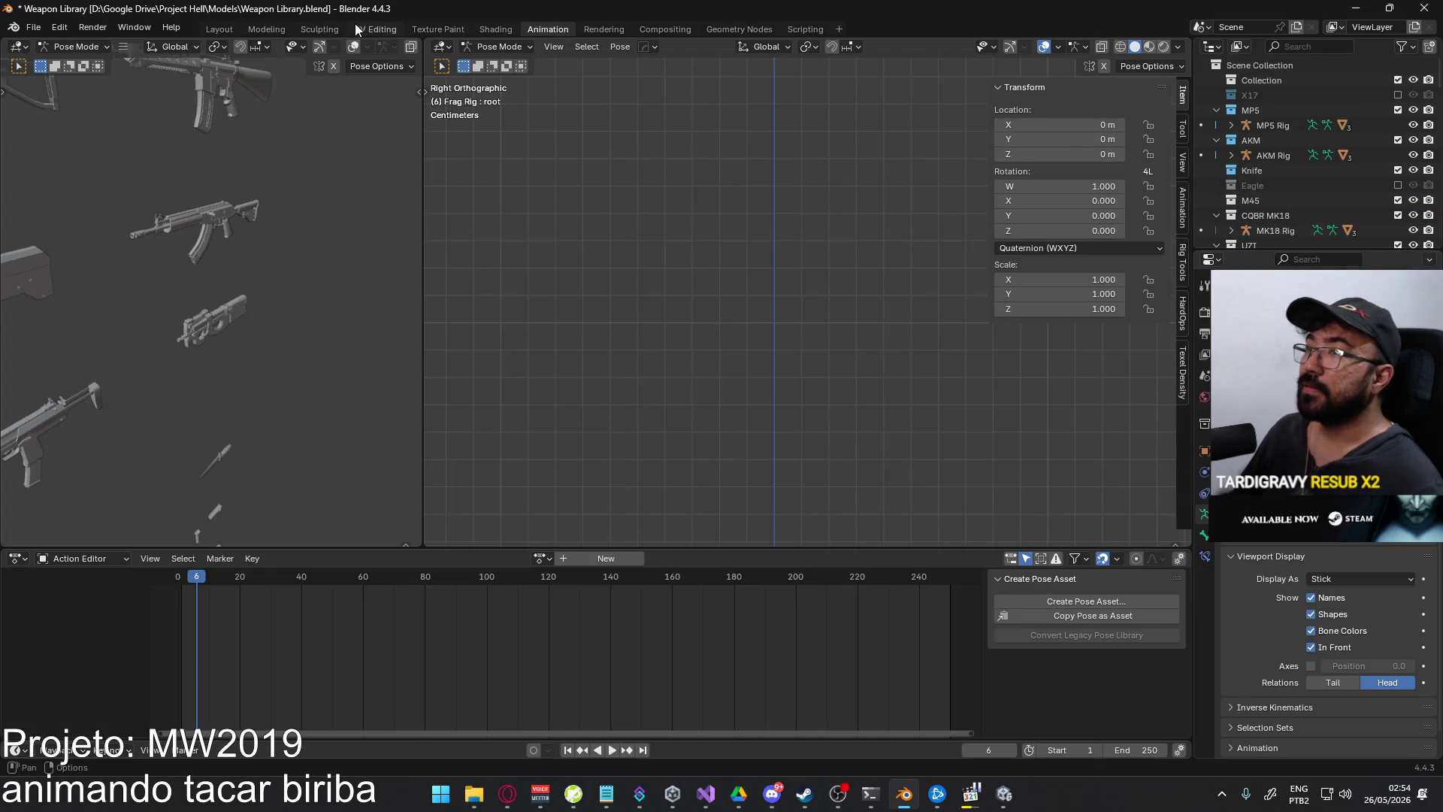
pyautogui.click(357, 30)
pyautogui.scroll(6, 624, 353)
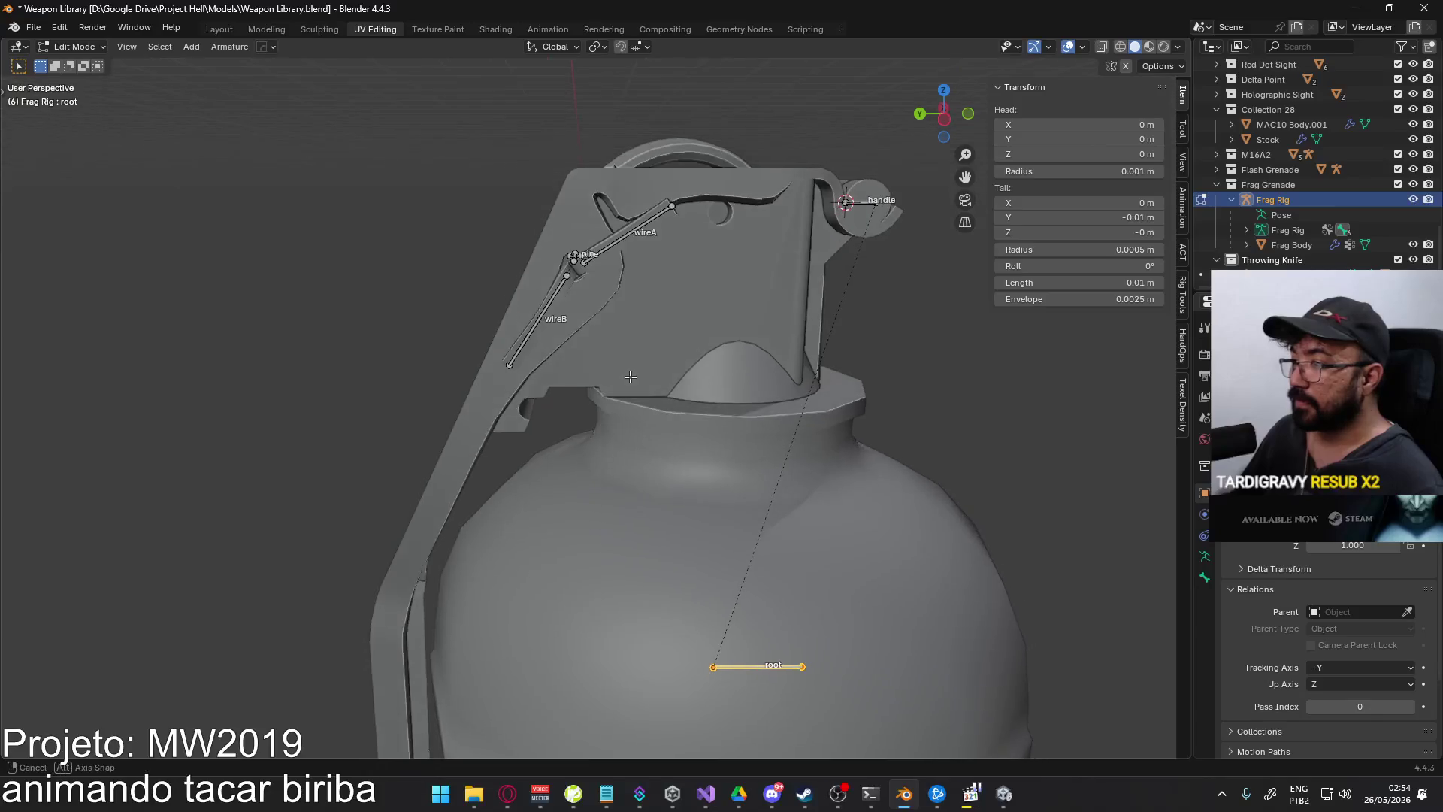
# - Turn on X-ray and open Frag Body in Edit Mode
pyautogui.hotkey('alt', 'z')
pyautogui.moveTo(630, 377)
pyautogui.mouseDown(button='middle')
pyautogui.moveTo(644, 393)
pyautogui.moveTo(673, 305)
pyautogui.moveTo(621, 386)
pyautogui.mouseUp(button='middle')
pyautogui.press('Tab')
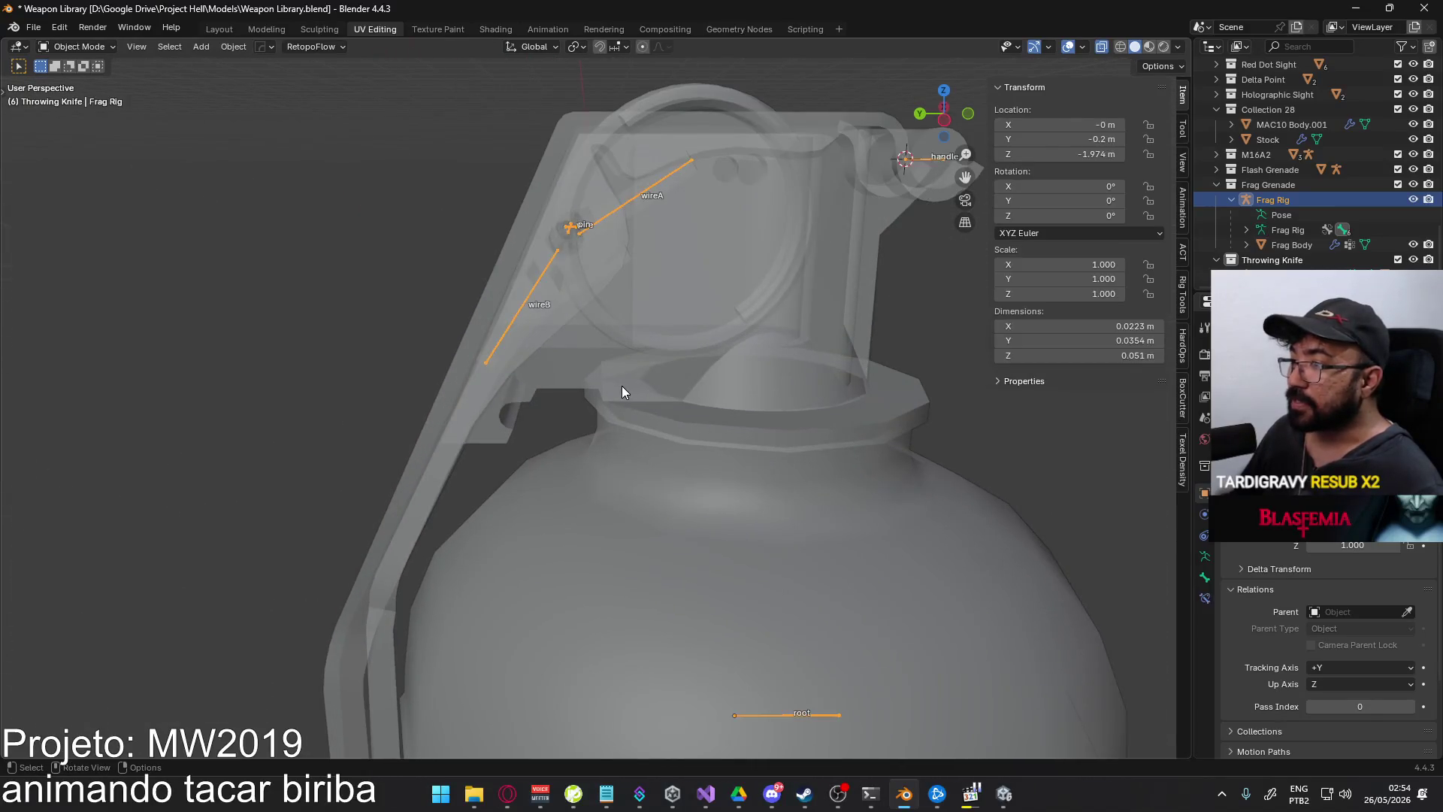
pyautogui.click(620, 385)
pyautogui.press('Tab')
# - Select the two small faces under the lever at the grenade's top and delete them
pyautogui.click(629, 397)
pyautogui.scroll(5, 628, 397)
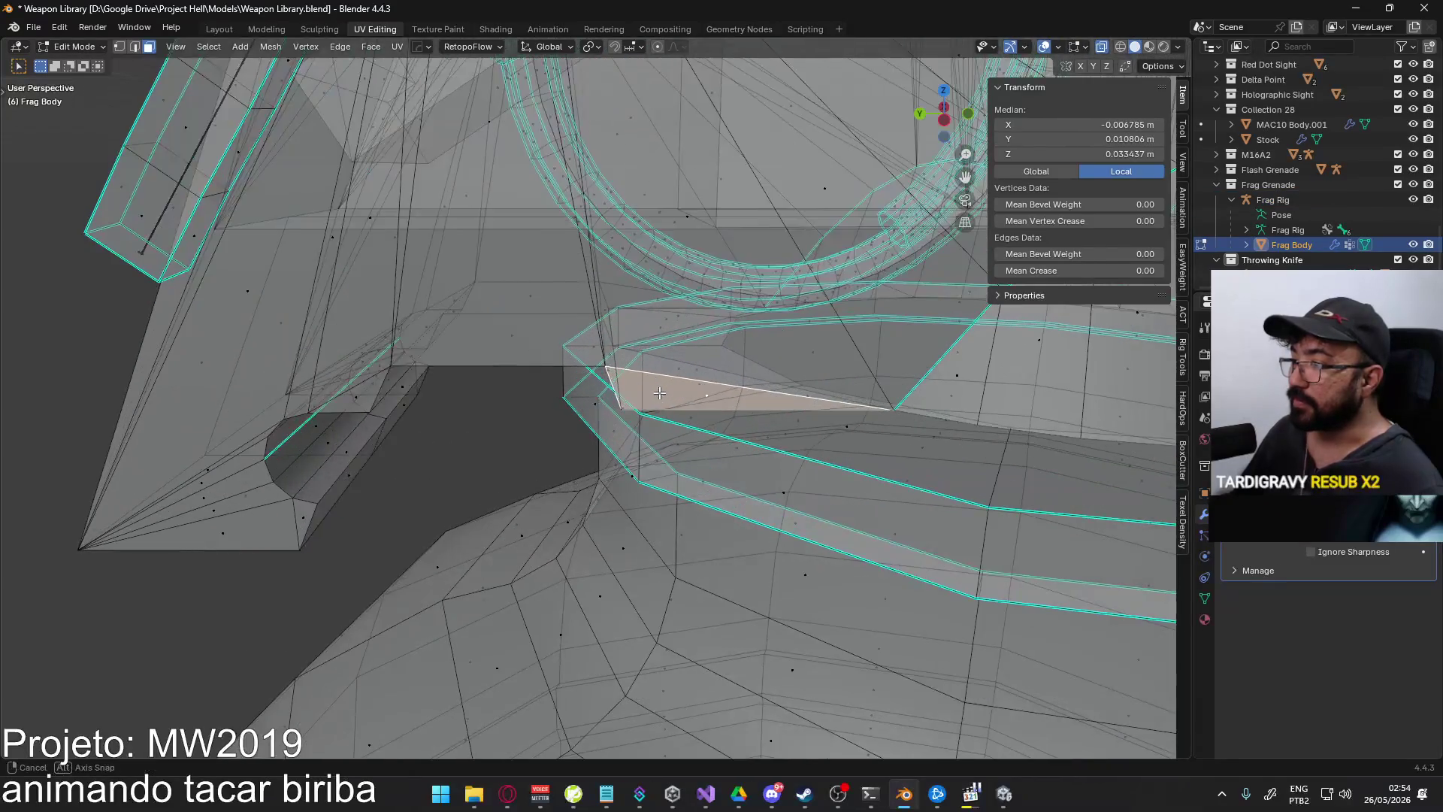
pyautogui.moveTo(628, 397); pyautogui.dragTo(667, 286, button='middle')
pyautogui.click(710, 313)
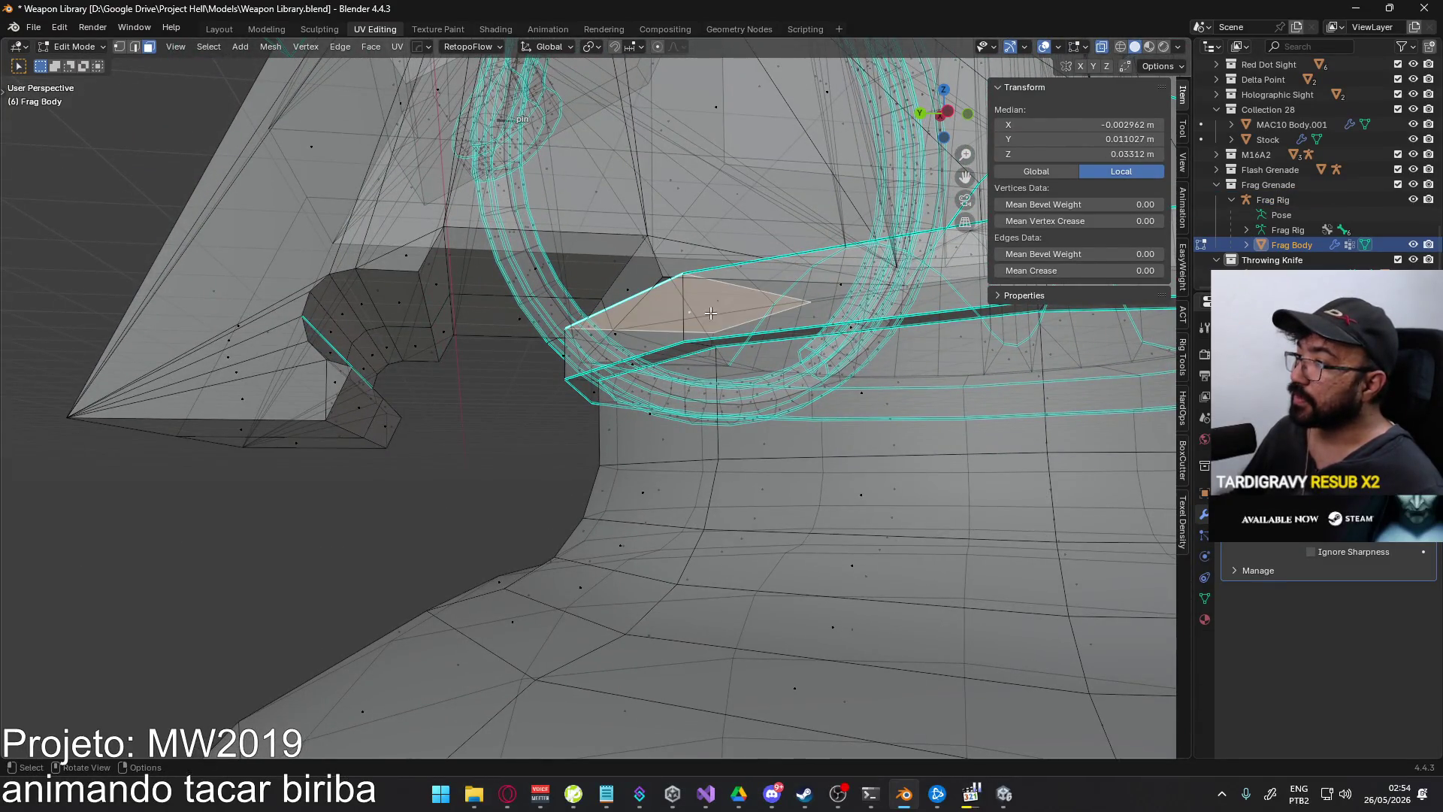
pyautogui.click(721, 307)
pyautogui.moveTo(722, 335)
pyautogui.mouseDown(button='middle')
pyautogui.moveTo(627, 397)
pyautogui.moveTo(583, 332)
pyautogui.moveTo(535, 344)
pyautogui.moveTo(597, 344)
pyautogui.moveTo(597, 325)
pyautogui.mouseUp(button='middle')
pyautogui.keyDown('shift'); pyautogui.click(628, 397); pyautogui.keyUp('shift')
pyautogui.press('x')
pyautogui.click(584, 332)
# - Return to Object Mode and select the Frag Rig armature
pyautogui.scroll(-4, 598, 324)
pyautogui.click(68, 52)
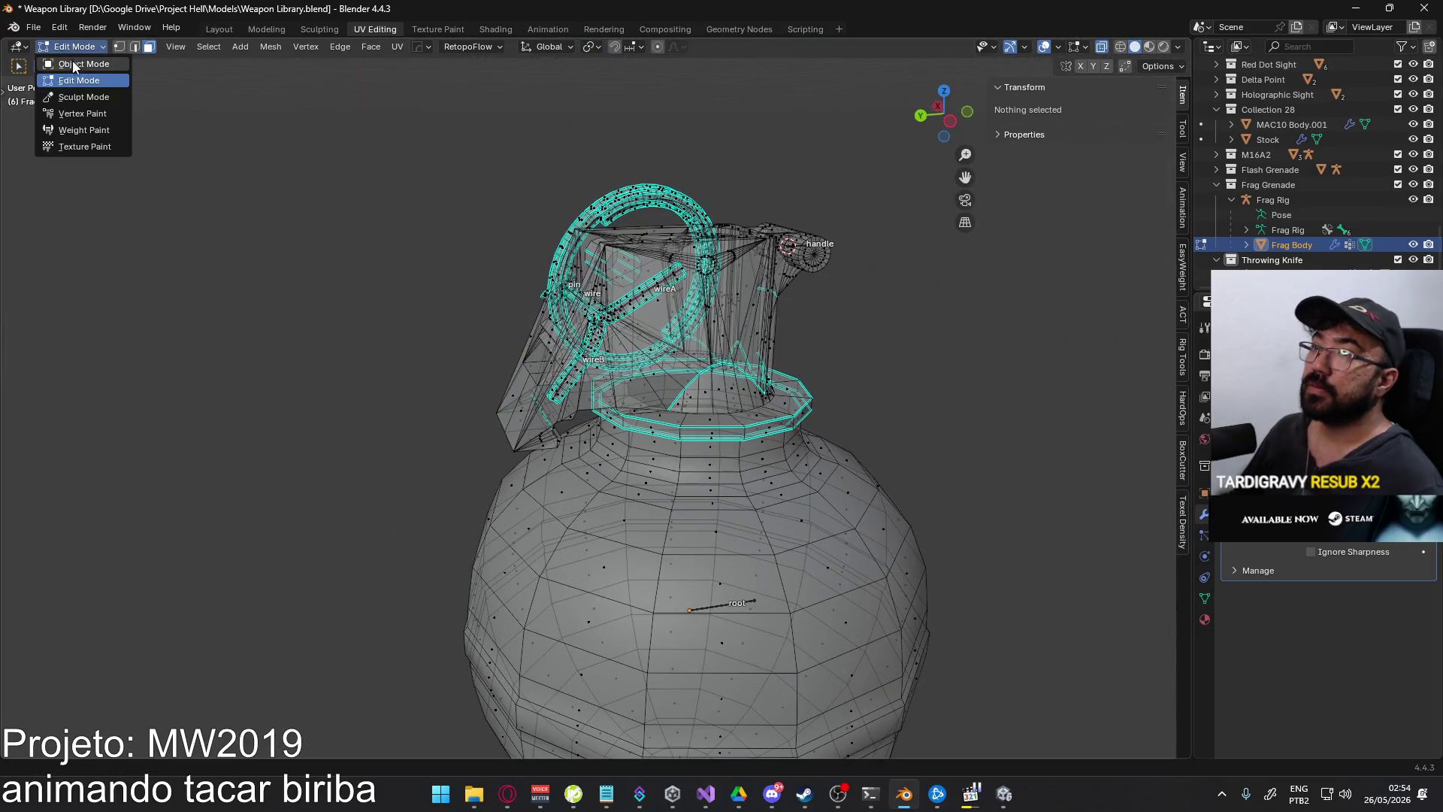
pyautogui.click(72, 60)
pyautogui.click(35, 30)
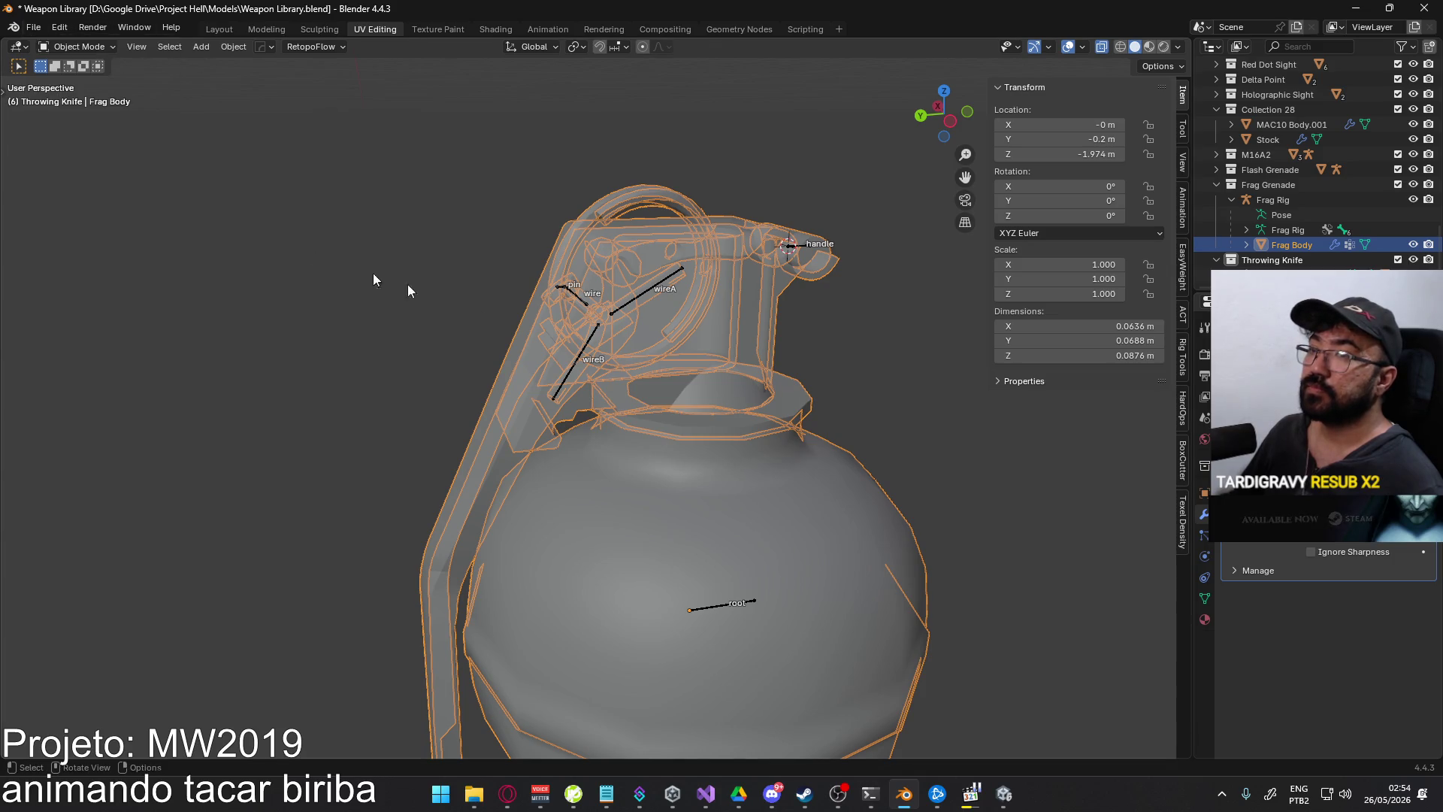
pyautogui.click(714, 601)
pyautogui.click(68, 48)
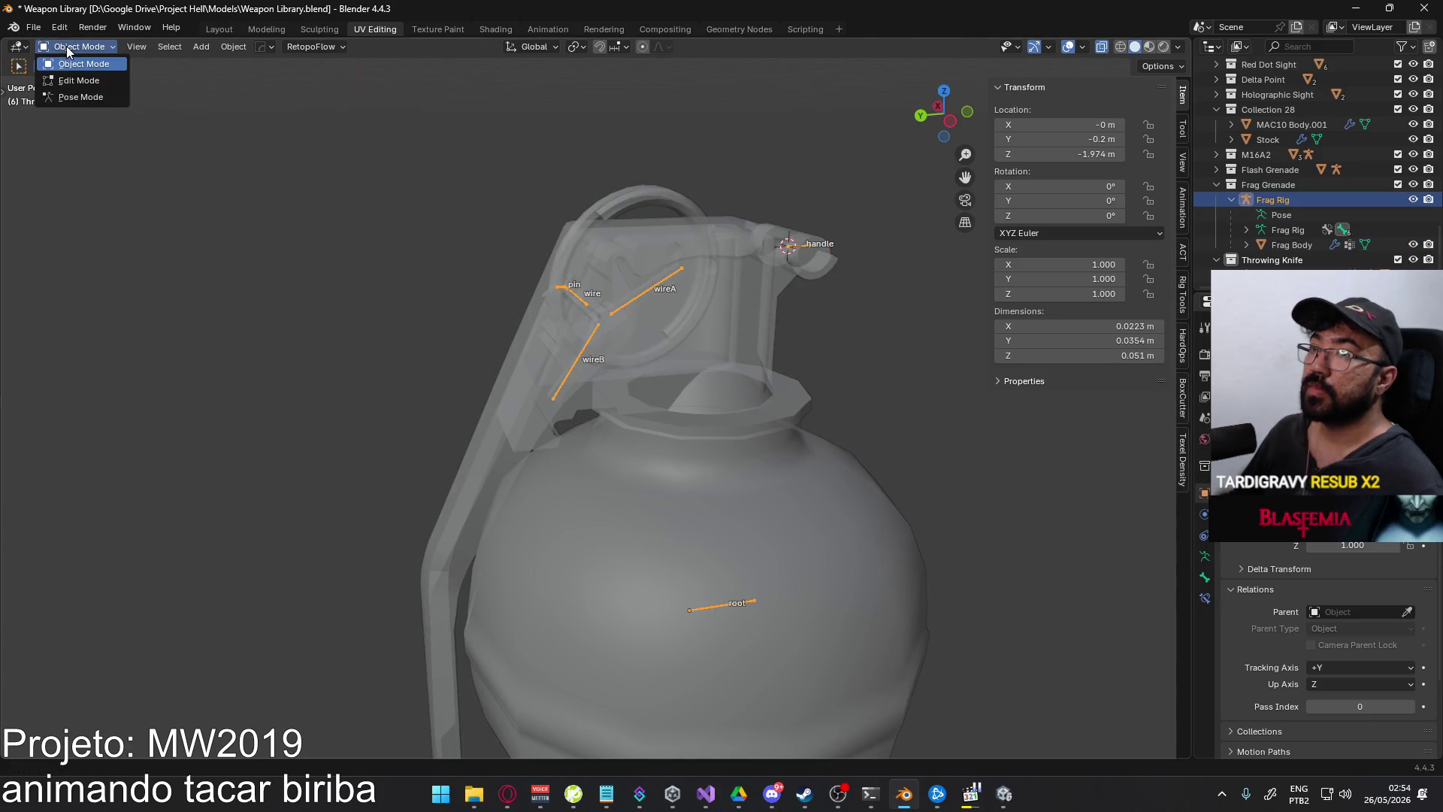
# - In Pose Mode, test-grab the root bone, then cancel the move
pyautogui.click(80, 97)
pyautogui.click(721, 603)
pyautogui.press('g')
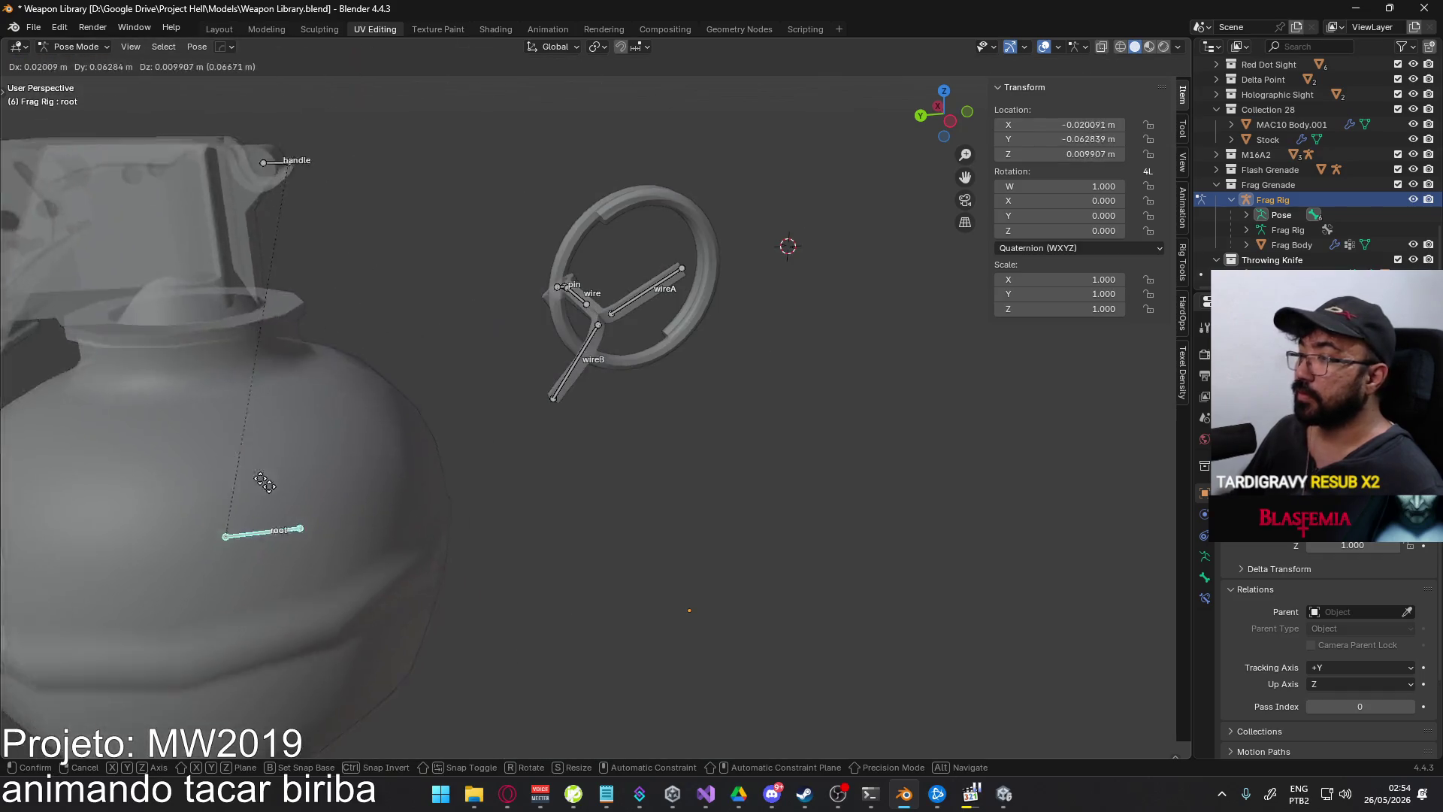
pyautogui.rightClick(685, 442)
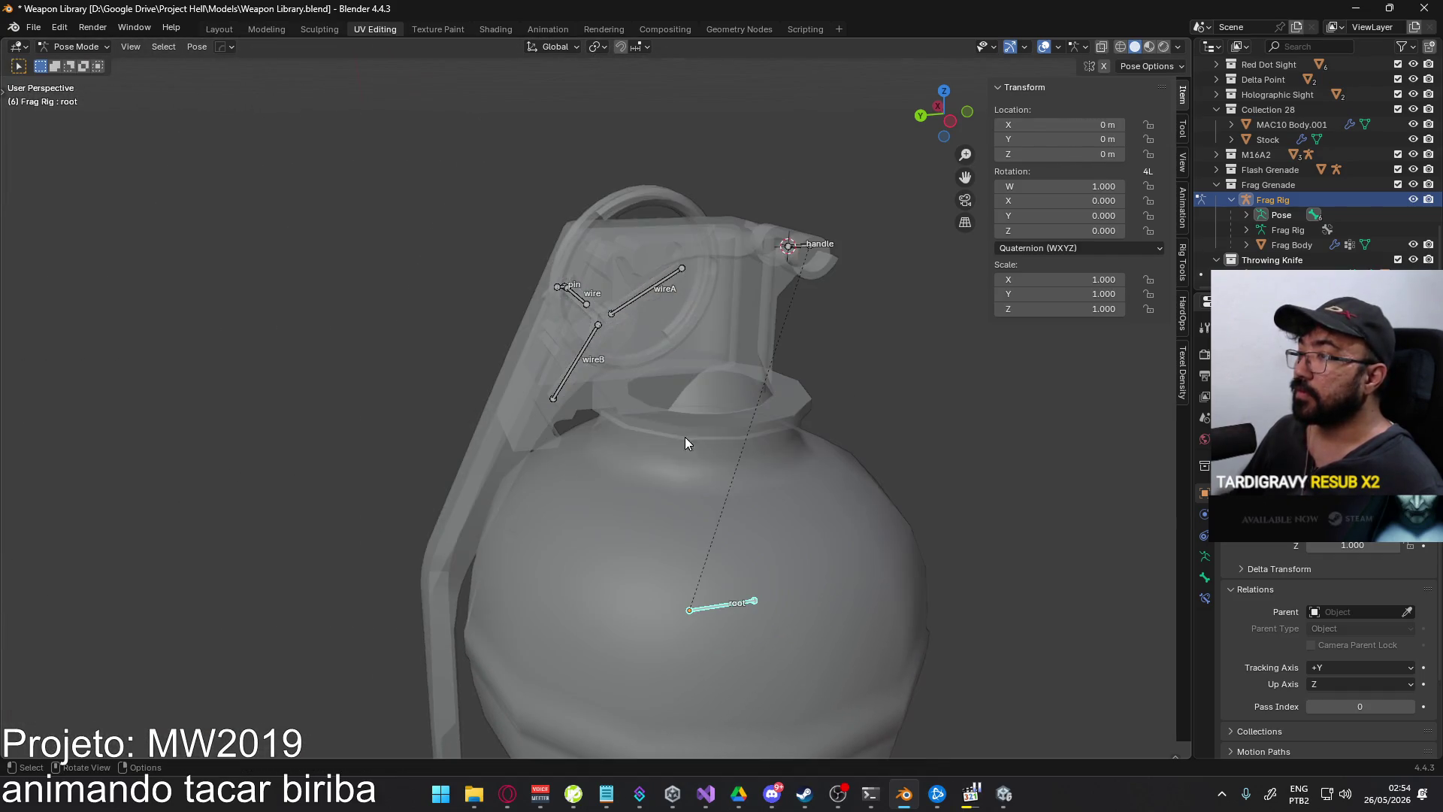
# - Back in Object Mode, select the Frag Body mesh and orbit to the grenade's other side
pyautogui.click(69, 46)
pyautogui.click(75, 64)
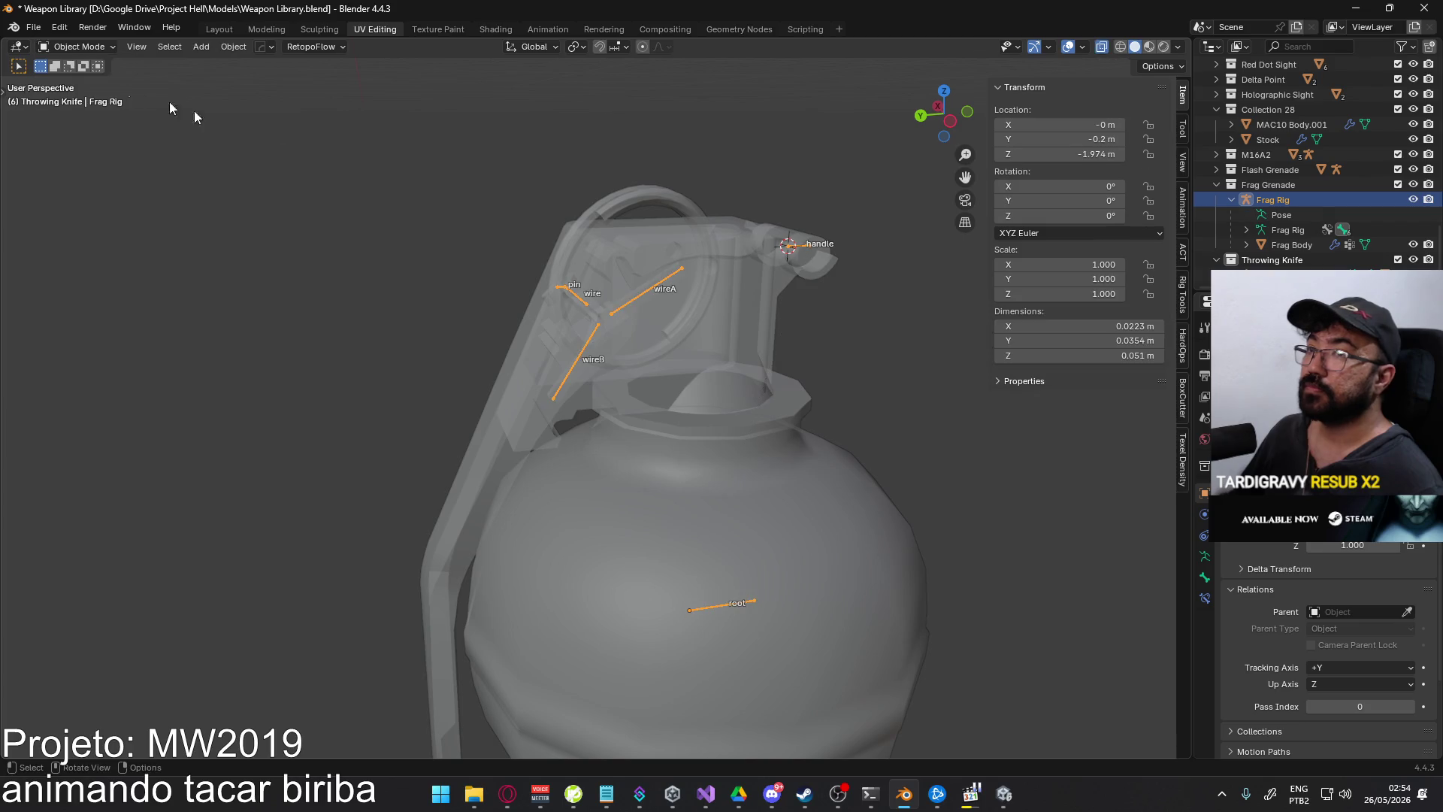
pyautogui.click(577, 304)
pyautogui.moveTo(579, 304)
pyautogui.mouseDown(button='middle')
pyautogui.moveTo(789, 313)
pyautogui.moveTo(850, 241)
pyautogui.moveTo(764, 331)
pyautogui.moveTo(647, 324)
pyautogui.moveTo(821, 295)
pyautogui.mouseUp(button='middle')
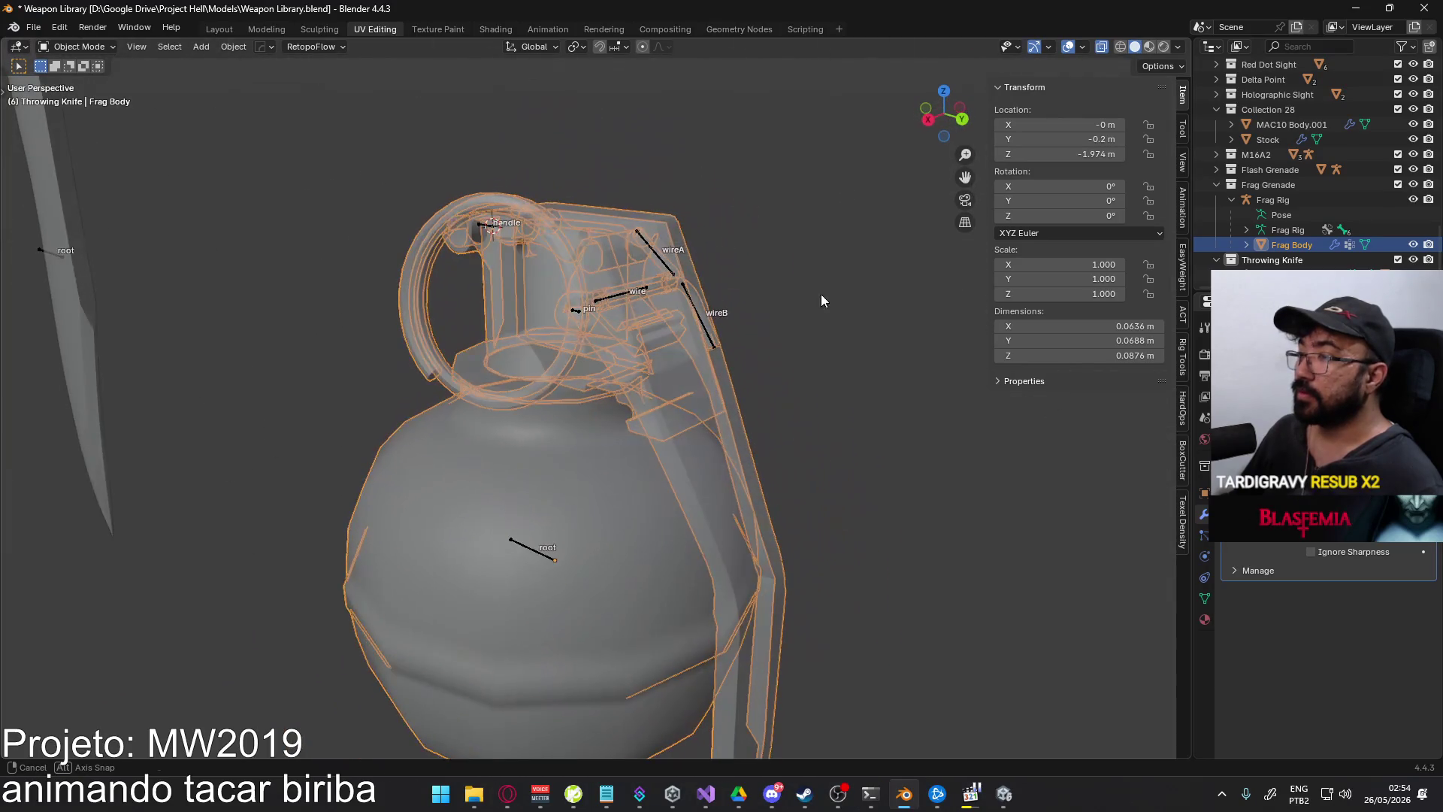
# - Select the rig at its wire bone and switch it to Pose Mode
pyautogui.click(634, 299)
pyautogui.click(83, 50)
pyautogui.click(84, 99)
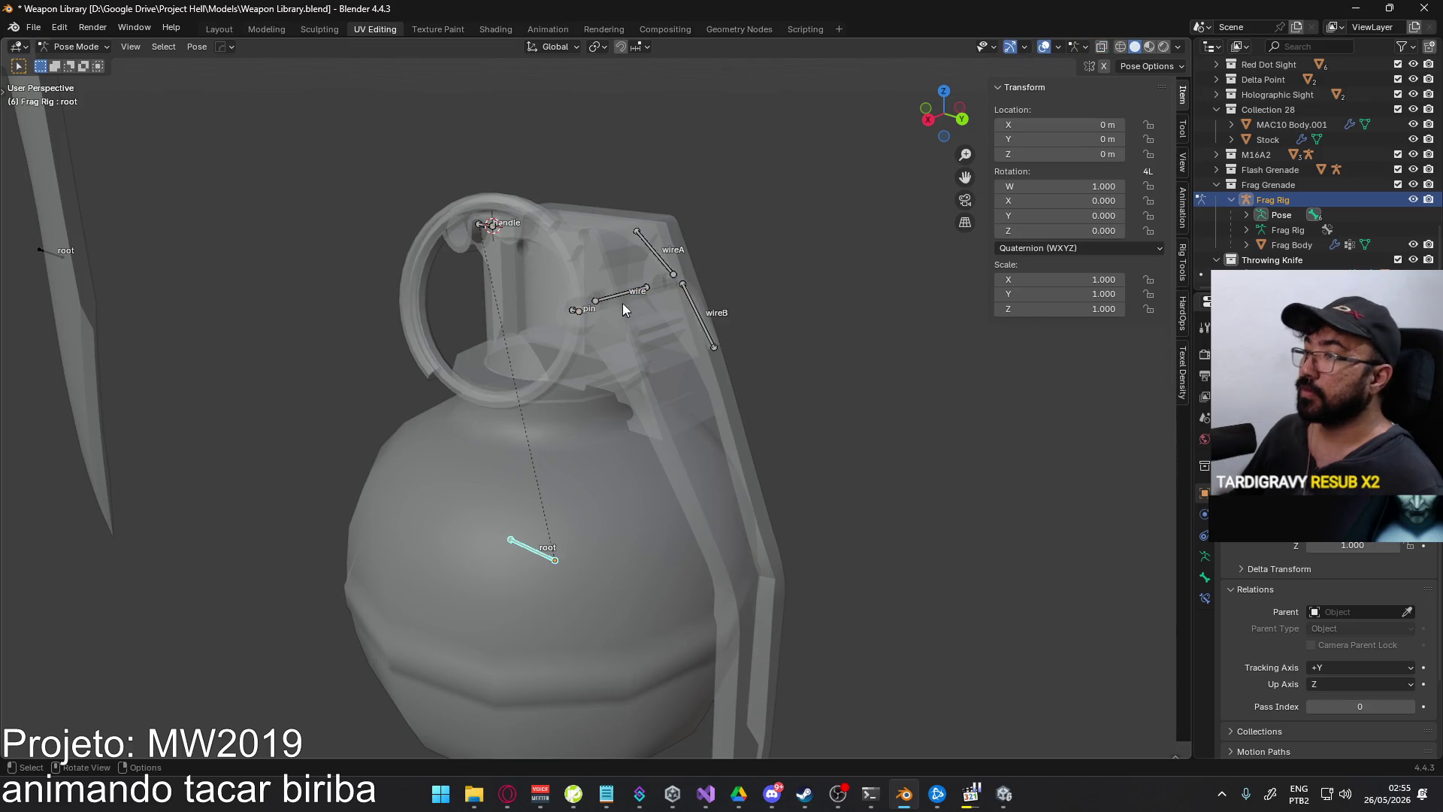
# - Show the wire bone's constraints and the Add Bone Constraint list while starting animation playback
pyautogui.click(1203, 598)
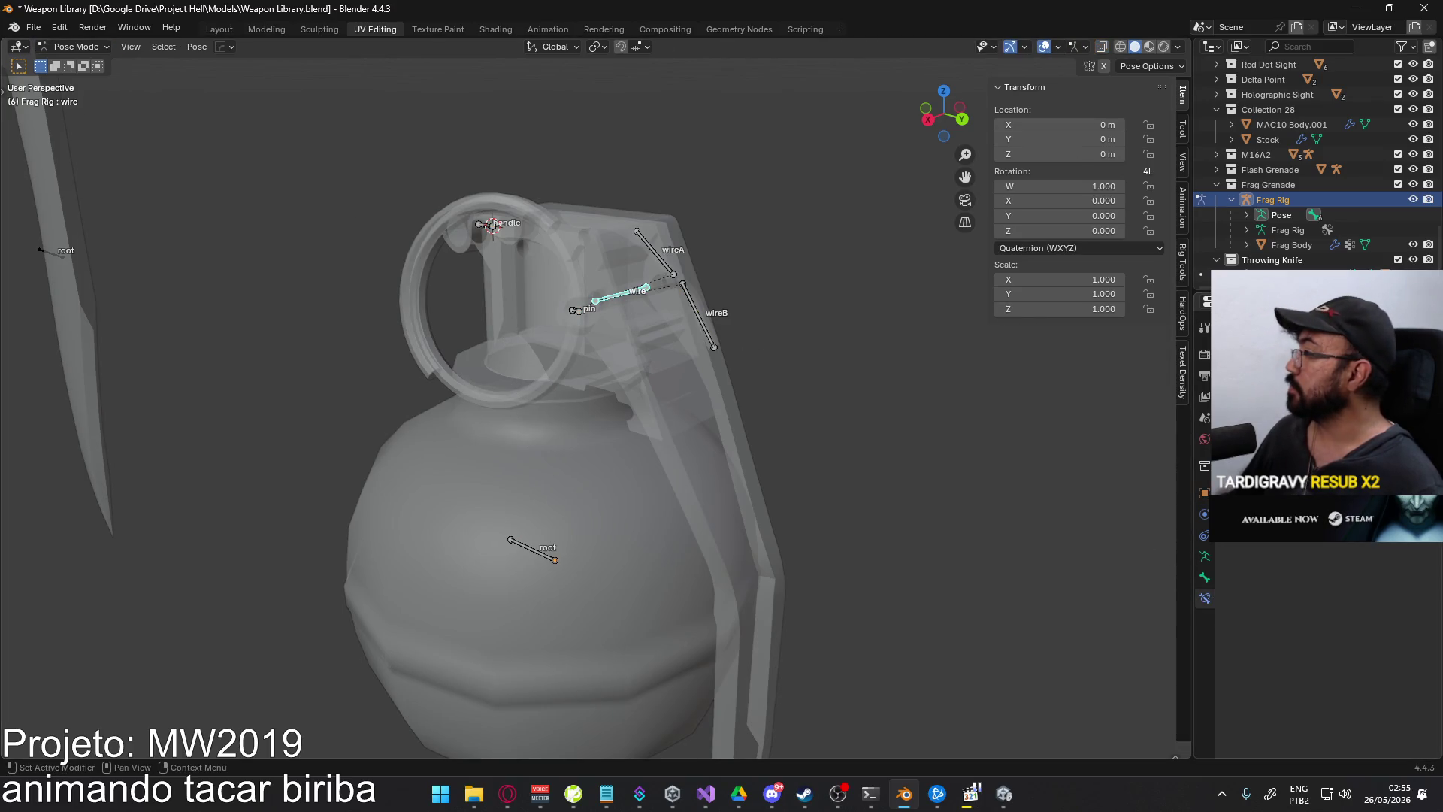
pyautogui.click(1319, 346)
pyautogui.press('space')
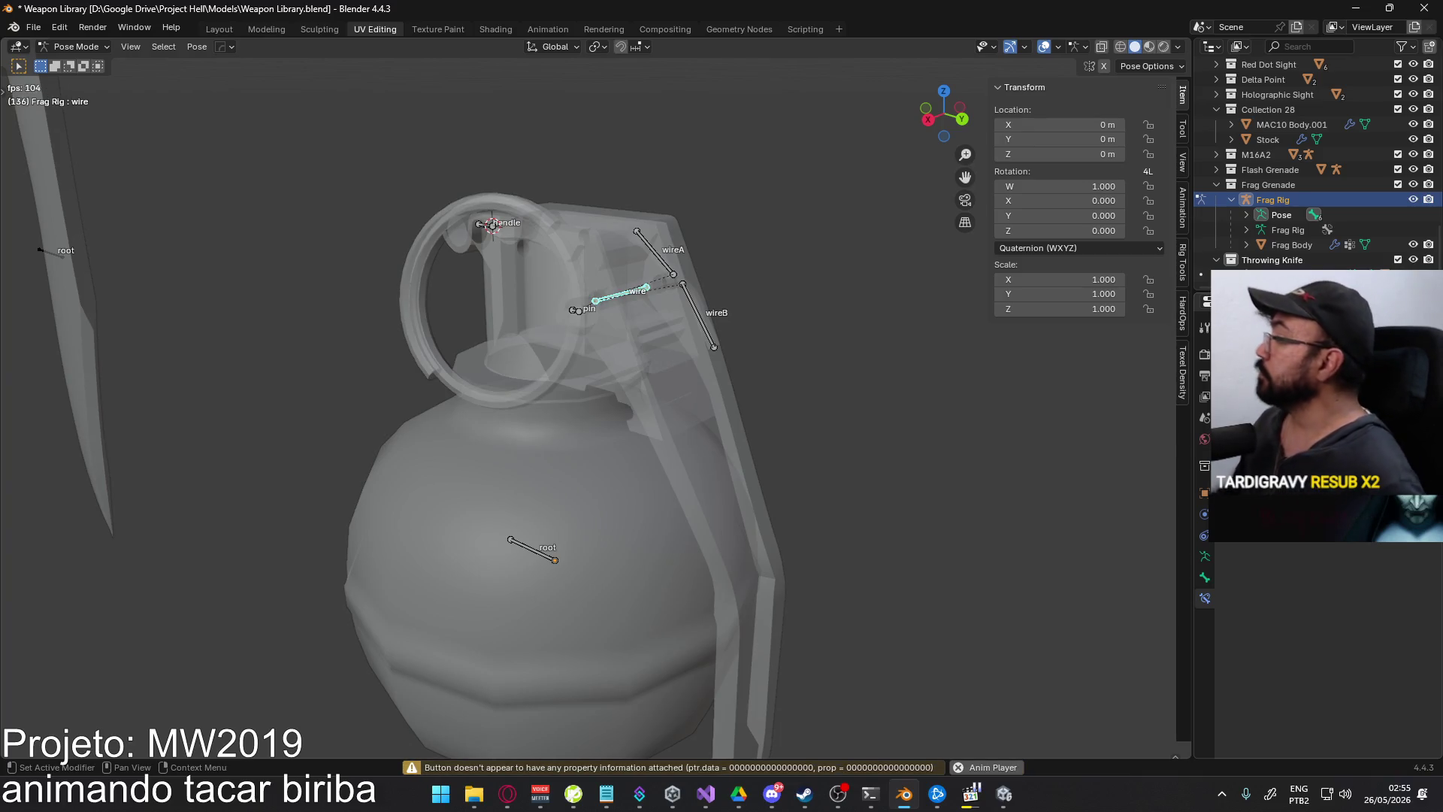
pyautogui.click(1319, 346)
pyautogui.press('Escape')
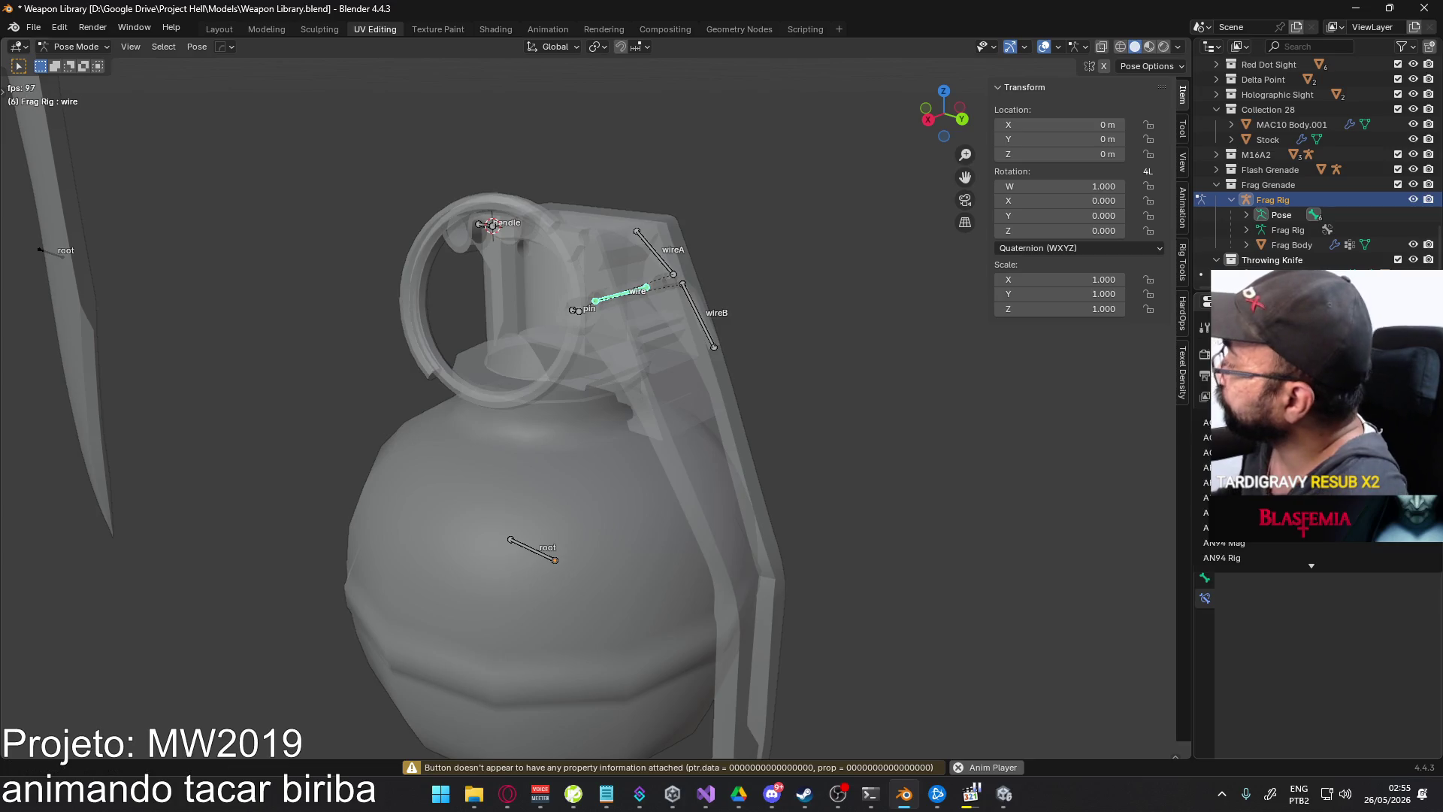
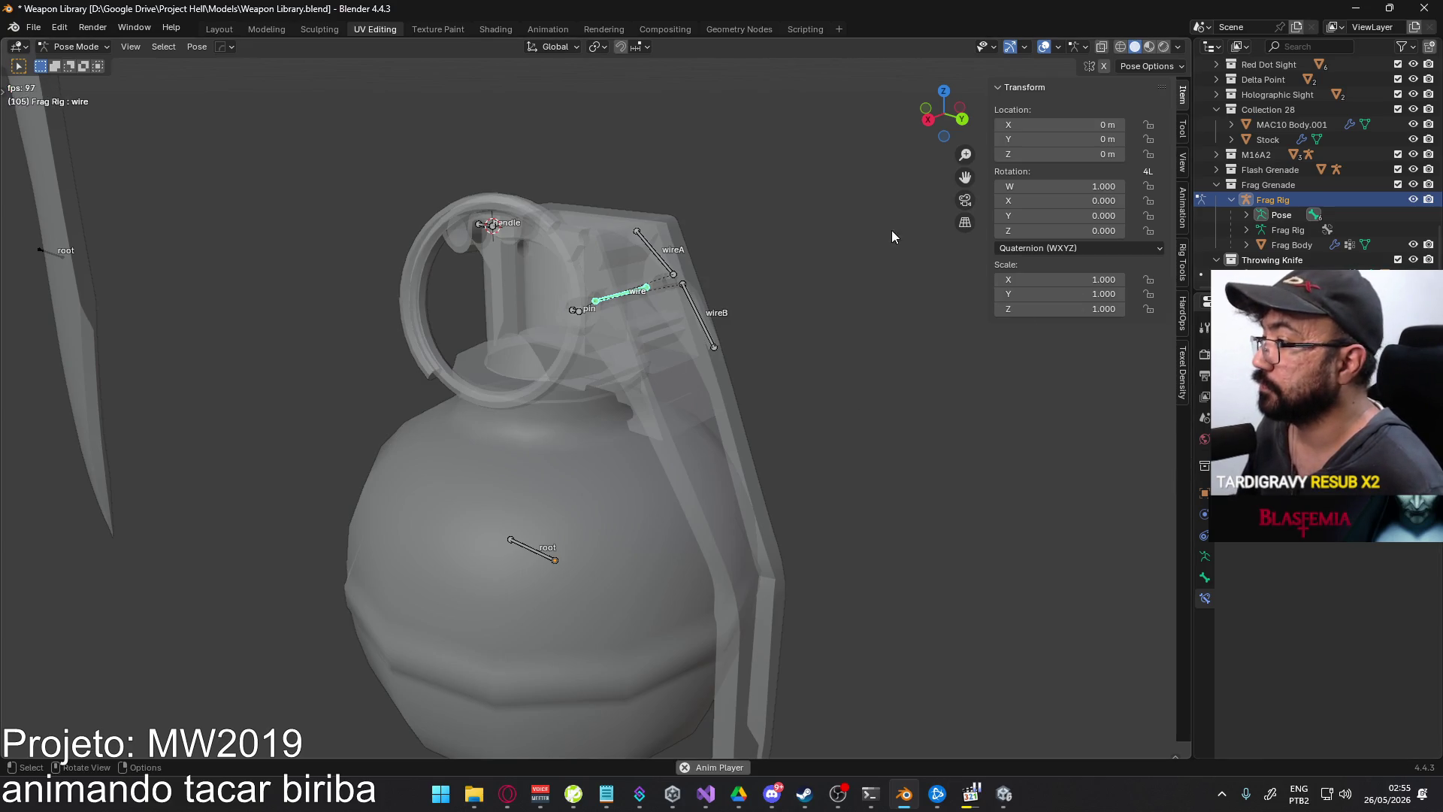
# - Start moving the Frag Rig's root bone, then cancel so it stays in place
pyautogui.moveTo(892, 236); pyautogui.dragTo(769, 278, button='middle')
pyautogui.press('g')
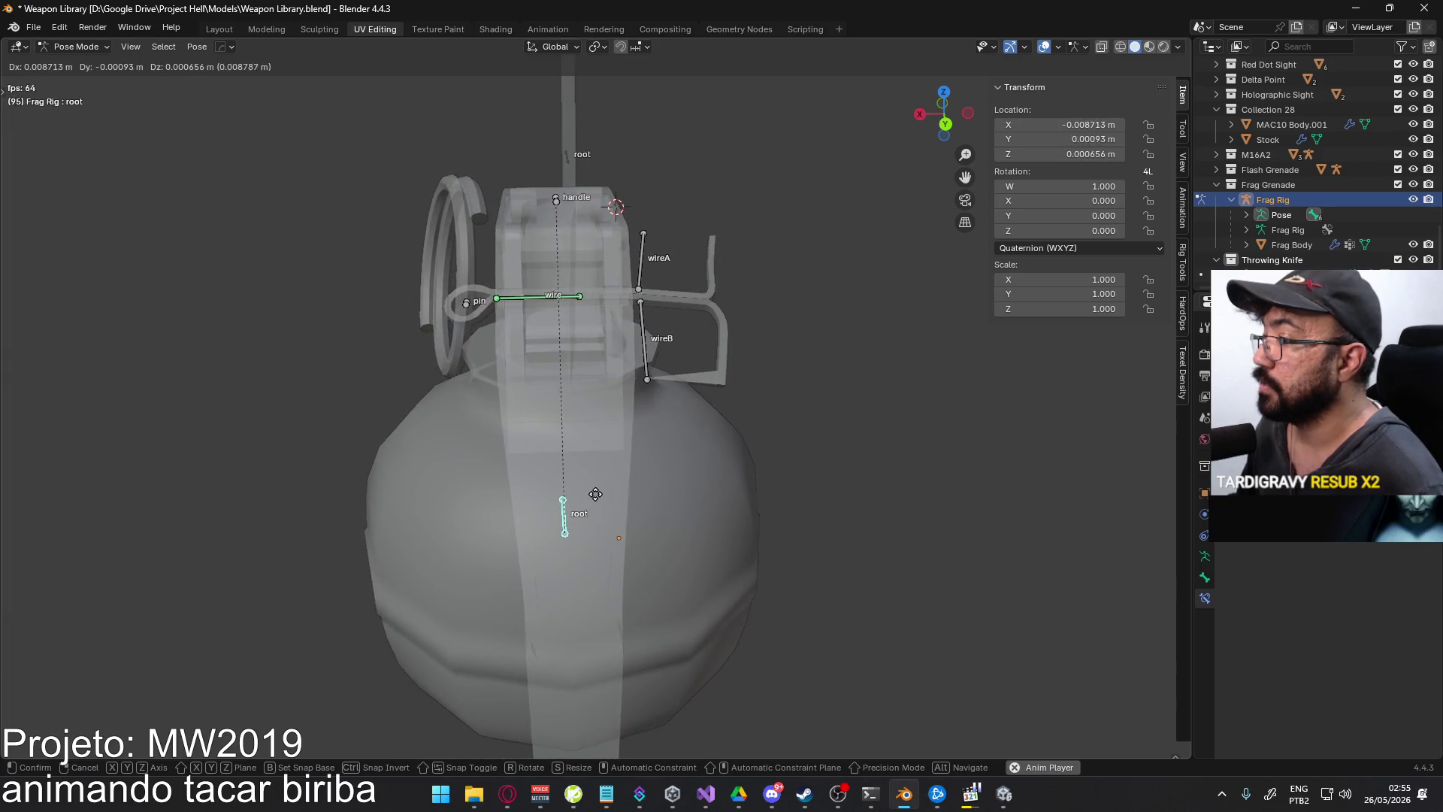
pyautogui.rightClick(640, 492)
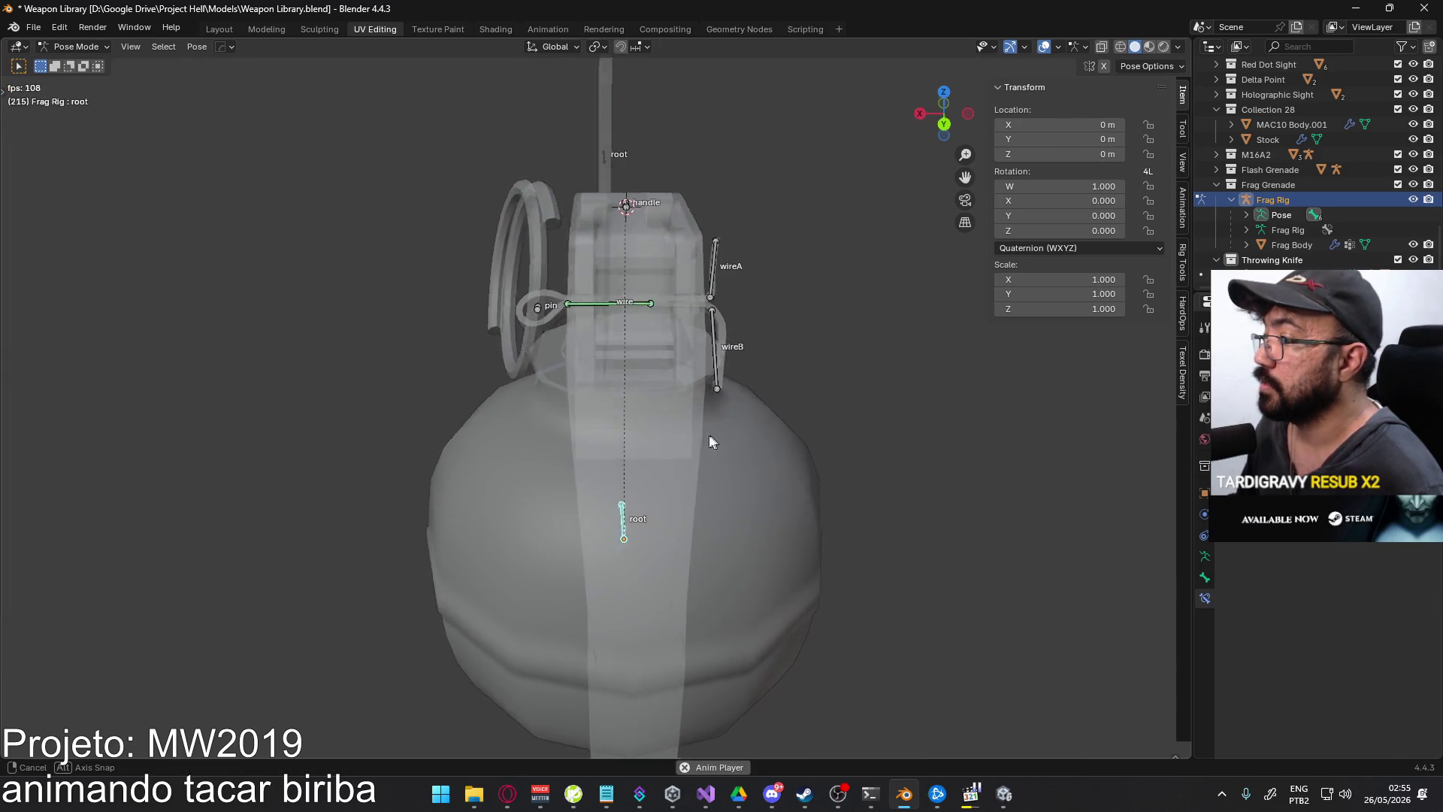
pyautogui.moveTo(709, 435)
pyautogui.mouseDown(button='middle')
pyautogui.moveTo(623, 413)
pyautogui.moveTo(410, 151)
pyautogui.moveTo(77, 51)
pyautogui.mouseUp(button='middle')
# - Switch the Frag Rig from Pose Mode to Object Mode
pyautogui.click(77, 51)
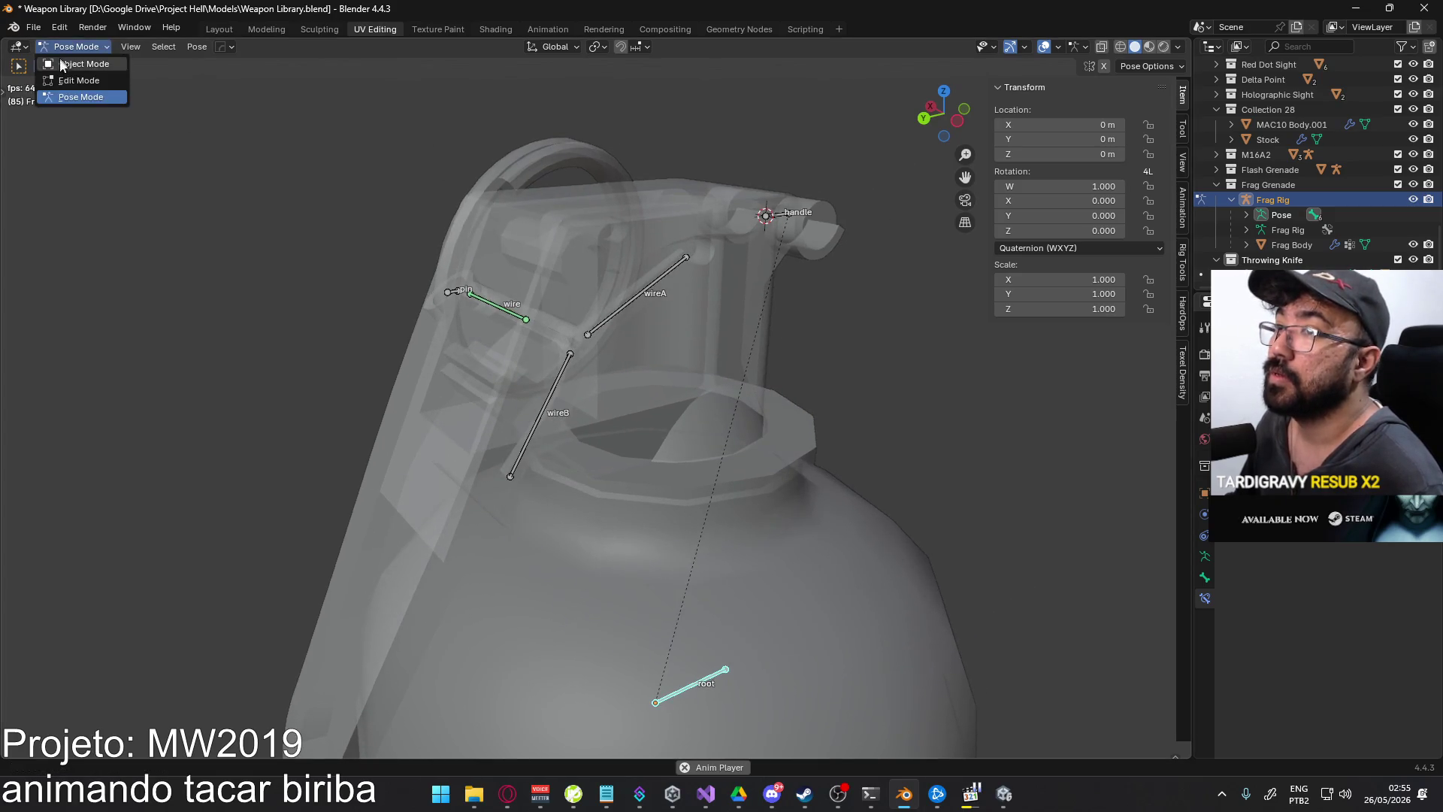
pyautogui.click(82, 64)
pyautogui.click(77, 47)
pyautogui.click(89, 97)
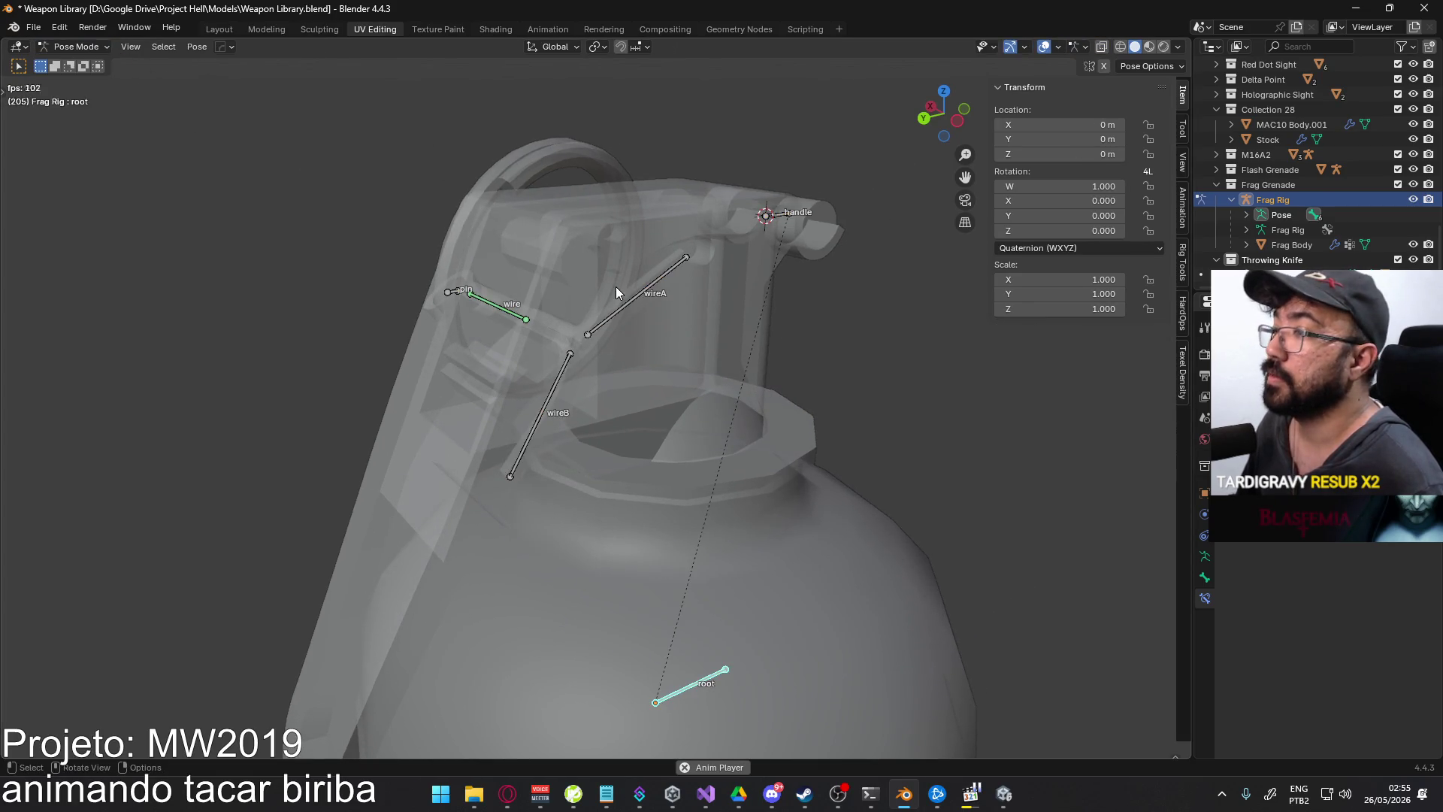
pyautogui.click(77, 46)
pyautogui.click(83, 63)
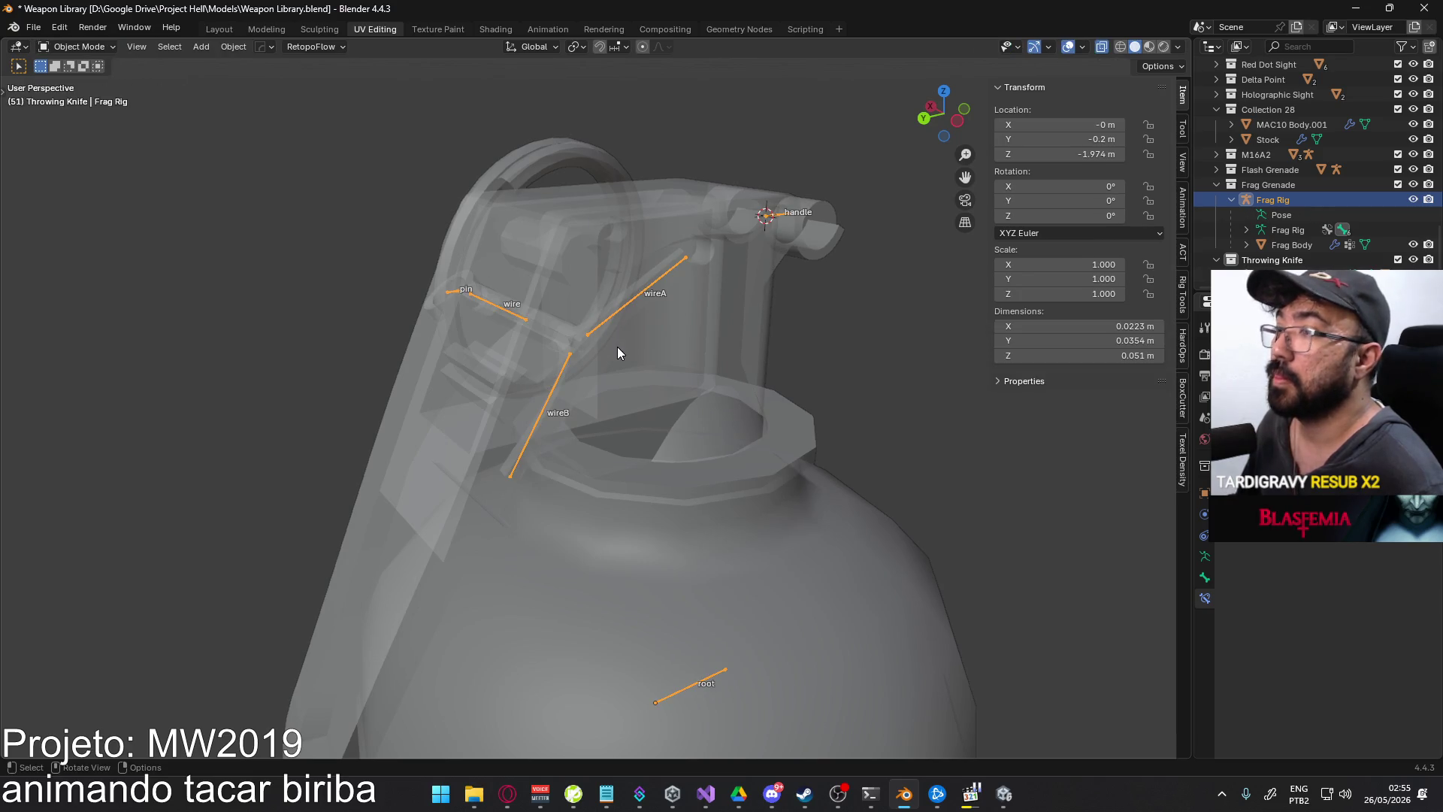
# - Turn off X-ray and put Frag Body into Weight Paint mode with the rig selected
pyautogui.click(613, 321)
pyautogui.click(630, 300)
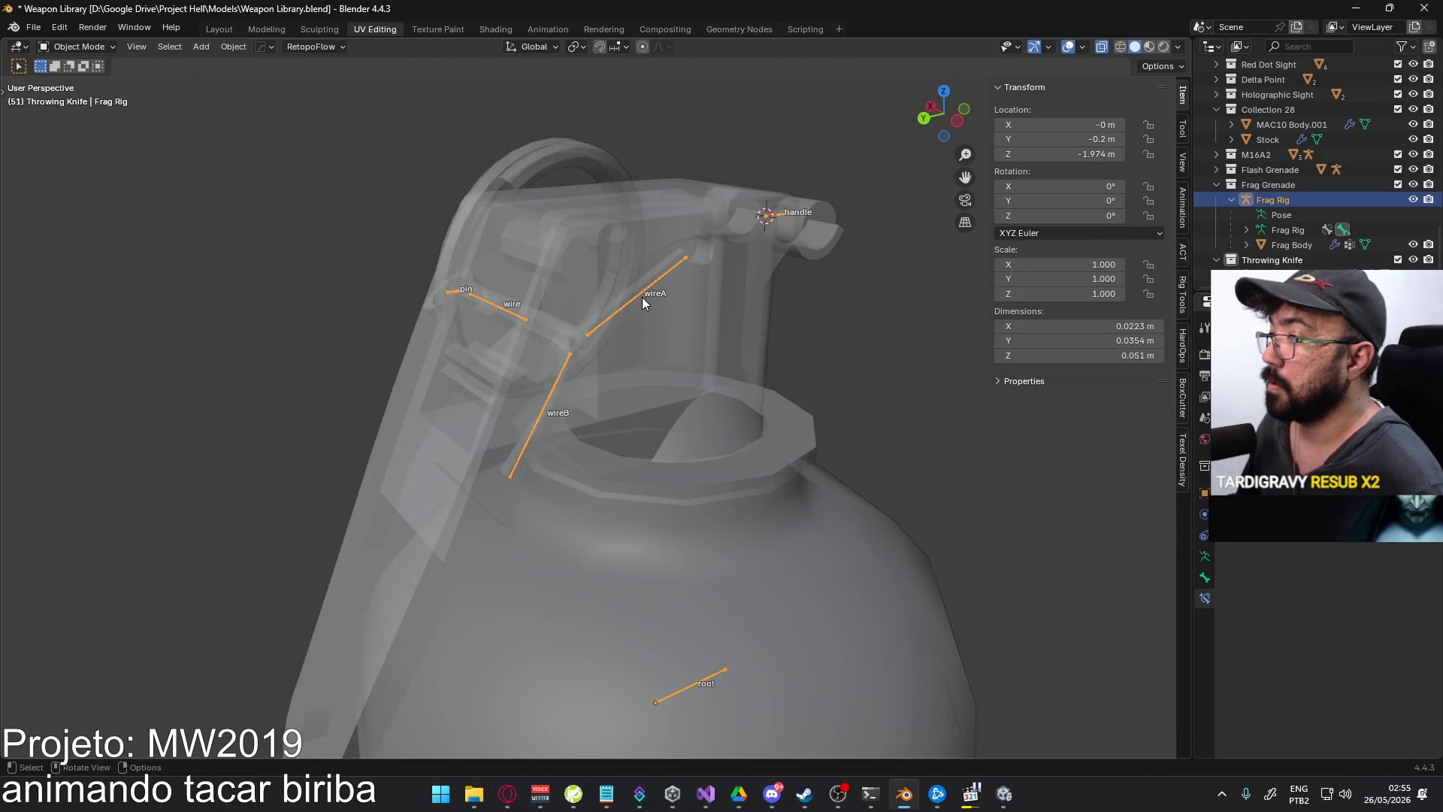
pyautogui.hotkey('alt', 'z')
pyautogui.keyDown('shift'); pyautogui.click(635, 303); pyautogui.keyUp('shift')
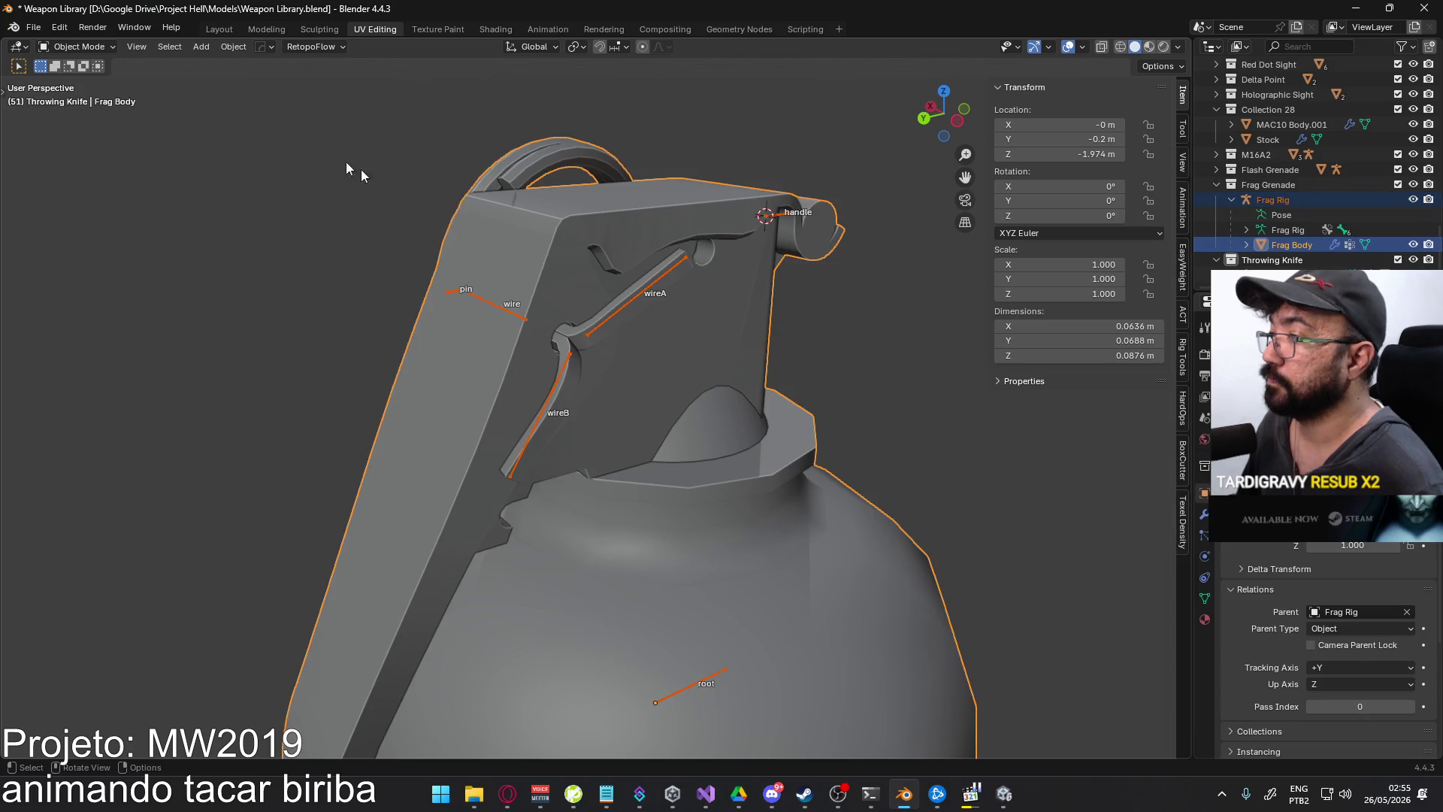
pyautogui.click(83, 47)
pyautogui.click(84, 130)
# - Inspect the wireA and wire bone weights, toggling face and bone selection masks
pyautogui.scroll(3, 602, 277)
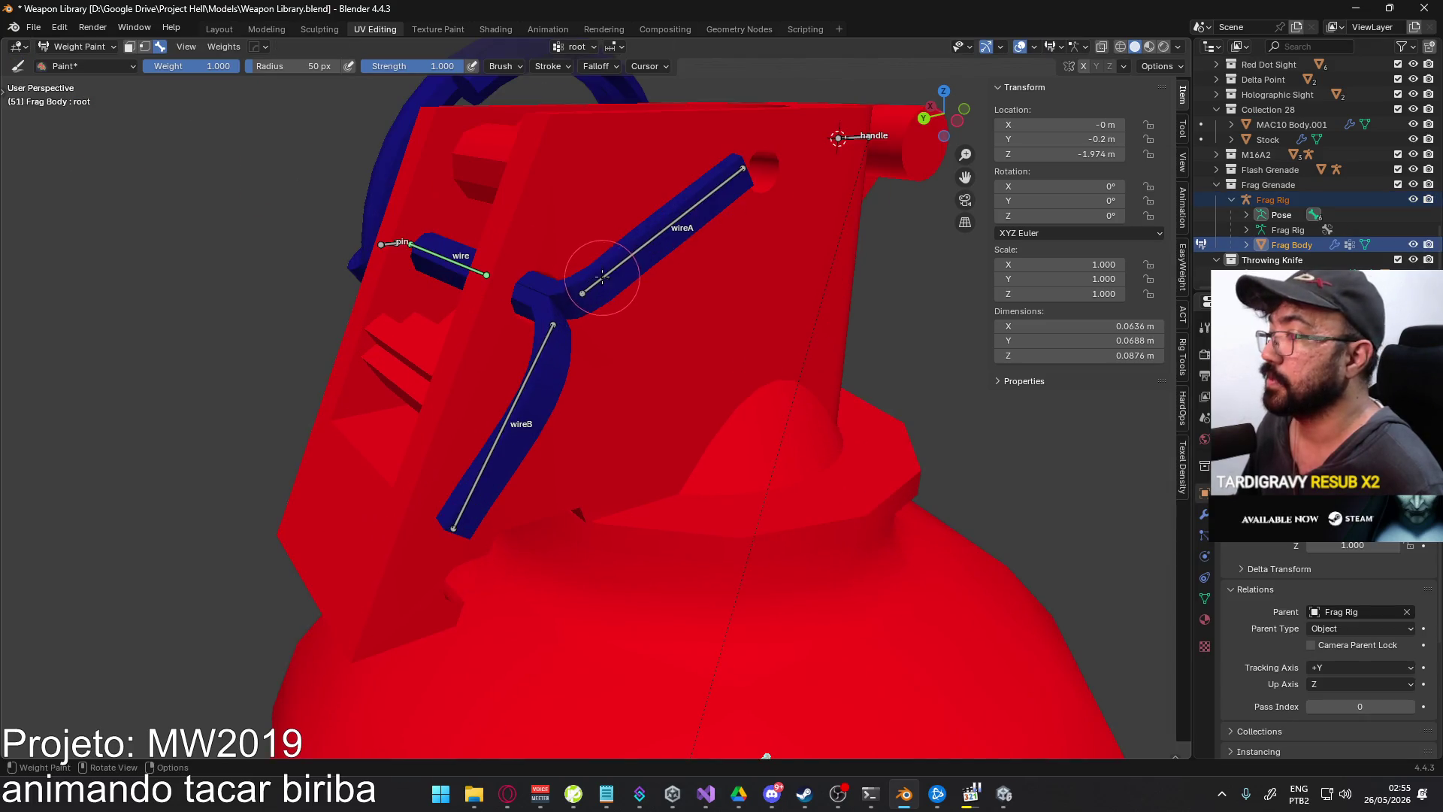
pyautogui.keyDown('ctrl'); pyautogui.click(653, 273); pyautogui.keyUp('ctrl')
pyautogui.scroll(-4, 659, 259)
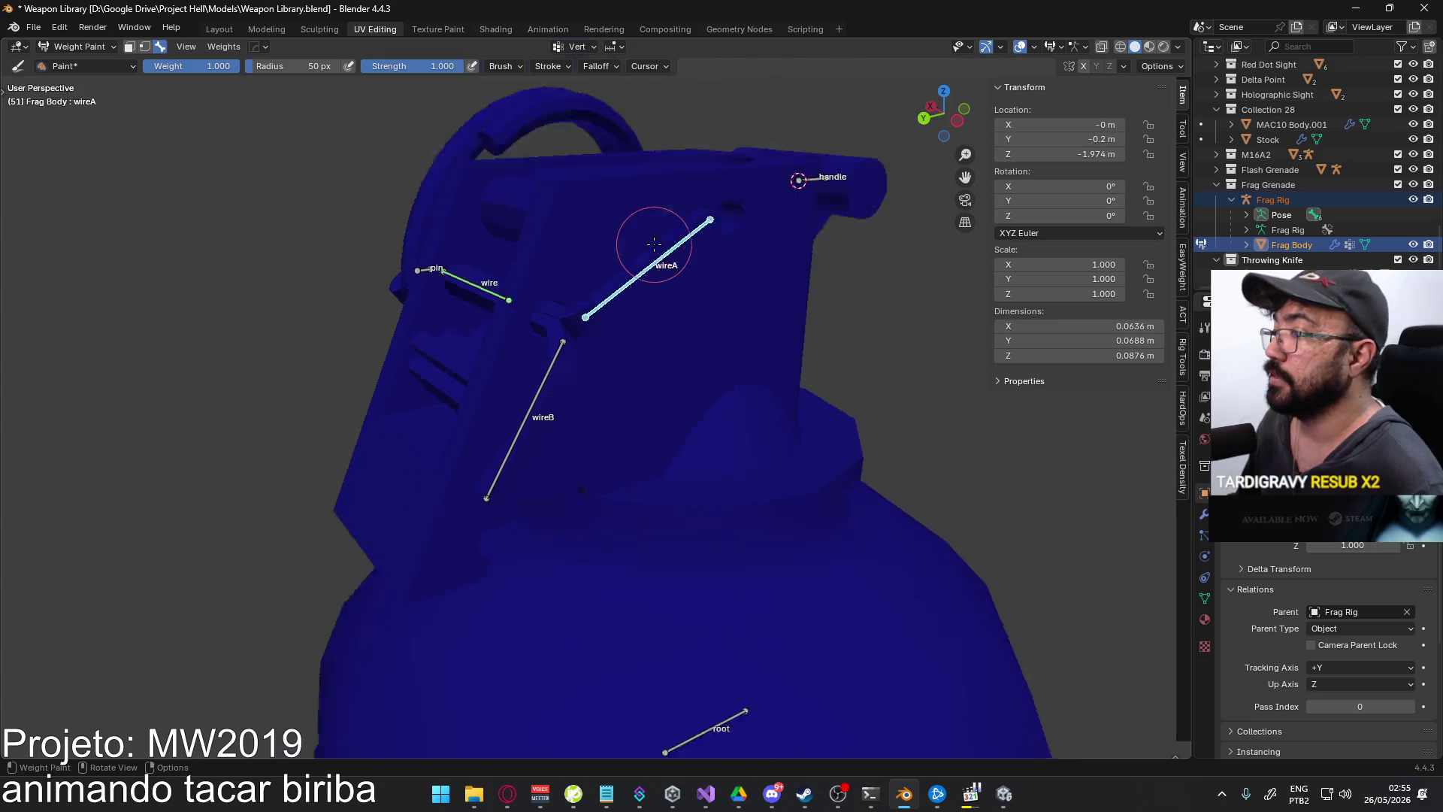
pyautogui.moveTo(661, 242); pyautogui.dragTo(654, 331, button='middle')
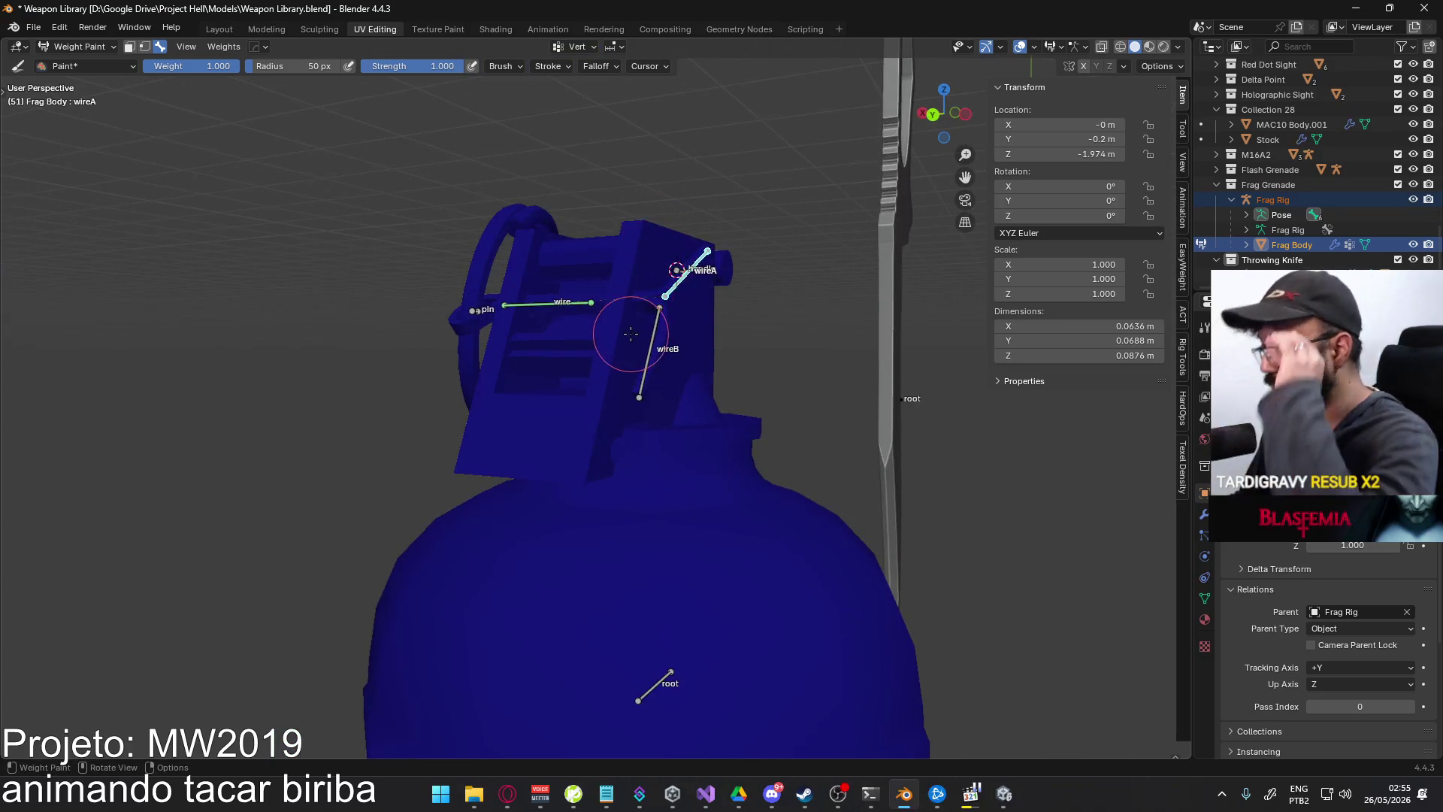
pyautogui.scroll(3, 642, 345)
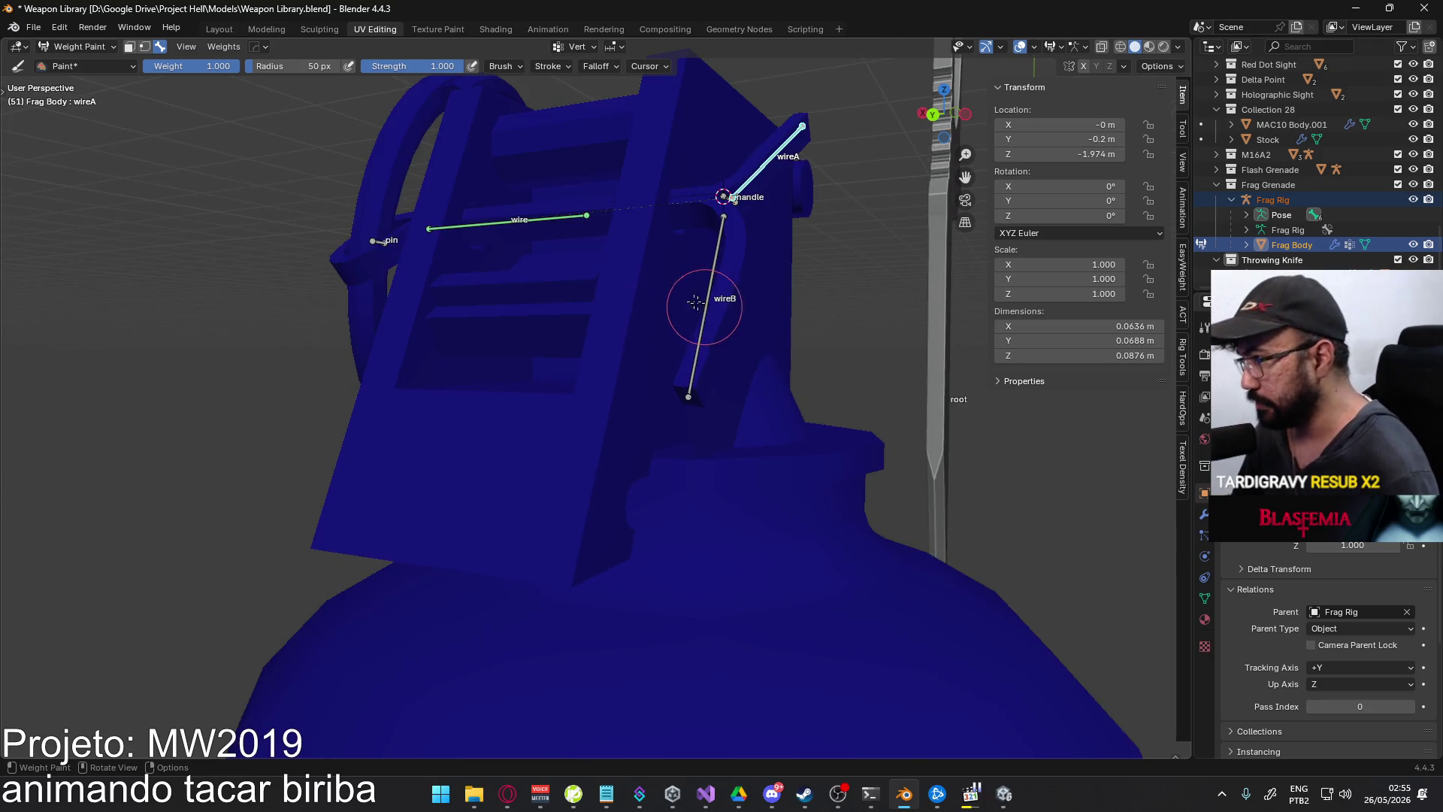
pyautogui.click(129, 48)
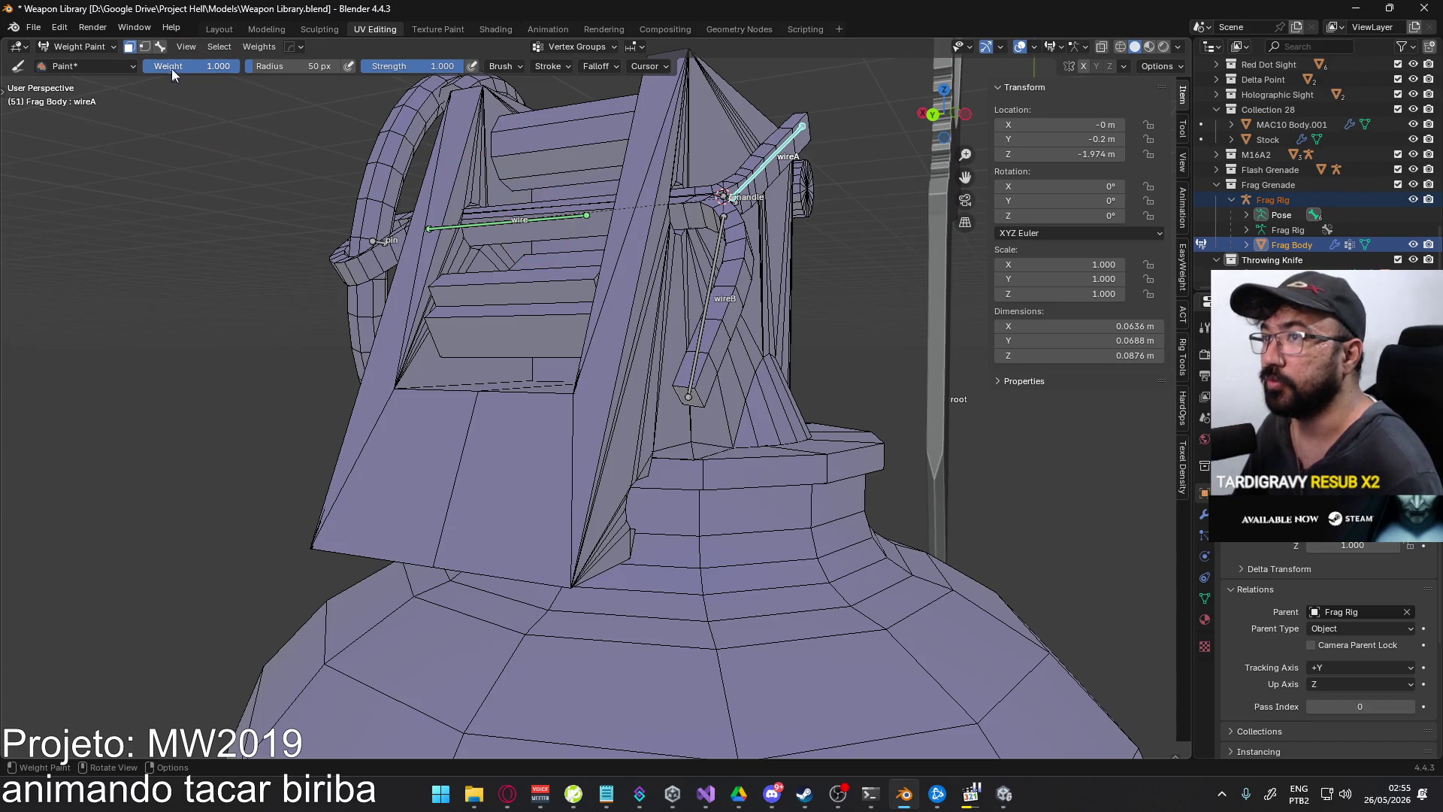
pyautogui.click(160, 48)
pyautogui.keyDown('ctrl'); pyautogui.click(543, 220); pyautogui.keyUp('ctrl')
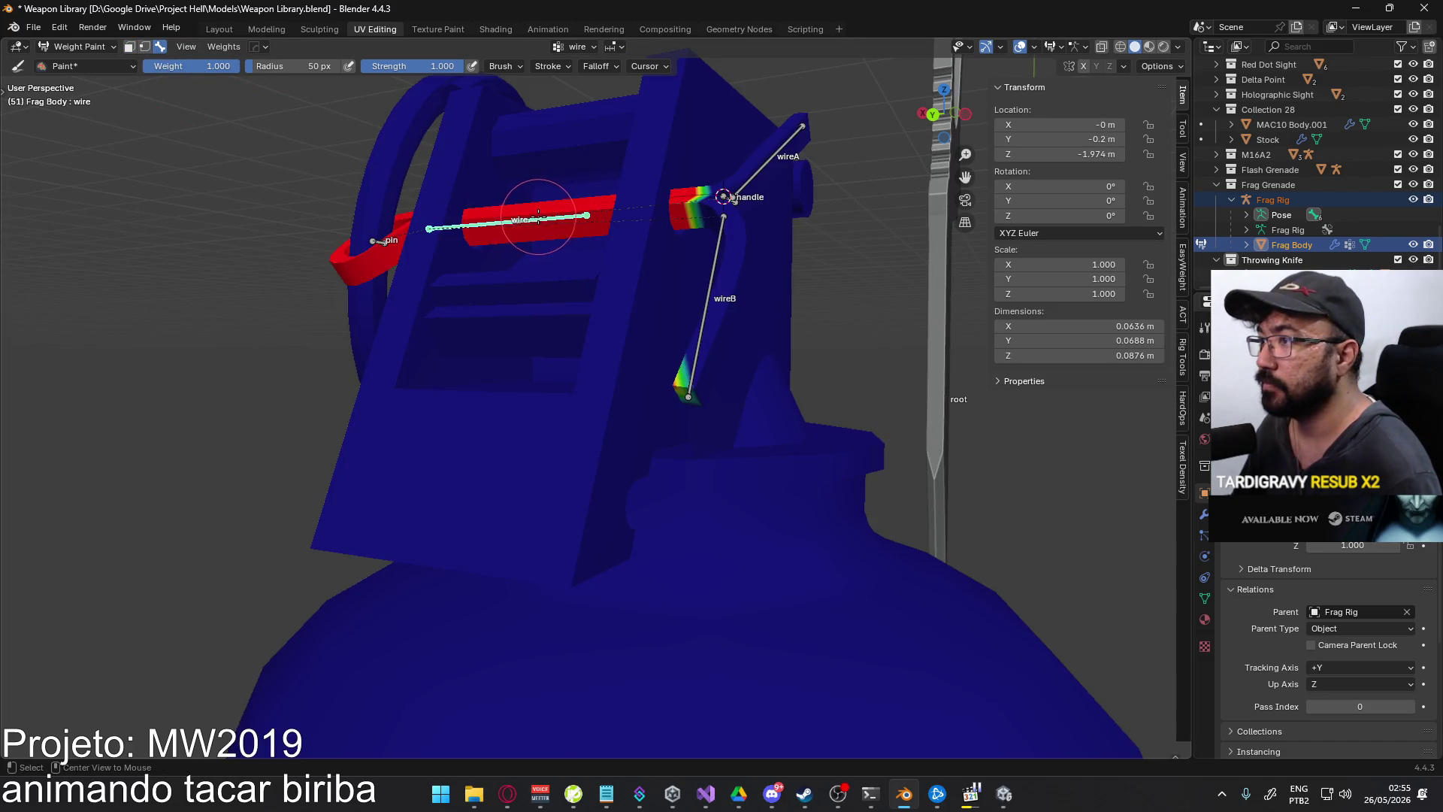
pyautogui.moveTo(543, 220)
pyautogui.mouseDown(button='middle')
pyautogui.moveTo(577, 176)
pyautogui.moveTo(670, 122)
pyautogui.moveTo(200, 37)
pyautogui.mouseUp(button='middle')
# - Re-enable face masking, look over the grenade, and return Frag Body to Object Mode
pyautogui.click(129, 49)
pyautogui.moveTo(571, 248); pyautogui.dragTo(790, 321, button='middle')
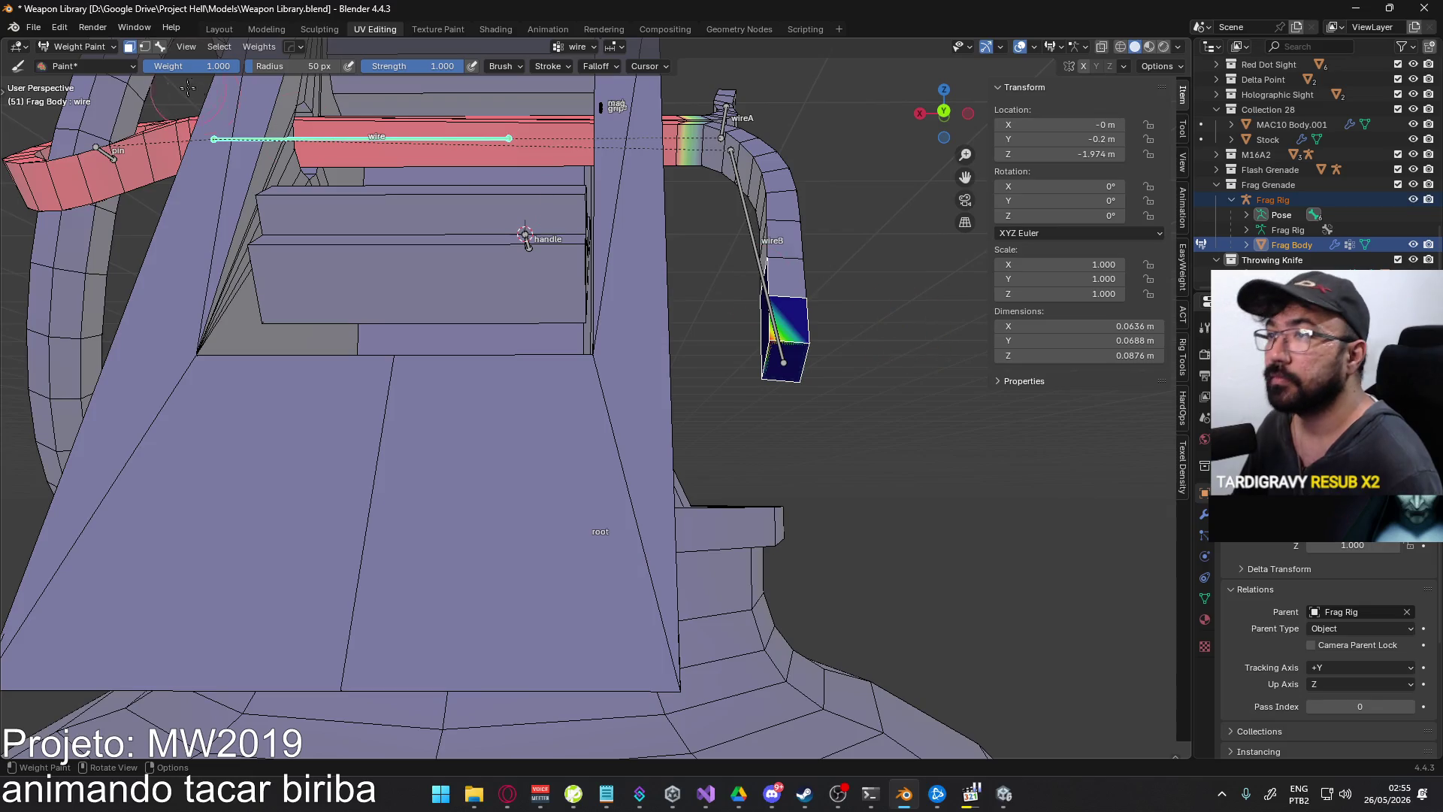
pyautogui.moveTo(847, 280)
pyautogui.mouseDown(button='middle')
pyautogui.moveTo(924, 306)
pyautogui.moveTo(708, 241)
pyautogui.mouseUp(button='middle')
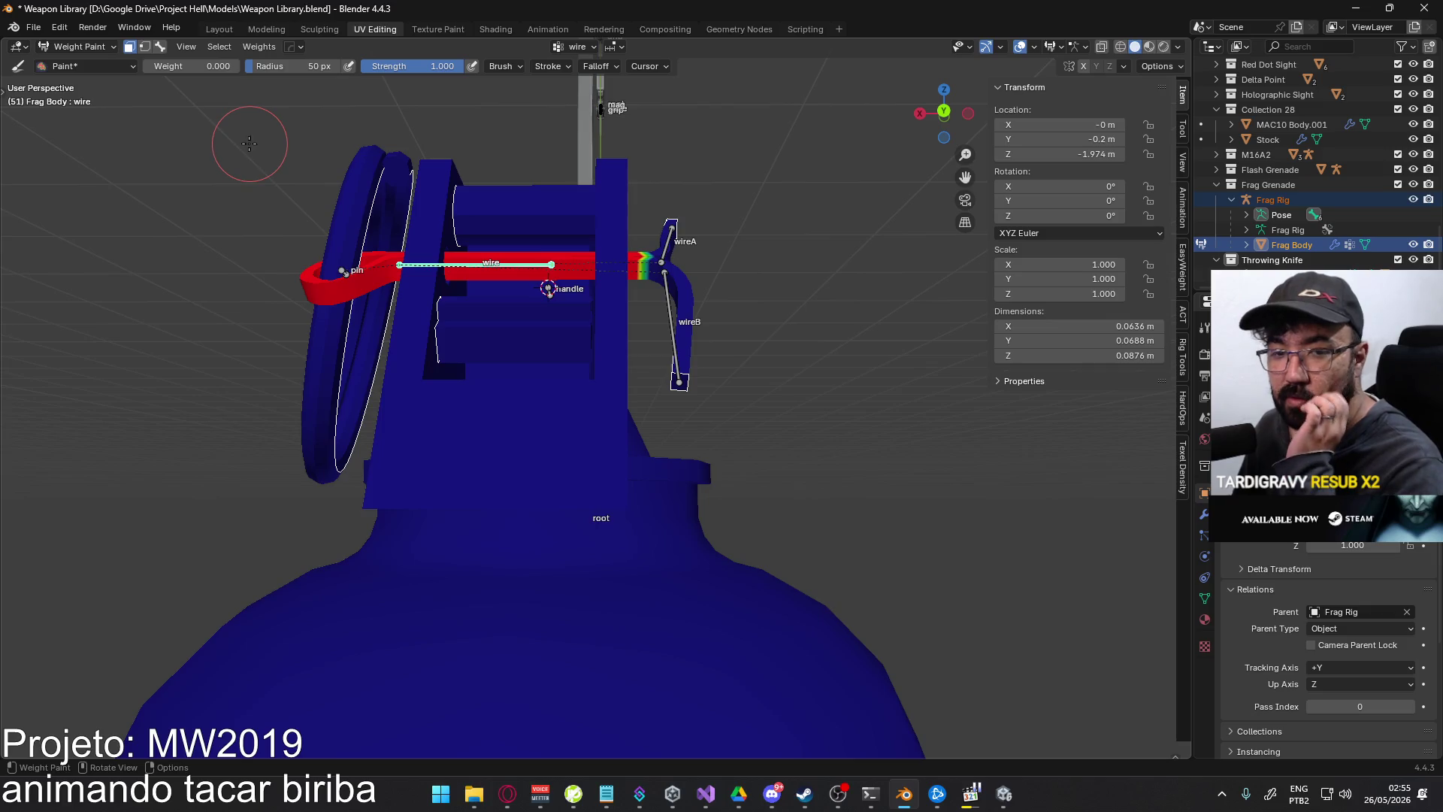
pyautogui.click(85, 46)
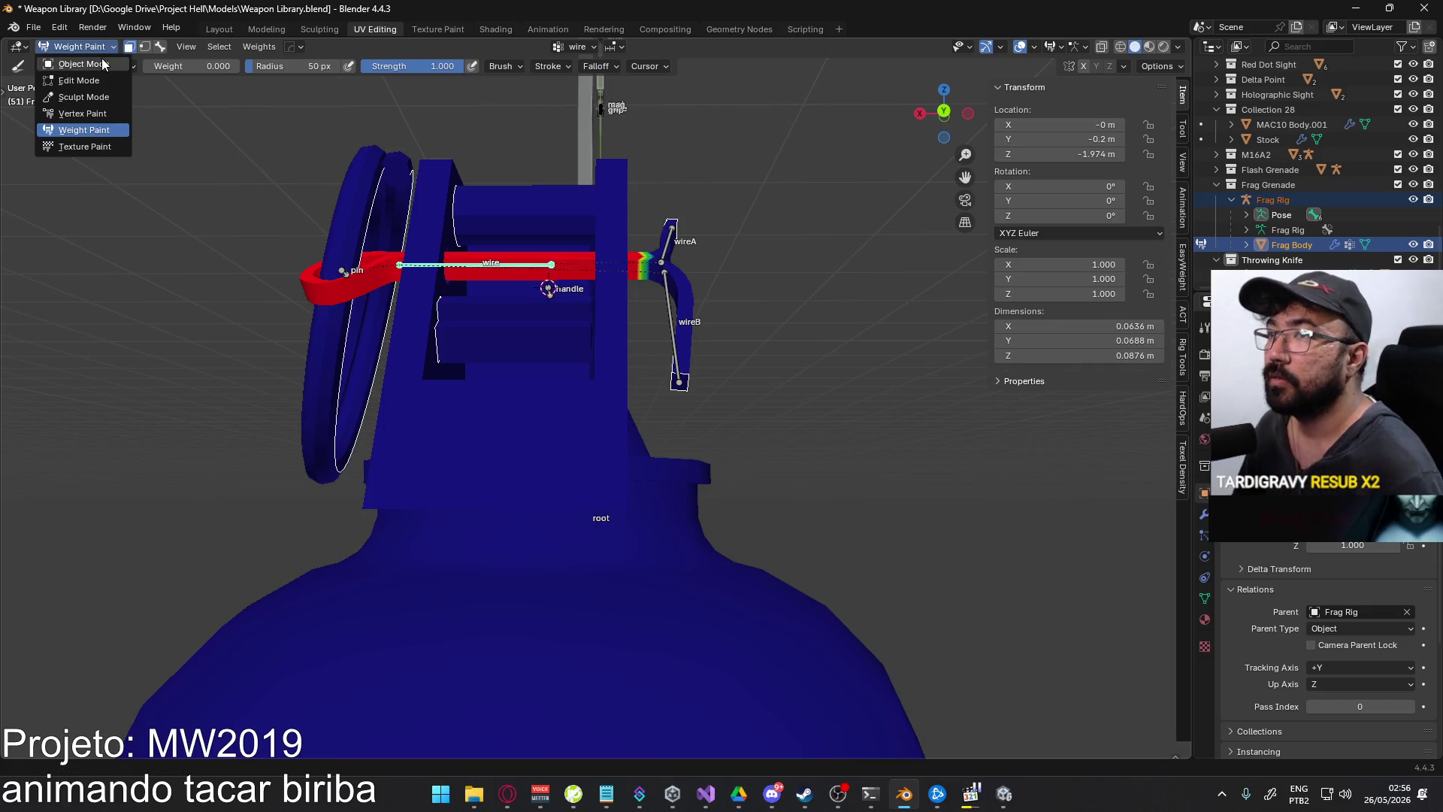
pyautogui.click(75, 71)
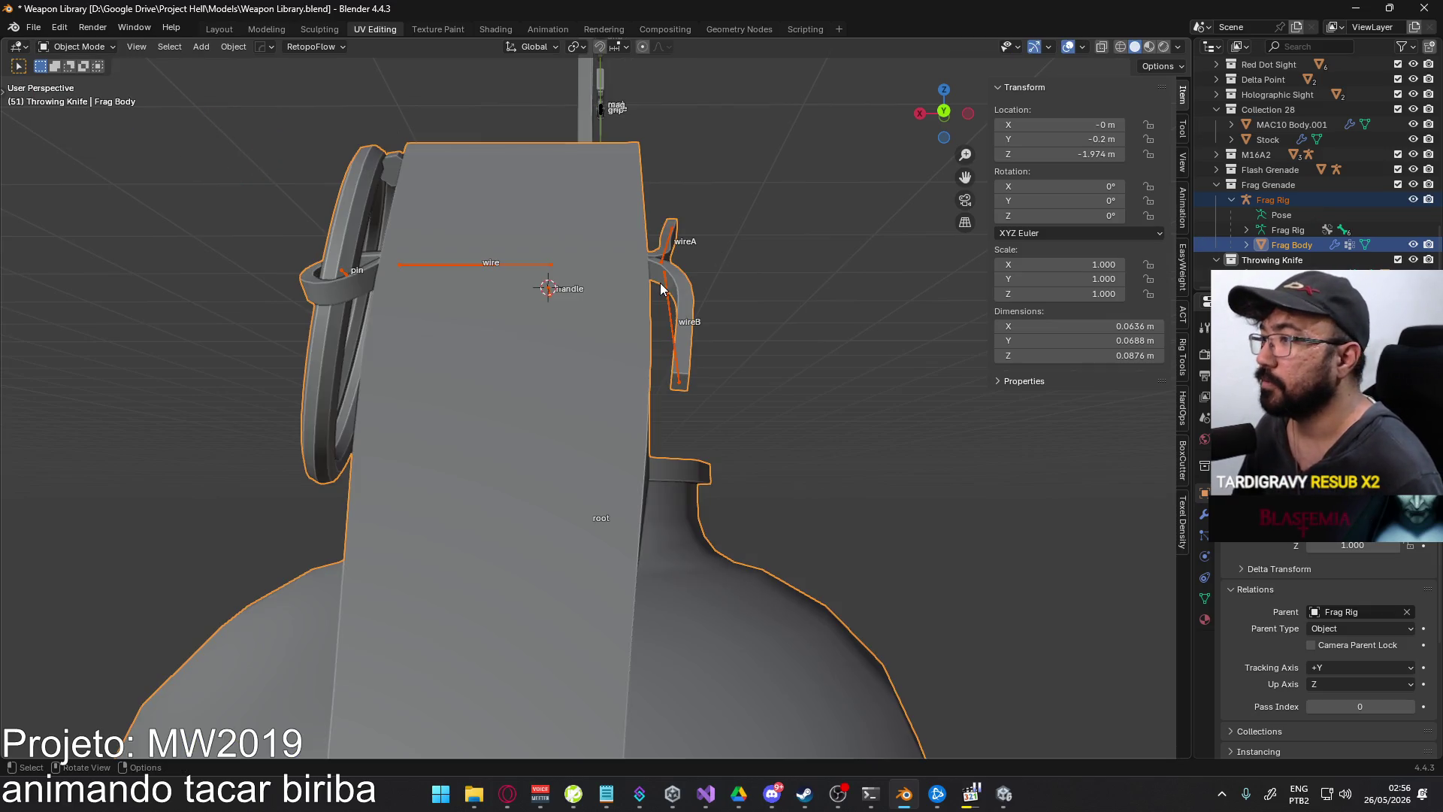
# - In Edit Mode, select the linked wireB piece and merge its vertices by distance
pyautogui.click(104, 47)
pyautogui.click(109, 75)
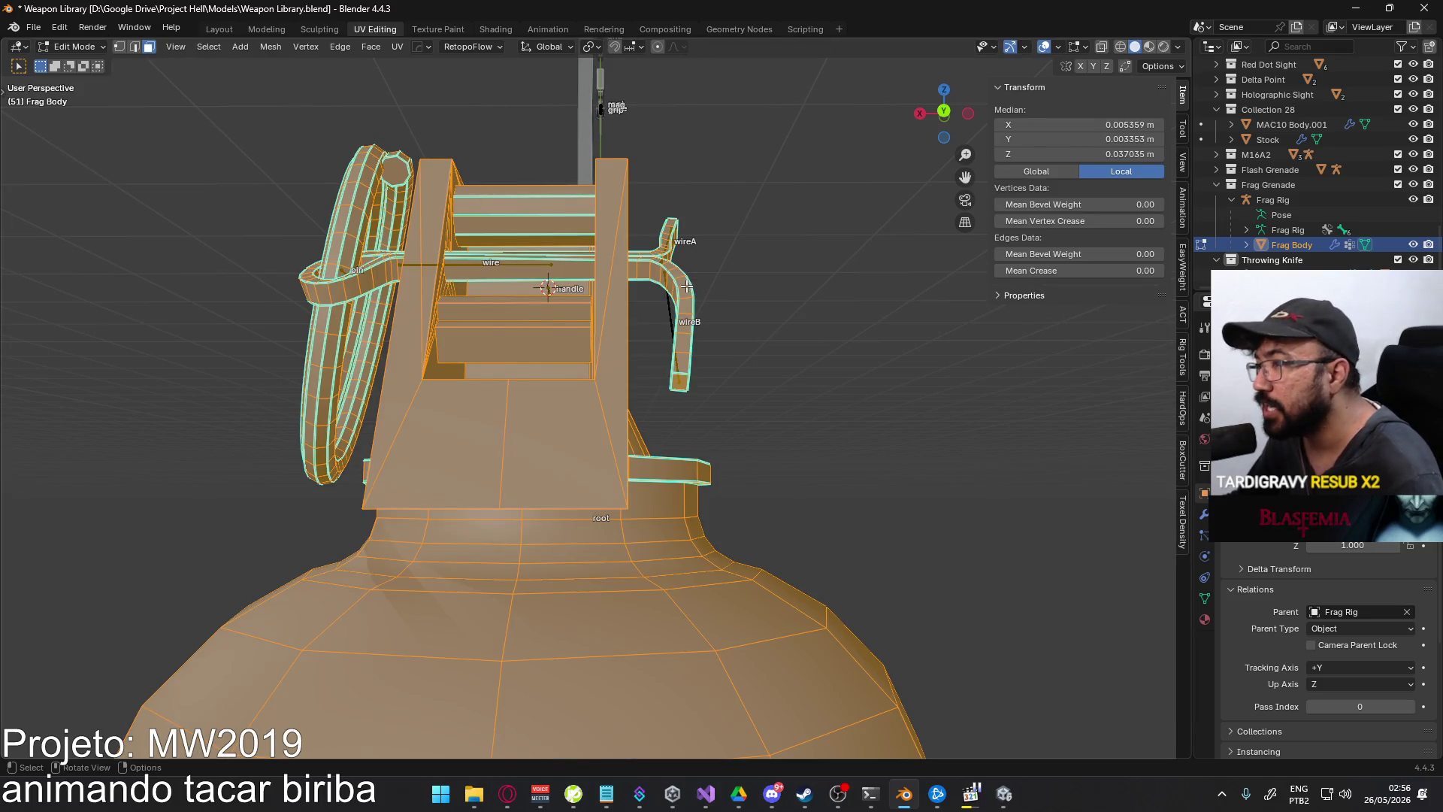
pyautogui.click(686, 287)
pyautogui.press('l')
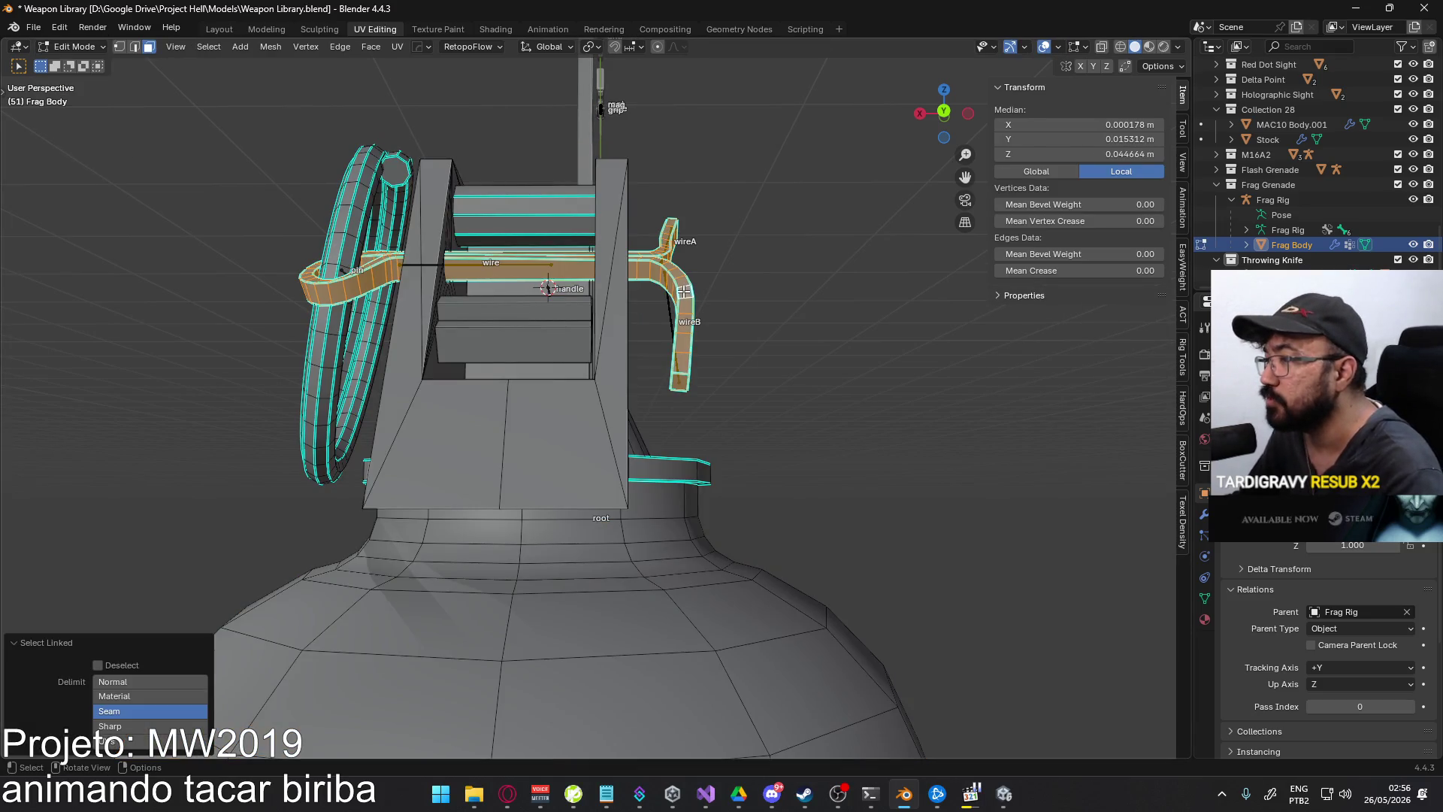
pyautogui.rightClick(684, 335)
pyautogui.moveTo(683, 335)
pyautogui.click(774, 335)
pyautogui.scroll(2, 753, 391)
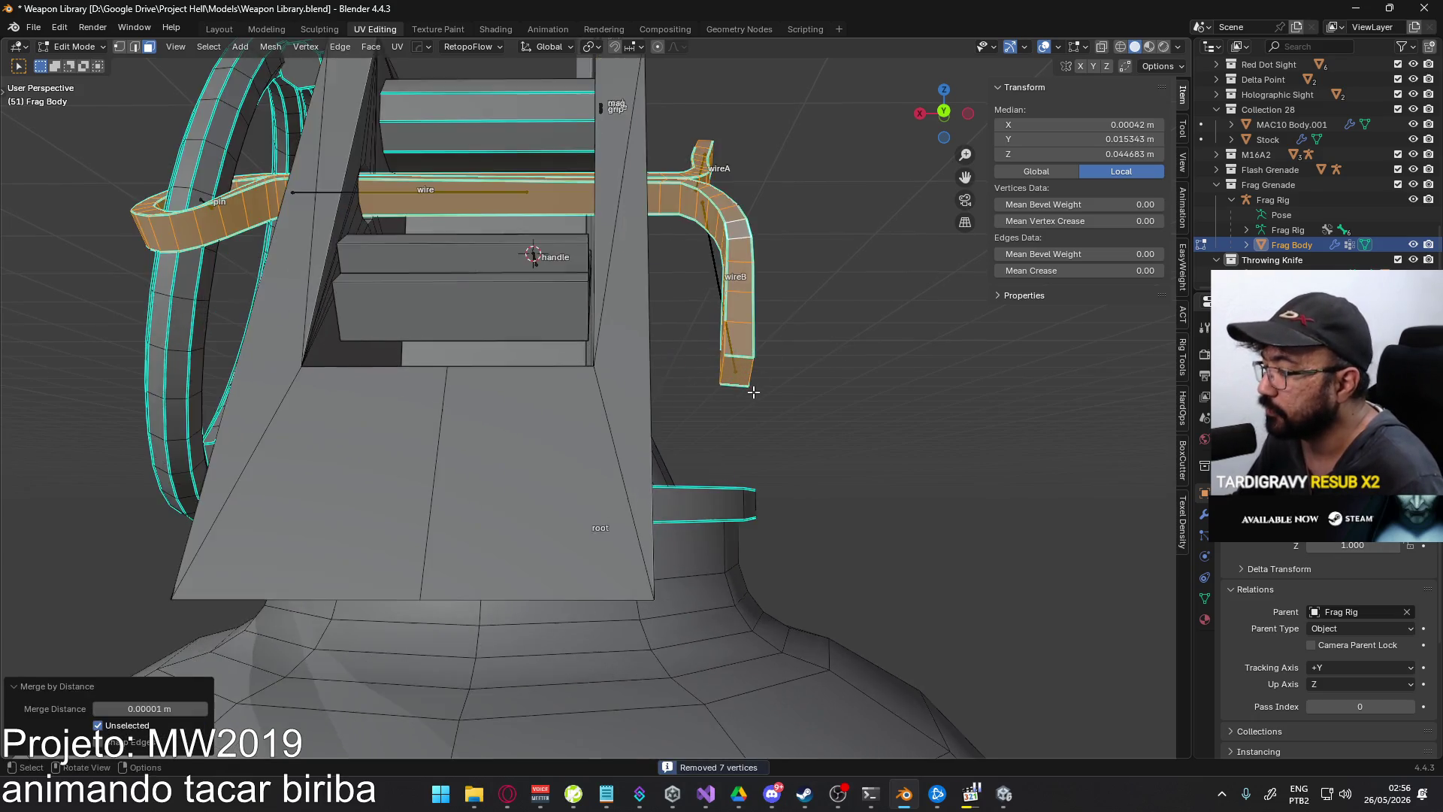
pyautogui.scroll(1, 753, 391)
pyautogui.moveTo(777, 371)
pyautogui.mouseDown(button='middle')
pyautogui.moveTo(798, 359)
pyautogui.moveTo(834, 381)
pyautogui.moveTo(765, 388)
pyautogui.mouseUp(button='middle')
# - Mark two edges of the wireB piece sharp, then clear the selection
pyautogui.press('2')
pyautogui.click(820, 356)
pyautogui.click(853, 379)
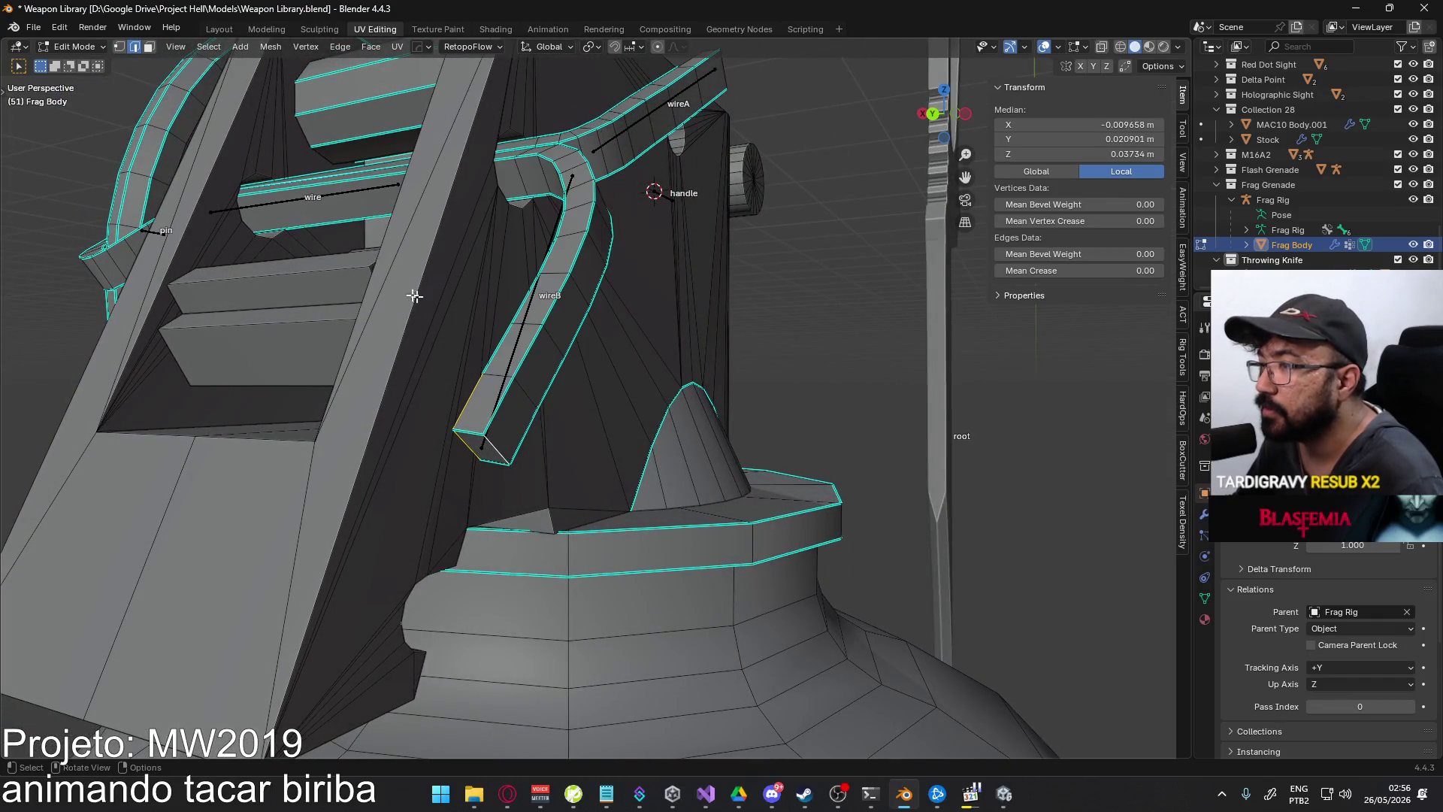
pyautogui.rightClick(502, 428)
pyautogui.click(497, 610)
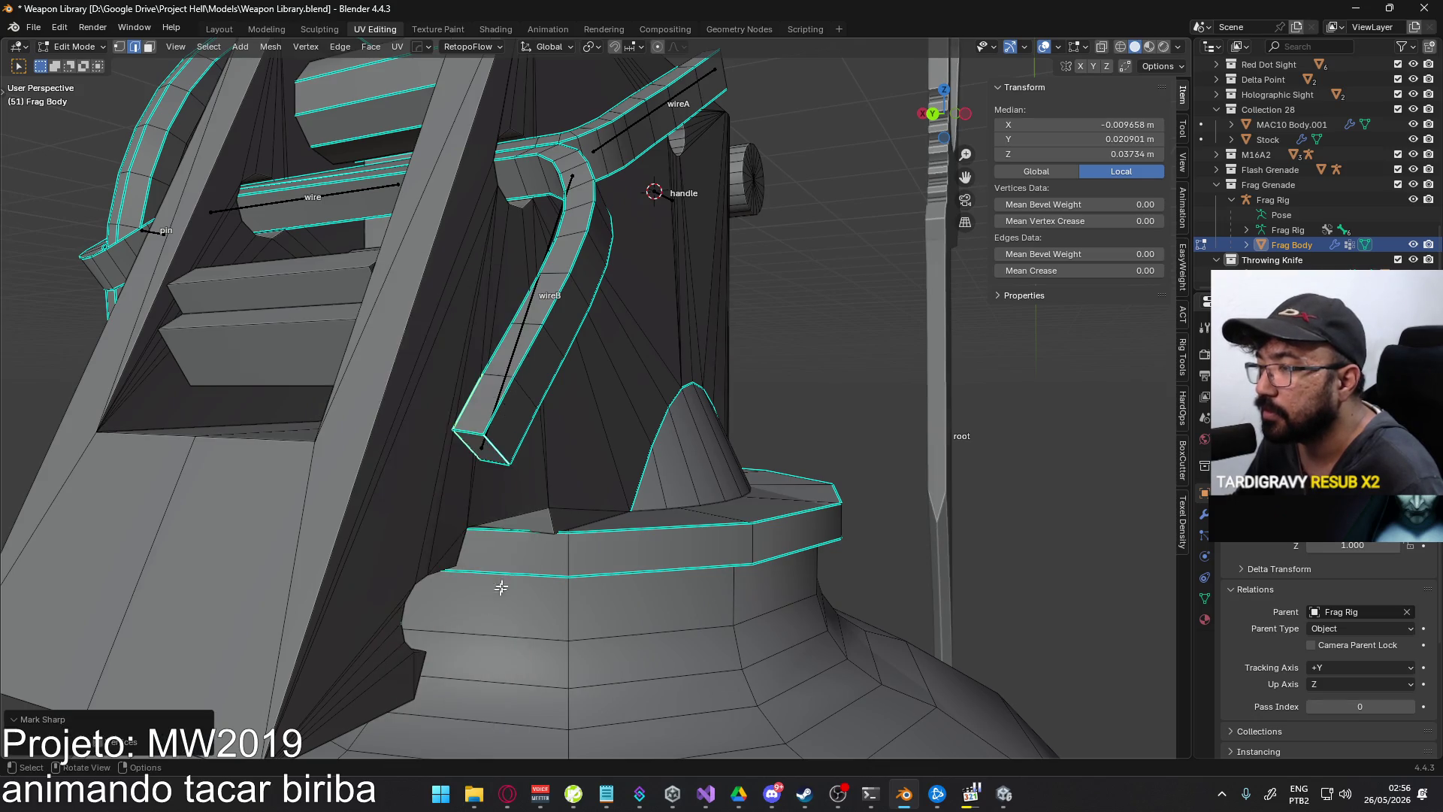
pyautogui.moveTo(498, 608)
pyautogui.mouseDown(button='middle')
pyautogui.moveTo(622, 361)
pyautogui.moveTo(788, 334)
pyautogui.mouseUp(button='middle')
pyautogui.click(924, 309)
# - Select the linked wireA piece and merge its vertices by distance
pyautogui.moveTo(924, 309)
pyautogui.mouseDown(button='middle')
pyautogui.moveTo(554, 380)
pyautogui.moveTo(516, 311)
pyautogui.moveTo(593, 395)
pyautogui.mouseUp(button='middle')
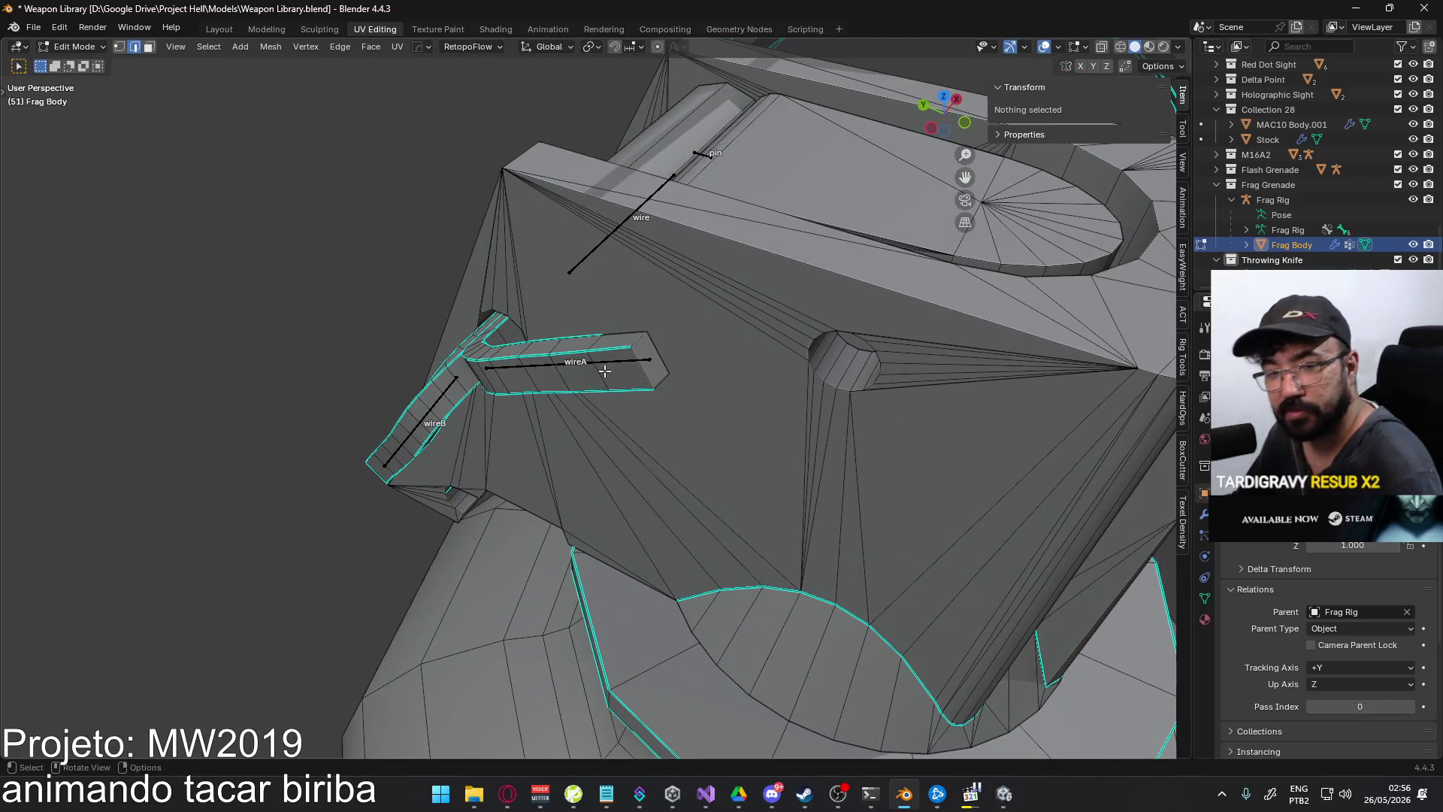
pyautogui.press('l')
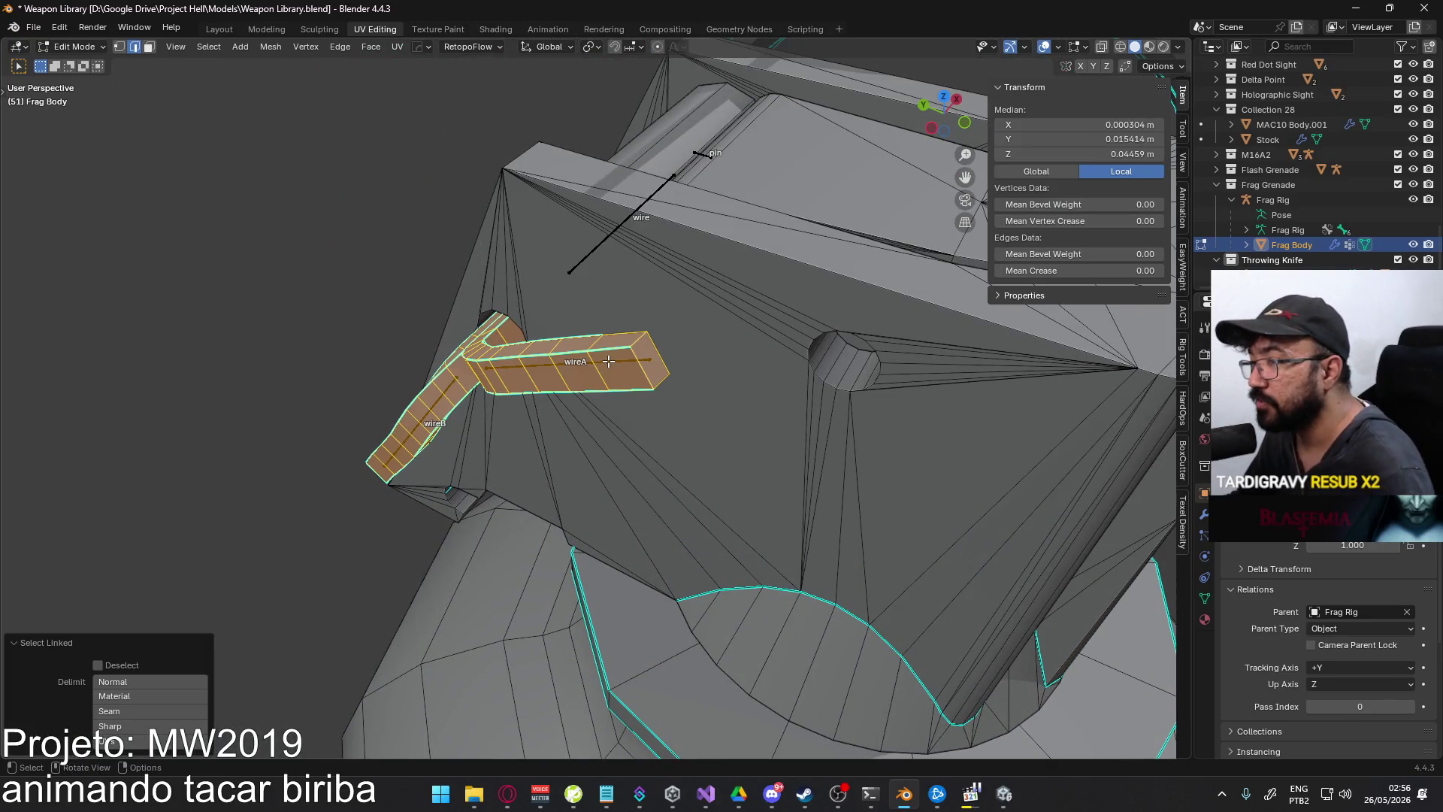
pyautogui.rightClick(607, 361)
pyautogui.click(705, 368)
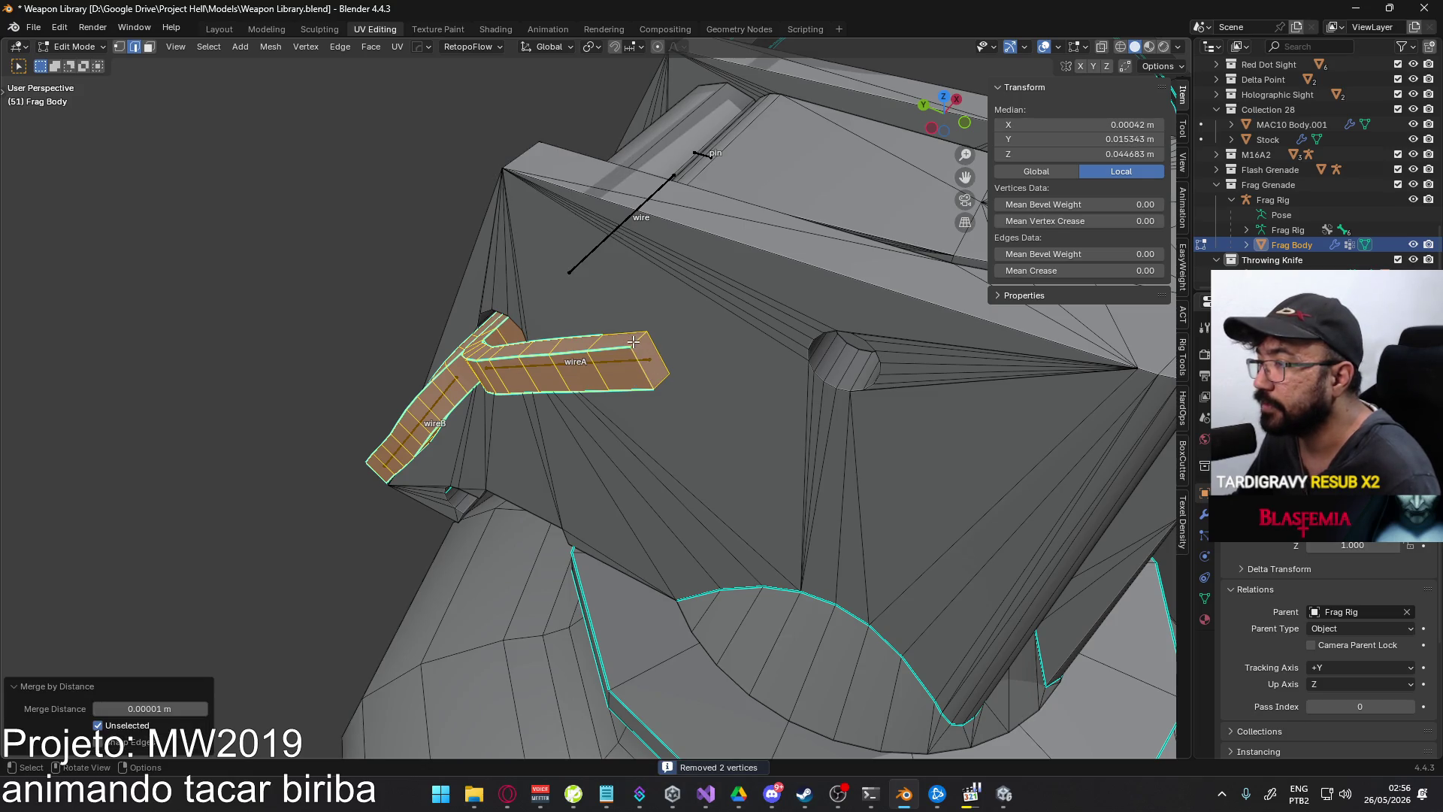
# - Mark the end edges of wireA sharp
pyautogui.click(630, 333)
pyautogui.moveTo(657, 342)
pyautogui.mouseDown(button='middle')
pyautogui.moveTo(437, 329)
pyautogui.moveTo(662, 300)
pyautogui.mouseUp(button='middle')
pyautogui.click(412, 333)
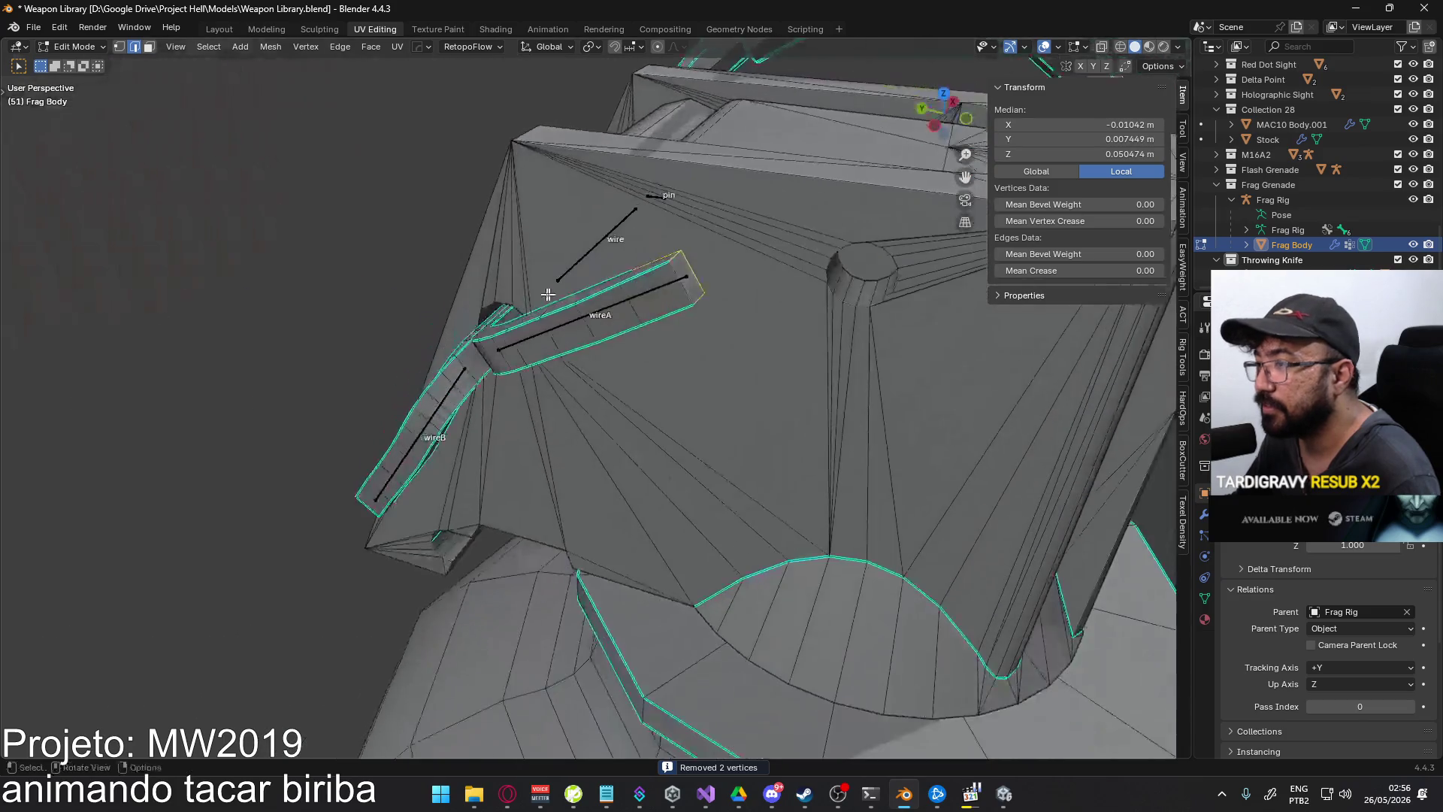
pyautogui.rightClick(686, 290)
pyautogui.click(674, 610)
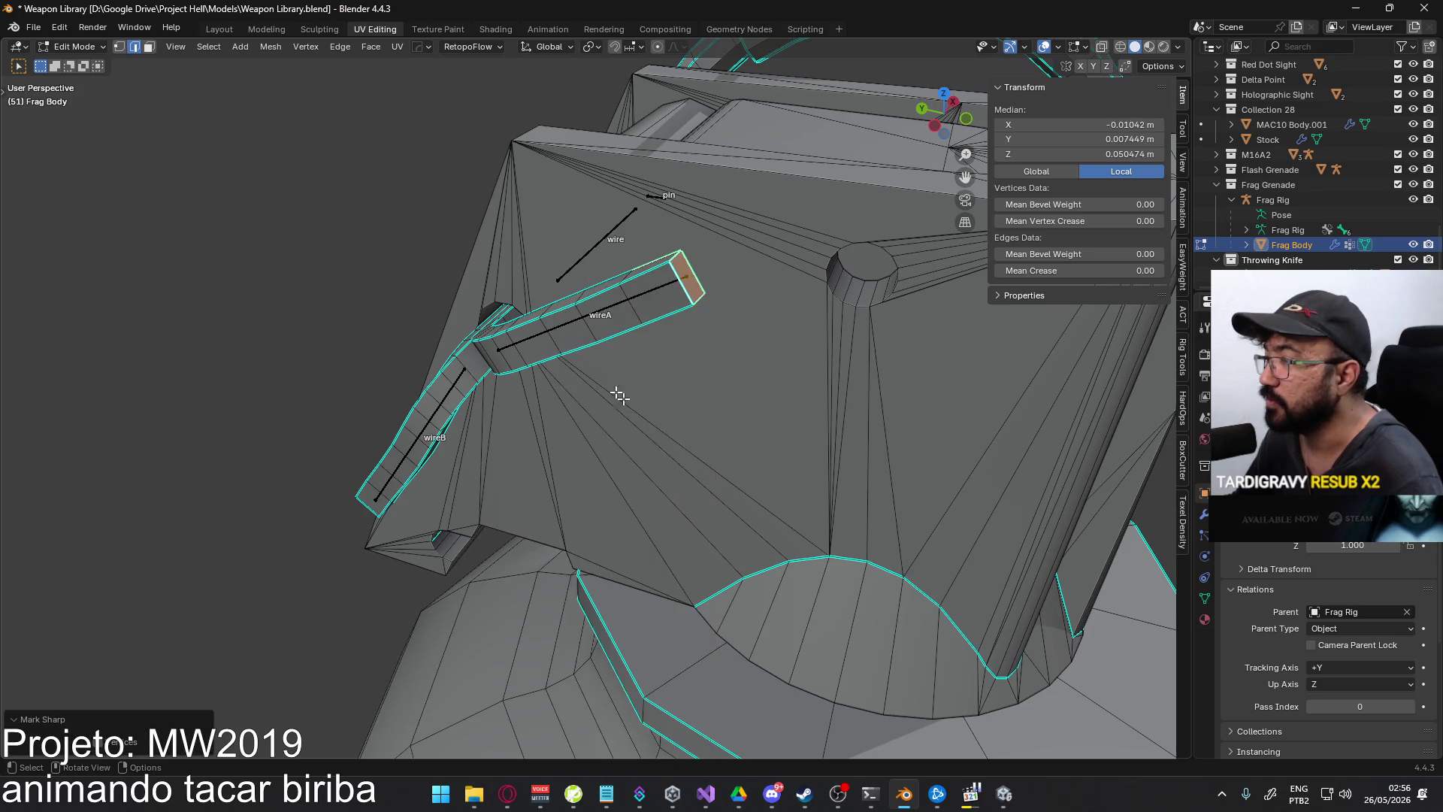
# - Return to Object Mode and reselect the Frag Body
pyautogui.moveTo(619, 396)
pyautogui.mouseDown(button='middle')
pyautogui.moveTo(612, 361)
pyautogui.moveTo(686, 383)
pyautogui.moveTo(799, 325)
pyautogui.moveTo(704, 281)
pyautogui.moveTo(652, 202)
pyautogui.moveTo(546, 197)
pyautogui.moveTo(455, 229)
pyautogui.moveTo(526, 286)
pyautogui.moveTo(619, 315)
pyautogui.moveTo(697, 286)
pyautogui.moveTo(646, 310)
pyautogui.moveTo(502, 319)
pyautogui.moveTo(579, 323)
pyautogui.moveTo(665, 300)
pyautogui.moveTo(612, 309)
pyautogui.mouseUp(button='middle')
pyautogui.press('Tab')
pyautogui.click(805, 318)
pyautogui.click(608, 316)
# - Put Frag Body into Weight Paint mode showing the wireA bone's weights
pyautogui.click(612, 322)
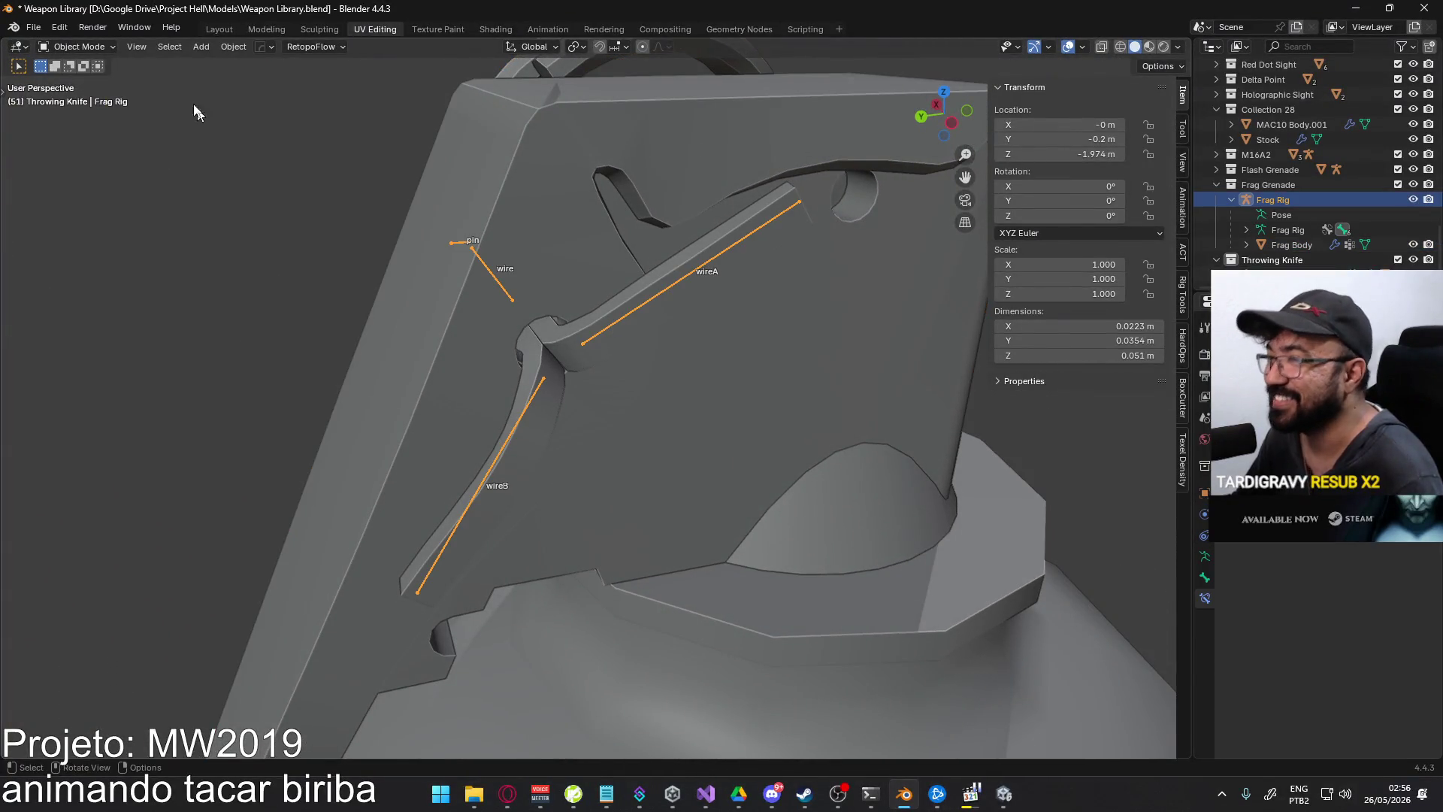
pyautogui.click(577, 340)
pyautogui.click(64, 48)
pyautogui.click(117, 132)
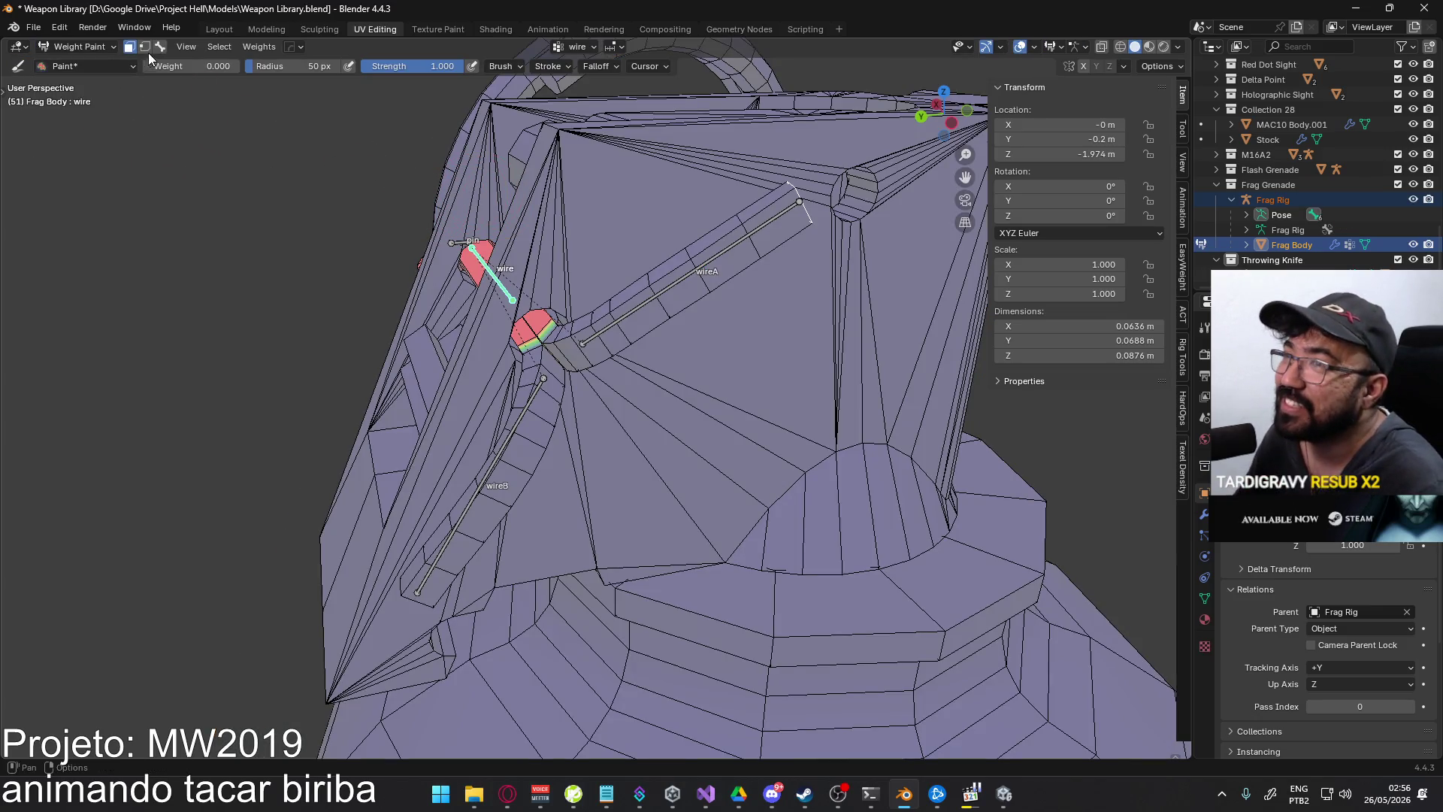
pyautogui.keyDown('ctrl'); pyautogui.click(633, 301); pyautogui.keyUp('ctrl')
# - Paint zero weight on the faces beside and along the wireA arm
pyautogui.moveTo(684, 274); pyautogui.dragTo(660, 203, button='middle')
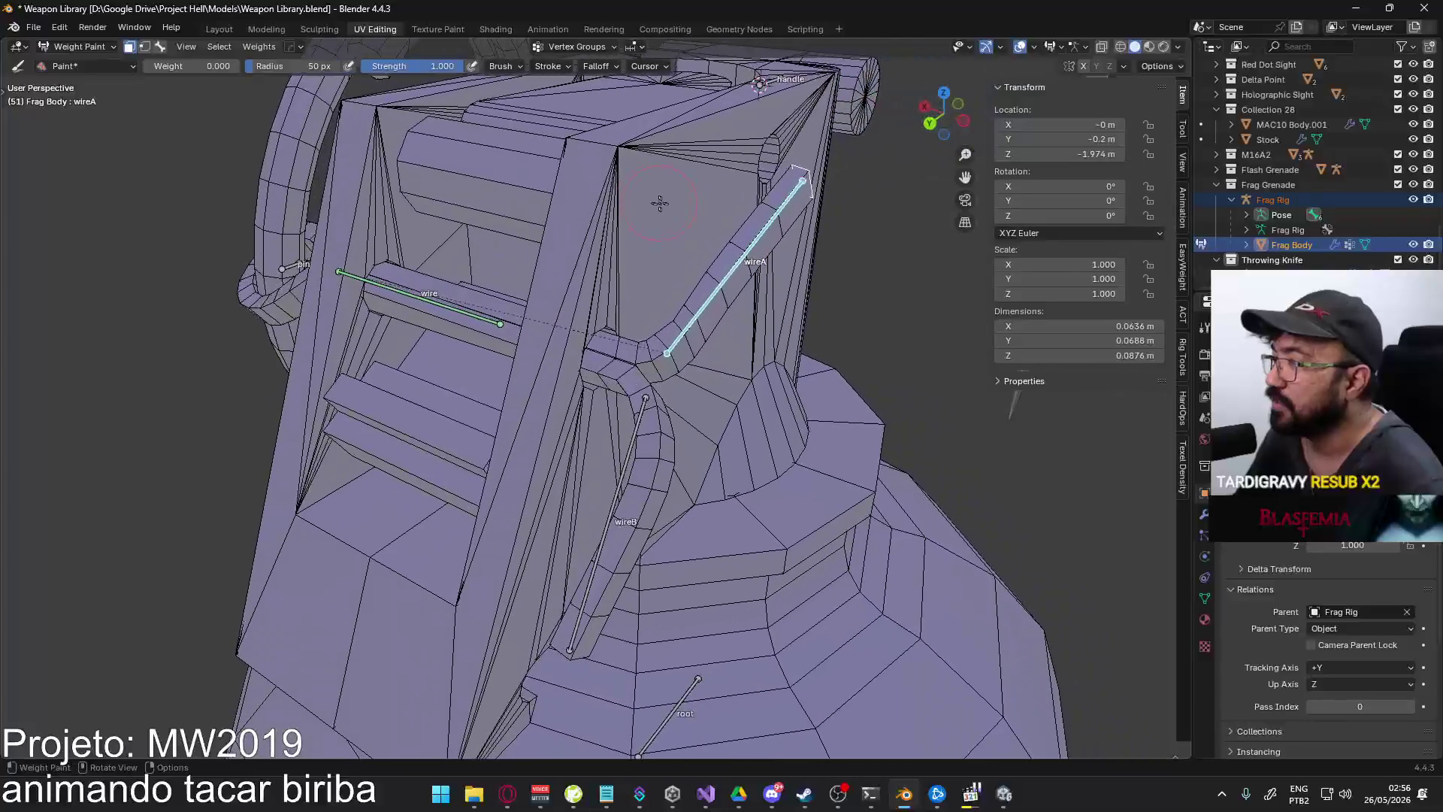
pyautogui.press('f')
pyautogui.moveTo(671, 347); pyautogui.dragTo(722, 297)
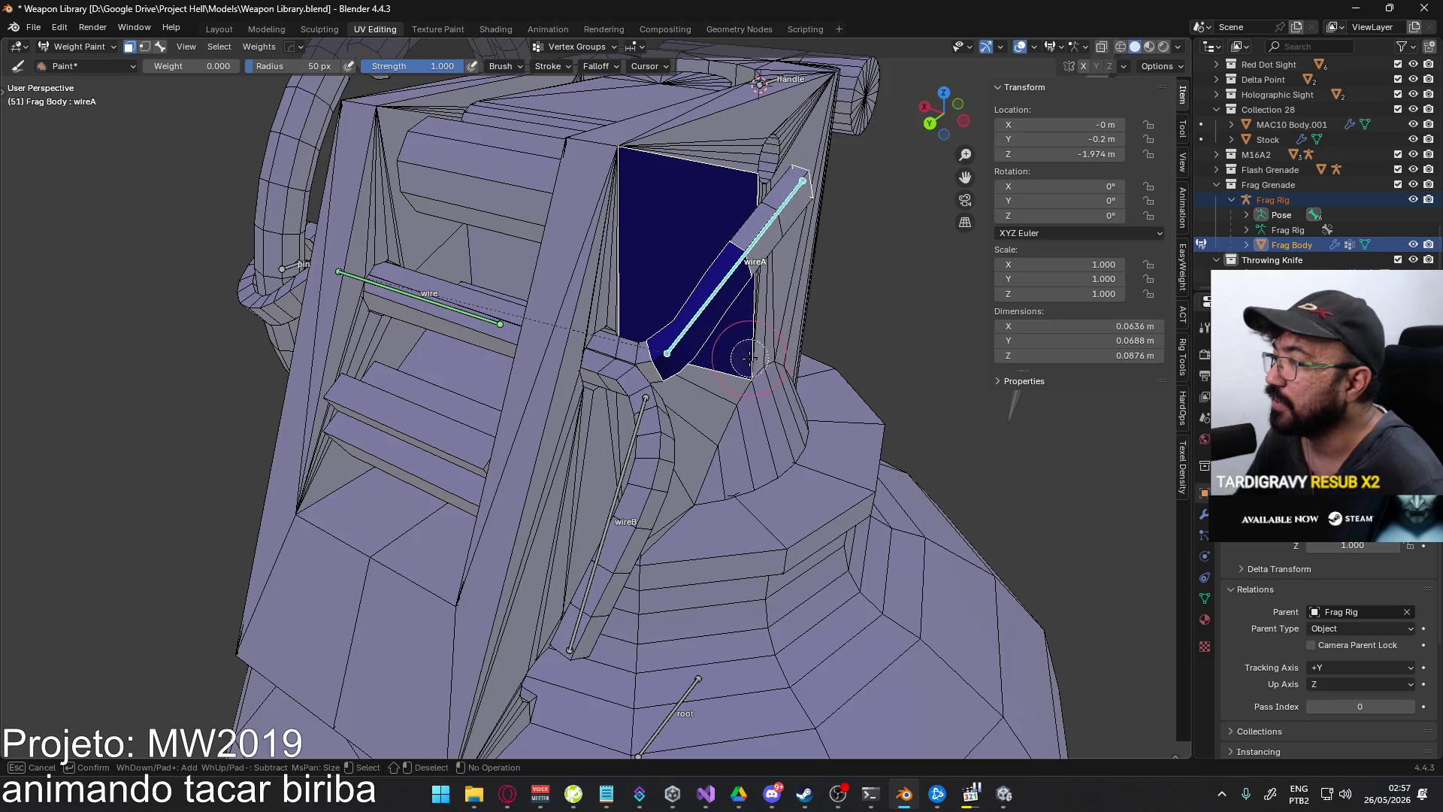
pyautogui.moveTo(748, 357); pyautogui.dragTo(720, 272, button='middle')
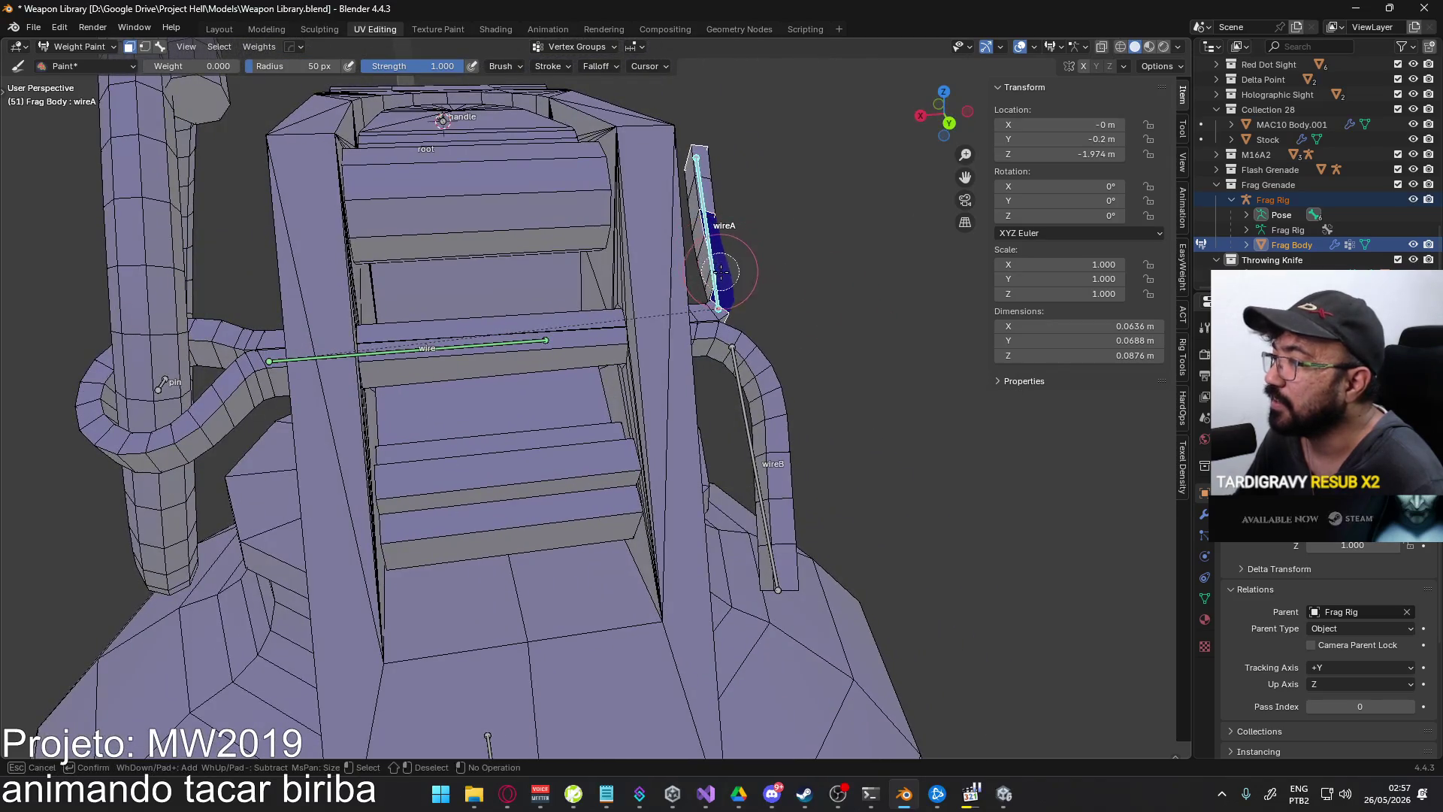
pyautogui.moveTo(720, 277); pyautogui.dragTo(699, 149)
pyautogui.moveTo(699, 149)
pyautogui.mouseDown(button='middle')
pyautogui.moveTo(661, 180)
pyautogui.moveTo(550, 219)
pyautogui.moveTo(460, 226)
pyautogui.mouseUp(button='middle')
pyautogui.moveTo(461, 226)
pyautogui.mouseDown()
pyautogui.moveTo(499, 229)
pyautogui.moveTo(492, 254)
pyautogui.mouseUp()
pyautogui.moveTo(492, 256); pyautogui.dragTo(472, 230, button='middle')
pyautogui.moveTo(472, 229); pyautogui.dragTo(471, 232)
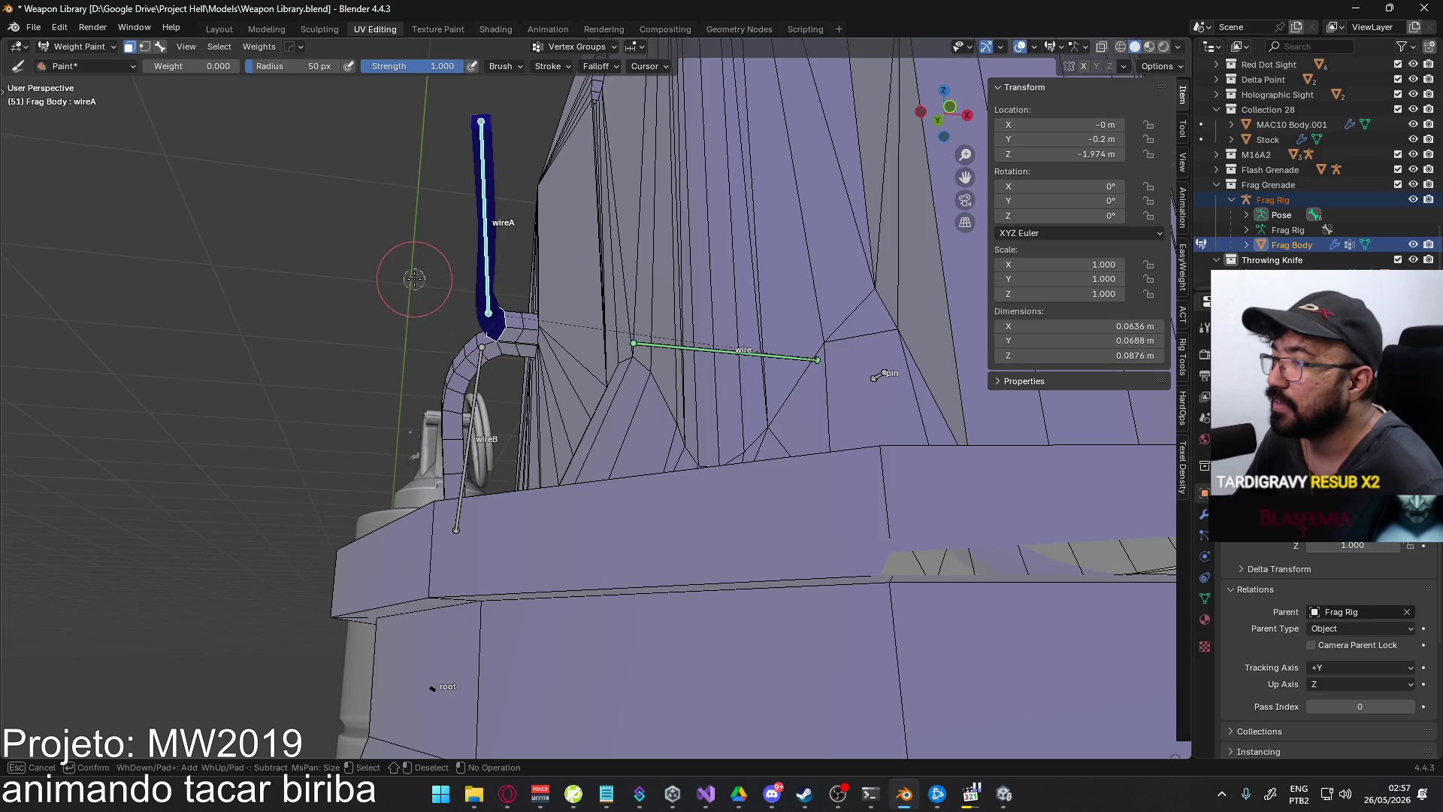
pyautogui.moveTo(403, 248)
pyautogui.mouseDown(button='middle')
pyautogui.moveTo(526, 270)
pyautogui.moveTo(586, 240)
pyautogui.moveTo(654, 387)
pyautogui.moveTo(642, 346)
pyautogui.moveTo(529, 237)
pyautogui.moveTo(348, 158)
pyautogui.mouseUp(button='middle')
# - Fill the wireA arm with full weight 1.0 and check it from another side
pyautogui.press('BackSpace')
pyautogui.hotkey('ctrl', 'x')
pyautogui.moveTo(329, 252)
pyautogui.mouseDown(button='middle')
pyautogui.moveTo(639, 357)
pyautogui.moveTo(526, 220)
pyautogui.mouseUp(button='middle')
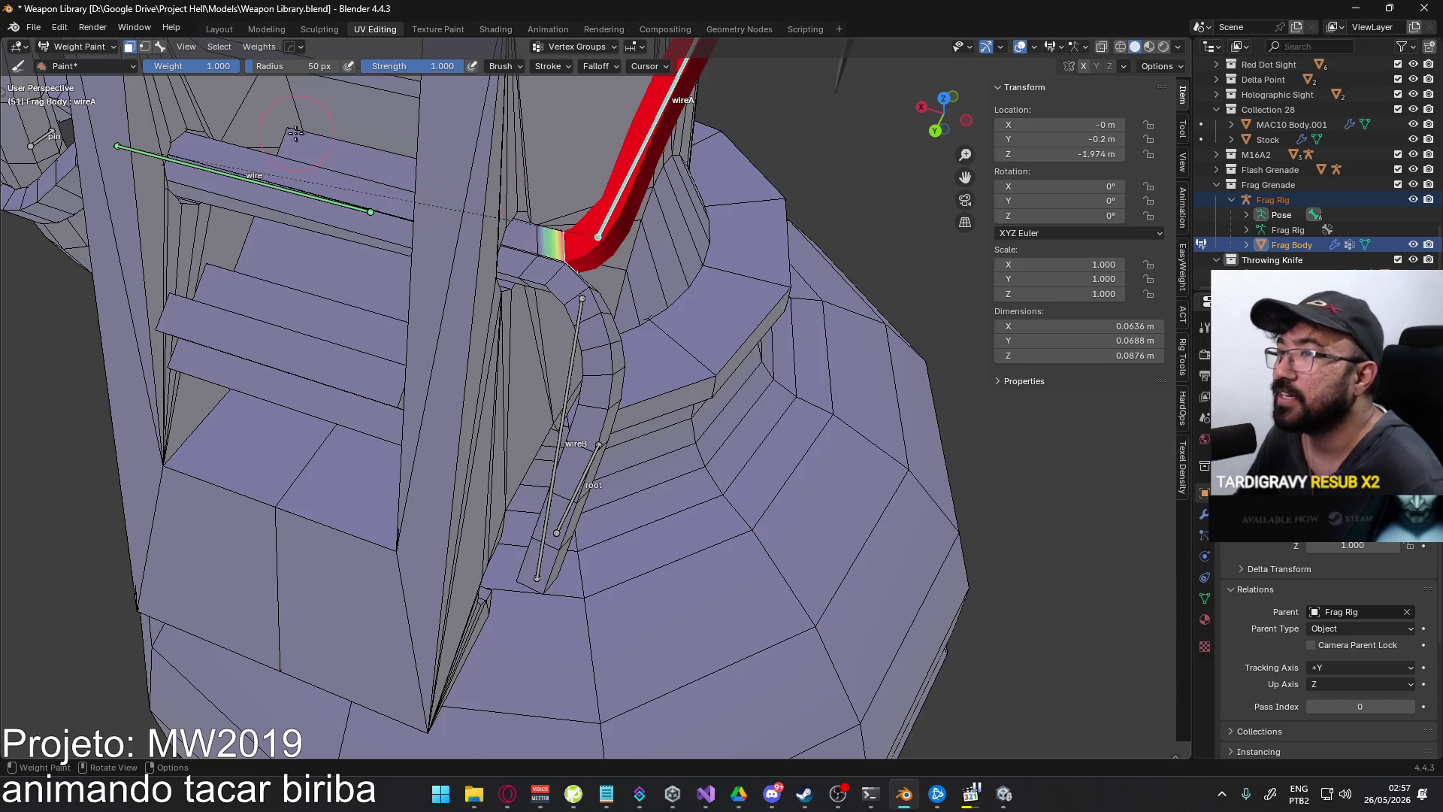
# - Enable bone selection, pick wireB, and restrict painting to selected faces
pyautogui.click(160, 48)
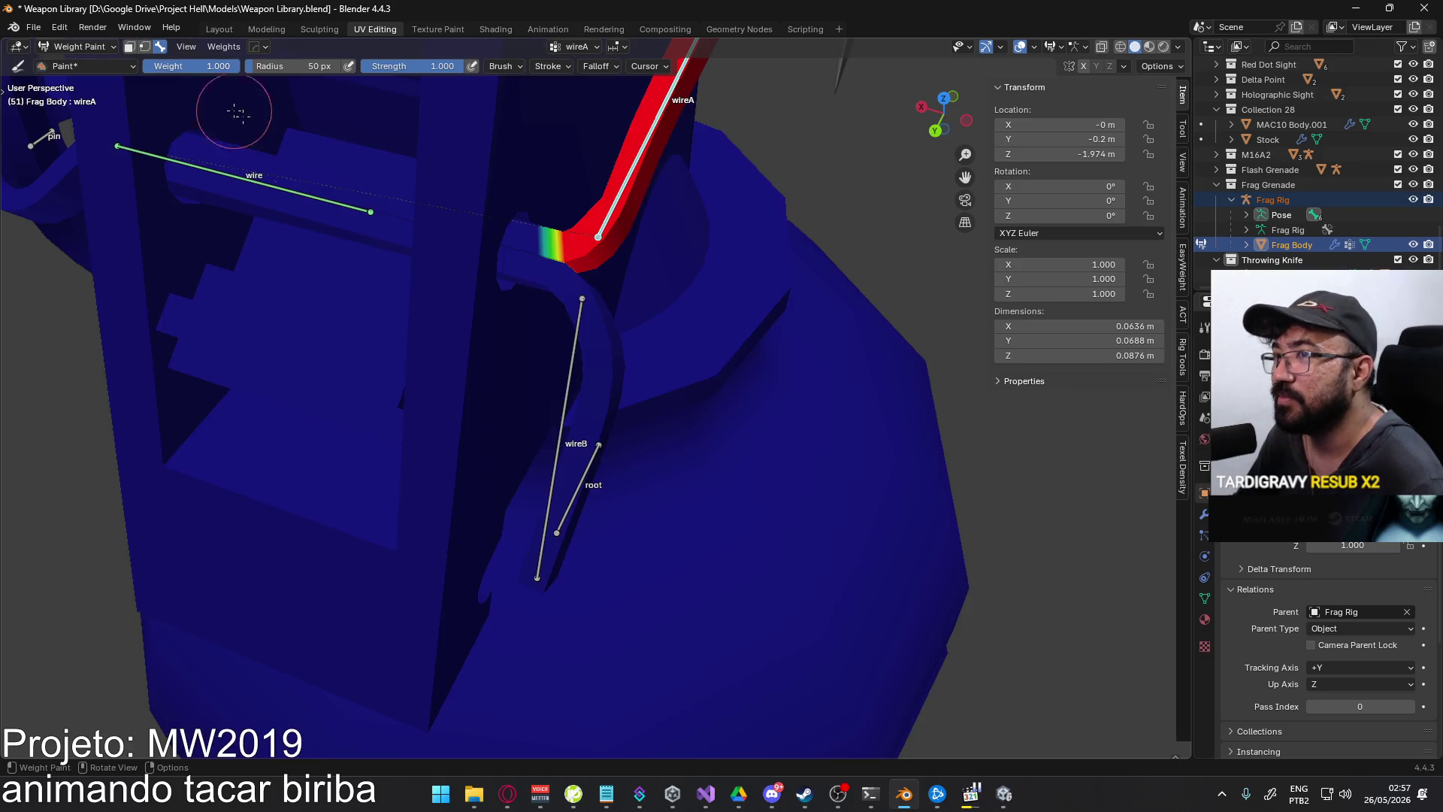
pyautogui.keyDown('ctrl'); pyautogui.click(576, 310); pyautogui.keyUp('ctrl')
pyautogui.click(131, 47)
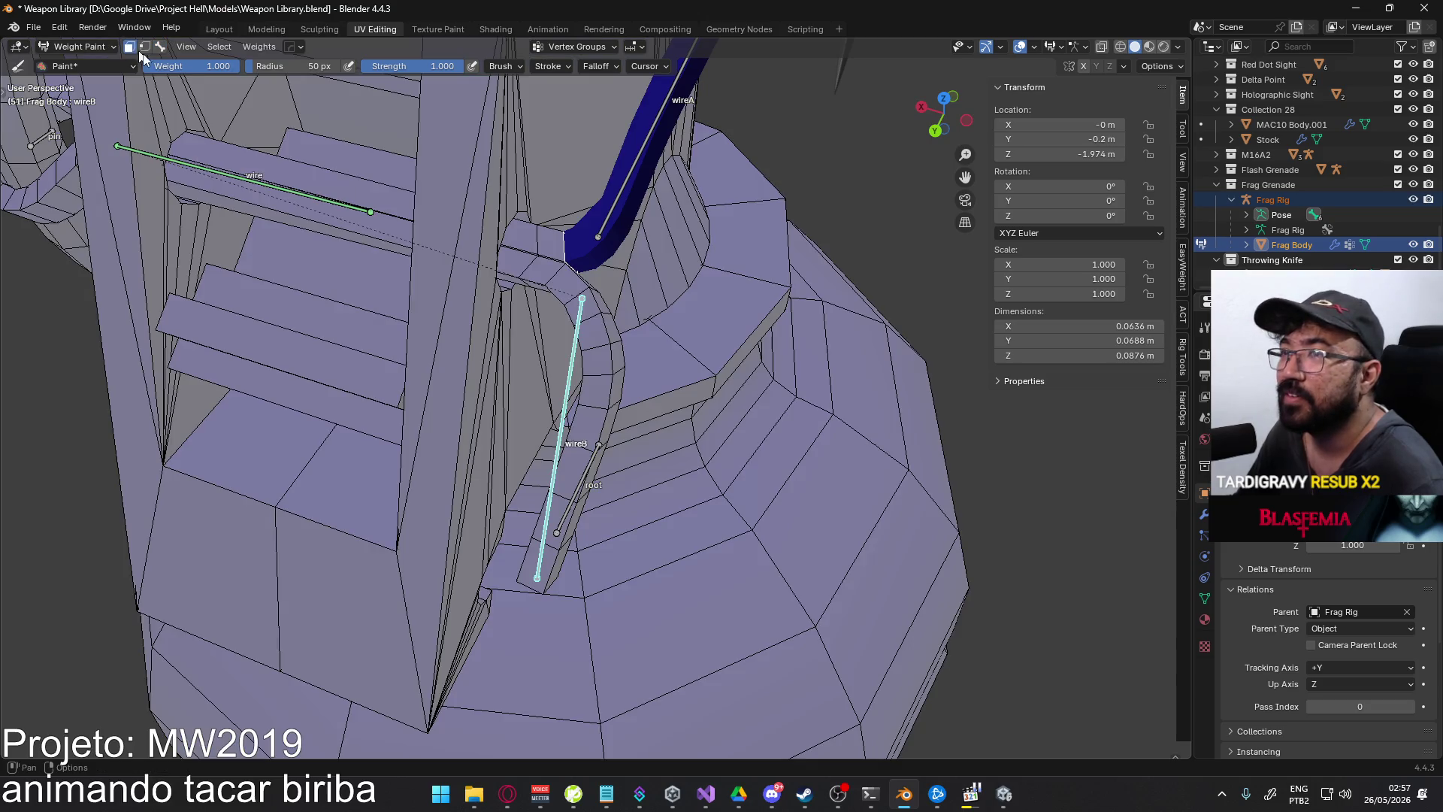
# - Clear the face selection and circle-select the lower wireB arm faces down to its end
pyautogui.hotkey('alt', 'a')
pyautogui.moveTo(583, 300)
pyautogui.mouseDown(button='middle')
pyautogui.moveTo(546, 270)
pyautogui.moveTo(561, 227)
pyautogui.moveTo(611, 202)
pyautogui.moveTo(488, 221)
pyautogui.moveTo(323, 219)
pyautogui.mouseUp(button='middle')
pyautogui.press('c')
pyautogui.click(543, 252)
pyautogui.rightClick(553, 251)
pyautogui.press('c')
pyautogui.click(605, 218)
pyautogui.rightClick(605, 218)
pyautogui.press('c')
pyautogui.rightClick(587, 263)
pyautogui.moveTo(586, 263); pyautogui.dragTo(586, 331, button='middle')
pyautogui.press('c')
pyautogui.moveTo(586, 331); pyautogui.dragTo(553, 399)
pyautogui.rightClick(553, 398)
pyautogui.moveTo(553, 398); pyautogui.dragTo(551, 342, button='middle')
pyautogui.press('c')
pyautogui.moveTo(551, 342); pyautogui.dragTo(507, 409)
pyautogui.rightClick(489, 444)
pyautogui.moveTo(490, 443)
pyautogui.mouseDown(button='middle')
pyautogui.moveTo(524, 297)
pyautogui.moveTo(688, 301)
pyautogui.moveTo(651, 311)
pyautogui.moveTo(587, 425)
pyautogui.moveTo(390, 395)
pyautogui.moveTo(517, 432)
pyautogui.mouseUp(button='middle')
# - Fill the selected lower-arm faces with full wireB weight 1.0
pyautogui.press('c')
pyautogui.press('Escape')
pyautogui.click(775, 800)
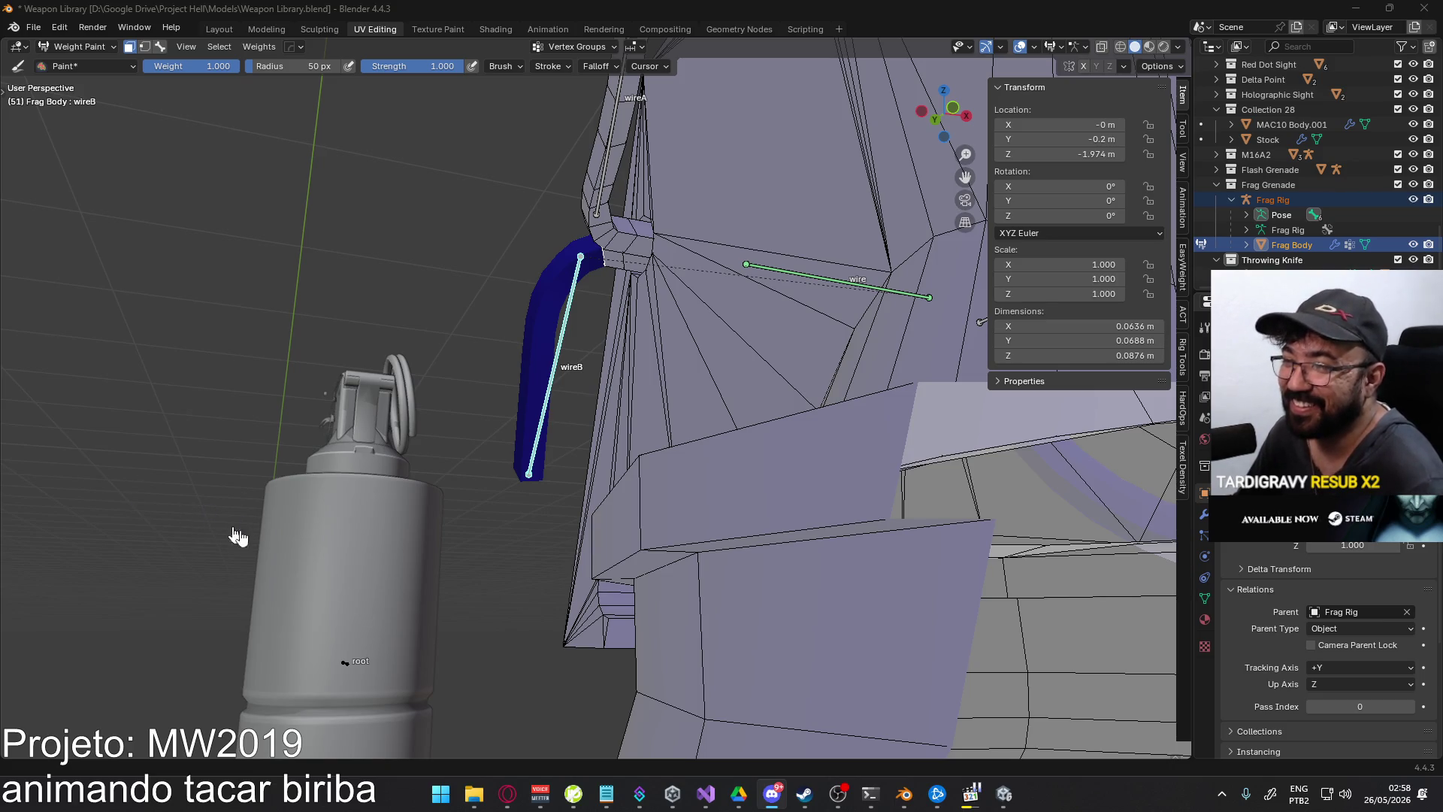
pyautogui.click(772, 801)
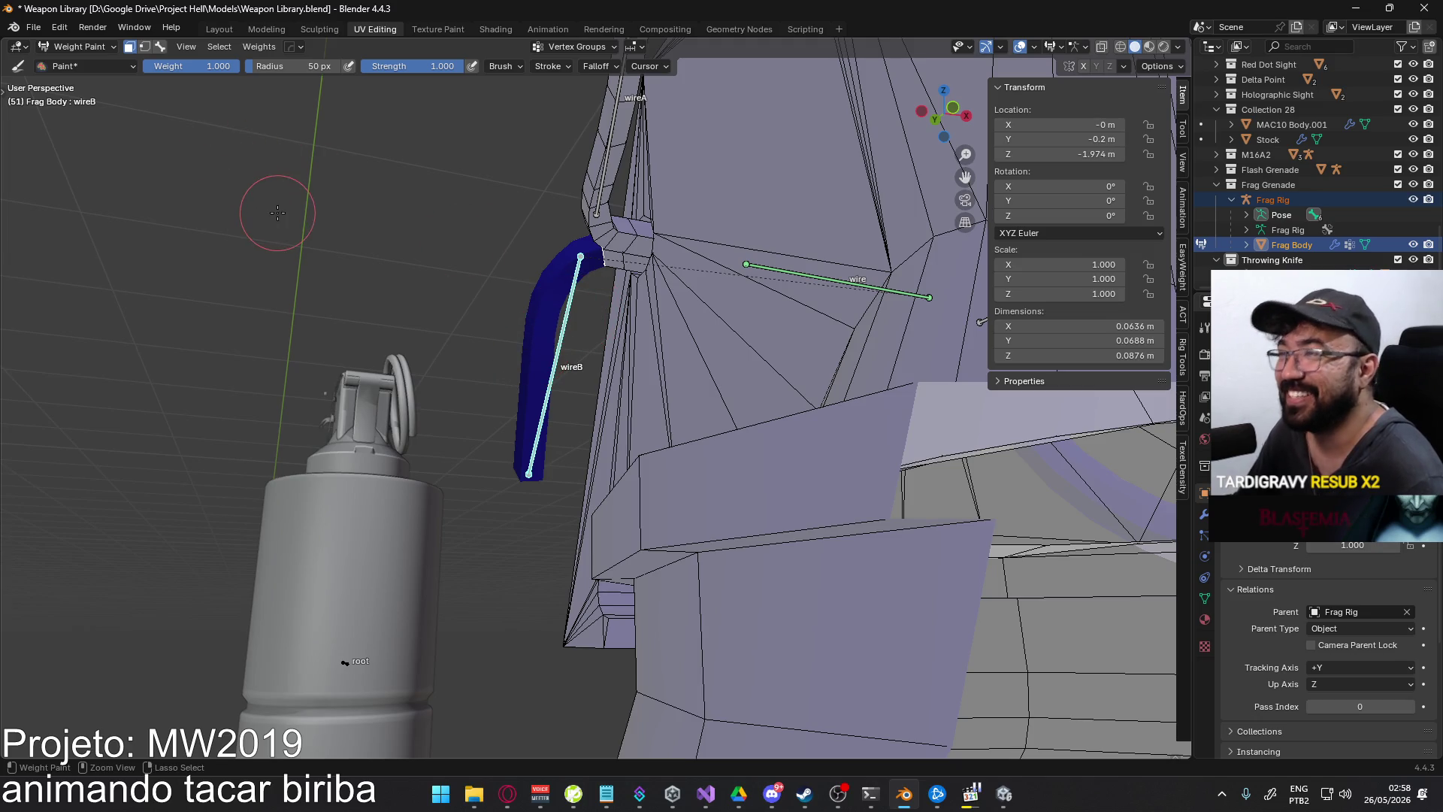
pyautogui.moveTo(325, 296); pyautogui.dragTo(178, 79, button='middle')
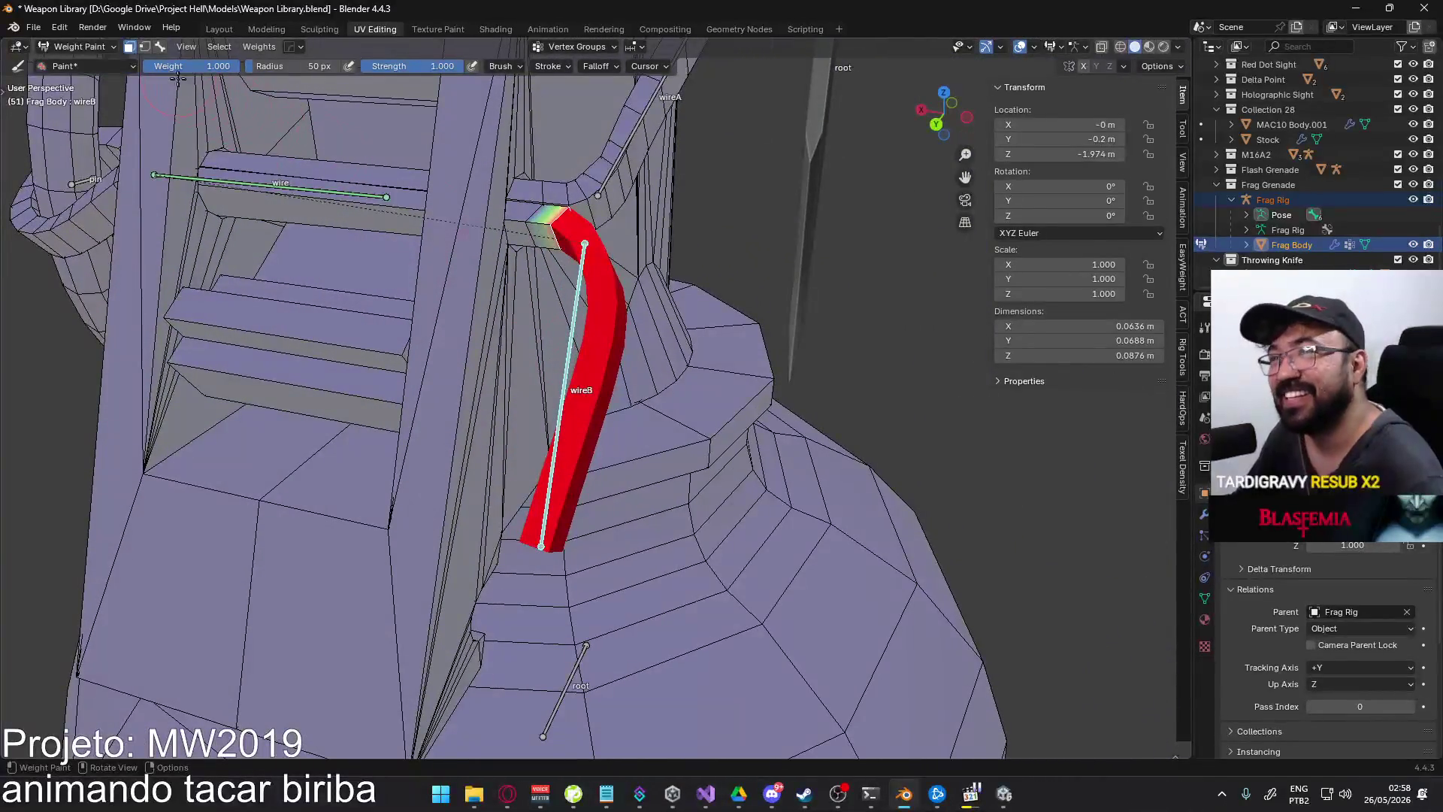
# - Show wireB weights across the whole body and switch to Edit Mode
pyautogui.click(161, 47)
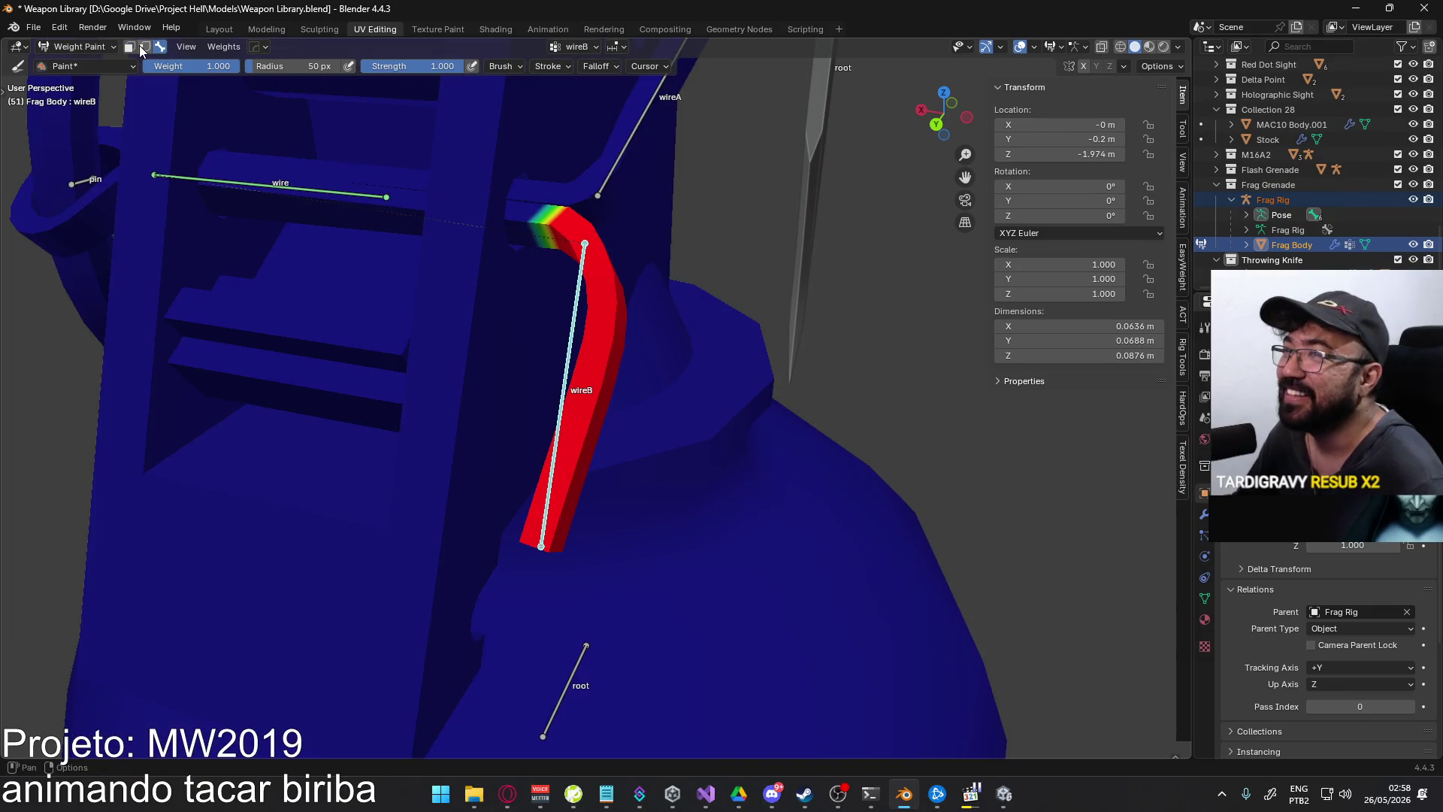
pyautogui.click(68, 47)
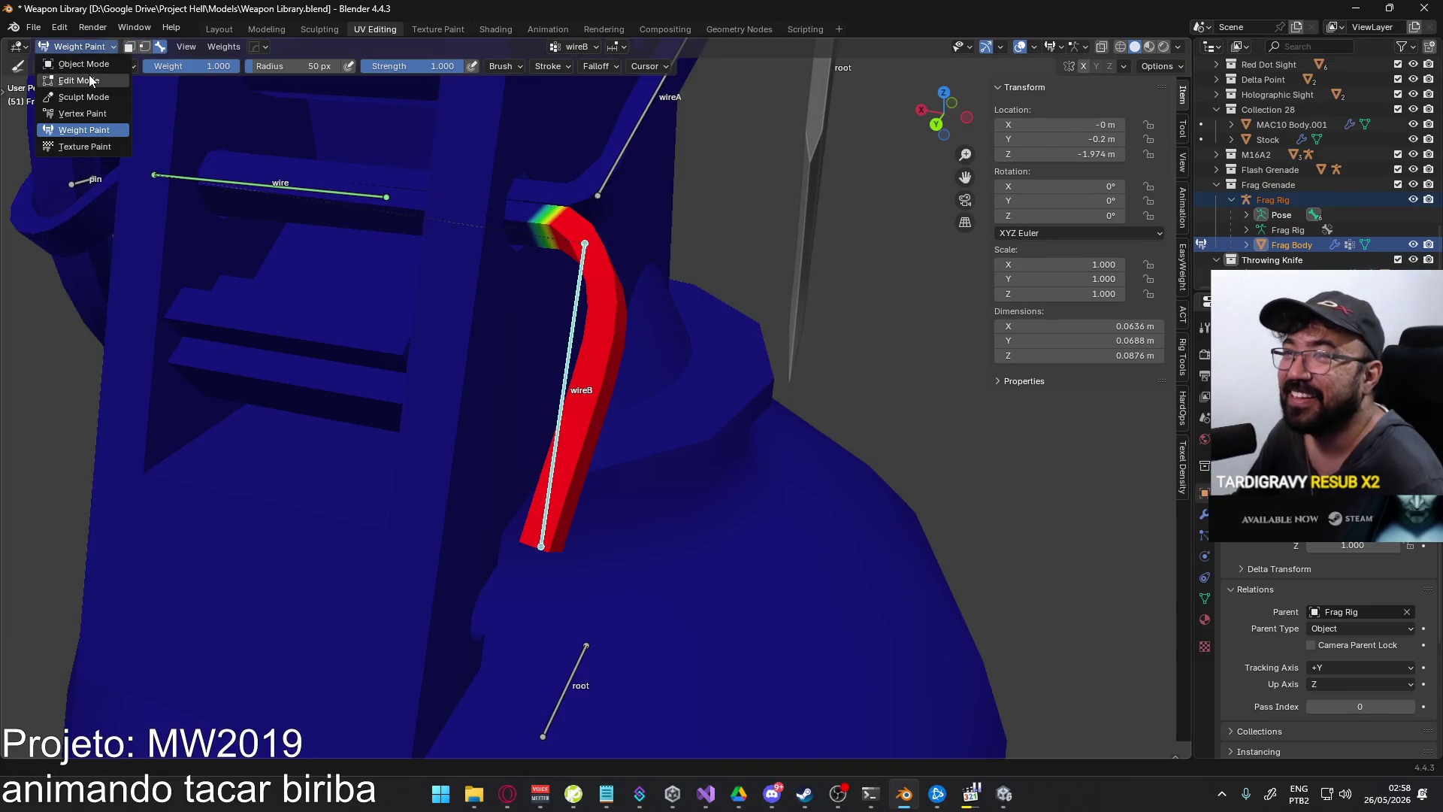
pyautogui.click(90, 80)
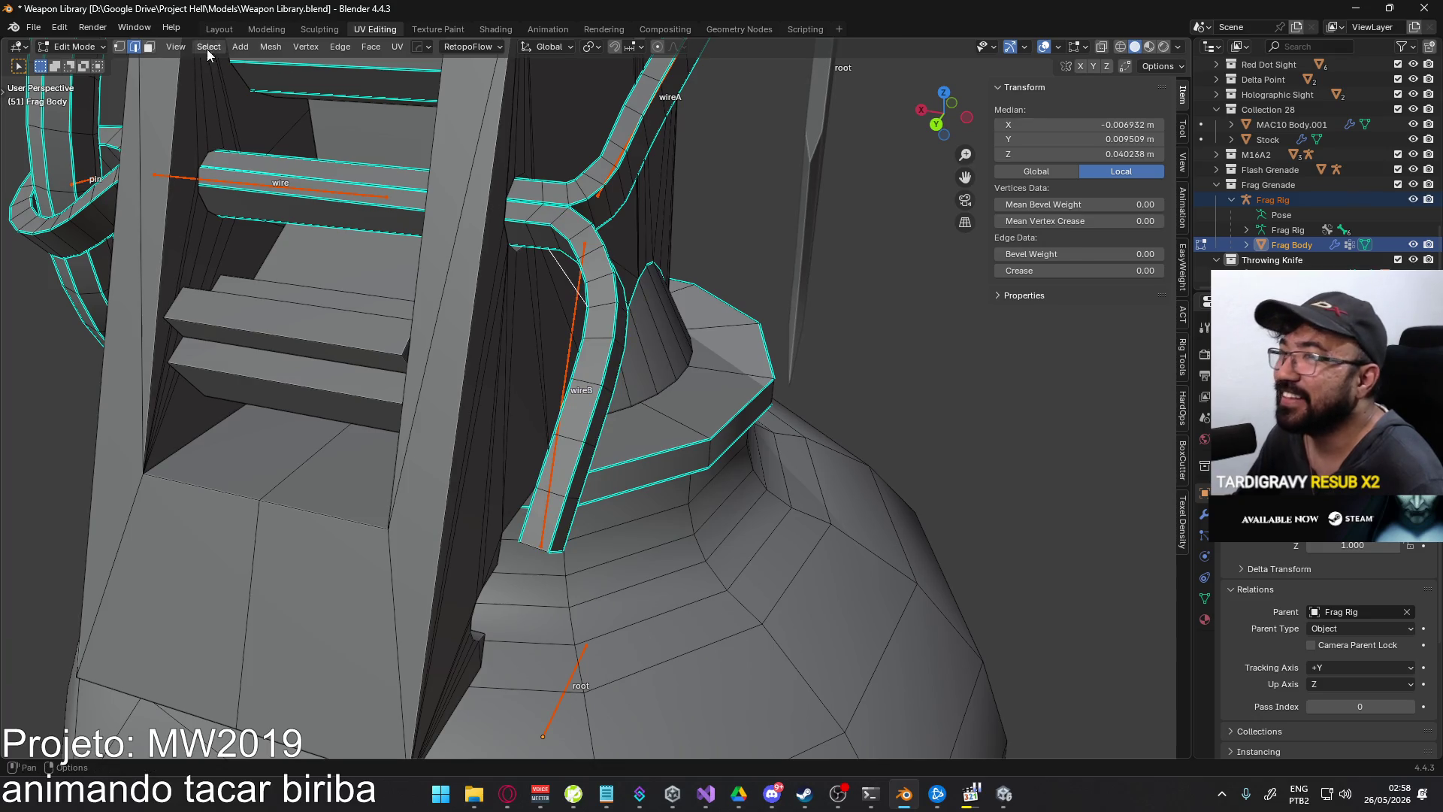
# - Return to Object Mode and put the Frag Rig into Edit Mode
pyautogui.click(84, 51)
pyautogui.click(79, 64)
pyautogui.click(579, 275)
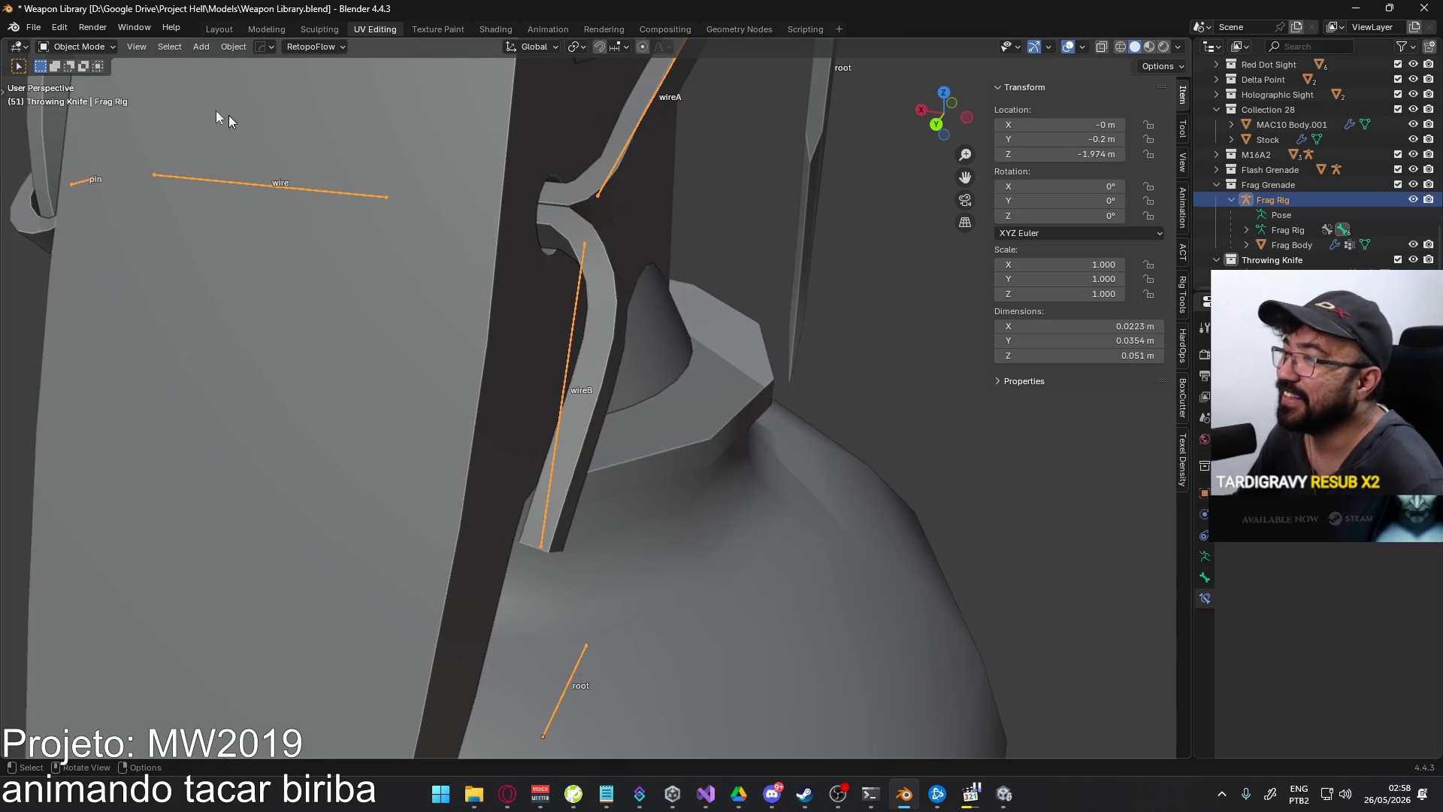
pyautogui.click(75, 51)
pyautogui.click(82, 80)
# - Set the wireA bone's roll to 0° and select wireA
pyautogui.moveTo(500, 251)
pyautogui.mouseDown(button='middle')
pyautogui.moveTo(567, 393)
pyautogui.moveTo(496, 339)
pyautogui.moveTo(644, 425)
pyautogui.moveTo(631, 413)
pyautogui.moveTo(677, 406)
pyautogui.mouseUp(button='middle')
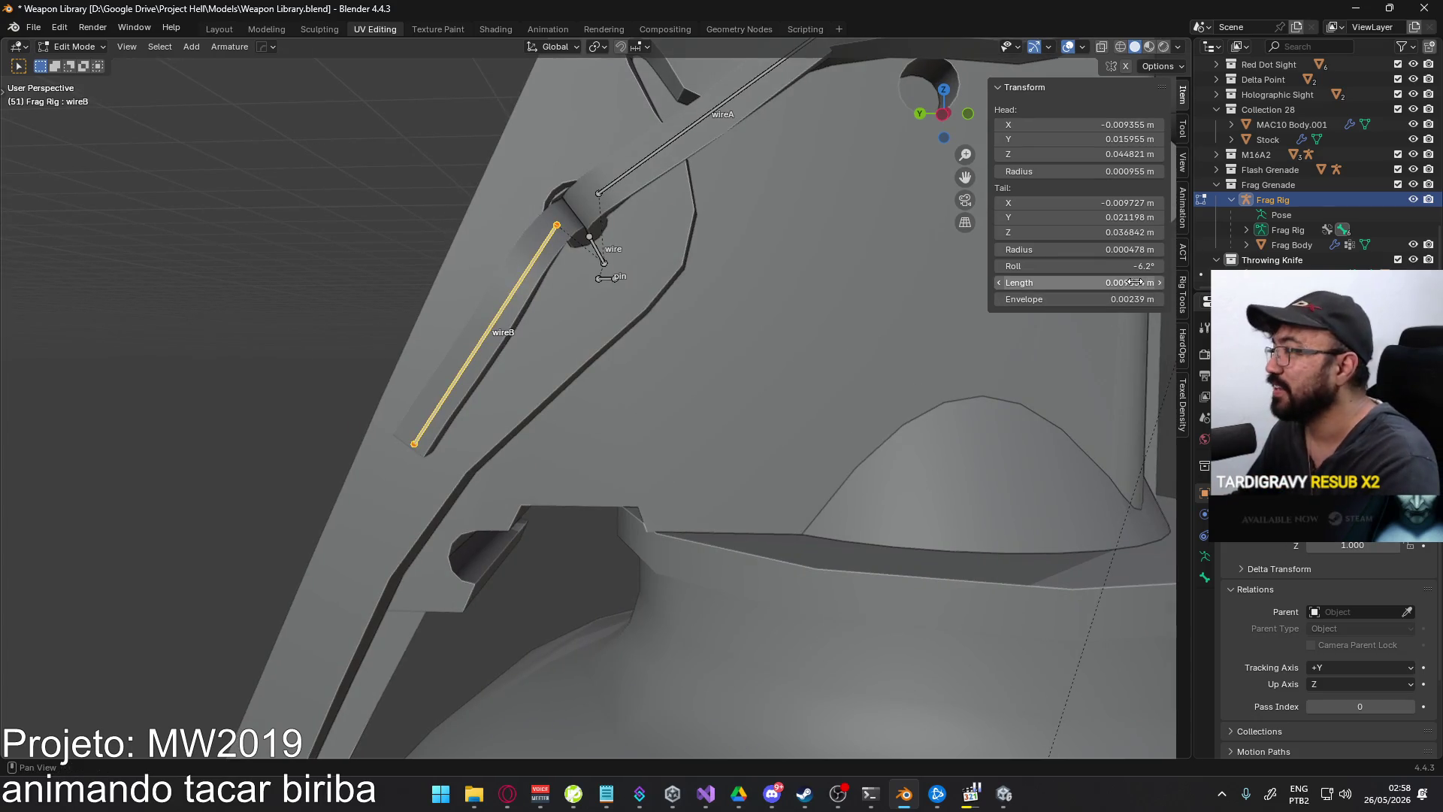
pyautogui.press('Return')
pyautogui.click(646, 158)
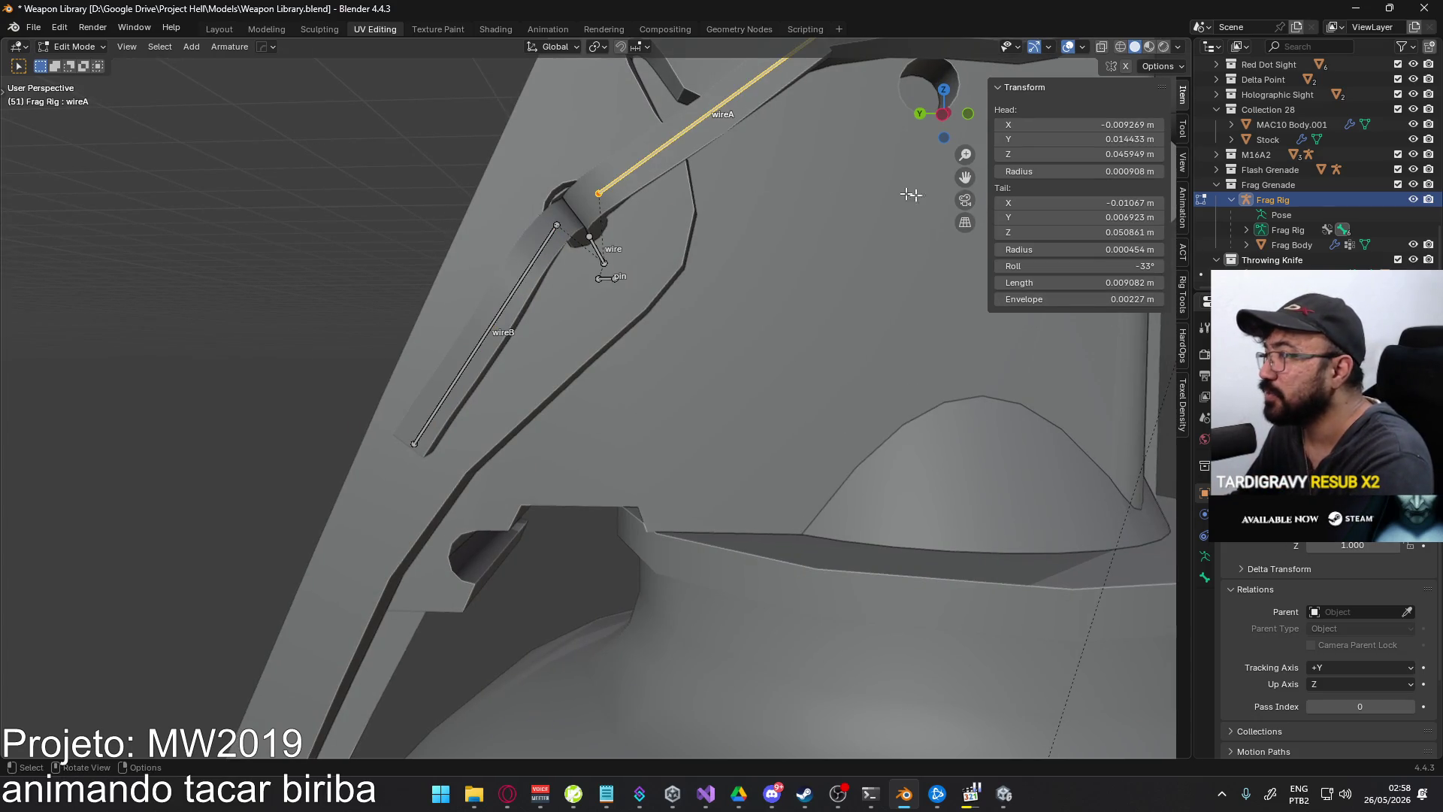
pyautogui.scroll(-5, 744, 403)
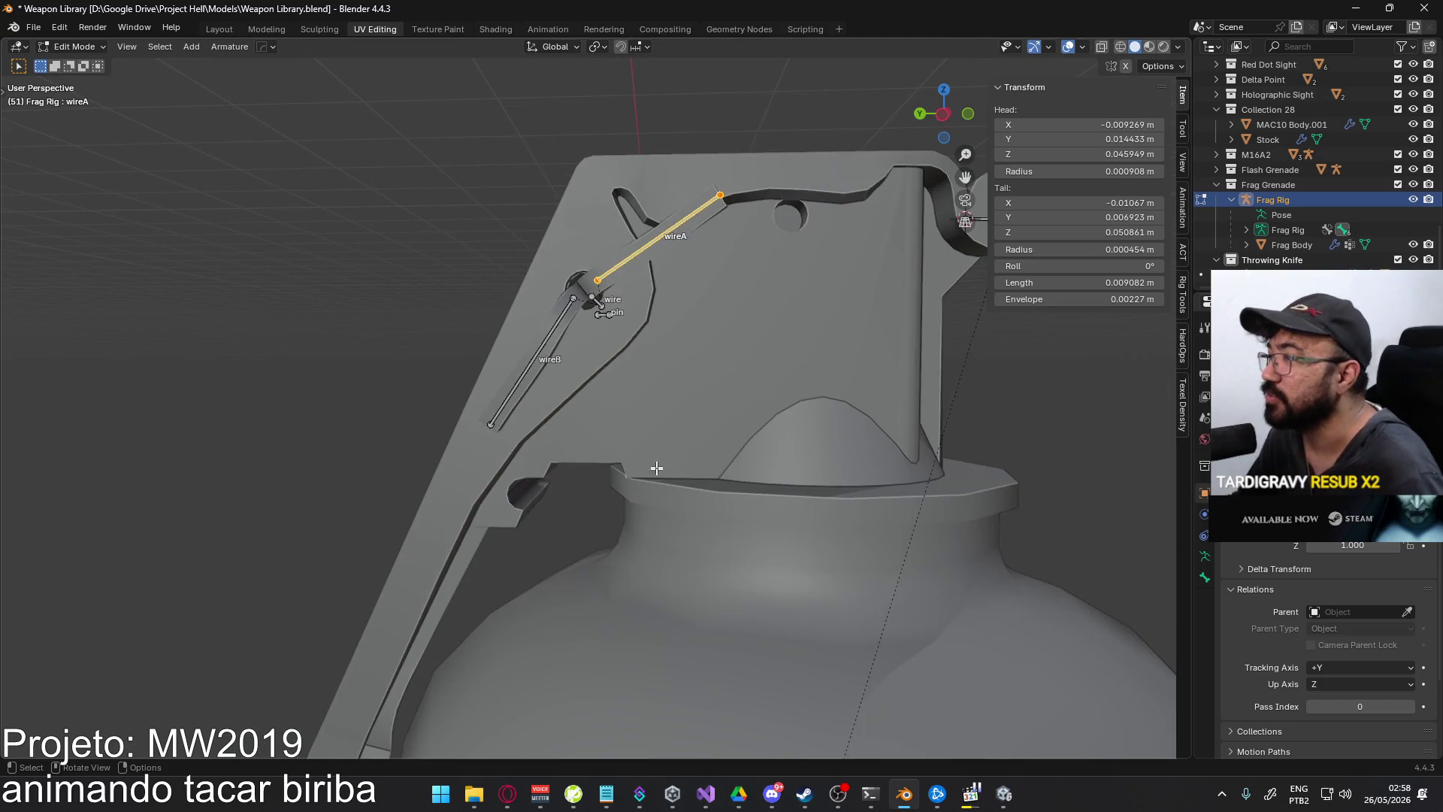
pyautogui.moveTo(744, 403)
pyautogui.mouseDown(button='middle')
pyautogui.moveTo(774, 375)
pyautogui.moveTo(694, 401)
pyautogui.mouseUp(button='middle')
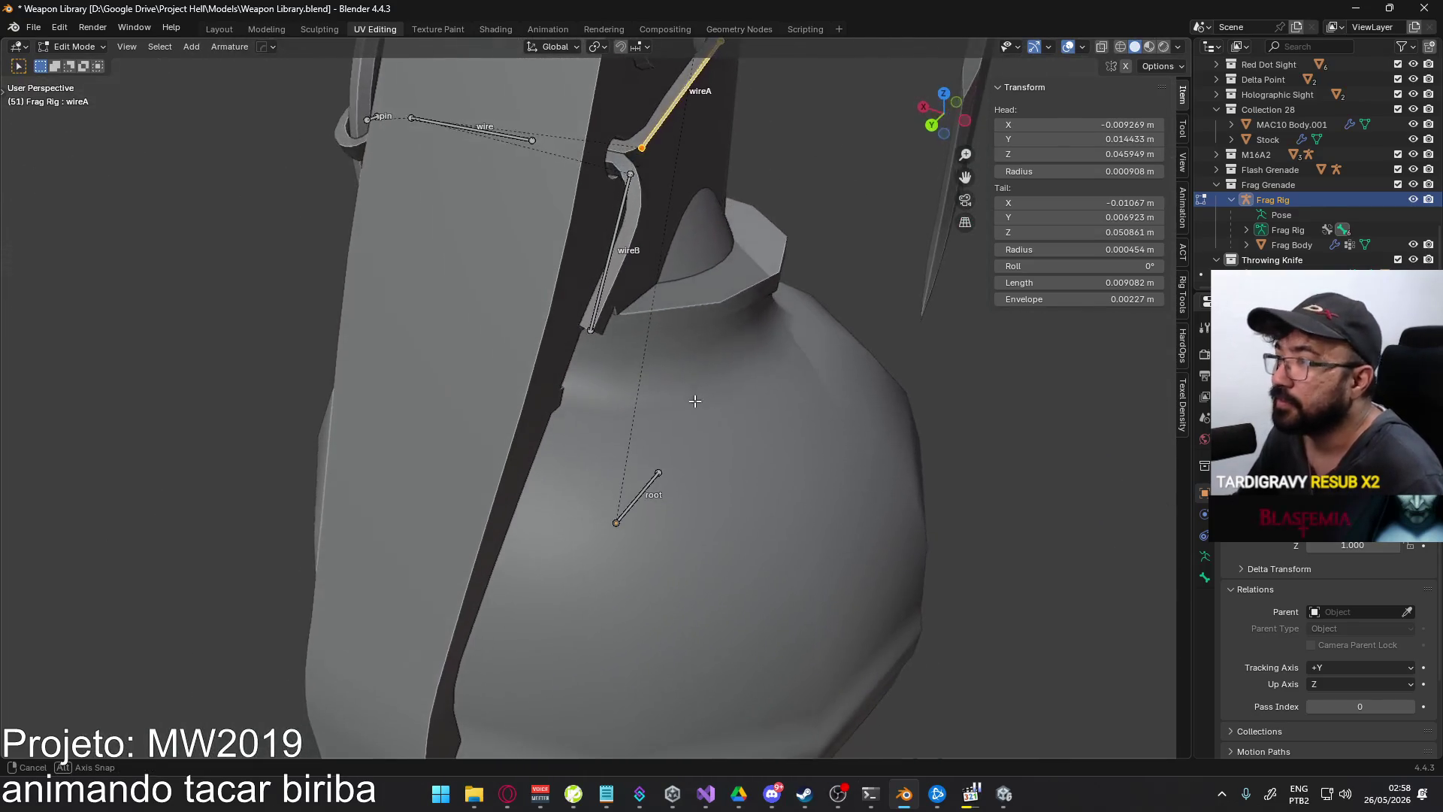
pyautogui.scroll(-4, 646, 406)
pyautogui.moveTo(640, 443)
pyautogui.mouseDown(button='middle')
pyautogui.moveTo(553, 385)
pyautogui.moveTo(652, 375)
pyautogui.mouseUp(button='middle')
# - Switch the Frag Rig to Pose Mode and begin rotating wireA around its local X
pyautogui.click(74, 47)
pyautogui.click(72, 96)
pyautogui.keyDown('ctrl'); pyautogui.moveTo(577, 405); pyautogui.dragTo(577, 330, button='middle'); pyautogui.keyUp('ctrl')
pyautogui.press('r')
pyautogui.press('x')
pyautogui.press('x')
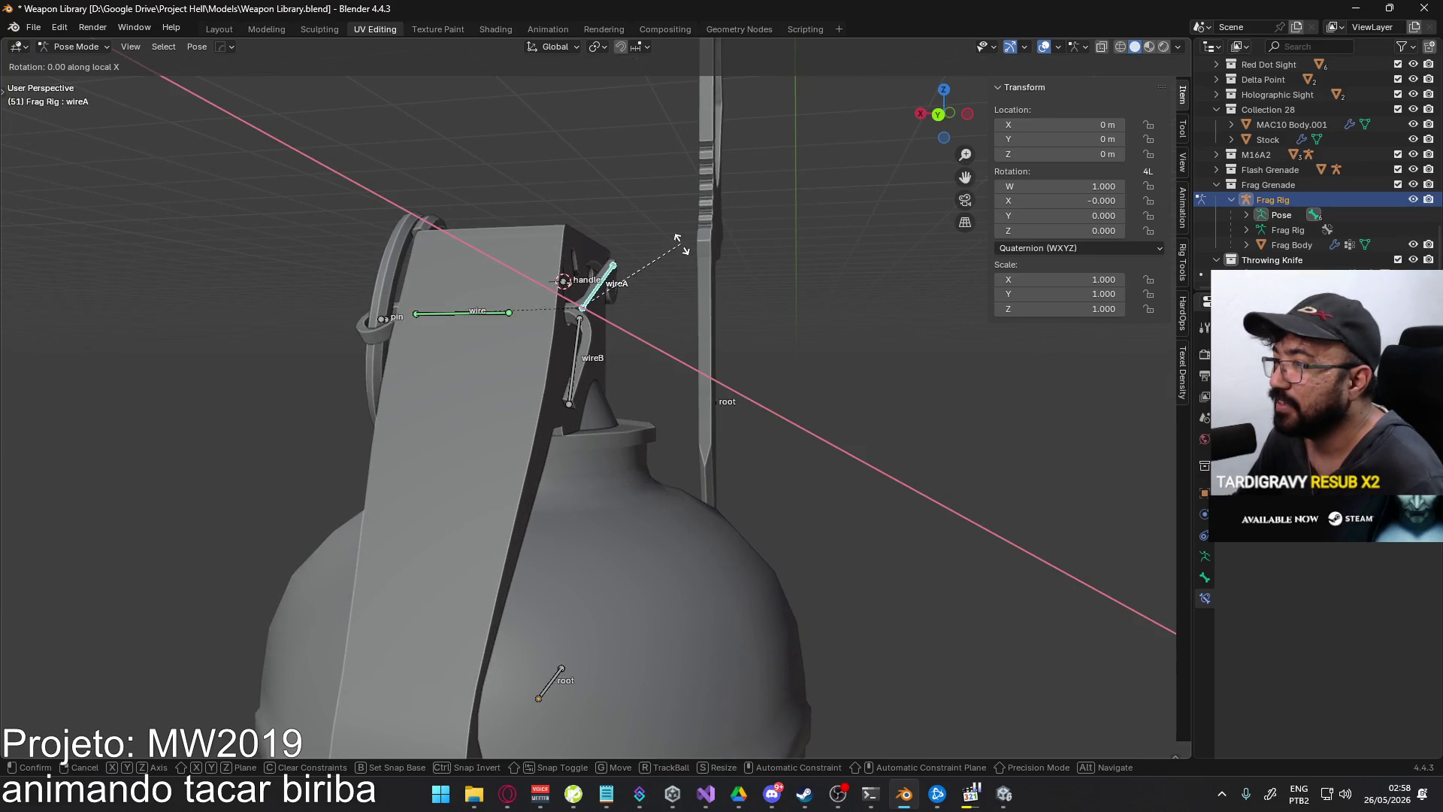
pyautogui.moveTo(679, 240)
pyautogui.keyDown('alt'); pyautogui.mouseDown(button='middle')
pyautogui.moveTo(670, 359)
pyautogui.moveTo(692, 244)
pyautogui.moveTo(709, 384)
pyautogui.mouseUp(button='middle'); pyautogui.keyUp('alt')
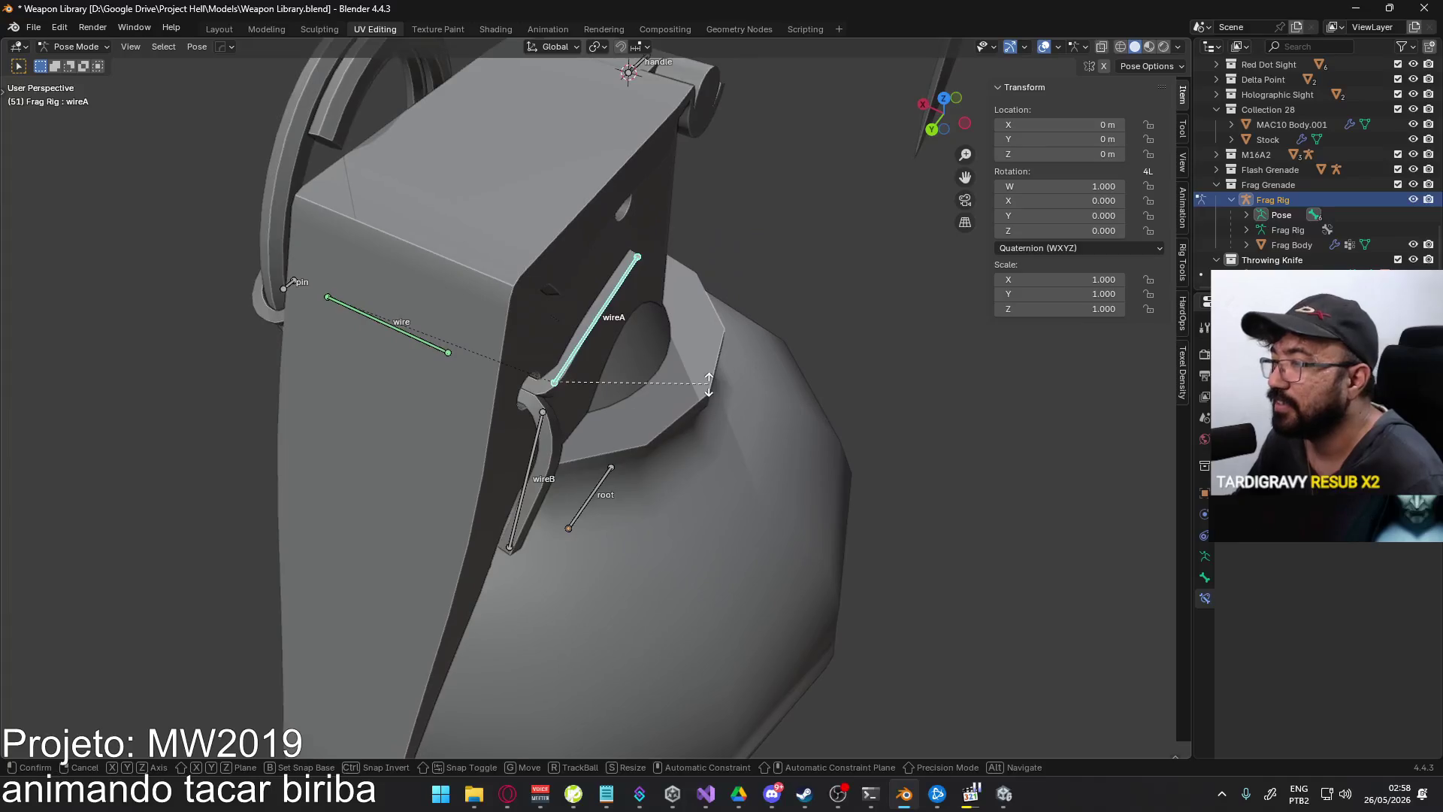
pyautogui.press('Escape')
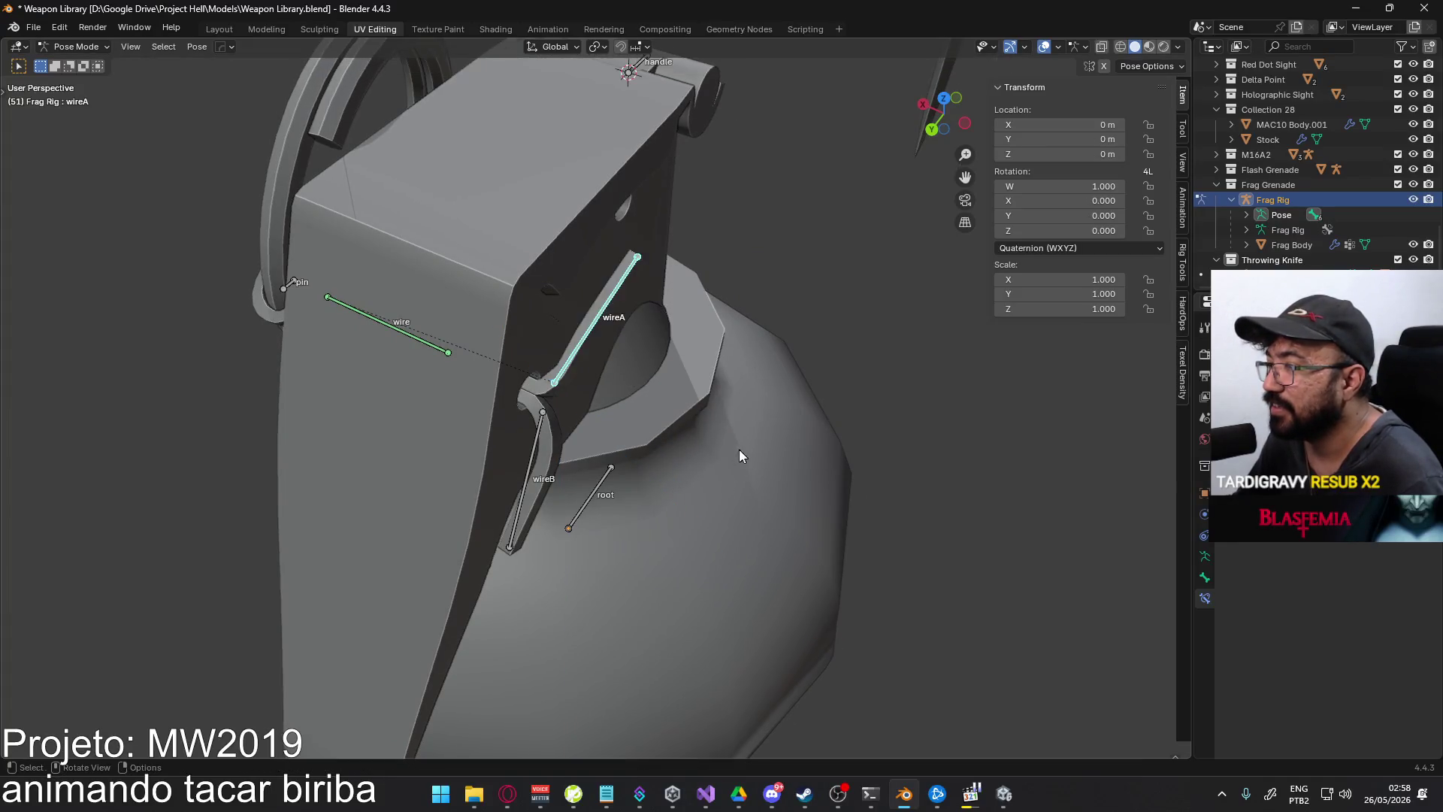
pyautogui.moveTo(740, 454); pyautogui.dragTo(586, 374, button='middle')
pyautogui.press('r')
pyautogui.press('x')
pyautogui.press('x')
pyautogui.press('x')
pyautogui.press('z')
pyautogui.press('z')
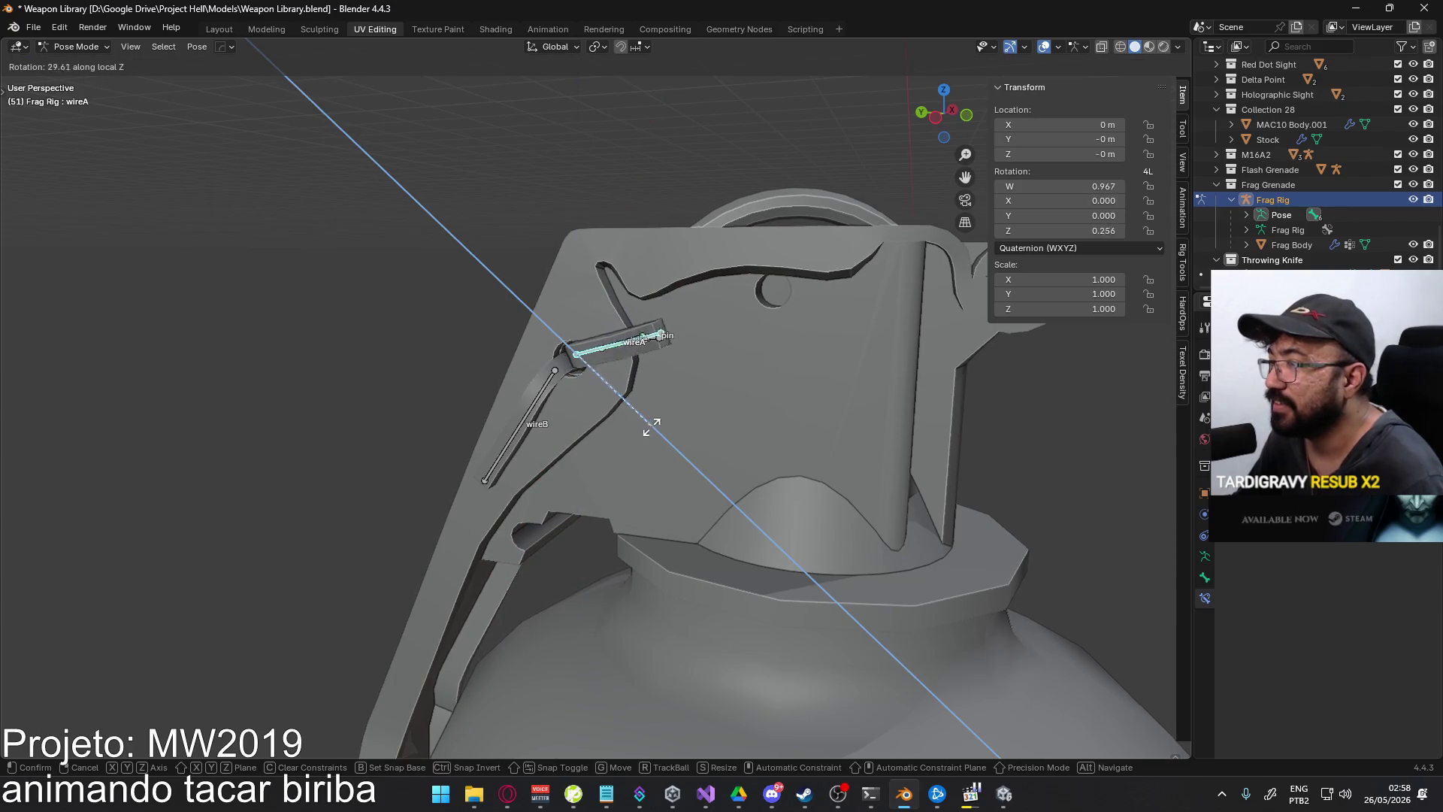
pyautogui.press('y')
pyautogui.press('y')
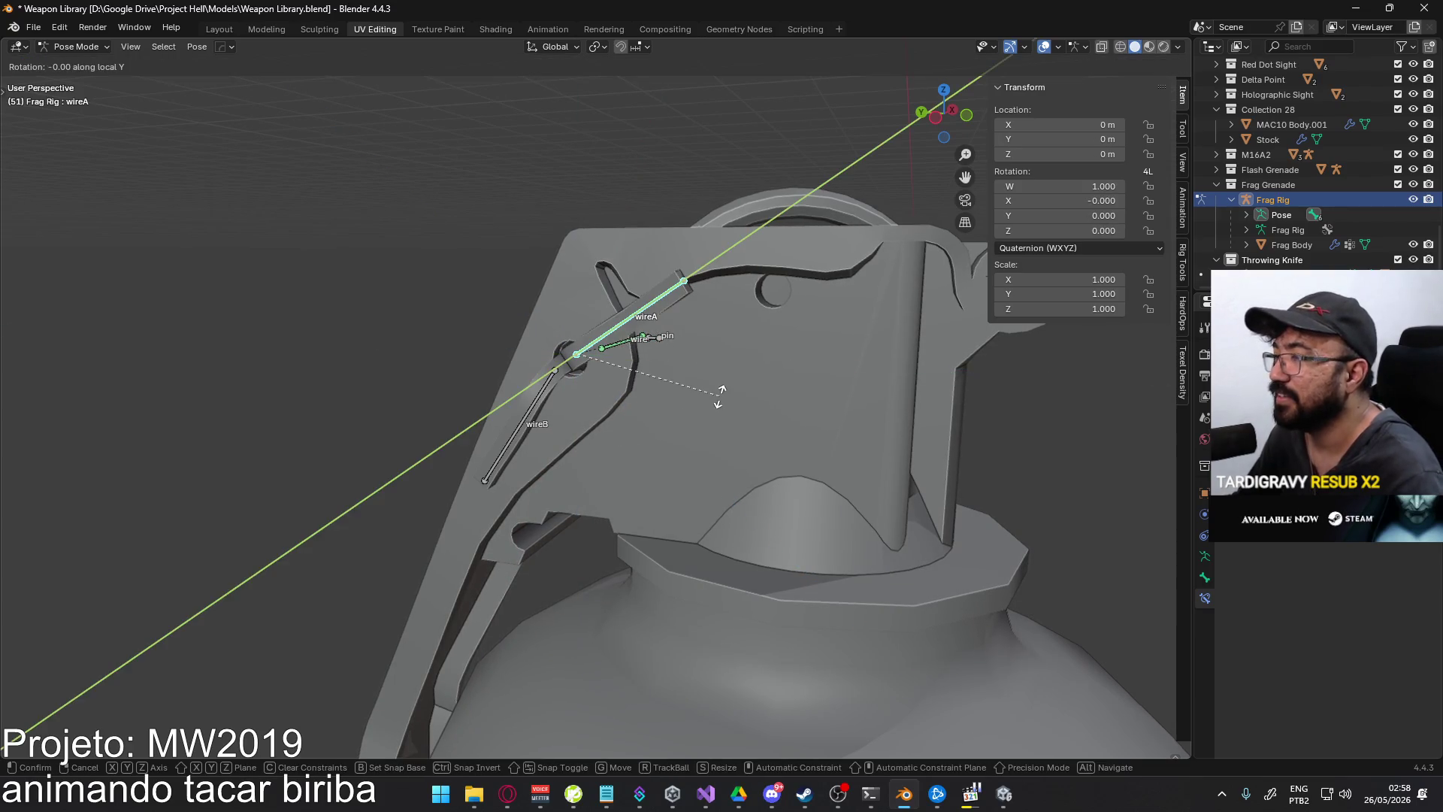
pyautogui.press('y')
pyautogui.press('z')
pyautogui.press('z')
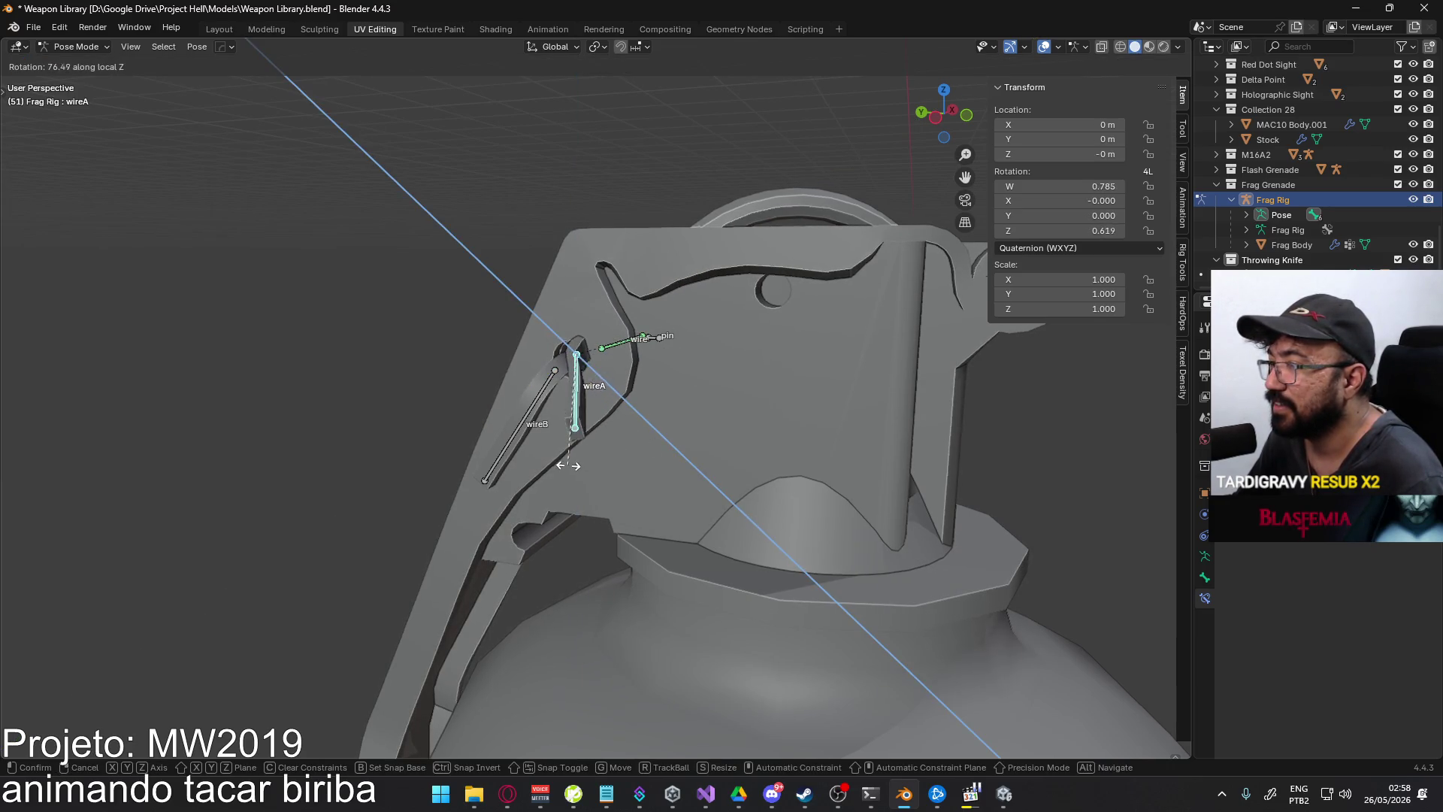
pyautogui.press('Escape')
pyautogui.moveTo(661, 418)
pyautogui.mouseDown(button='middle')
pyautogui.moveTo(616, 369)
pyautogui.moveTo(667, 281)
pyautogui.mouseUp(button='middle')
pyautogui.press('r')
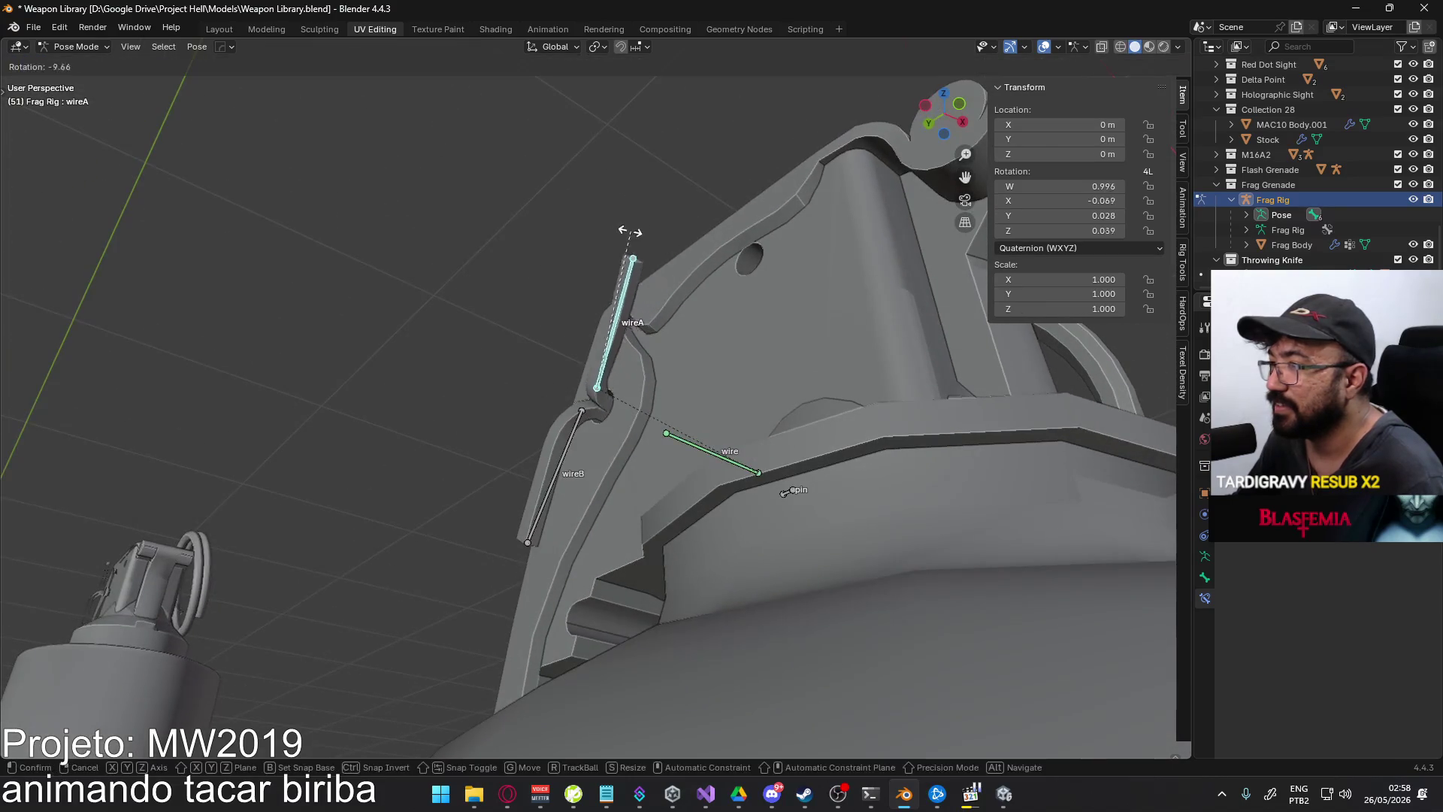
pyautogui.press('Escape')
pyautogui.moveTo(577, 262)
pyautogui.mouseDown(button='middle')
pyautogui.moveTo(597, 269)
pyautogui.moveTo(711, 511)
pyautogui.moveTo(875, 490)
pyautogui.moveTo(612, 310)
pyautogui.mouseUp(button='middle')
pyautogui.press('r')
pyautogui.press('x')
pyautogui.press('x')
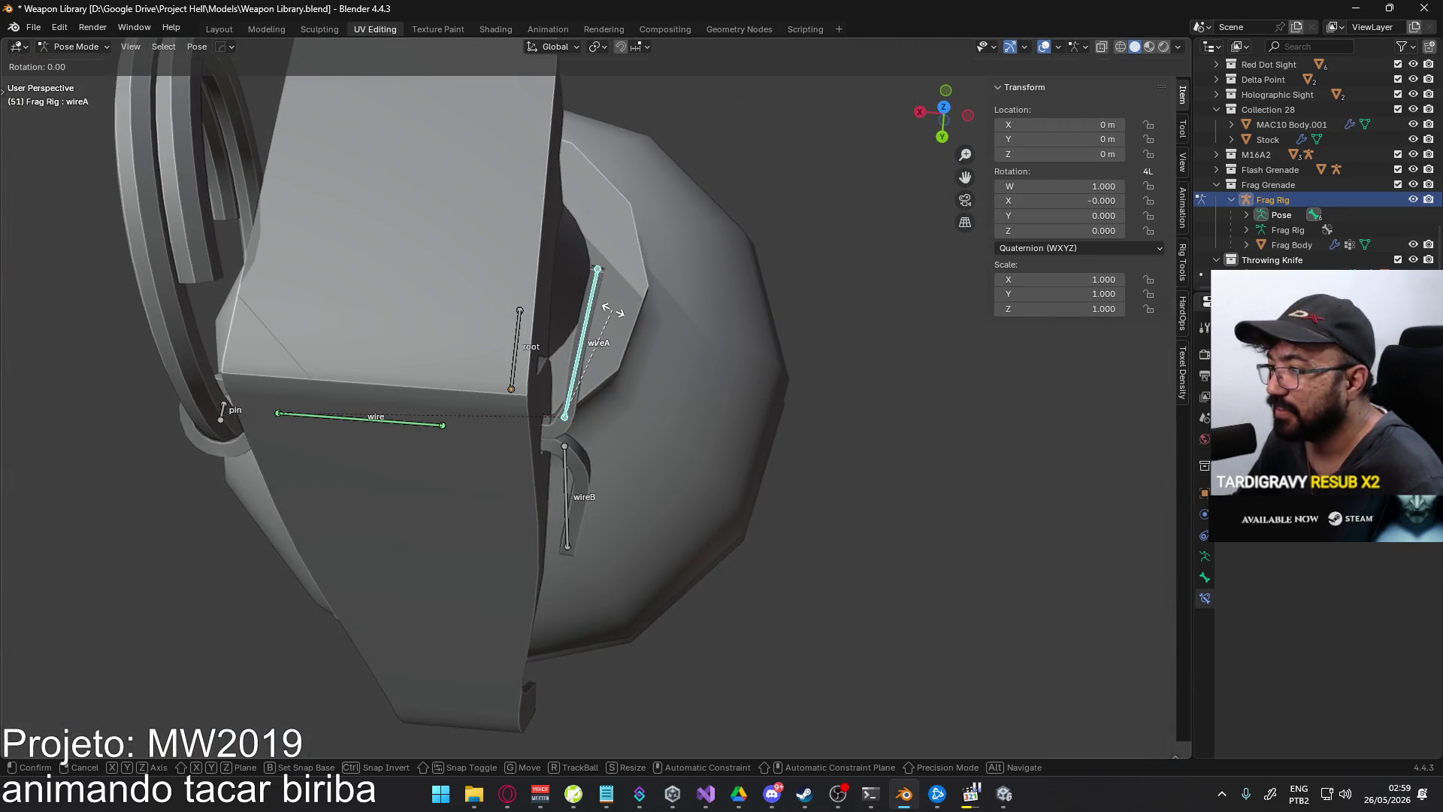
pyautogui.press('z')
pyautogui.press('z')
pyautogui.press('Escape')
pyautogui.moveTo(661, 385)
pyautogui.mouseDown(button='middle')
pyautogui.moveTo(641, 421)
pyautogui.moveTo(538, 334)
pyautogui.moveTo(376, 362)
pyautogui.moveTo(417, 368)
pyautogui.moveTo(494, 291)
pyautogui.moveTo(370, 252)
pyautogui.mouseUp(button='middle')
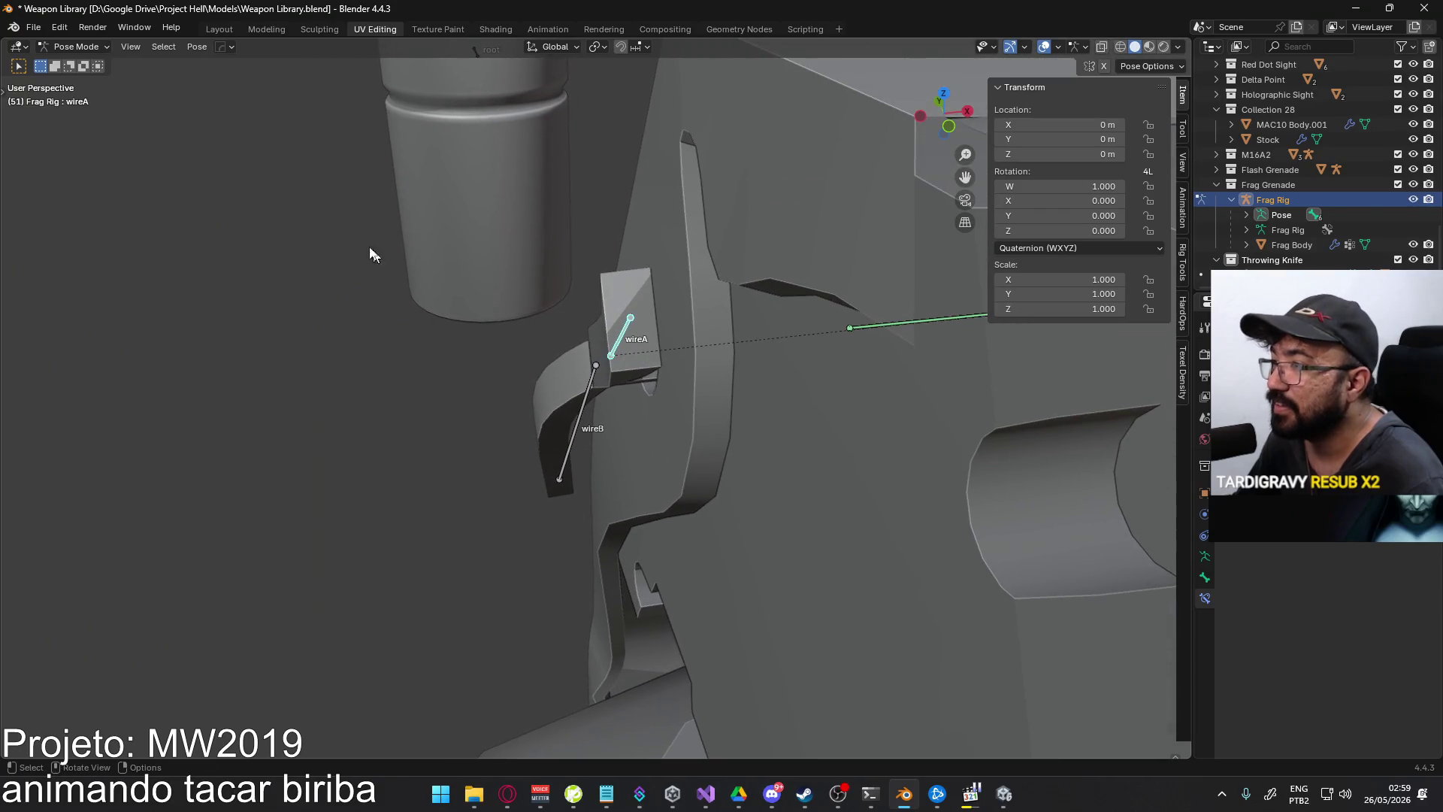
# - In the rig's Edit Mode, enable Axes in the armature's Viewport Display
pyautogui.click(83, 80)
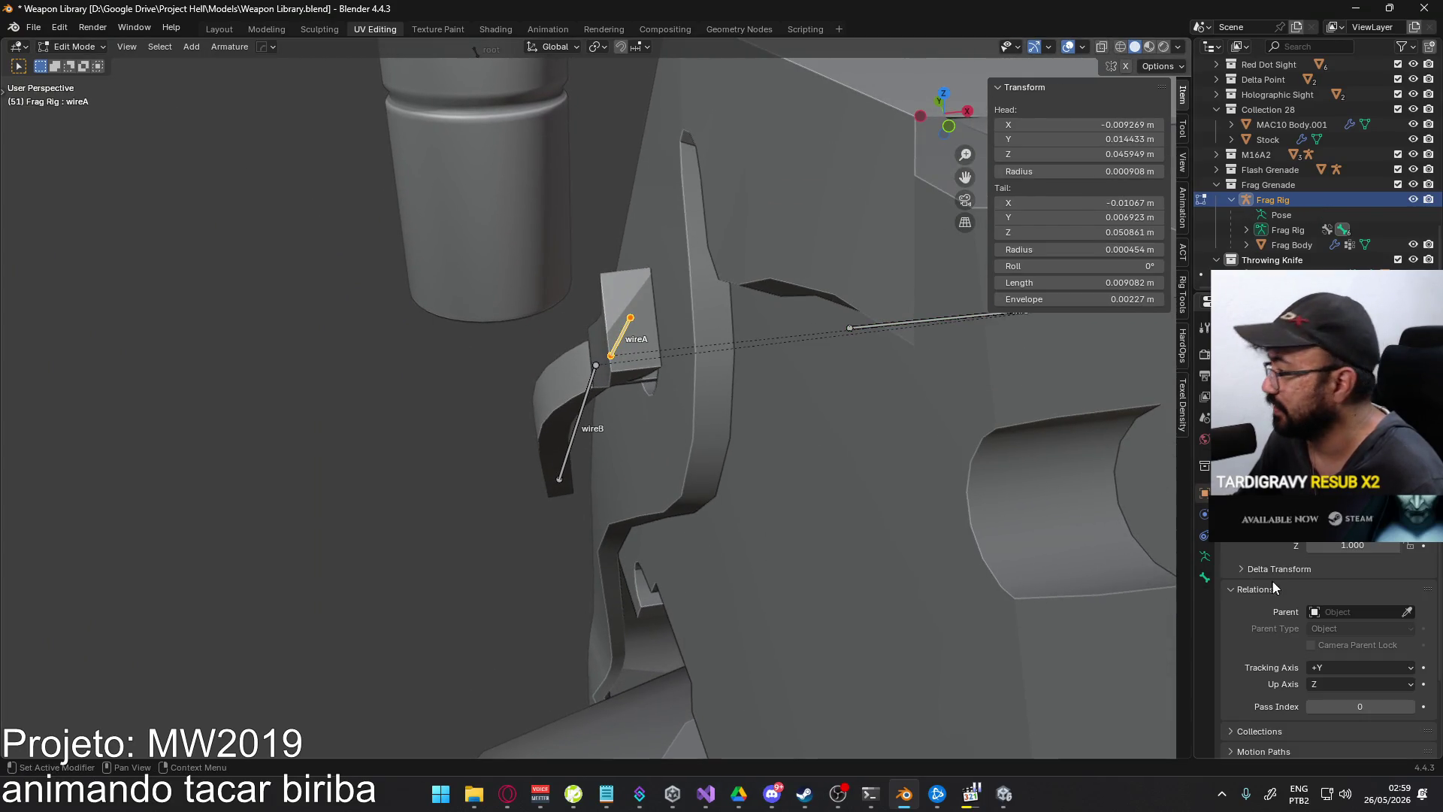
pyautogui.scroll(-3, 1300, 594)
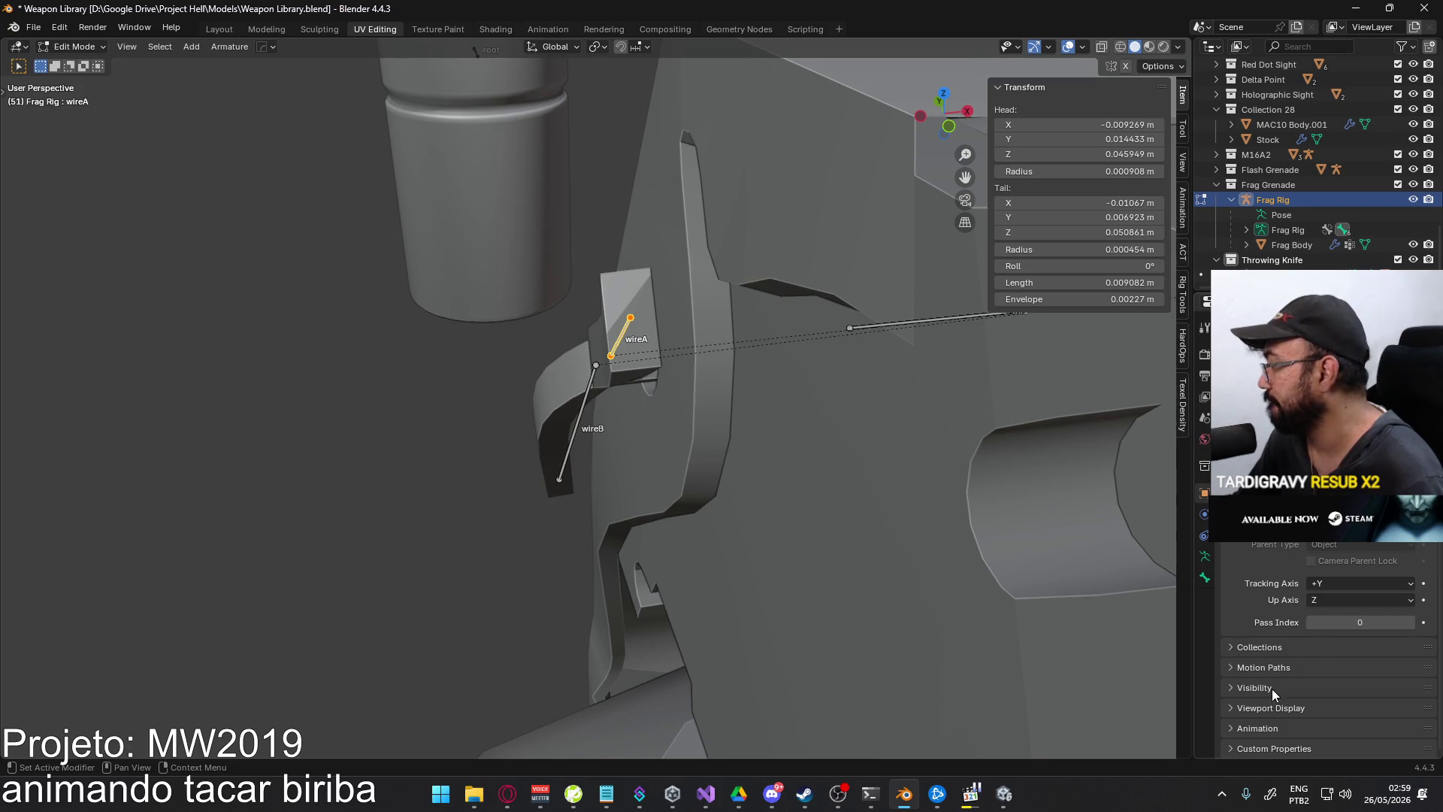
pyautogui.click(1267, 708)
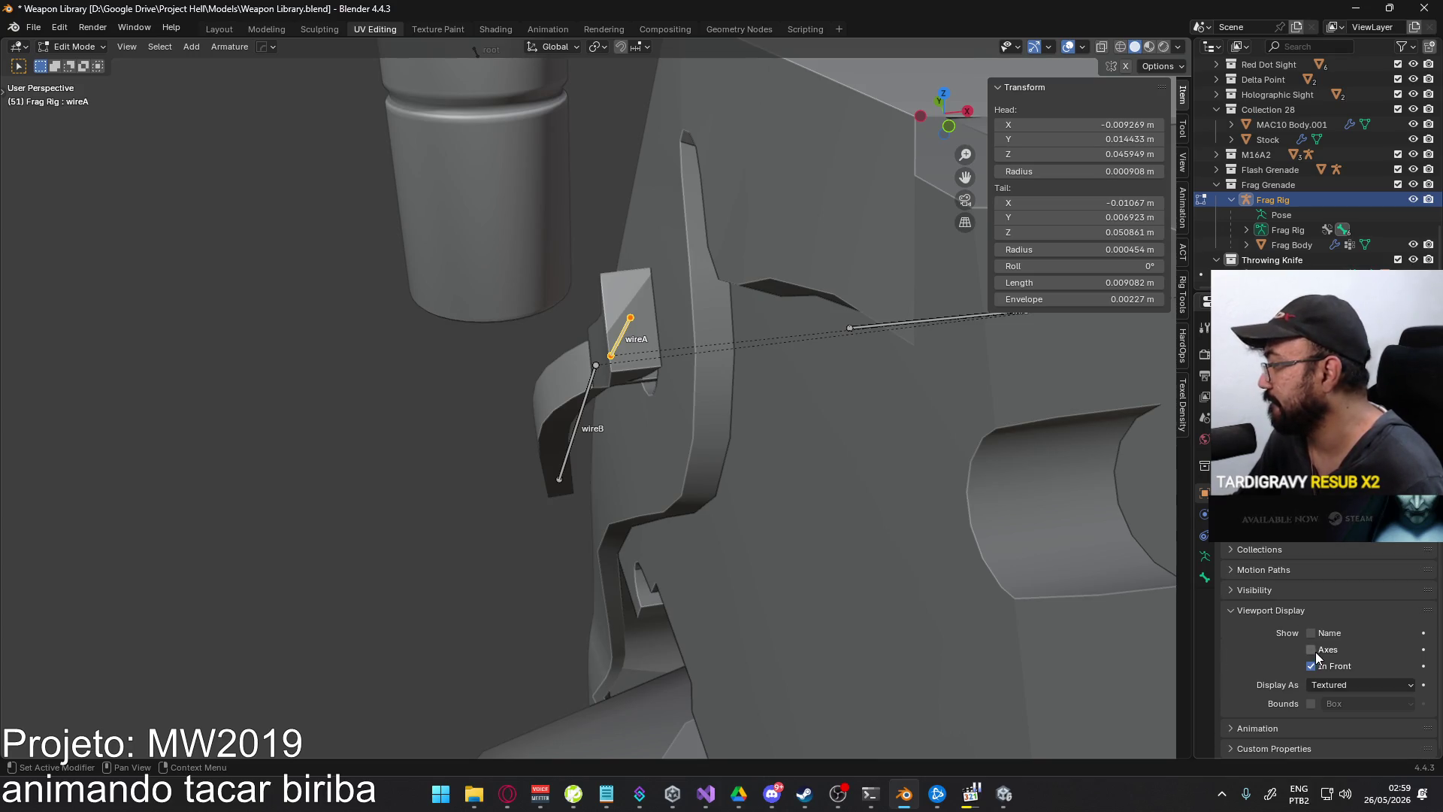
pyautogui.moveTo(639, 451); pyautogui.dragTo(676, 391, button='middle')
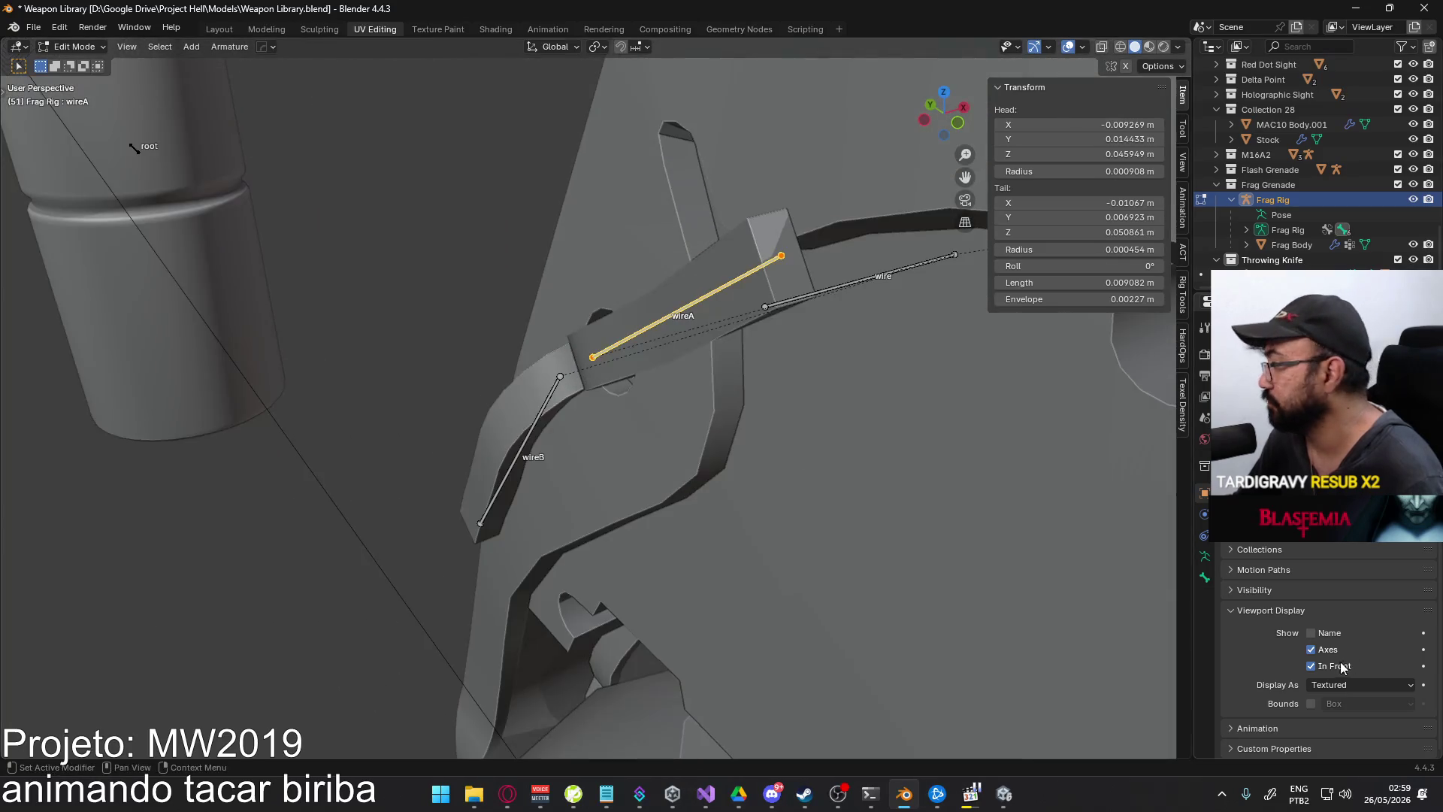
pyautogui.click(1204, 556)
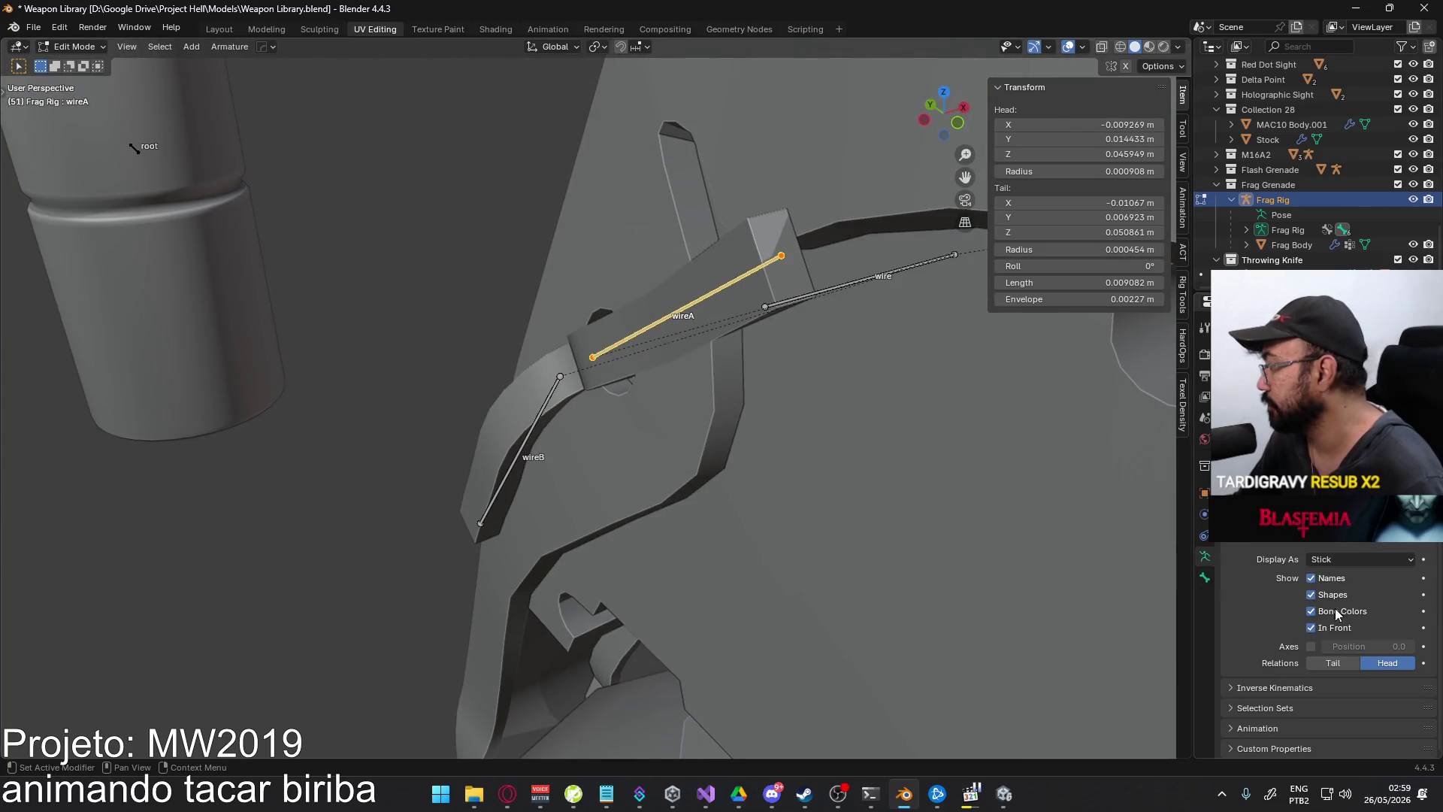
pyautogui.click(1312, 646)
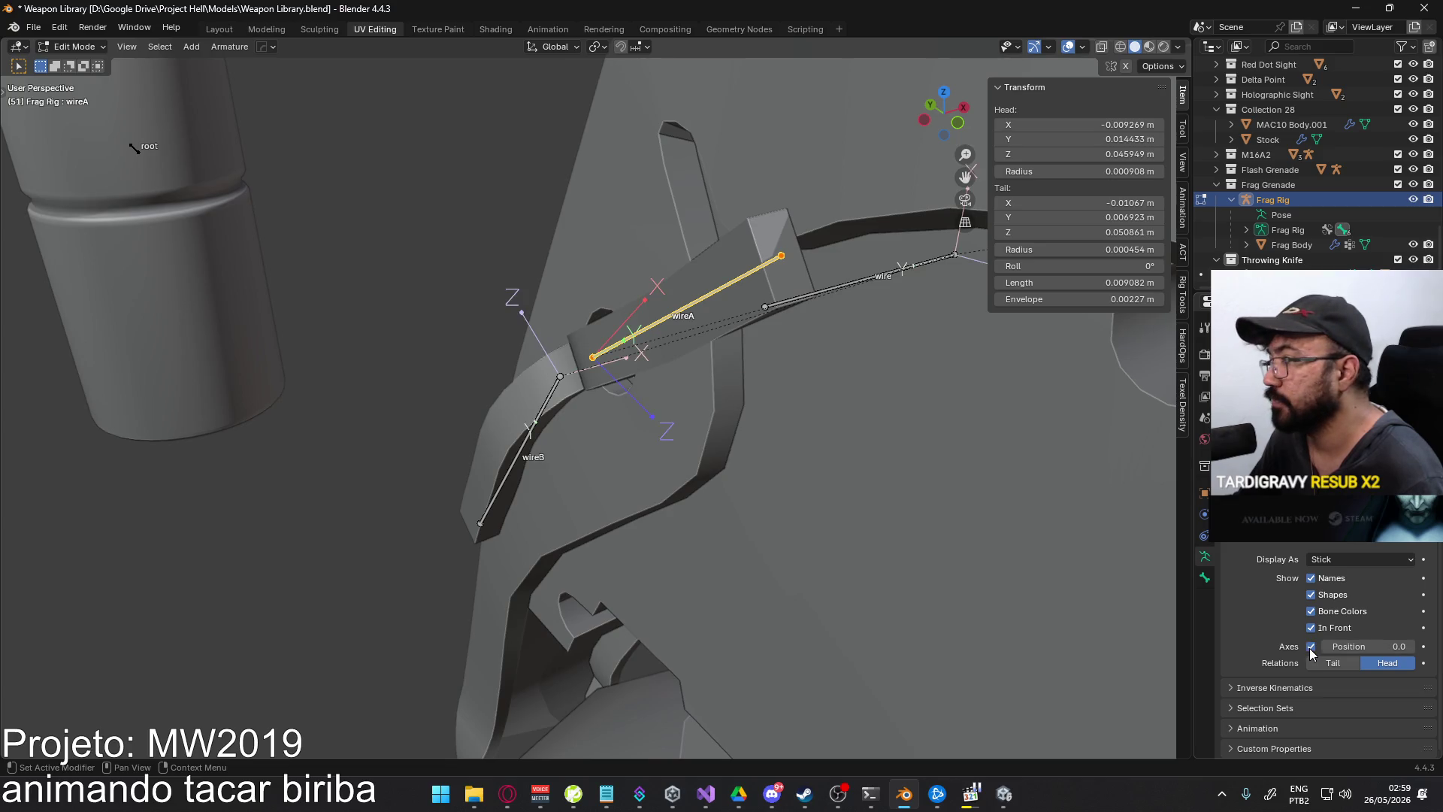
pyautogui.moveTo(646, 450); pyautogui.dragTo(693, 425, button='middle')
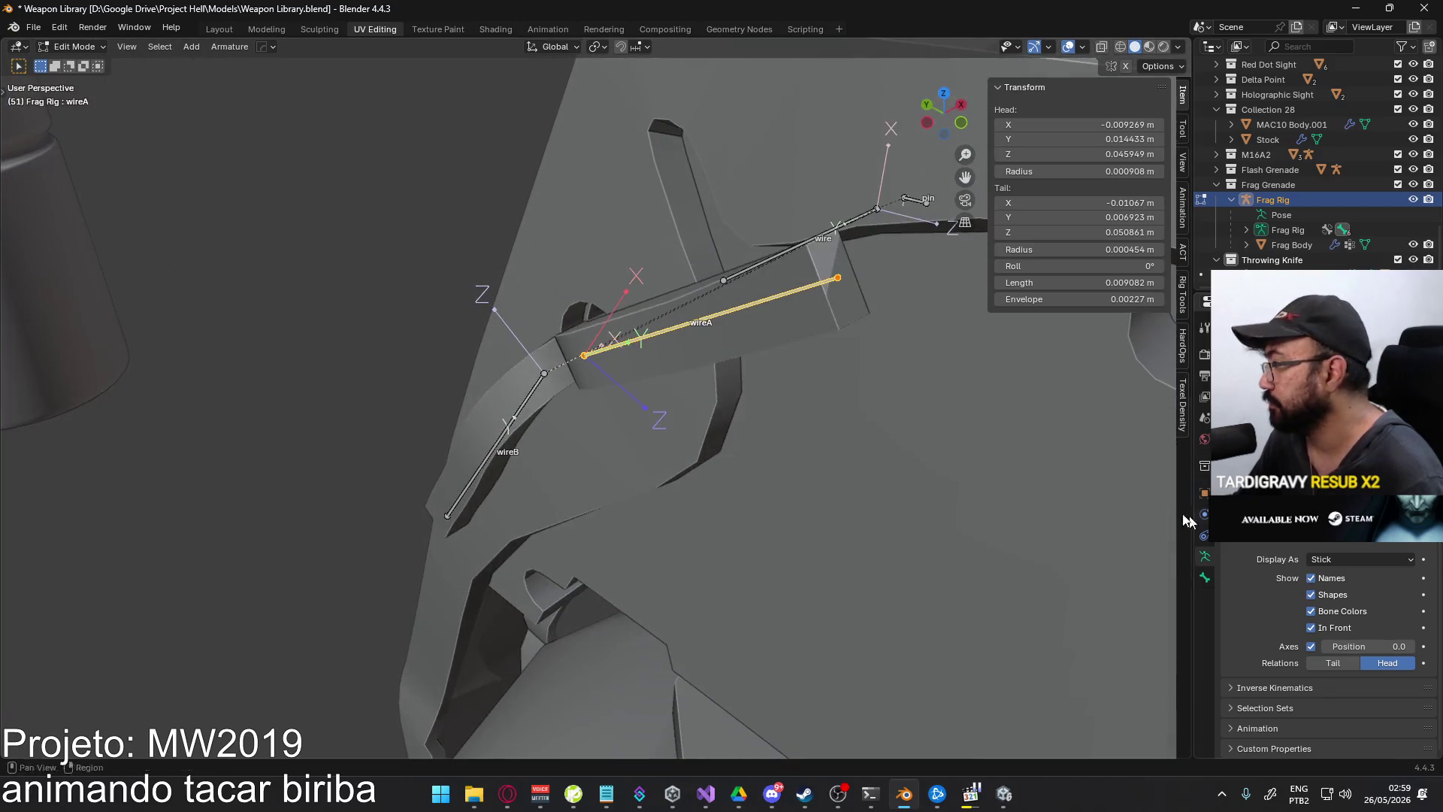
# - Drag wireA's Roll to about 61°, then reselect wireA after picking wireB
pyautogui.moveTo(1082, 266); pyautogui.dragTo(1073, 266)
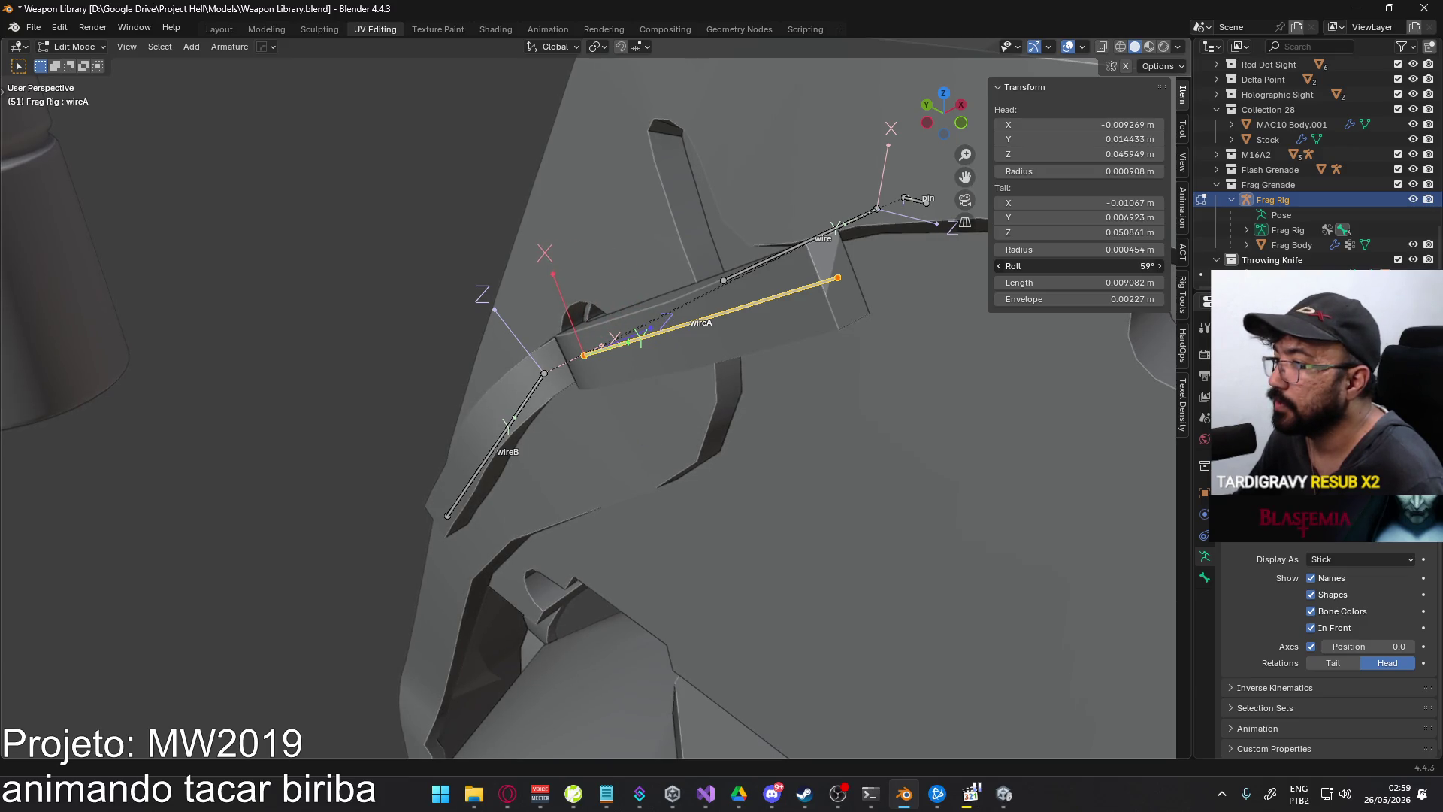
pyautogui.moveTo(1082, 266); pyautogui.dragTo(1087, 266)
pyautogui.moveTo(594, 278)
pyautogui.mouseDown(button='middle')
pyautogui.moveTo(559, 315)
pyautogui.moveTo(668, 310)
pyautogui.moveTo(819, 229)
pyautogui.moveTo(527, 388)
pyautogui.moveTo(639, 342)
pyautogui.moveTo(687, 363)
pyautogui.moveTo(679, 412)
pyautogui.moveTo(599, 434)
pyautogui.moveTo(526, 417)
pyautogui.moveTo(534, 378)
pyautogui.moveTo(684, 367)
pyautogui.mouseUp(button='middle')
pyautogui.click(571, 449)
pyautogui.scroll(3, 696, 277)
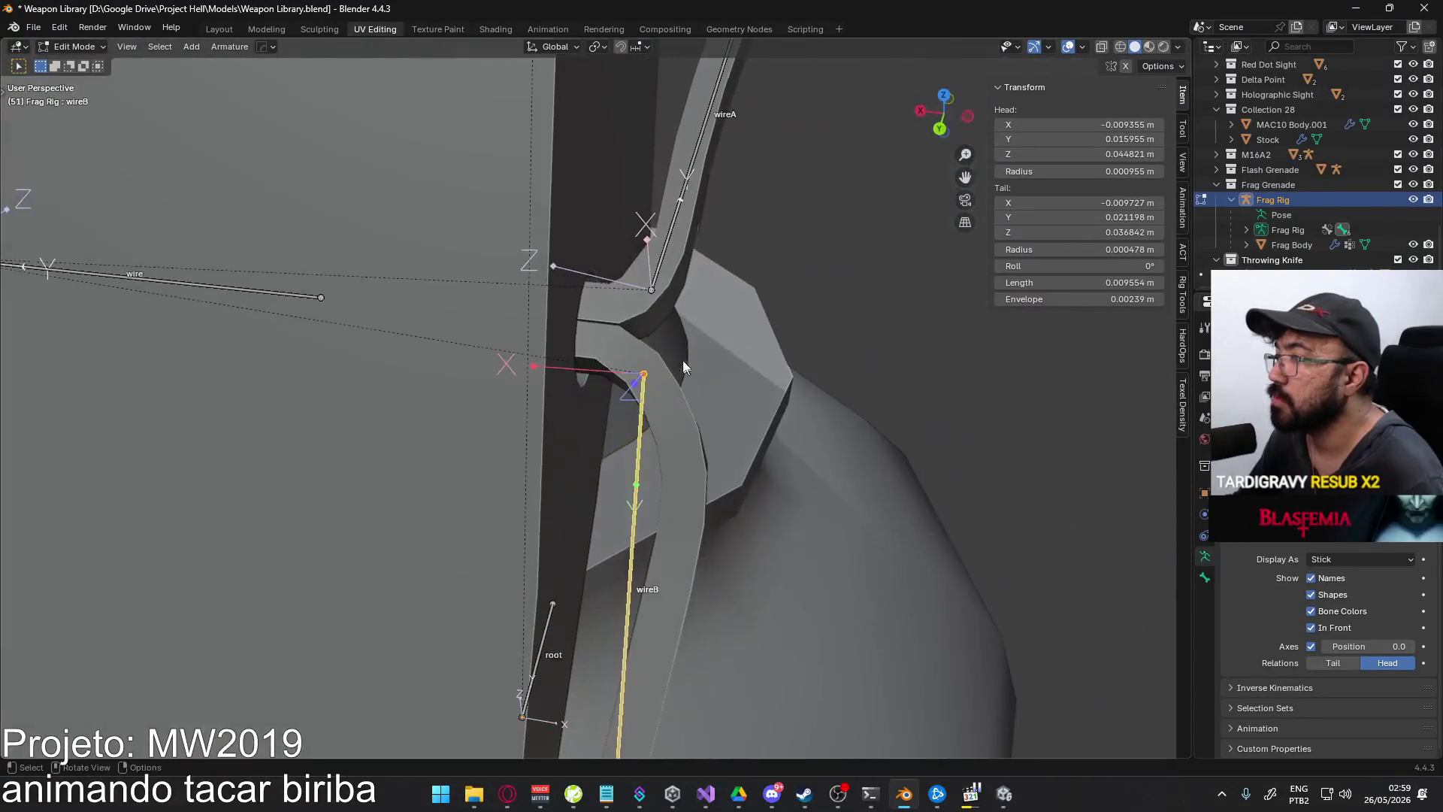
pyautogui.click(674, 231)
# - In Pose Mode, test-swing the wireA and wireB bones around X, then cancel the wireB swing
pyautogui.moveTo(763, 281); pyautogui.dragTo(698, 251, button='middle')
pyautogui.click(75, 46)
pyautogui.click(76, 89)
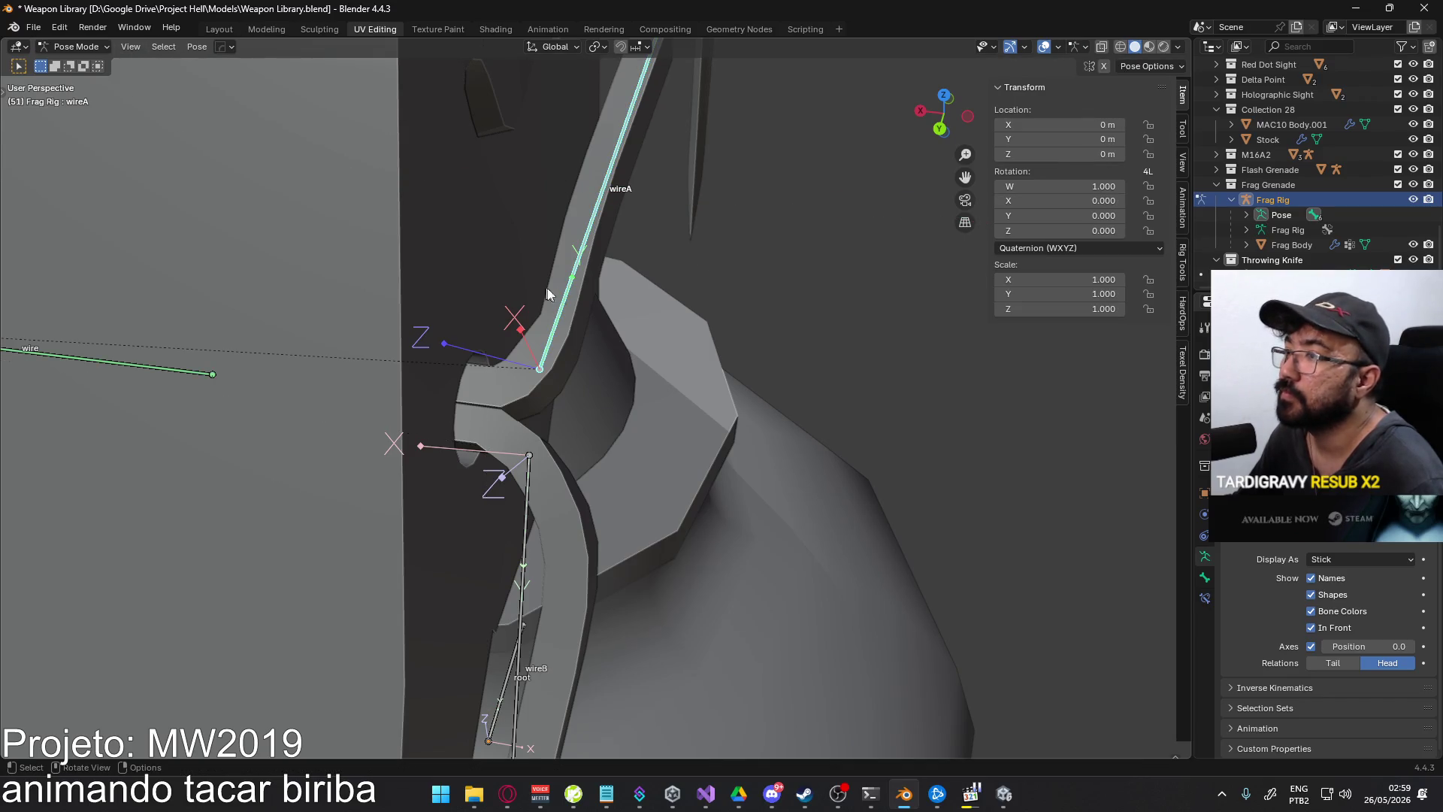
pyautogui.press('r')
pyautogui.press('x')
pyautogui.press('x')
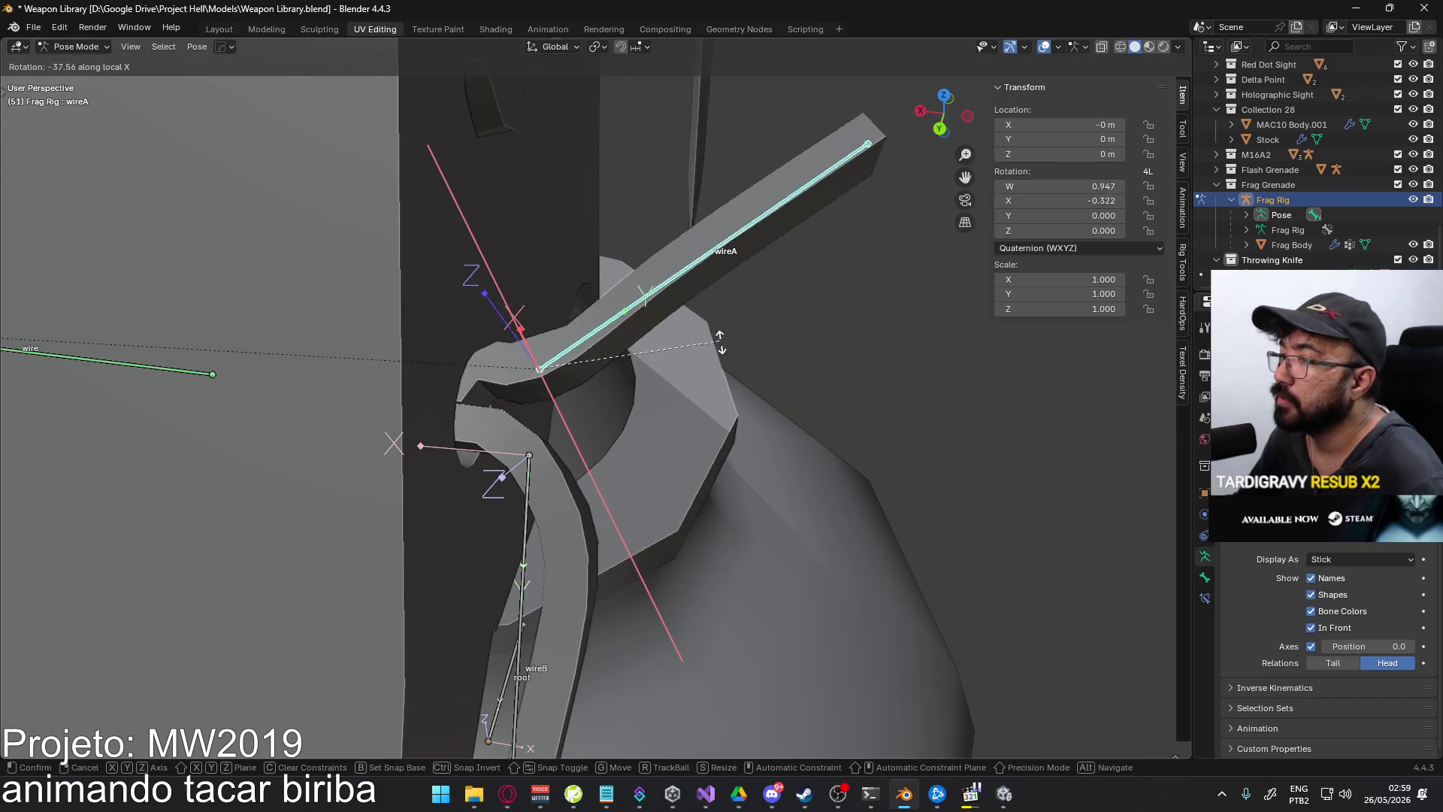
pyautogui.click(634, 425)
pyautogui.click(598, 497)
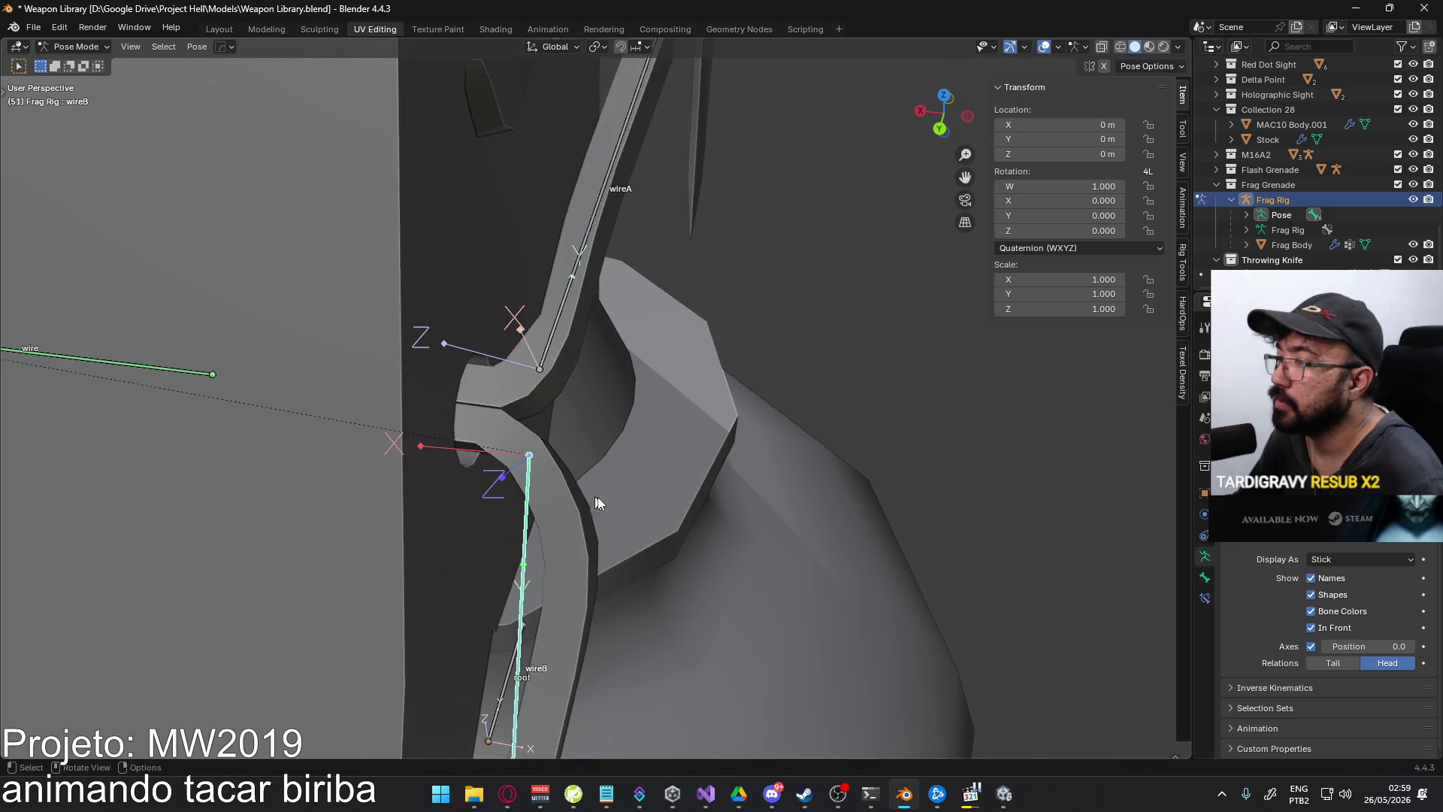
pyautogui.press('r')
pyautogui.press('x')
pyautogui.press('x')
pyautogui.moveTo(633, 498)
pyautogui.mouseDown(button='middle')
pyautogui.moveTo(564, 461)
pyautogui.moveTo(611, 398)
pyautogui.mouseUp(button='middle')
pyautogui.press('z')
pyautogui.press('z')
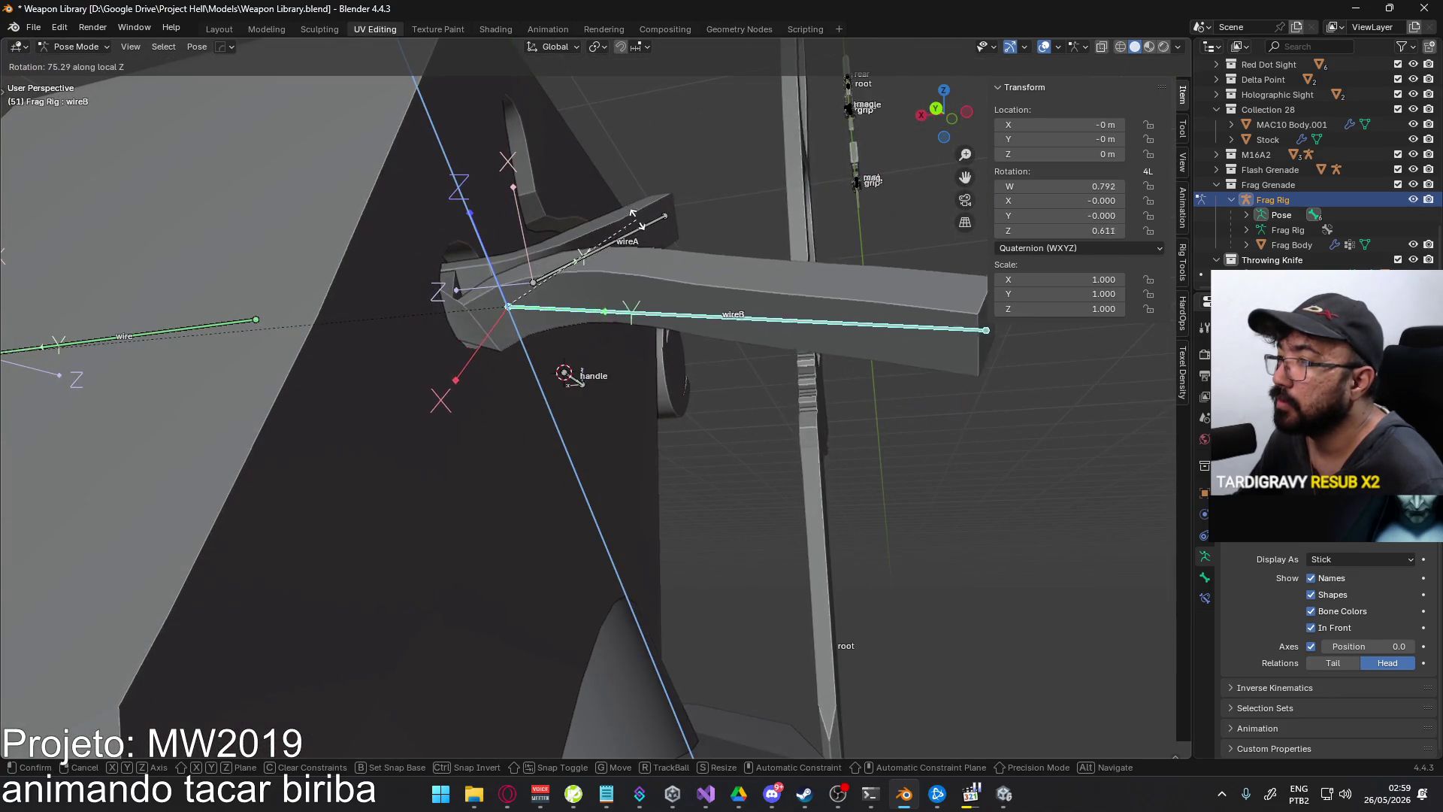
pyautogui.press('Escape')
# - In Edit Mode, roll the wireB bone to about -92°
pyautogui.click(89, 49)
pyautogui.click(83, 79)
pyautogui.moveTo(1098, 269)
pyautogui.mouseDown()
pyautogui.moveTo(1116, 269)
pyautogui.moveTo(1073, 266)
pyautogui.mouseUp()
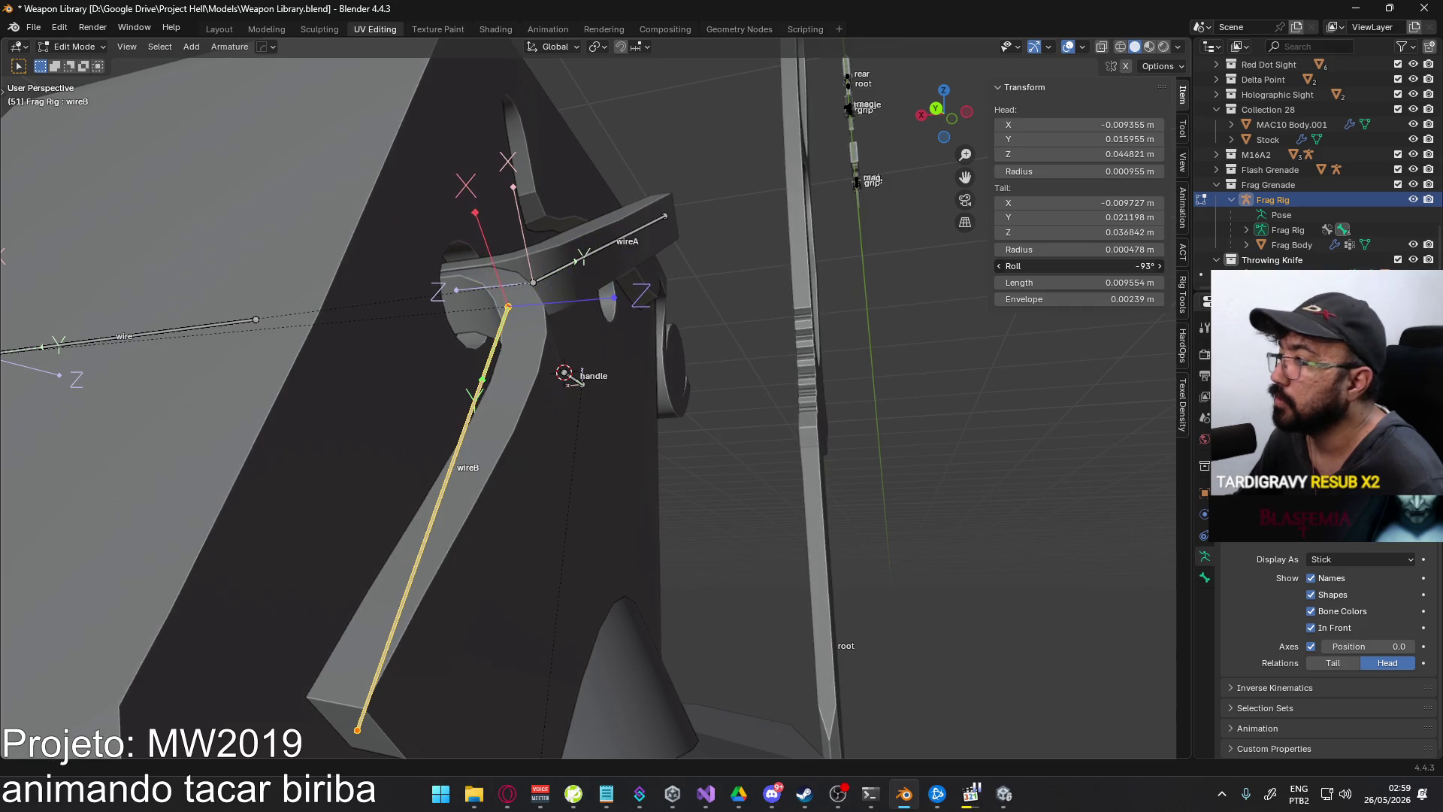
pyautogui.moveTo(602, 361); pyautogui.dragTo(744, 372, button='middle')
pyautogui.press('r')
pyautogui.press('x')
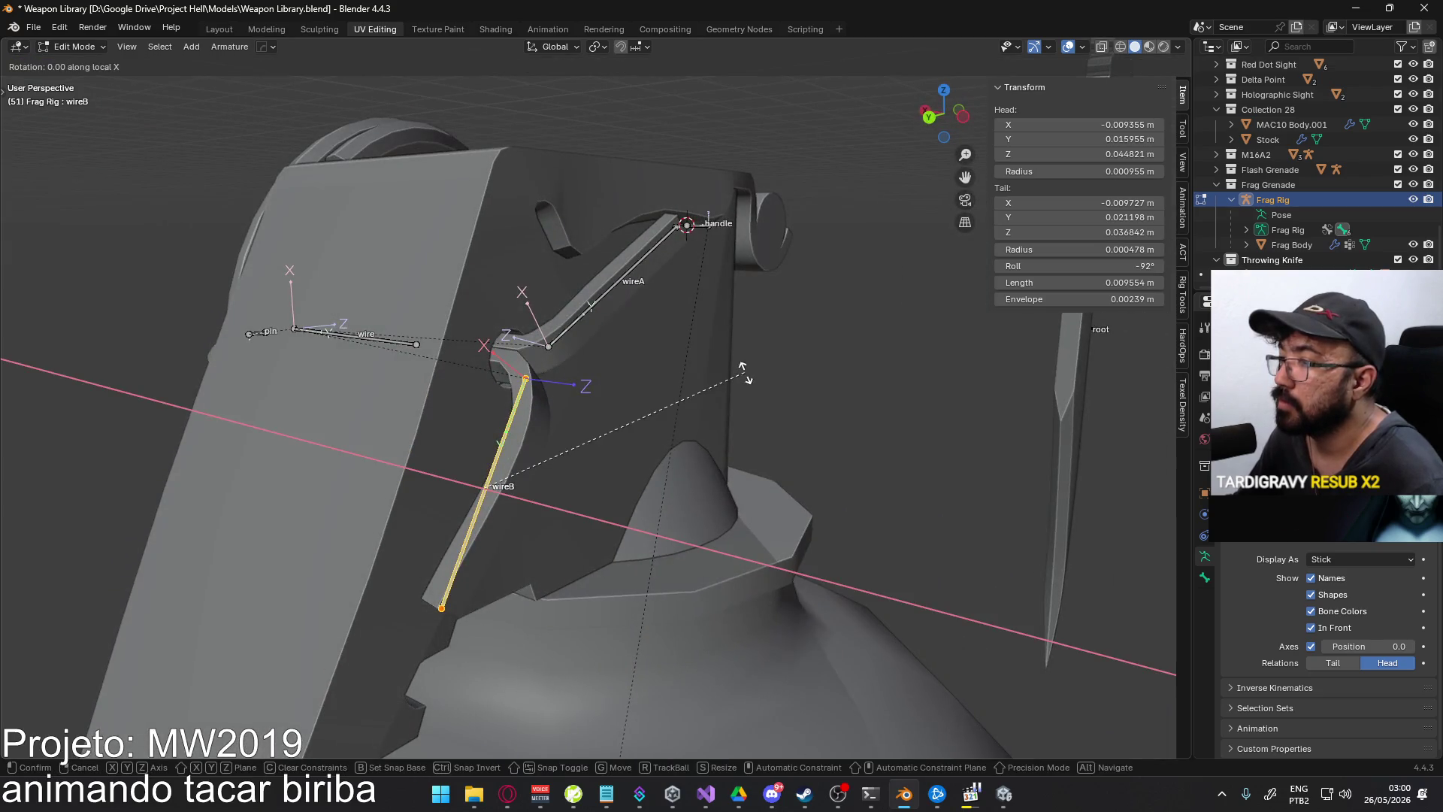
pyautogui.press('Escape')
# - Back in Pose Mode, test-rotate wireB around its local X and cancel, leaving it at rest
pyautogui.click(64, 49)
pyautogui.click(75, 99)
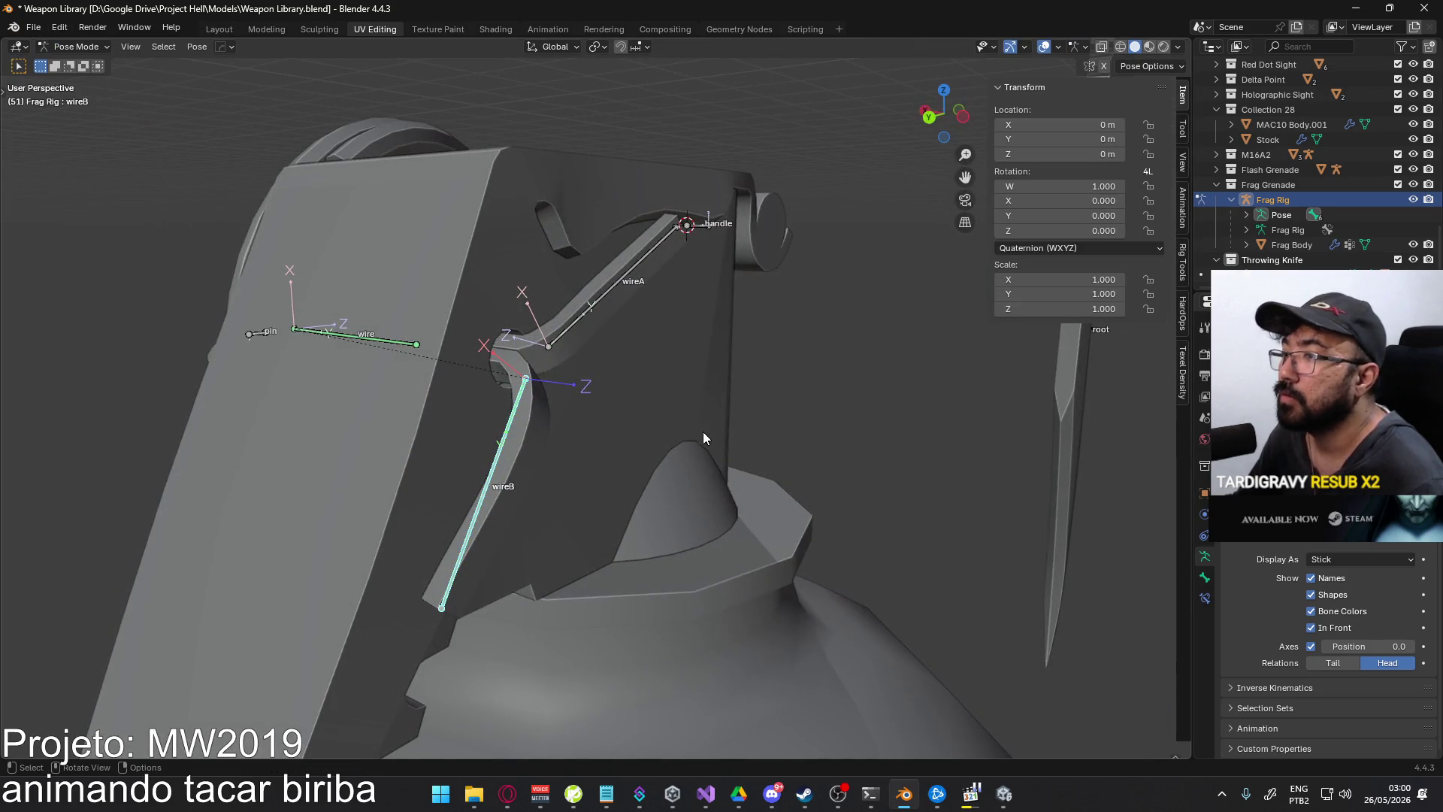
pyautogui.press('r')
pyautogui.press('x')
pyautogui.press('Escape')
pyautogui.moveTo(763, 277)
pyautogui.mouseDown(button='middle')
pyautogui.moveTo(737, 120)
pyautogui.moveTo(682, 309)
pyautogui.moveTo(799, 311)
pyautogui.moveTo(634, 368)
pyautogui.moveTo(558, 376)
pyautogui.mouseUp(button='middle')
pyautogui.moveTo(750, 373); pyautogui.dragTo(684, 400, button='middle')
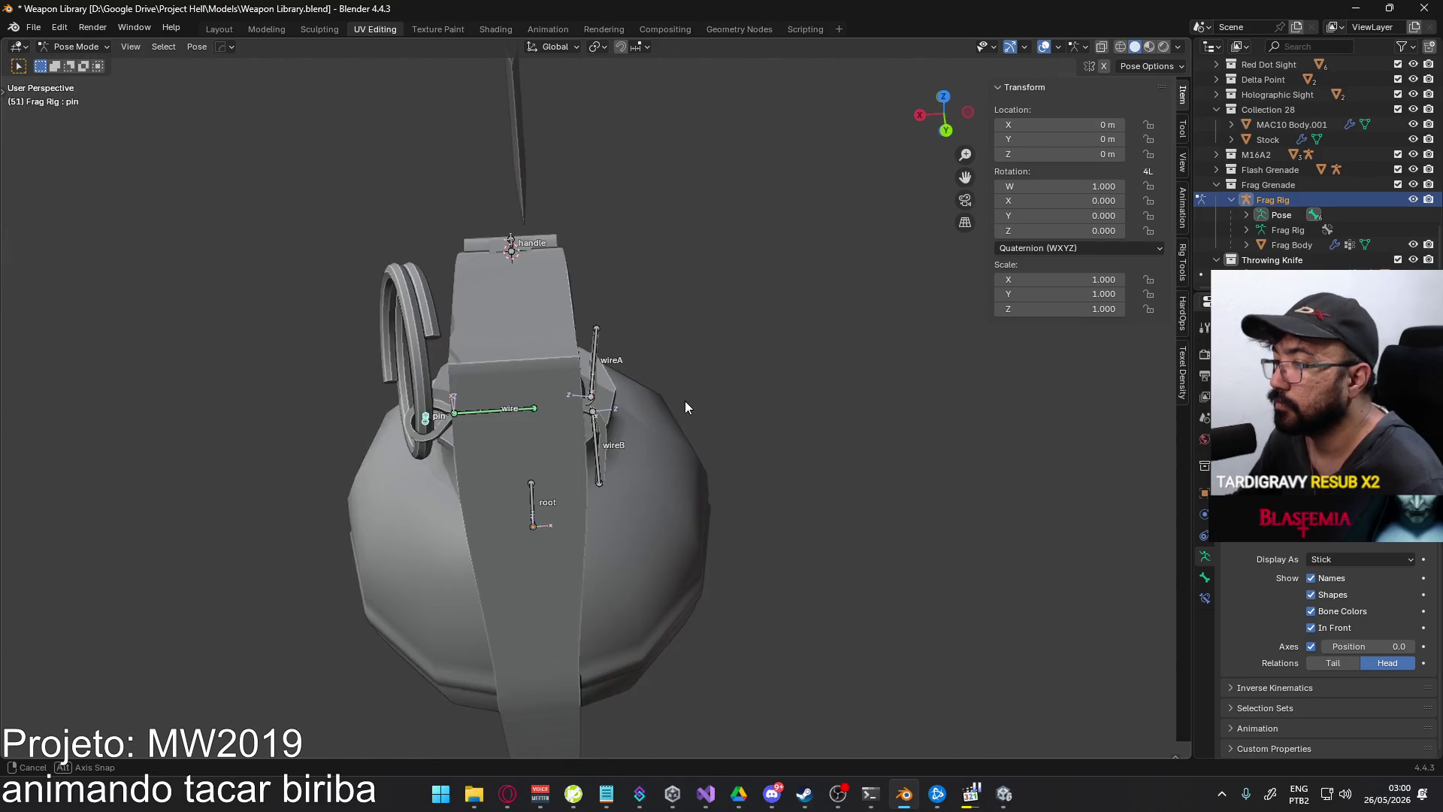
pyautogui.press('g')
pyautogui.press('y')
pyautogui.press('y')
pyautogui.press('x')
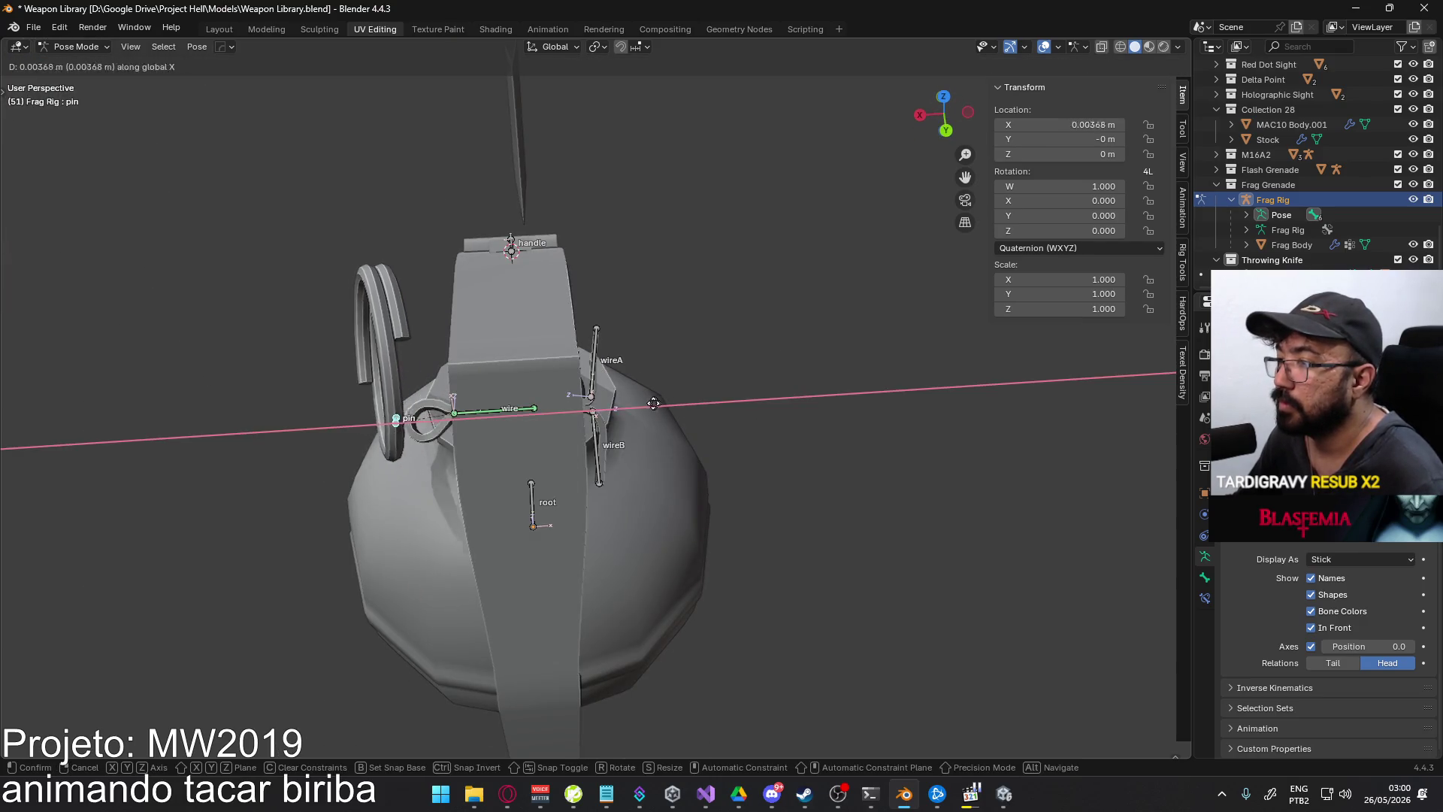
pyautogui.press('Escape')
pyautogui.click(462, 414)
pyautogui.press('g')
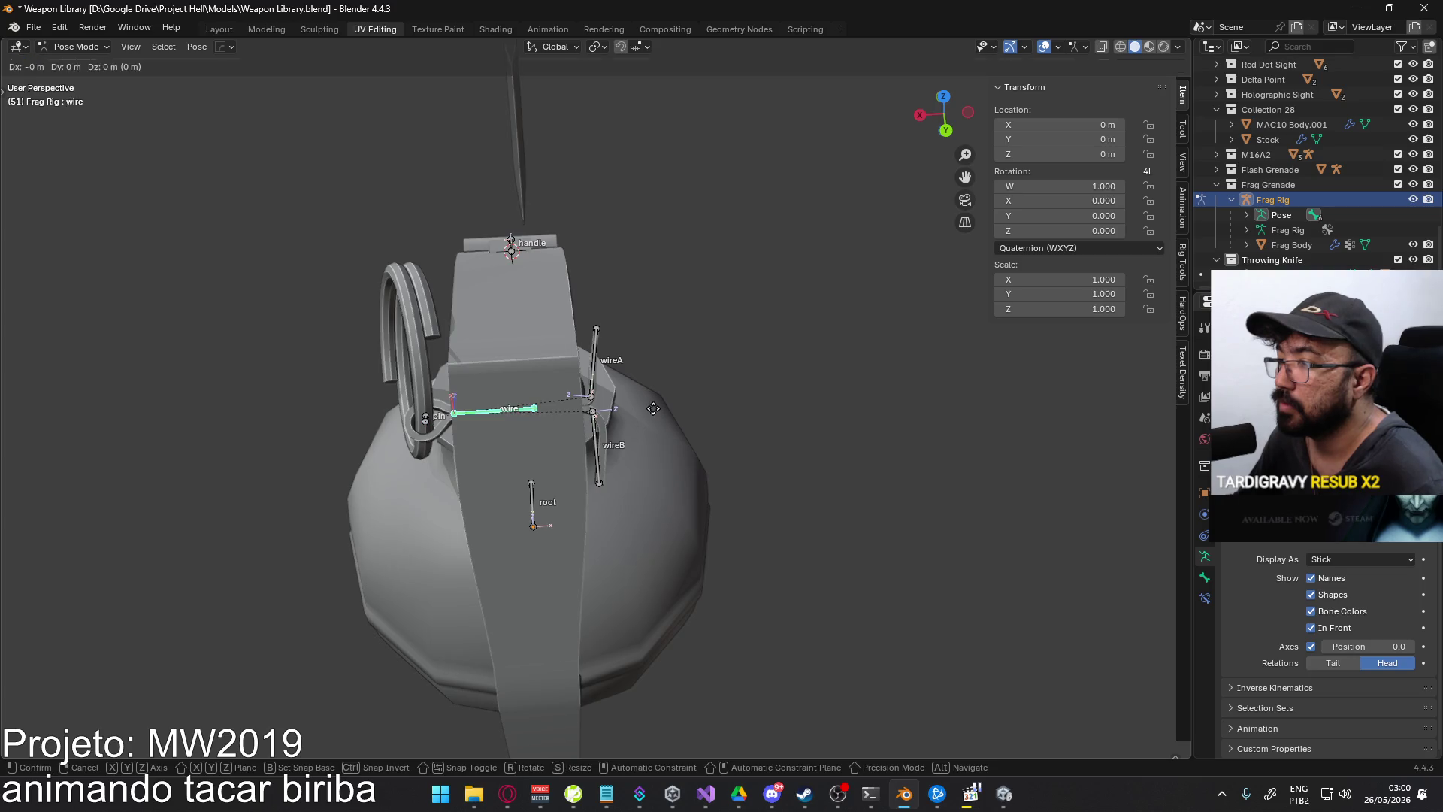
pyautogui.press('x')
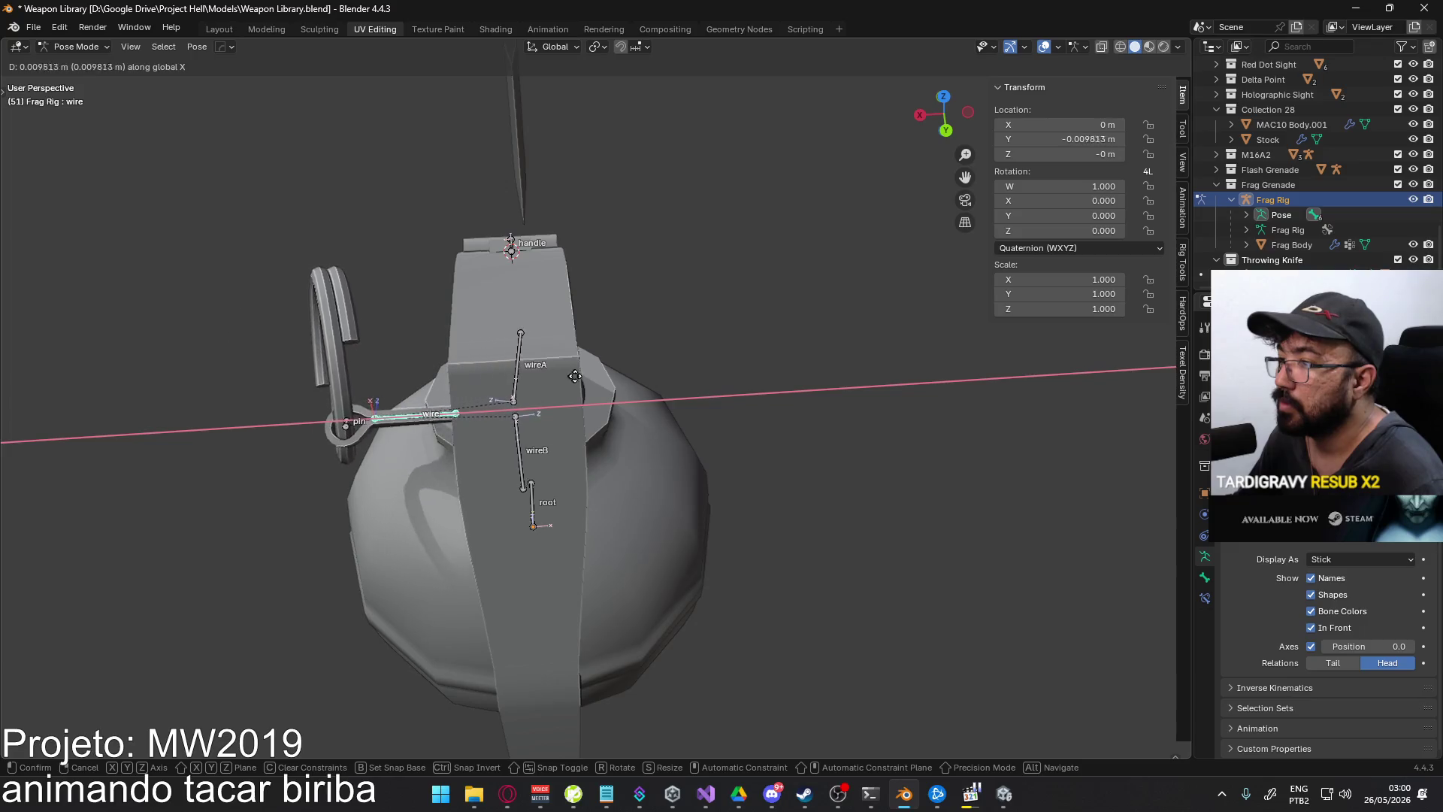
pyautogui.press('Escape')
pyautogui.moveTo(578, 349)
pyautogui.mouseDown(button='middle')
pyautogui.moveTo(755, 245)
pyautogui.moveTo(592, 328)
pyautogui.mouseUp(button='middle')
pyautogui.click(394, 356)
pyautogui.moveTo(394, 356)
pyautogui.mouseDown(button='middle')
pyautogui.moveTo(560, 324)
pyautogui.moveTo(760, 364)
pyautogui.mouseUp(button='middle')
# - Test-swing the handle bone around X, then view the grenade from the right side (Numpad 3)
pyautogui.press('r')
pyautogui.press('x')
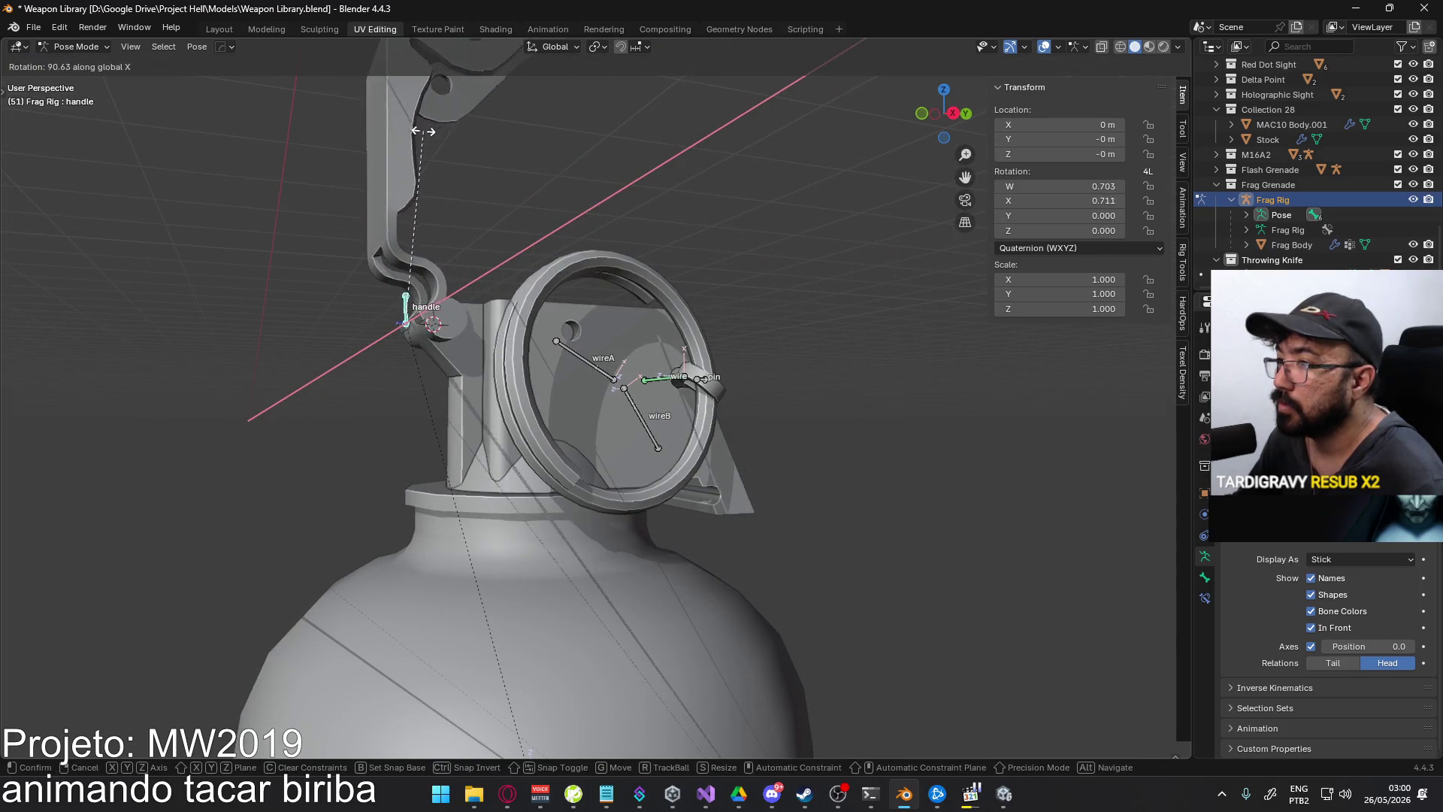
pyautogui.press('Escape')
pyautogui.press('KP_3')
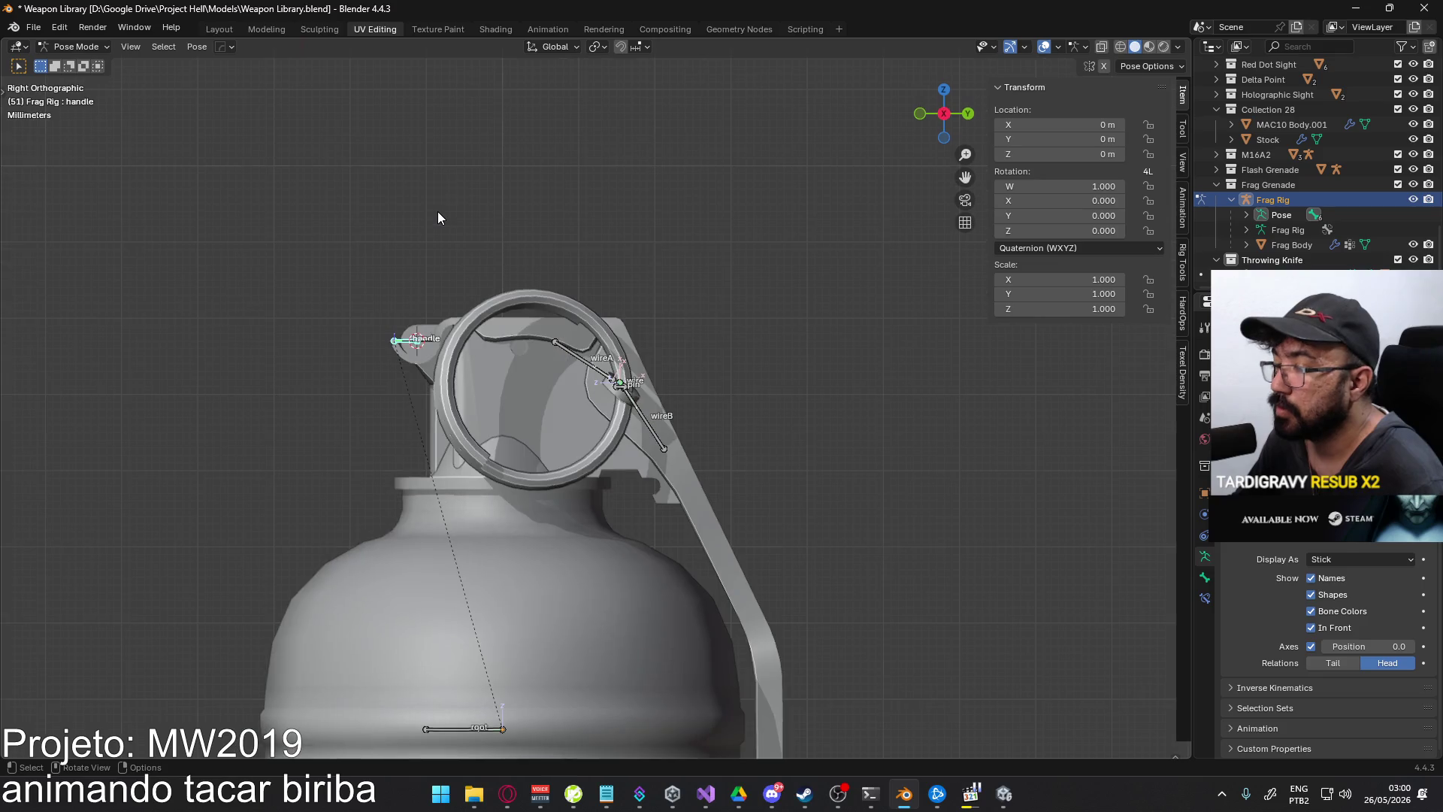
pyautogui.scroll(5, 399, 240)
pyautogui.scroll(1, 546, 387)
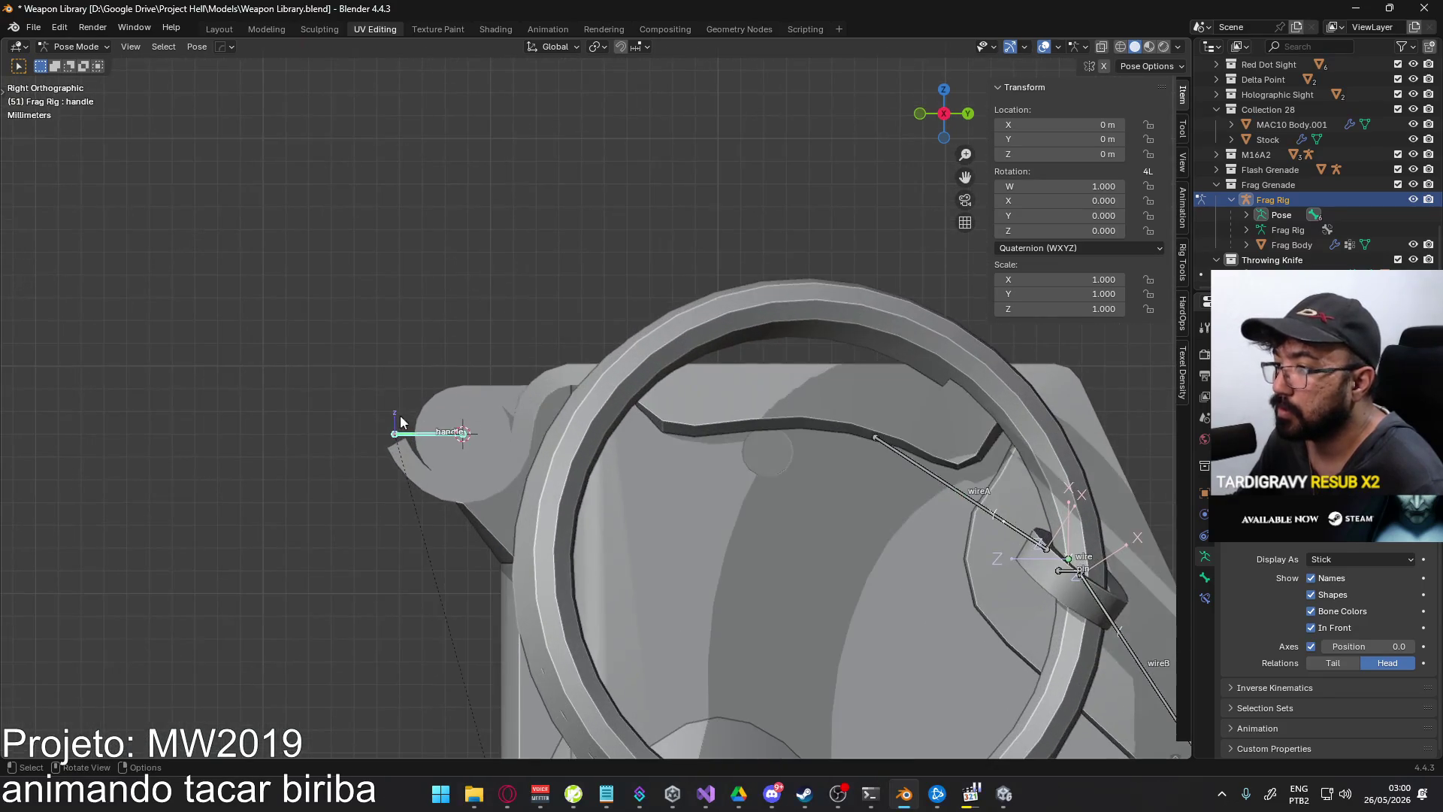
# - In Edit Mode, snap the handle bone onto the 3D cursor with Snap Selection to Cursor
pyautogui.click(75, 46)
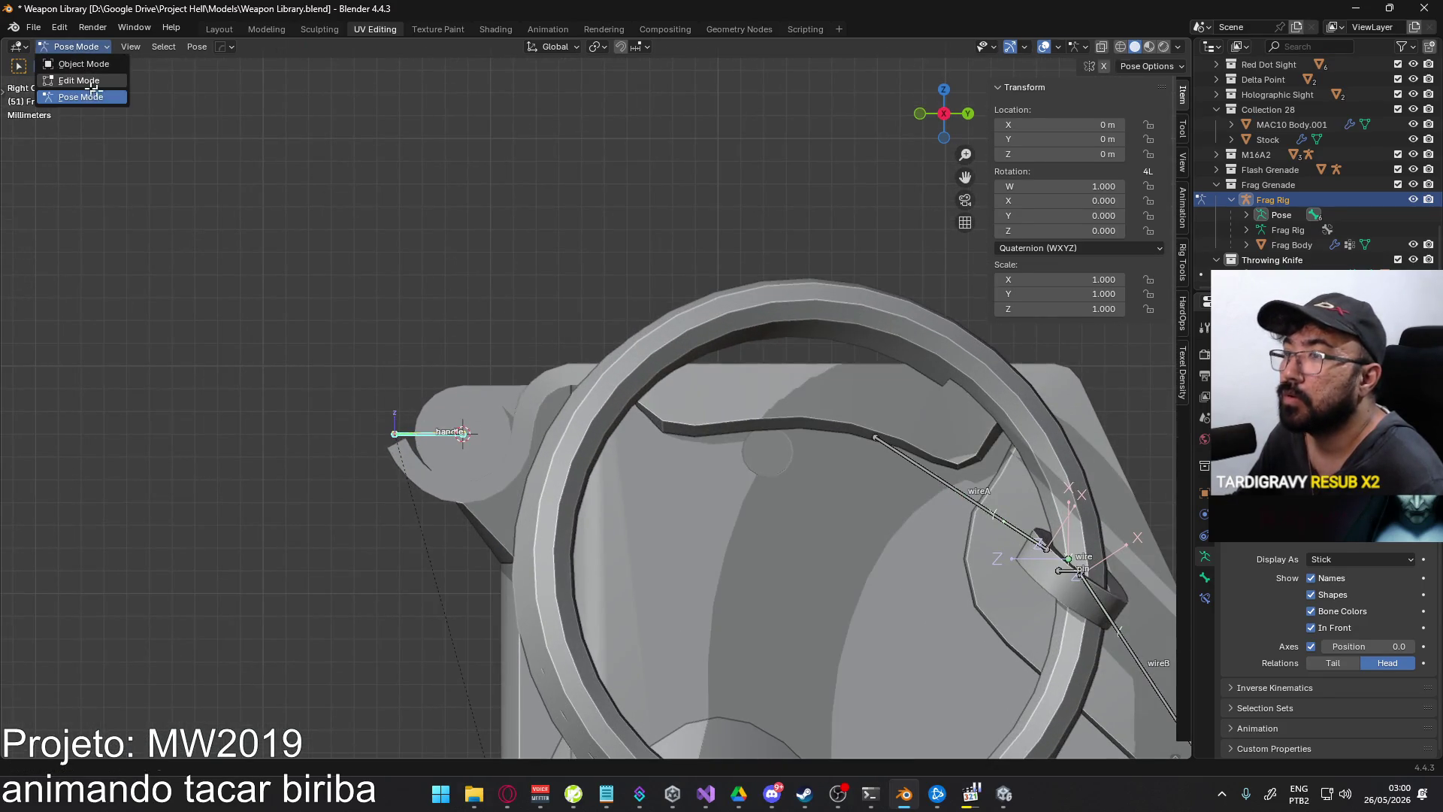
pyautogui.click(79, 81)
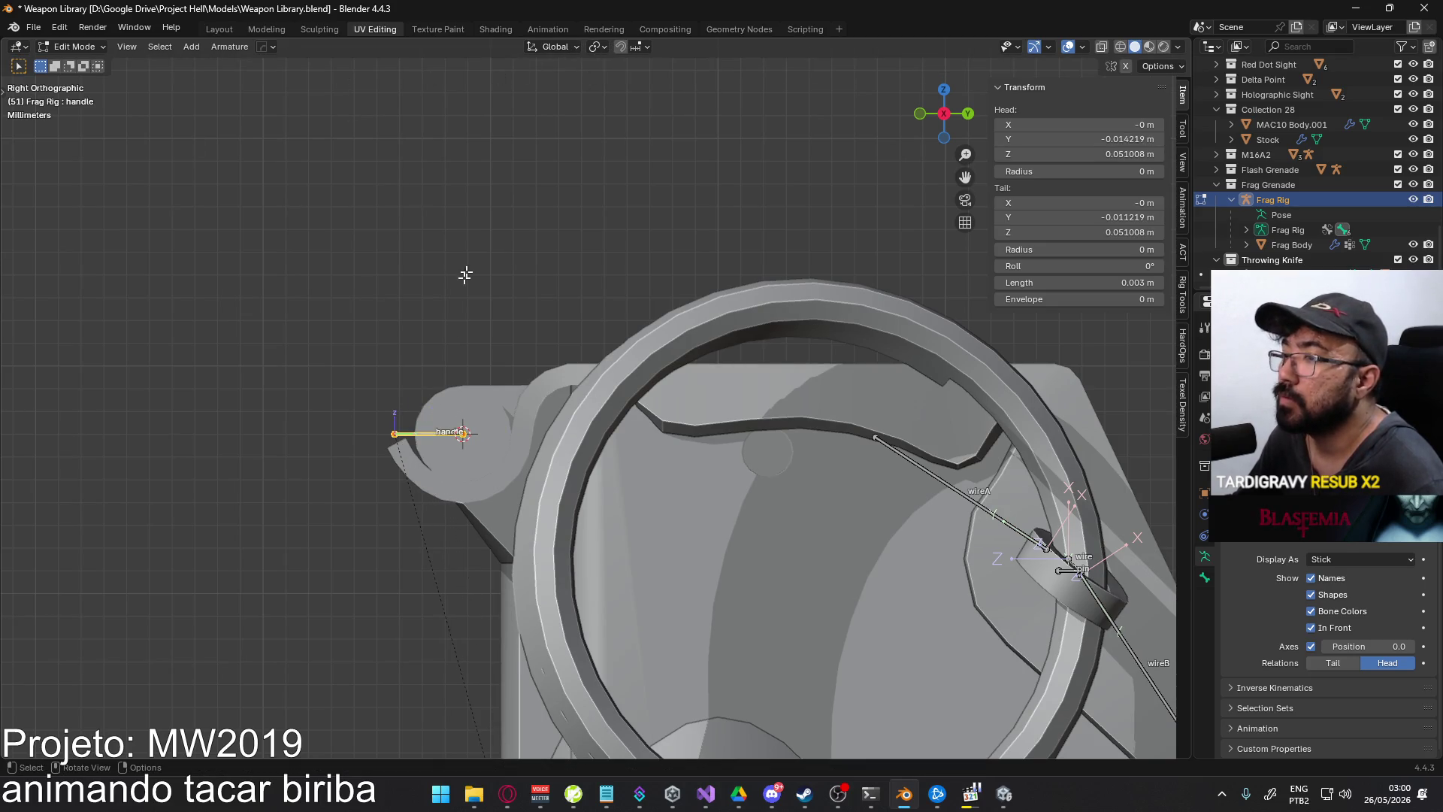
pyautogui.press('F3')
pyautogui.write('selection')
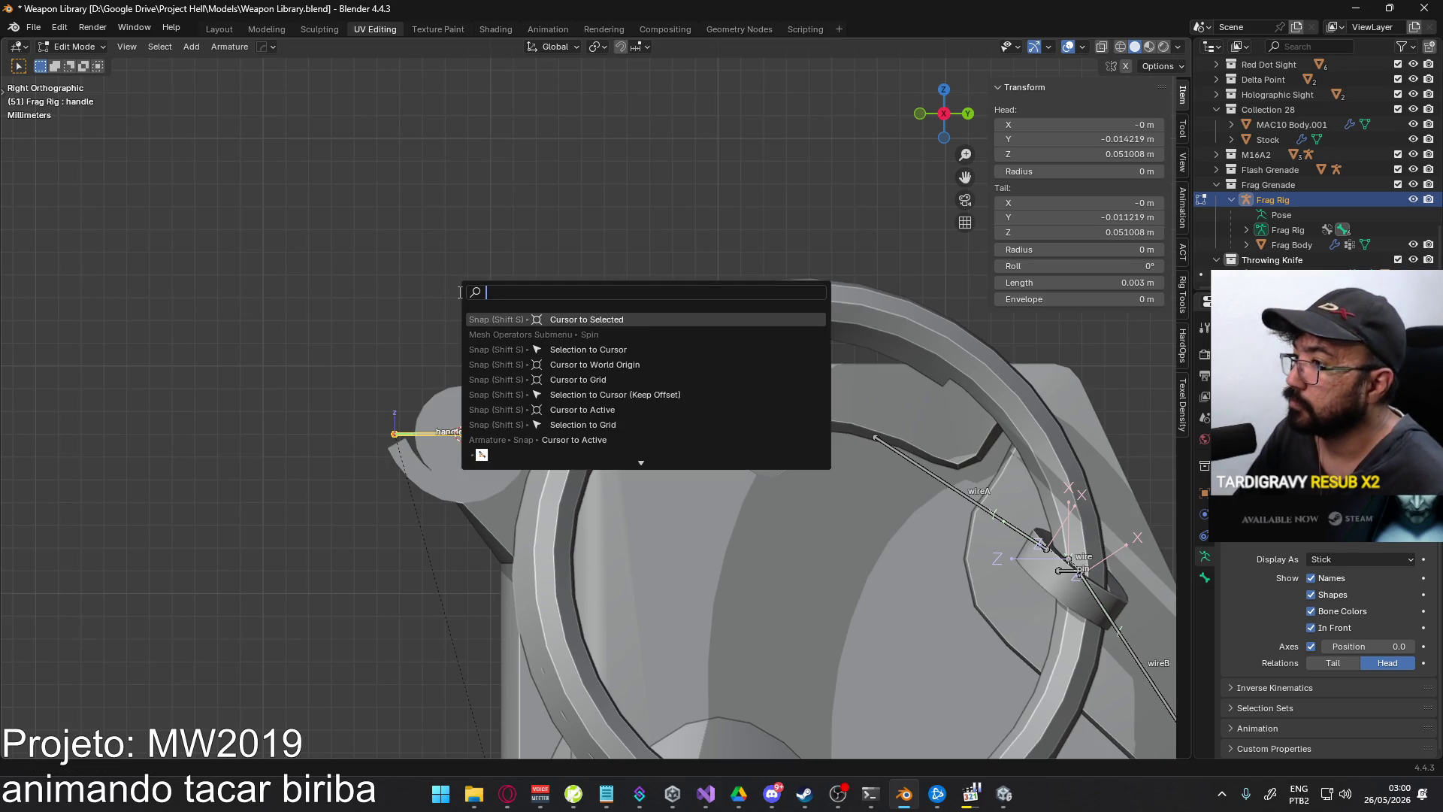
pyautogui.write(' to cursor')
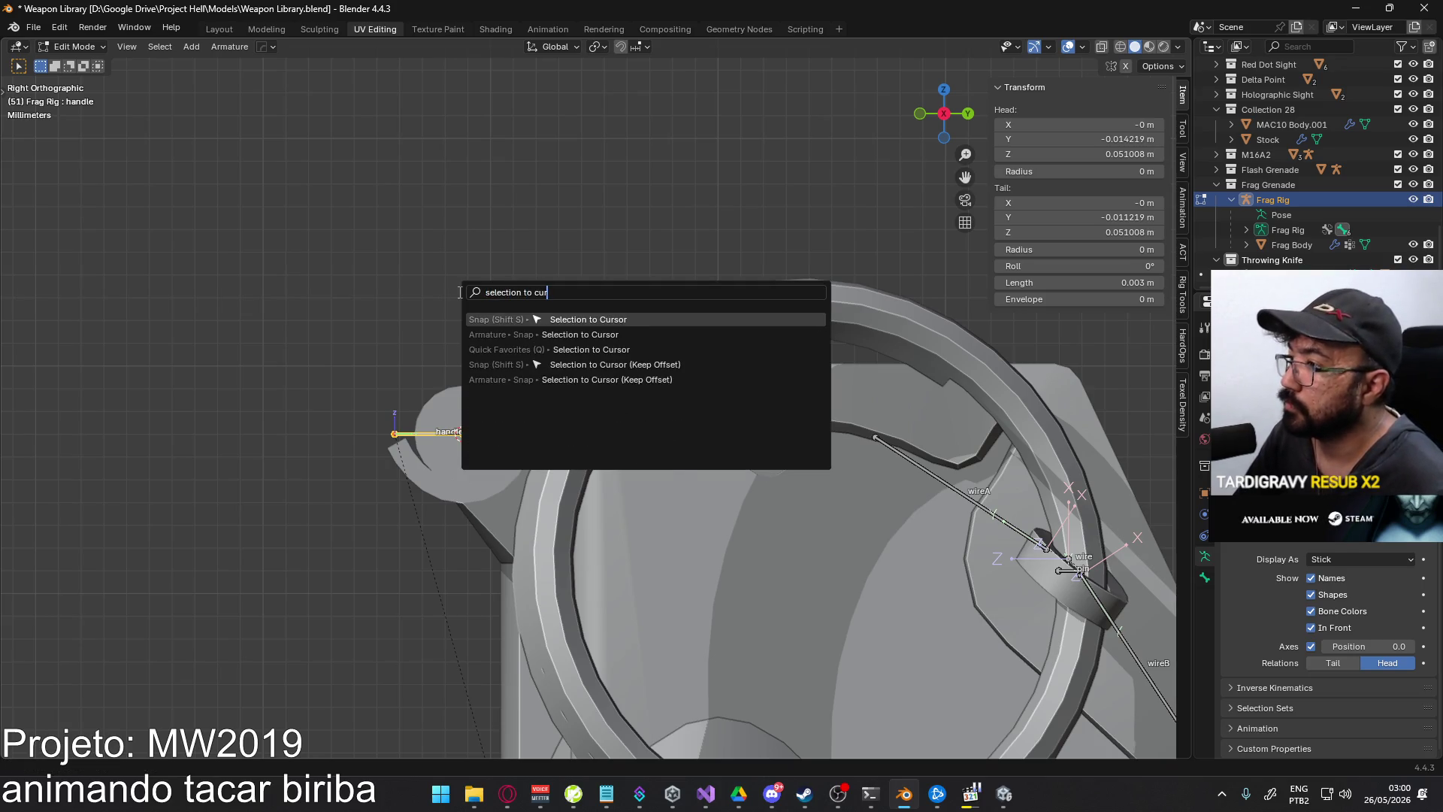
pyautogui.press('Return')
pyautogui.scroll(-5, 447, 326)
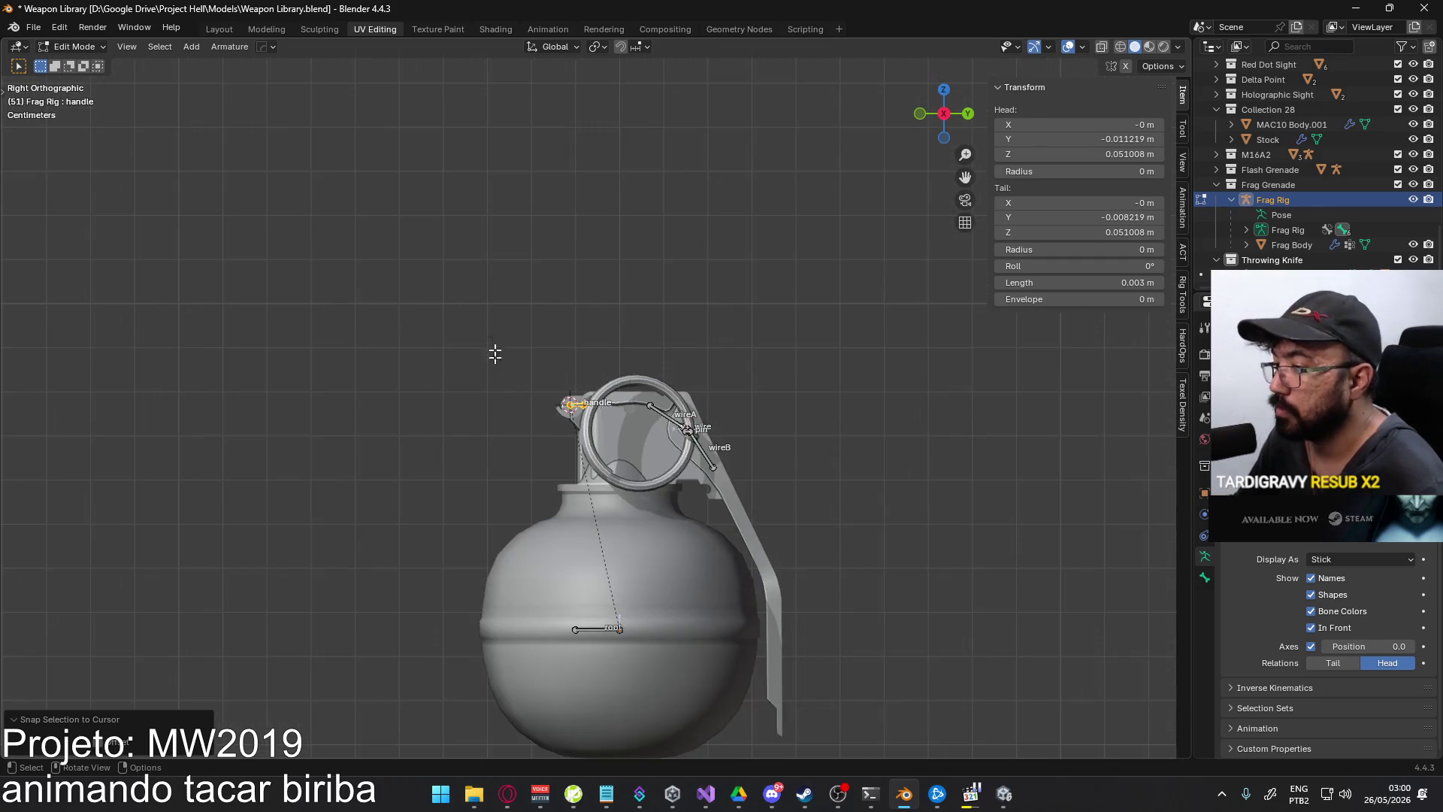
# - In Pose Mode, test-swing the handle lever and cancel it back to rest
pyautogui.click(86, 45)
pyautogui.click(94, 101)
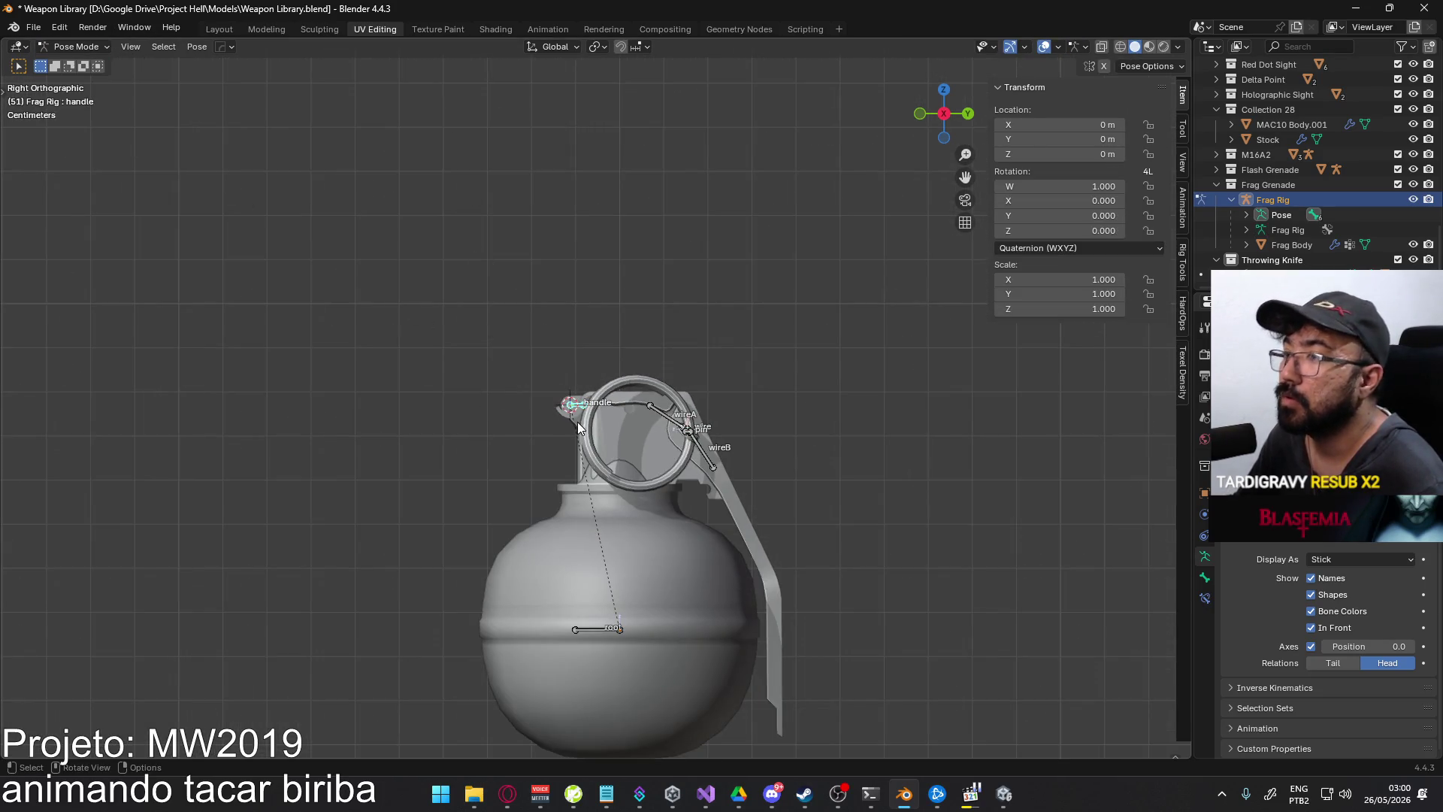
pyautogui.press('r')
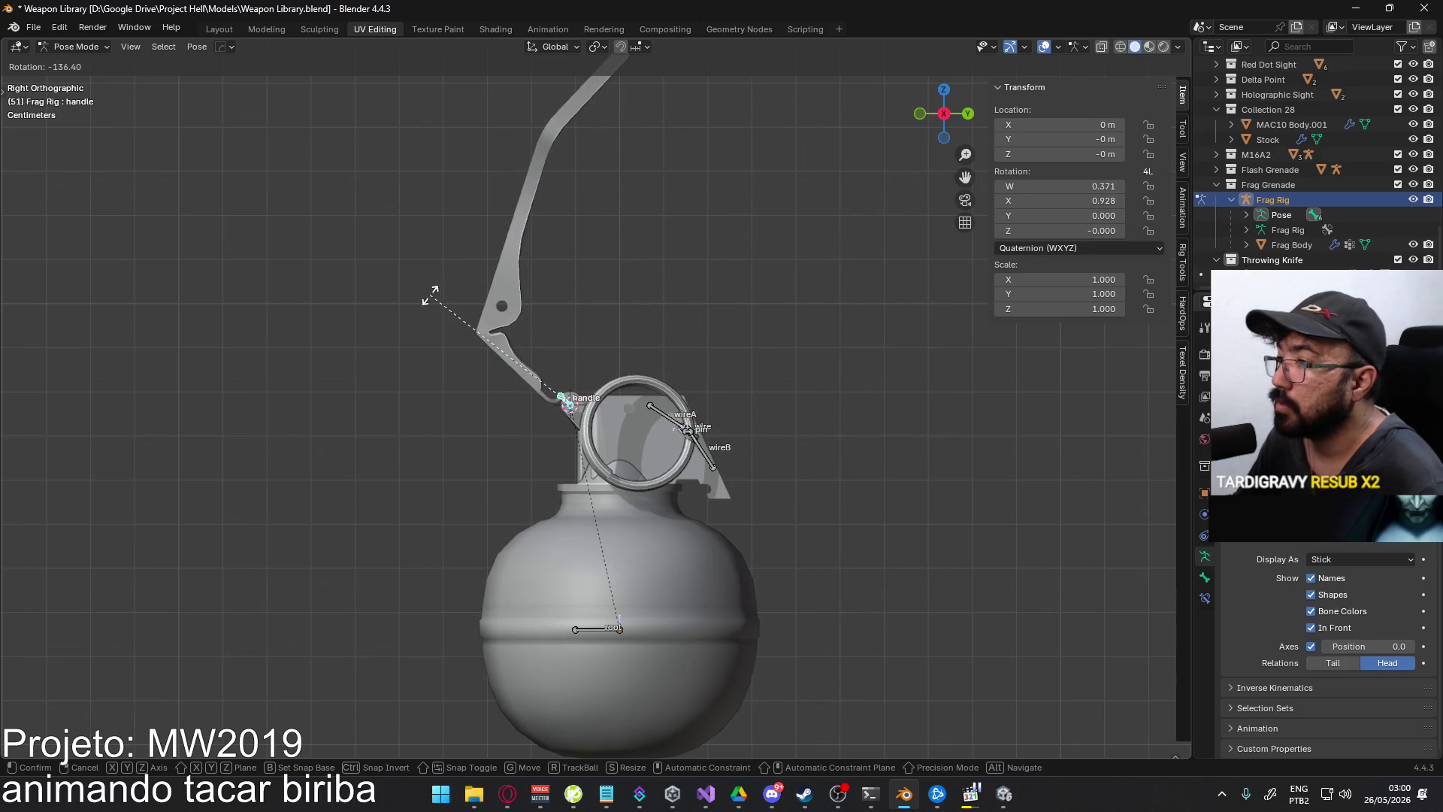
pyautogui.press('Escape')
pyautogui.moveTo(502, 305); pyautogui.dragTo(694, 408, button='middle')
# - Test-rotate and move the handle again, then reset the lever to rest with Alt+R
pyautogui.press('r')
pyautogui.press('Escape')
pyautogui.press('r')
pyautogui.press('x')
pyautogui.click(548, 225)
pyautogui.press('g')
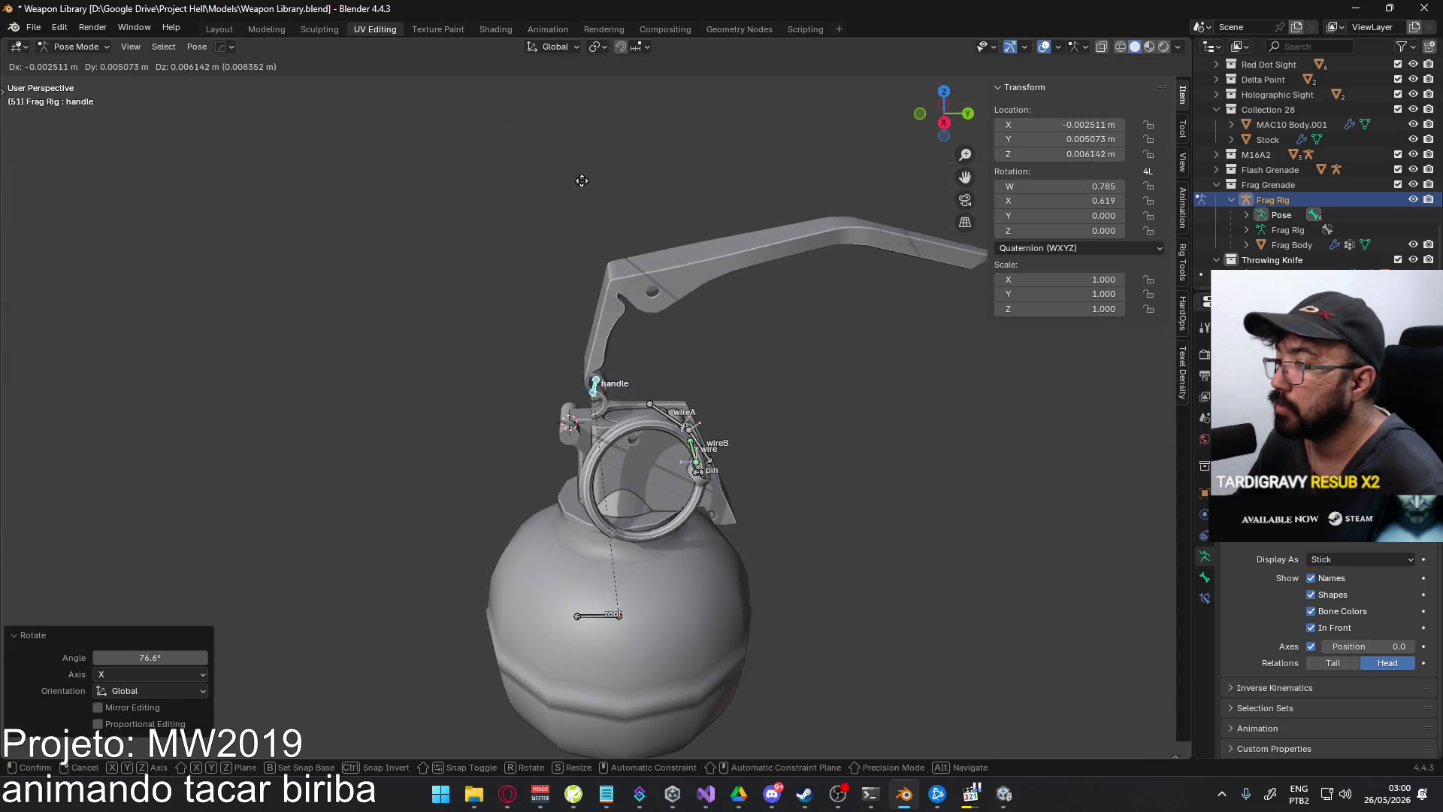
pyautogui.press('Escape')
pyautogui.hotkey('alt', 'r')
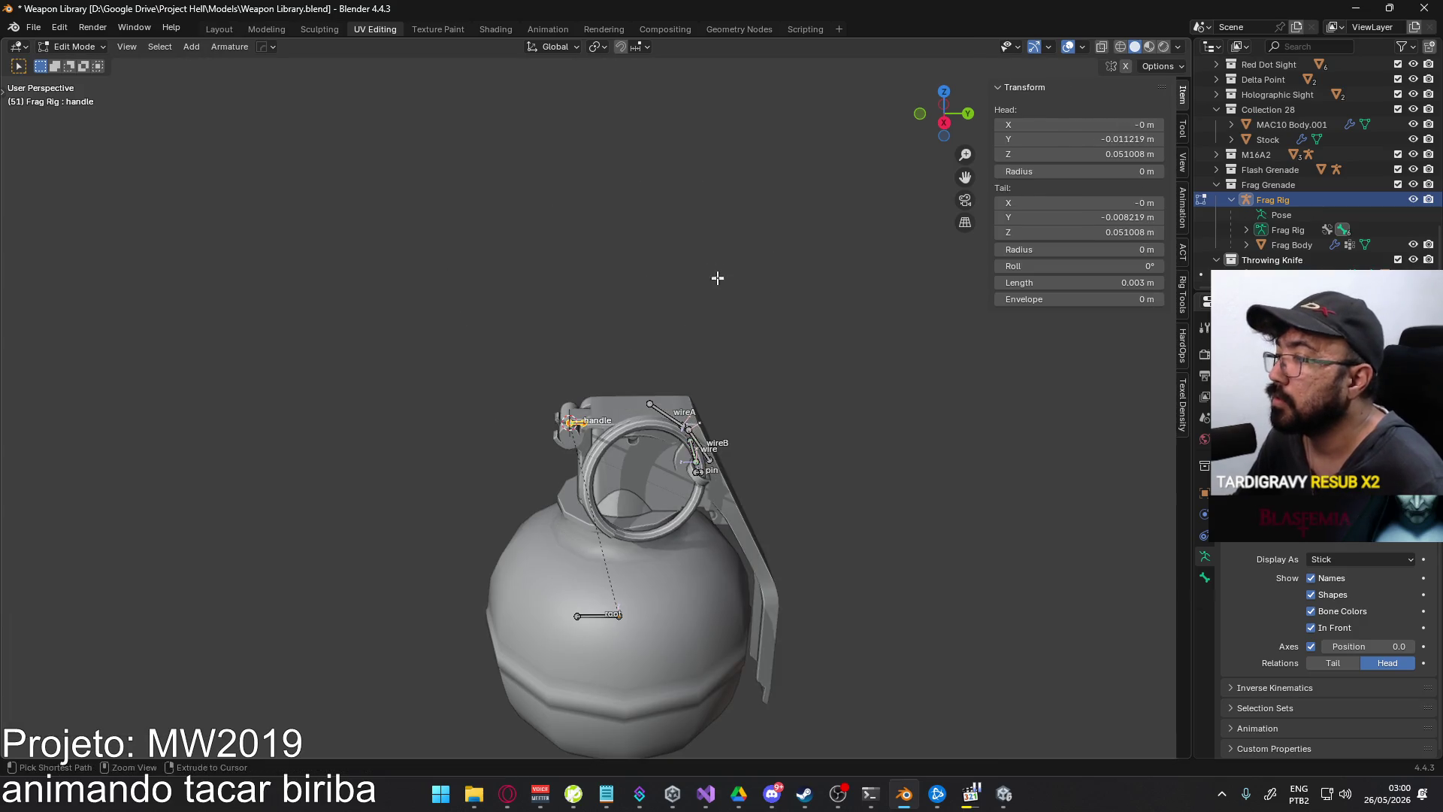
# - Return the Frag Rig to Object Mode
pyautogui.press('Tab')
pyautogui.scroll(-3, 732, 367)
pyautogui.moveTo(732, 368); pyautogui.dragTo(526, 226, button='middle')
pyautogui.click(75, 46)
pyautogui.click(72, 57)
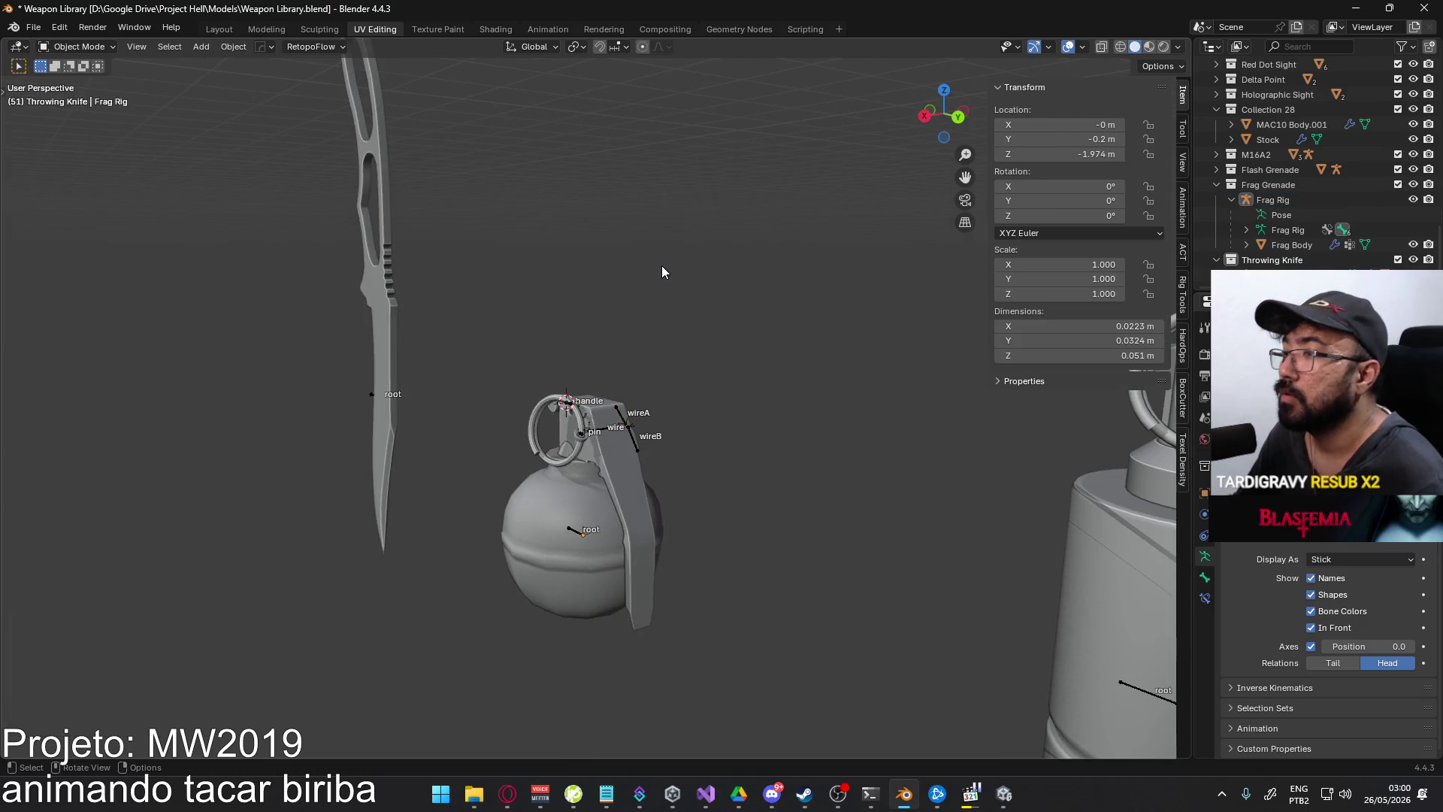
# - Save Weapon Library.blend with Ctrl+S, checking the knife, grenade and canister in view
pyautogui.hotkey('ctrl', 's')
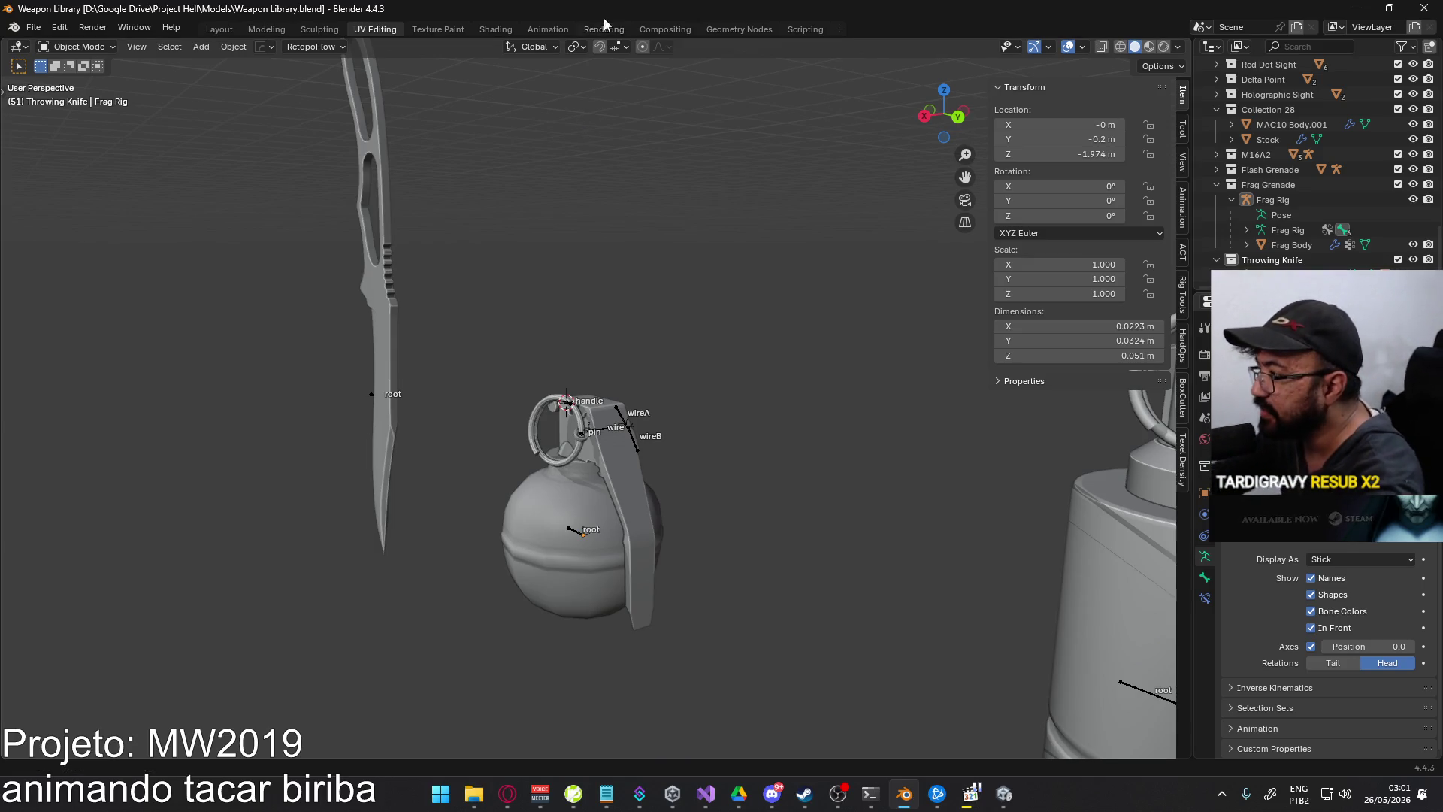
pyautogui.moveTo(618, 253)
pyautogui.mouseDown(button='middle')
pyautogui.moveTo(624, 358)
pyautogui.moveTo(836, 375)
pyautogui.mouseUp(button='middle')
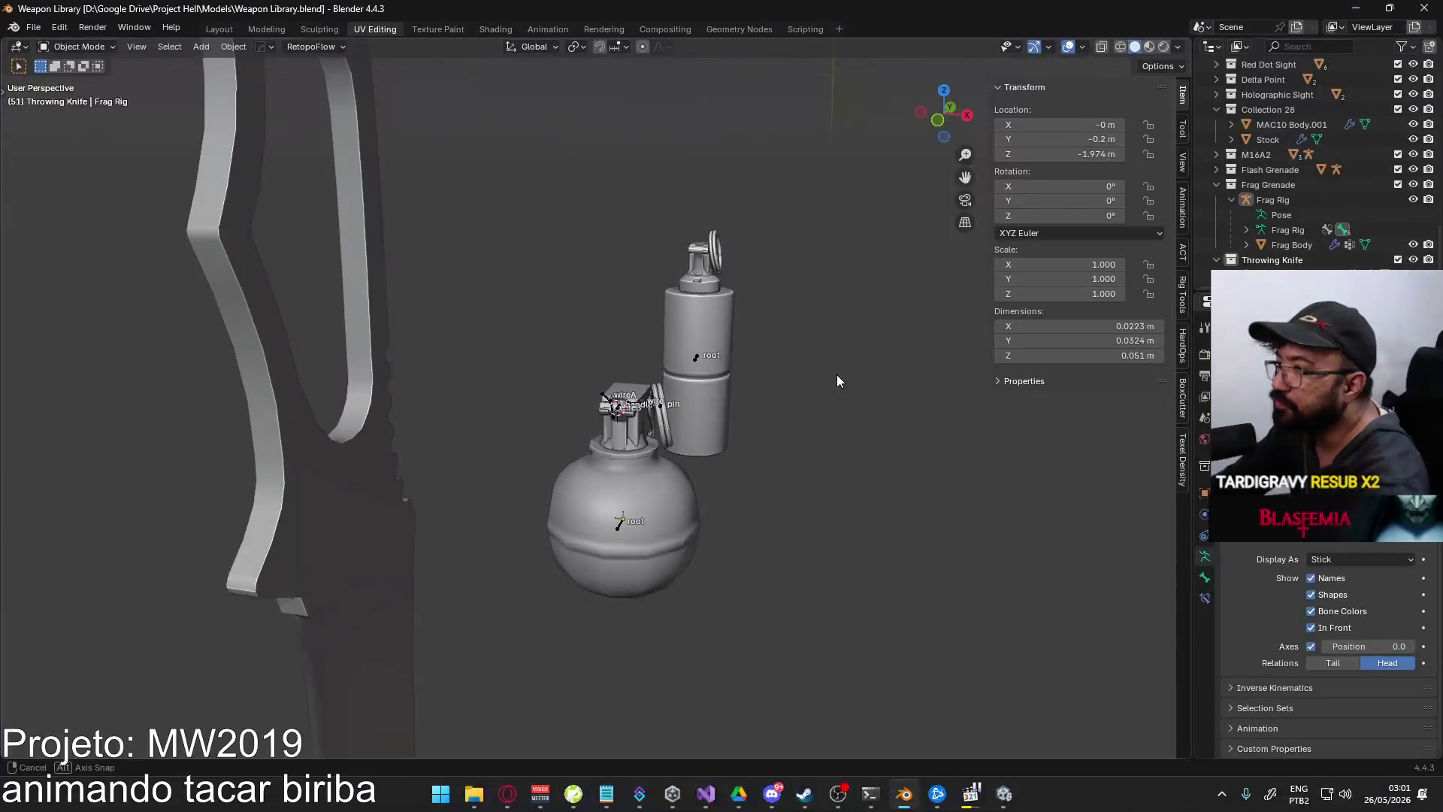
pyautogui.hotkey('ctrl', 's')
pyautogui.click(39, 32)
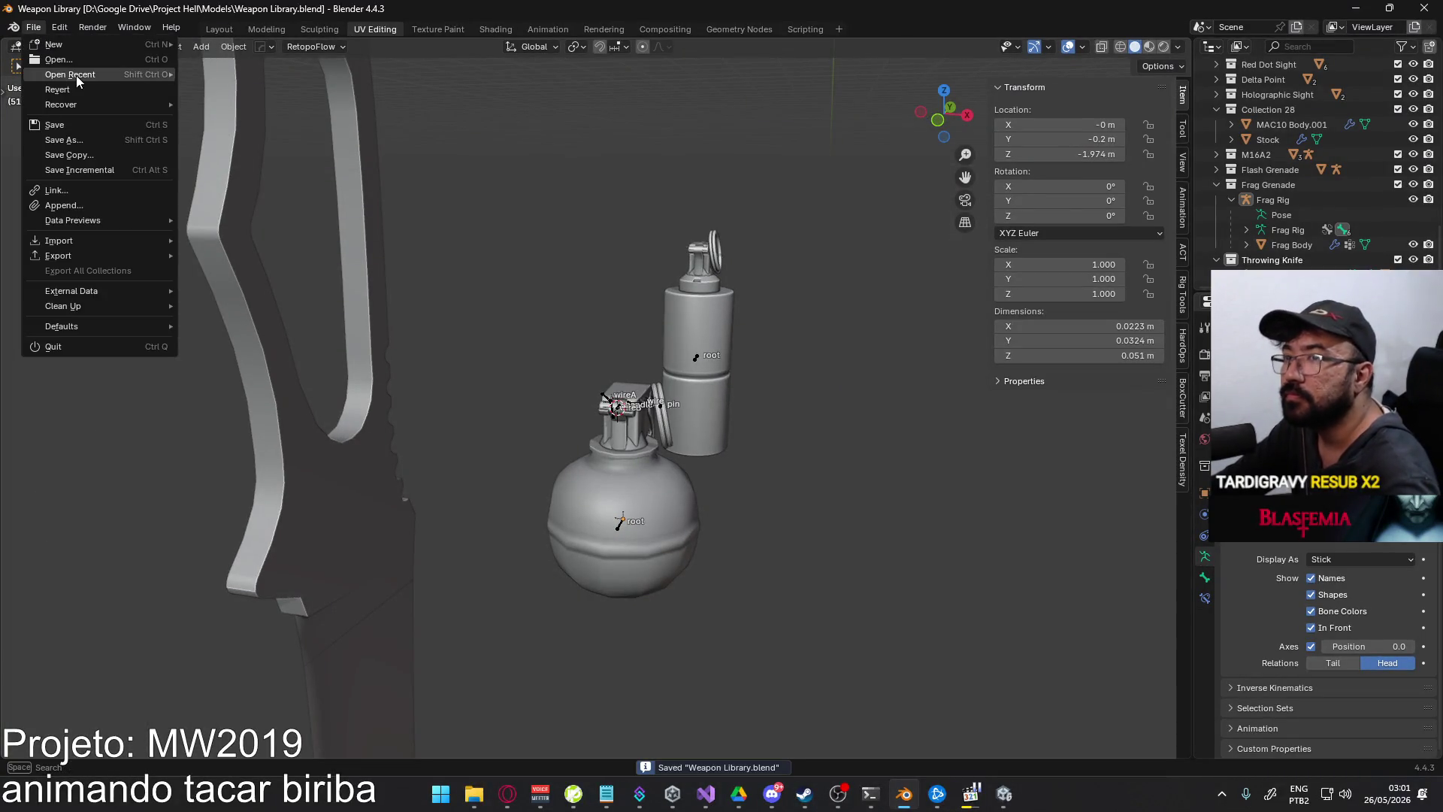
# - Open Player Viewmodel Generic.blend from the recent files list
pyautogui.moveTo(98, 75)
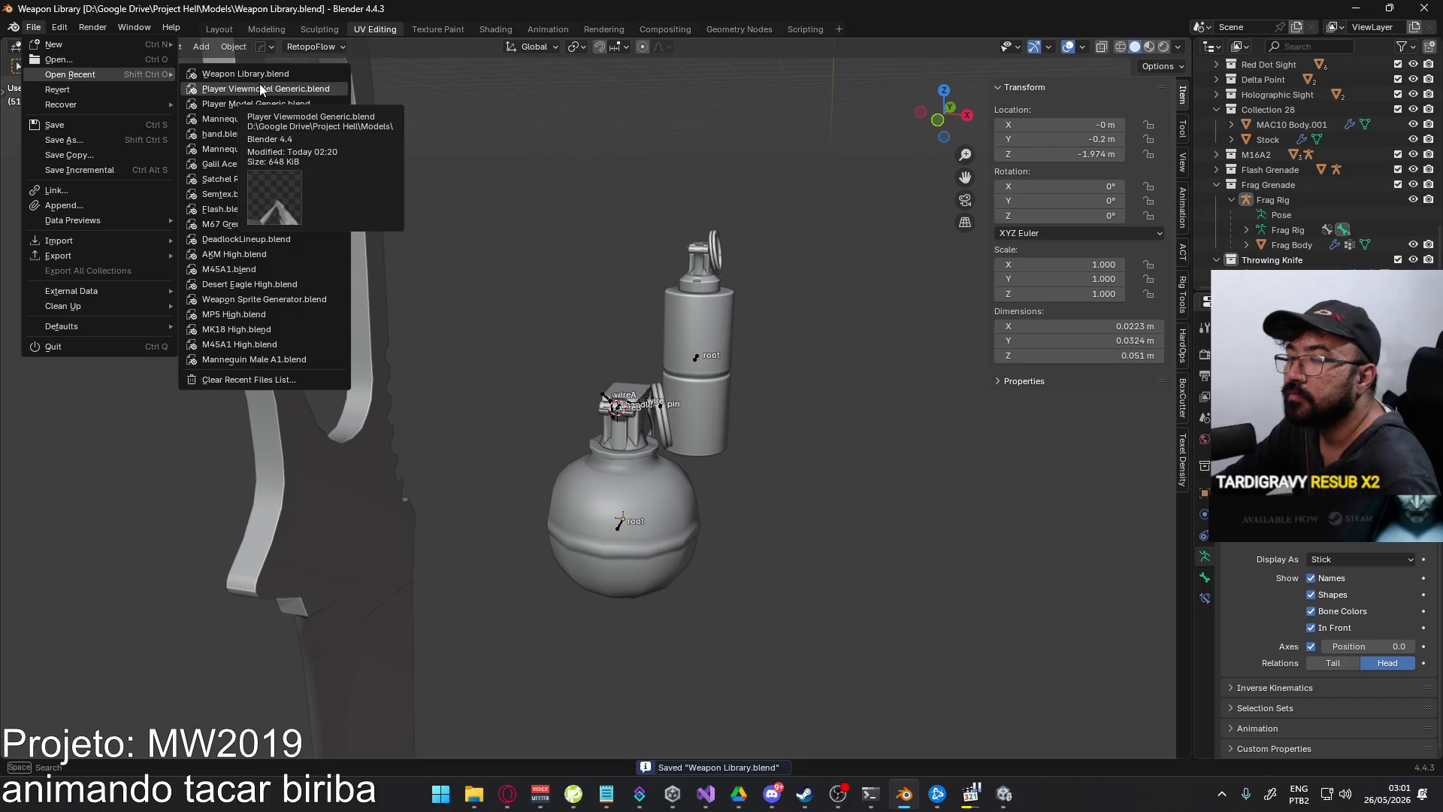
pyautogui.click(284, 89)
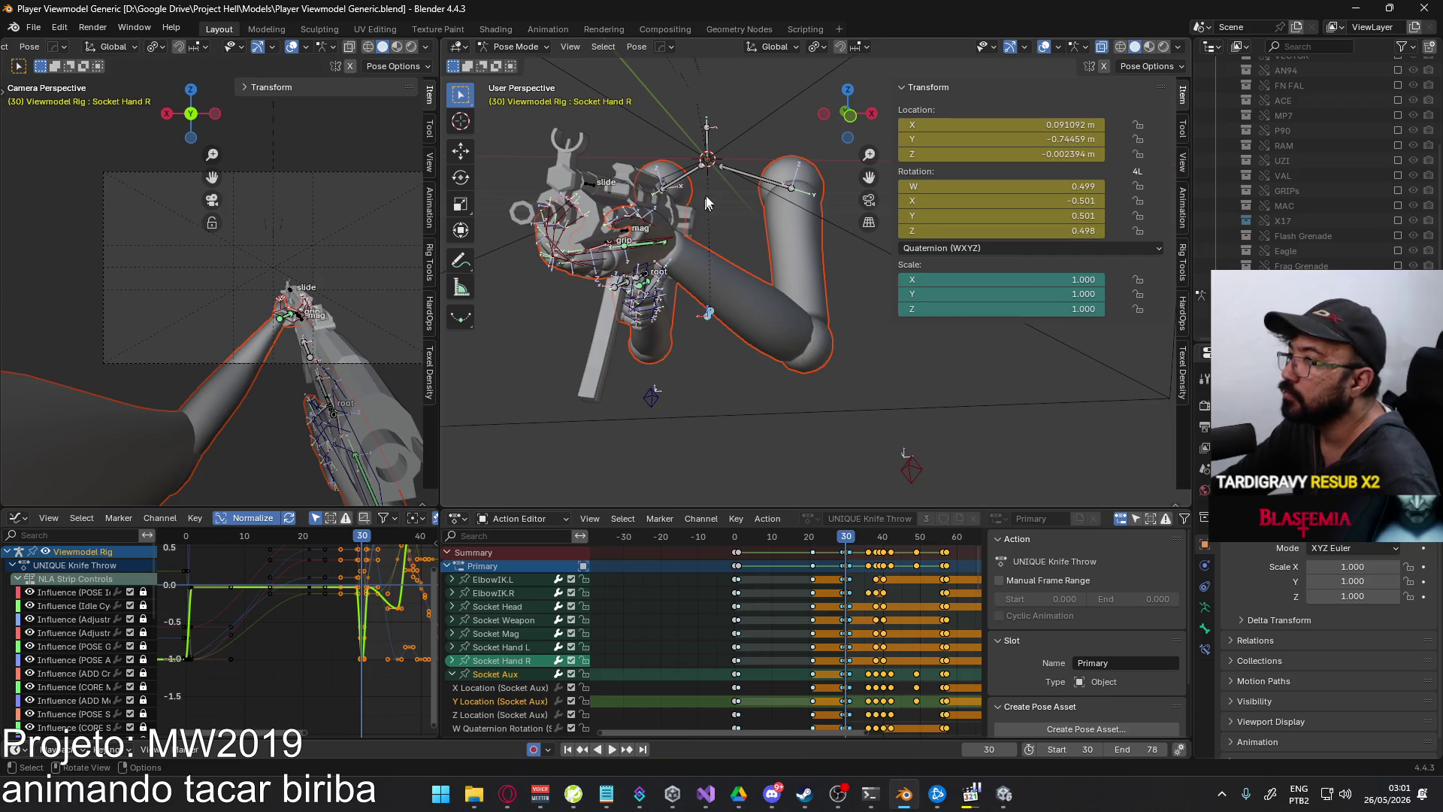
# - Select Shoulder.L, show UNIQUE Frag Throw, hide UNIQUE Knife Throw, and make Frag Throw the edited layer
pyautogui.click(754, 177)
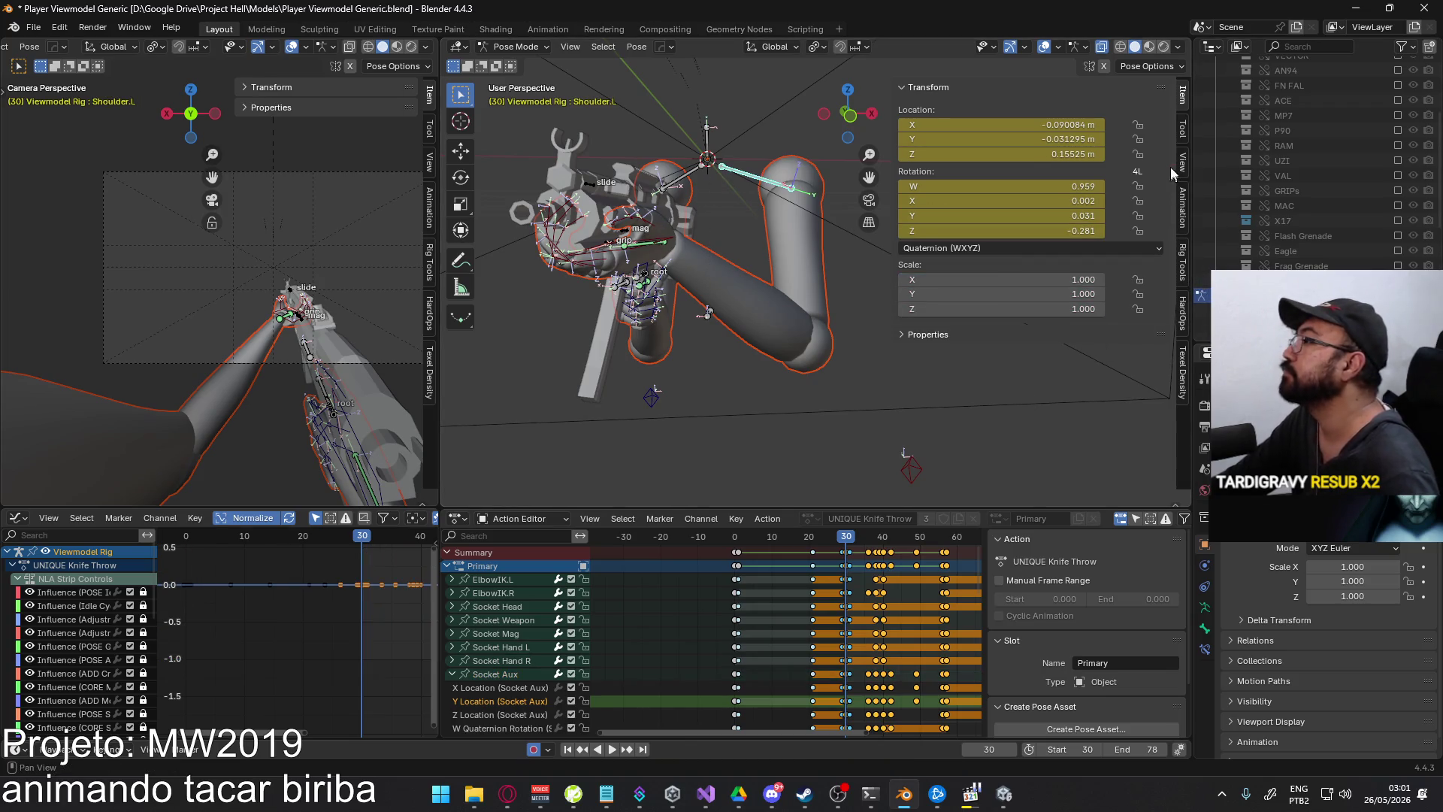
pyautogui.click(1182, 206)
pyautogui.scroll(-5, 1049, 385)
pyautogui.scroll(1, 1048, 386)
pyautogui.scroll(-3, 1139, 434)
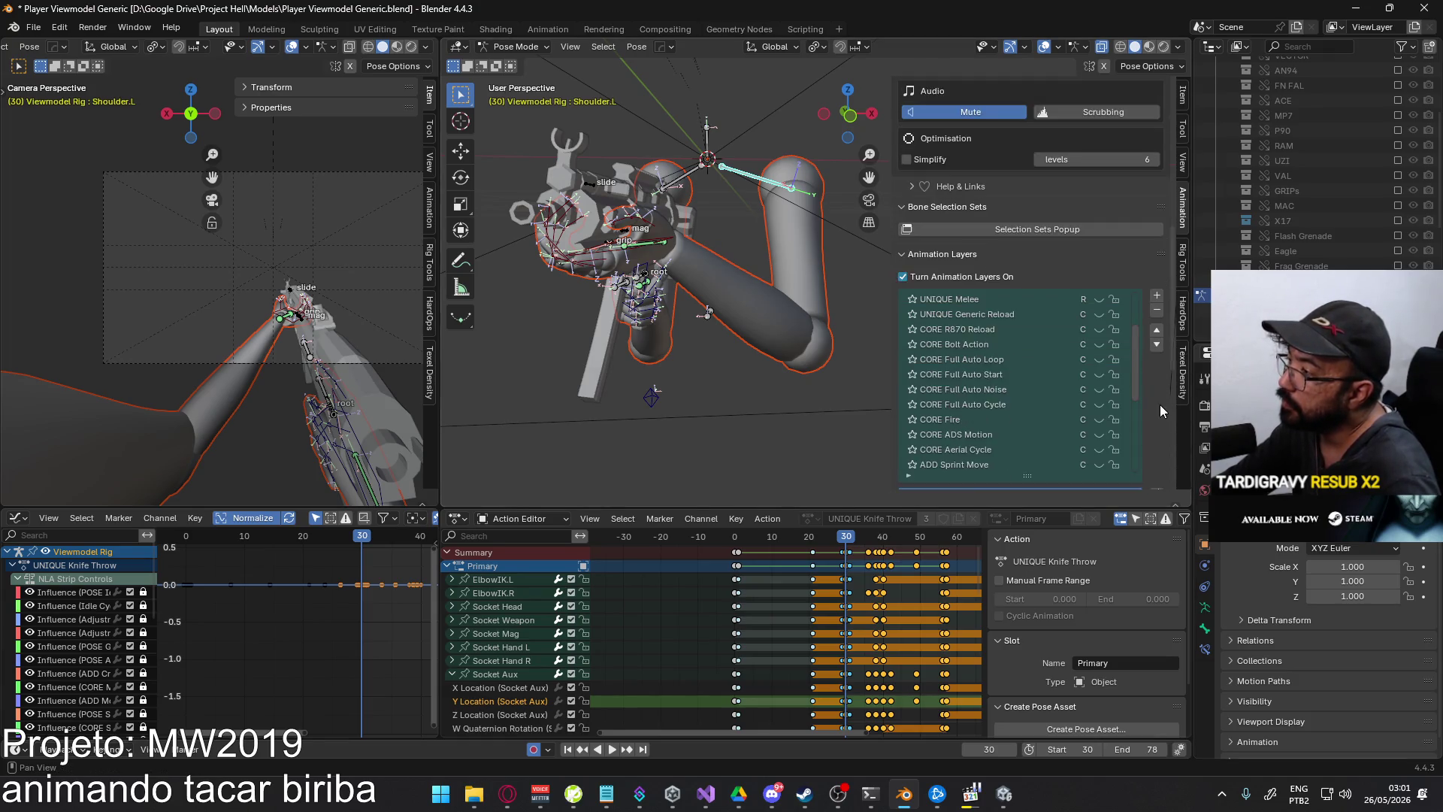
pyautogui.scroll(-3, 1160, 406)
pyautogui.scroll(5, 1102, 328)
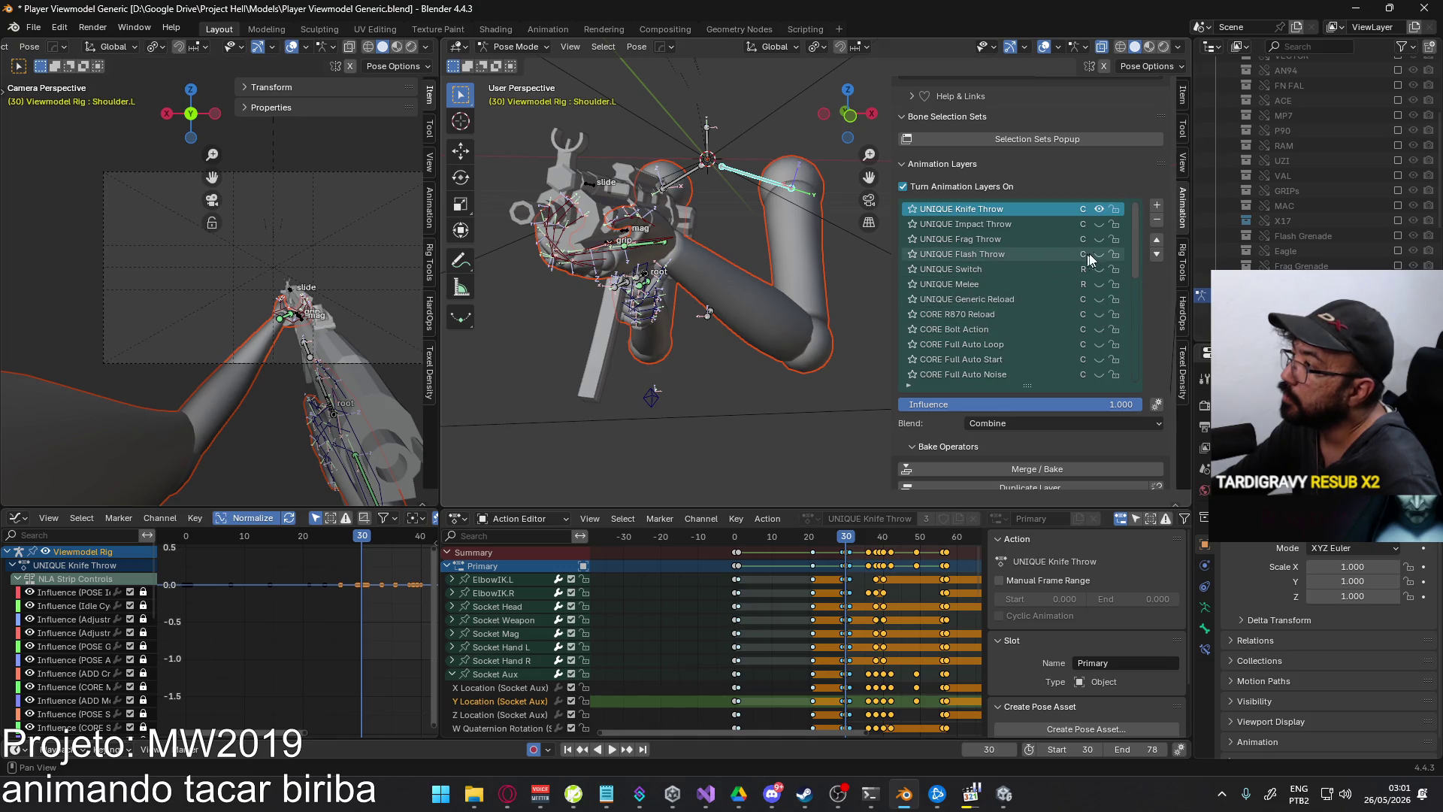
pyautogui.click(1097, 239)
pyautogui.click(1097, 211)
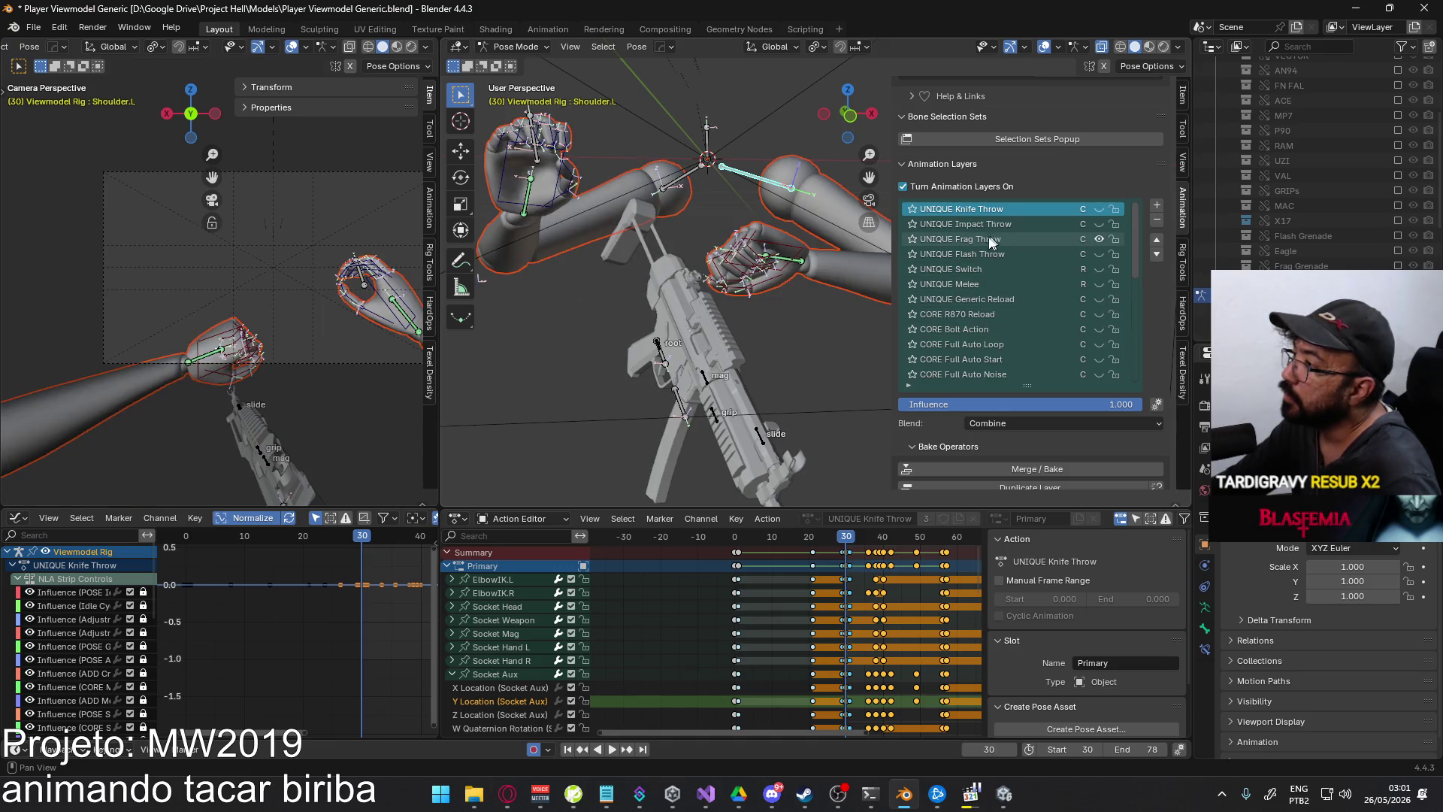
pyautogui.click(990, 240)
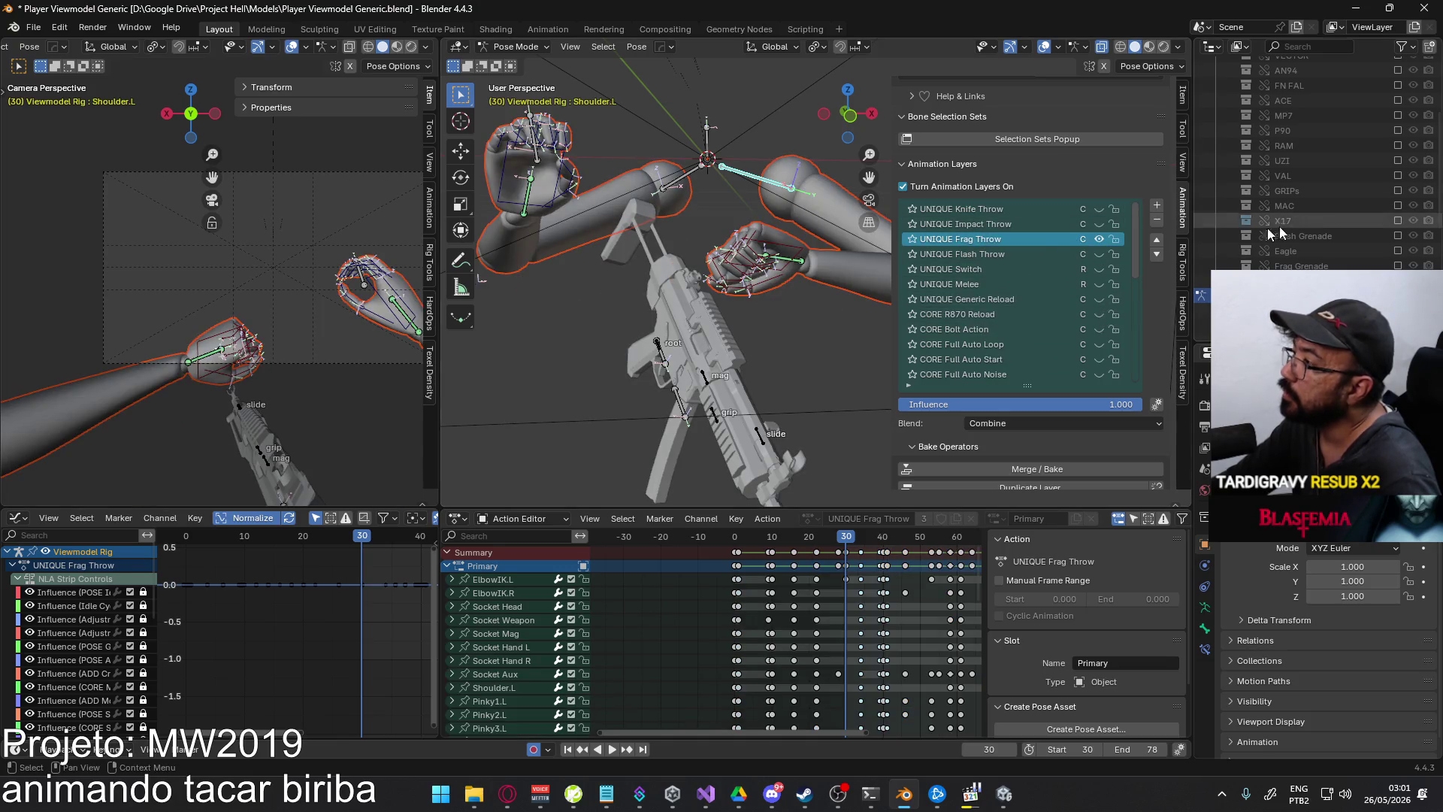
# - Show the Frag Grenade in the scene and scrub through the throw animation
pyautogui.click(1397, 266)
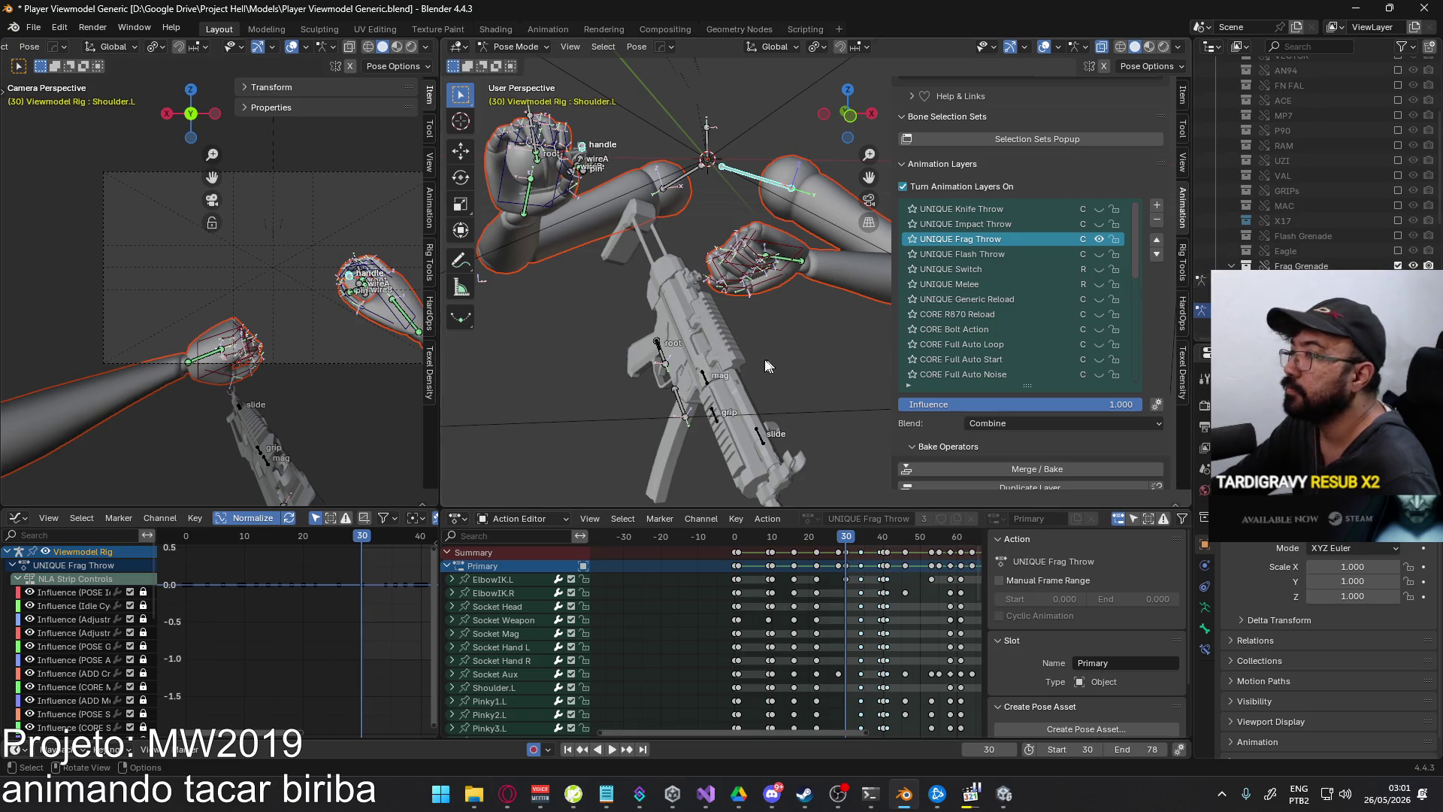
pyautogui.moveTo(767, 366); pyautogui.dragTo(713, 365, button='middle')
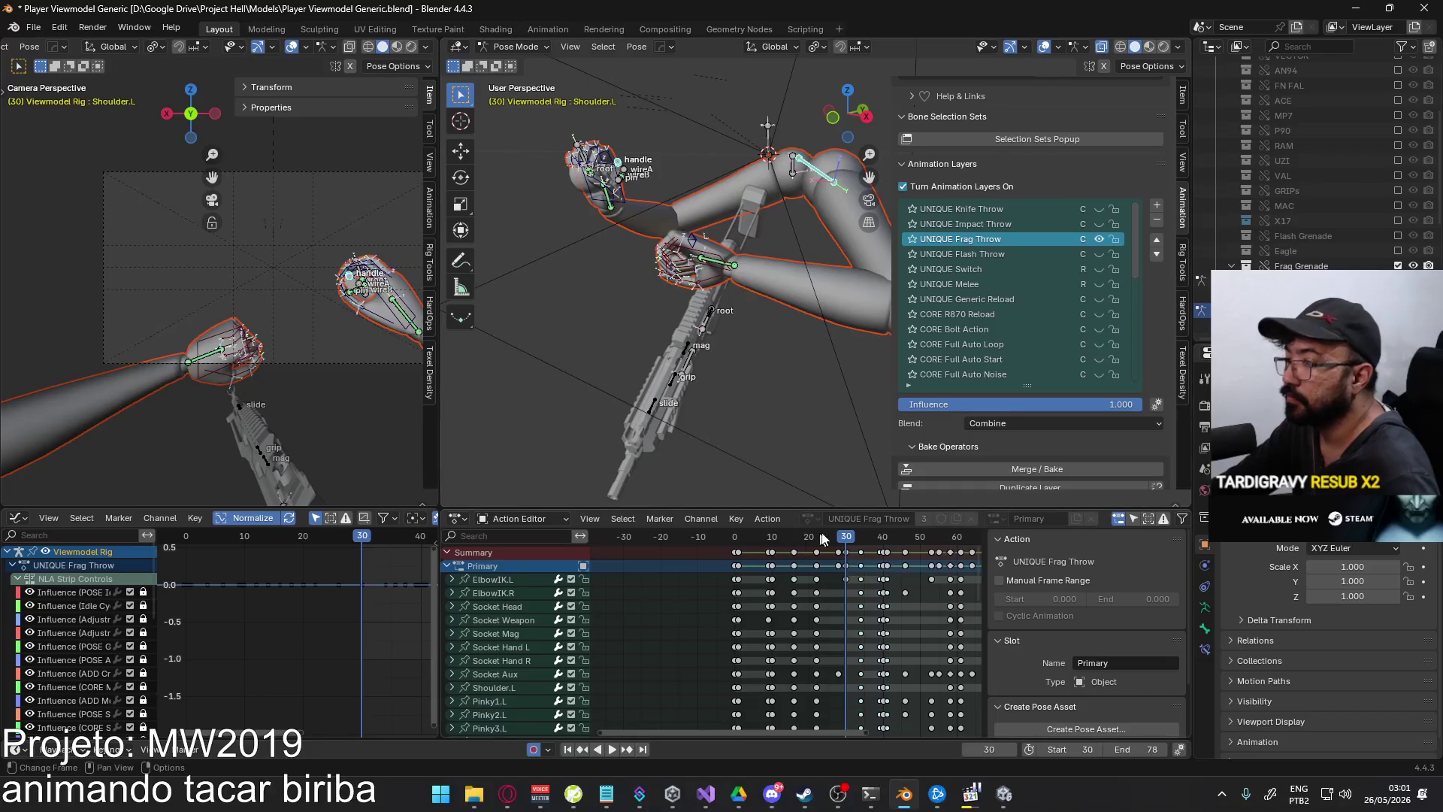
pyautogui.moveTo(837, 538)
pyautogui.mouseDown()
pyautogui.moveTo(740, 538)
pyautogui.moveTo(794, 536)
pyautogui.mouseUp()
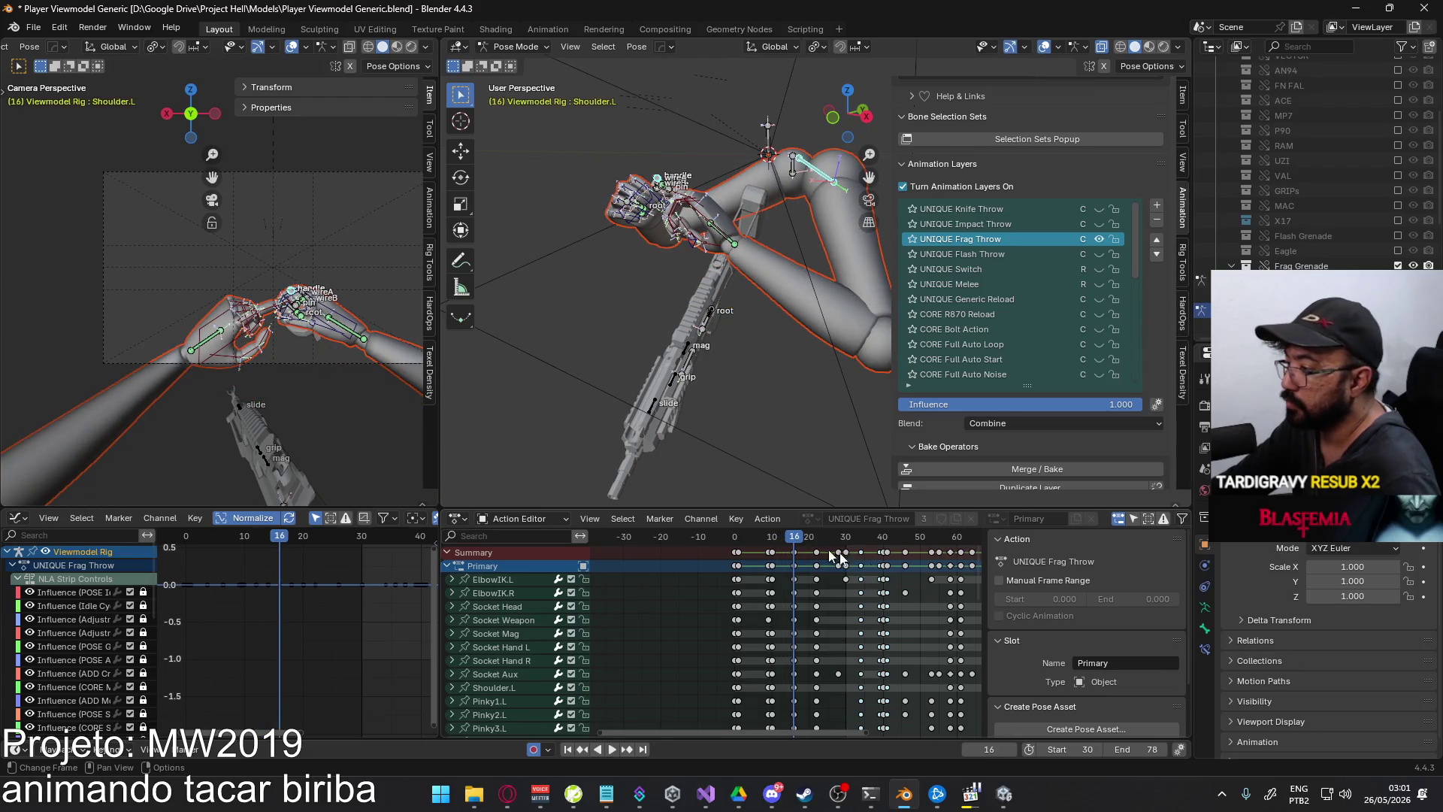
pyautogui.scroll(3, 759, 293)
pyautogui.scroll(6, 348, 331)
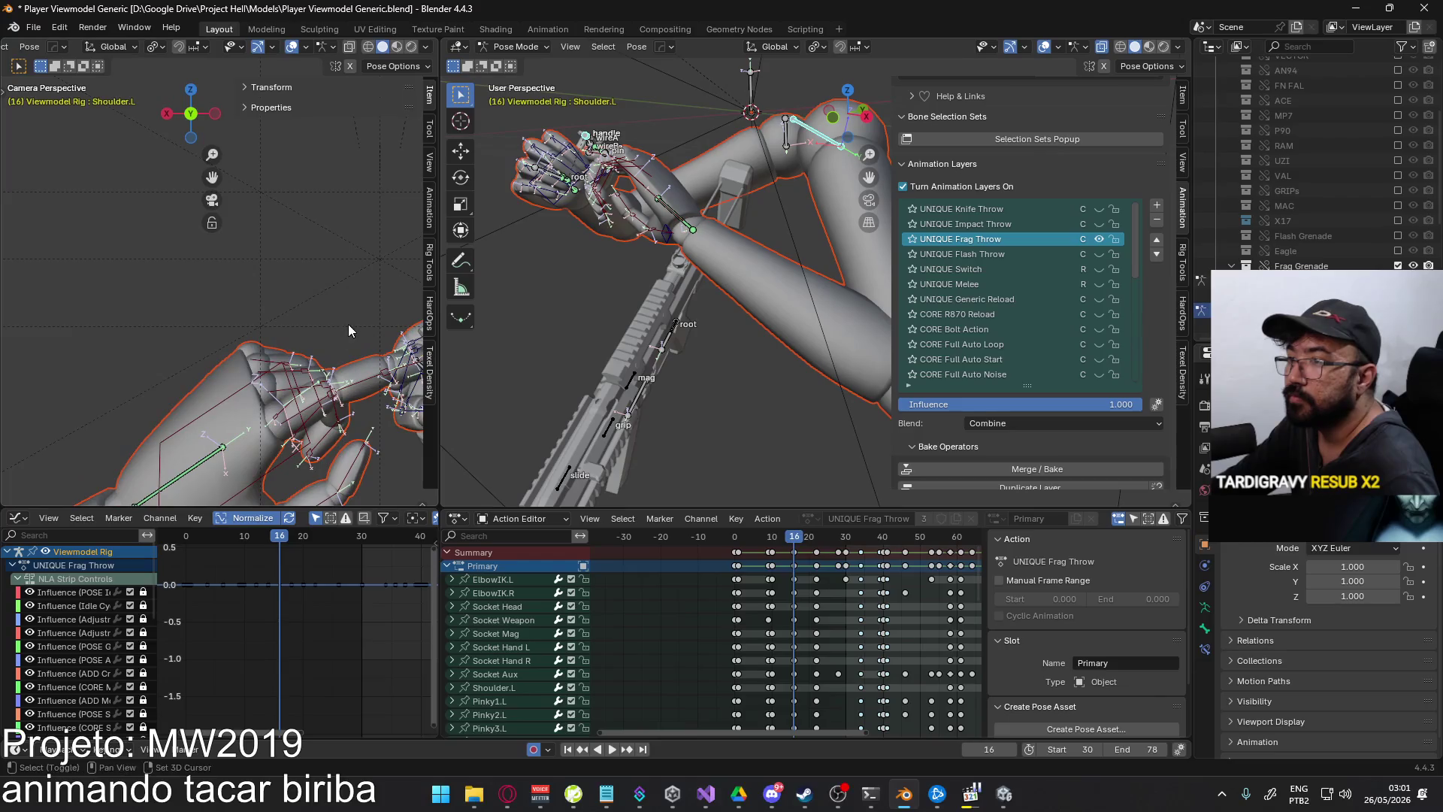
pyautogui.scroll(3, 349, 331)
# - Select the grenade's wireA bone and turn on animation layers, keeping only Base_Layer
pyautogui.click(587, 144)
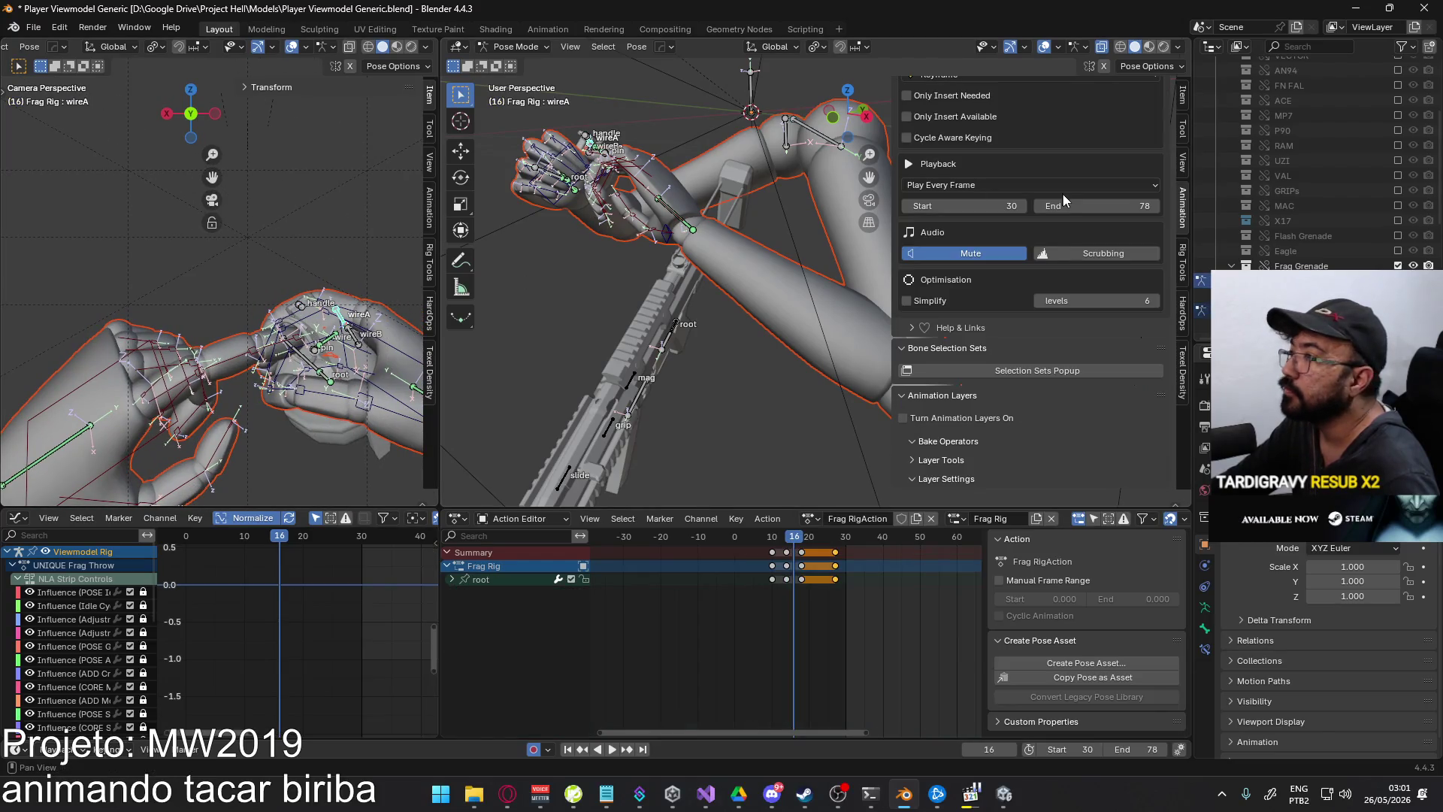
pyautogui.click(904, 419)
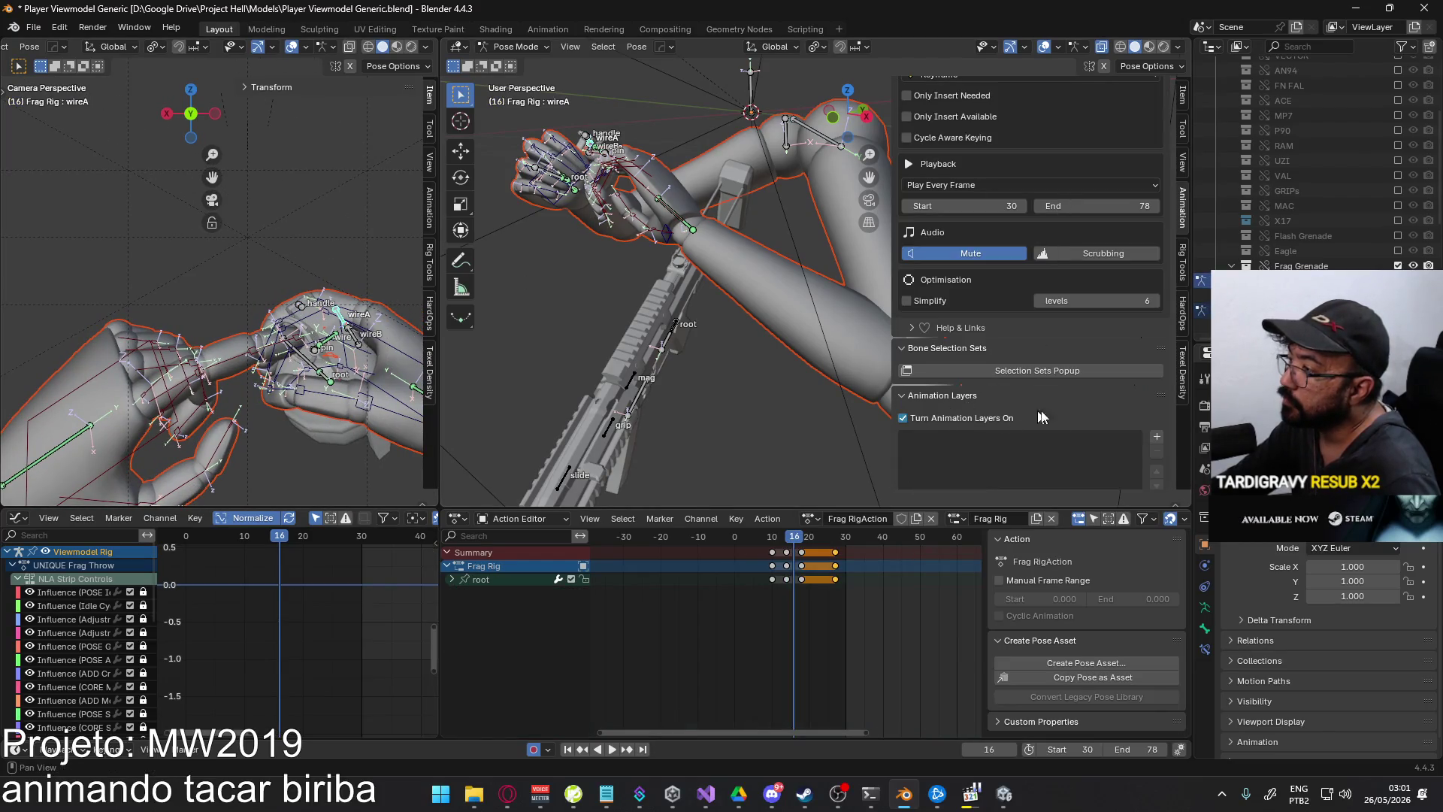
pyautogui.scroll(-3, 1146, 366)
pyautogui.click(1156, 348)
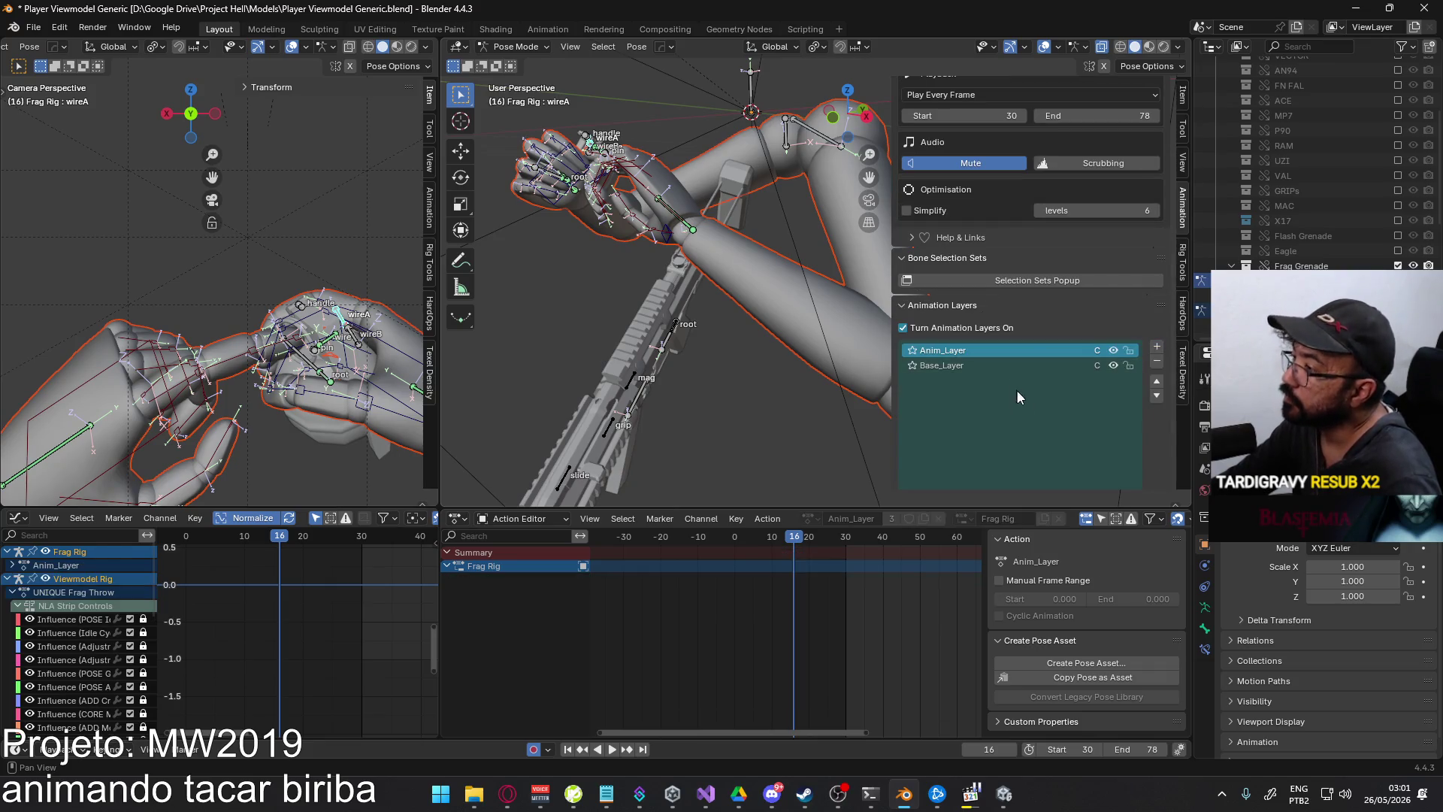
pyautogui.click(1157, 361)
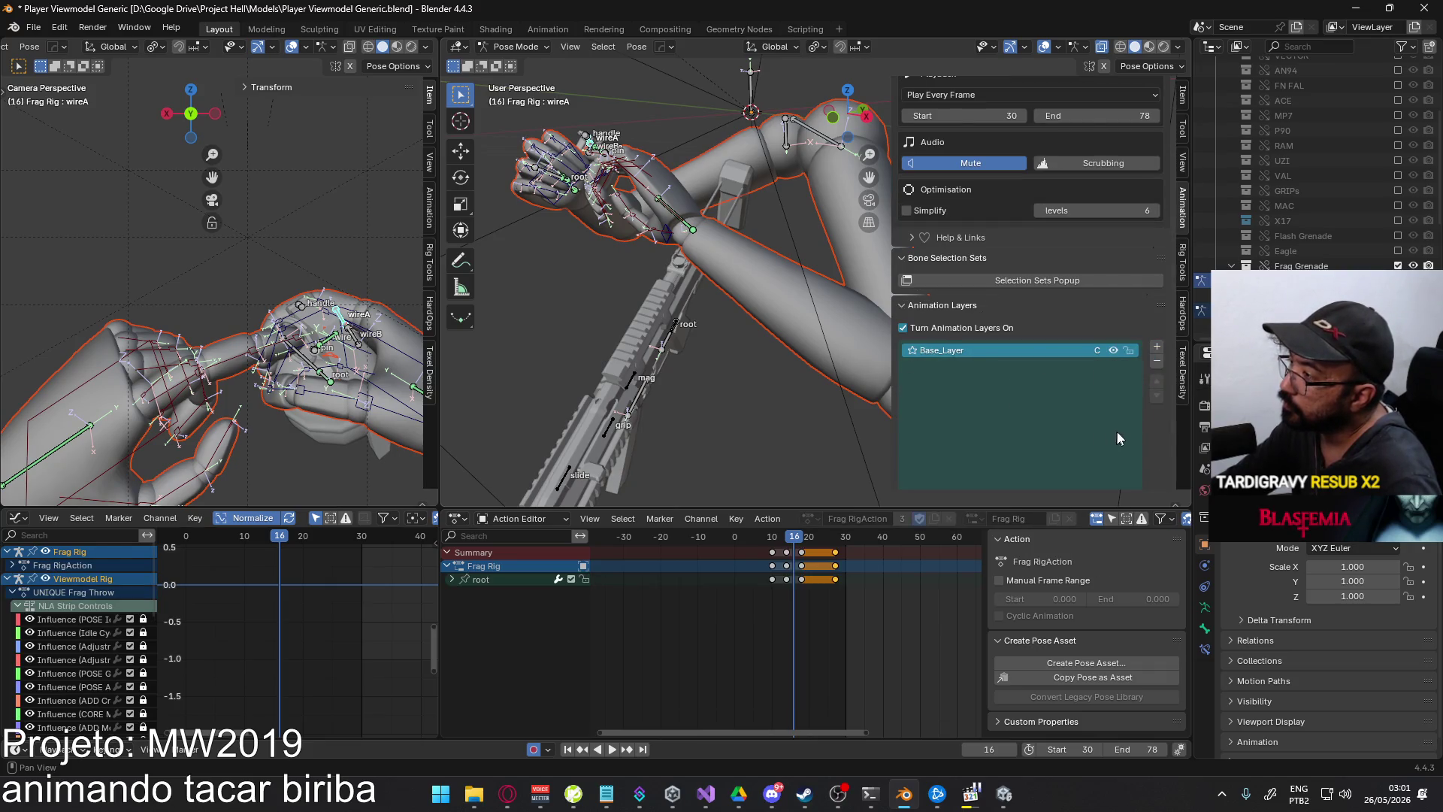
pyautogui.scroll(-6, 1111, 421)
pyautogui.scroll(-3, 1109, 429)
# - Assign the UNIQUE Frag Throw action to the base layer and add a new slot
pyautogui.click(992, 431)
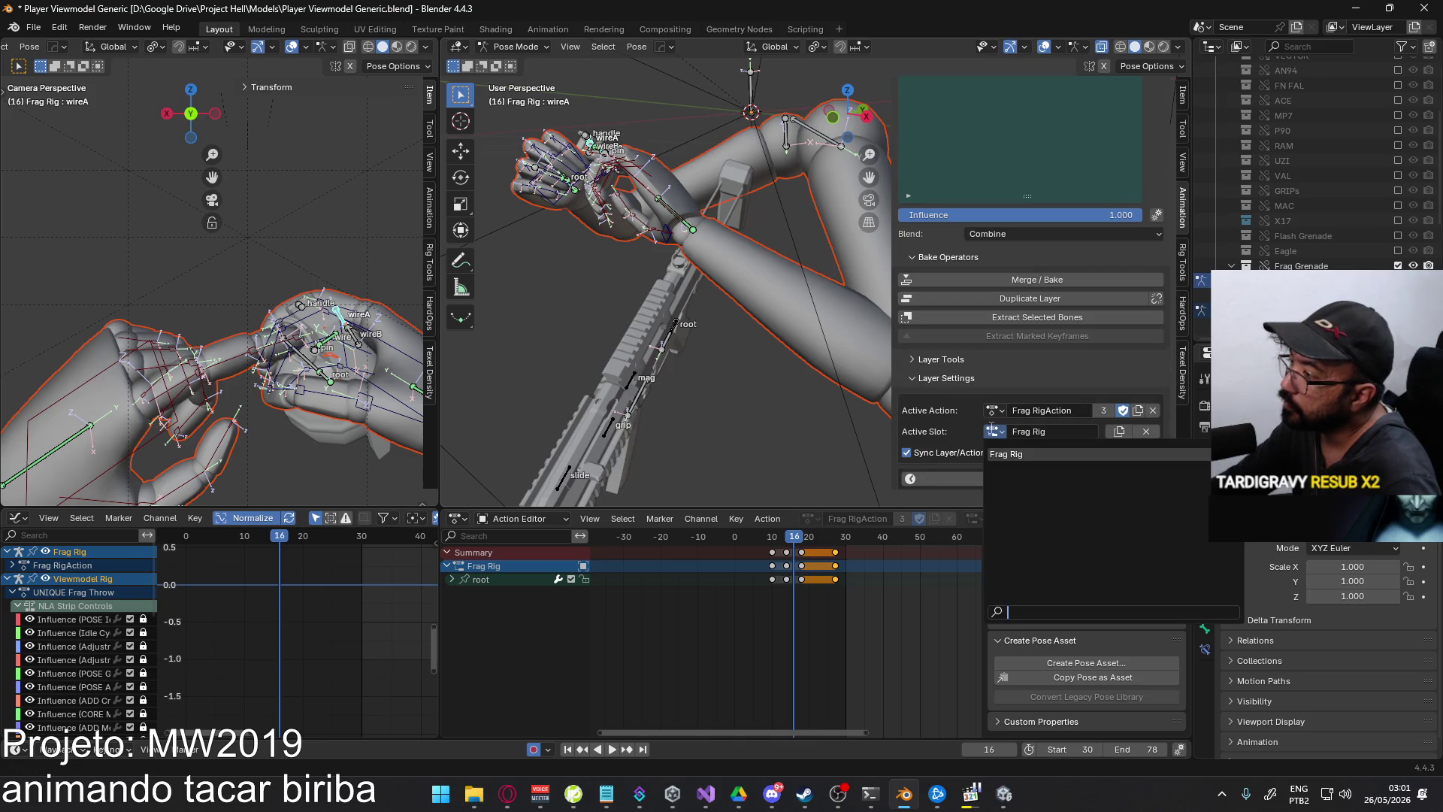
pyautogui.click(995, 409)
pyautogui.click(995, 410)
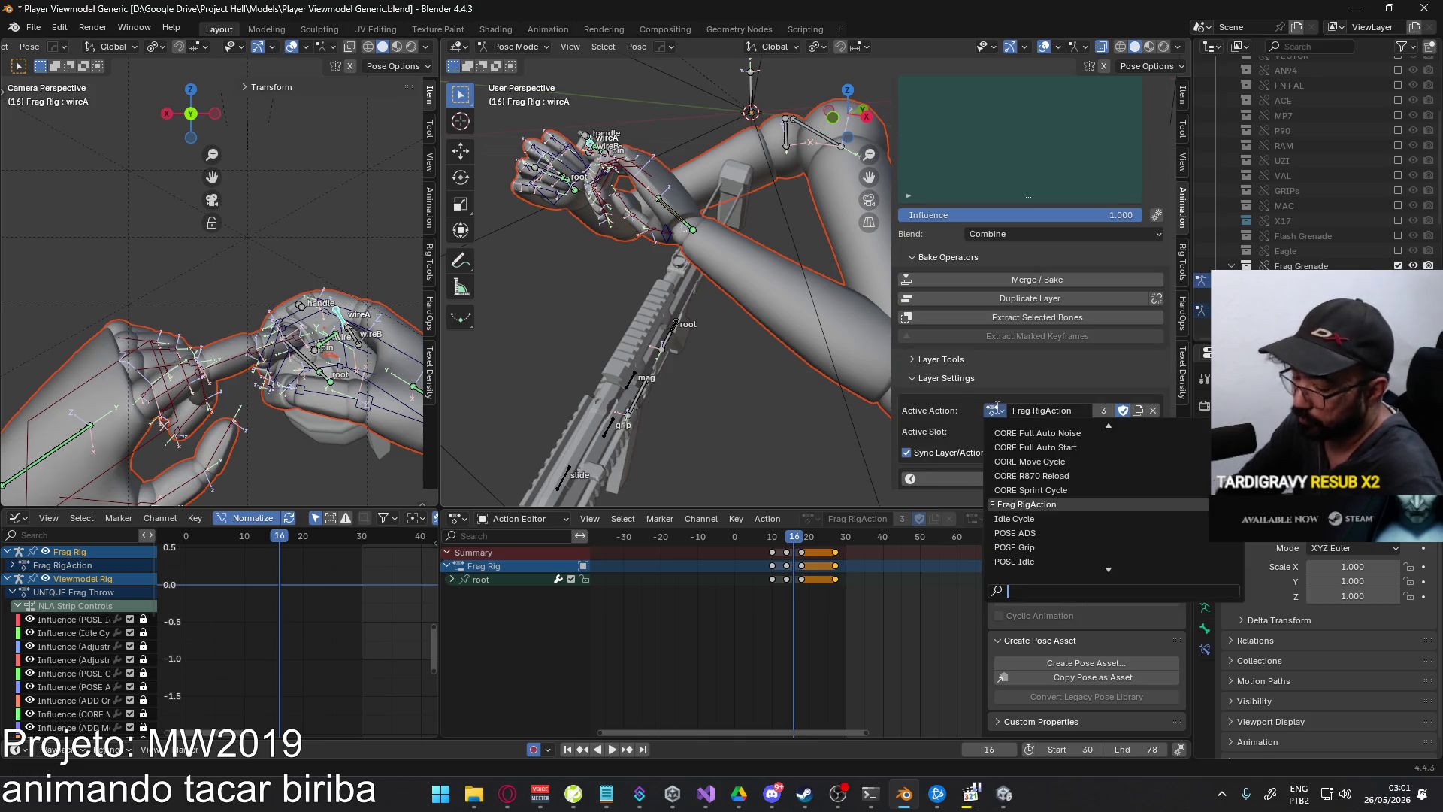
pyautogui.write('throw')
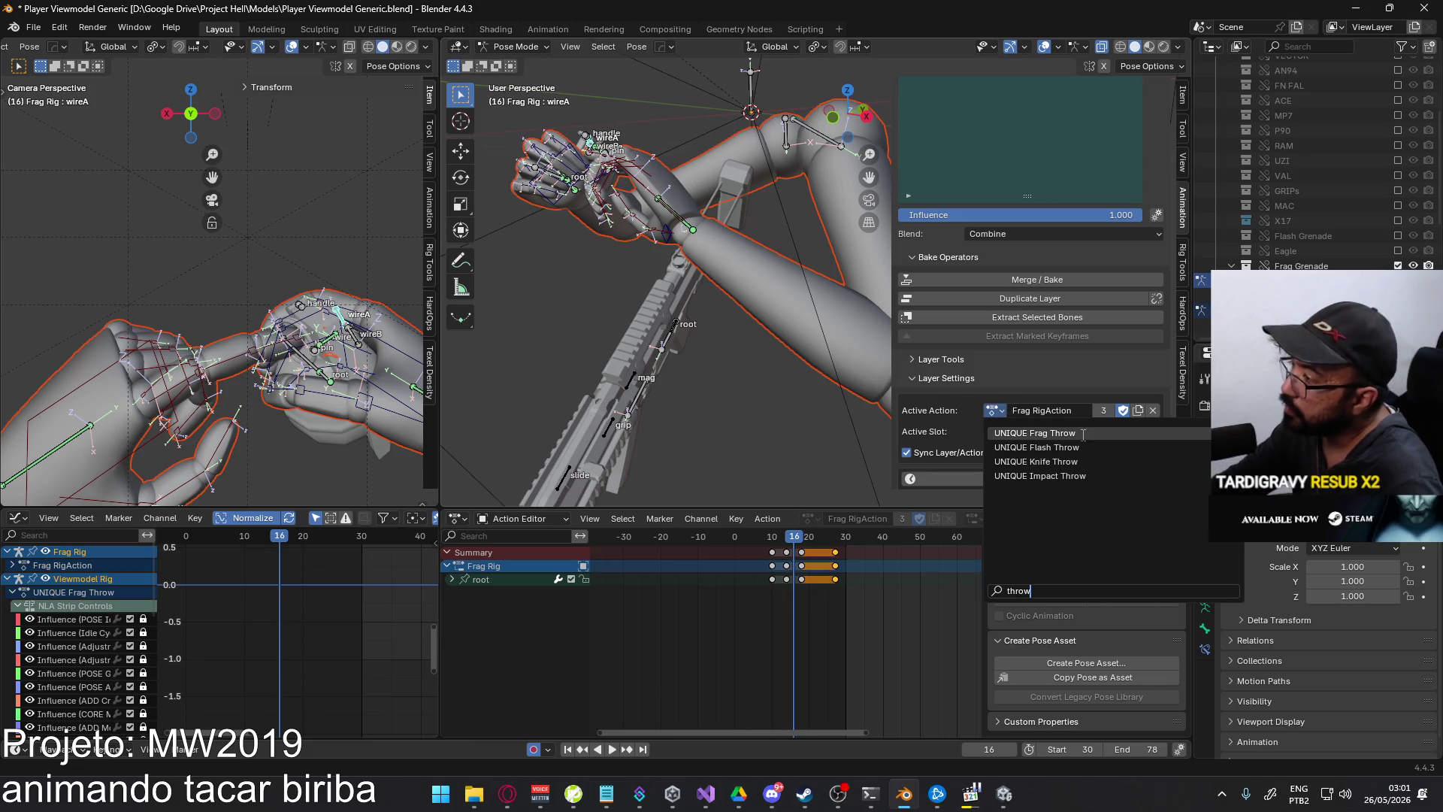
pyautogui.click(1083, 433)
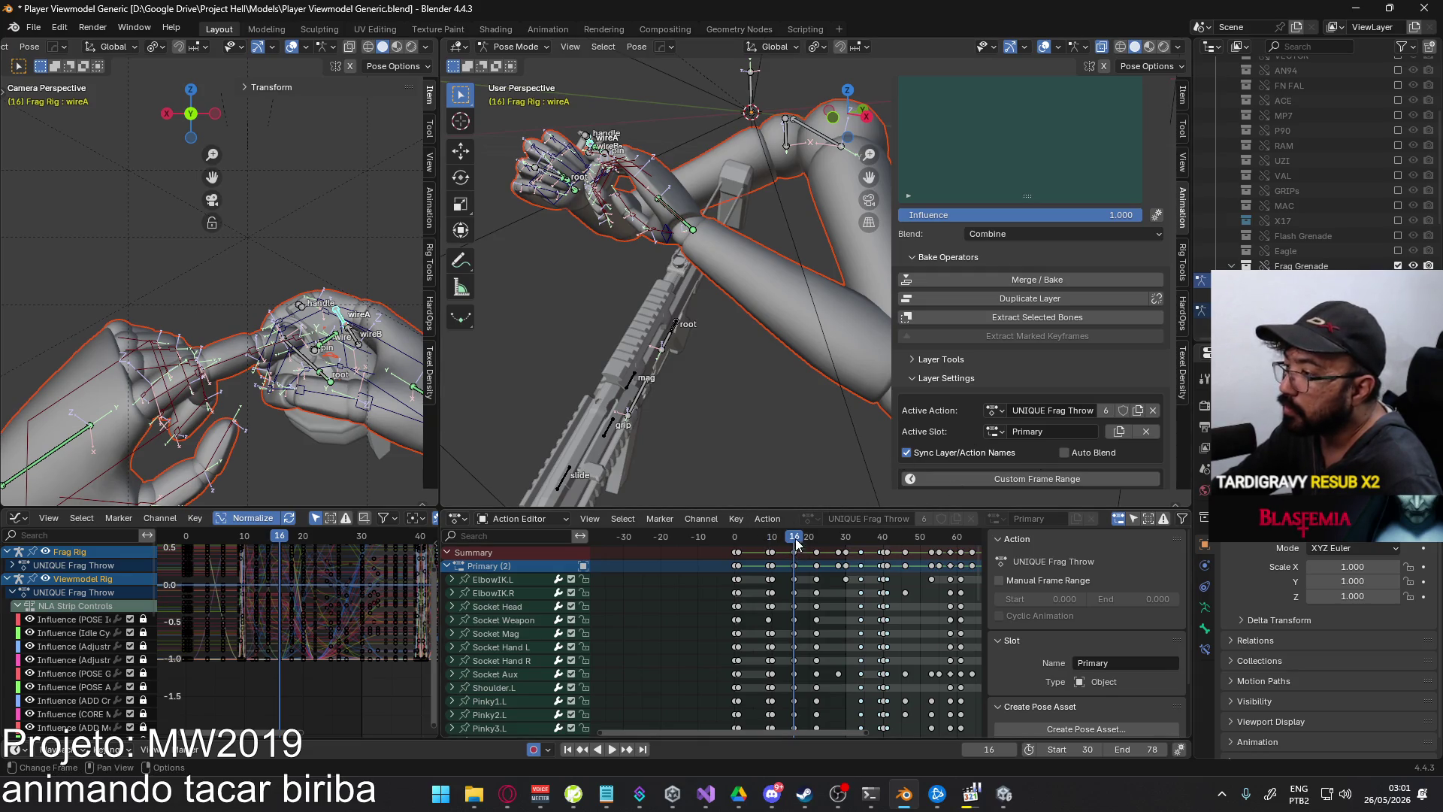
pyautogui.click(1111, 435)
# - Name the new slot 'Frag Rig' and try Share Layer Keys in Layer Tools
pyautogui.click(1071, 431)
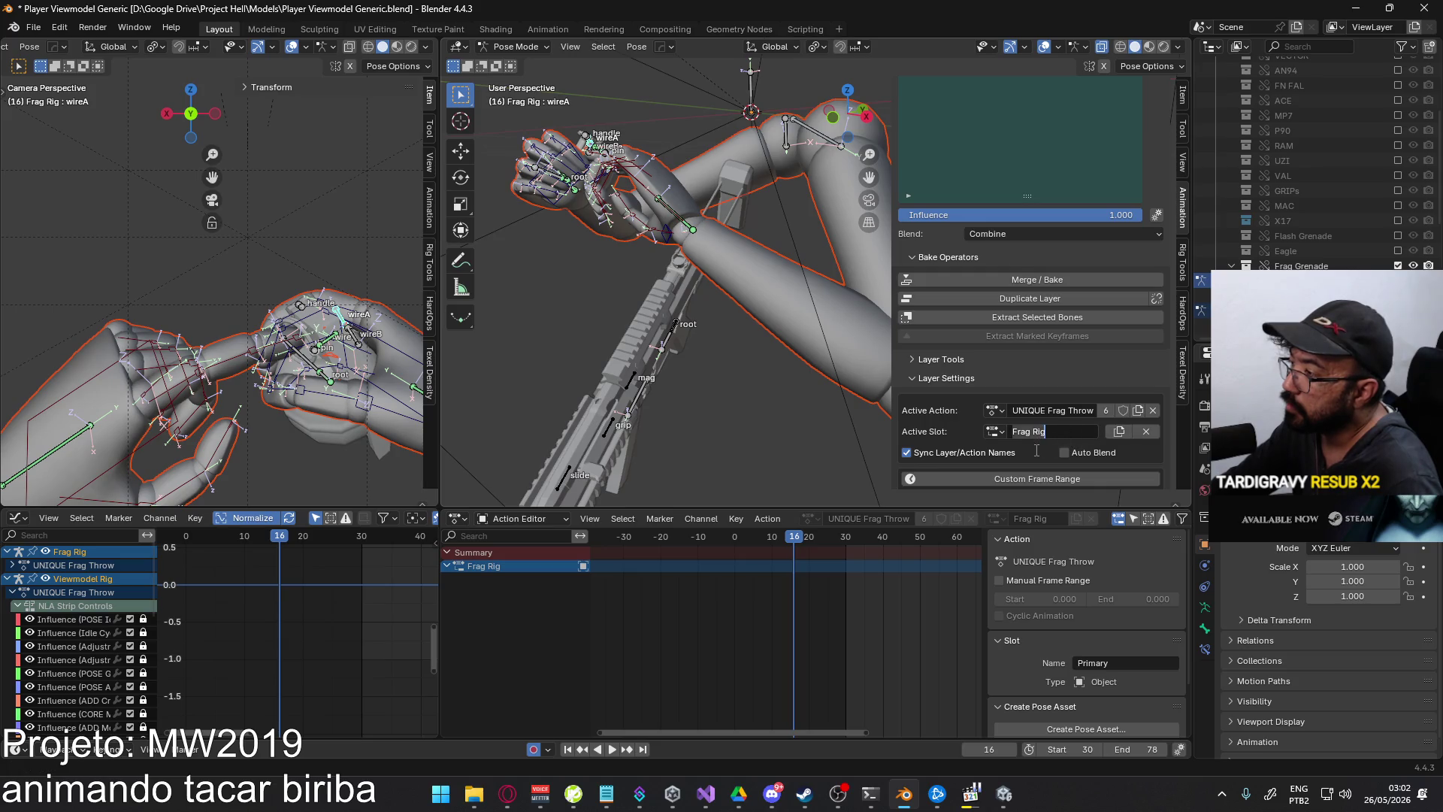
pyautogui.press('Return')
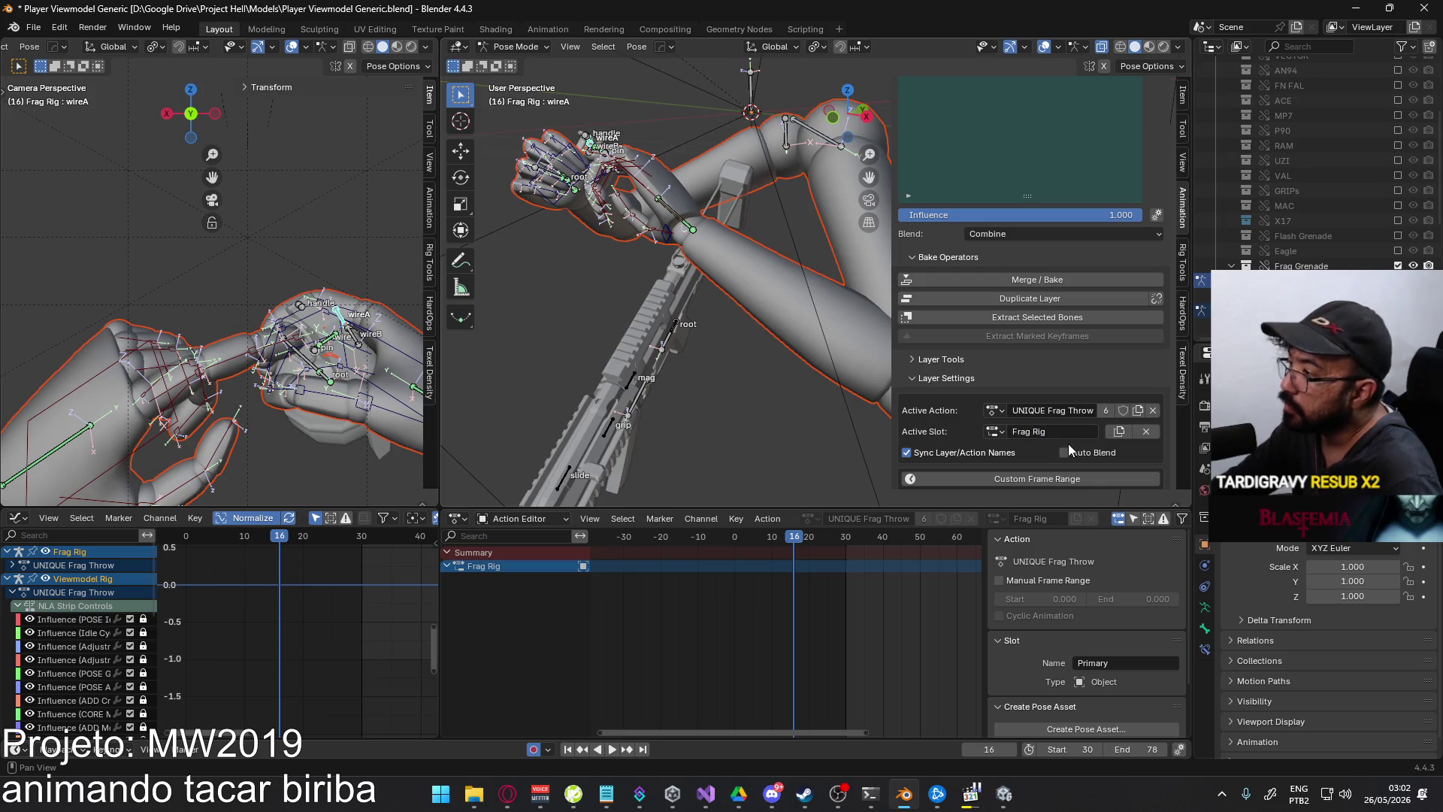
pyautogui.scroll(-1, 1021, 409)
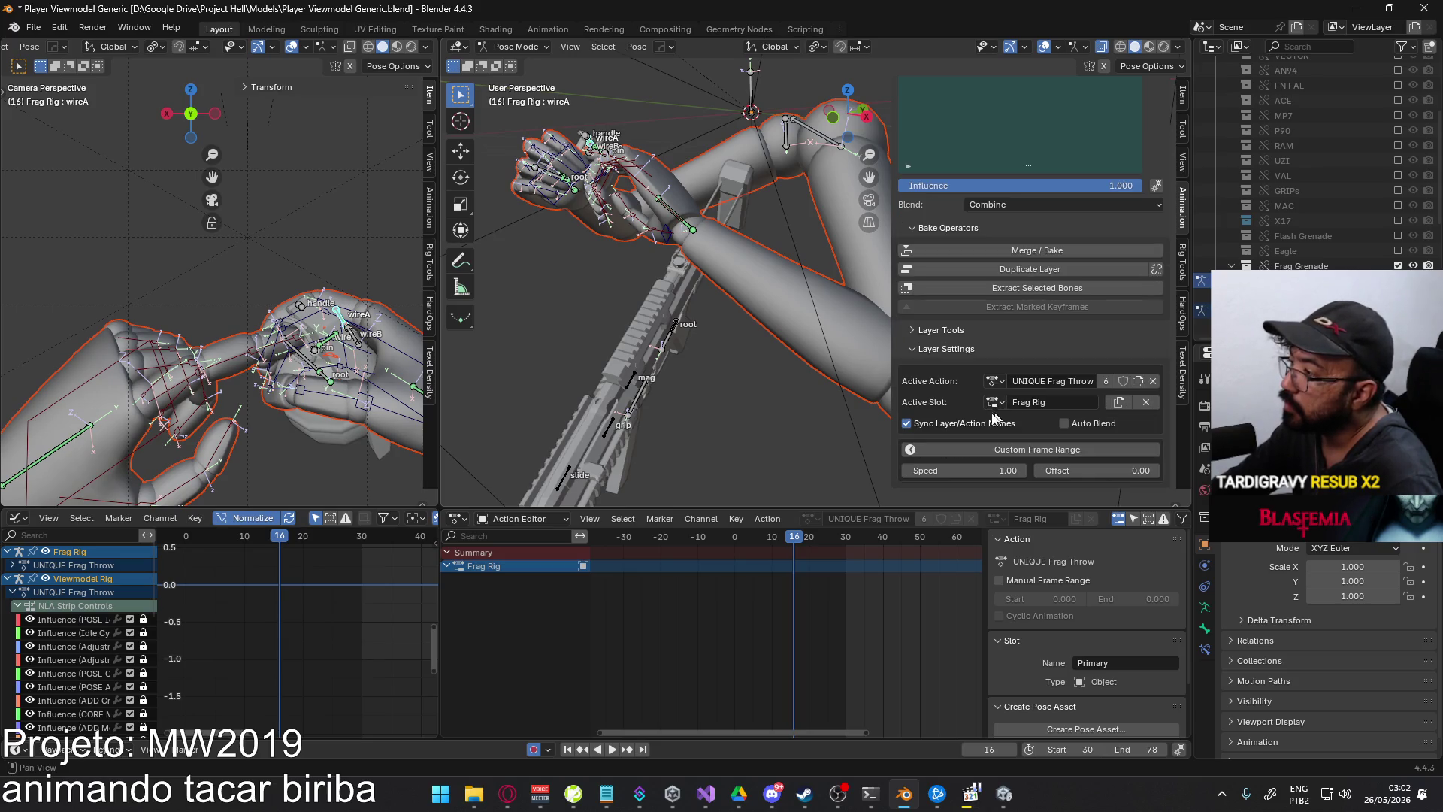
pyautogui.click(929, 329)
pyautogui.scroll(-2, 996, 377)
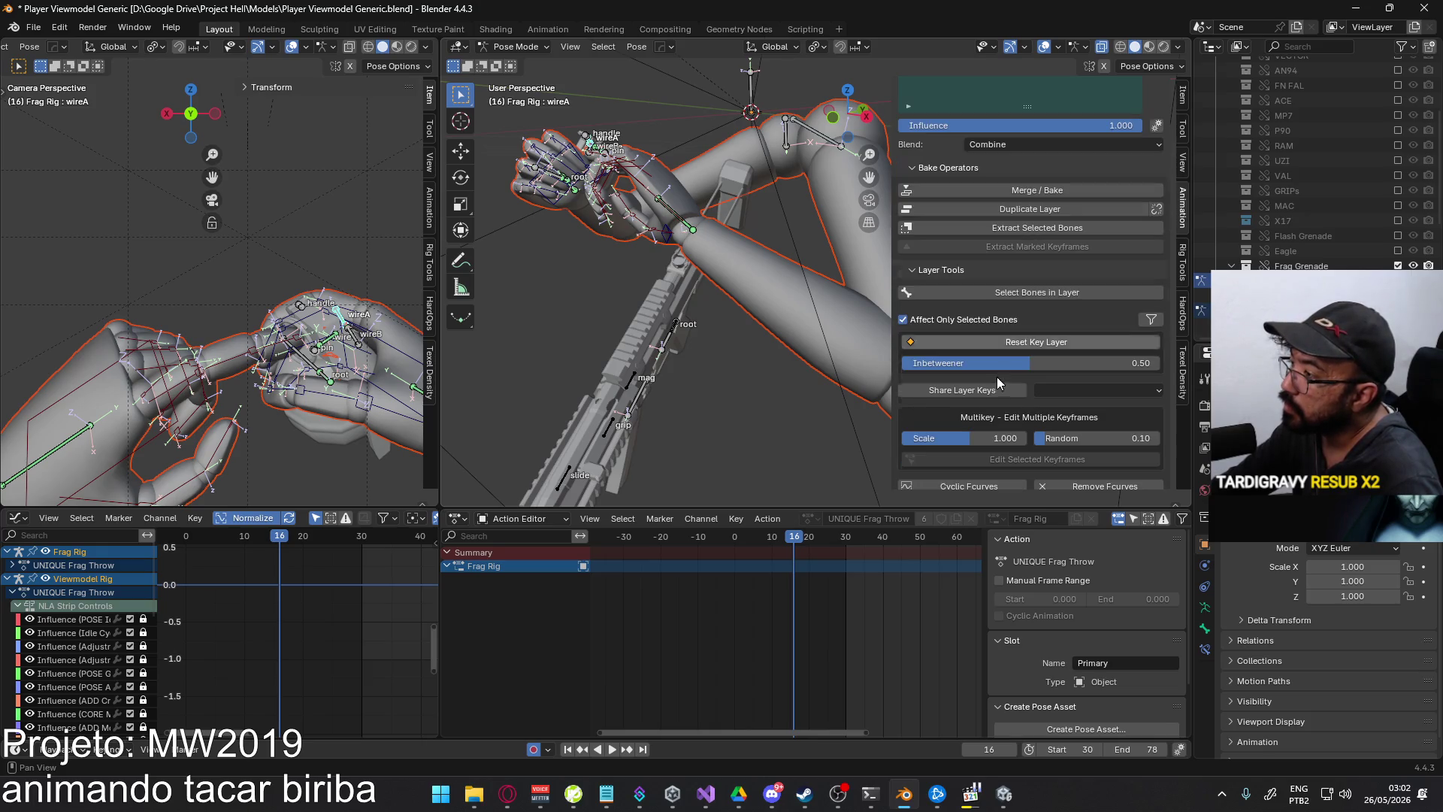
pyautogui.click(994, 389)
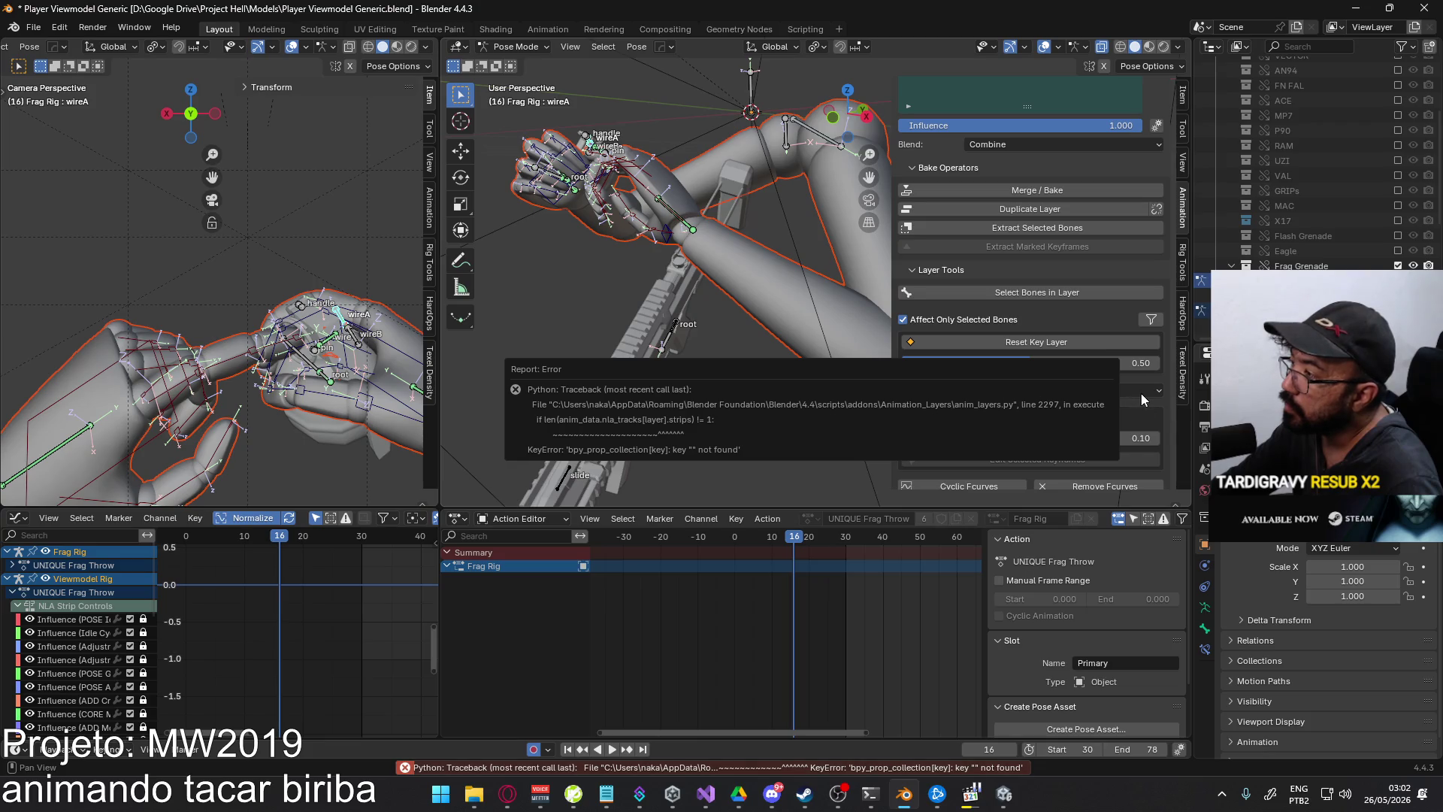
pyautogui.click(1141, 391)
pyautogui.click(990, 390)
# - Toggle View Multiple Layer Keyframes on, then back off
pyautogui.scroll(-3, 1048, 407)
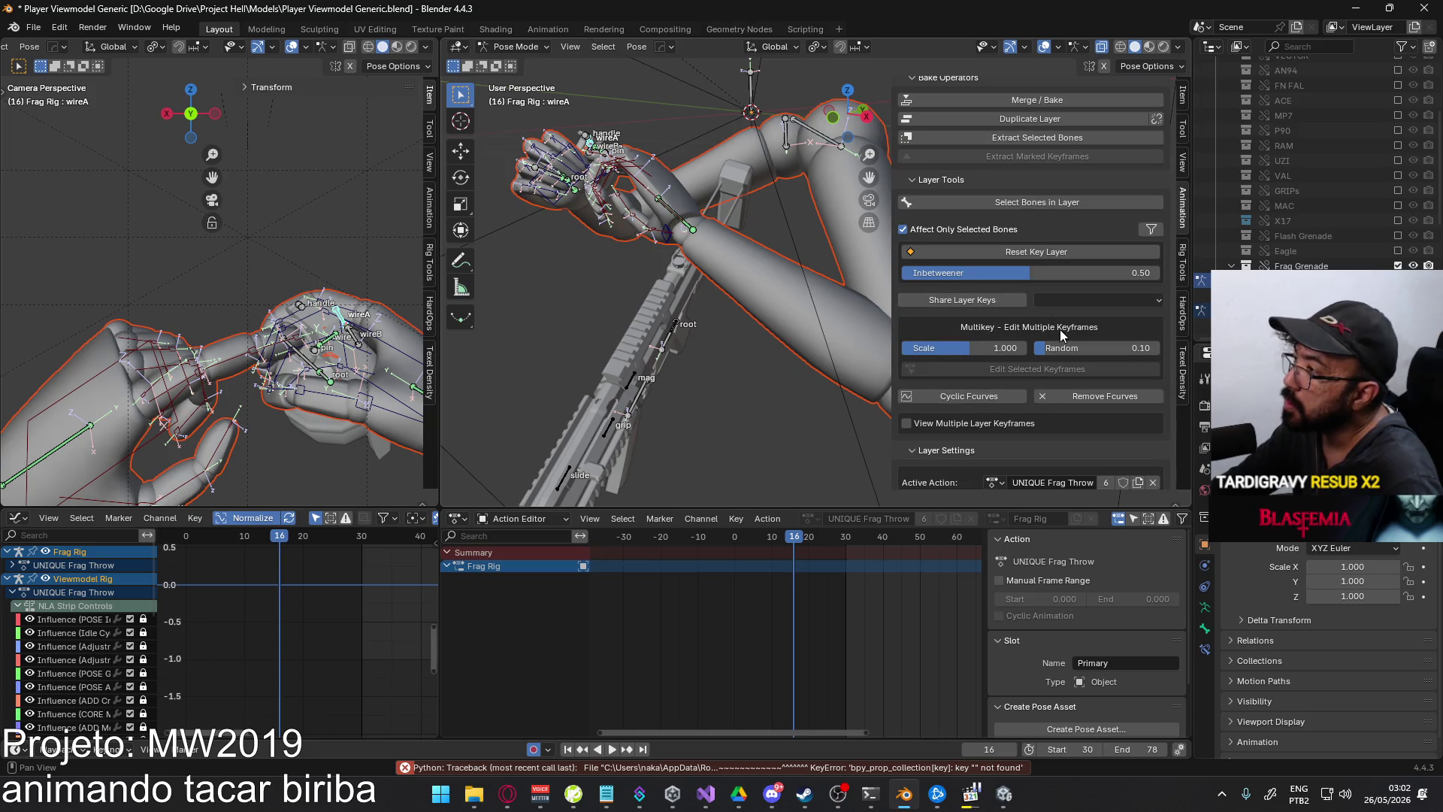
pyautogui.scroll(-3, 1060, 351)
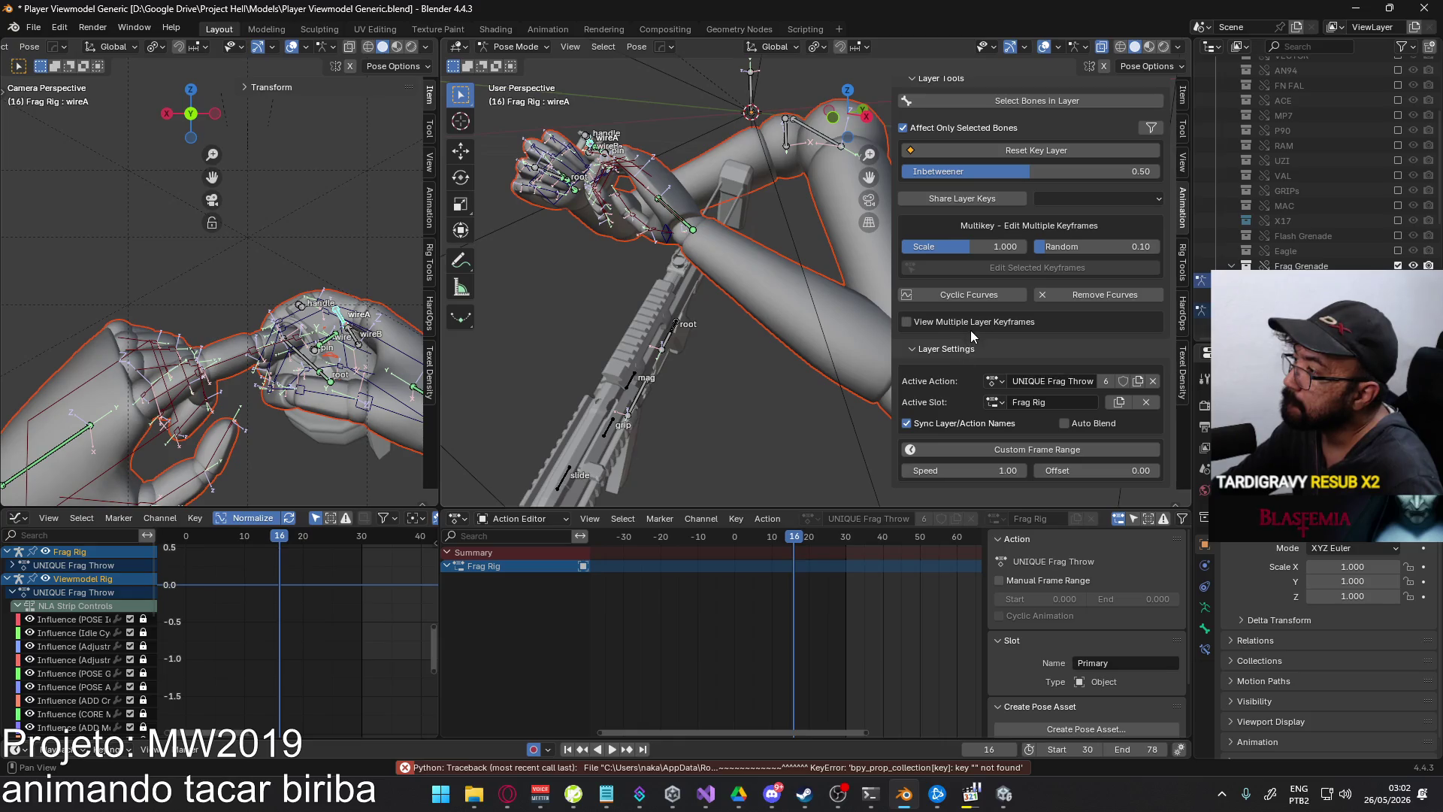
pyautogui.click(973, 323)
pyautogui.click(1034, 343)
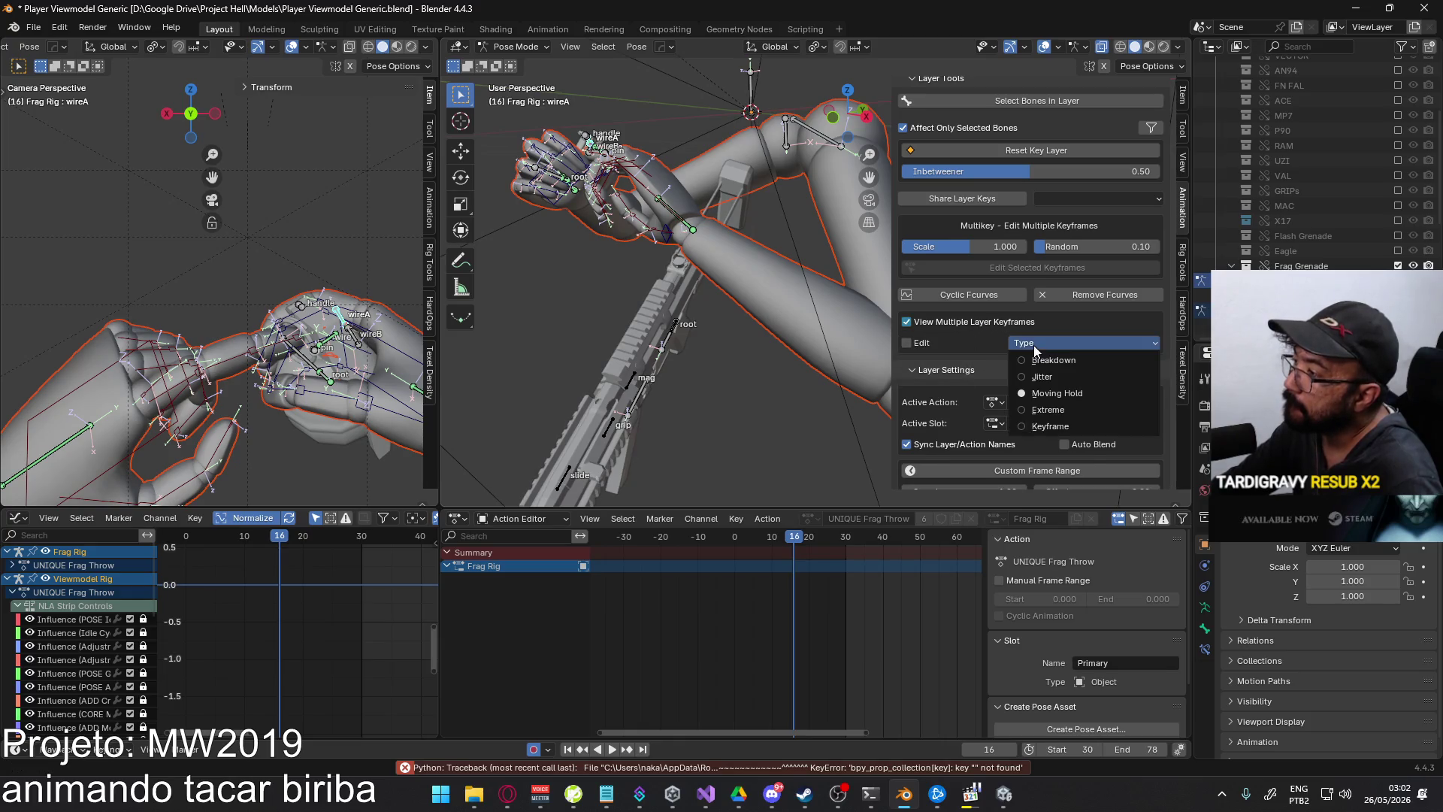
pyautogui.click(977, 323)
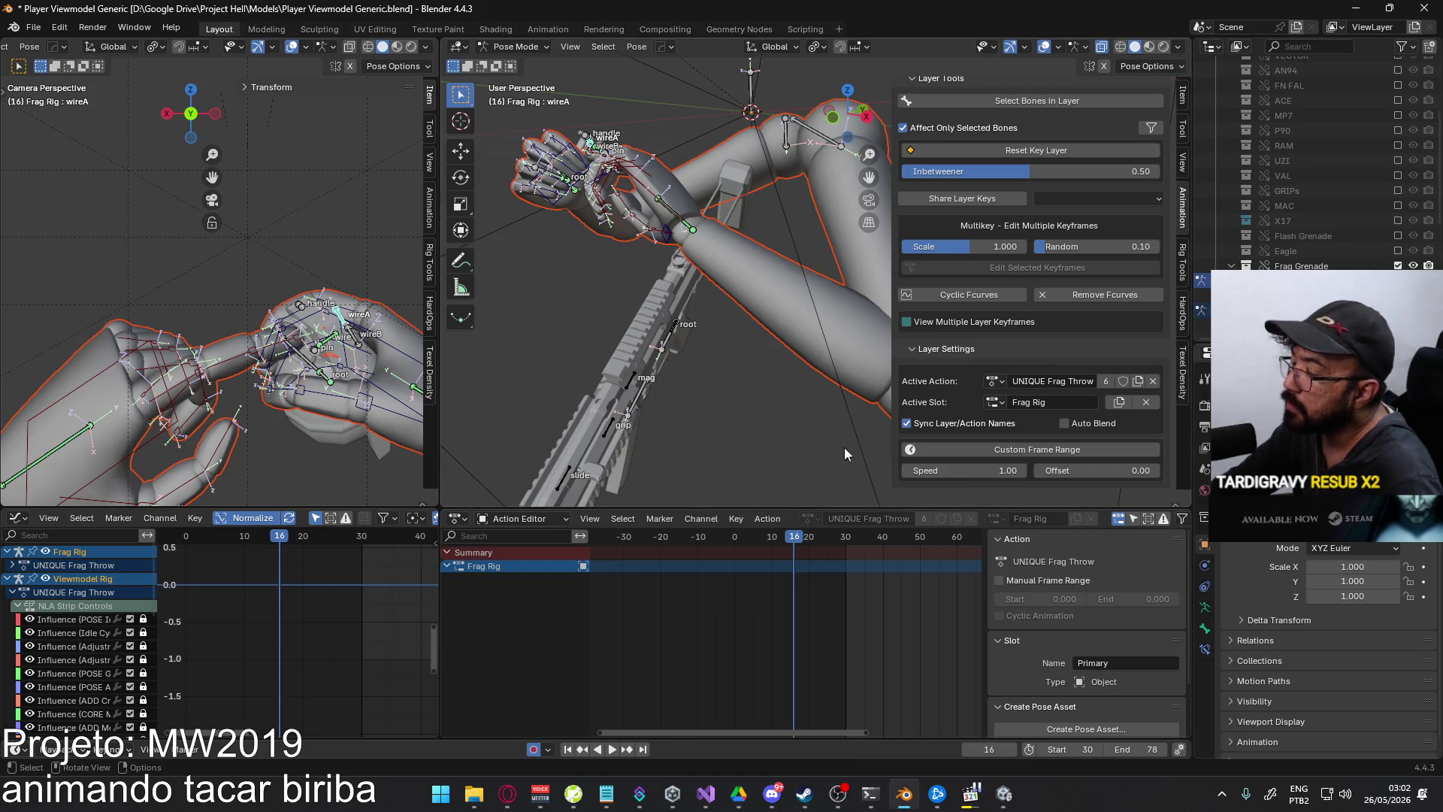
# - Set the layer's Active Slot to Primary and play the animation
pyautogui.click(995, 403)
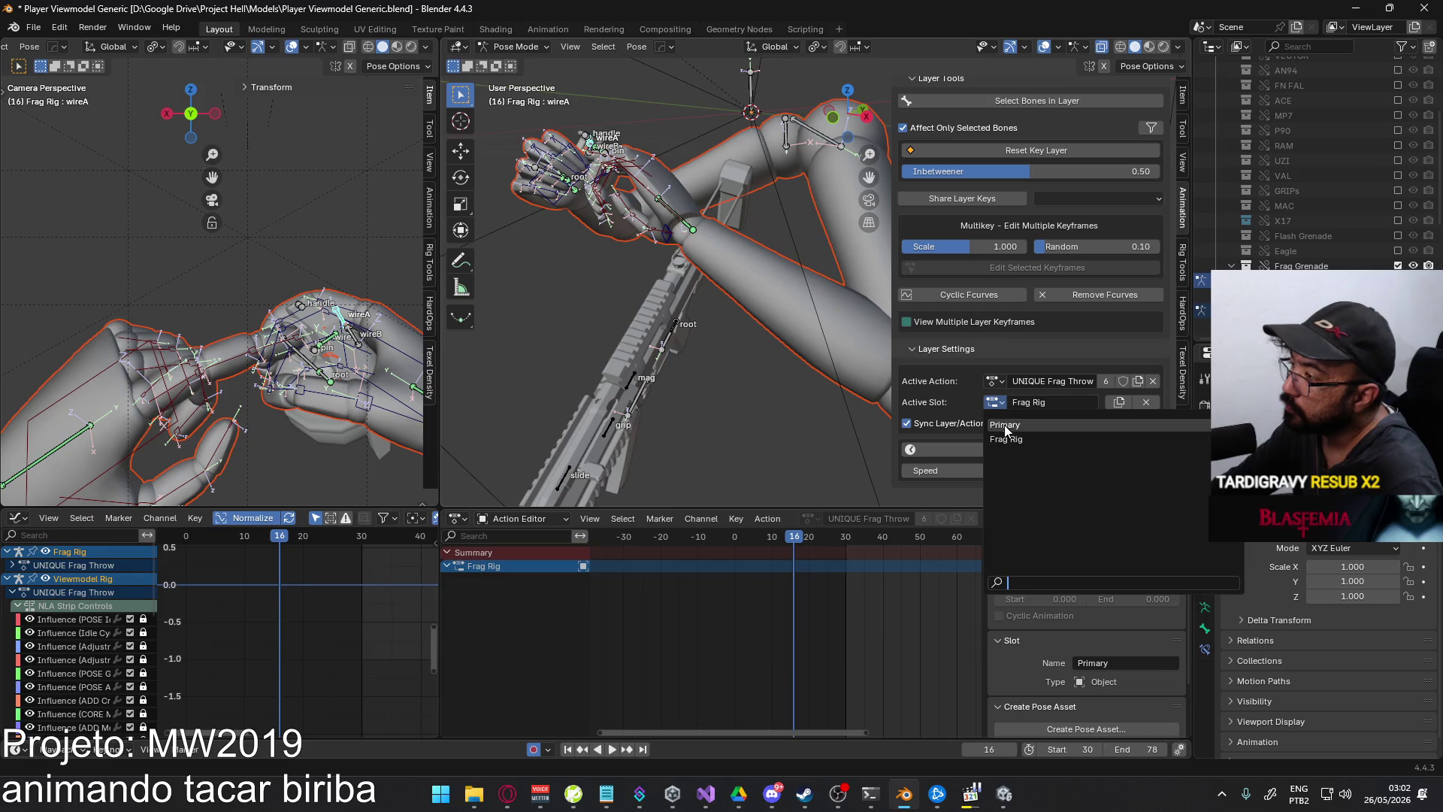
pyautogui.click(1045, 417)
pyautogui.click(995, 404)
pyautogui.click(1120, 418)
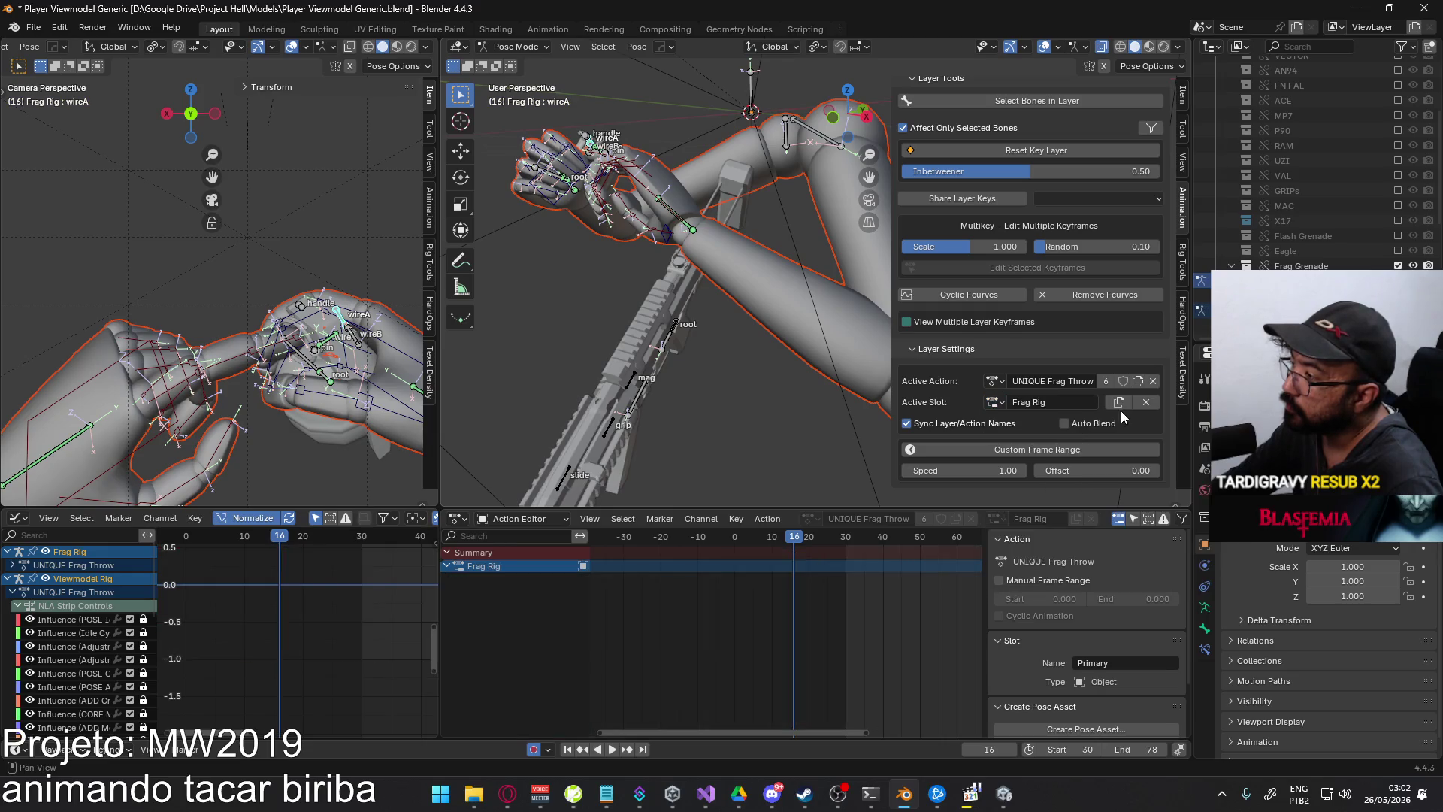
pyautogui.click(1145, 404)
pyautogui.click(995, 403)
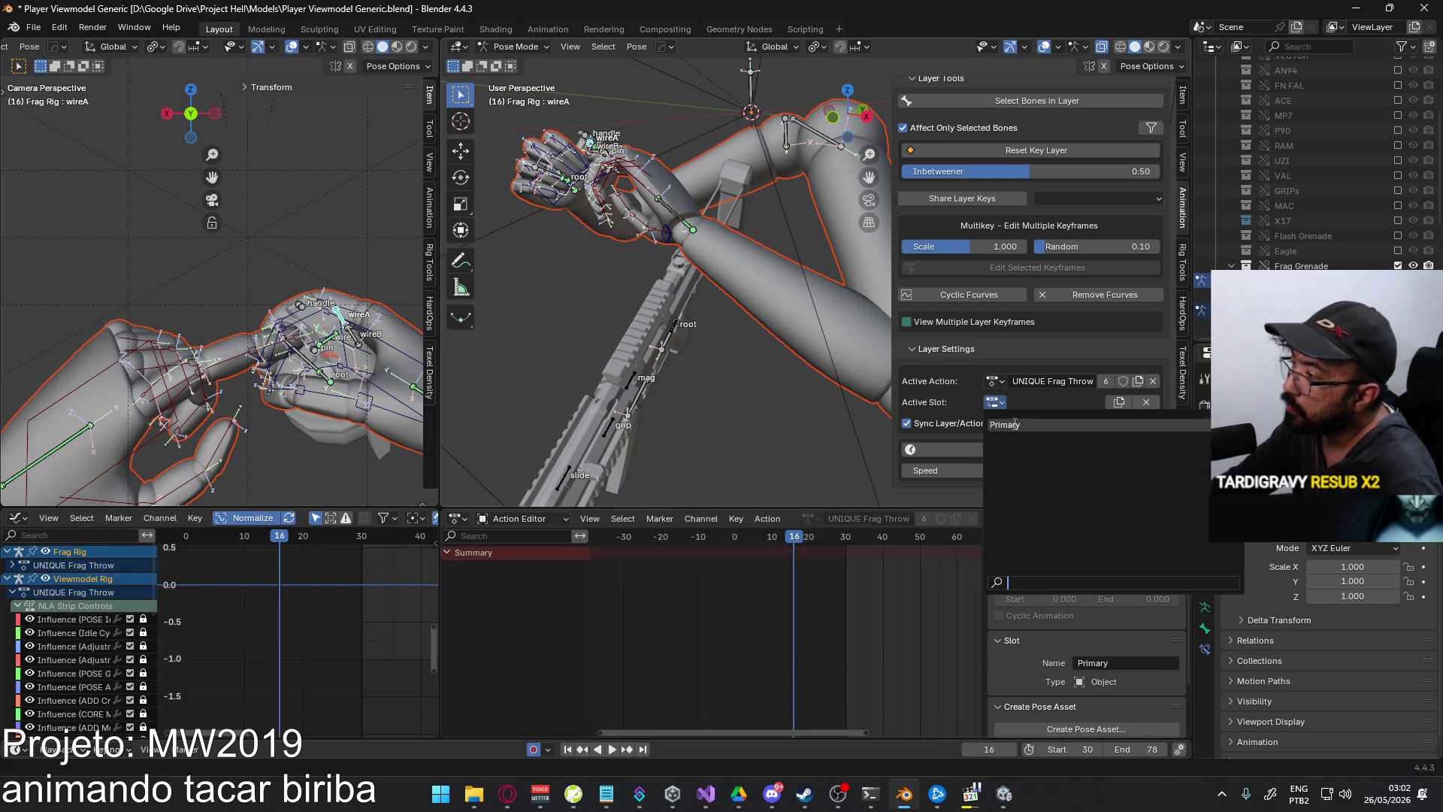
pyautogui.click(1014, 424)
pyautogui.click(742, 538)
pyautogui.press('space')
# - Stop playback at frame 16, select the wireA and wire bones, then return to frame 0
pyautogui.moveTo(743, 544); pyautogui.dragTo(793, 538)
pyautogui.press('space')
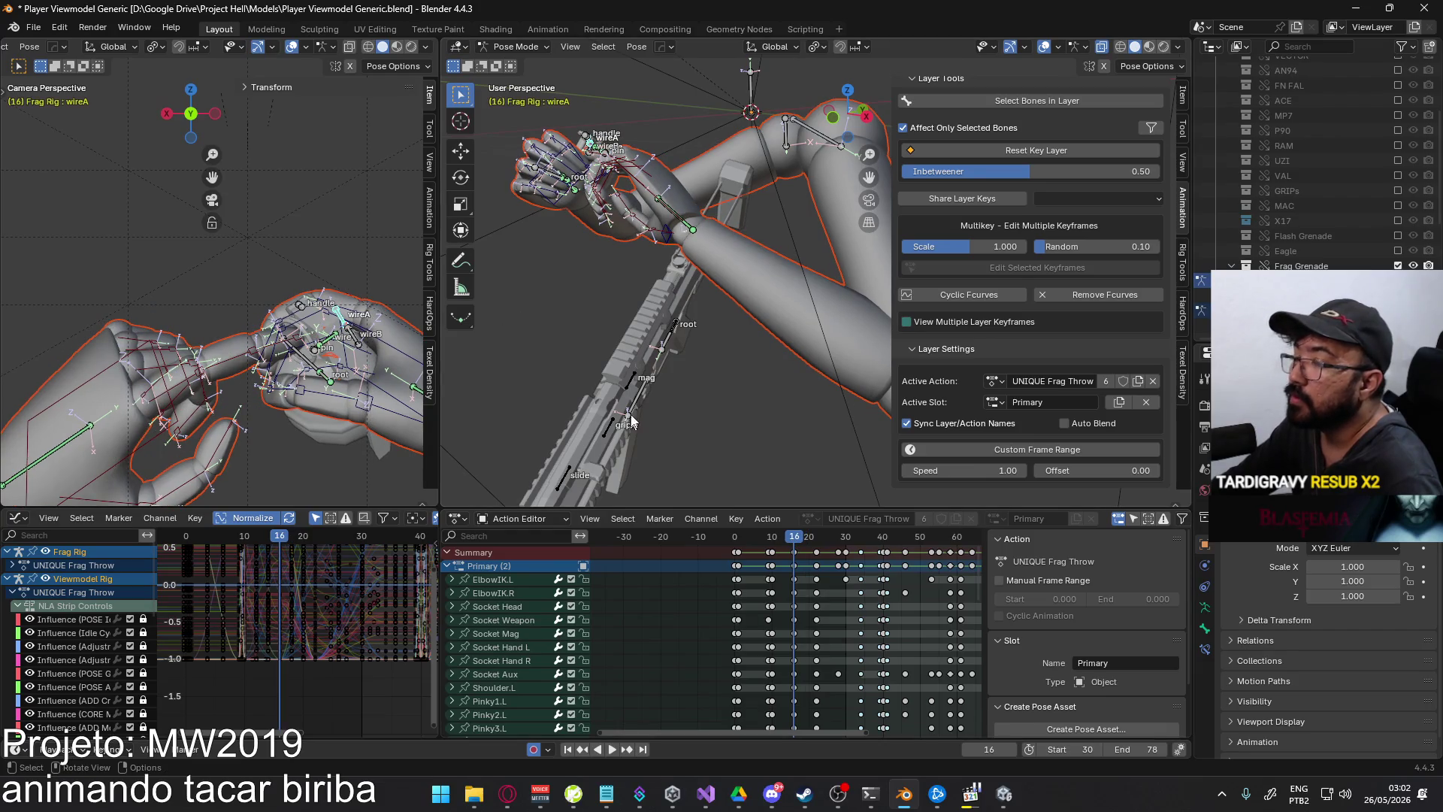
pyautogui.scroll(6, 657, 254)
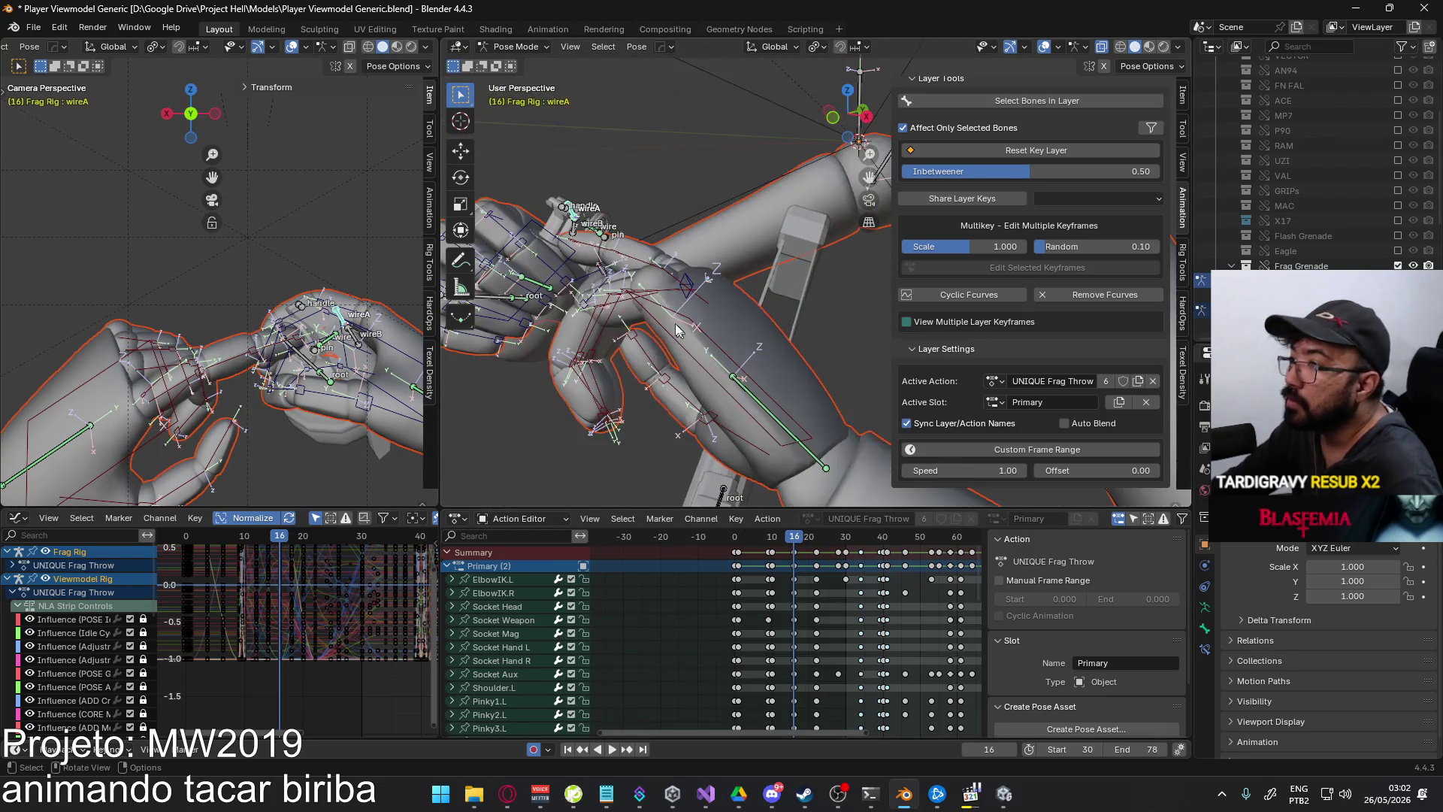
pyautogui.click(630, 278)
pyautogui.click(714, 308)
pyautogui.moveTo(714, 308)
pyautogui.mouseDown(button='middle')
pyautogui.moveTo(722, 293)
pyautogui.moveTo(603, 291)
pyautogui.moveTo(631, 309)
pyautogui.moveTo(687, 303)
pyautogui.mouseUp(button='middle')
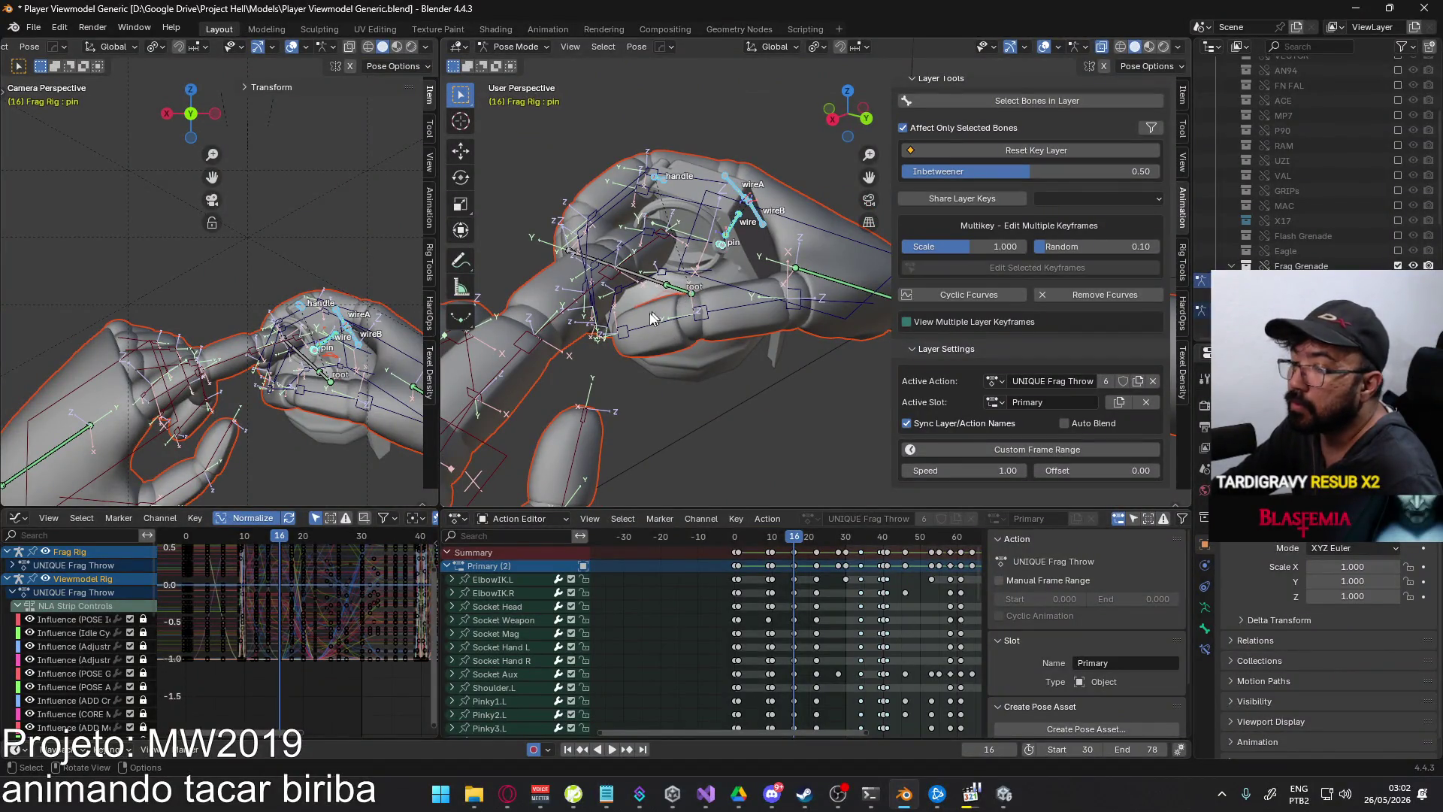
pyautogui.moveTo(782, 534); pyautogui.dragTo(735, 534)
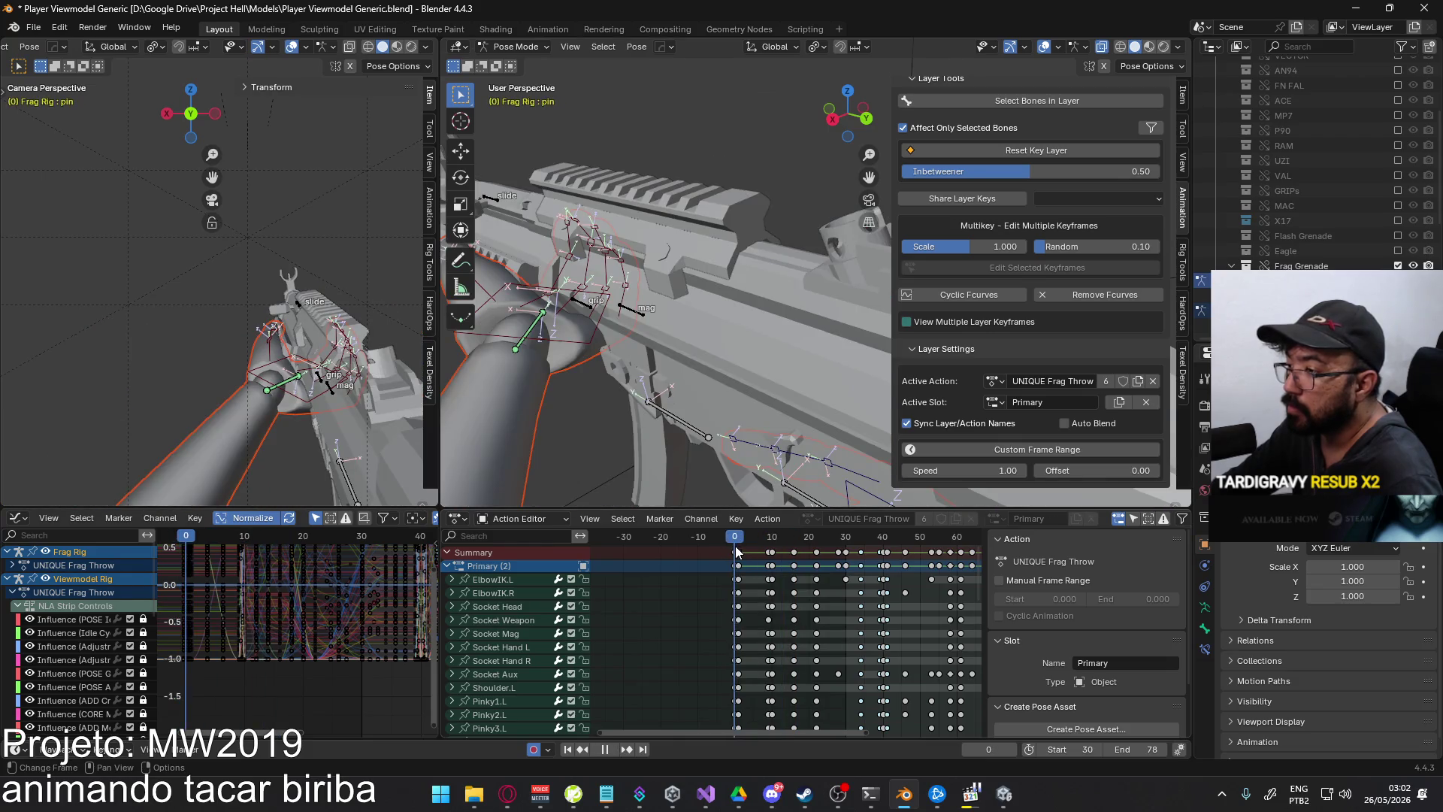
# - Key location and rotation for the grenade bones at frames 0 and 1
pyautogui.press('i')
pyautogui.scroll(-15, 782, 638)
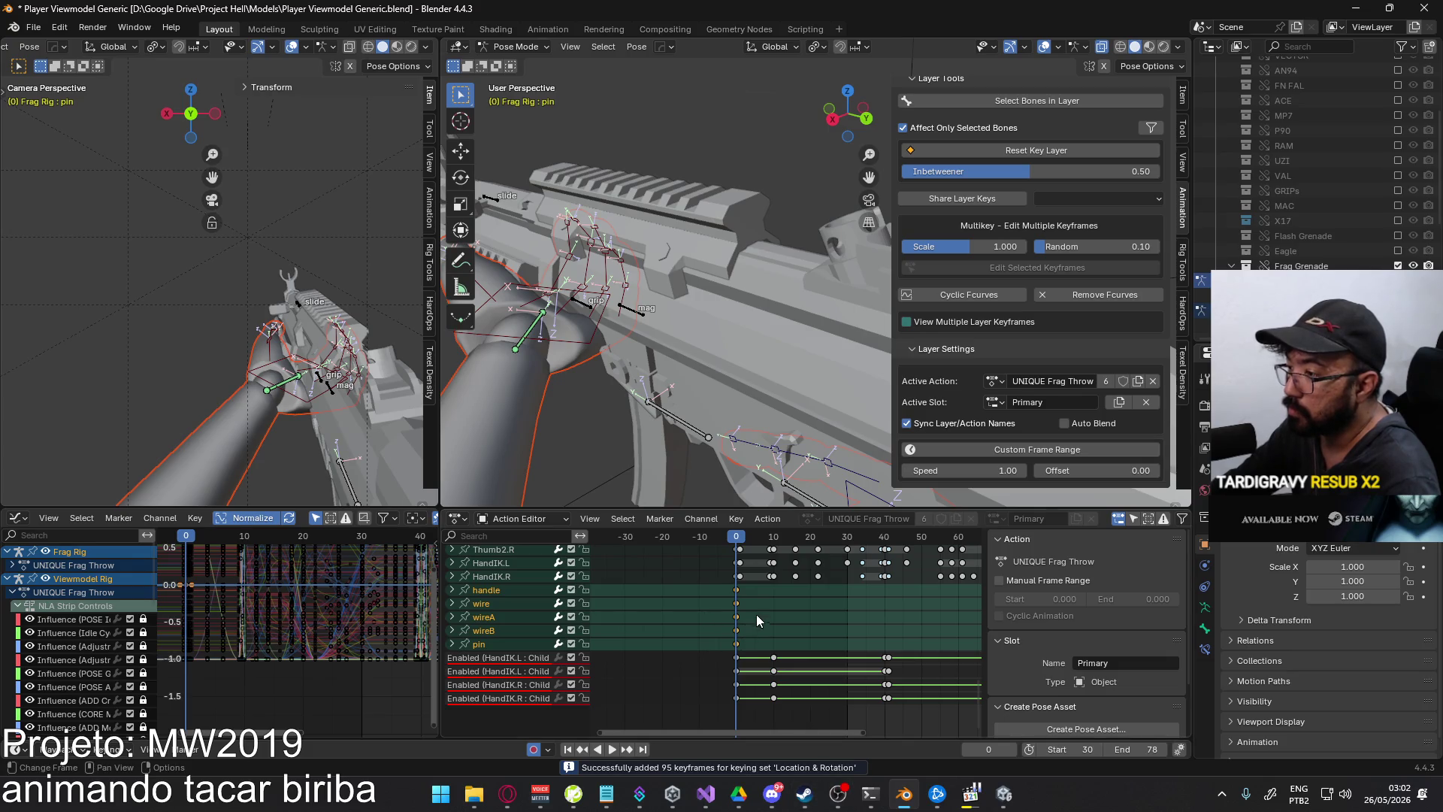
pyautogui.click(740, 538)
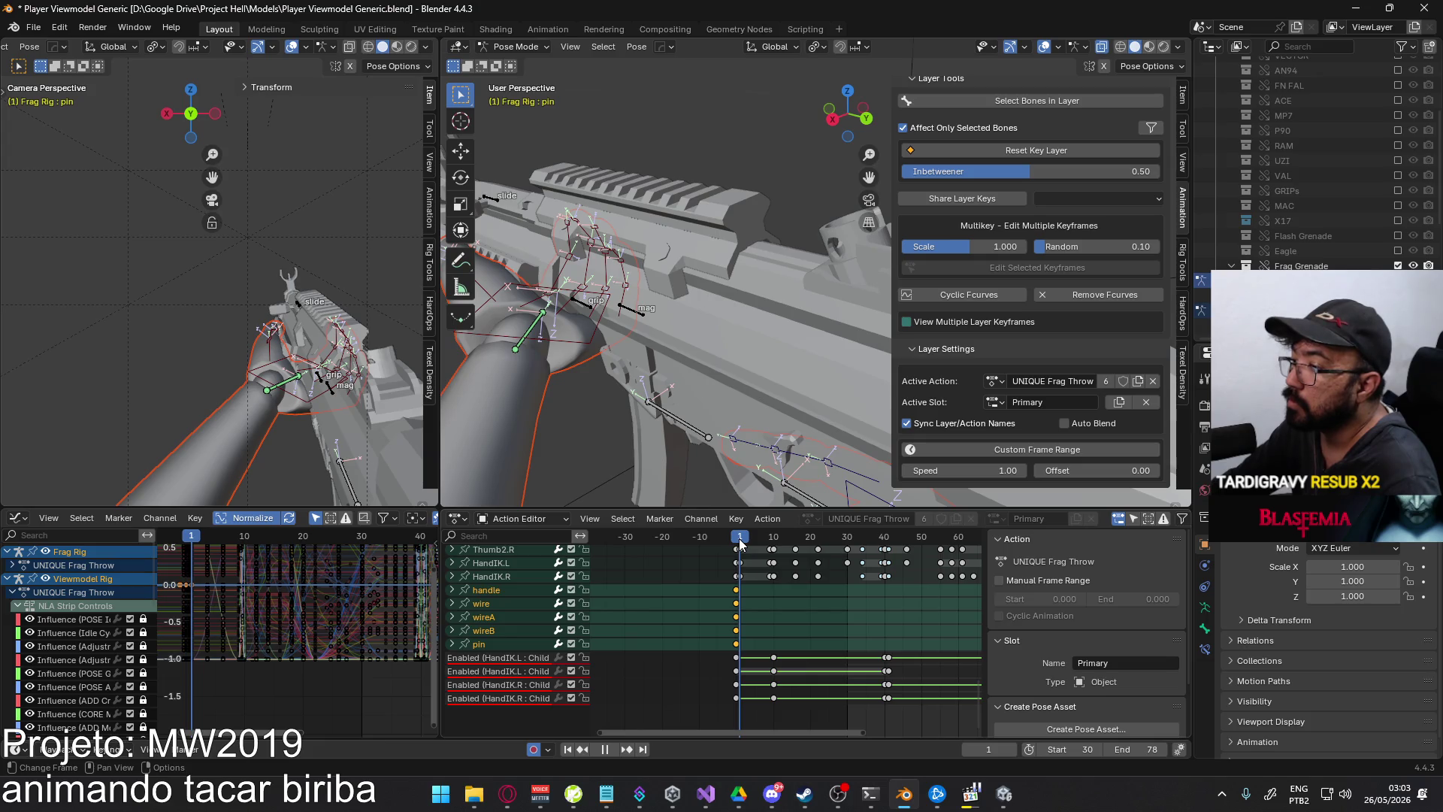
pyautogui.press('i')
pyautogui.click(742, 562)
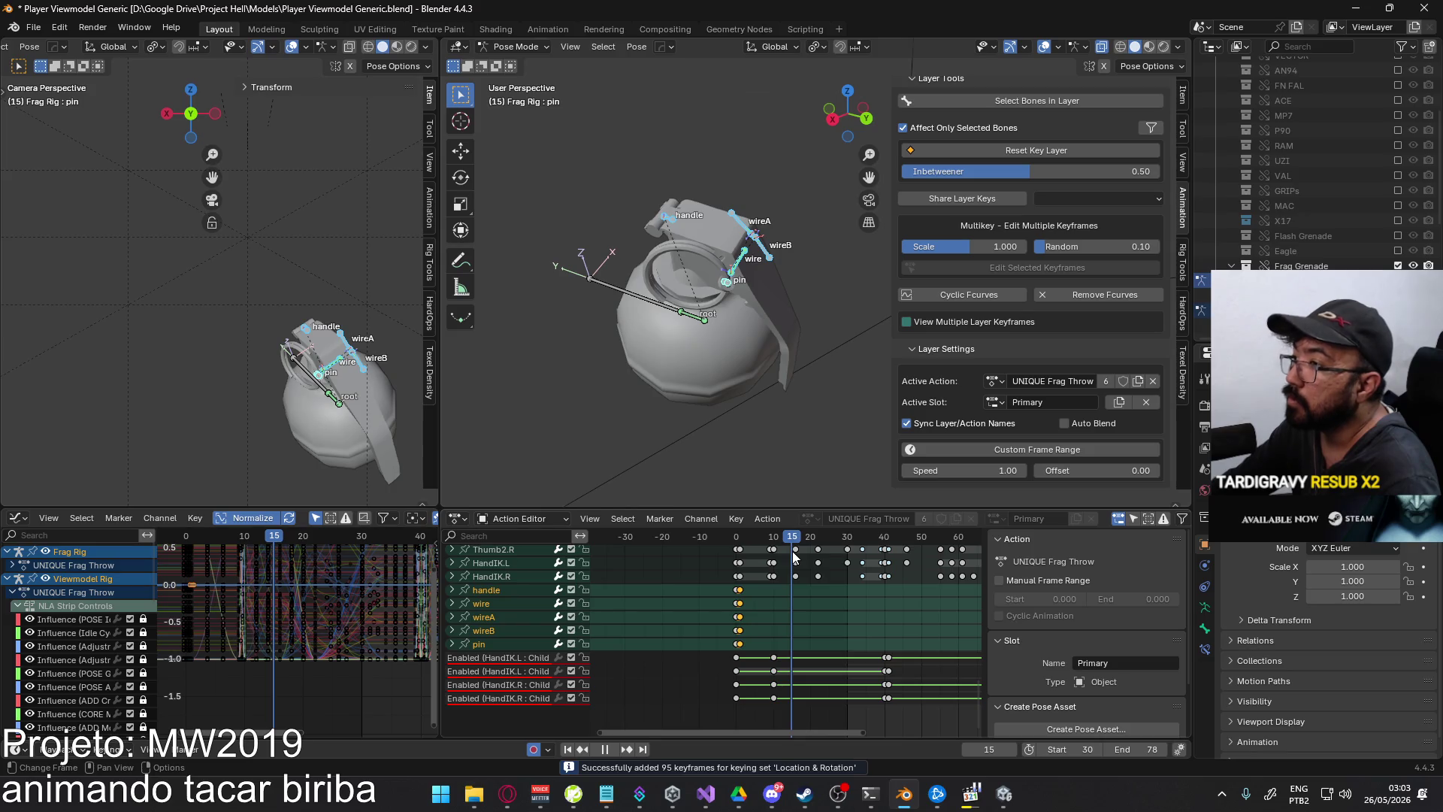
# - Stop playback at frame 16, jump back to frame 0, and key the grenade bones again
pyautogui.press('space')
pyautogui.scroll(-5, 702, 403)
pyautogui.moveTo(704, 392); pyautogui.dragTo(829, 385, button='middle')
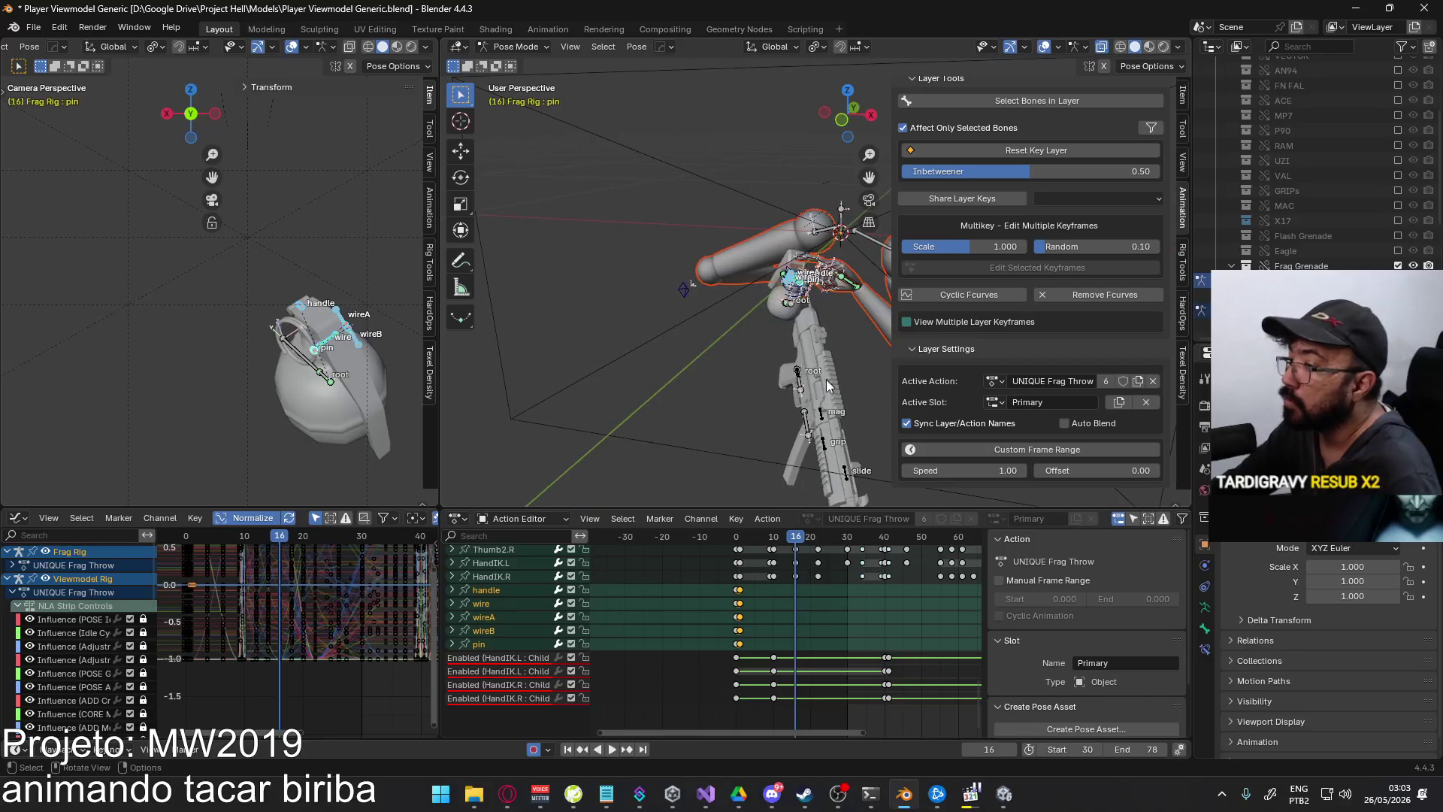
pyautogui.hotkey('shift', 'Left')
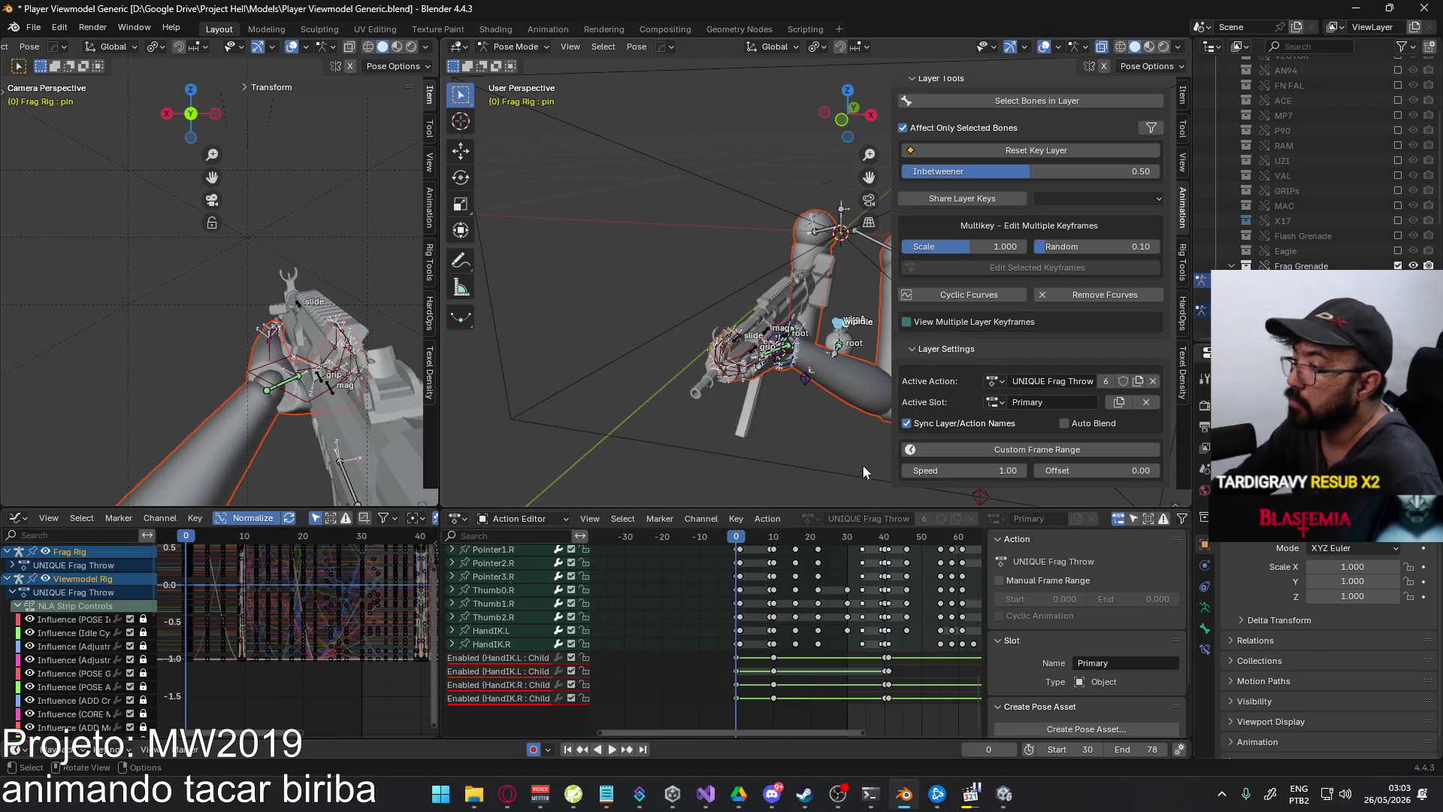
pyautogui.keyDown('ctrl'); pyautogui.scroll(-1, 1104, 402); pyautogui.keyUp('ctrl')
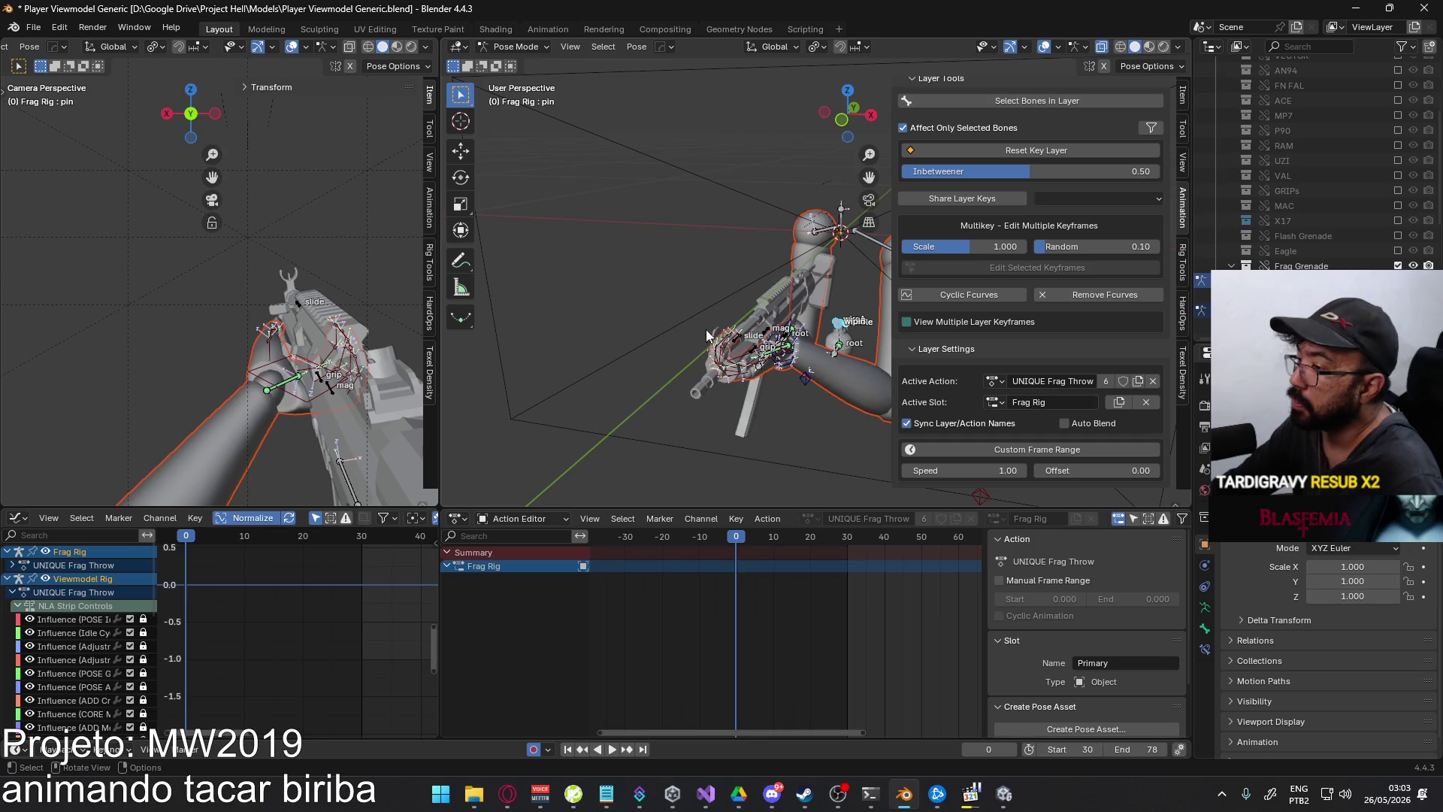
pyautogui.scroll(4, 737, 340)
pyautogui.moveTo(737, 340); pyautogui.dragTo(723, 357, button='middle')
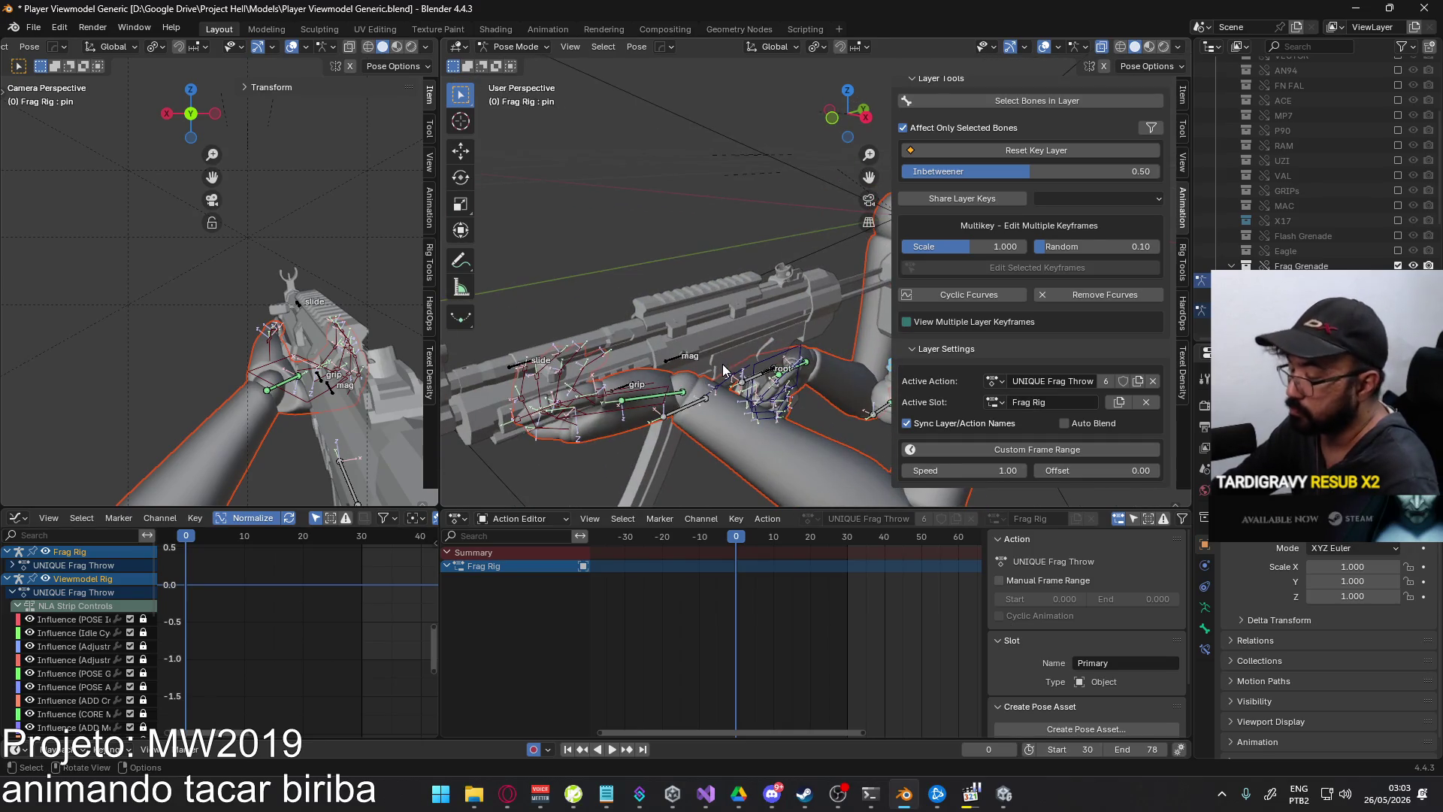
pyautogui.press('i')
# - Check playback around frame 16, undo one change, and set the Active Slot to Frag Rig
pyautogui.press('space')
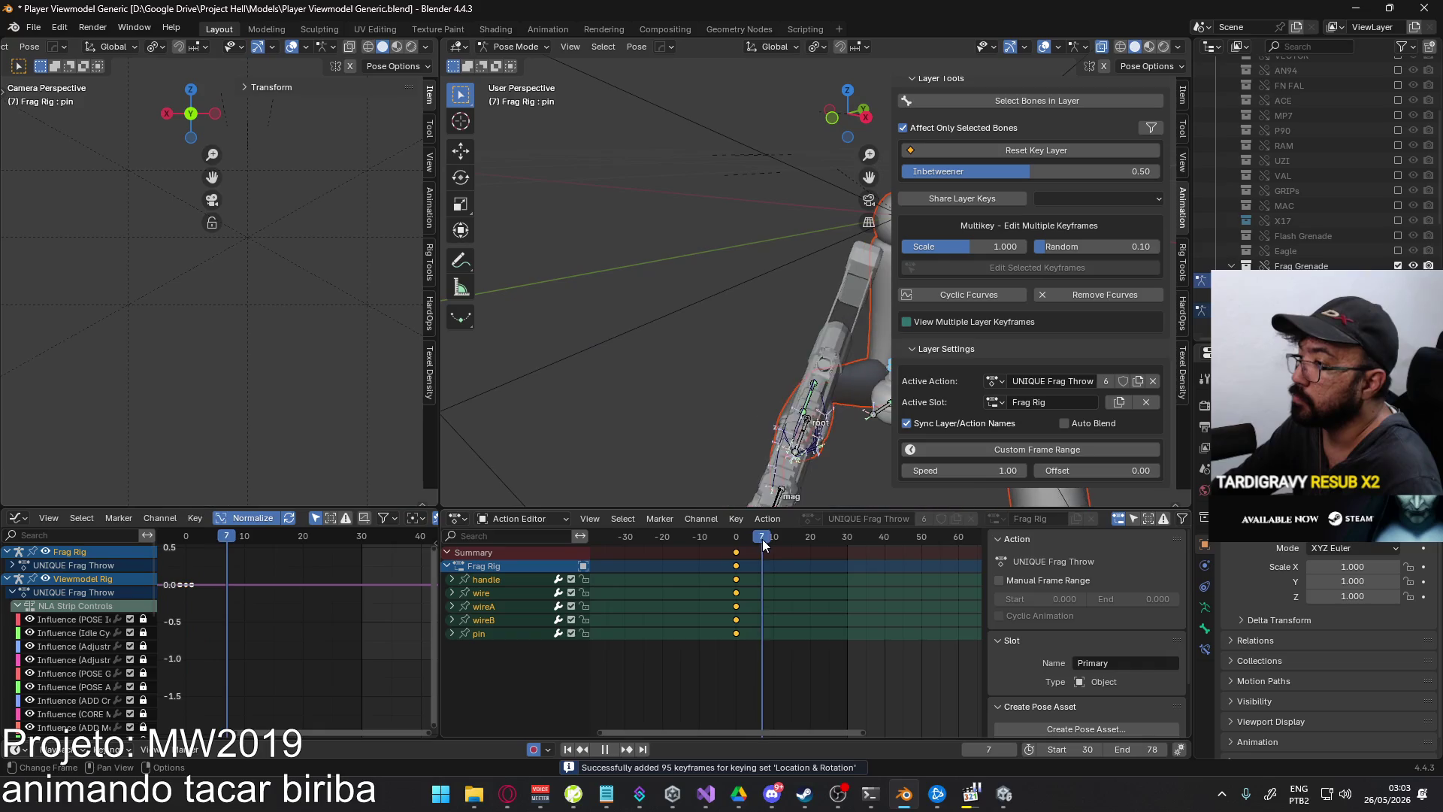
pyautogui.moveTo(778, 538); pyautogui.dragTo(798, 539)
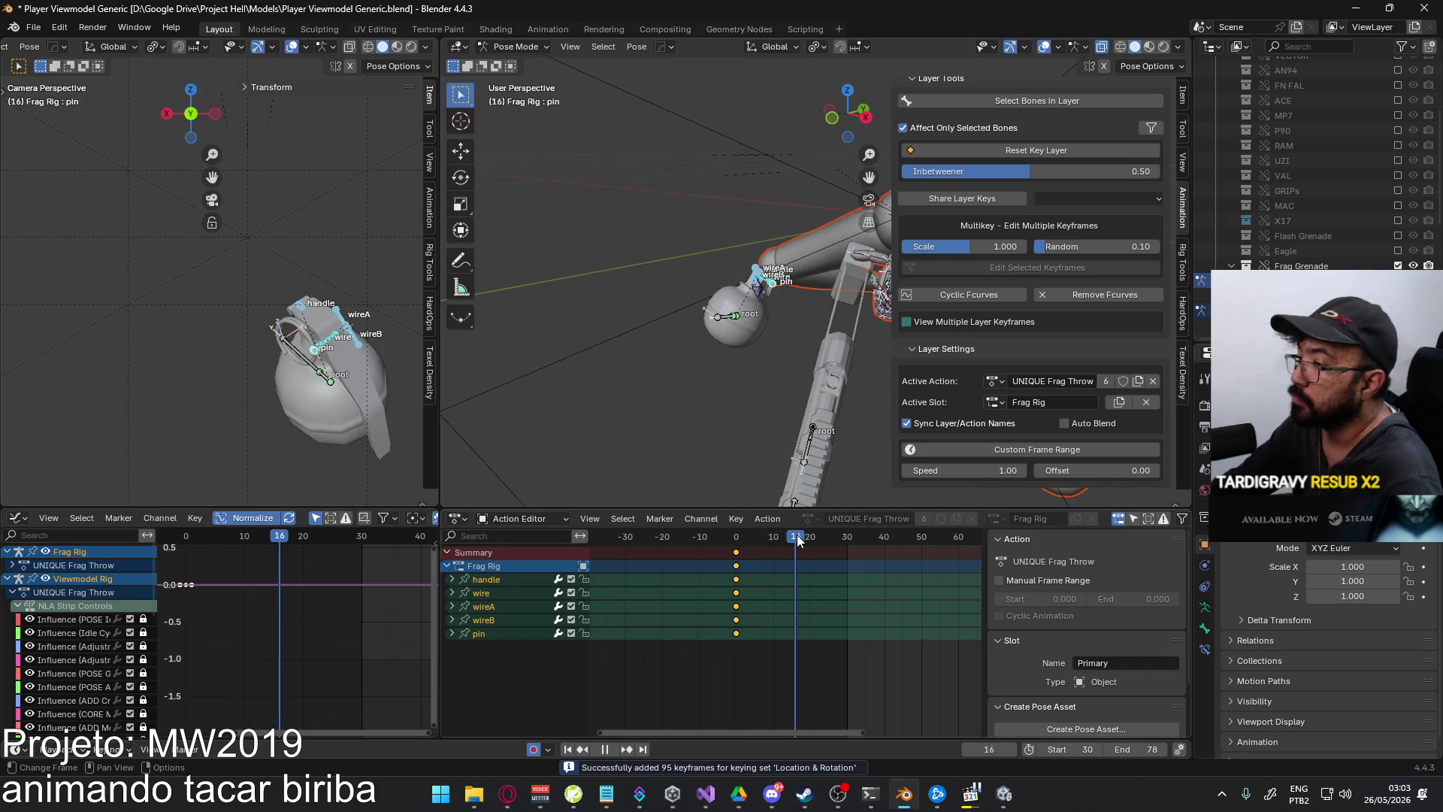
pyautogui.press('space')
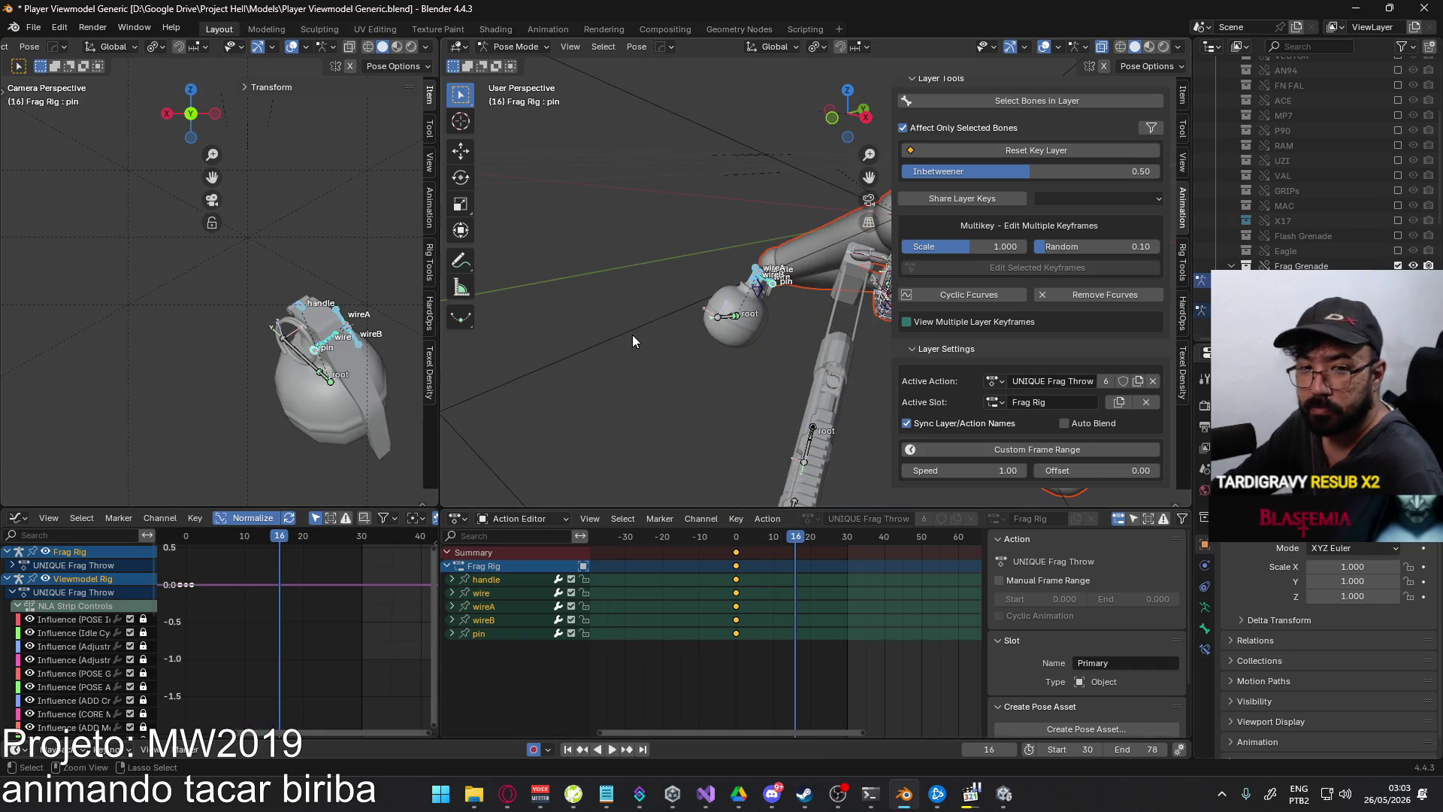
pyautogui.hotkey('ctrl', 'z')
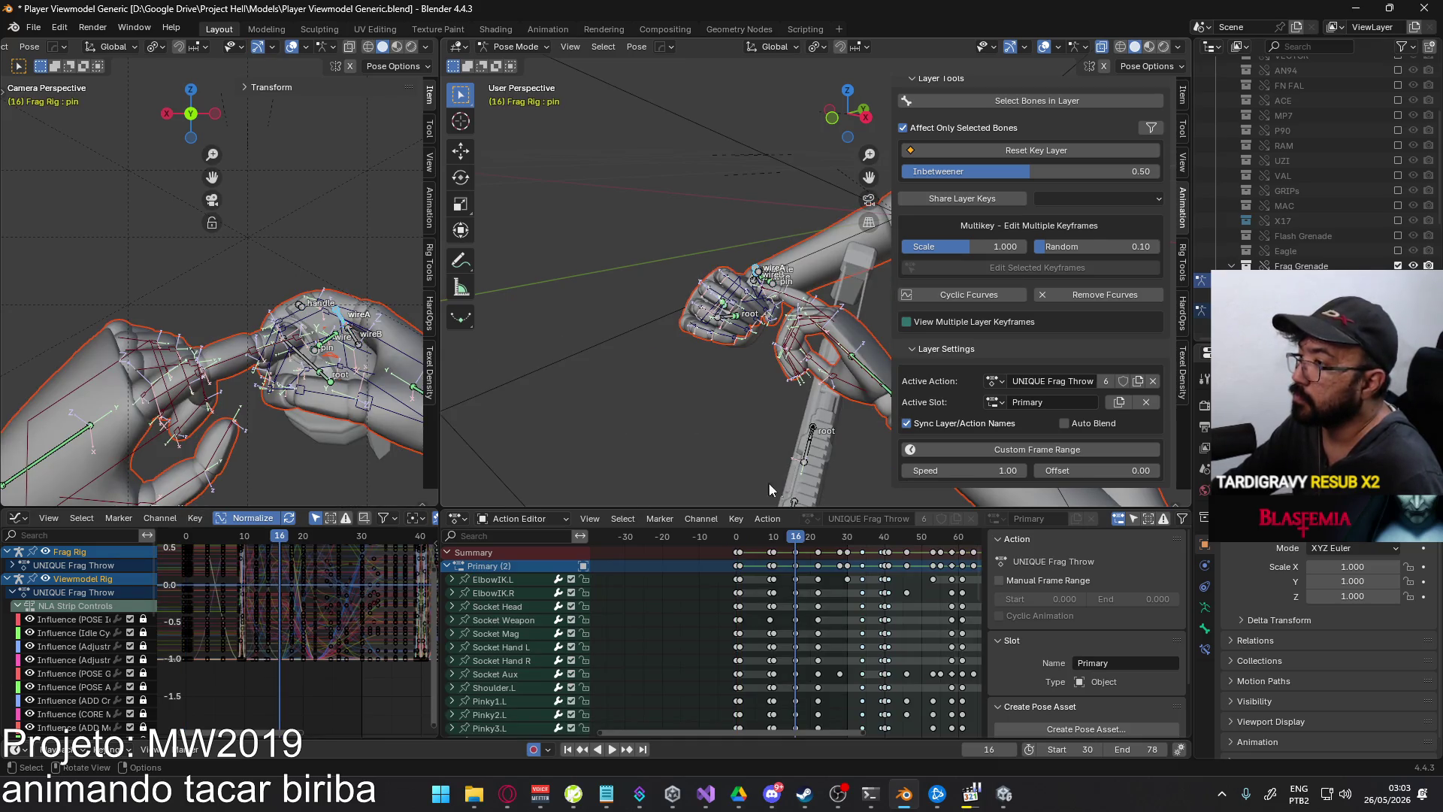
pyautogui.press('space')
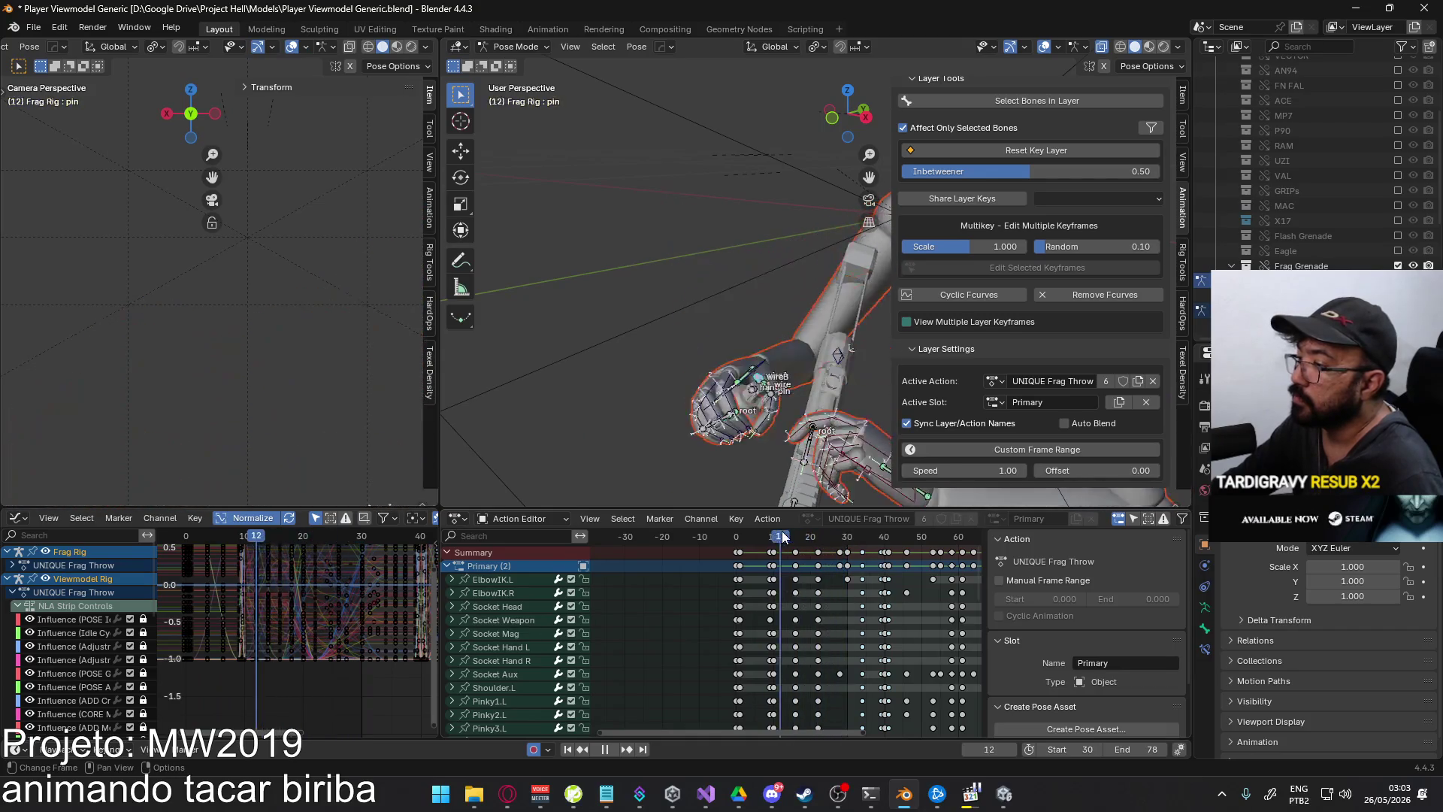
pyautogui.press('Escape')
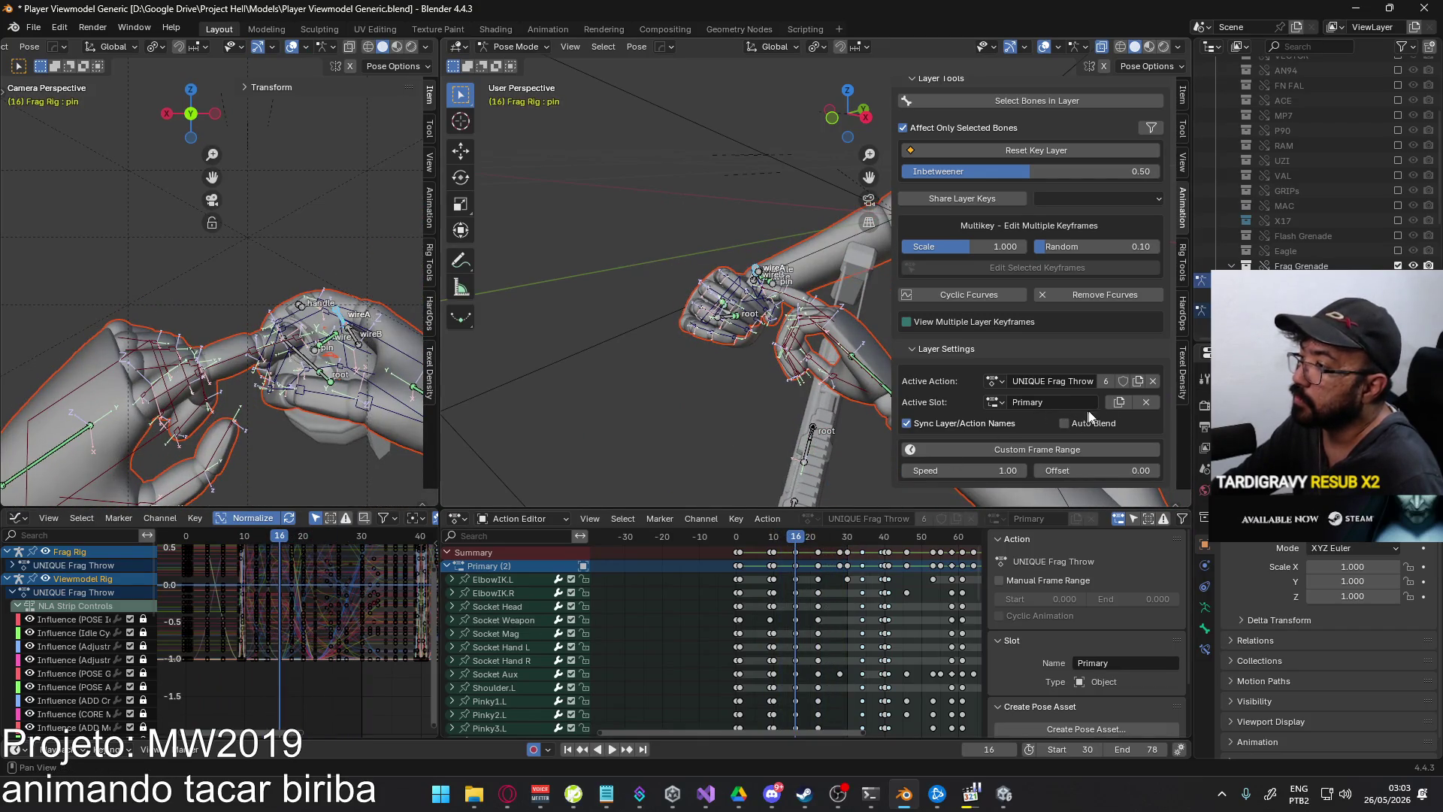
pyautogui.click(1118, 402)
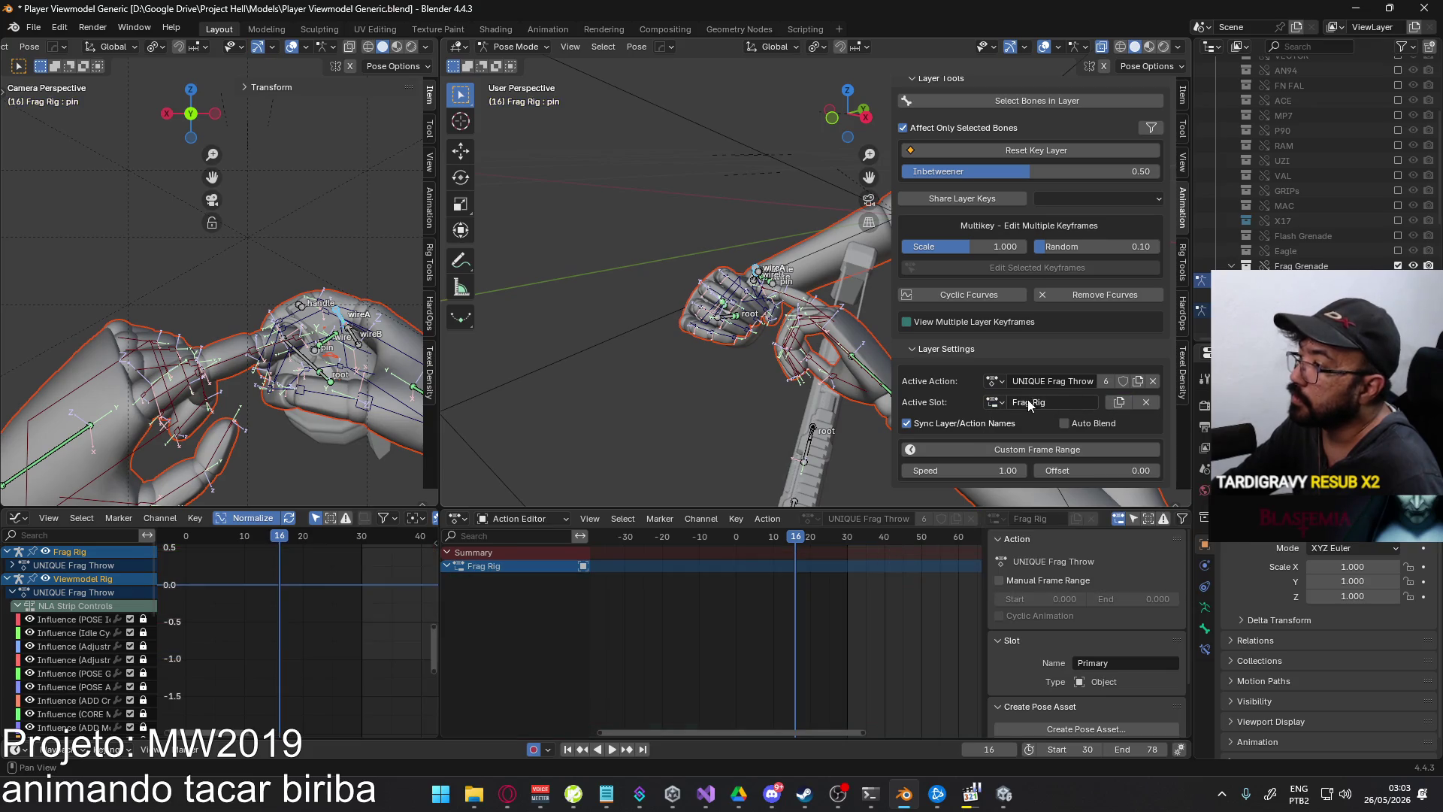
# - Select the grenade's wireB, handle and wire bones and key their location and rotation
pyautogui.scroll(8, 755, 368)
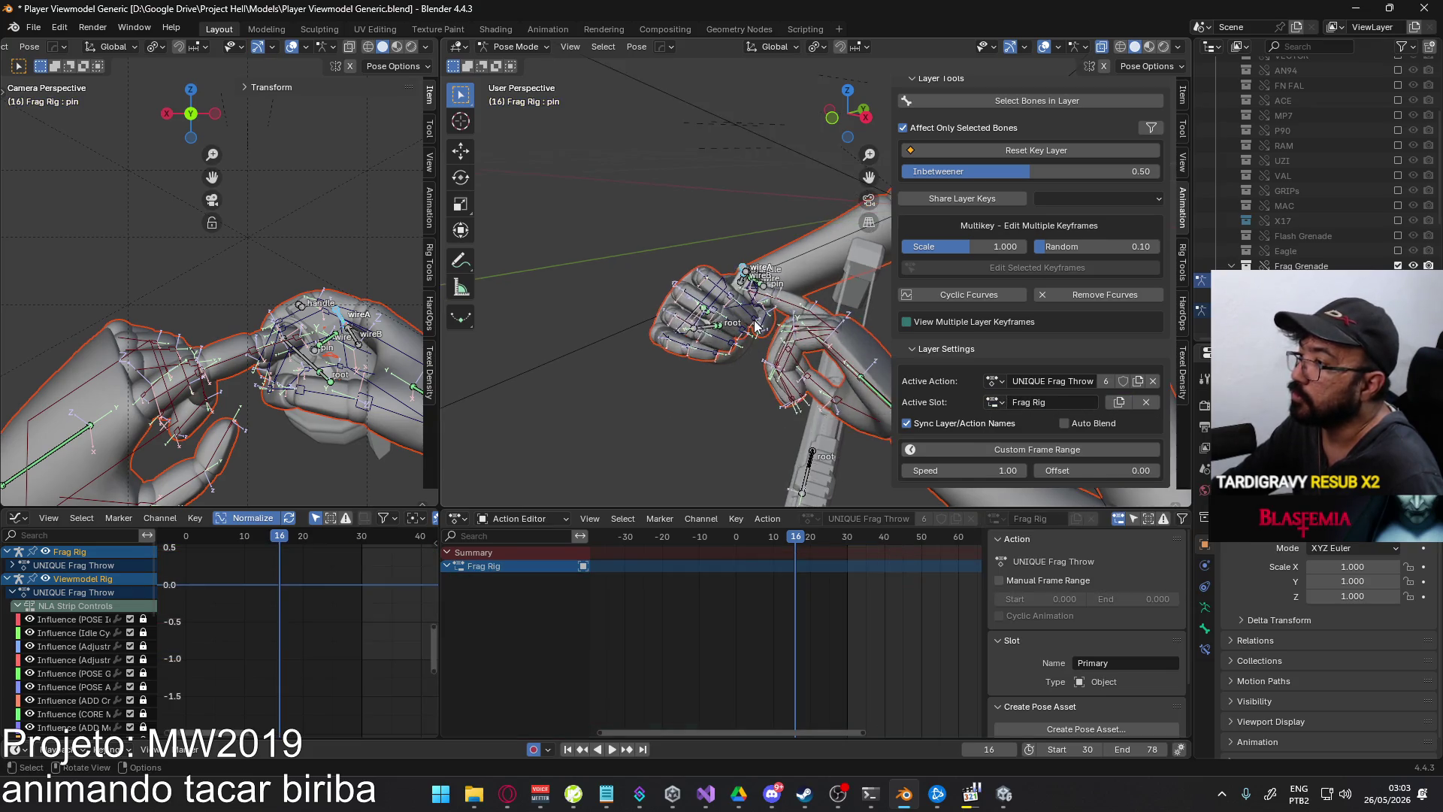
pyautogui.moveTo(753, 359); pyautogui.dragTo(713, 338, button='middle')
pyautogui.keyDown('shift'); pyautogui.click(709, 336); pyautogui.keyUp('shift')
pyautogui.keyDown('shift'); pyautogui.click(674, 347); pyautogui.keyUp('shift')
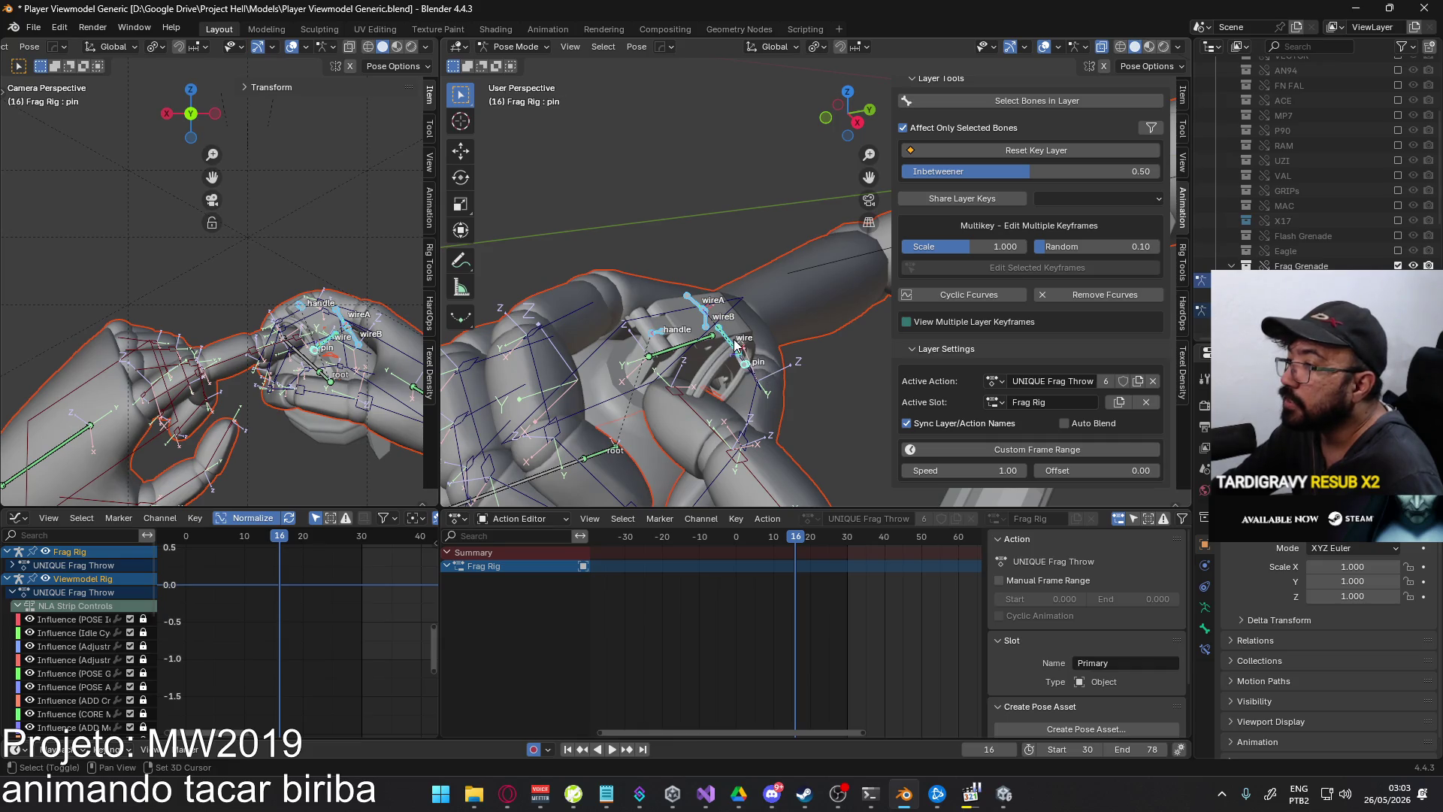
pyautogui.keyDown('shift'); pyautogui.click(730, 342); pyautogui.keyUp('shift')
pyautogui.moveTo(730, 342)
pyautogui.mouseDown(button='middle')
pyautogui.moveTo(630, 317)
pyautogui.moveTo(601, 287)
pyautogui.moveTo(780, 321)
pyautogui.mouseUp(button='middle')
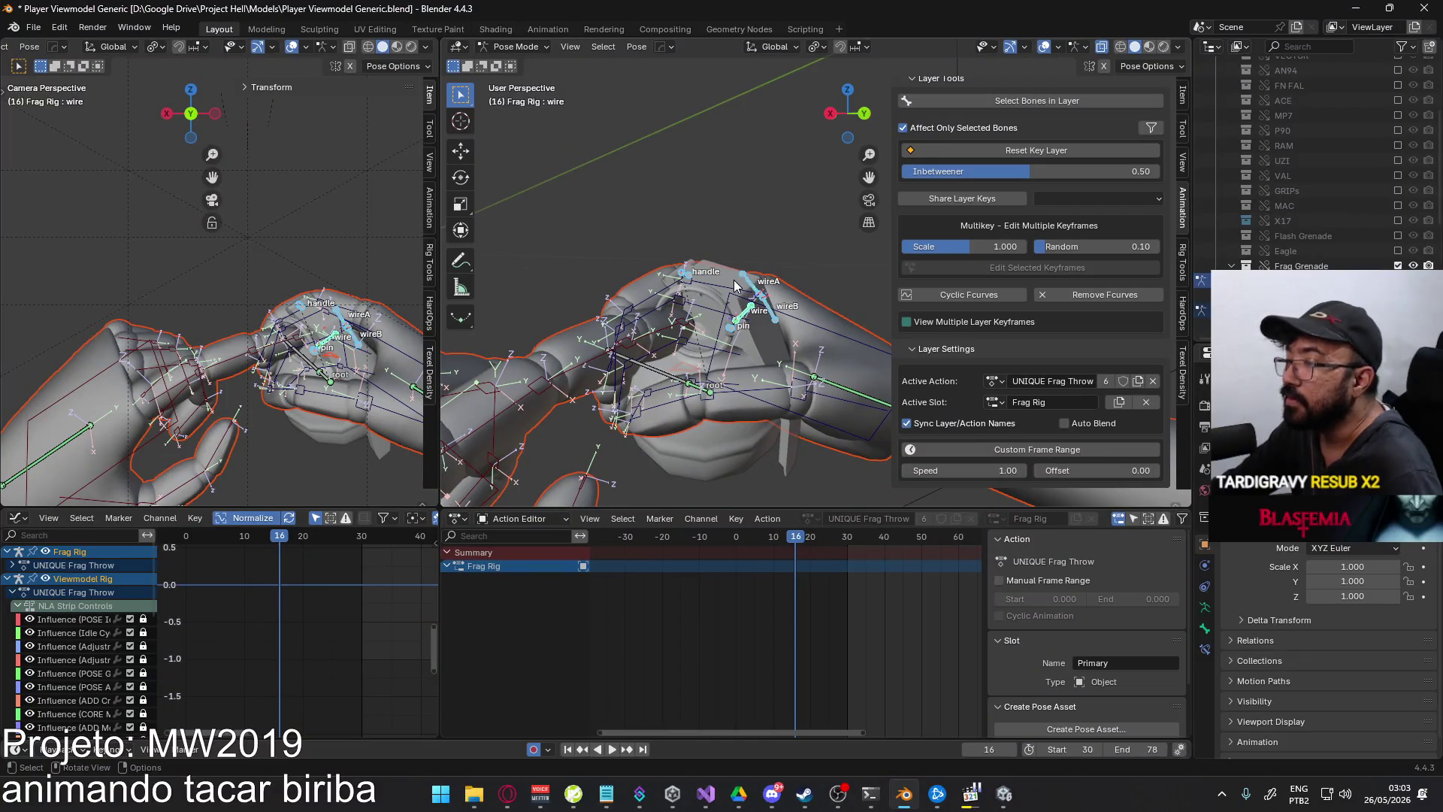
pyautogui.press('i')
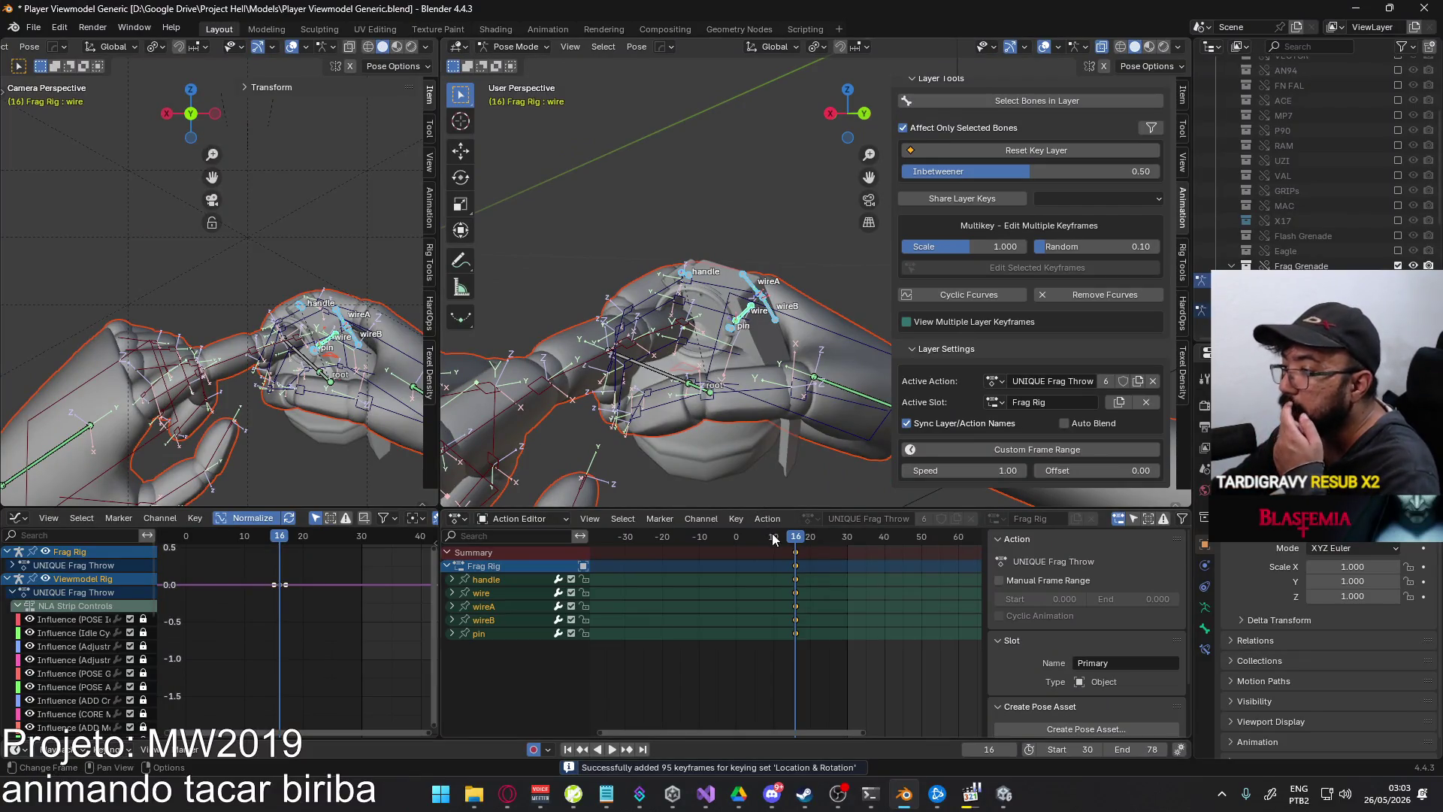
# - Shift the new grenade keys back 16 frames to frame 0 and play them
pyautogui.write('g-16')
pyautogui.press('Return')
pyautogui.press('space')
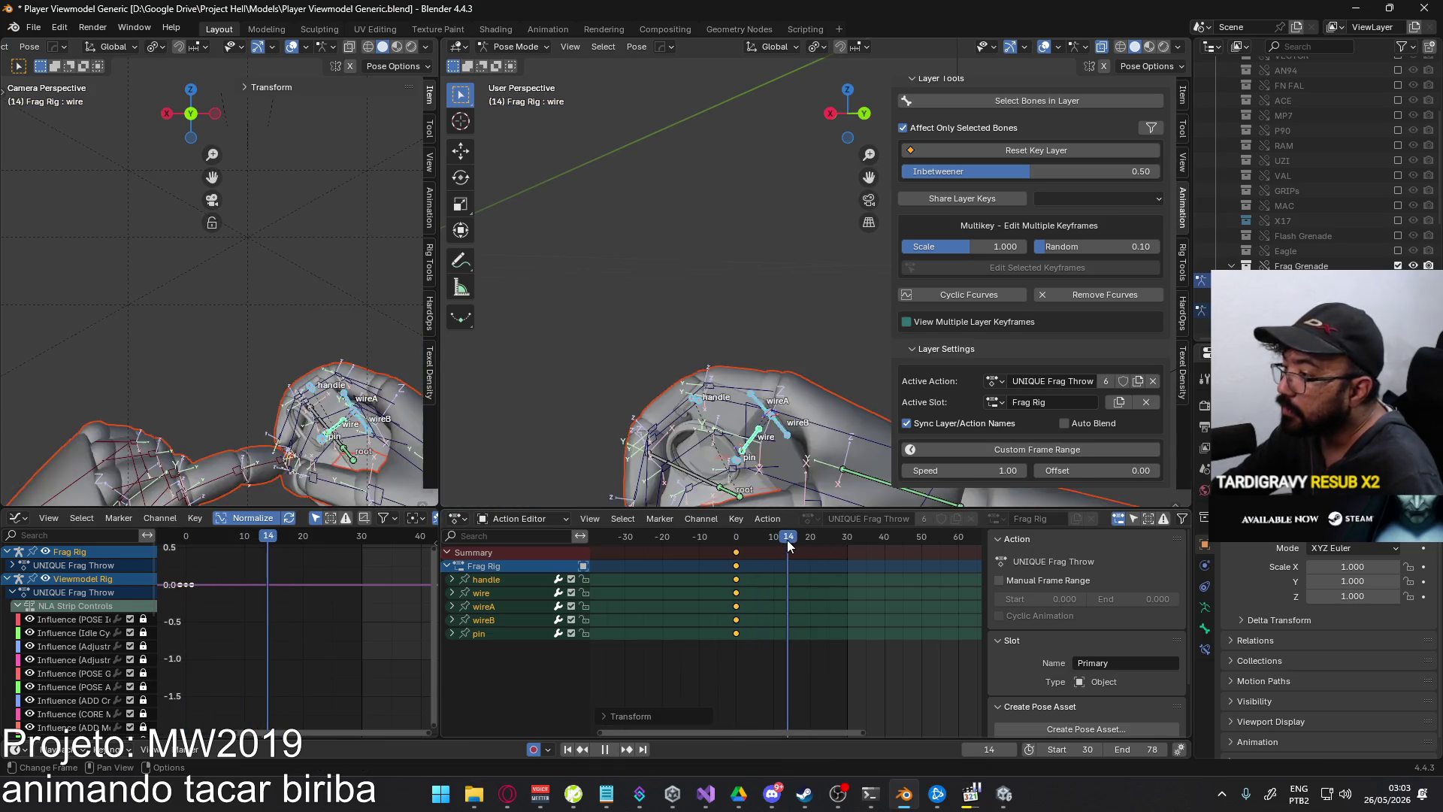
pyautogui.press('space')
# - Replay the animation, return to frame 16 and select the HandIK.L hand bone
pyautogui.moveTo(695, 425)
pyautogui.mouseDown(button='middle')
pyautogui.moveTo(700, 355)
pyautogui.moveTo(671, 373)
pyautogui.moveTo(698, 396)
pyautogui.moveTo(840, 395)
pyautogui.moveTo(874, 431)
pyautogui.moveTo(823, 475)
pyautogui.moveTo(775, 484)
pyautogui.moveTo(781, 447)
pyautogui.mouseUp(button='middle')
pyautogui.moveTo(714, 371); pyautogui.dragTo(723, 376, button='middle')
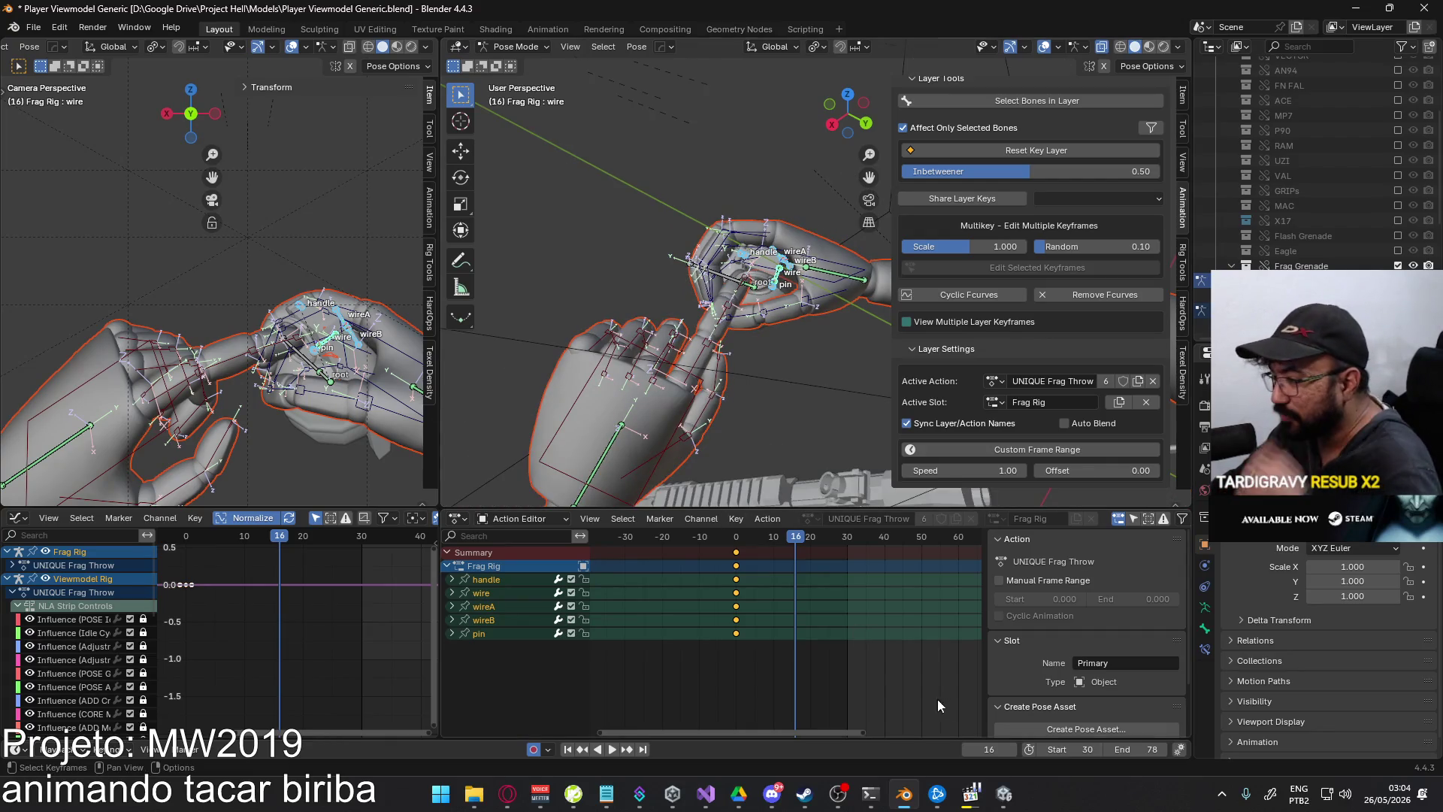
pyautogui.click(772, 794)
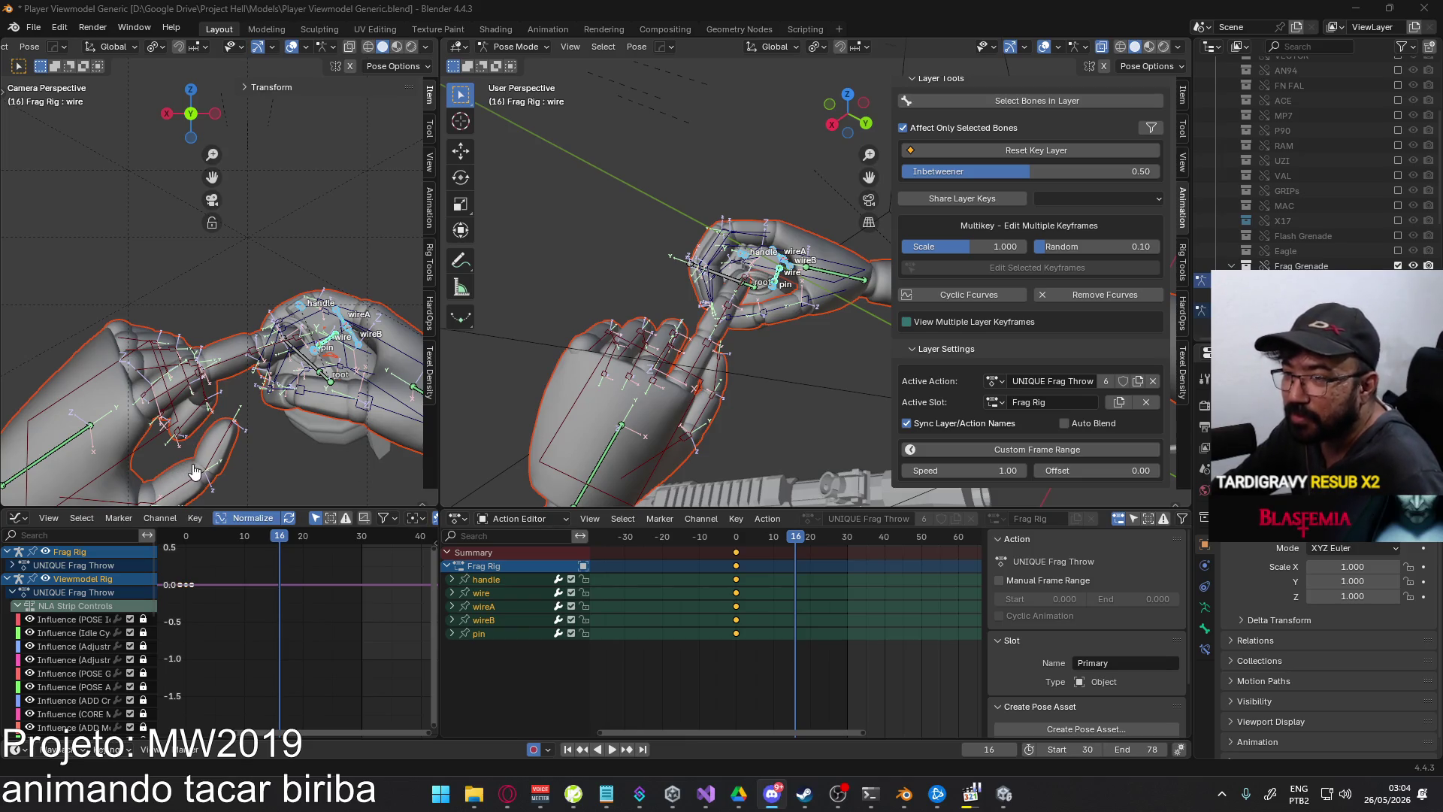
pyautogui.moveTo(646, 339)
pyautogui.mouseDown(button='middle')
pyautogui.moveTo(611, 287)
pyautogui.moveTo(601, 383)
pyautogui.mouseUp(button='middle')
pyautogui.press('space')
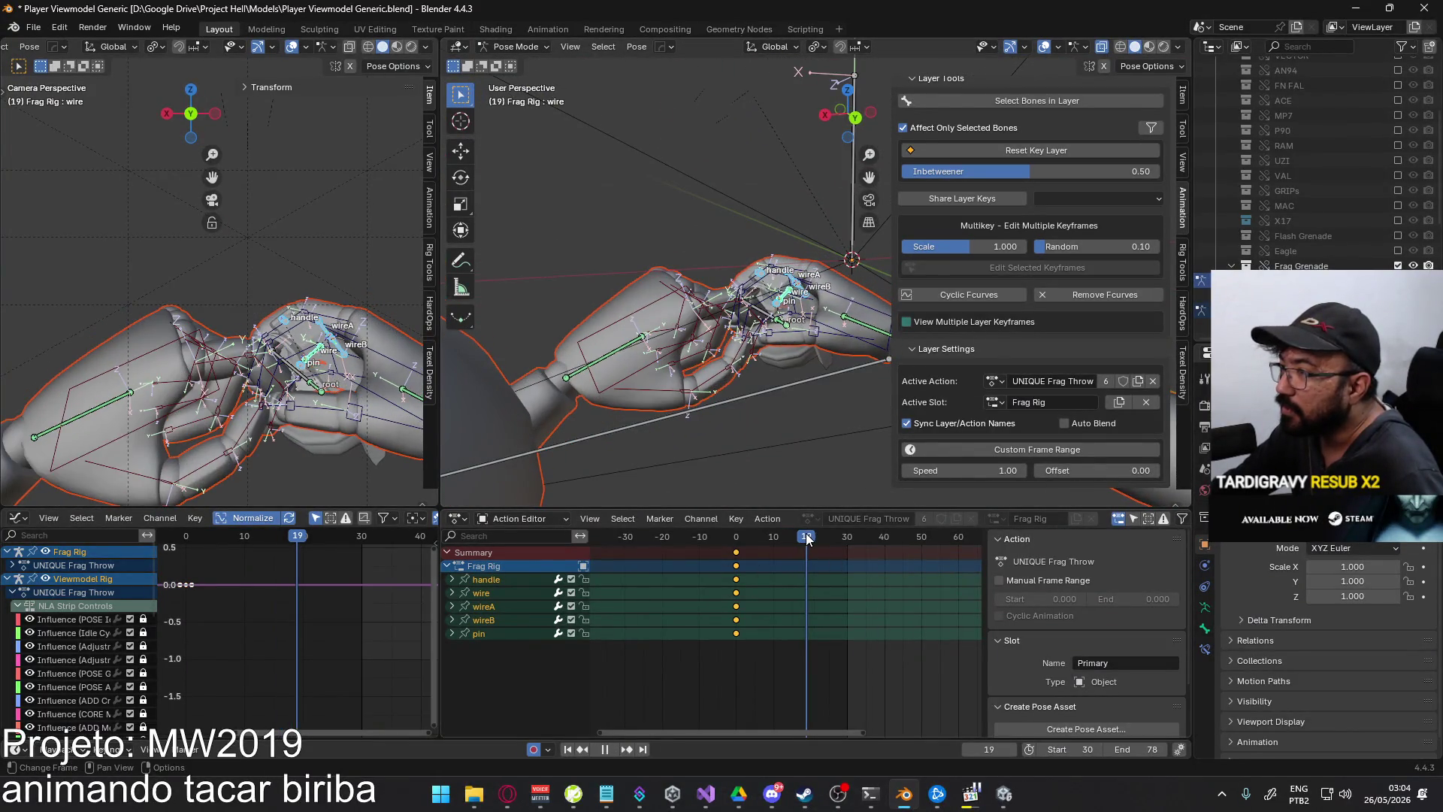
pyautogui.moveTo(808, 540); pyautogui.dragTo(796, 541)
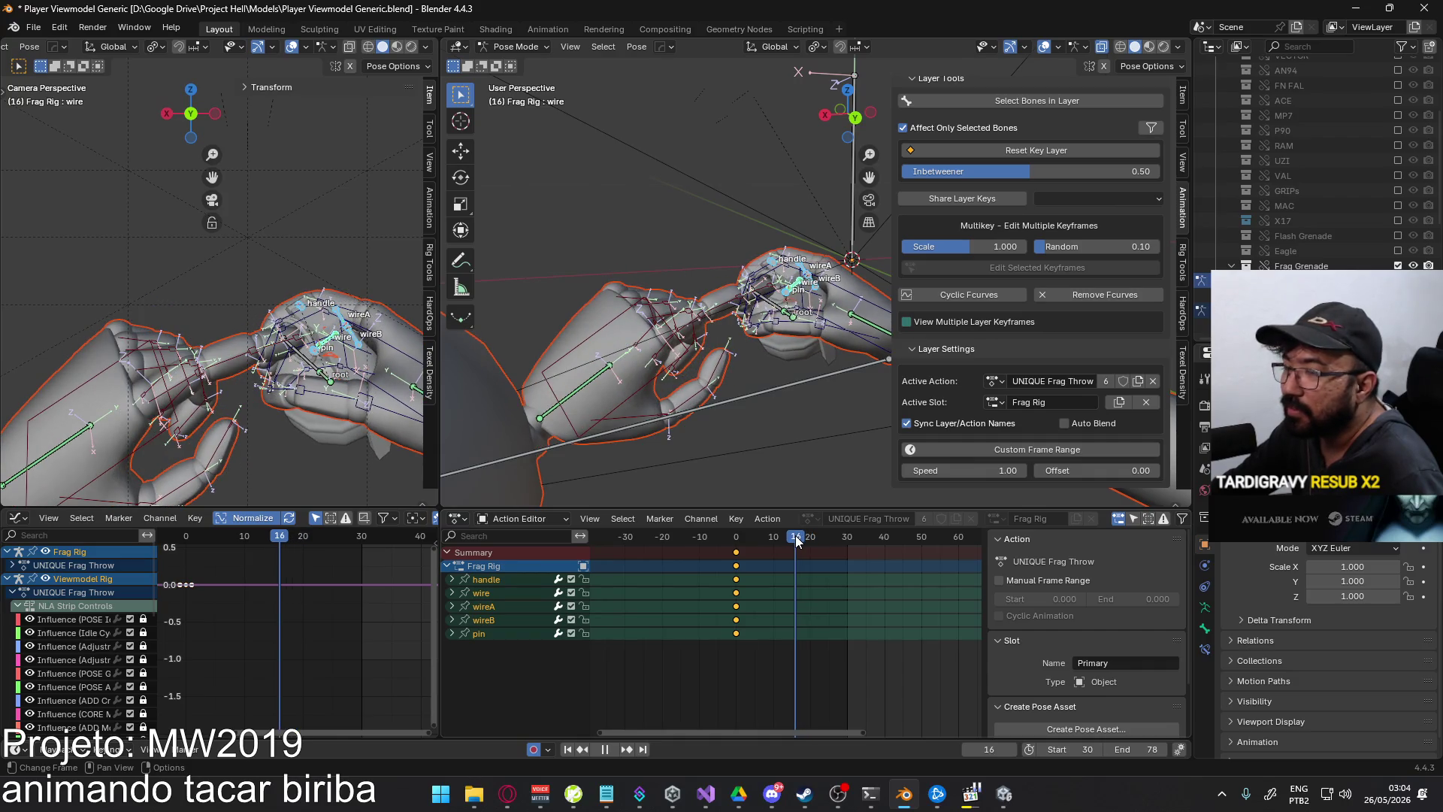
pyautogui.scroll(5, 726, 348)
pyautogui.moveTo(726, 348)
pyautogui.mouseDown(button='middle')
pyautogui.moveTo(715, 385)
pyautogui.moveTo(621, 401)
pyautogui.moveTo(638, 400)
pyautogui.mouseUp(button='middle')
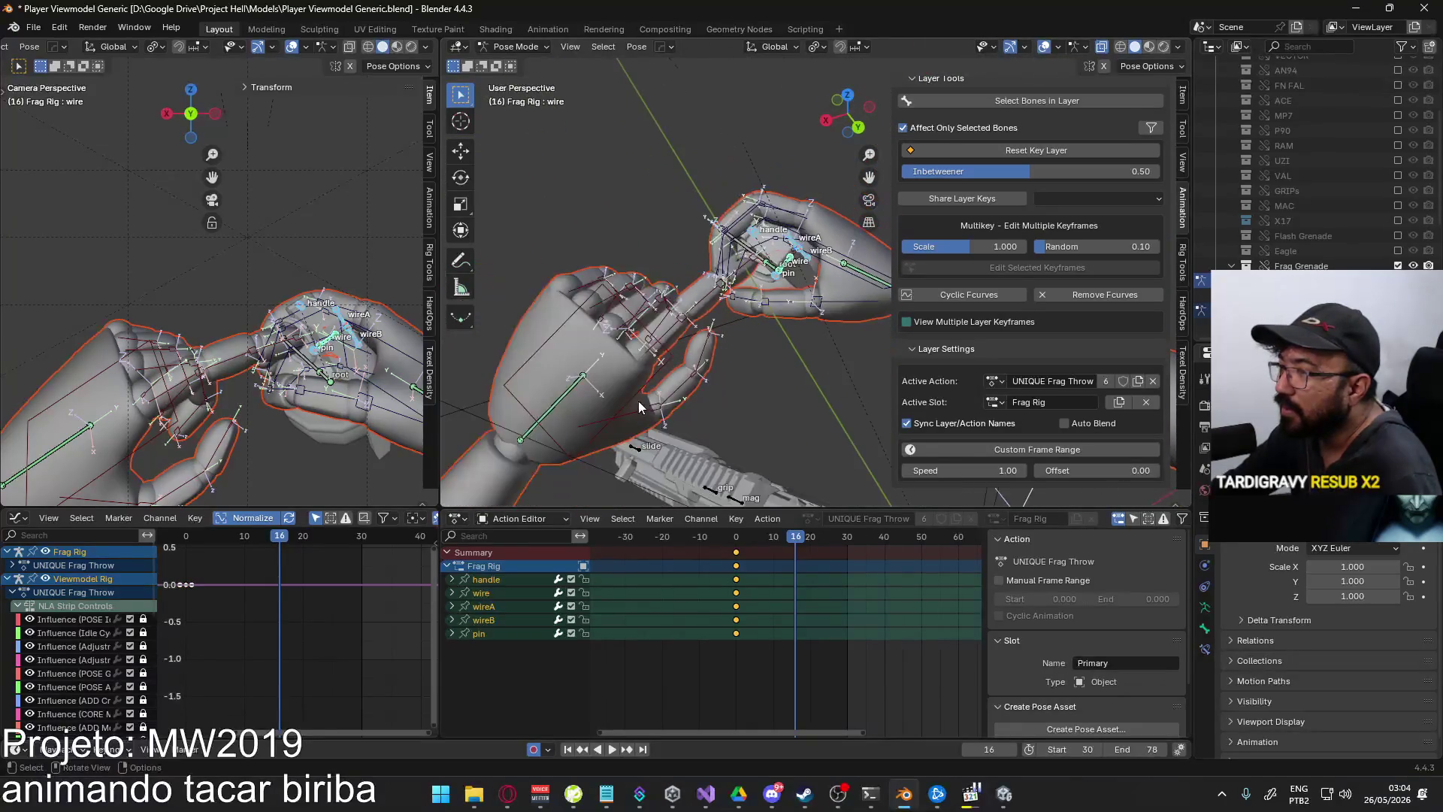
pyautogui.click(635, 408)
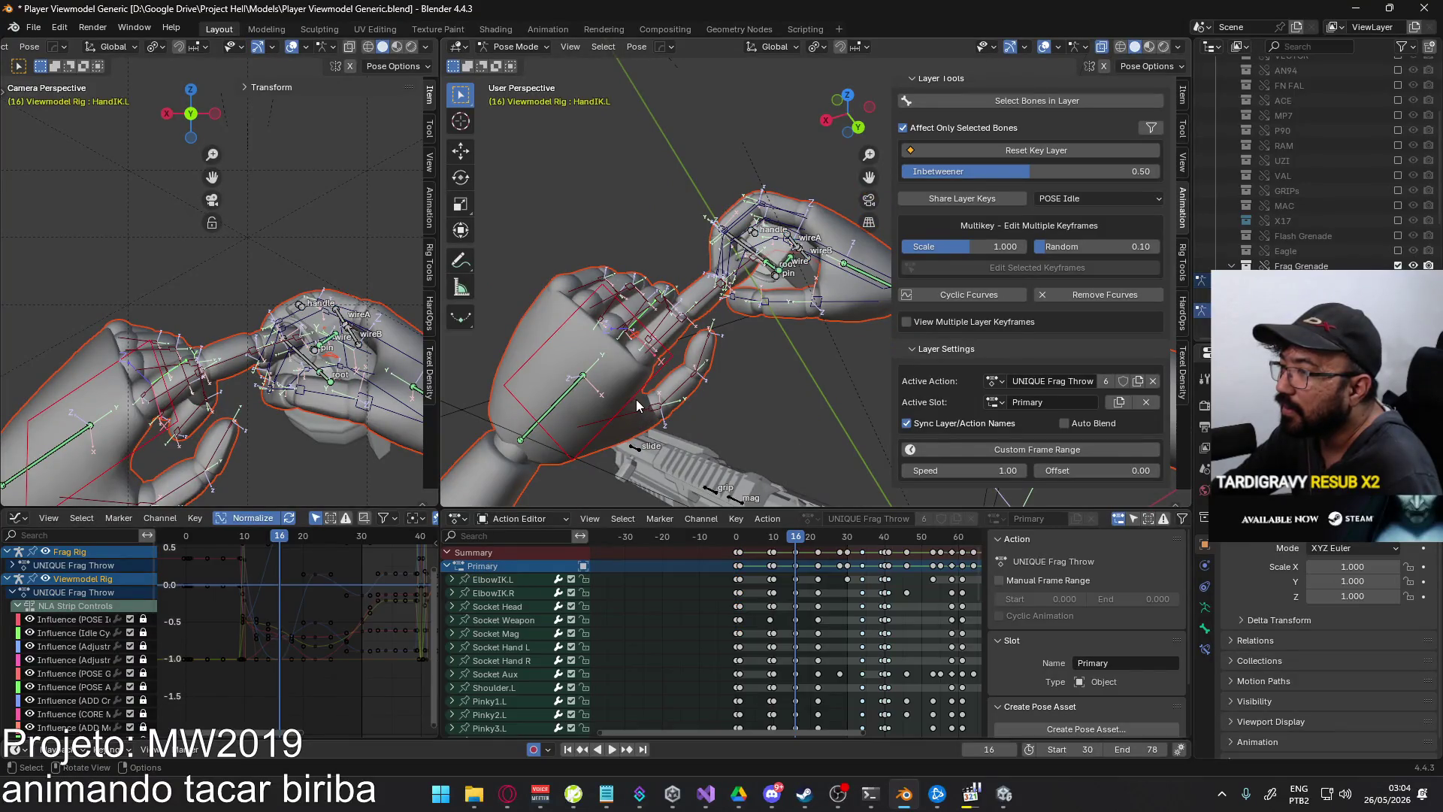
# - Rotate the left hand bone around the global Z axis
pyautogui.press('r')
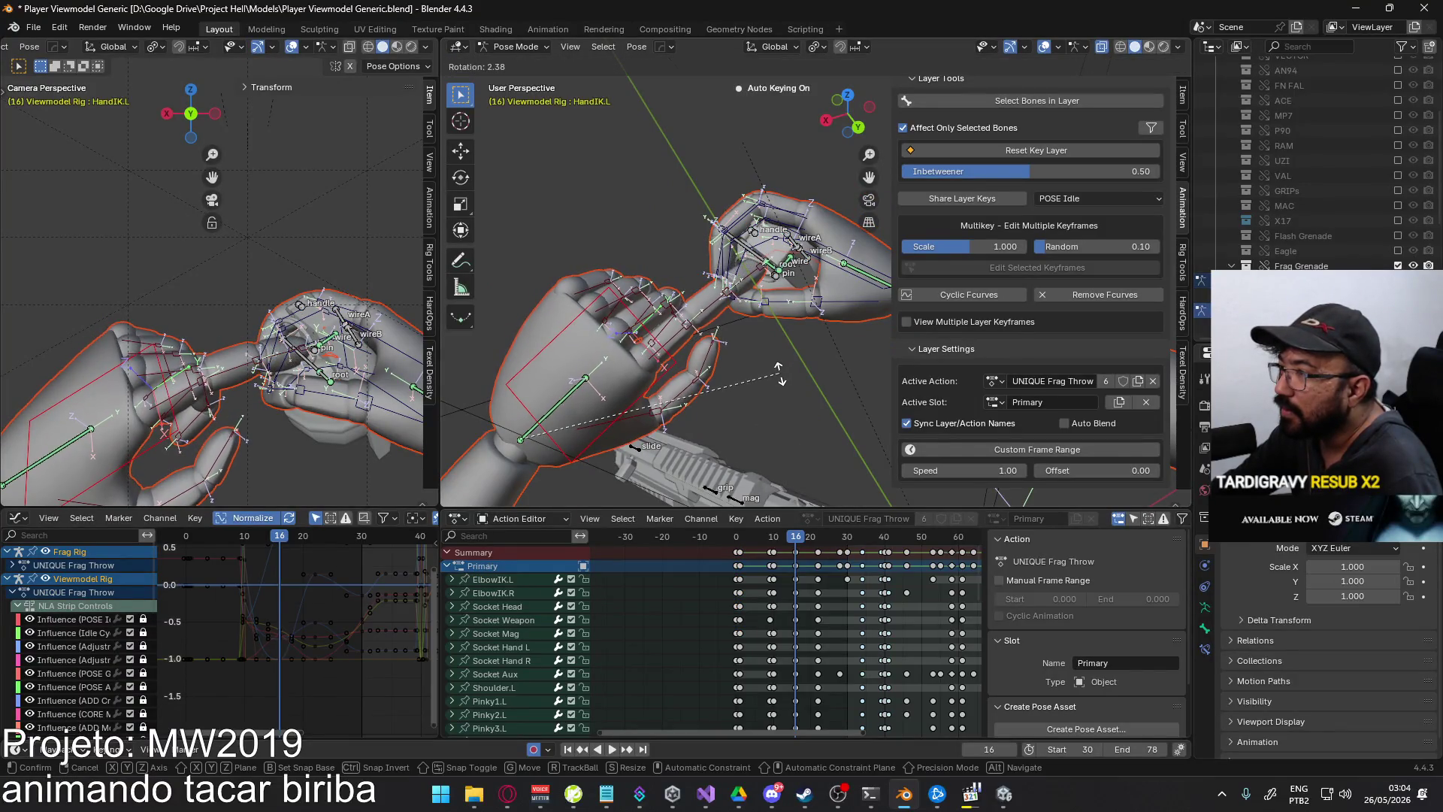
pyautogui.press('Escape')
pyautogui.press('r')
pyautogui.press('z')
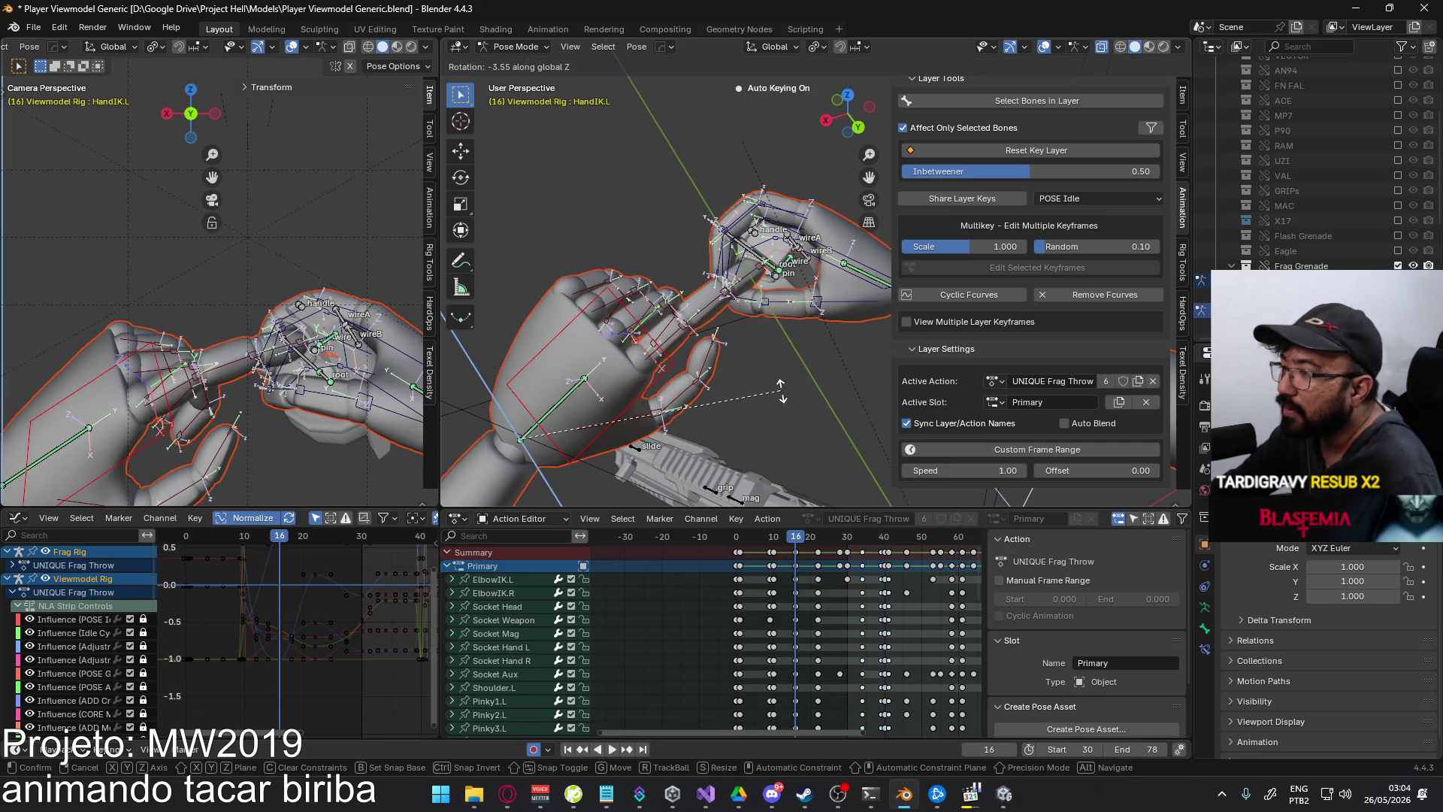
pyautogui.click(781, 390)
# - Return to frame 16 and select the grenade's pin bone
pyautogui.moveTo(790, 530)
pyautogui.mouseDown()
pyautogui.moveTo(778, 535)
pyautogui.moveTo(801, 537)
pyautogui.mouseUp()
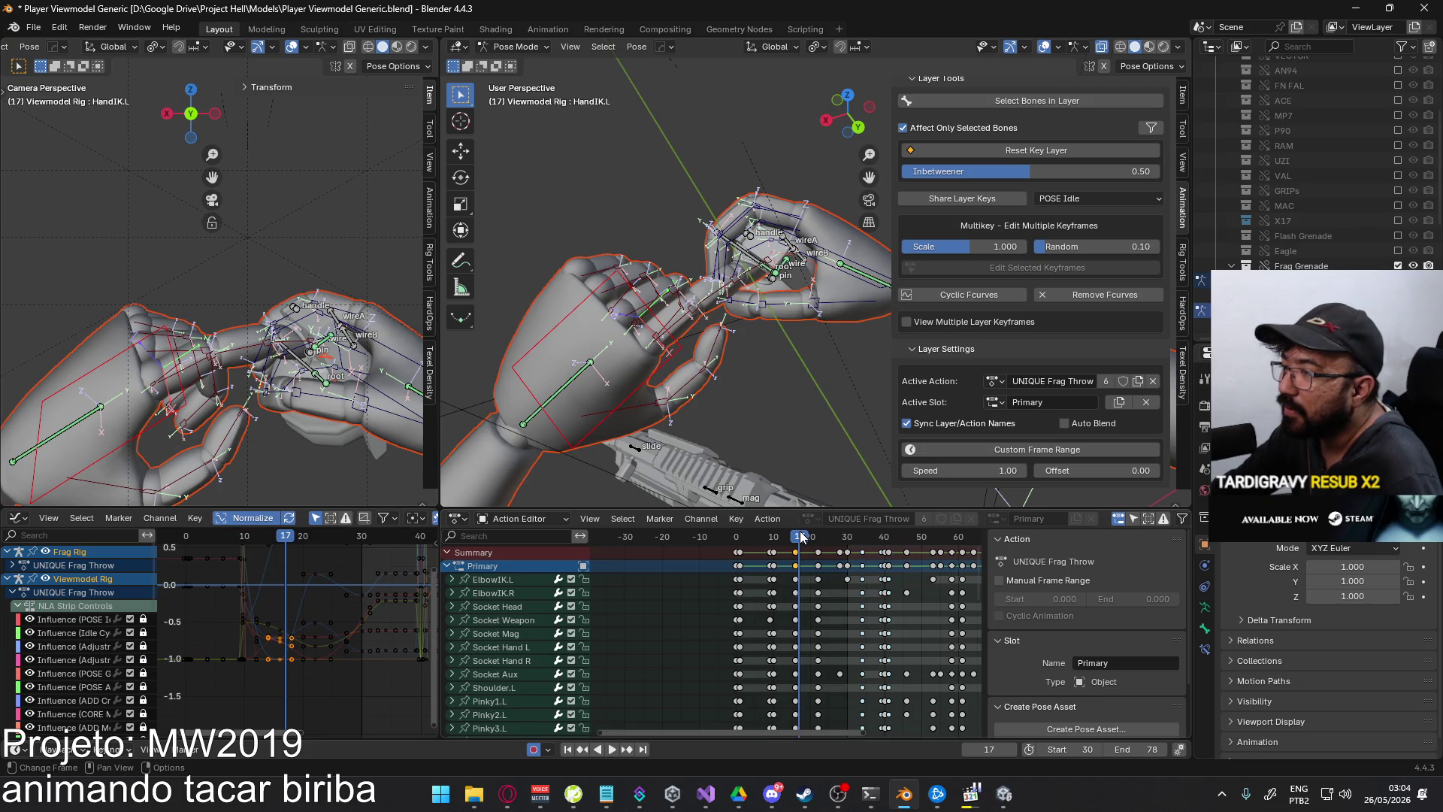
pyautogui.press('Left')
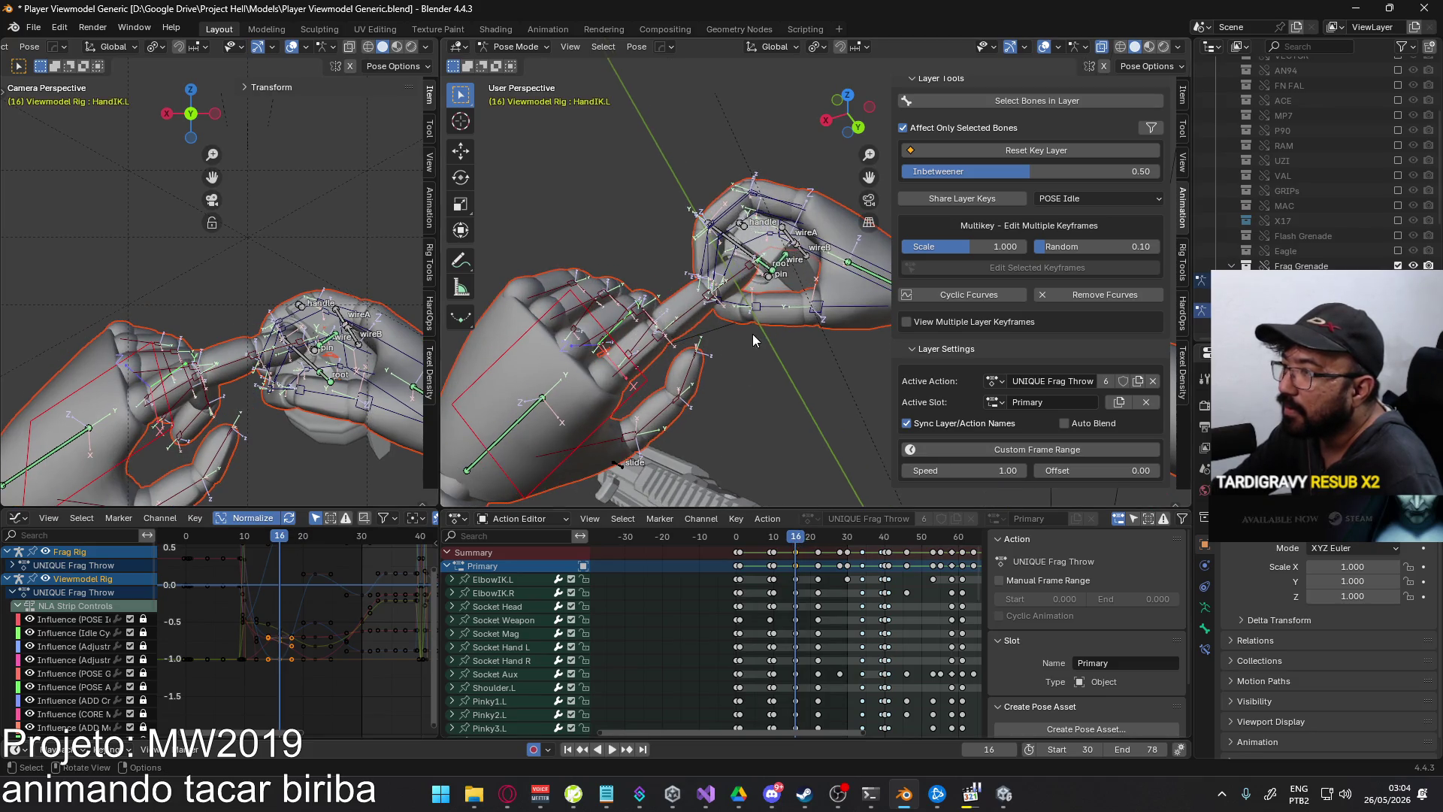
pyautogui.moveTo(768, 301); pyautogui.dragTo(763, 291, button='middle')
pyautogui.click(749, 279)
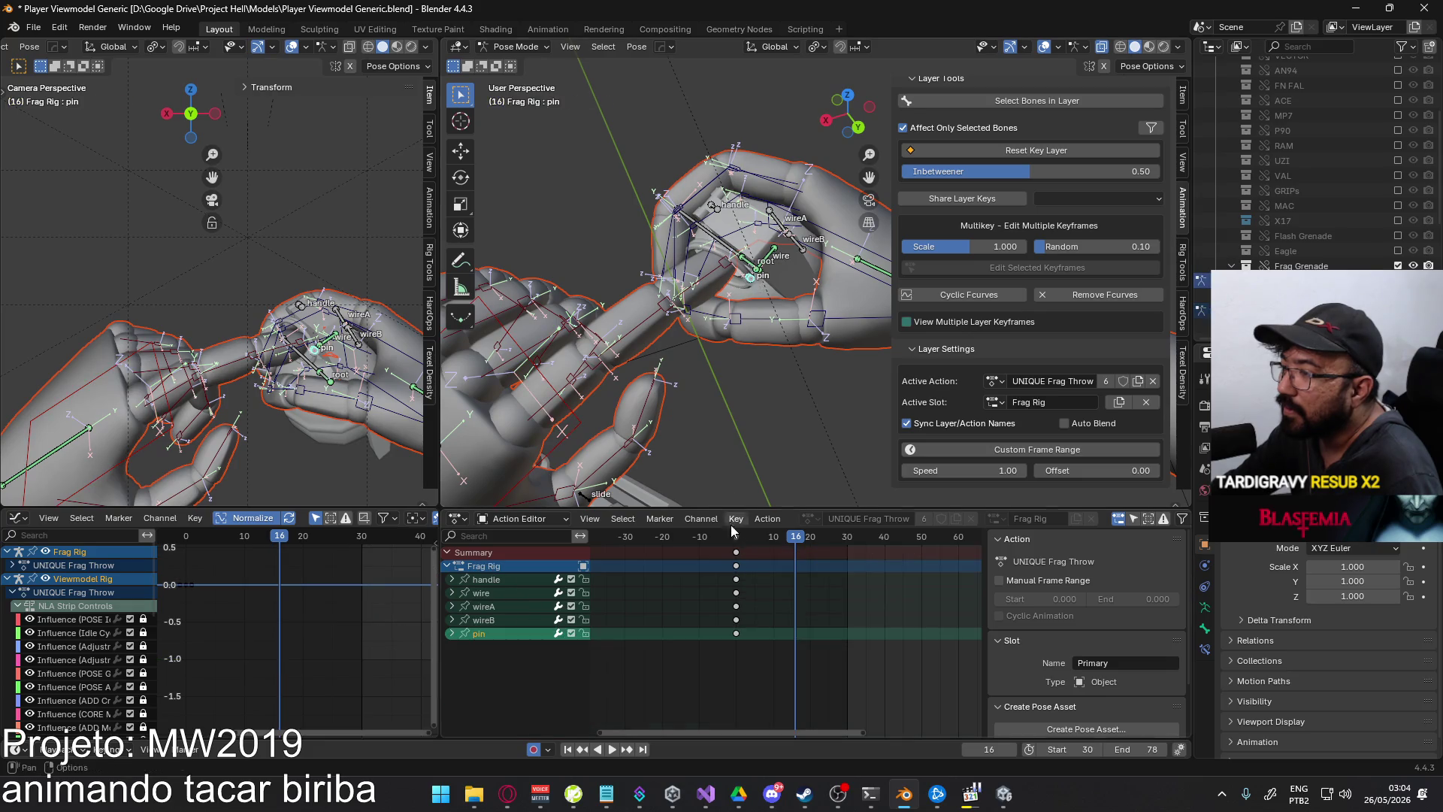
# - Key the pin twisting at frame 16 with rotations about global Y and local Z
pyautogui.moveTo(794, 367)
pyautogui.mouseDown(button='middle')
pyautogui.moveTo(814, 356)
pyautogui.moveTo(843, 220)
pyautogui.moveTo(801, 304)
pyautogui.mouseUp(button='middle')
pyautogui.press('r')
pyautogui.click(826, 336)
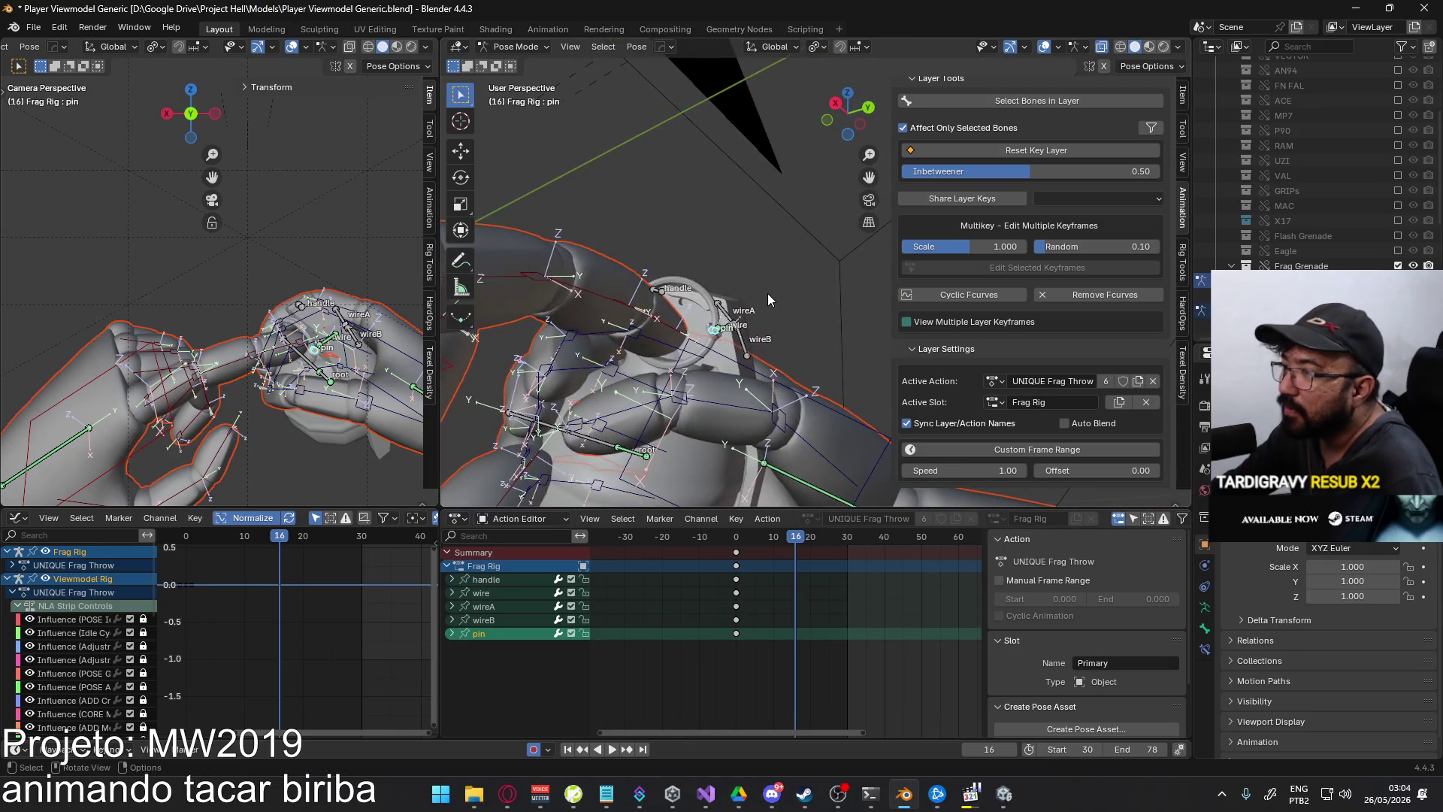
pyautogui.press('r')
pyautogui.press('x')
pyautogui.press('y')
pyautogui.click(744, 264)
pyautogui.moveTo(744, 265); pyautogui.dragTo(792, 412, button='middle')
pyautogui.press('r')
pyautogui.press('z')
pyautogui.press('z')
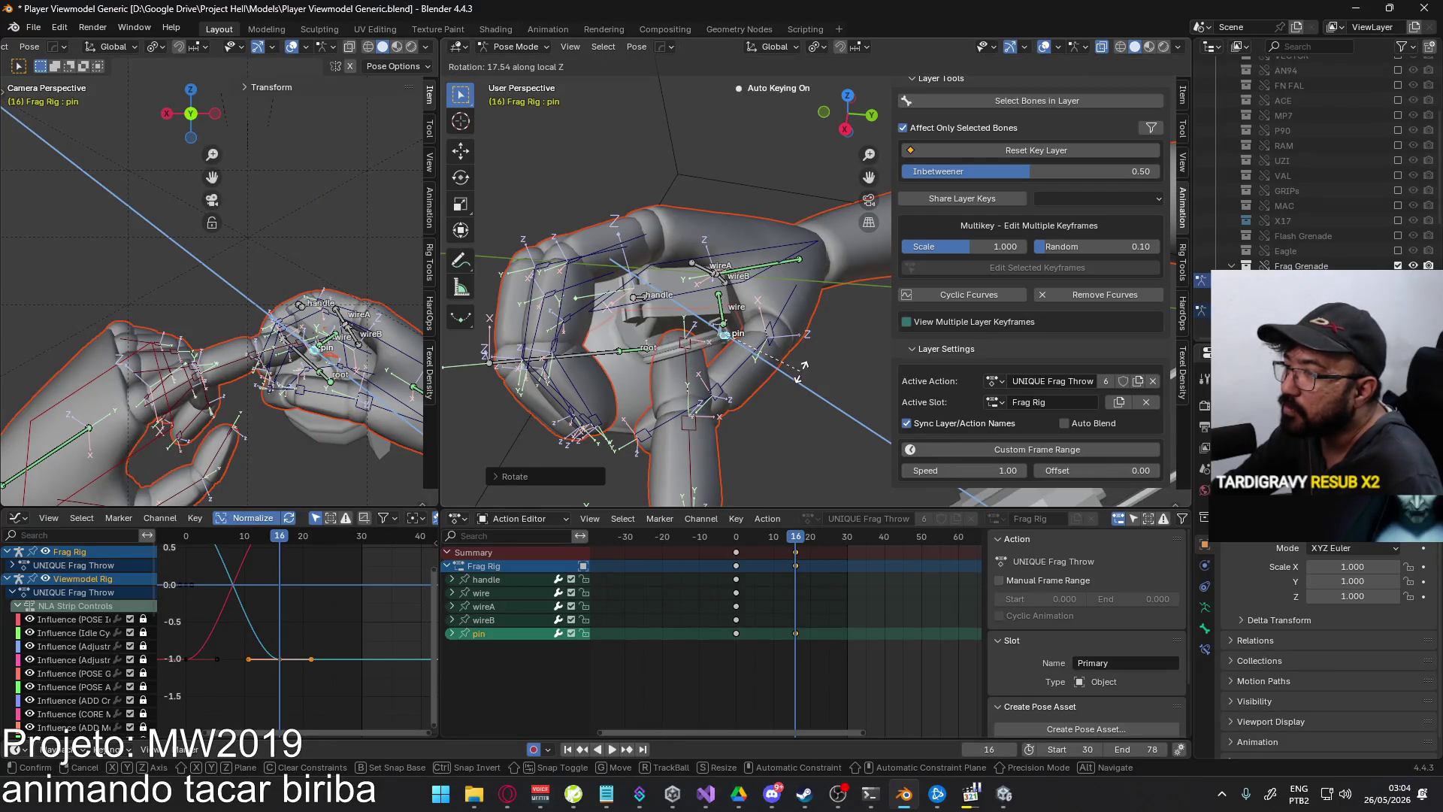
pyautogui.click(803, 364)
pyautogui.moveTo(802, 363); pyautogui.dragTo(730, 391, button='middle')
# - At frame 20, rotate the pin about its local Z and Y axes
pyautogui.moveTo(795, 537)
pyautogui.mouseDown()
pyautogui.moveTo(760, 536)
pyautogui.moveTo(810, 539)
pyautogui.mouseUp()
pyautogui.moveTo(744, 353)
pyautogui.mouseDown(button='middle')
pyautogui.moveTo(712, 380)
pyautogui.moveTo(747, 300)
pyautogui.moveTo(770, 348)
pyautogui.moveTo(823, 326)
pyautogui.mouseUp(button='middle')
pyautogui.press('r')
pyautogui.press('z')
pyautogui.press('z')
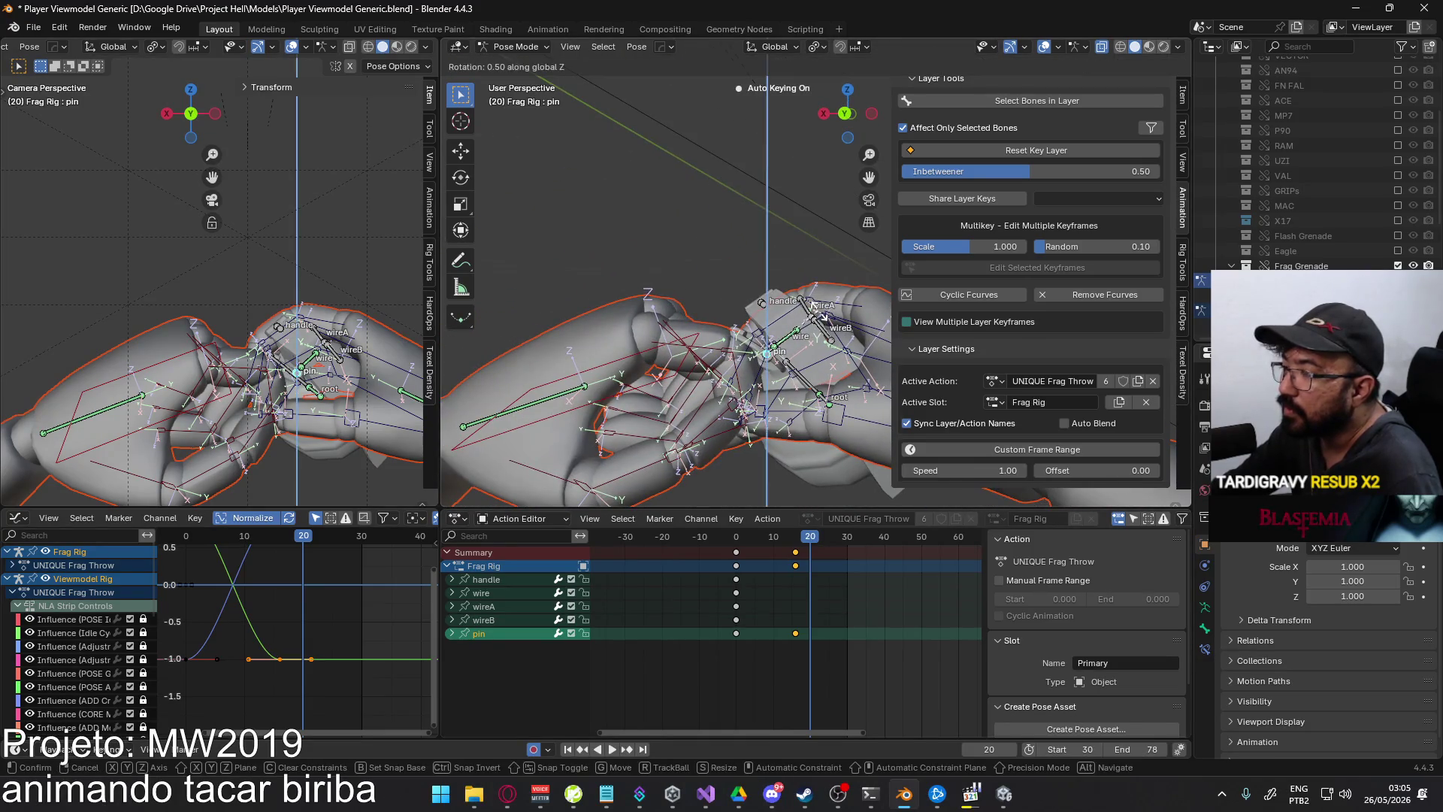
pyautogui.press('Return')
pyautogui.press('r')
pyautogui.press('y')
pyautogui.press('y')
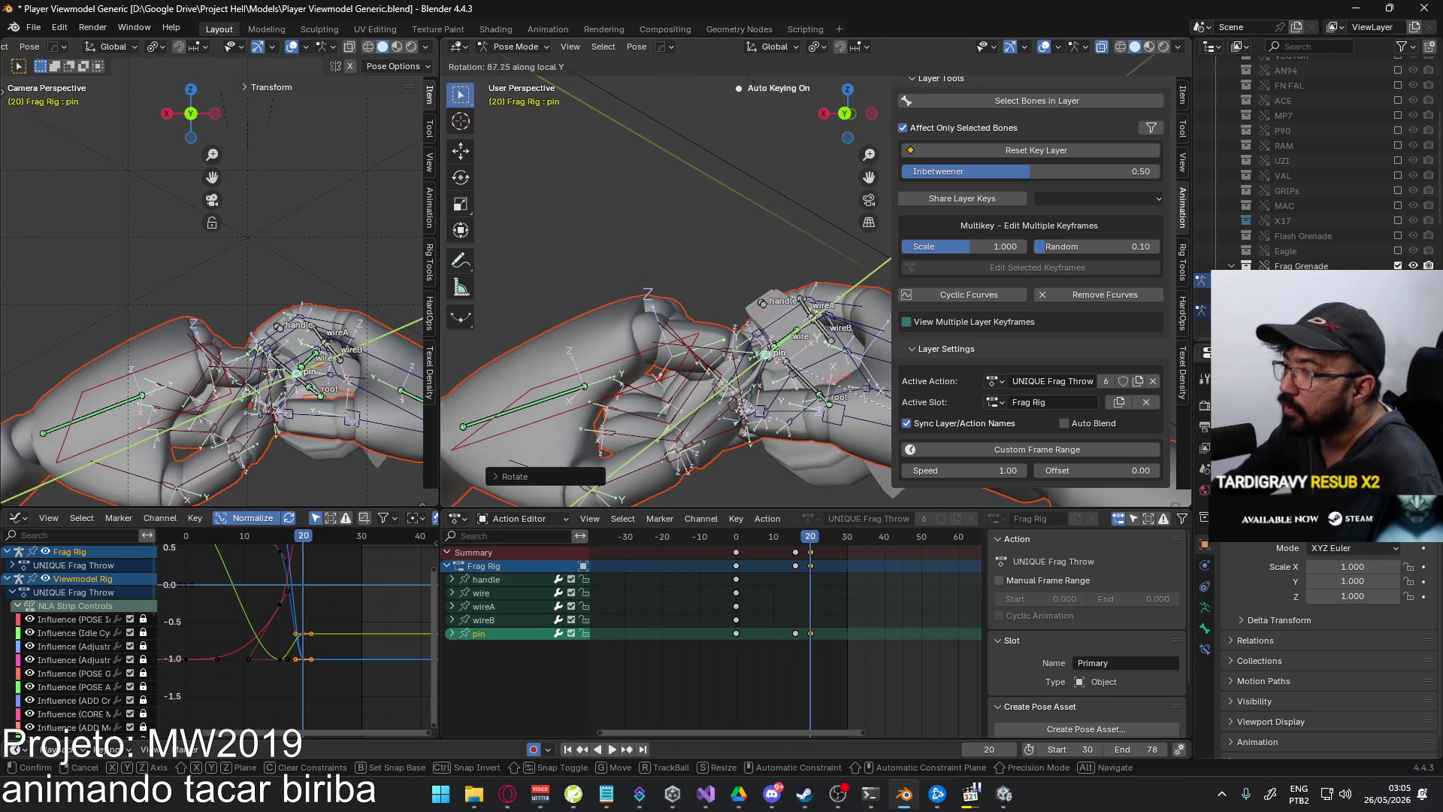
pyautogui.press('Return')
pyautogui.moveTo(819, 334); pyautogui.dragTo(753, 324, button='middle')
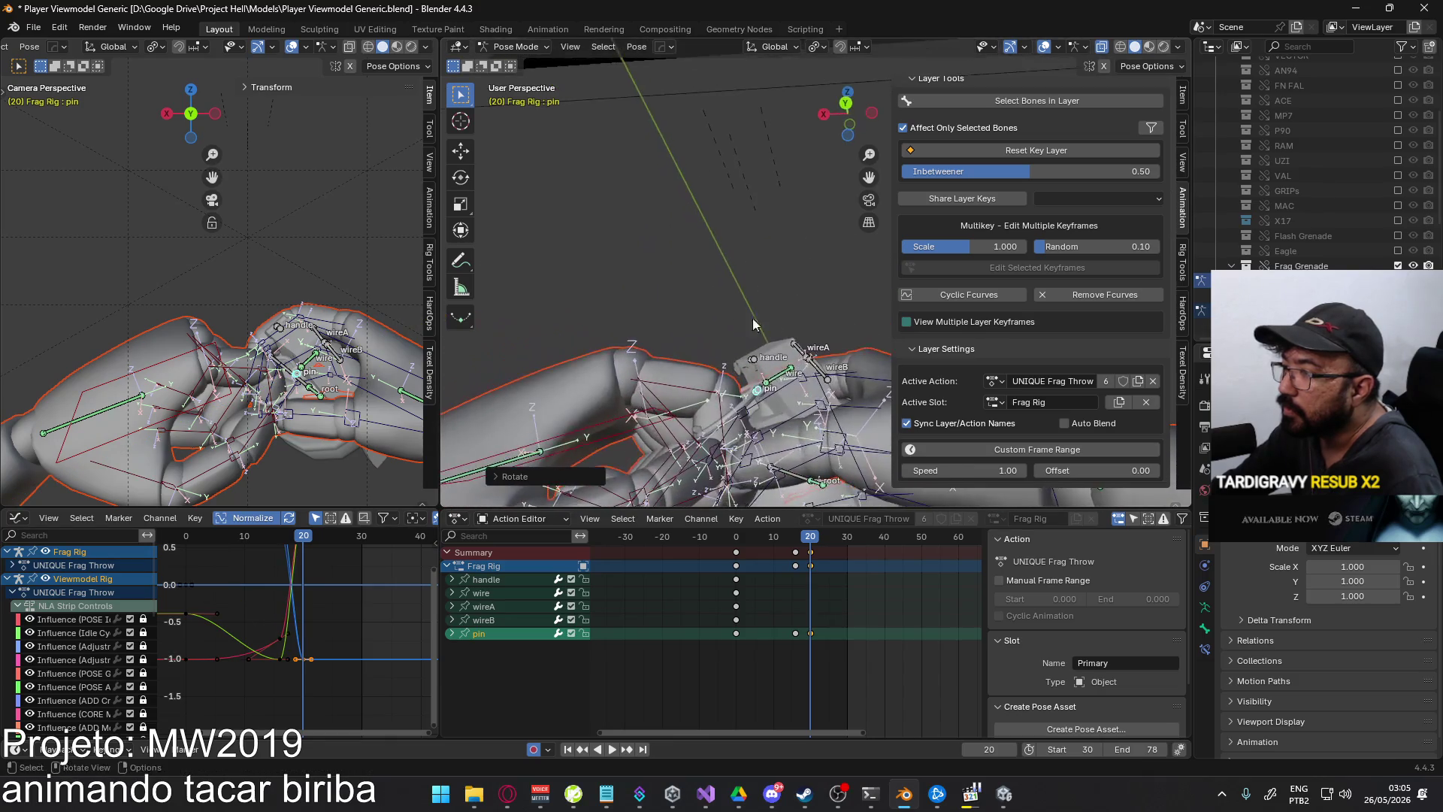
# - Twist the pin further at frame 20 about its local X, Z and Y axes
pyautogui.press('r')
pyautogui.press('x')
pyautogui.press('x')
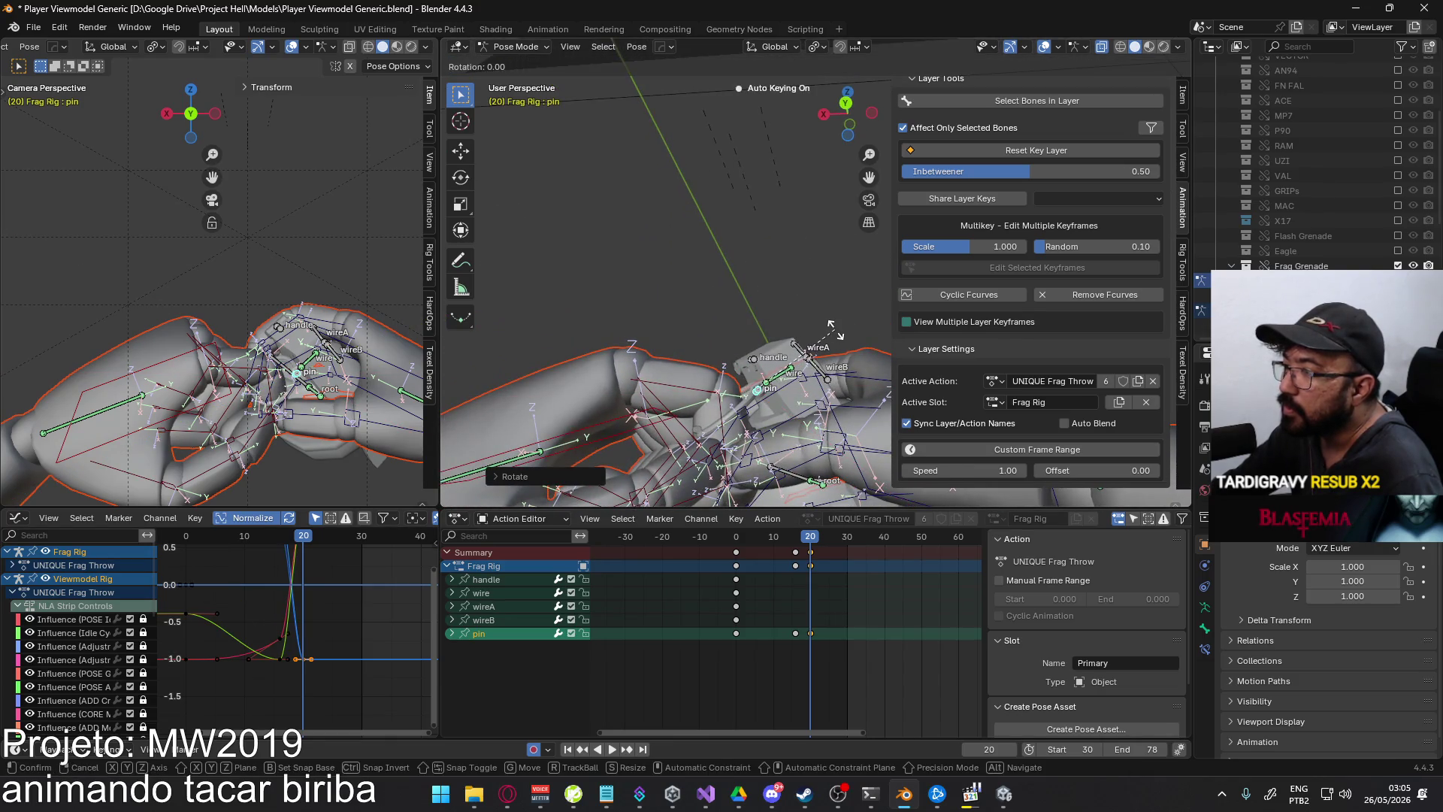
pyautogui.press('Return')
pyautogui.press('r')
pyautogui.press('z')
pyautogui.press('z')
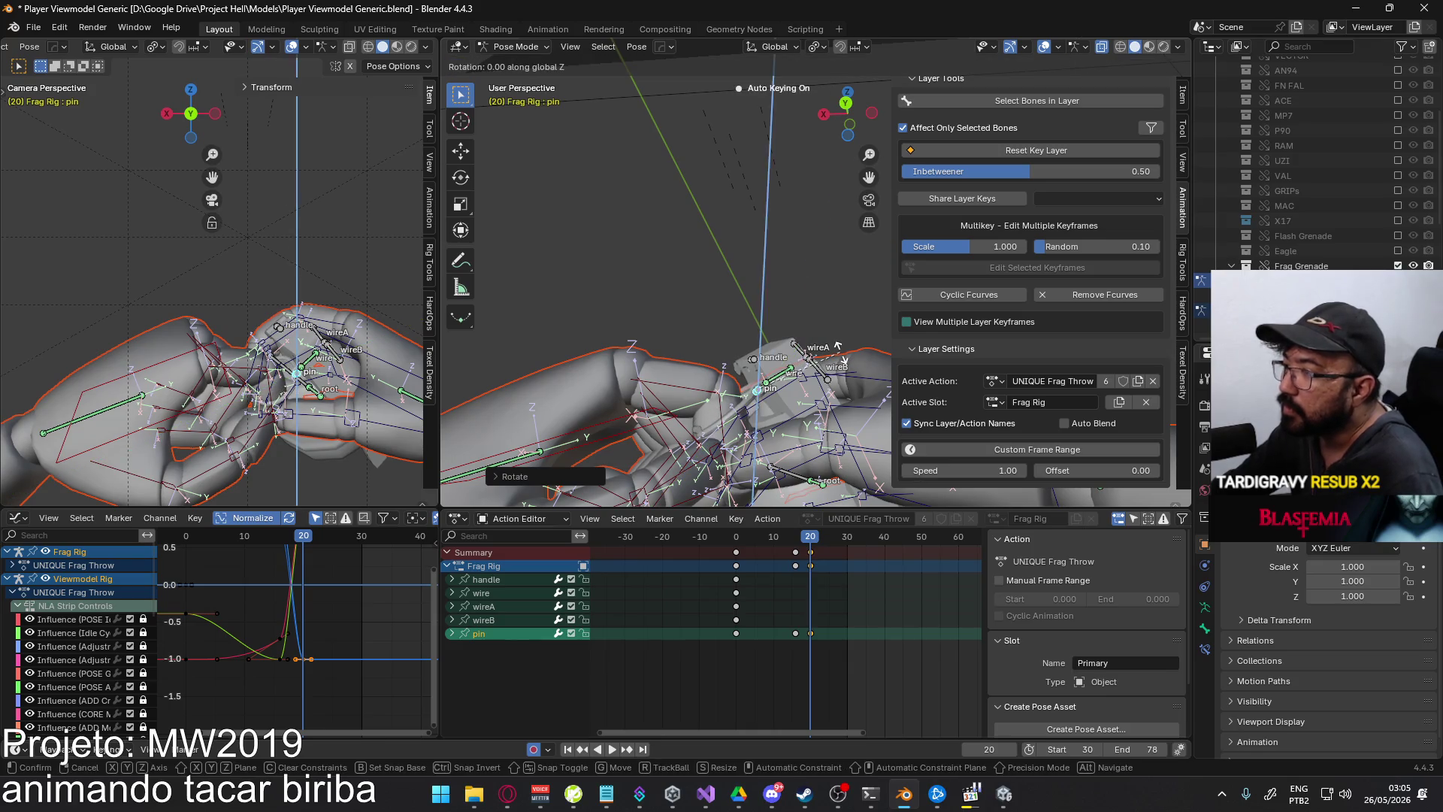
pyautogui.click(840, 368)
pyautogui.moveTo(840, 368)
pyautogui.mouseDown(button='middle')
pyautogui.moveTo(887, 397)
pyautogui.moveTo(759, 341)
pyautogui.moveTo(778, 353)
pyautogui.moveTo(666, 422)
pyautogui.moveTo(688, 394)
pyautogui.moveTo(840, 518)
pyautogui.mouseUp(button='middle')
pyautogui.press('r')
pyautogui.press('y')
pyautogui.press('y')
pyautogui.click(789, 361)
# - Move the pin's frame-20 keyframes to frame 22
pyautogui.click(690, 395)
pyautogui.click(817, 541)
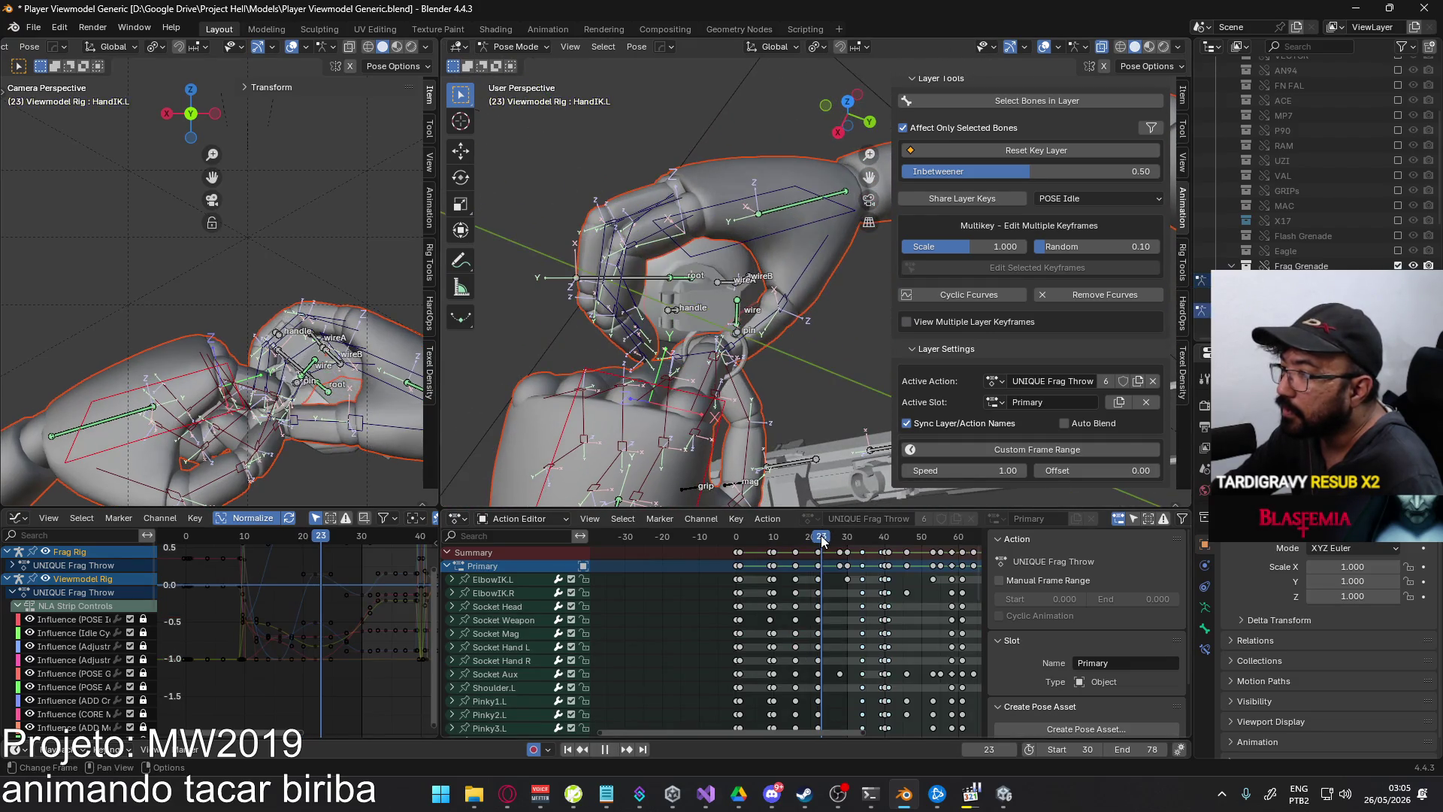
pyautogui.moveTo(804, 414)
pyautogui.mouseDown(button='middle')
pyautogui.moveTo(671, 237)
pyautogui.moveTo(657, 269)
pyautogui.moveTo(777, 447)
pyautogui.mouseUp(button='middle')
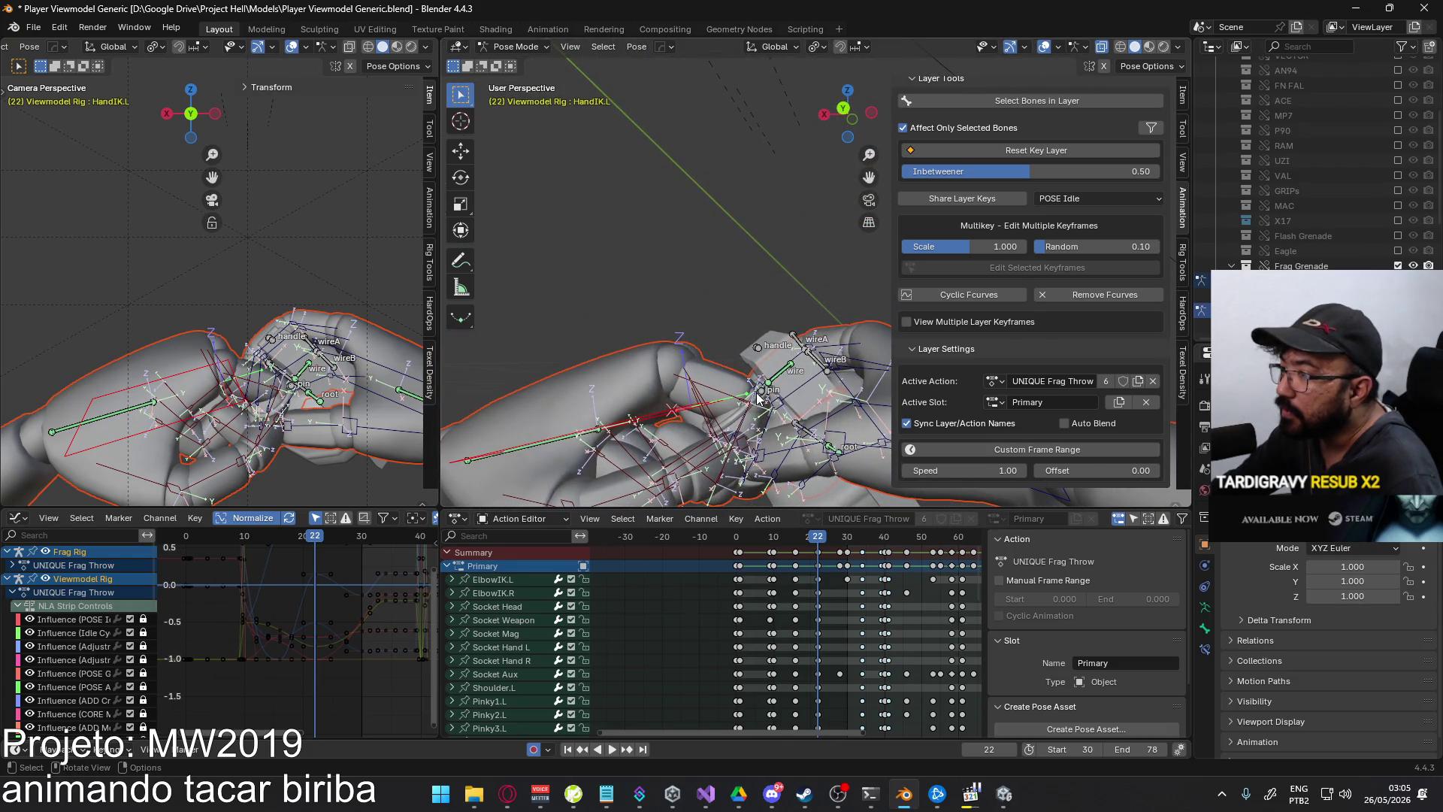
pyautogui.click(776, 446)
pyautogui.click(811, 552)
pyautogui.press('g')
pyautogui.click(841, 553)
# - Rotate the pin again at frame 22 about local Y and global X, then review from frame 16
pyautogui.click(762, 400)
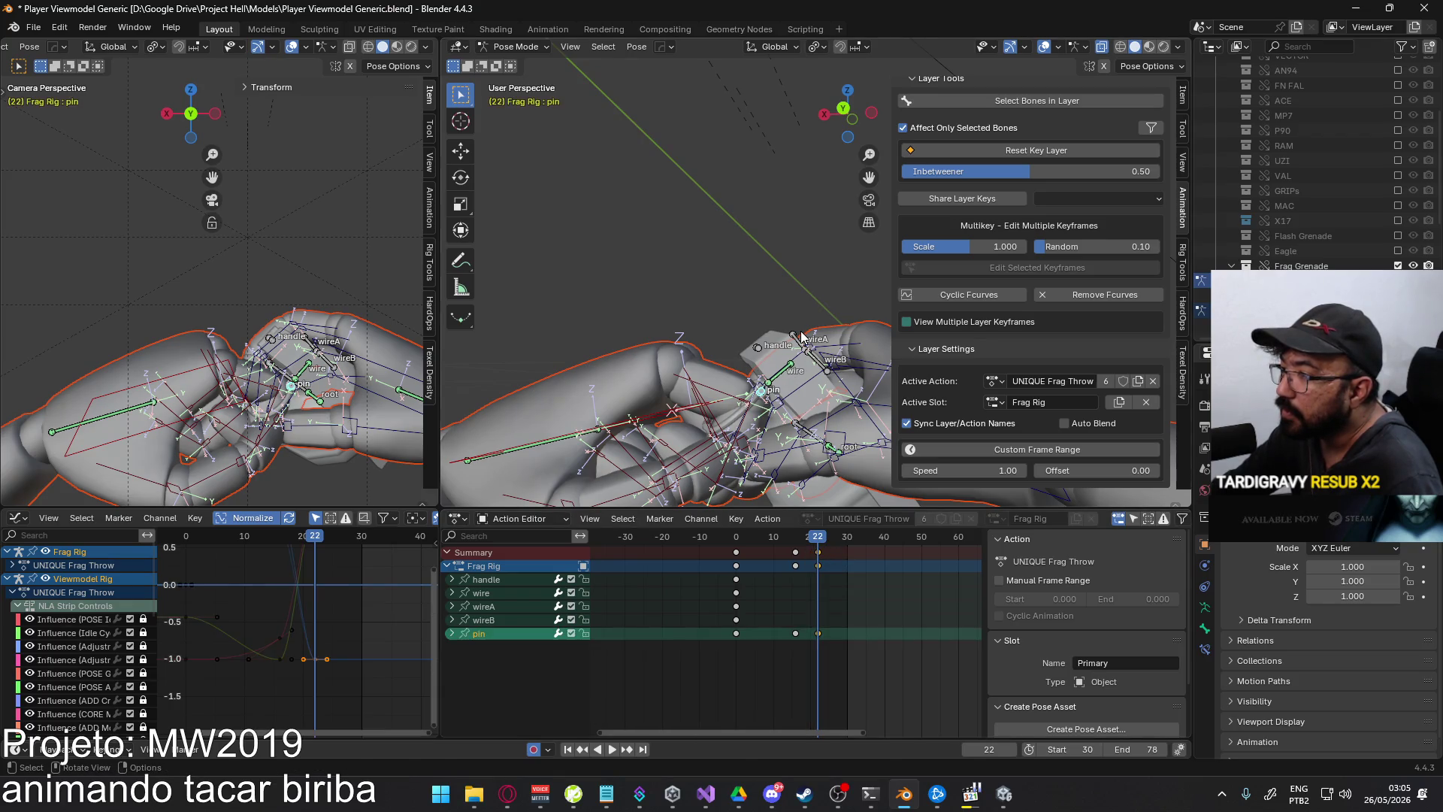
pyautogui.press('r')
pyautogui.click(810, 342)
pyautogui.moveTo(811, 342)
pyautogui.mouseDown(button='middle')
pyautogui.moveTo(886, 312)
pyautogui.moveTo(797, 340)
pyautogui.mouseUp(button='middle')
pyautogui.press('r')
pyautogui.press('y')
pyautogui.press('y')
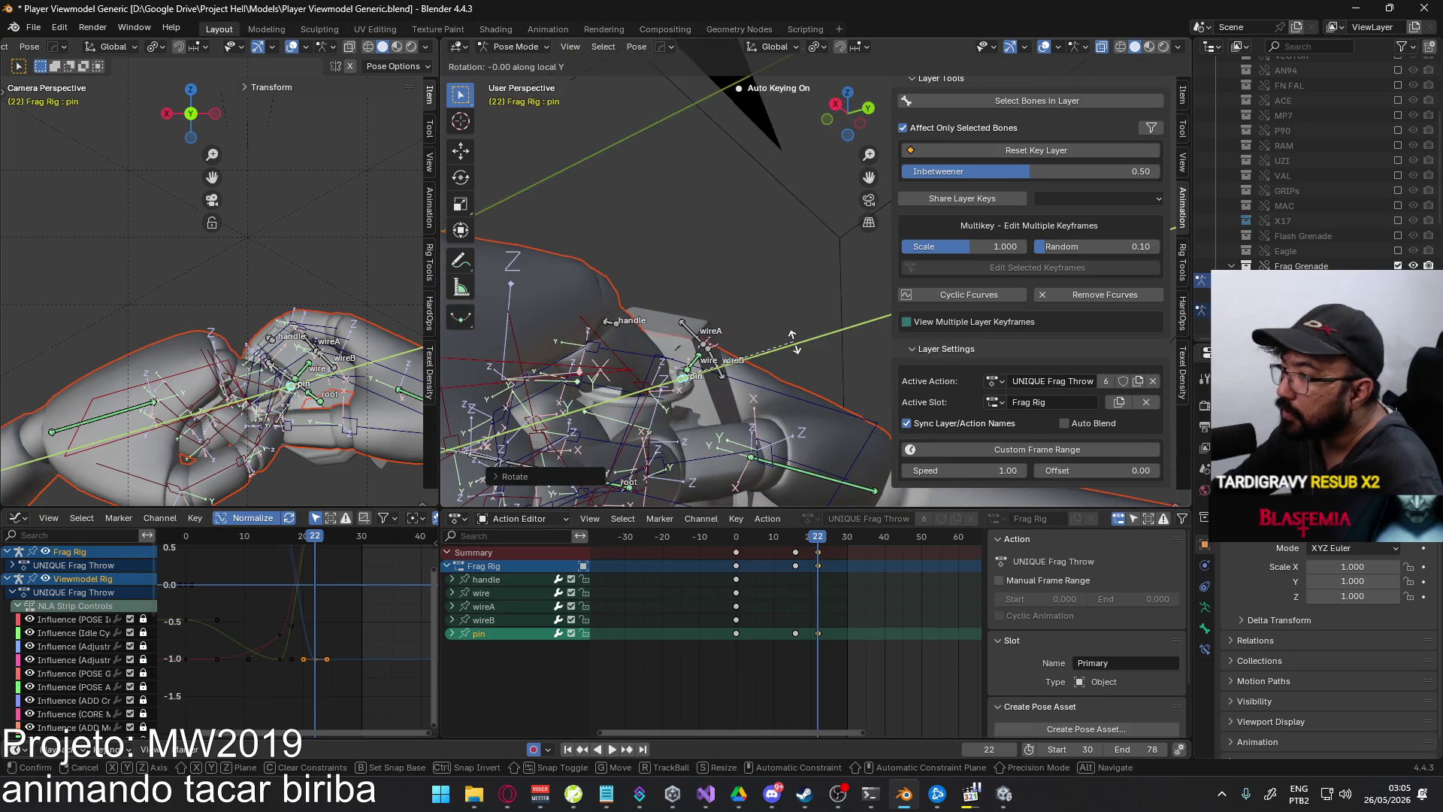
pyautogui.click(787, 331)
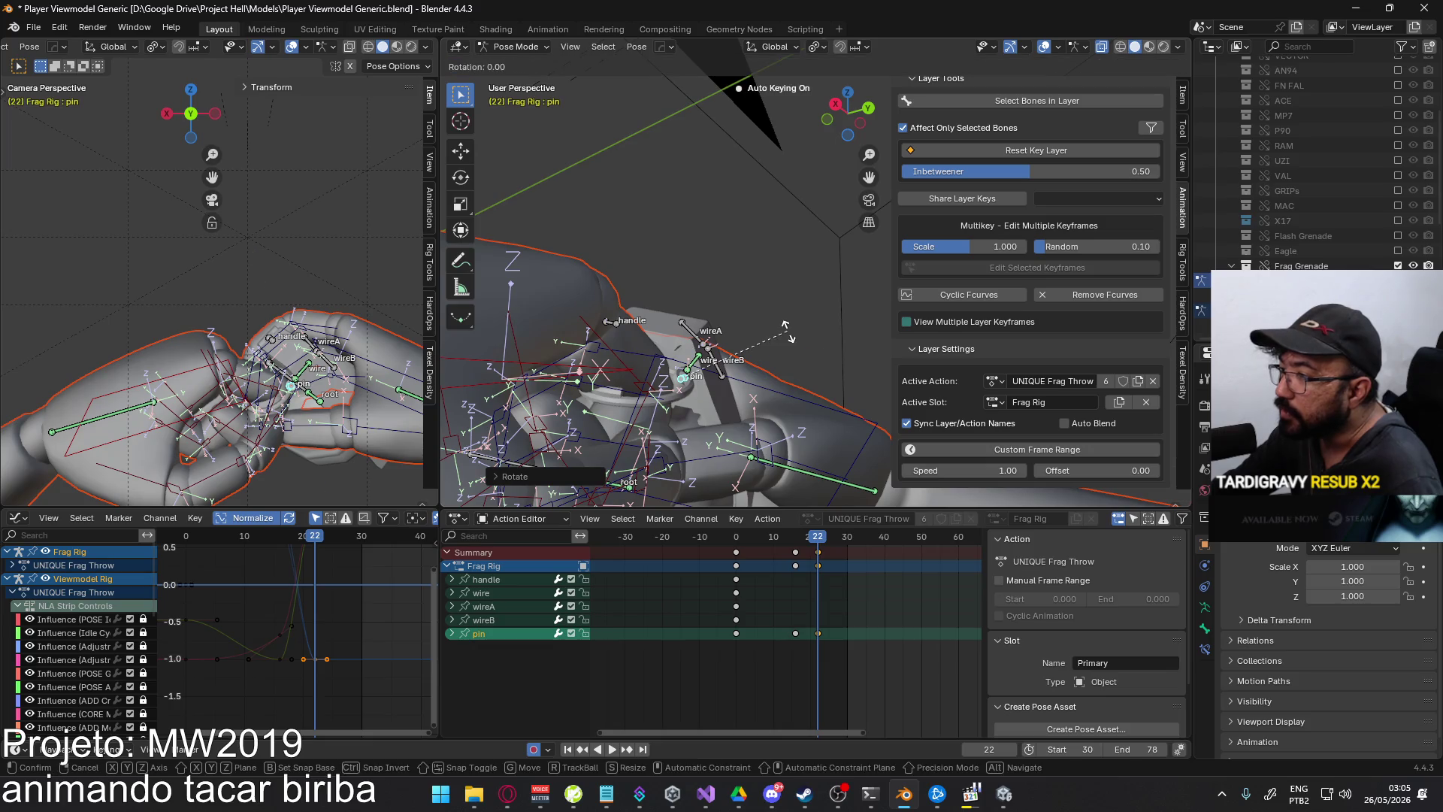
pyautogui.press('r')
pyautogui.press('x')
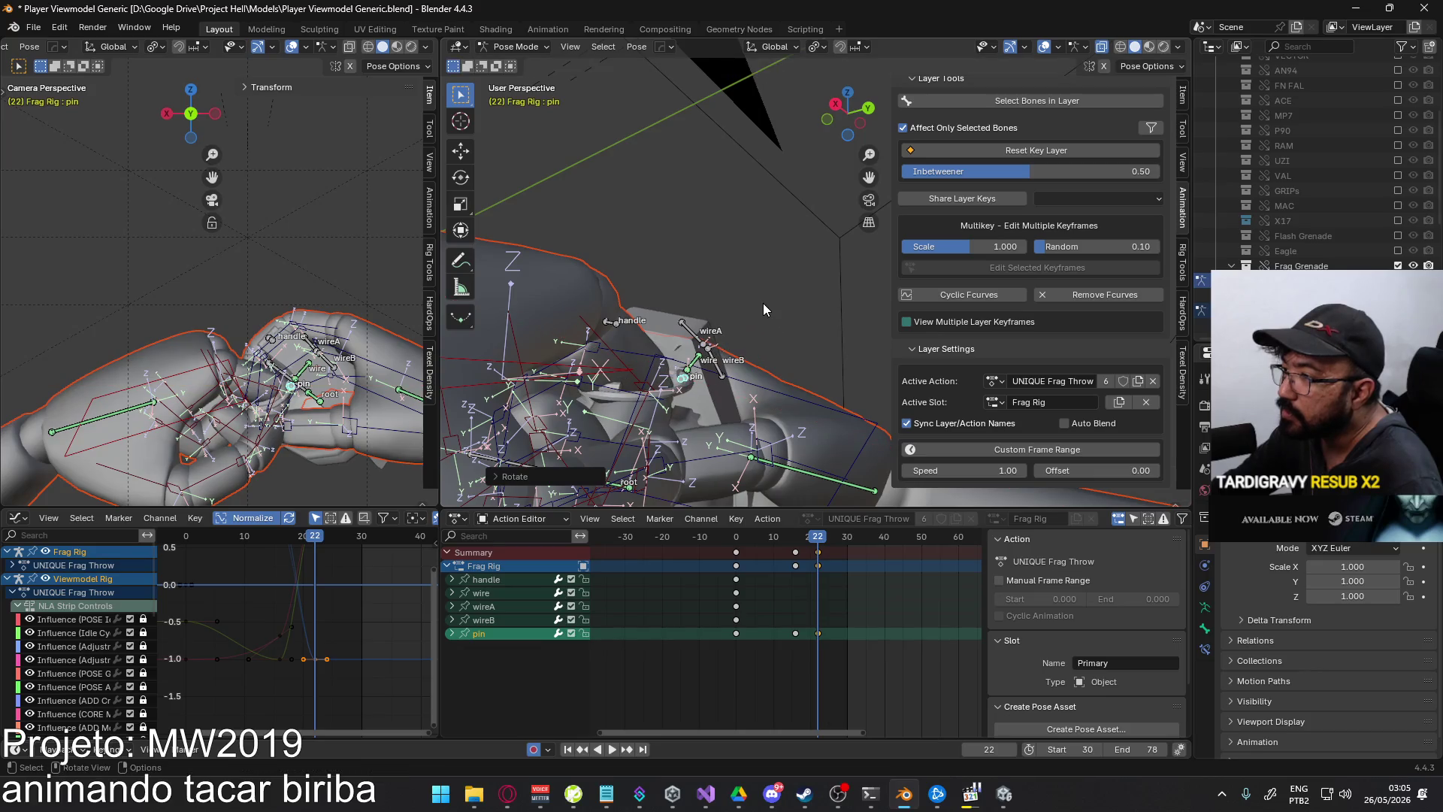
pyautogui.click(748, 296)
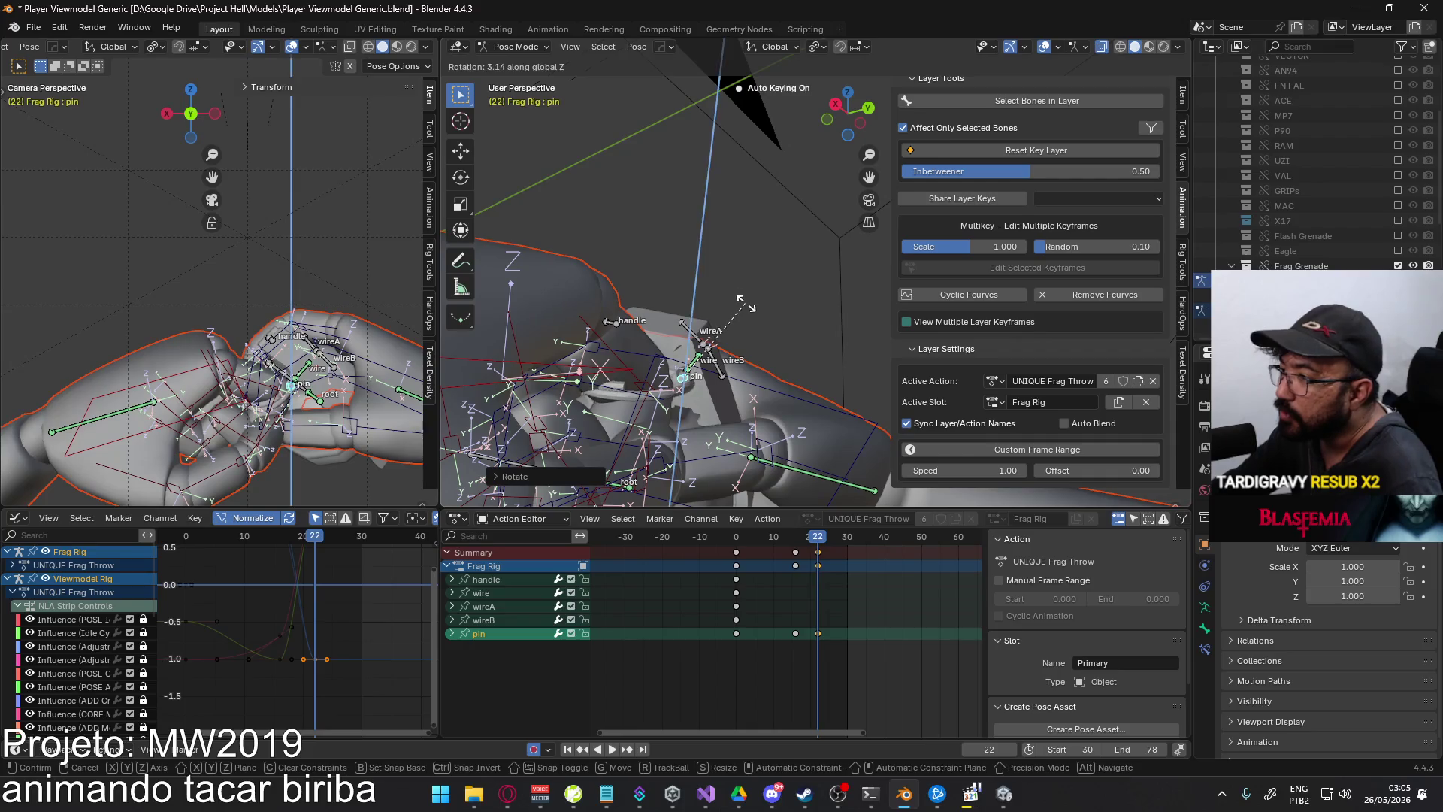
pyautogui.moveTo(748, 300); pyautogui.dragTo(615, 323, button='middle')
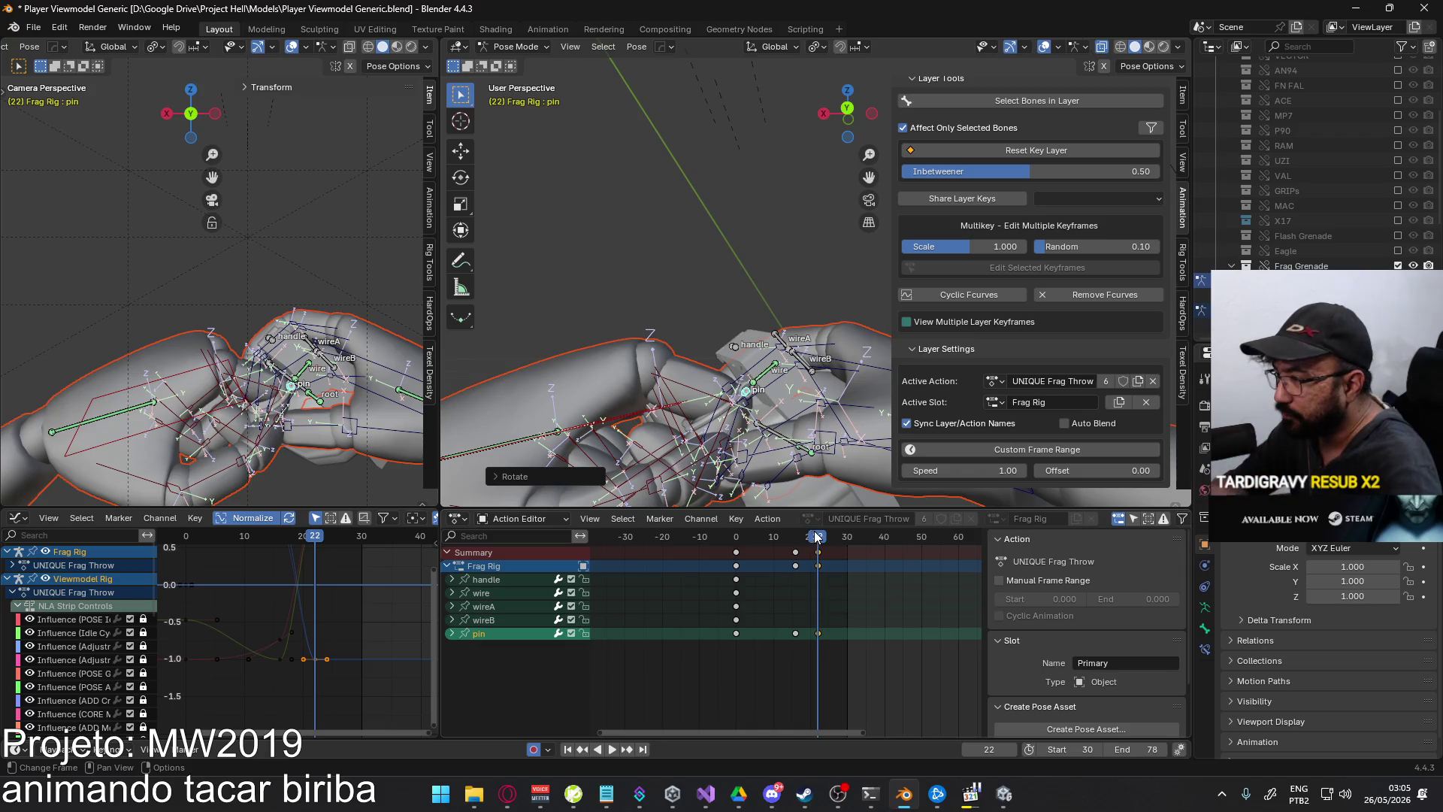
pyautogui.moveTo(817, 536)
pyautogui.mouseDown()
pyautogui.moveTo(781, 536)
pyautogui.moveTo(818, 538)
pyautogui.mouseUp()
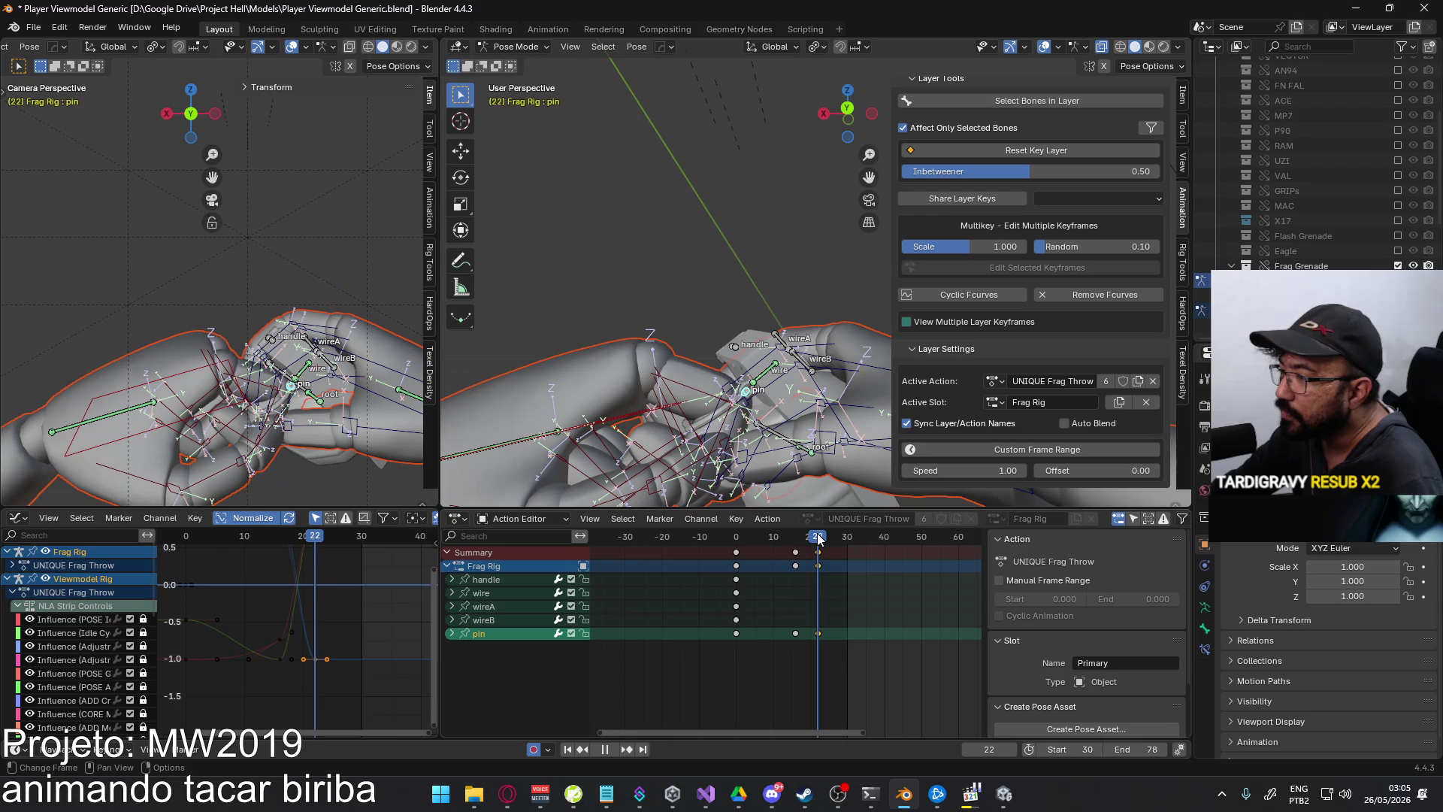
pyautogui.click(593, 423)
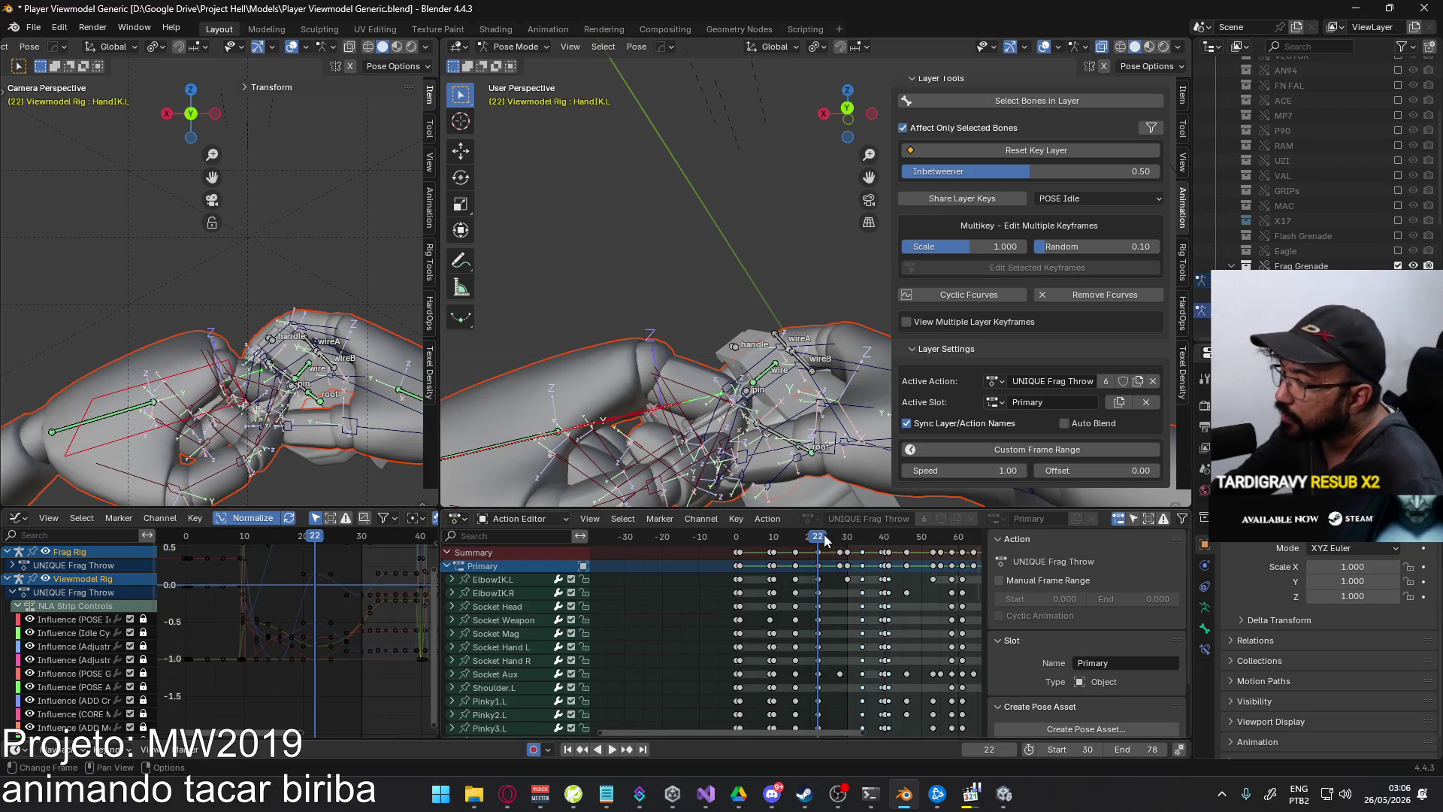
# - Play back the animation, select the pin and zoom in on the grenade hand
pyautogui.press('space')
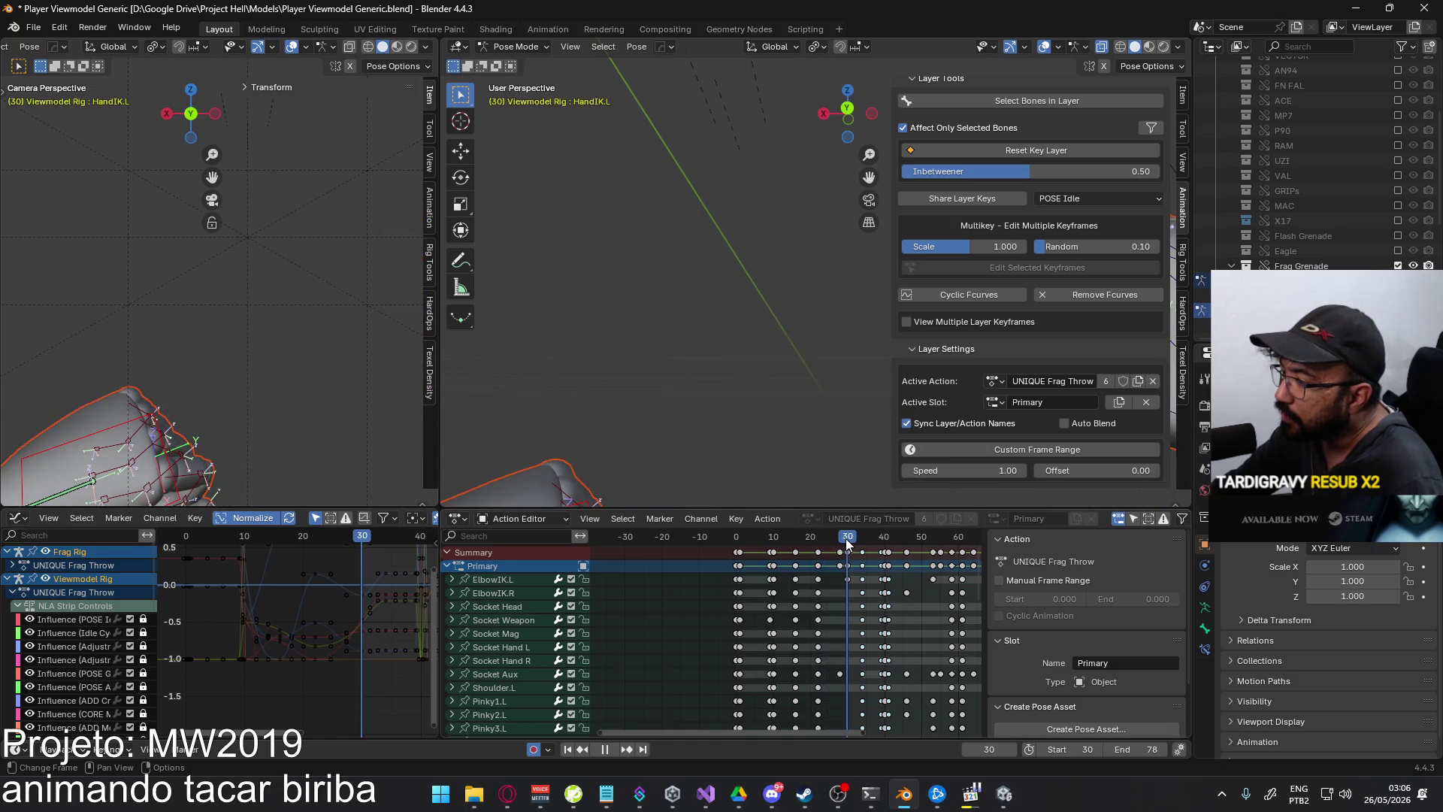
pyautogui.press('space')
pyautogui.moveTo(740, 392)
pyautogui.mouseDown(button='middle')
pyautogui.moveTo(600, 426)
pyautogui.moveTo(666, 370)
pyautogui.moveTo(774, 330)
pyautogui.moveTo(814, 373)
pyautogui.moveTo(741, 301)
pyautogui.moveTo(758, 341)
pyautogui.moveTo(756, 265)
pyautogui.moveTo(691, 333)
pyautogui.moveTo(673, 276)
pyautogui.moveTo(737, 291)
pyautogui.mouseUp(button='middle')
pyautogui.click(740, 259)
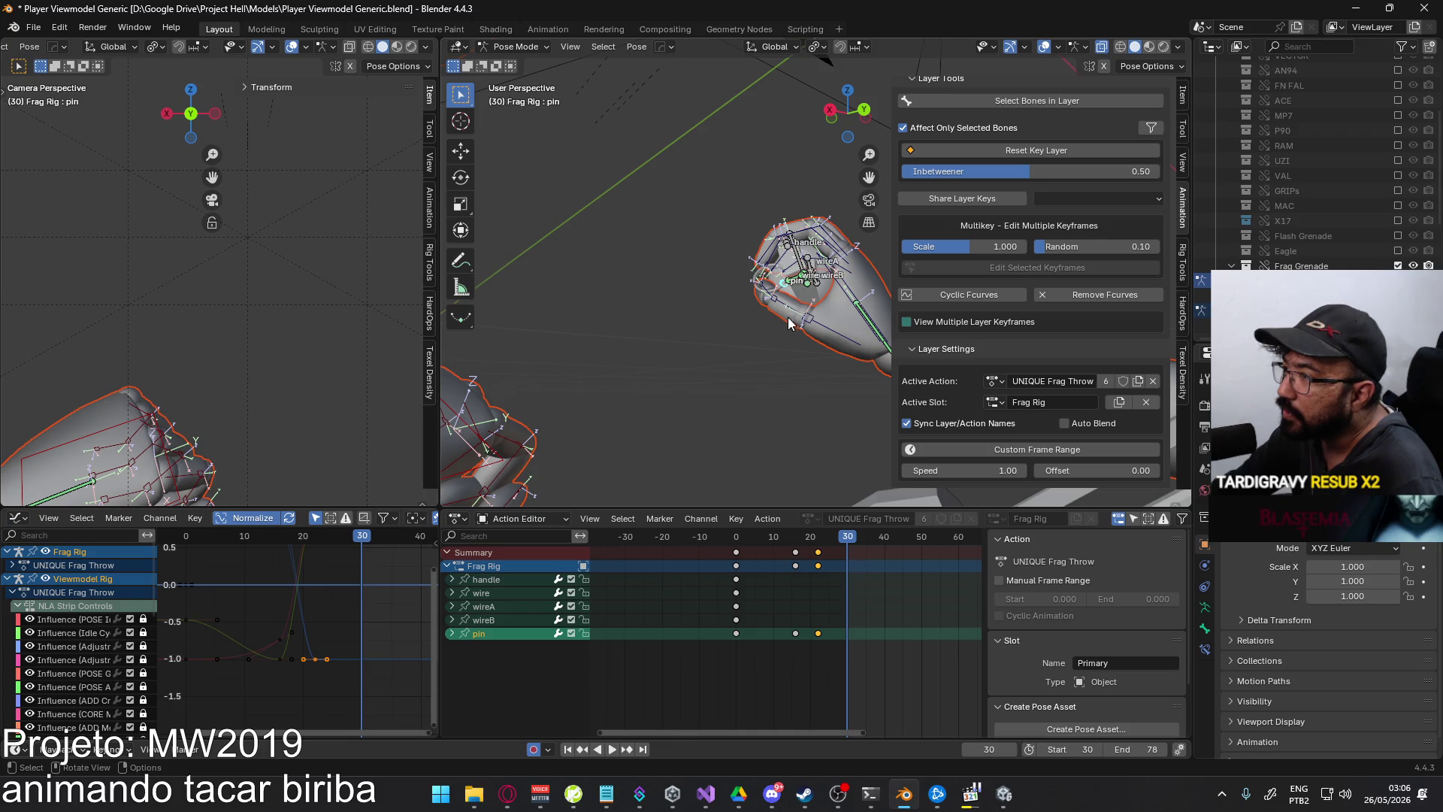
pyautogui.moveTo(796, 474); pyautogui.dragTo(717, 412, button='middle')
pyautogui.keyDown('shift'); pyautogui.moveTo(410, 376); pyautogui.dragTo(335, 353, button='middle'); pyautogui.keyUp('shift')
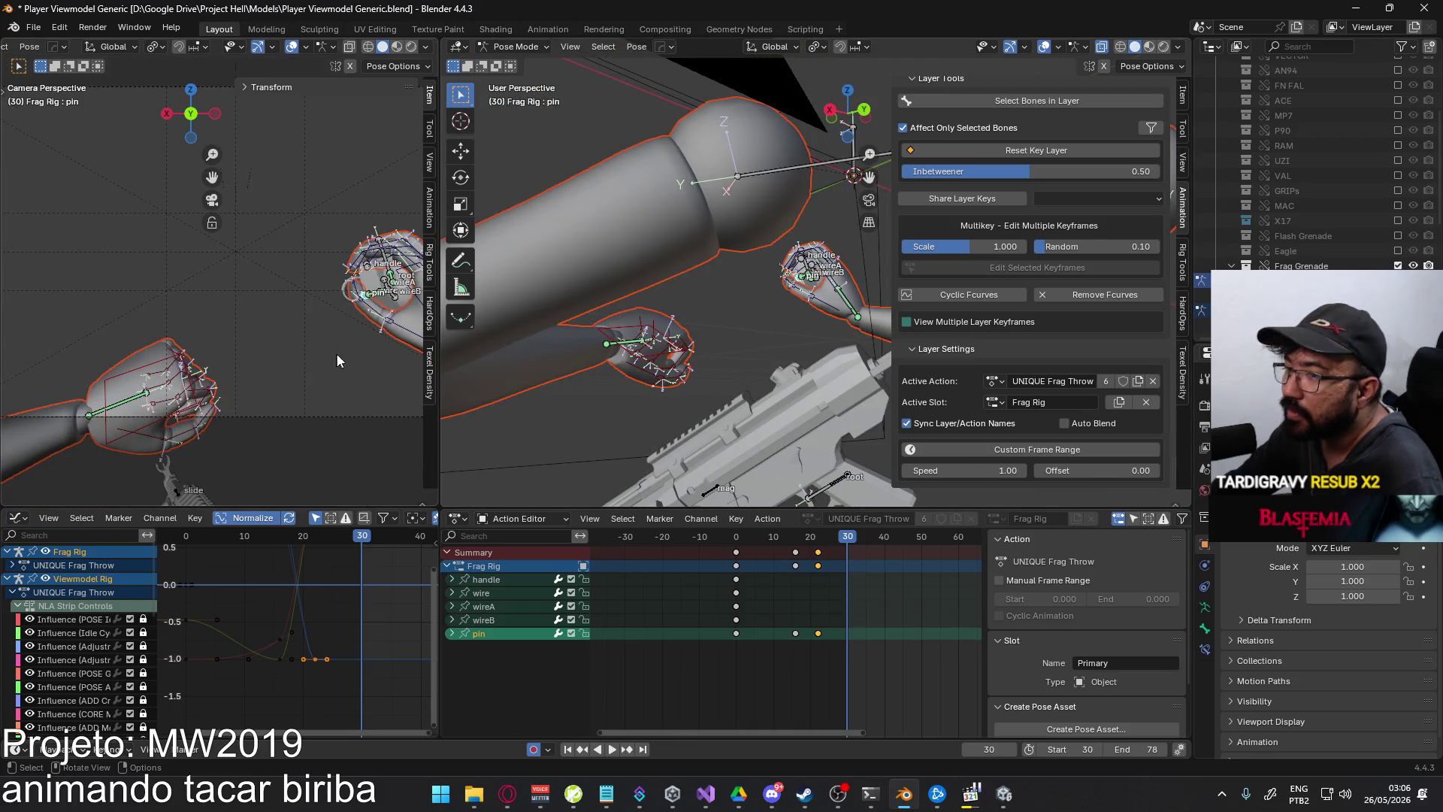
pyautogui.moveTo(676, 316); pyautogui.dragTo(732, 282, button='middle')
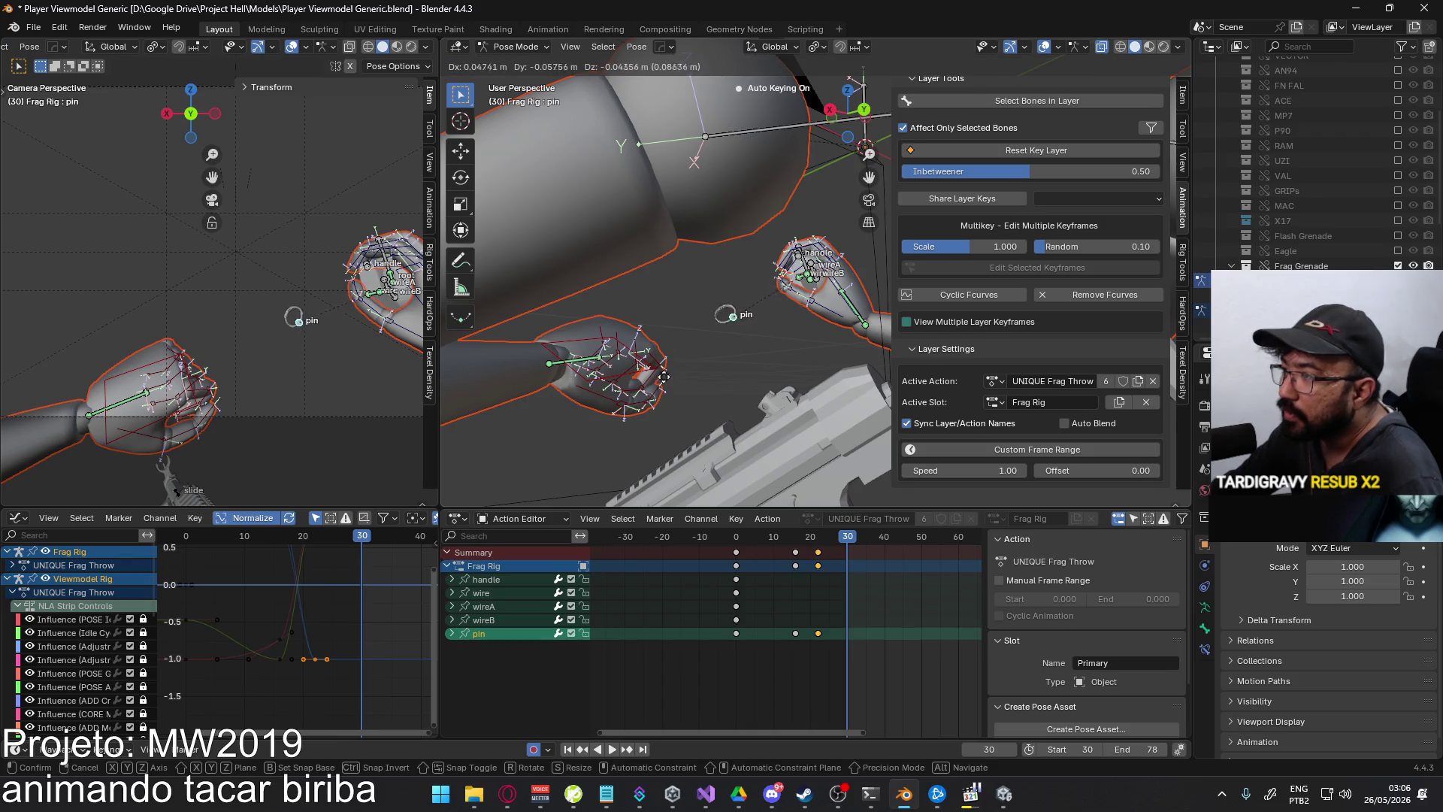
pyautogui.press('KP_Decimal')
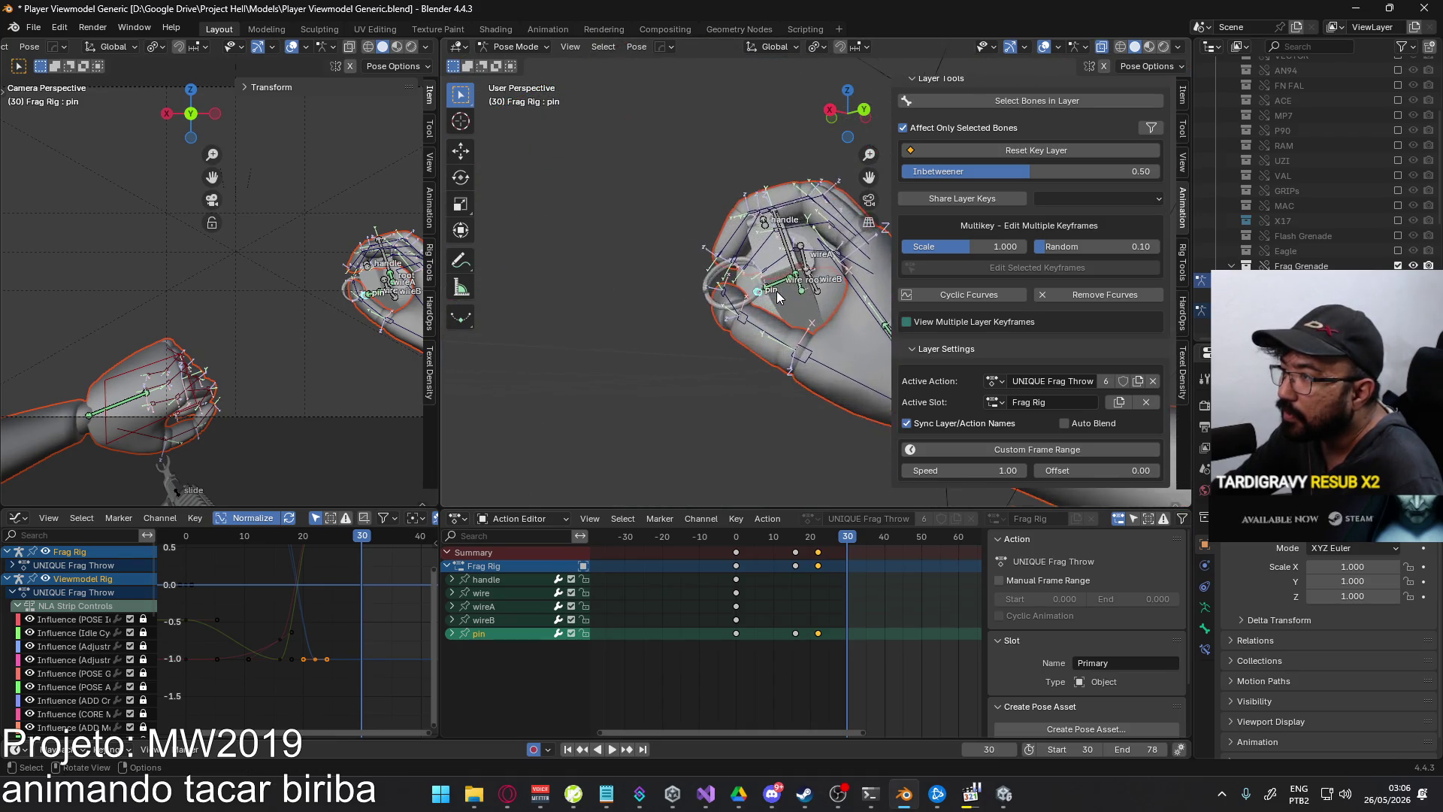
# - Try moving the wire bone at frame 30, undo it, and return to frame 22
pyautogui.click(719, 331)
pyautogui.press('g')
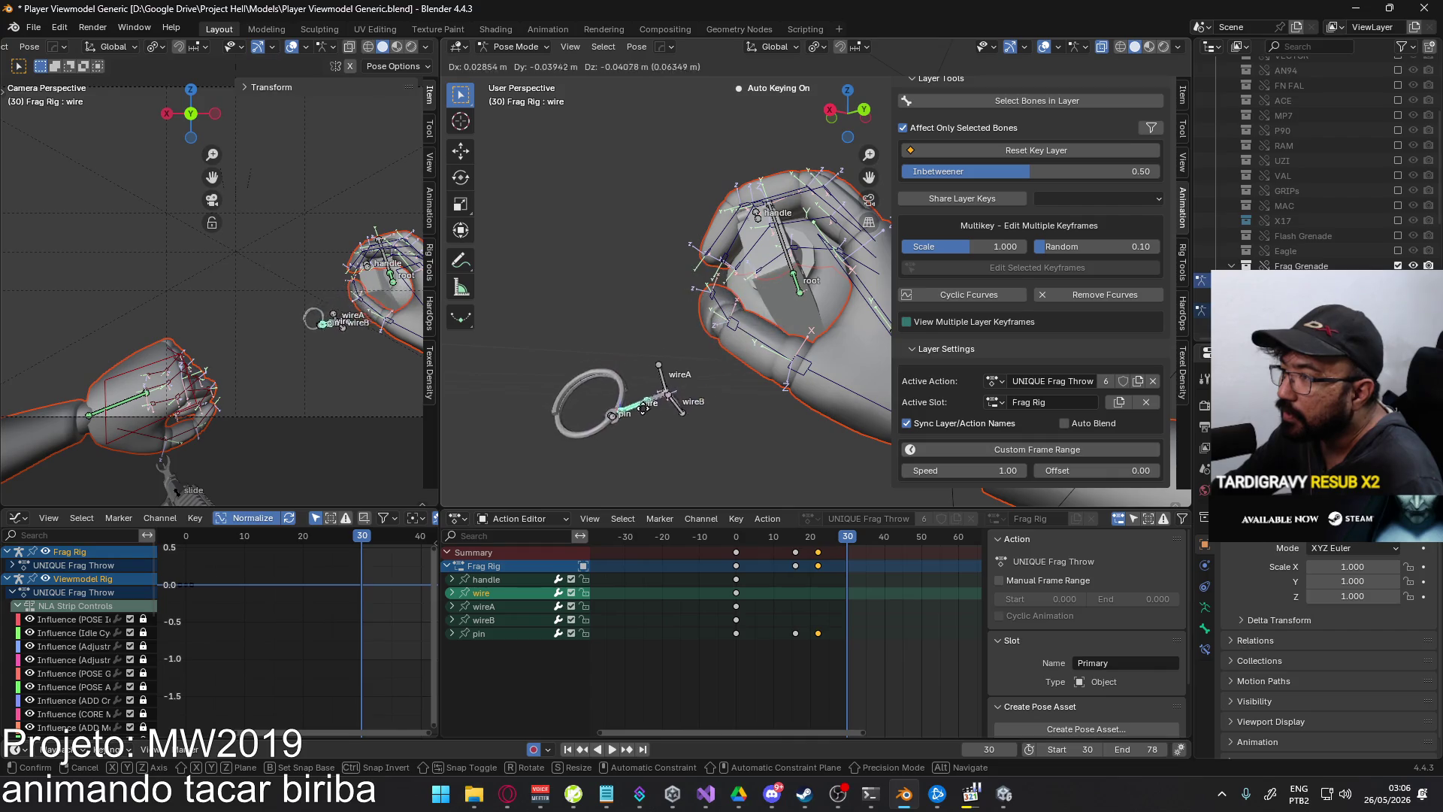
pyautogui.click(583, 414)
pyautogui.scroll(-4, 764, 287)
pyautogui.moveTo(764, 287)
pyautogui.mouseDown(button='middle')
pyautogui.moveTo(701, 366)
pyautogui.moveTo(744, 391)
pyautogui.mouseUp(button='middle')
pyautogui.moveTo(850, 542); pyautogui.dragTo(824, 549)
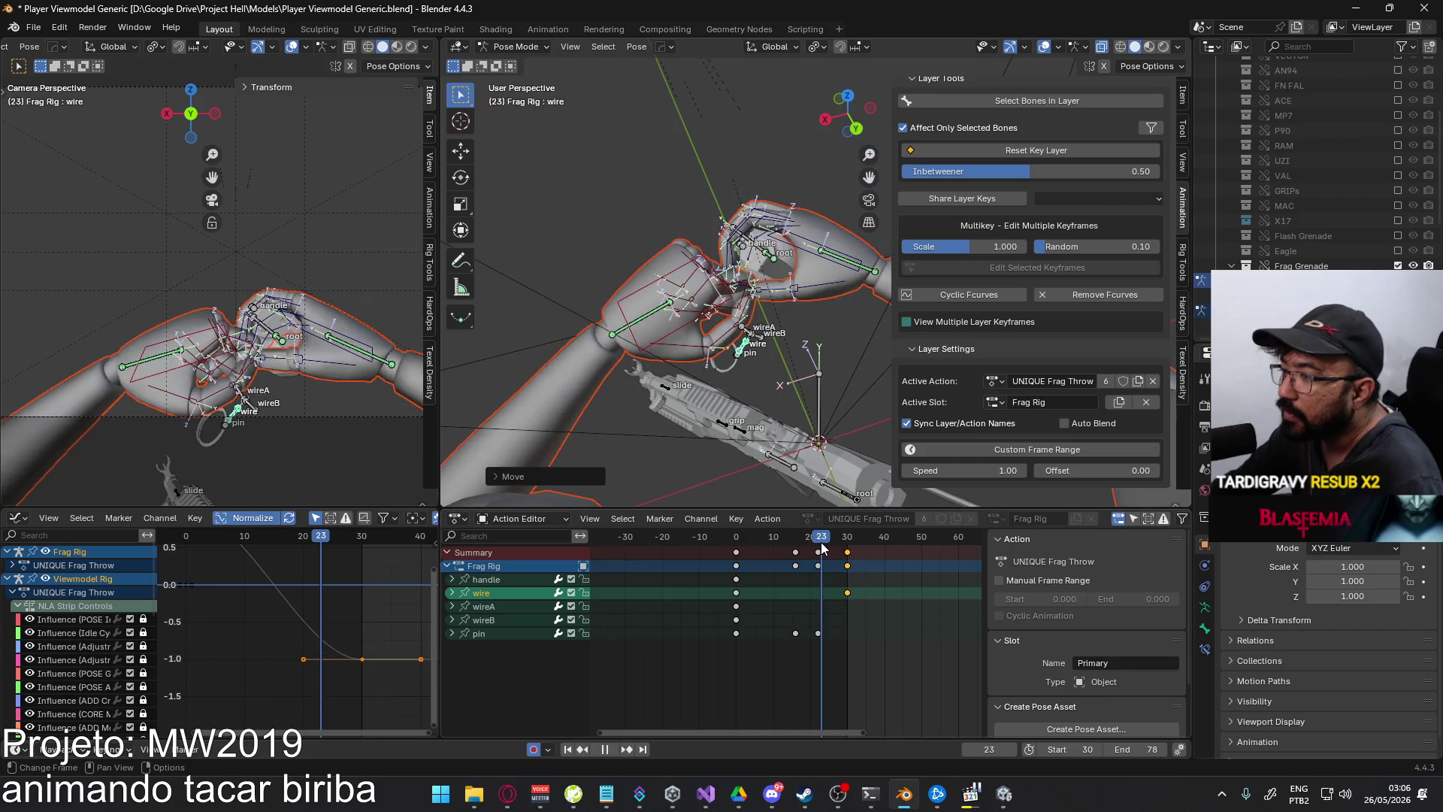
pyautogui.press('space')
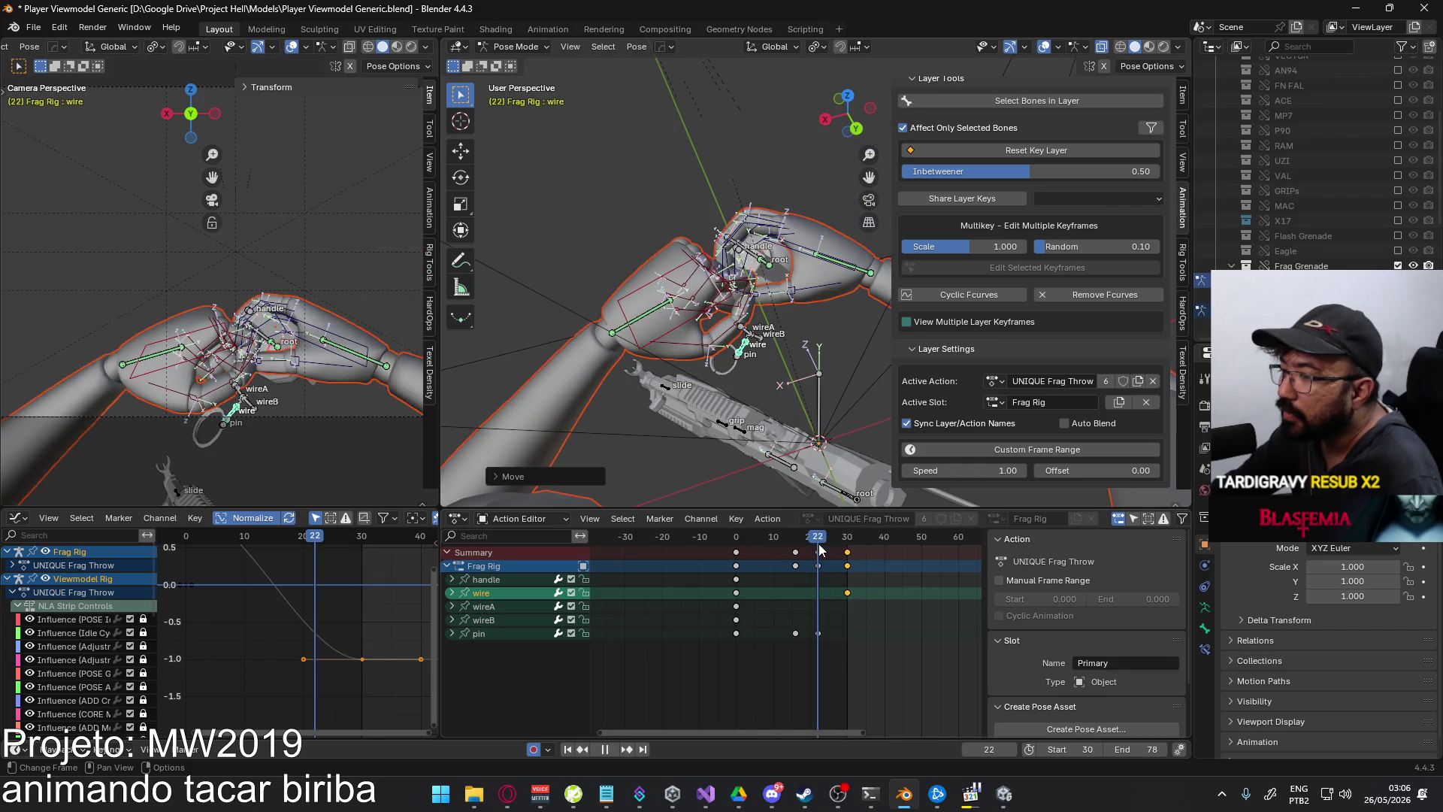
pyautogui.hotkey('ctrl', 'z')
pyautogui.click(849, 543)
pyautogui.moveTo(849, 543); pyautogui.dragTo(819, 546)
pyautogui.press('space')
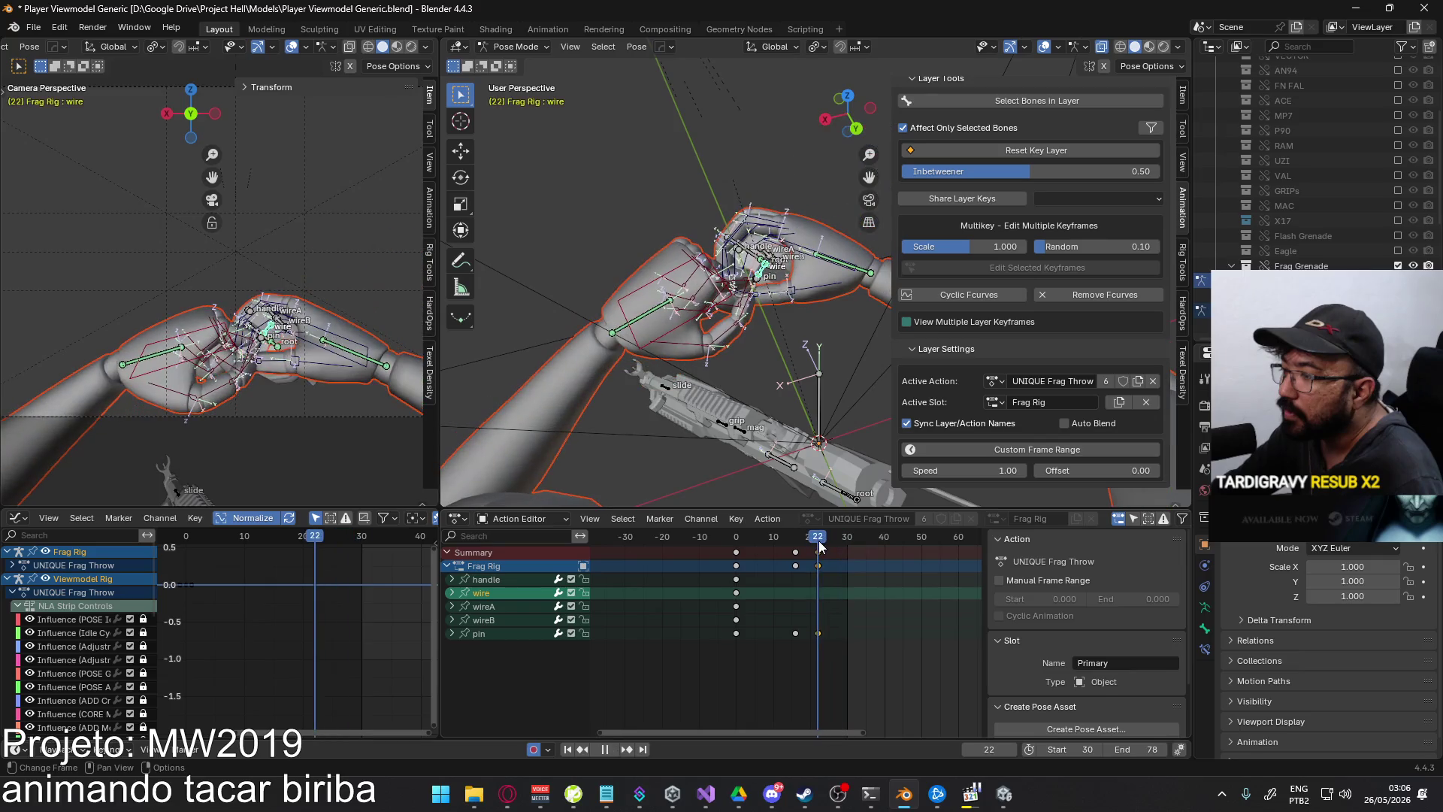
pyautogui.press('Escape')
# - Key the grenade rig's location and rotation at frame 22 and play it back
pyautogui.press('i')
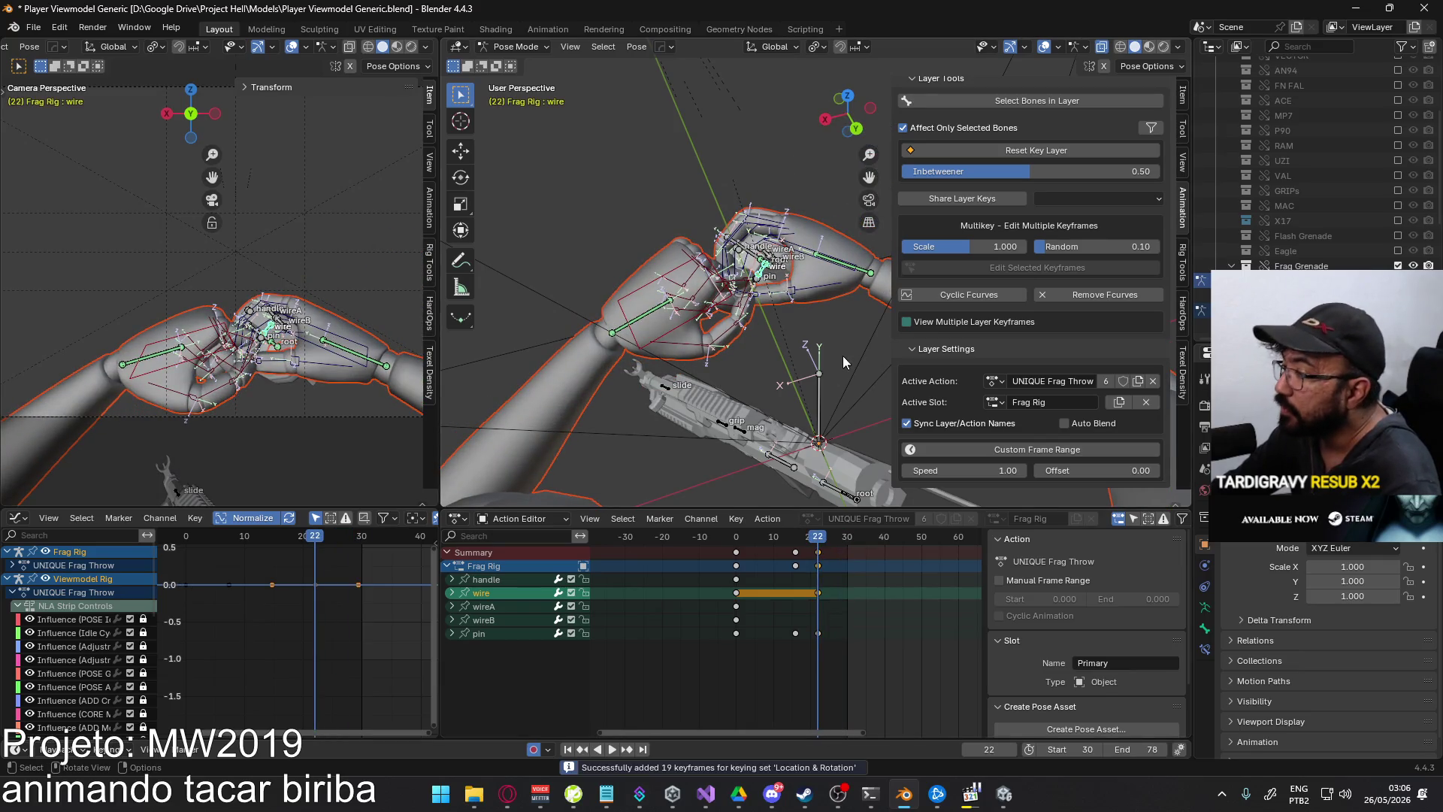
pyautogui.click(839, 543)
pyautogui.press('space')
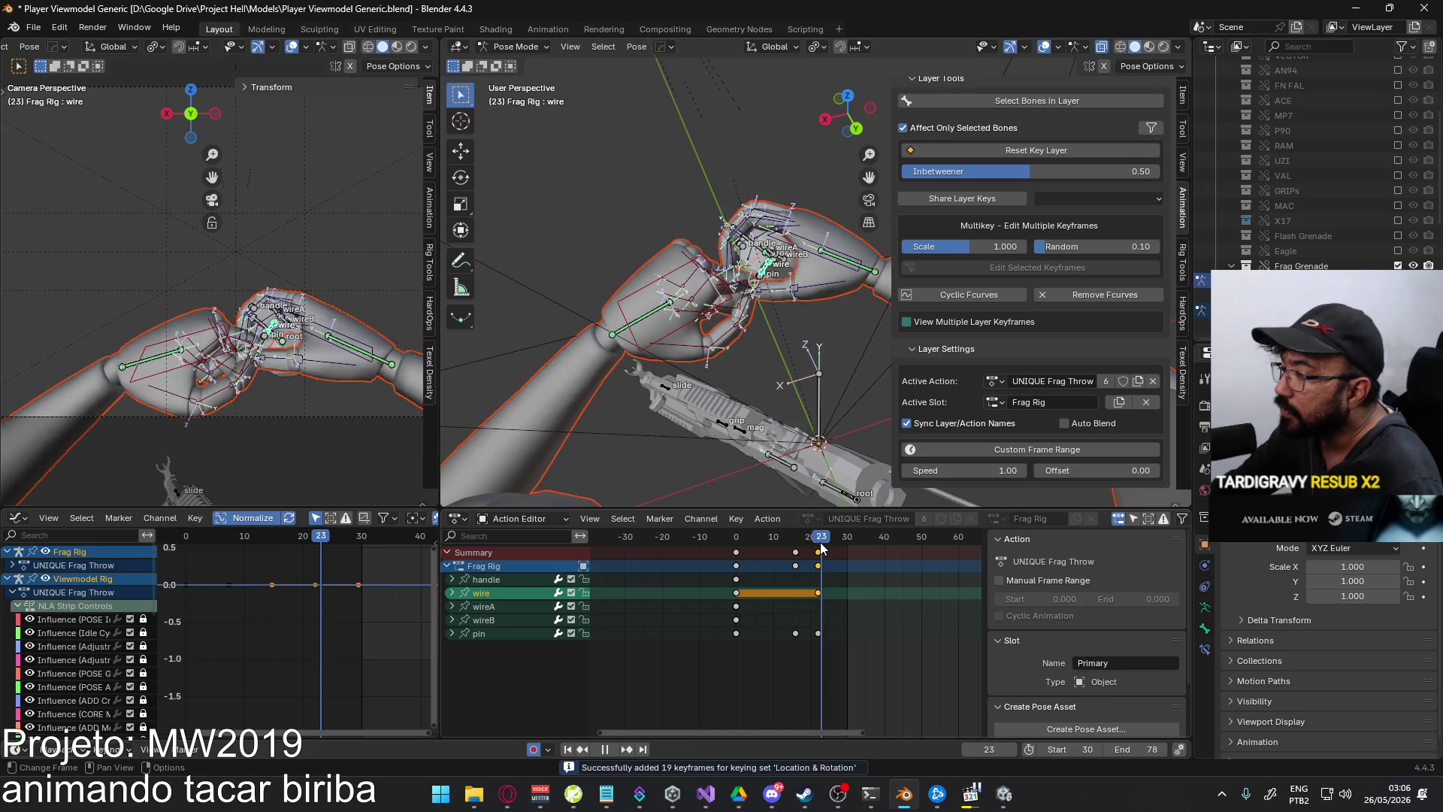
# - At frame 24, slide the wire bone along its local Y axis to key the new pose
pyautogui.click(825, 549)
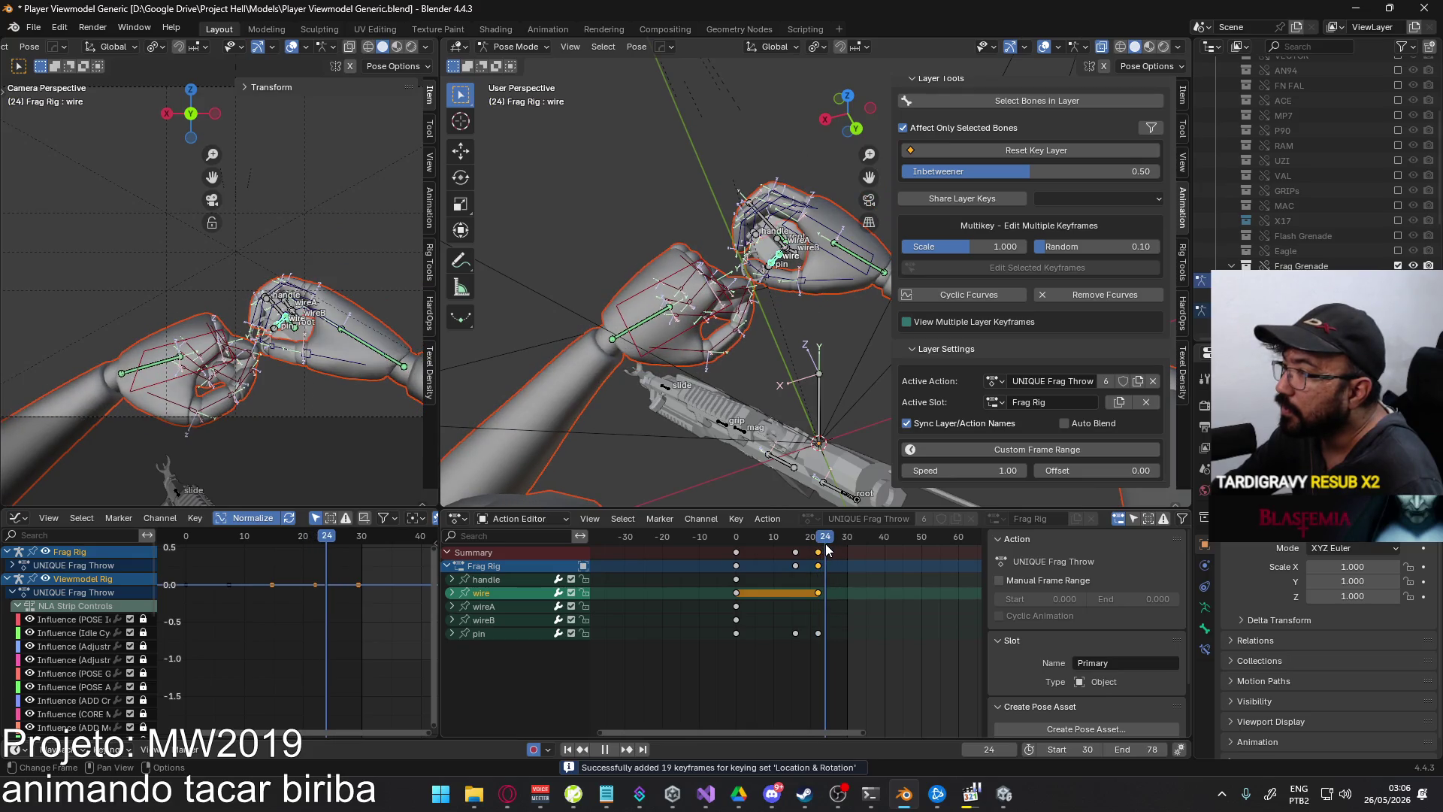
pyautogui.moveTo(787, 427)
pyautogui.mouseDown(button='middle')
pyautogui.moveTo(781, 293)
pyautogui.moveTo(783, 316)
pyautogui.mouseUp(button='middle')
pyautogui.press('g')
pyautogui.press('y')
pyautogui.press('y')
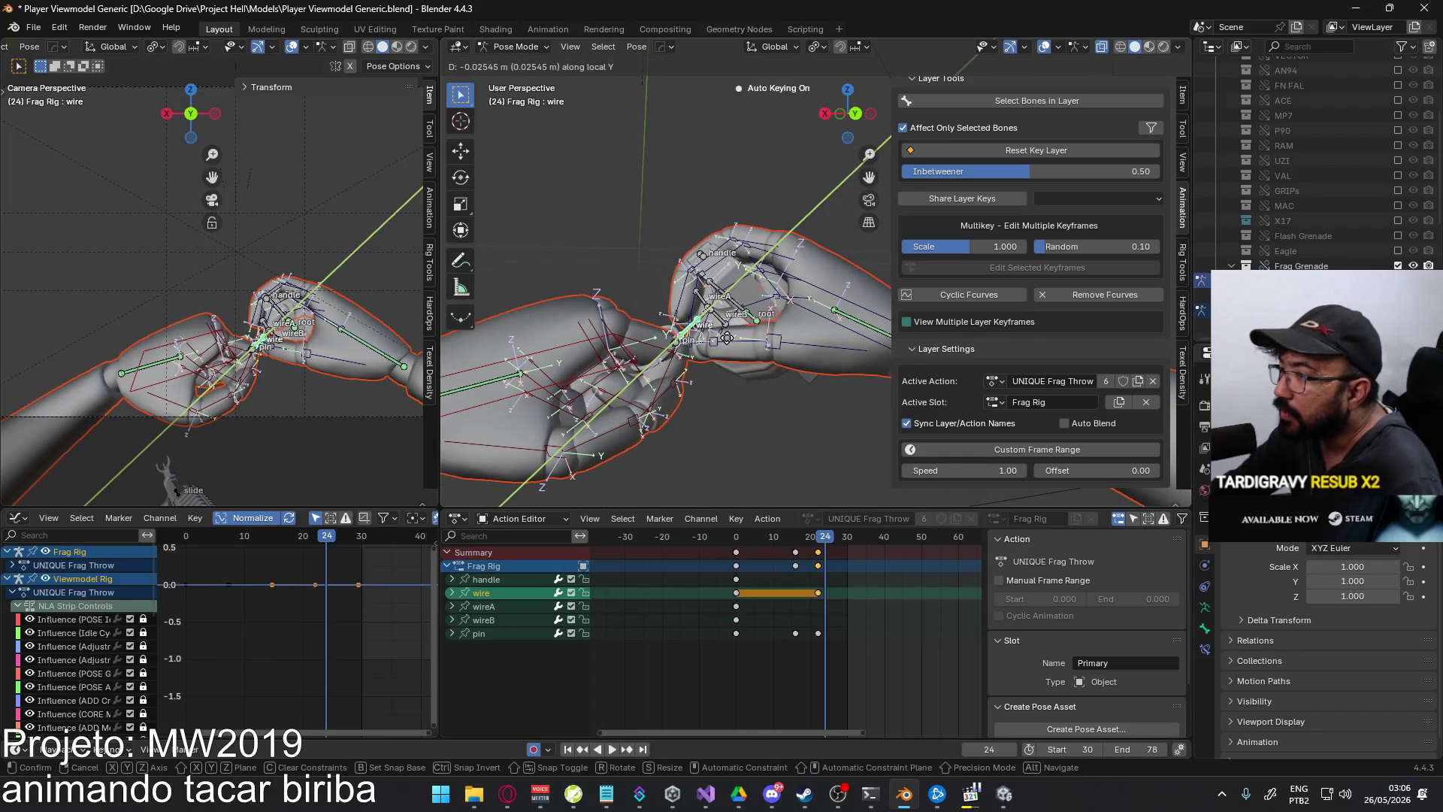
pyautogui.click(726, 337)
# - Scrub back to frame 22 to review, then select the wireA bone
pyautogui.scroll(3, 726, 338)
pyautogui.moveTo(726, 338); pyautogui.dragTo(756, 312, button='middle')
pyautogui.moveTo(823, 542); pyautogui.dragTo(819, 546)
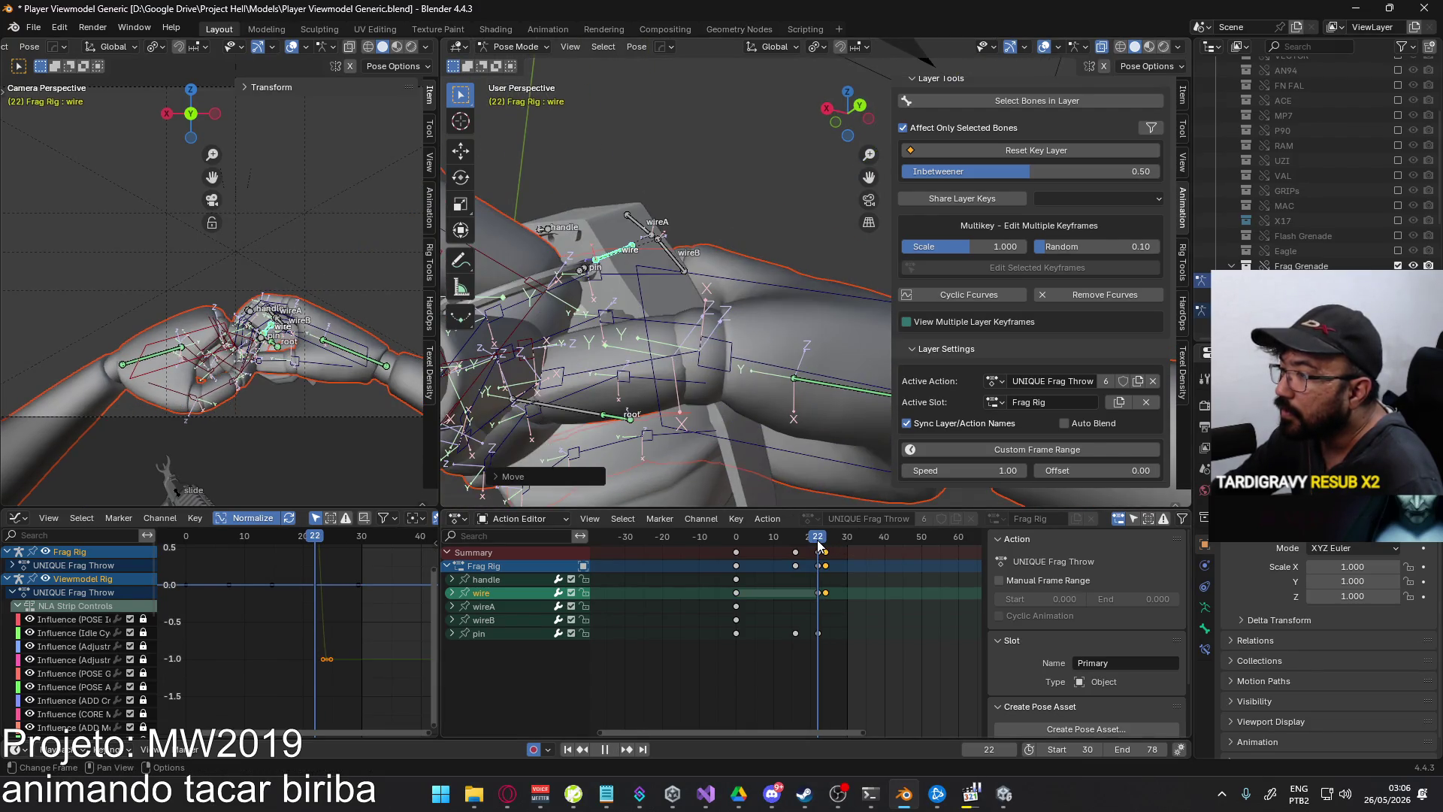
pyautogui.press('space')
pyautogui.moveTo(675, 295)
pyautogui.mouseDown(button='middle')
pyautogui.moveTo(765, 248)
pyautogui.moveTo(751, 309)
pyautogui.moveTo(787, 304)
pyautogui.mouseUp(button='middle')
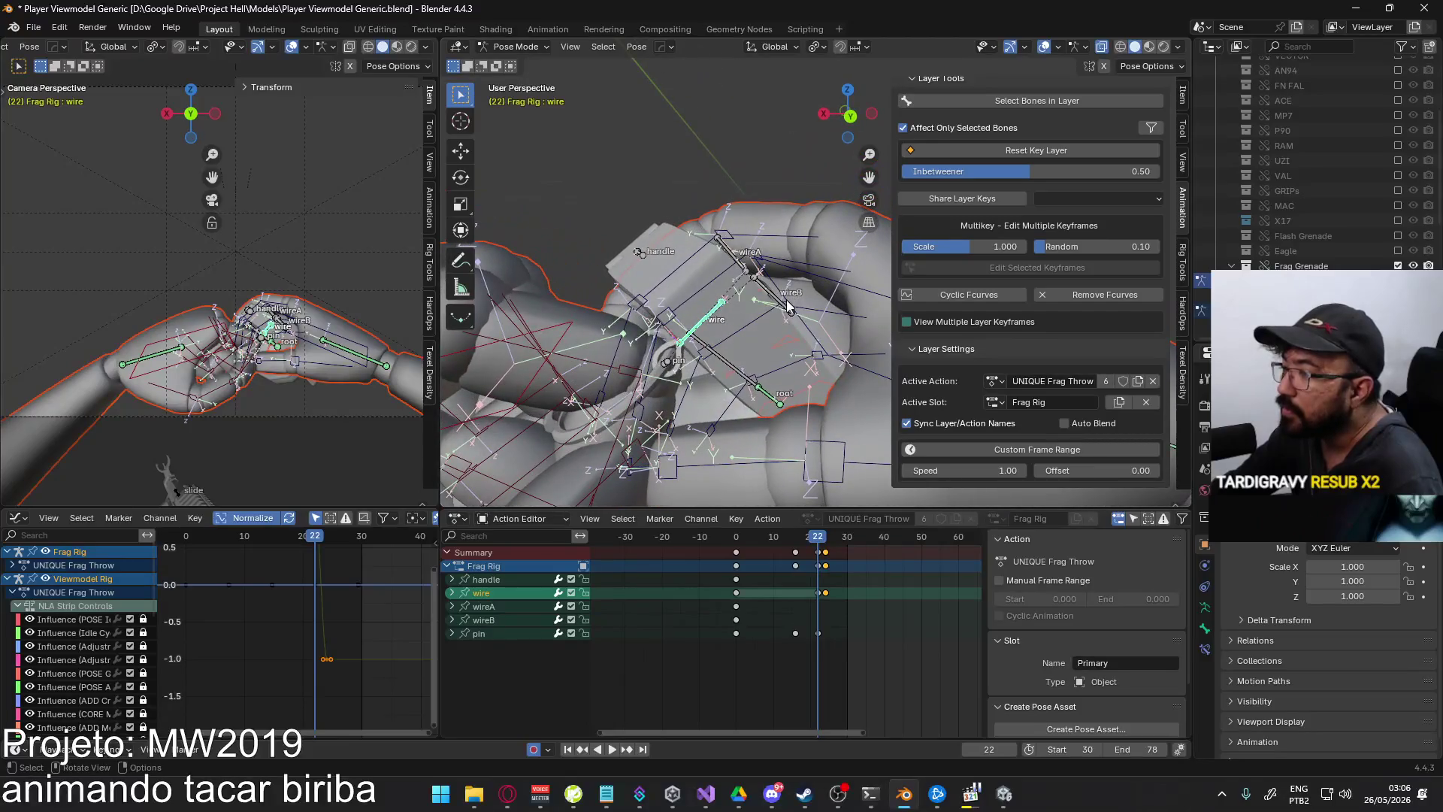
pyautogui.click(740, 265)
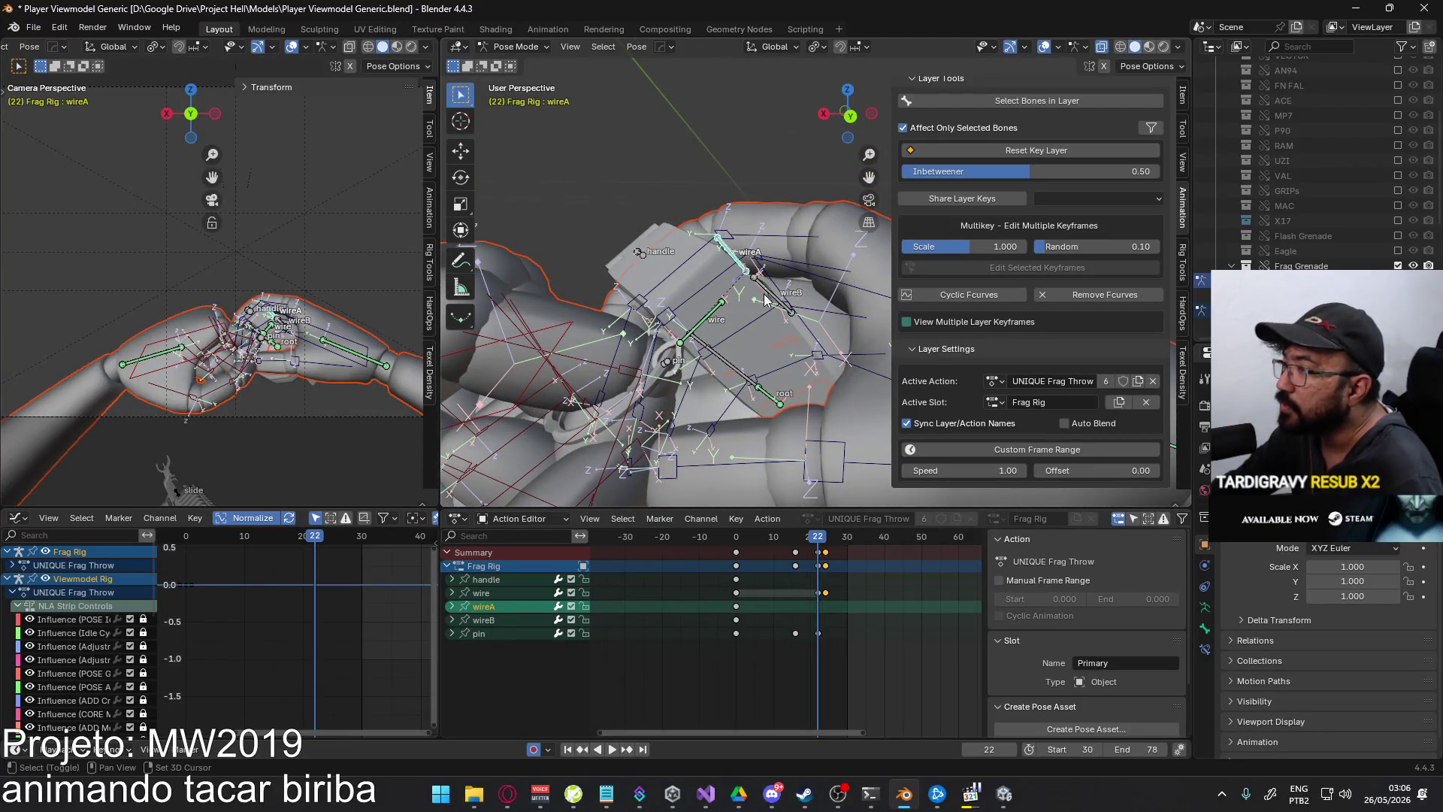
# - Key wireA and wireB at frame 22 and advance to frame 24
pyautogui.click(776, 294)
pyautogui.press('i')
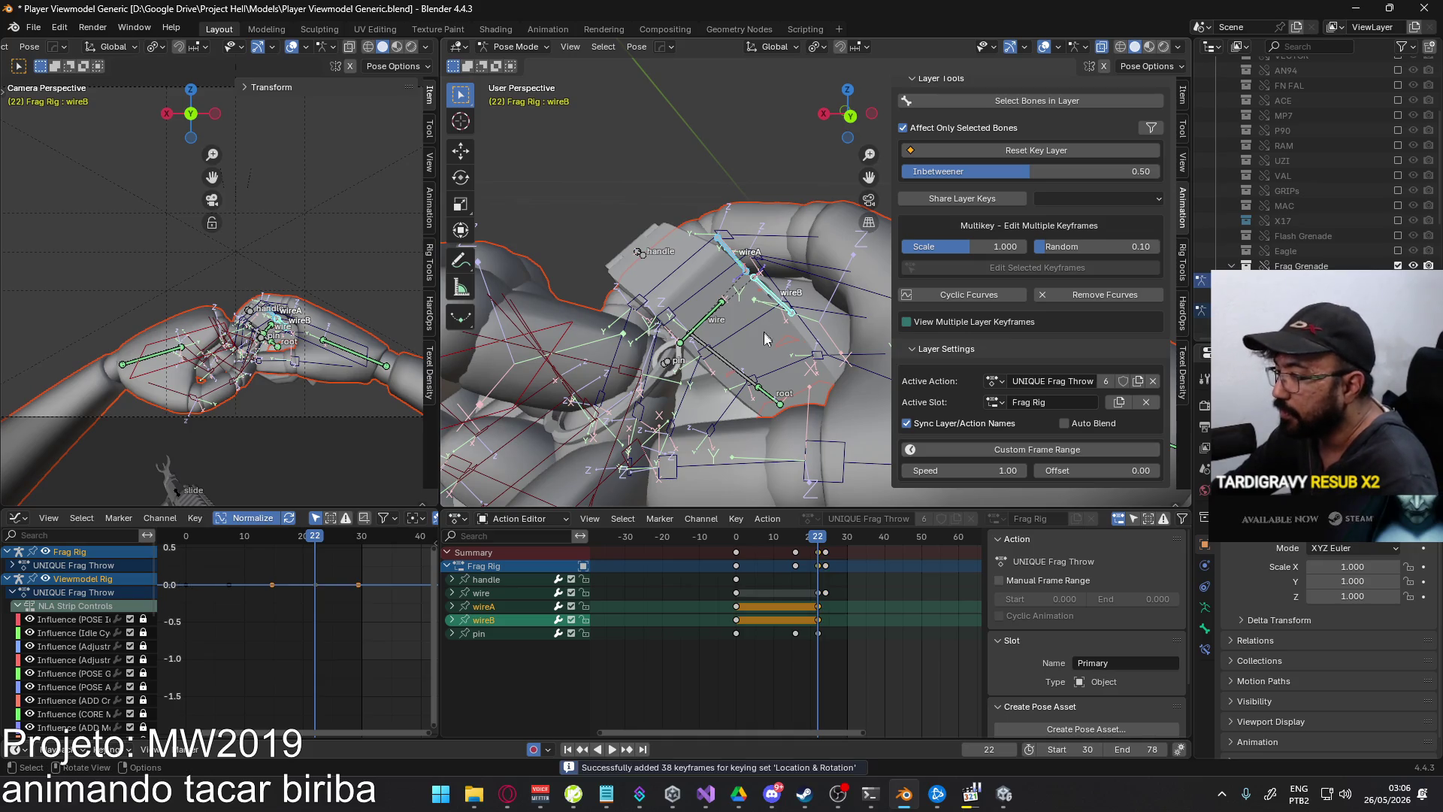
pyautogui.click(822, 547)
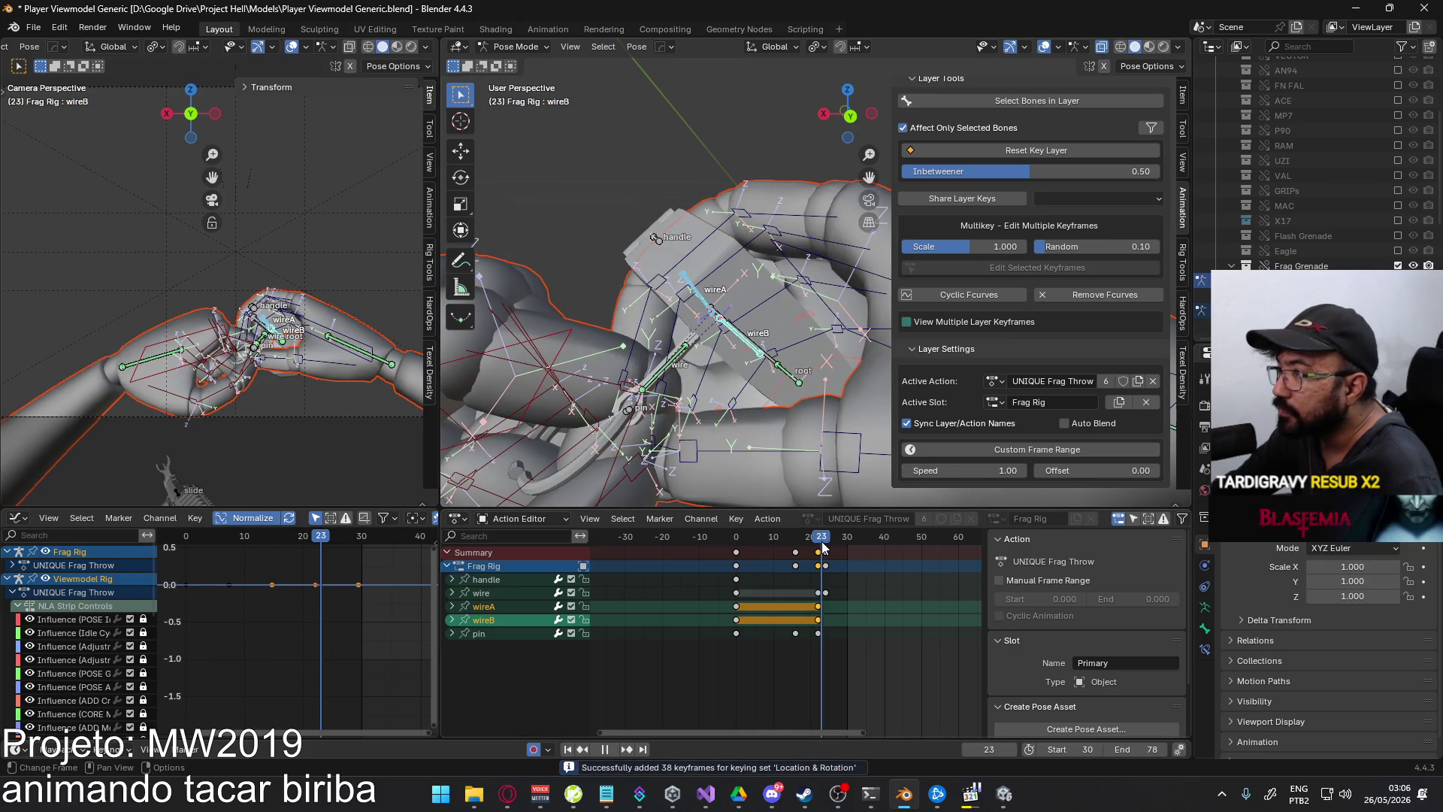
pyautogui.click(824, 546)
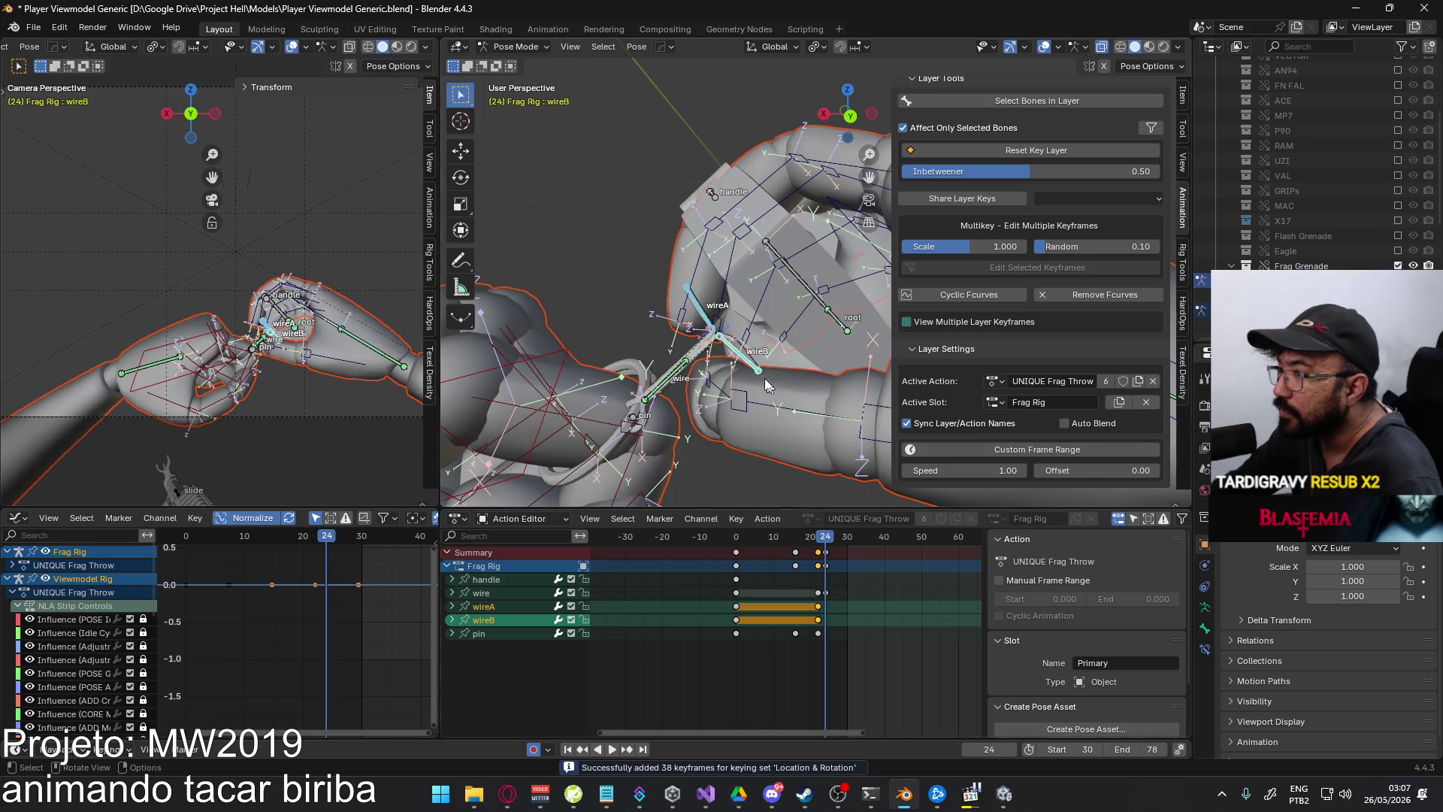
# - Rotate wireA and wireB about their local X axes to key them at frame 24
pyautogui.click(700, 316)
pyautogui.press('r')
pyautogui.press('x')
pyautogui.press('x')
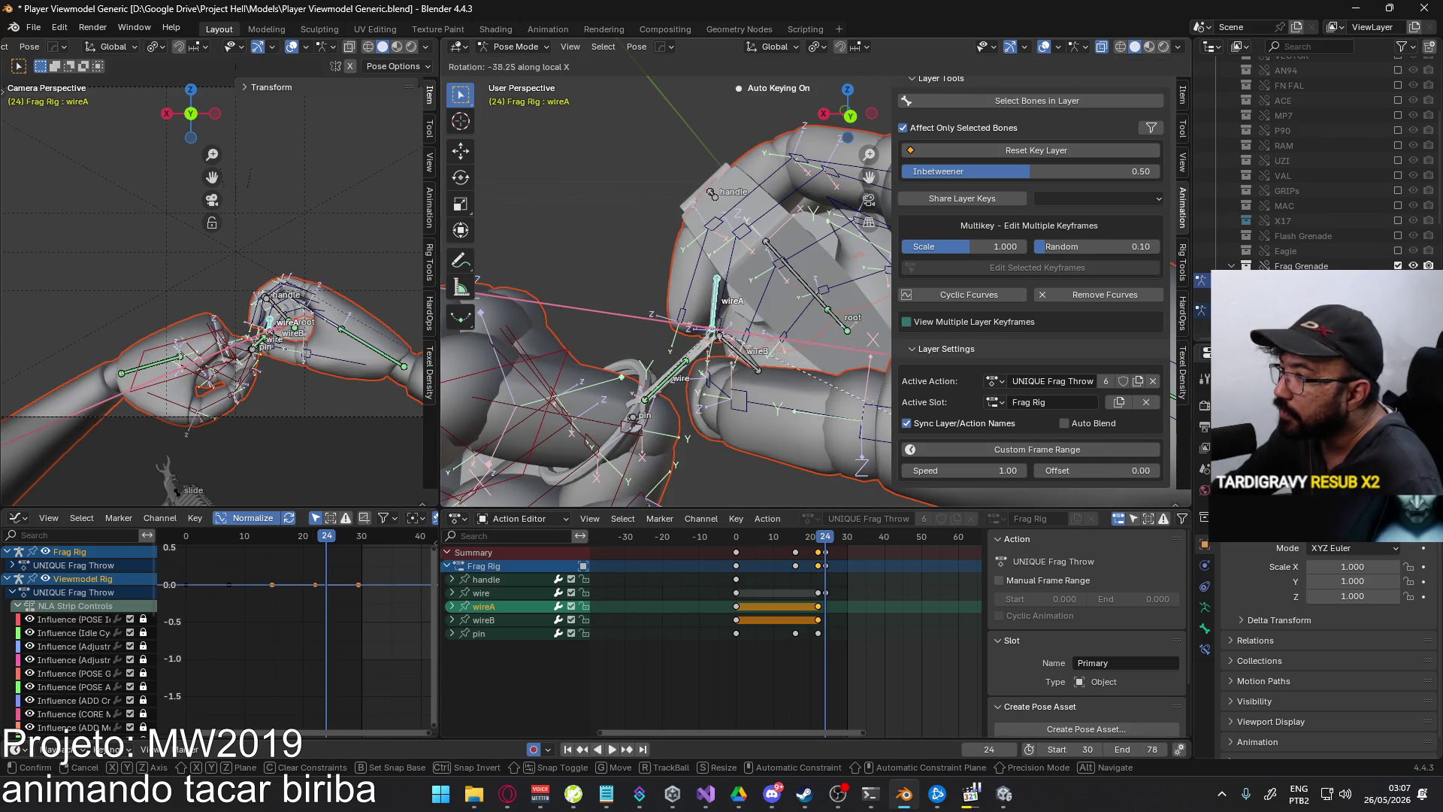
pyautogui.click(713, 81)
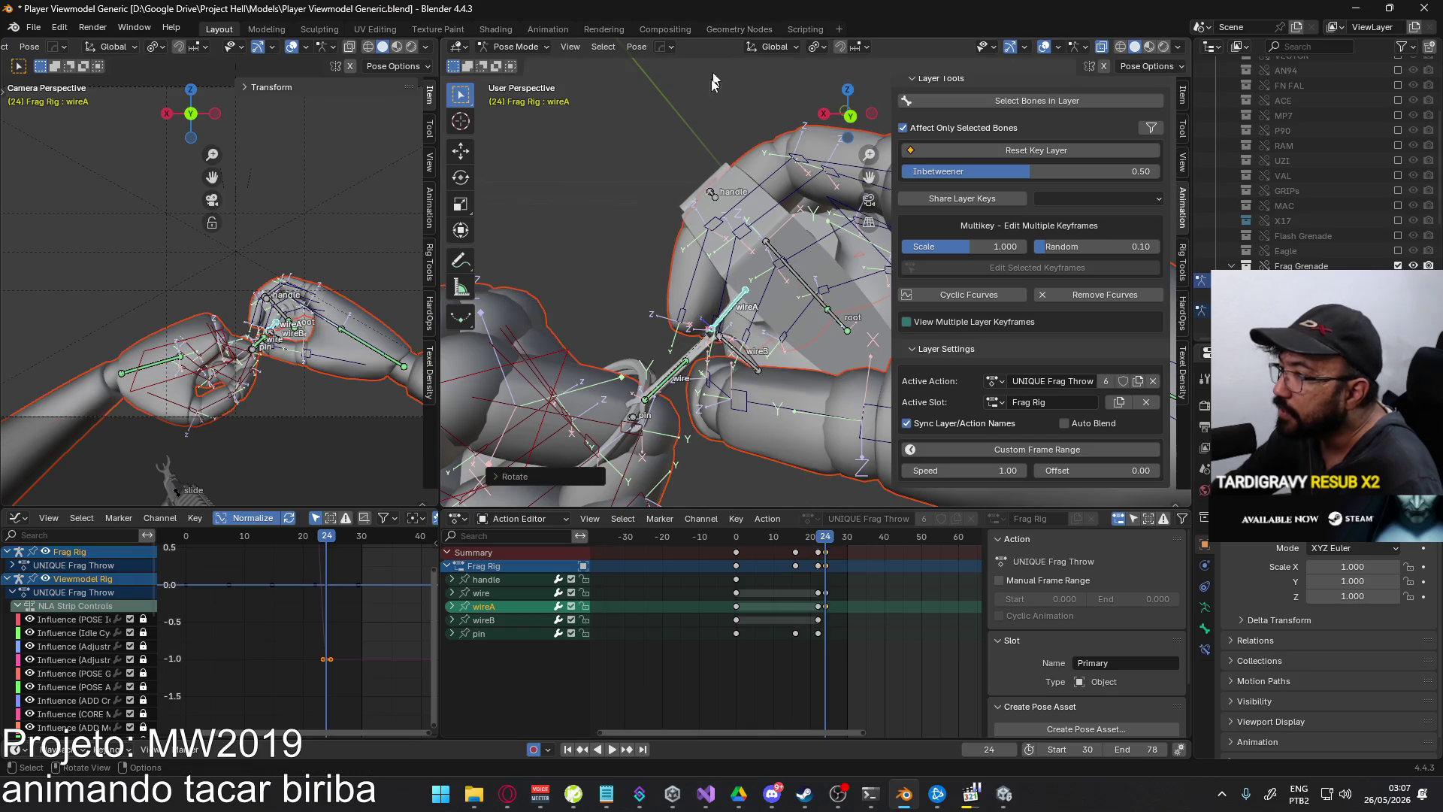
pyautogui.click(733, 361)
pyautogui.press('r')
pyautogui.press('x')
pyautogui.press('x')
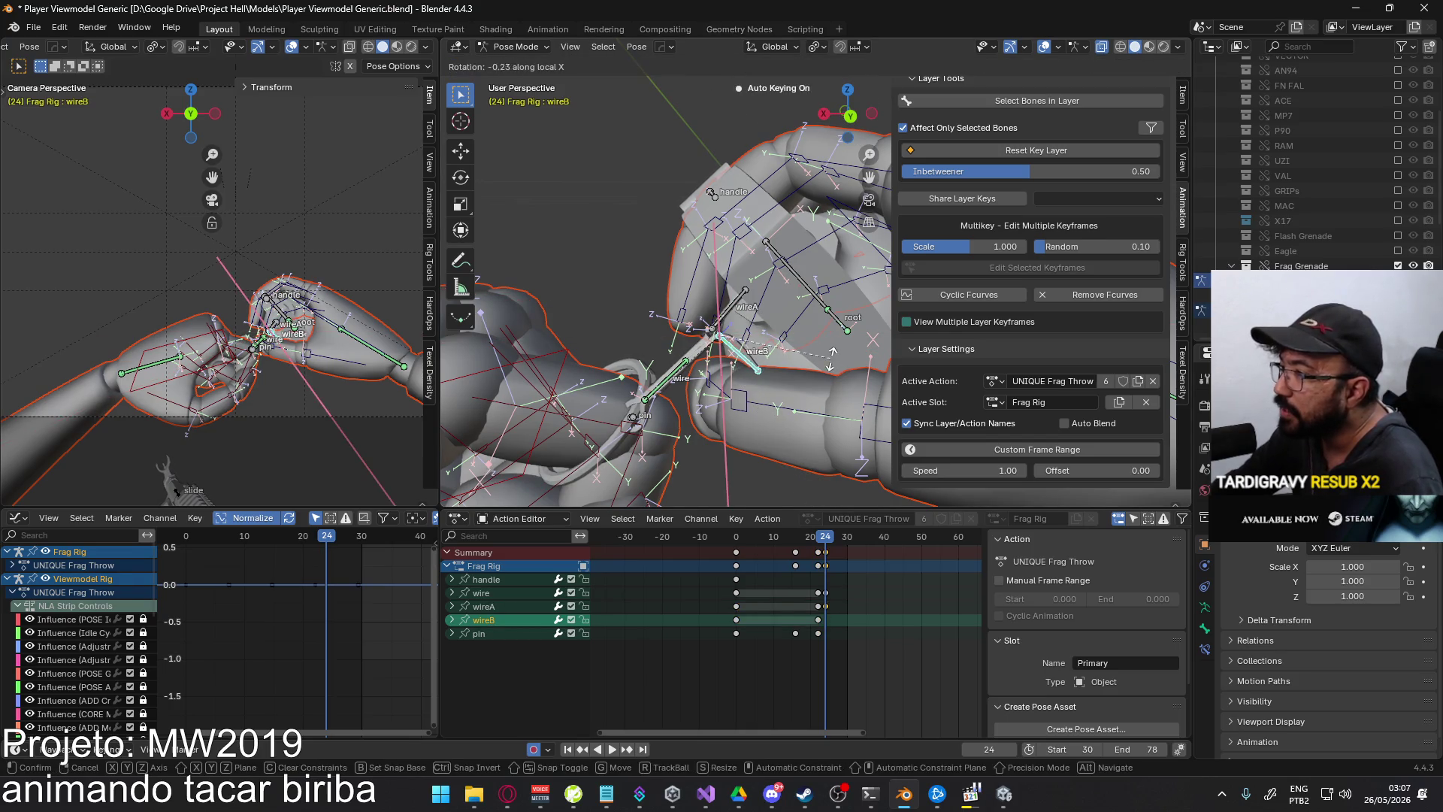
pyautogui.click(735, 174)
pyautogui.moveTo(735, 174); pyautogui.dragTo(720, 233, button='middle')
# - Shift the selected keys one frame earlier, then select the wire bone
pyautogui.moveTo(822, 540); pyautogui.dragTo(819, 540)
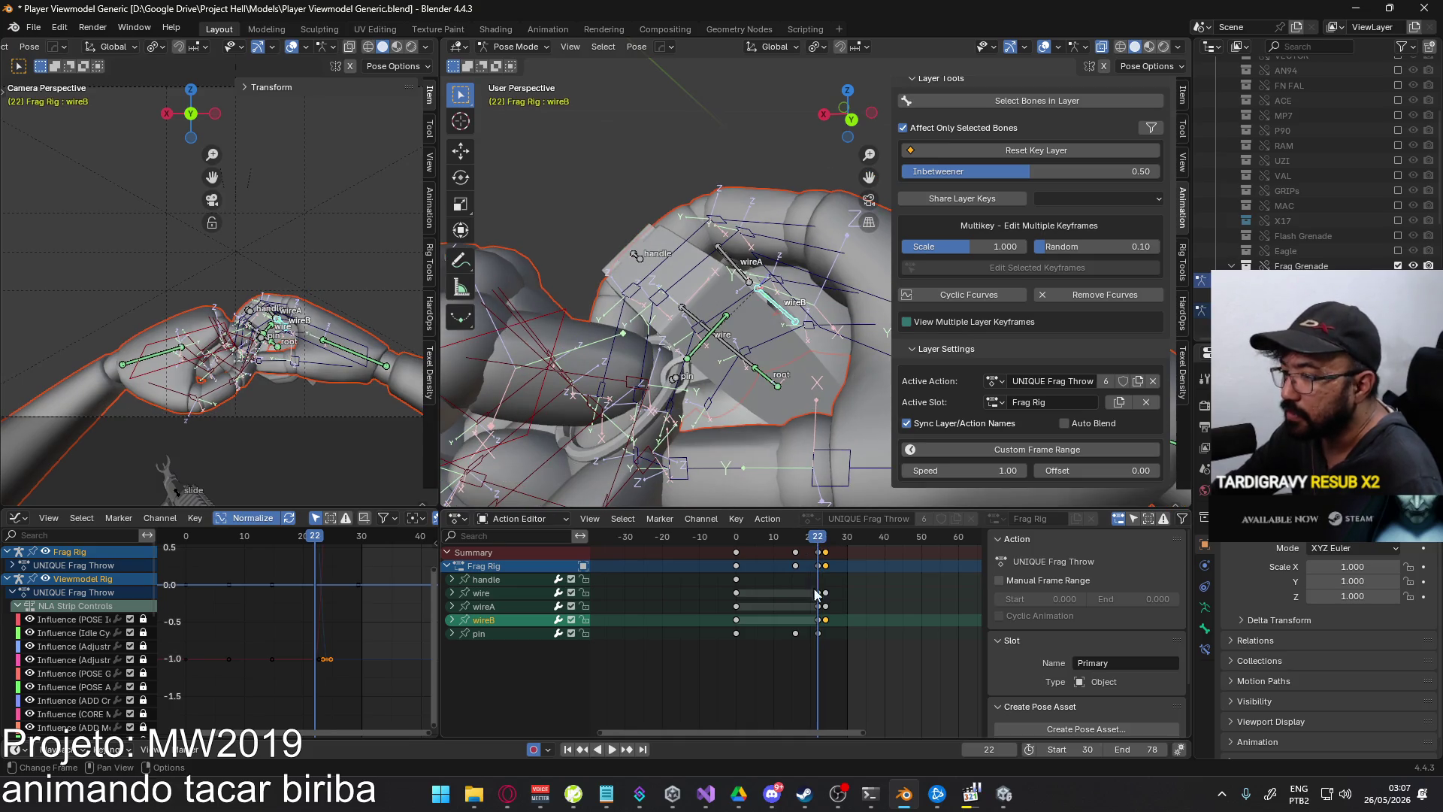
pyautogui.press('g')
pyautogui.click(833, 552)
pyautogui.moveTo(819, 540); pyautogui.dragTo(826, 540)
pyautogui.scroll(-2, 761, 407)
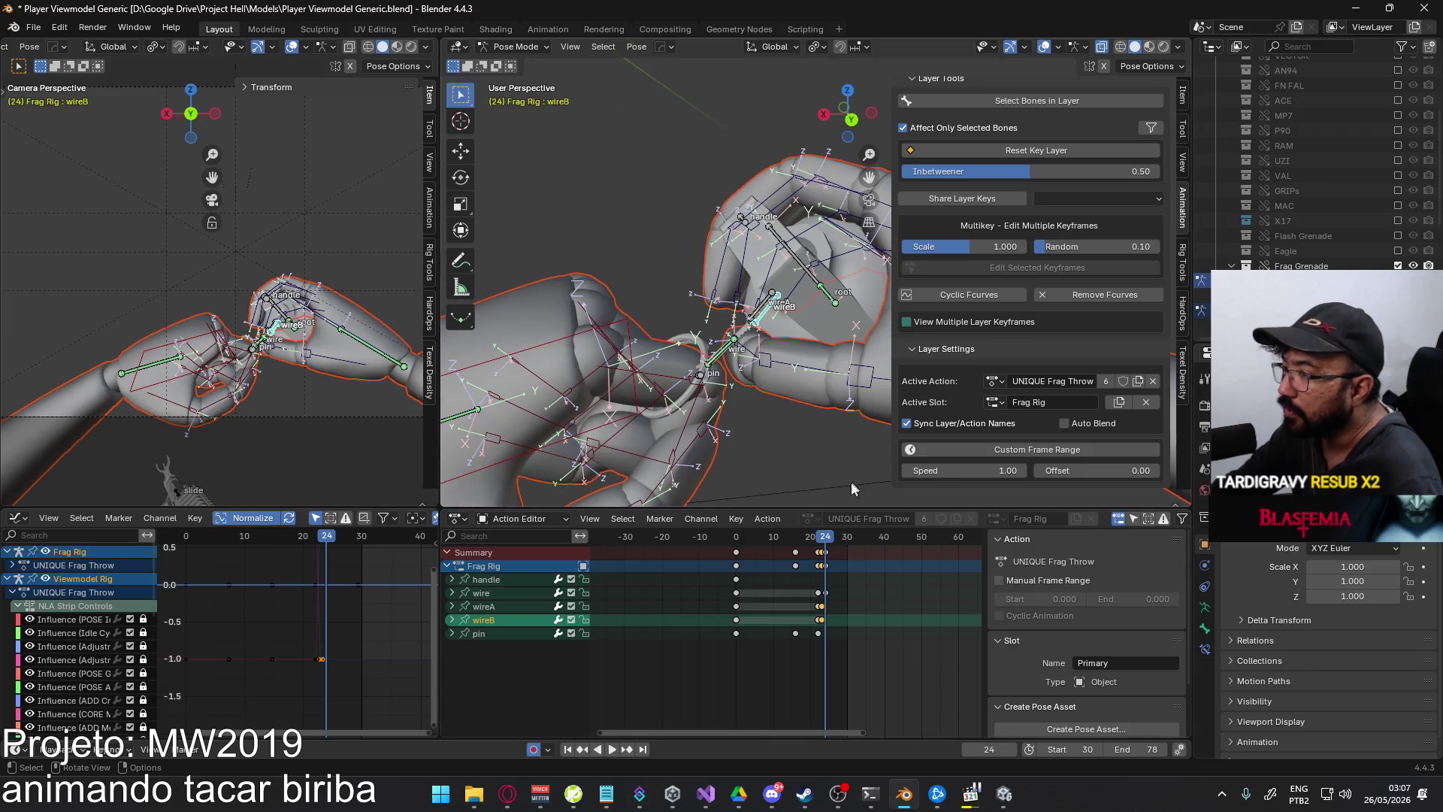
pyautogui.click(719, 368)
# - At frame 30, move the wire and wireB bones and rotate them about Z
pyautogui.click(848, 535)
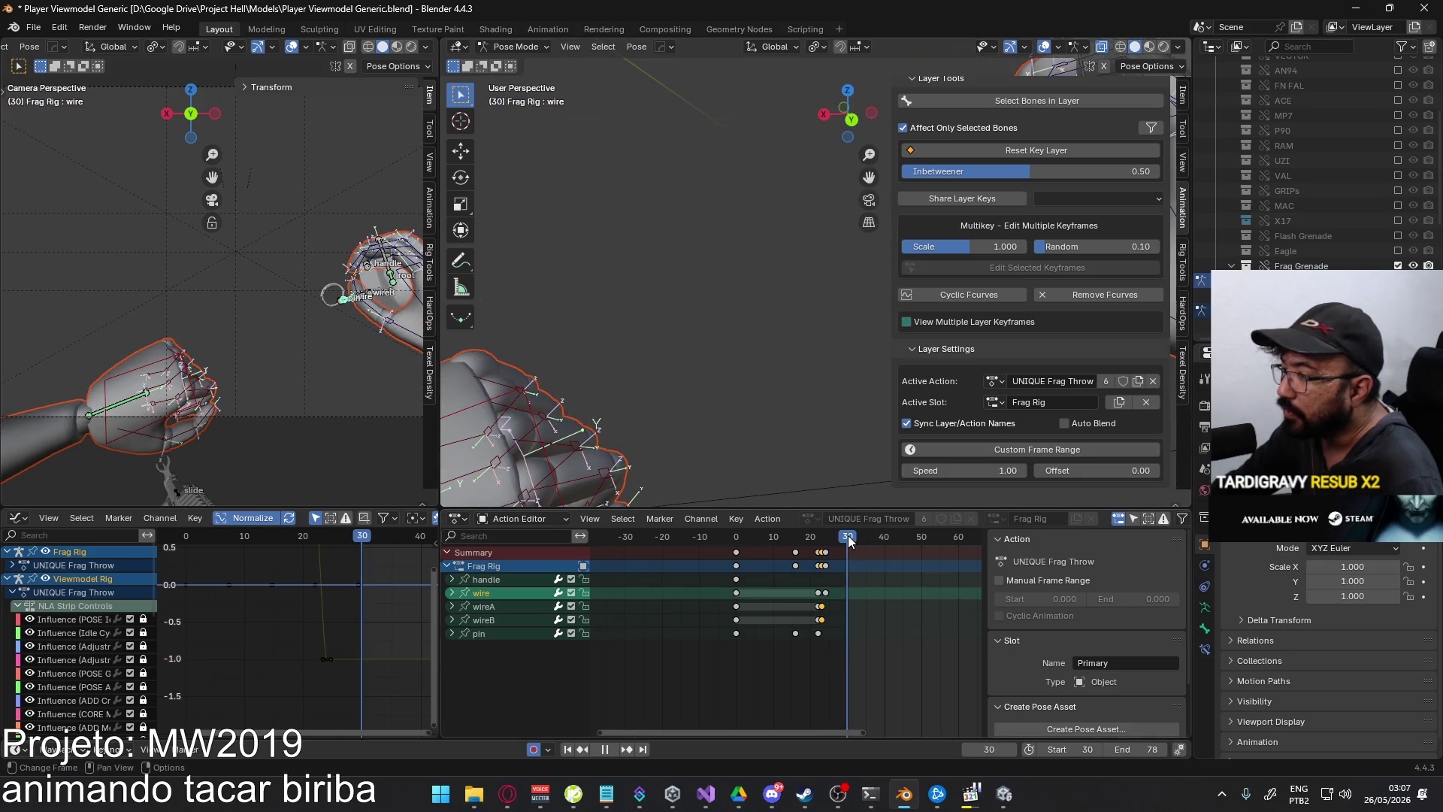
pyautogui.moveTo(744, 399)
pyautogui.mouseDown(button='middle')
pyautogui.moveTo(787, 340)
pyautogui.moveTo(850, 295)
pyautogui.moveTo(813, 294)
pyautogui.moveTo(804, 329)
pyautogui.mouseUp(button='middle')
pyautogui.press('g')
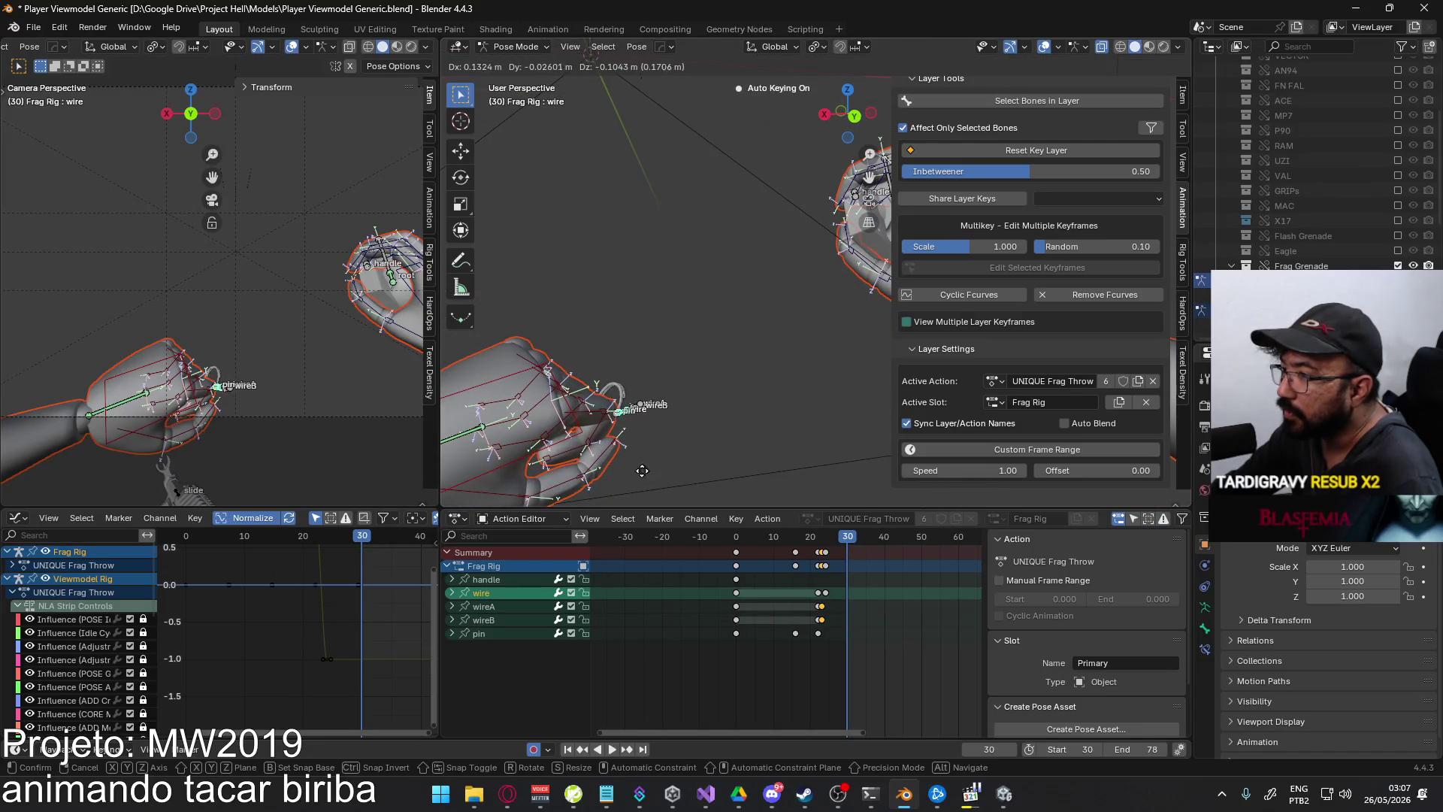
pyautogui.click(656, 440)
pyautogui.moveTo(656, 440)
pyautogui.mouseDown(button='middle')
pyautogui.moveTo(675, 457)
pyautogui.moveTo(669, 332)
pyautogui.moveTo(647, 342)
pyautogui.mouseUp(button='middle')
pyautogui.press('g')
pyautogui.click(658, 254)
pyautogui.moveTo(658, 254)
pyautogui.mouseDown(button='middle')
pyautogui.moveTo(764, 397)
pyautogui.moveTo(705, 321)
pyautogui.moveTo(767, 324)
pyautogui.moveTo(783, 264)
pyautogui.mouseUp(button='middle')
pyautogui.press('r')
pyautogui.press('z')
pyautogui.click(761, 389)
# - Rotate the wire bones on local Y and freely, nudge them, then play back the motion
pyautogui.press('r')
pyautogui.press('y')
pyautogui.press('y')
pyautogui.click(812, 308)
pyautogui.press('r')
pyautogui.click(766, 227)
pyautogui.press('g')
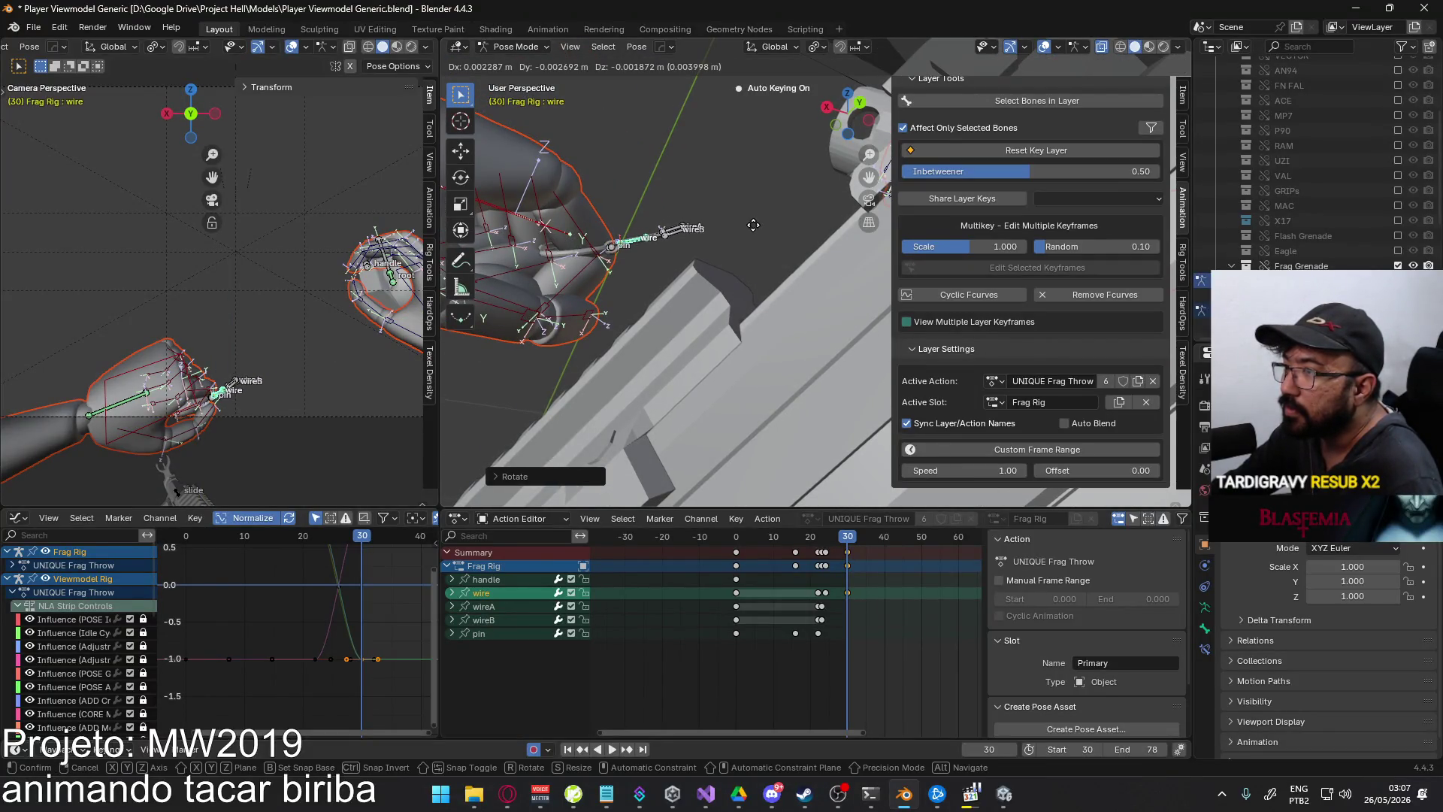
pyautogui.click(753, 225)
pyautogui.moveTo(753, 225)
pyautogui.mouseDown(button='middle')
pyautogui.moveTo(732, 292)
pyautogui.moveTo(792, 378)
pyautogui.mouseUp(button='middle')
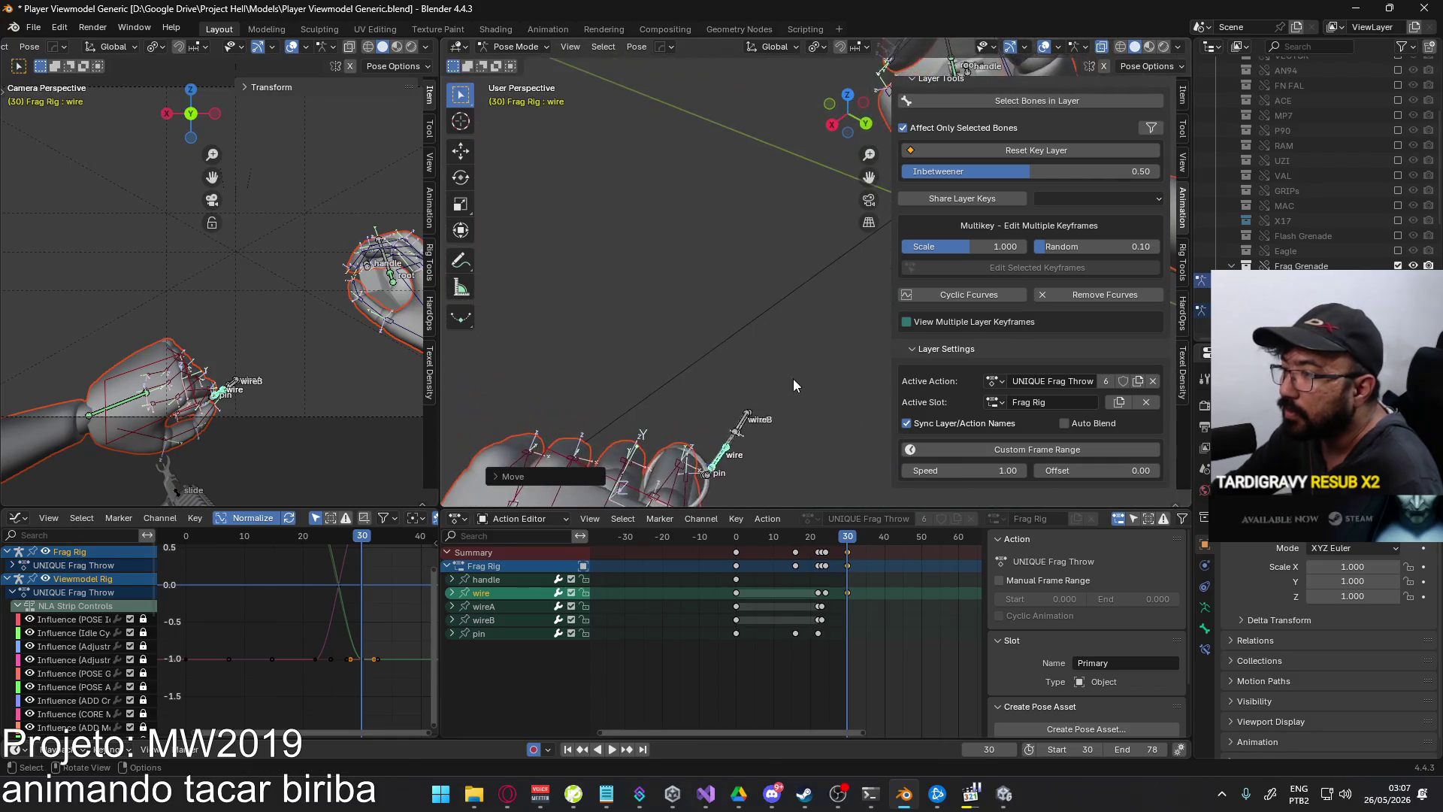
pyautogui.press('space')
pyautogui.click(840, 536)
pyautogui.moveTo(840, 536)
pyautogui.mouseDown()
pyautogui.moveTo(818, 539)
pyautogui.moveTo(848, 536)
pyautogui.mouseUp()
pyautogui.press('space')
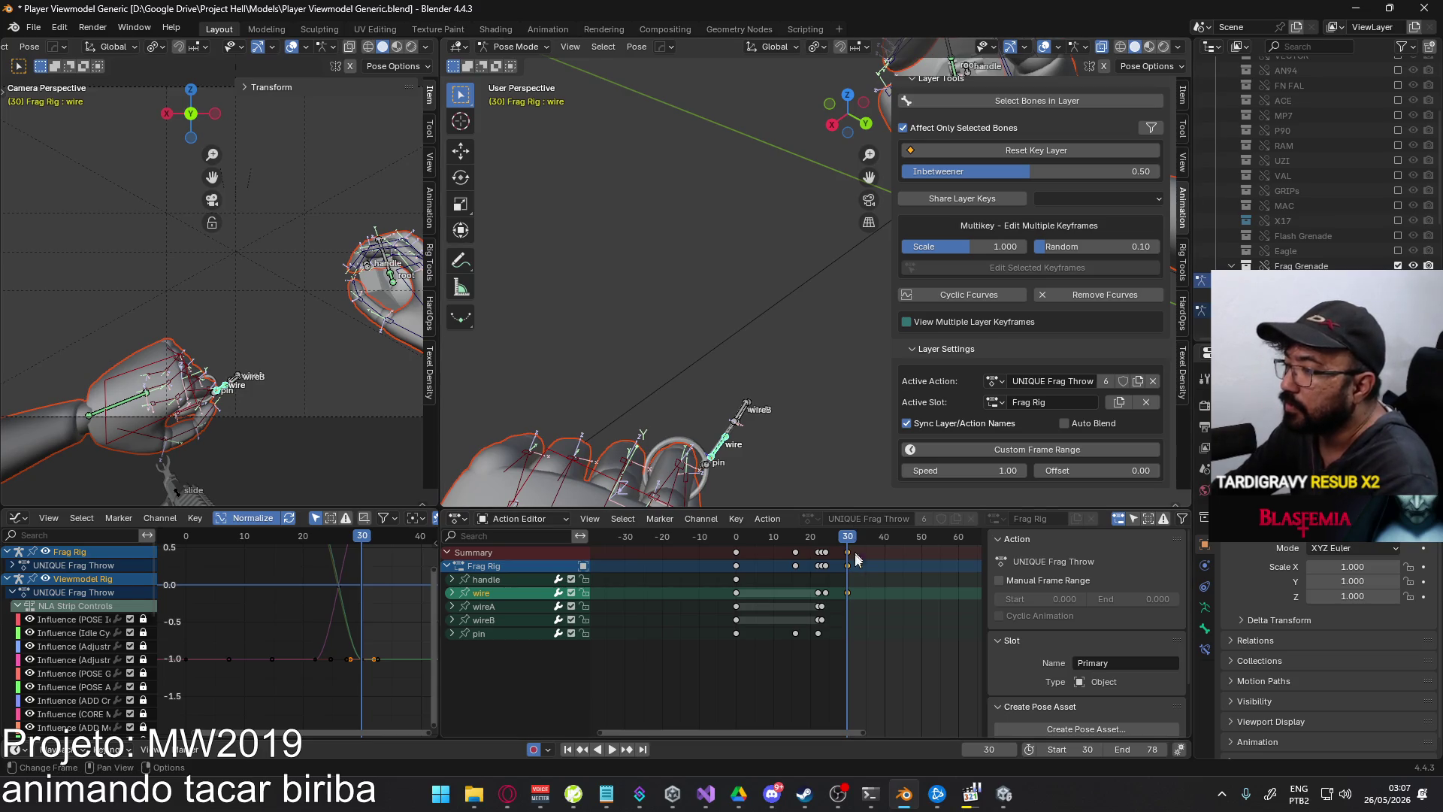
# - Undo the bad wire bone changes and reframe the view on the hand and grenade
pyautogui.hotkey('ctrl', 'z')
pyautogui.hotkey('ctrl', 'z')
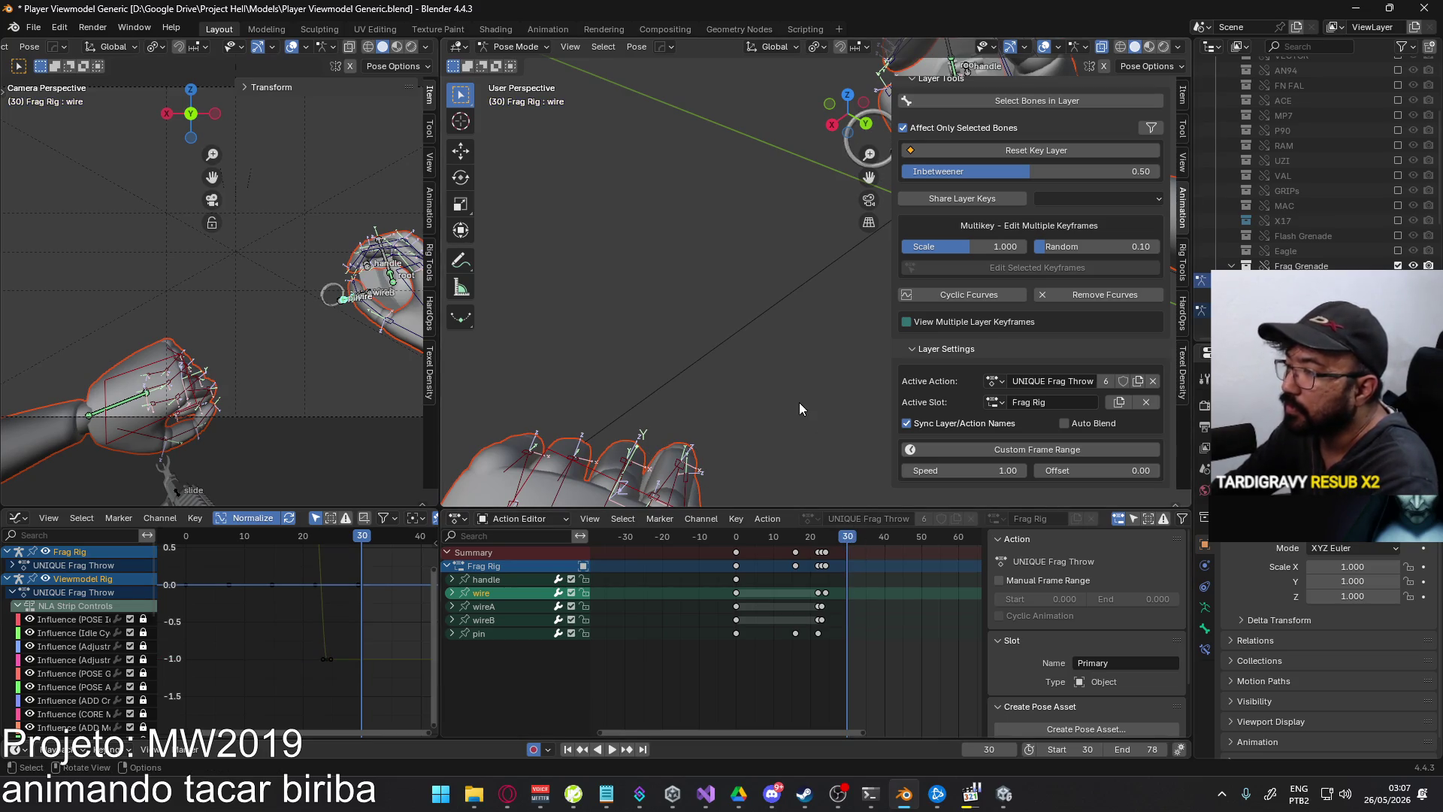
pyautogui.press('KP_3')
pyautogui.click(508, 794)
pyautogui.click(508, 794)
pyautogui.moveTo(678, 450)
pyautogui.mouseDown(button='middle')
pyautogui.moveTo(792, 366)
pyautogui.moveTo(645, 385)
pyautogui.mouseUp(button='middle')
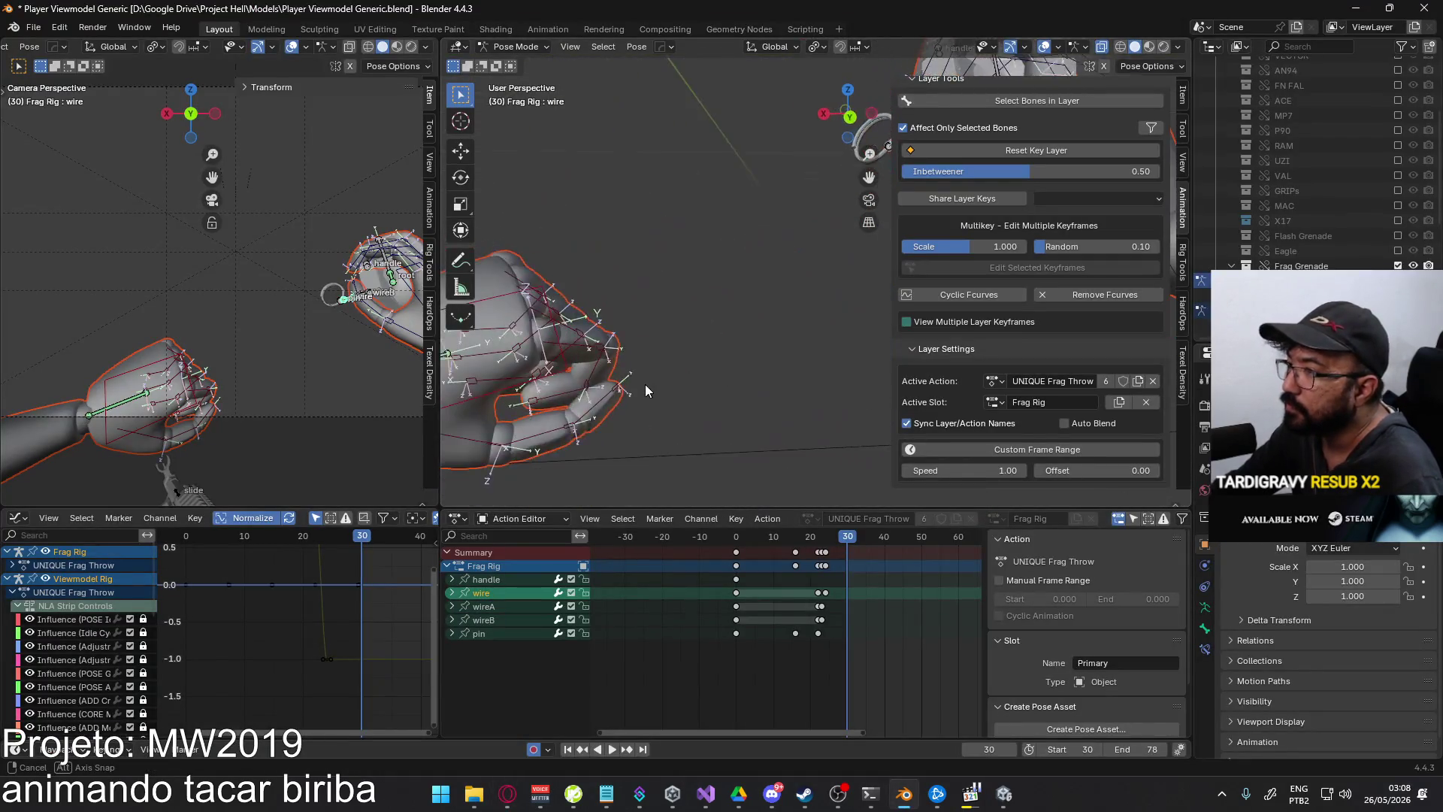
pyautogui.moveTo(733, 322)
pyautogui.keyDown('shift'); pyautogui.mouseDown(button='middle')
pyautogui.moveTo(777, 294)
pyautogui.moveTo(706, 309)
pyautogui.moveTo(800, 304)
pyautogui.mouseUp(button='middle'); pyautogui.keyUp('shift')
pyautogui.scroll(3, 750, 272)
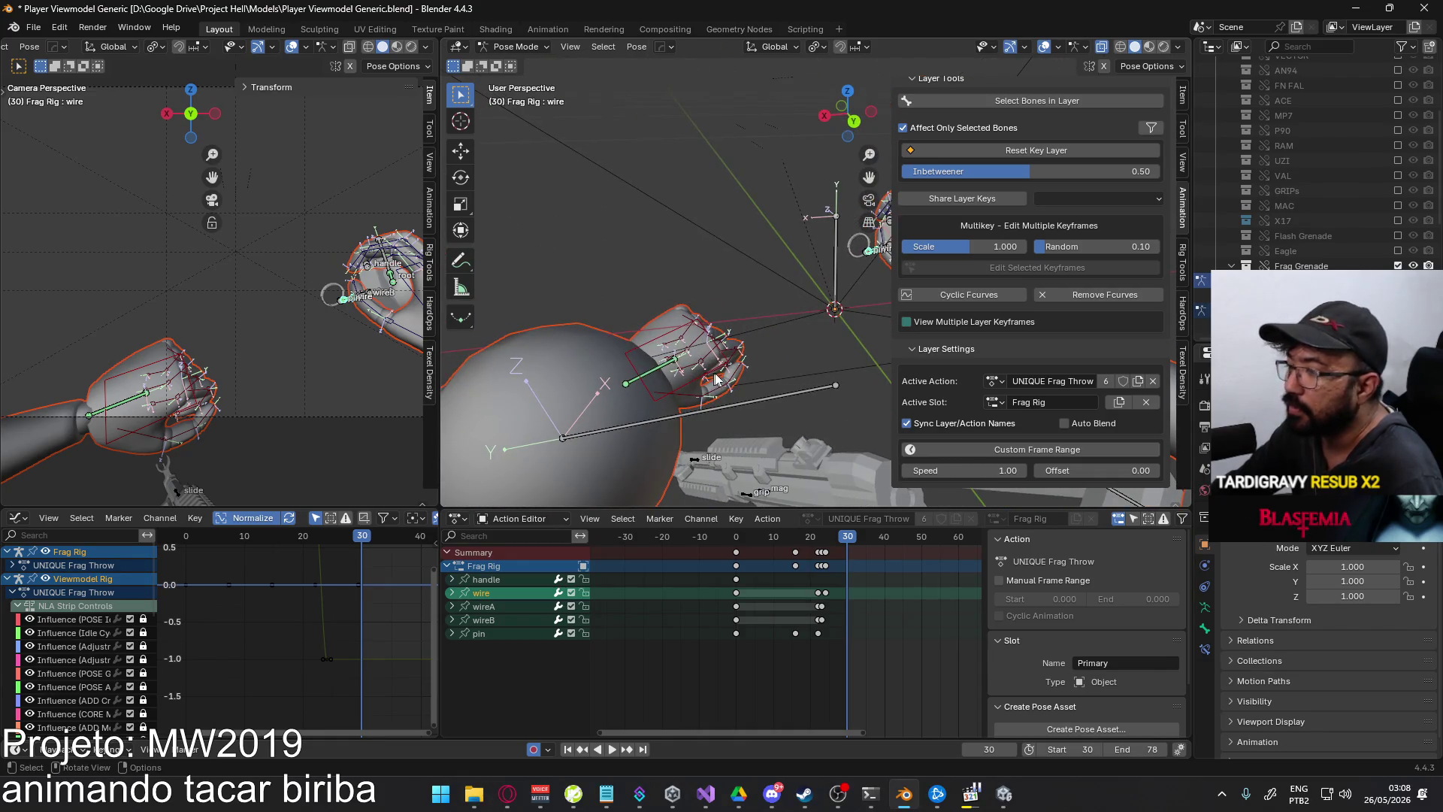
pyautogui.moveTo(714, 379); pyautogui.dragTo(739, 381, button='middle')
# - Pull the pin and wire bones along local Y and show the wire's constraint settings
pyautogui.press('g')
pyautogui.press('y')
pyautogui.press('y')
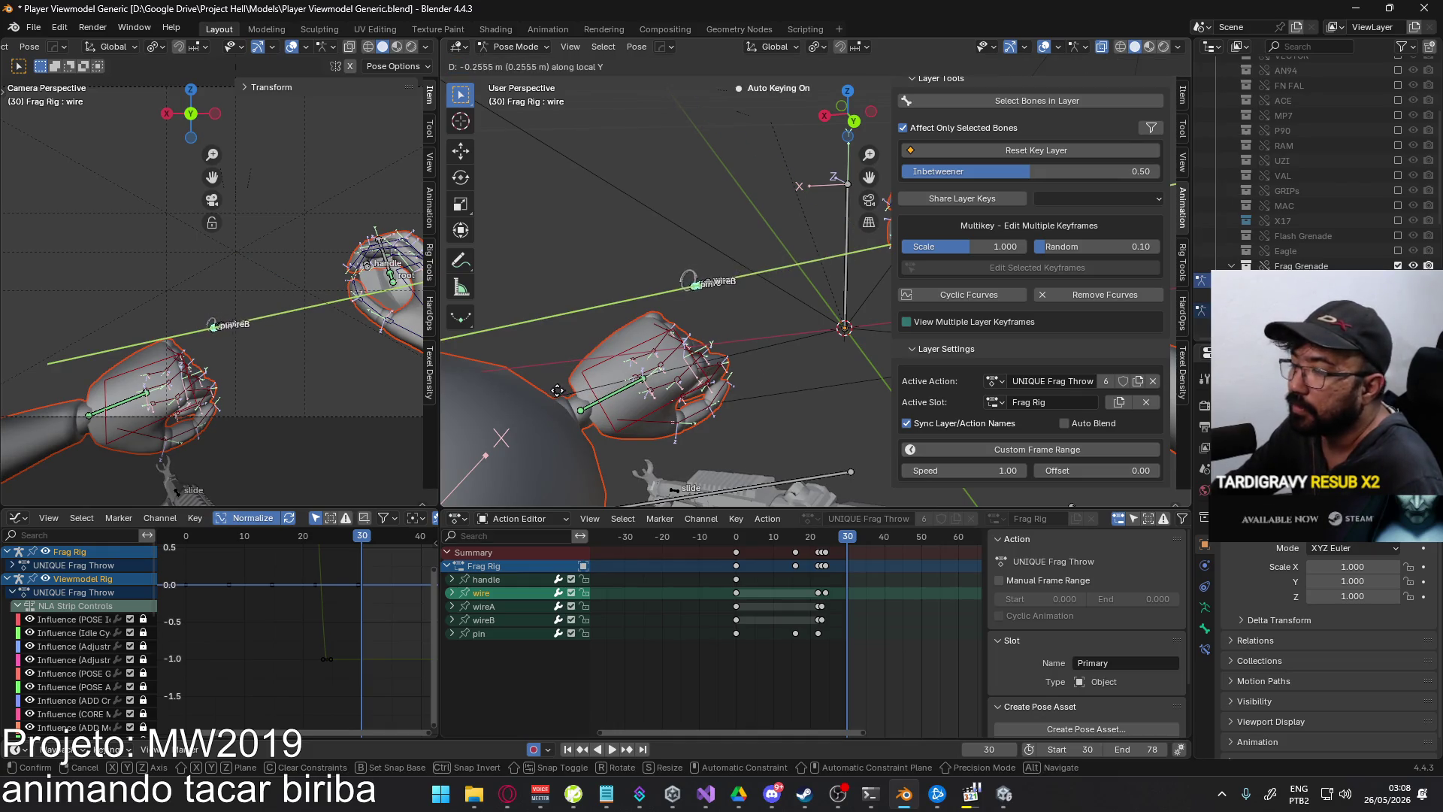
pyautogui.click(695, 375)
pyautogui.moveTo(695, 375)
pyautogui.mouseDown(button='middle')
pyautogui.moveTo(718, 383)
pyautogui.moveTo(741, 346)
pyautogui.moveTo(808, 354)
pyautogui.moveTo(653, 403)
pyautogui.moveTo(801, 347)
pyautogui.moveTo(671, 394)
pyautogui.moveTo(738, 376)
pyautogui.moveTo(589, 372)
pyautogui.moveTo(656, 363)
pyautogui.moveTo(608, 344)
pyautogui.moveTo(676, 350)
pyautogui.moveTo(981, 423)
pyautogui.mouseUp(button='middle')
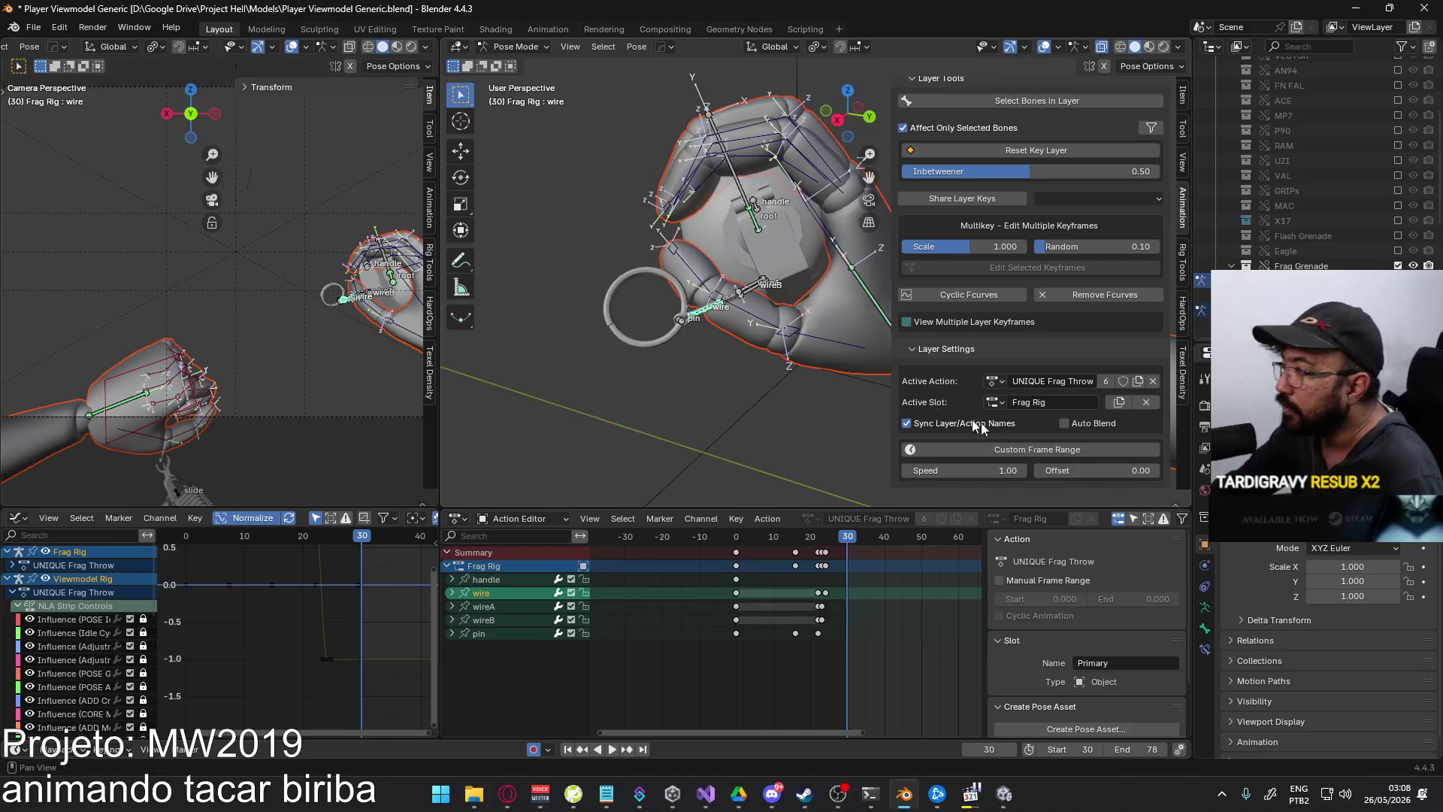
pyautogui.click(1205, 648)
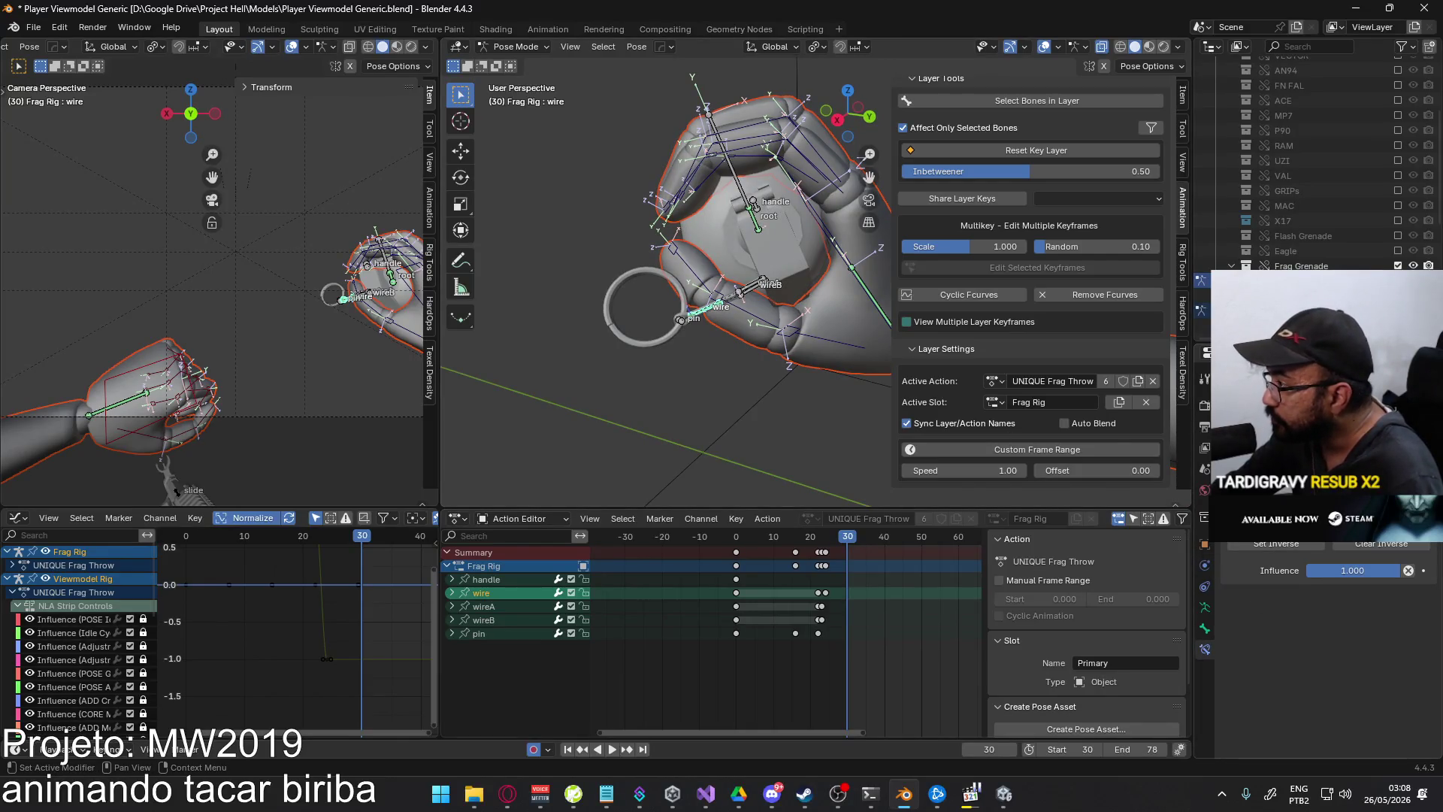
# - Key the Child Of Enabled state at frame 30, then scrub back to frame 29
pyautogui.rightClick(1322, 530)
pyautogui.click(1292, 530)
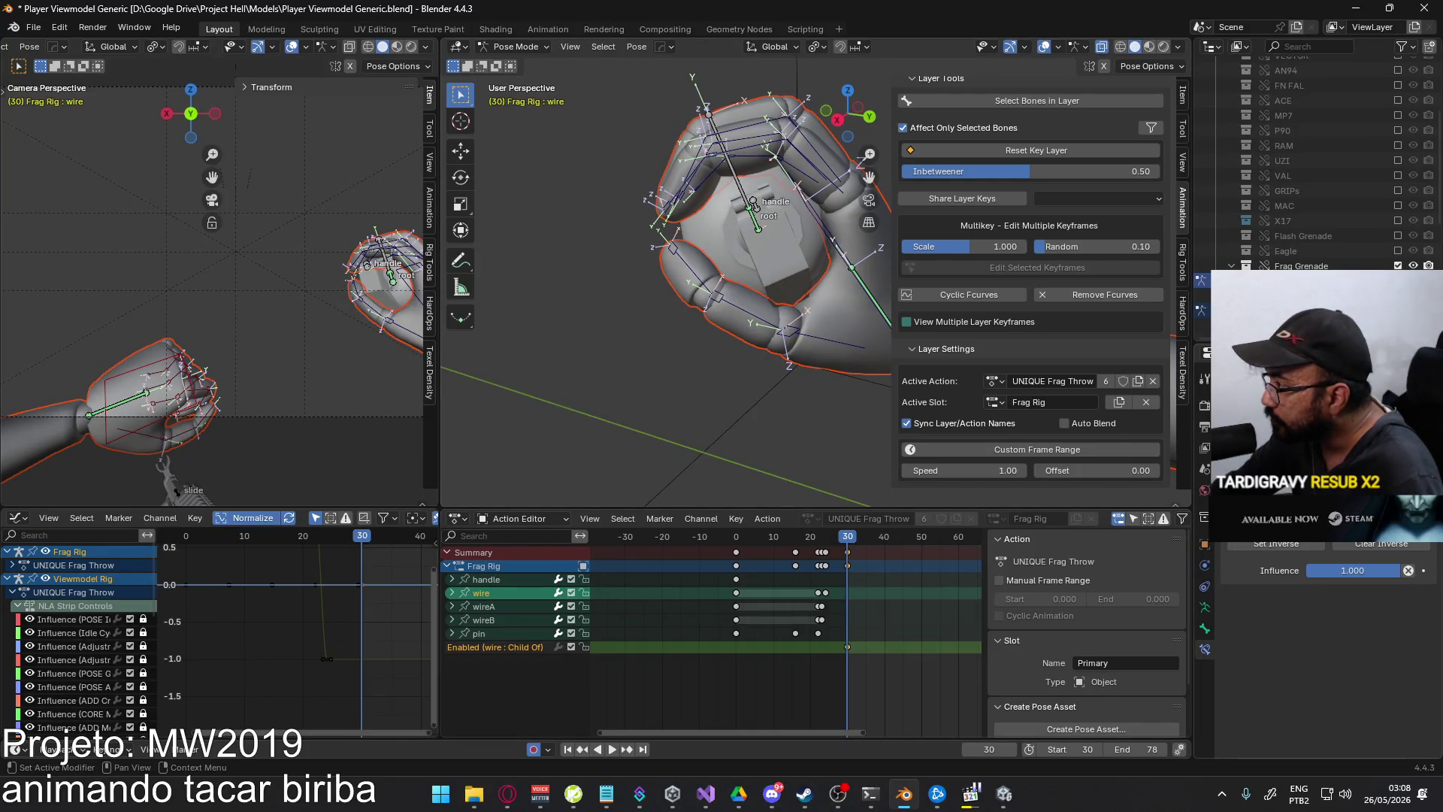
pyautogui.rightClick(1323, 530)
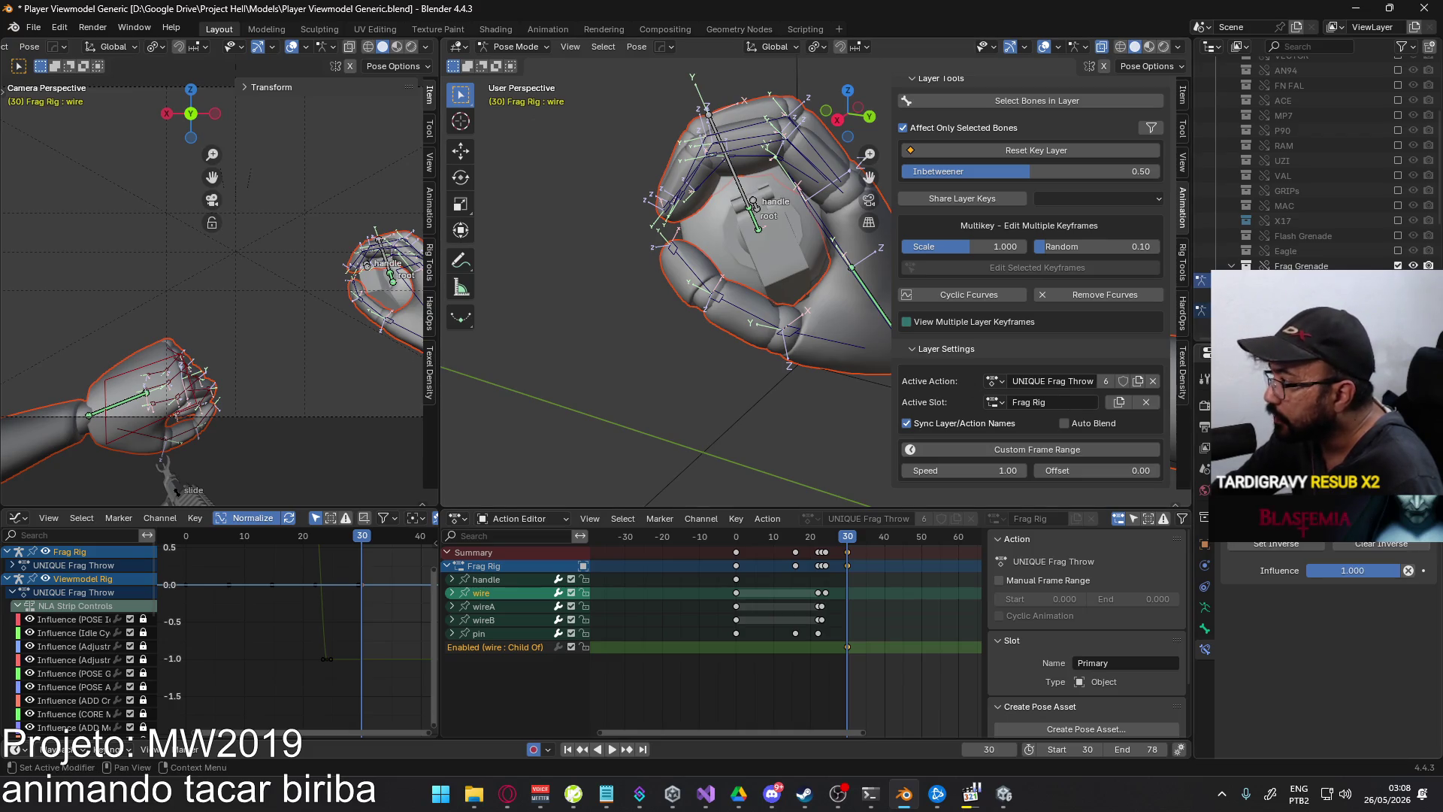
pyautogui.moveTo(839, 535); pyautogui.dragTo(848, 542)
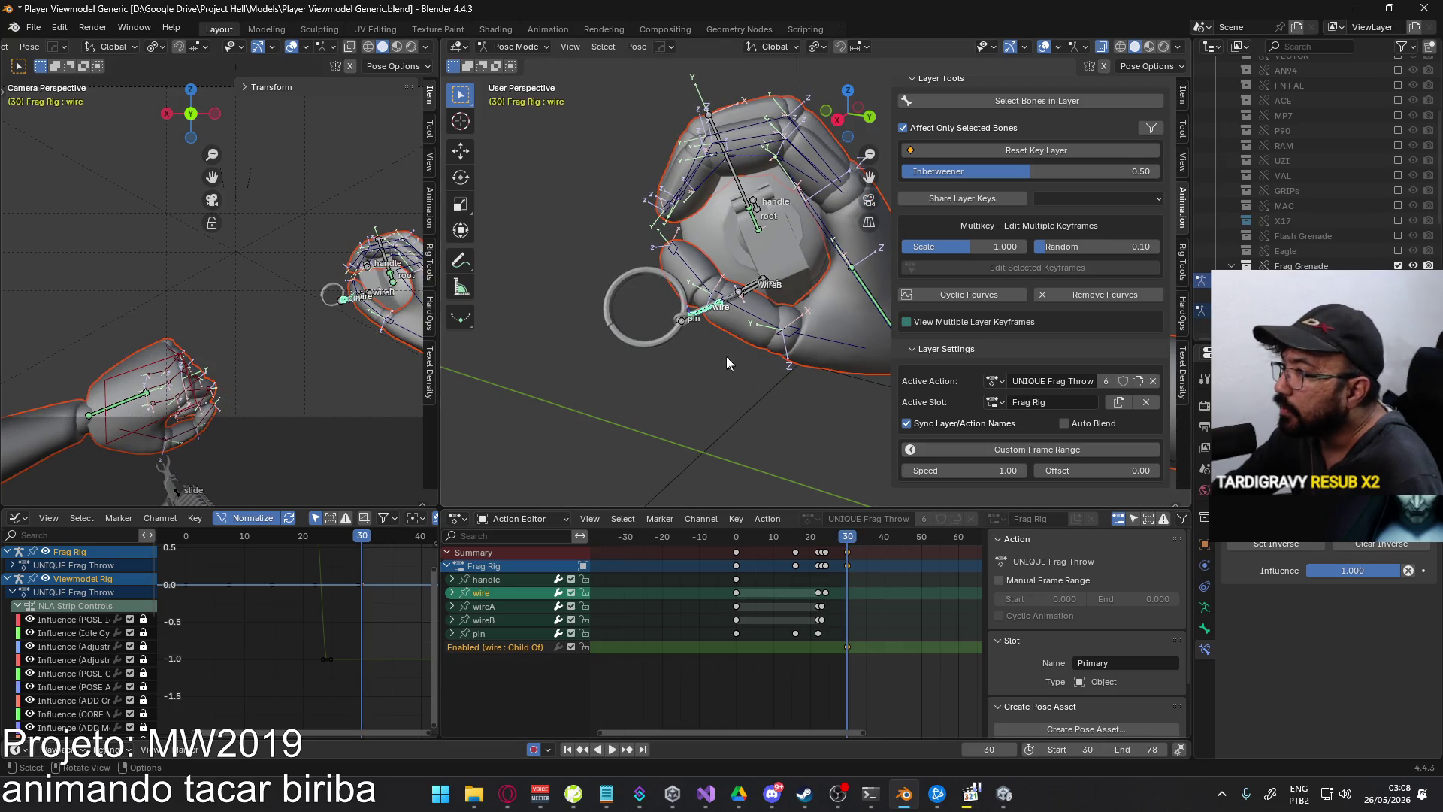
# - Copy the wire bone's world coordinates and paste them to key frame 30
pyautogui.press('q')
pyautogui.moveTo(715, 327)
pyautogui.click(800, 359)
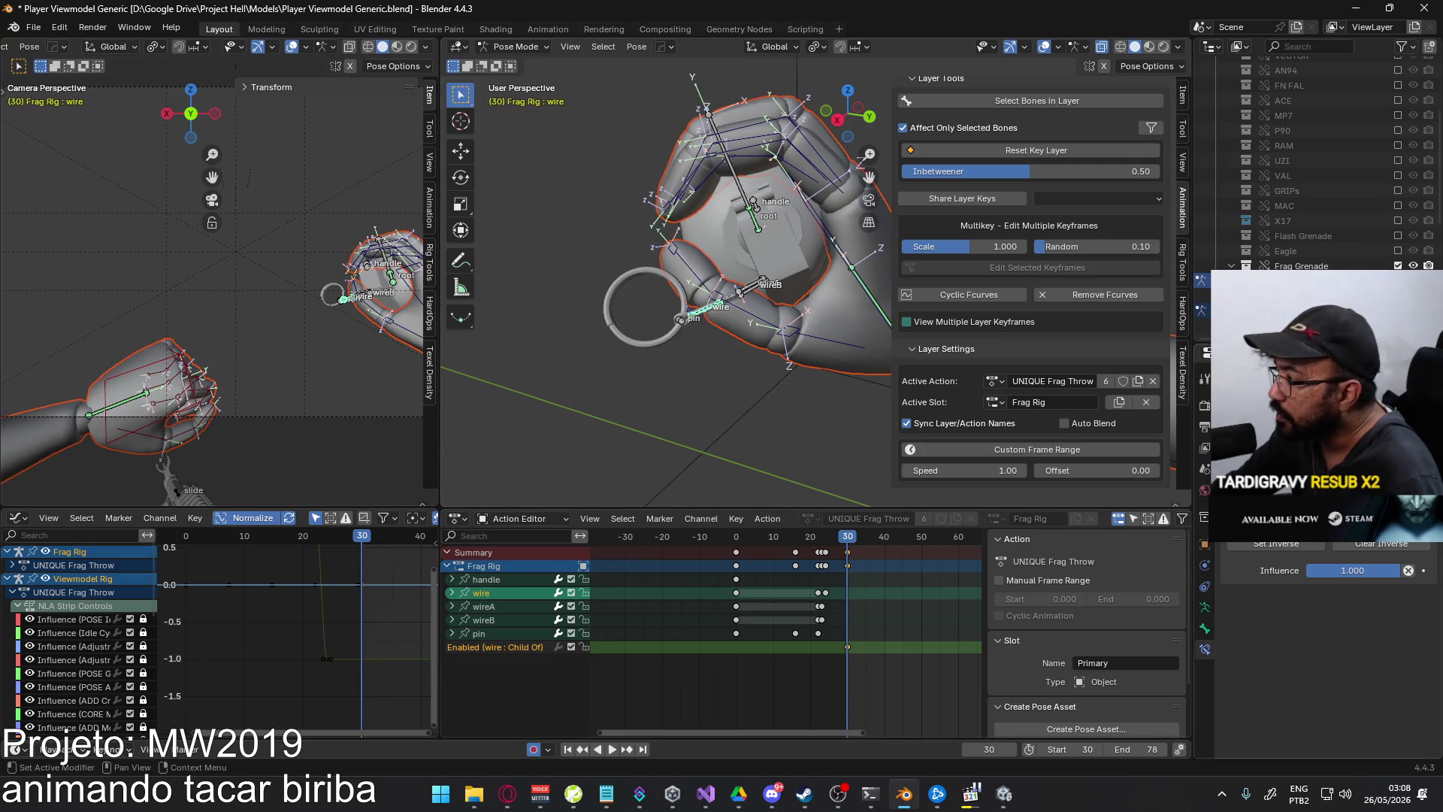
pyautogui.press('q')
pyautogui.moveTo(663, 318)
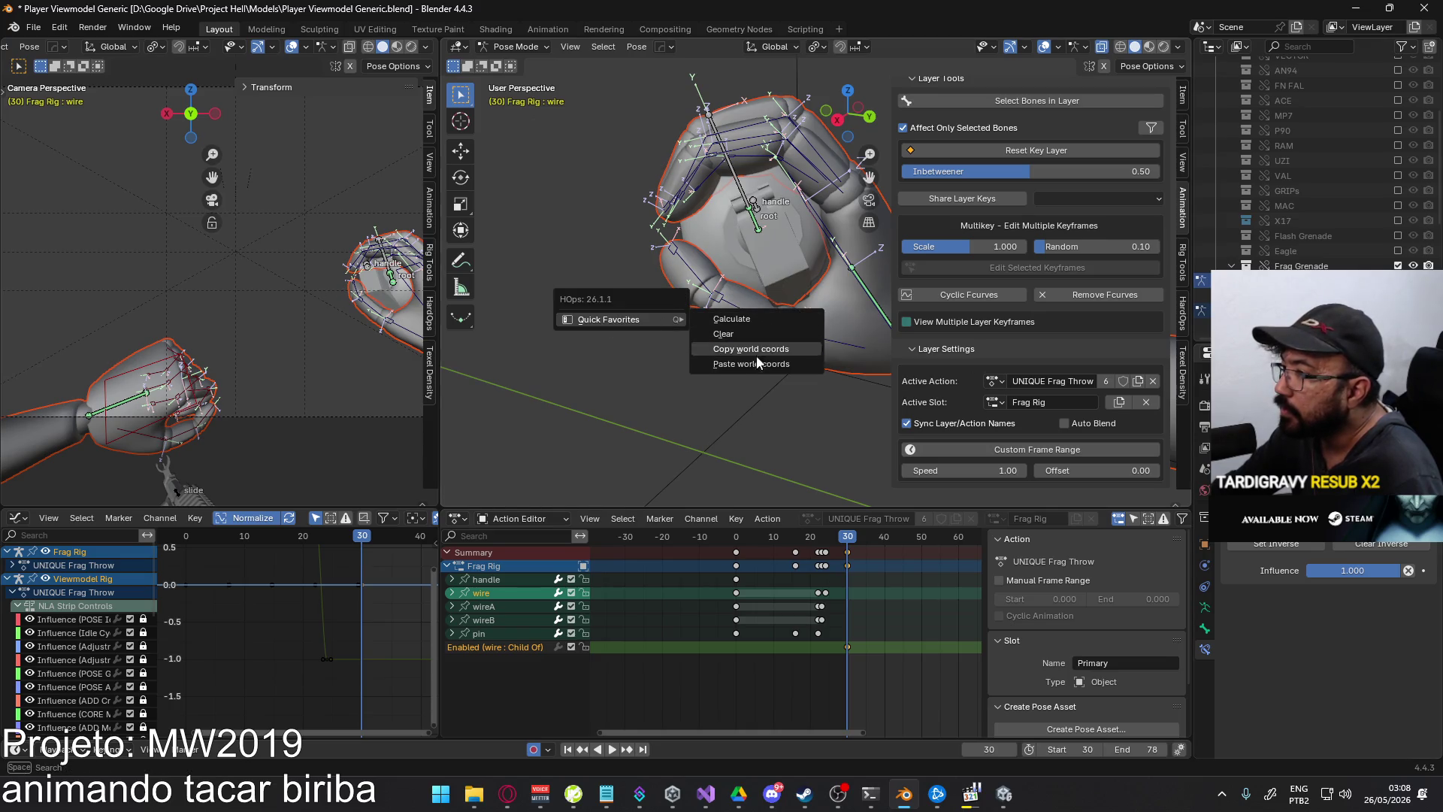
pyautogui.click(799, 368)
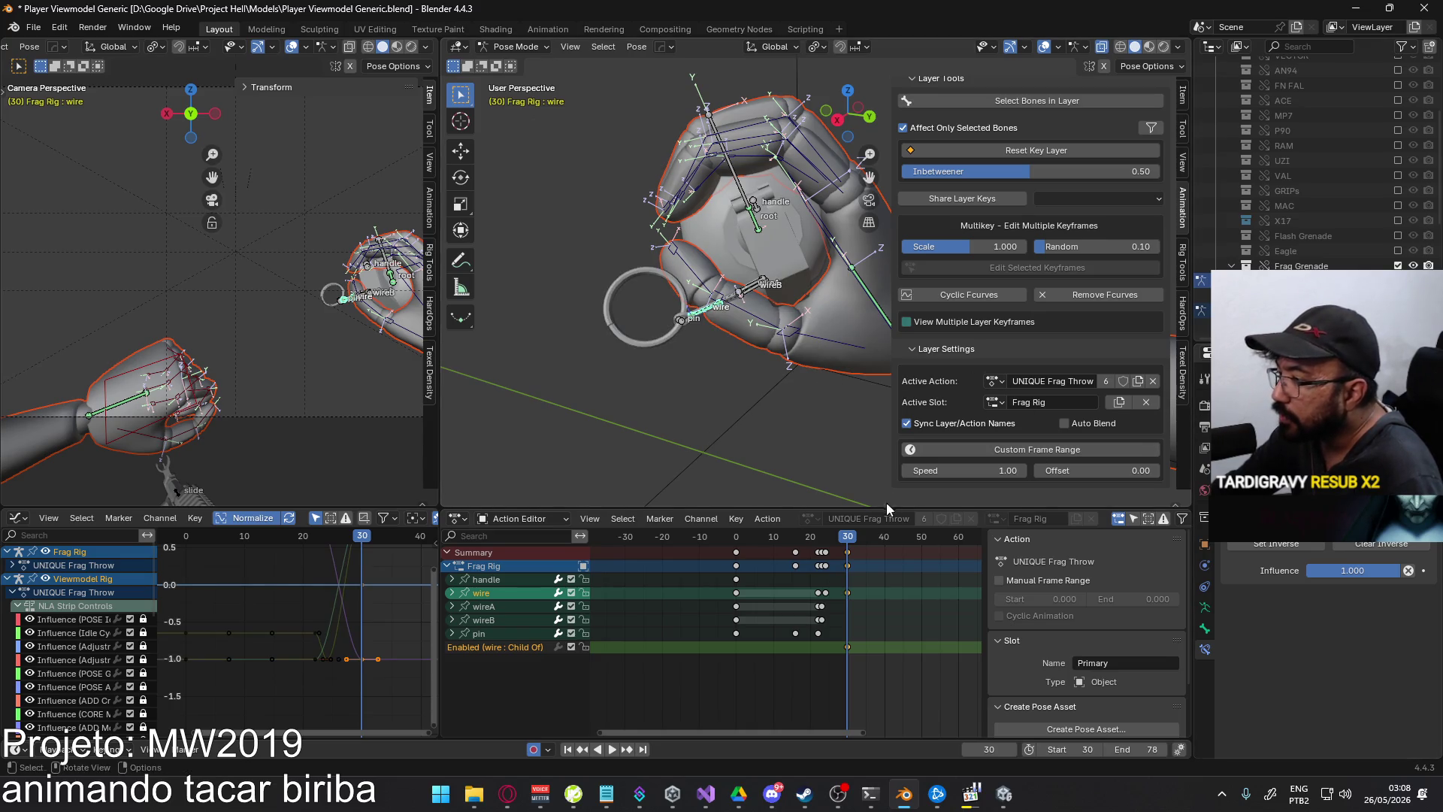
# - Play back, then key the Child Of Enabled state at frame 0
pyautogui.press('space')
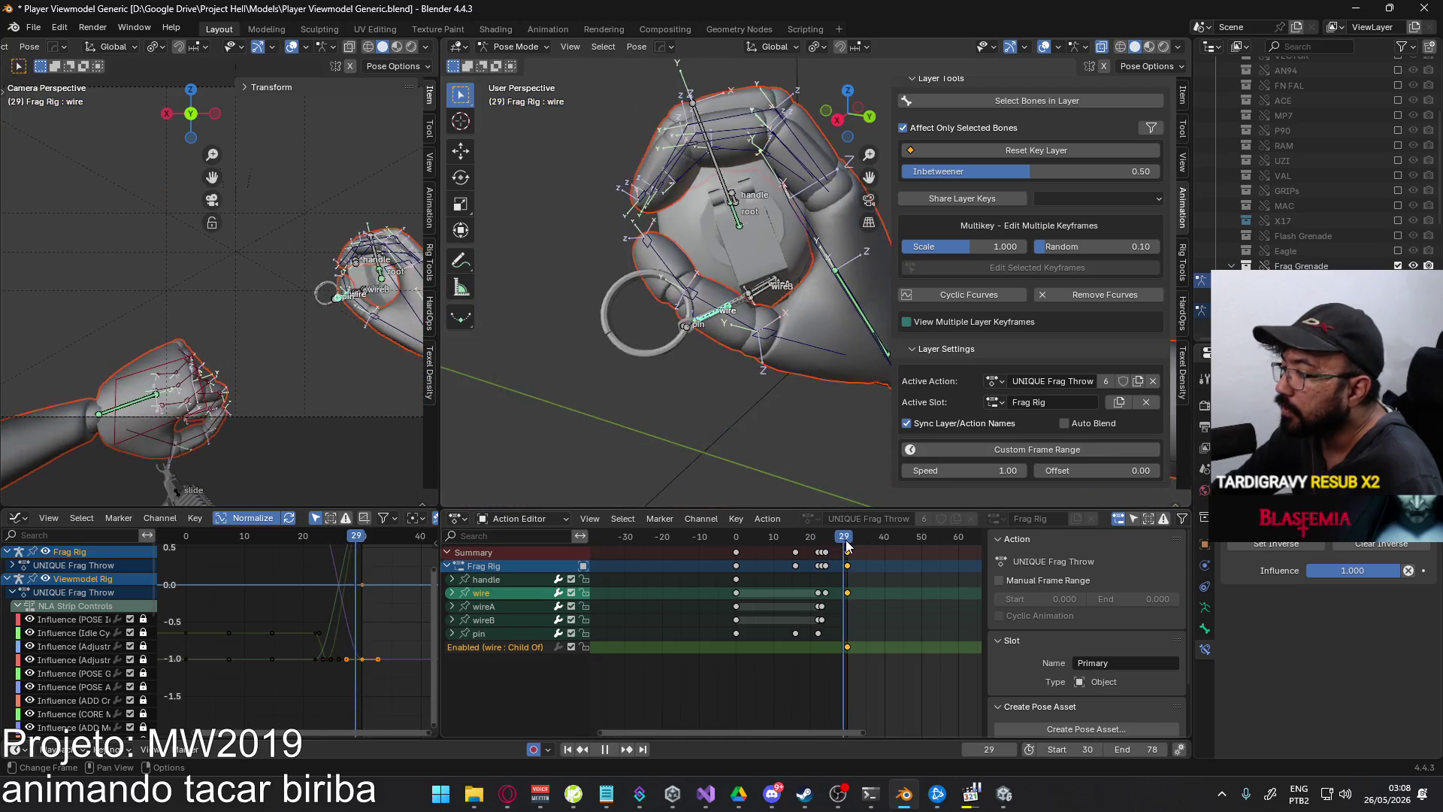
pyautogui.press('Escape')
pyautogui.press('space')
pyautogui.moveTo(850, 546); pyautogui.dragTo(738, 550)
pyautogui.rightClick(1323, 526)
pyautogui.click(1323, 529)
pyautogui.rightClick(1322, 526)
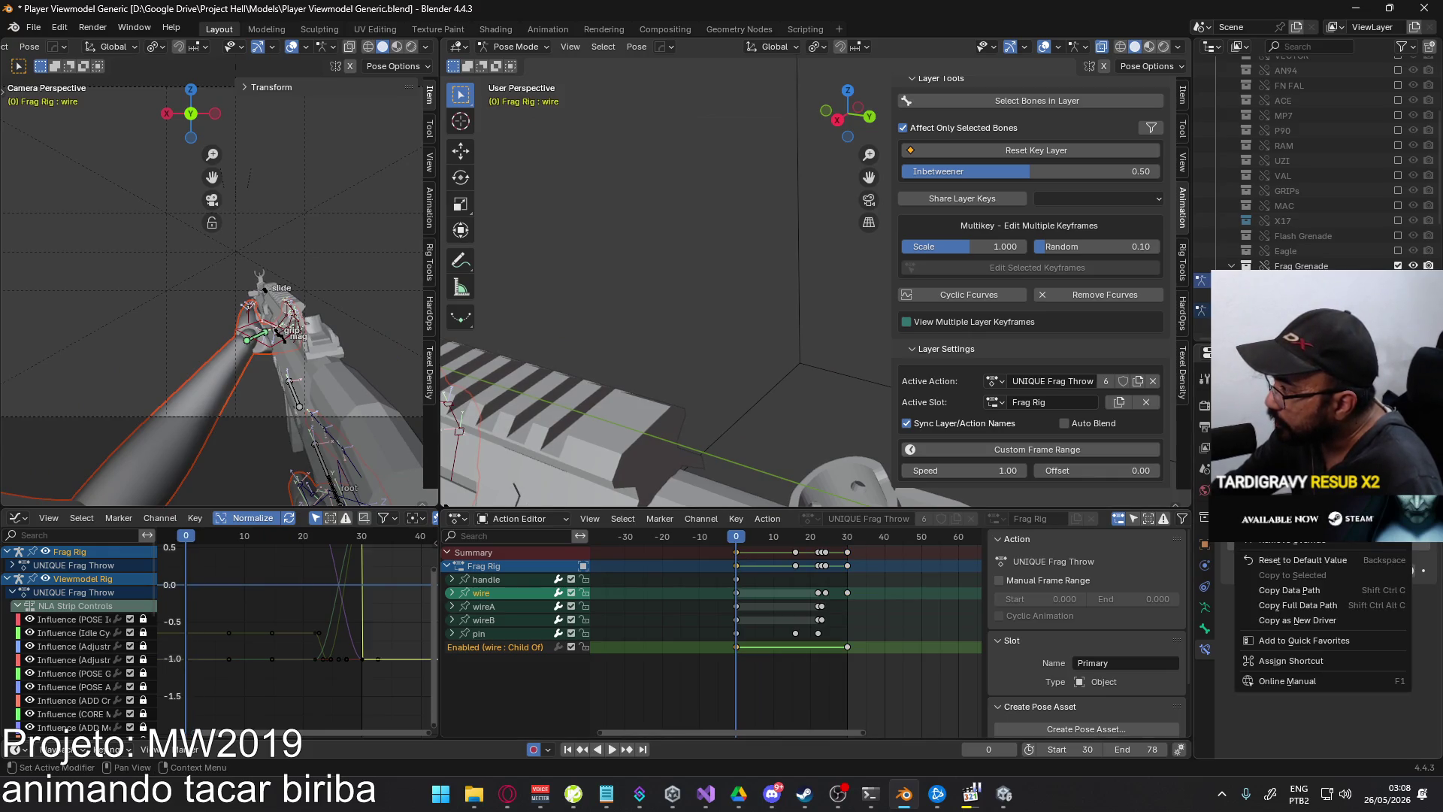
# - Review the throw around frames 16–23 from a view showing the gun and arms
pyautogui.moveTo(746, 481)
pyautogui.mouseDown(button='middle')
pyautogui.moveTo(682, 434)
pyautogui.moveTo(705, 430)
pyautogui.mouseUp(button='middle')
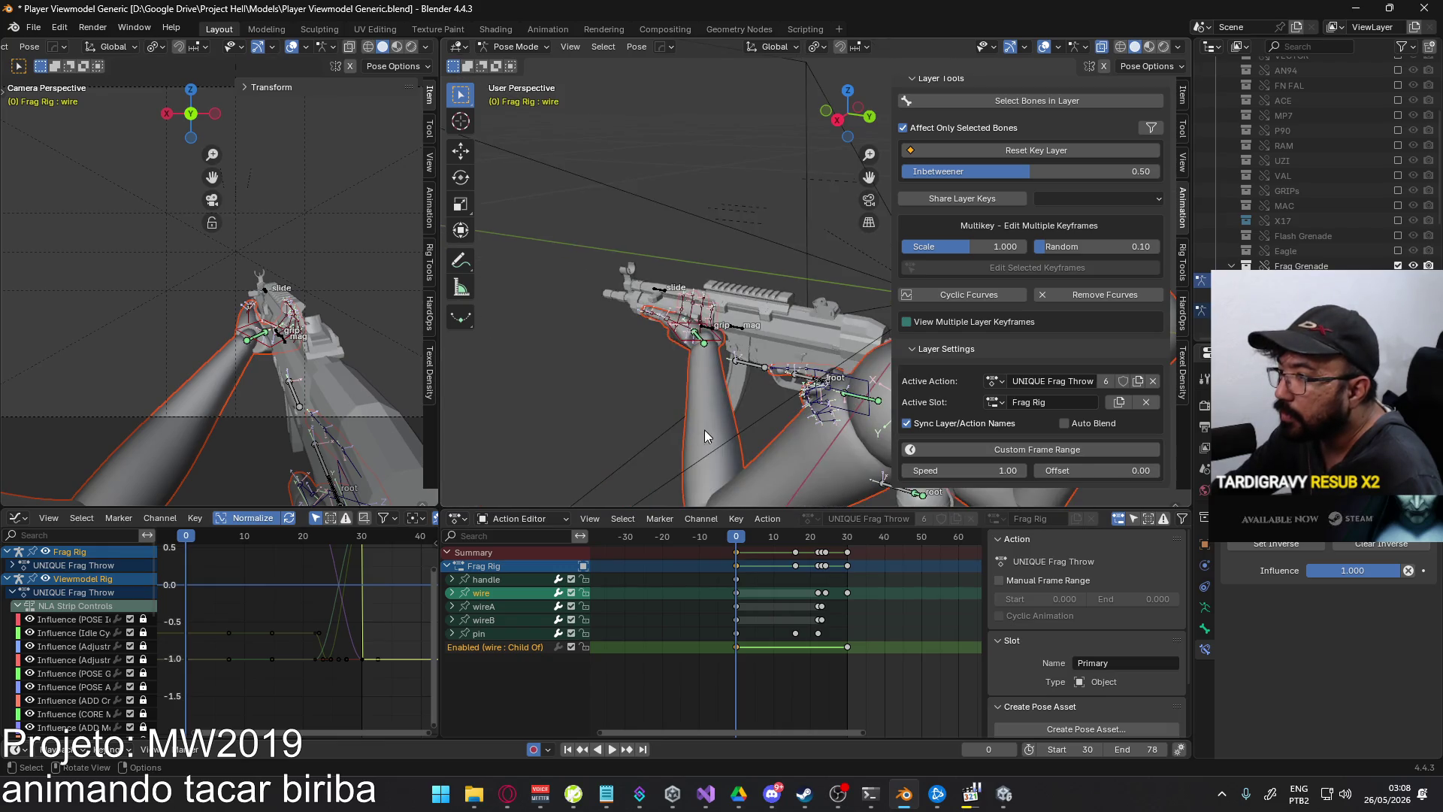
pyautogui.moveTo(742, 541); pyautogui.dragTo(797, 540)
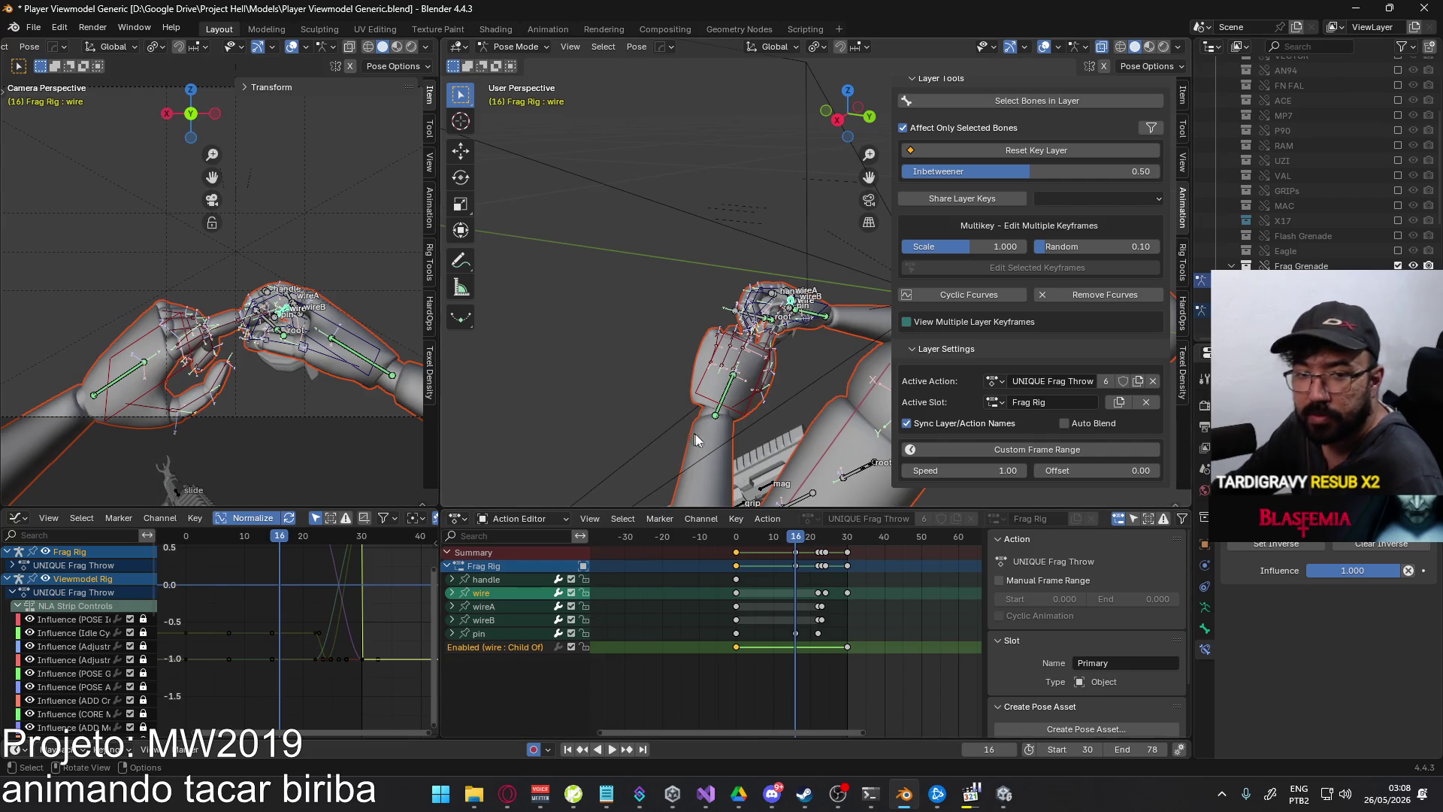
pyautogui.scroll(4, 760, 429)
pyautogui.scroll(3, 761, 410)
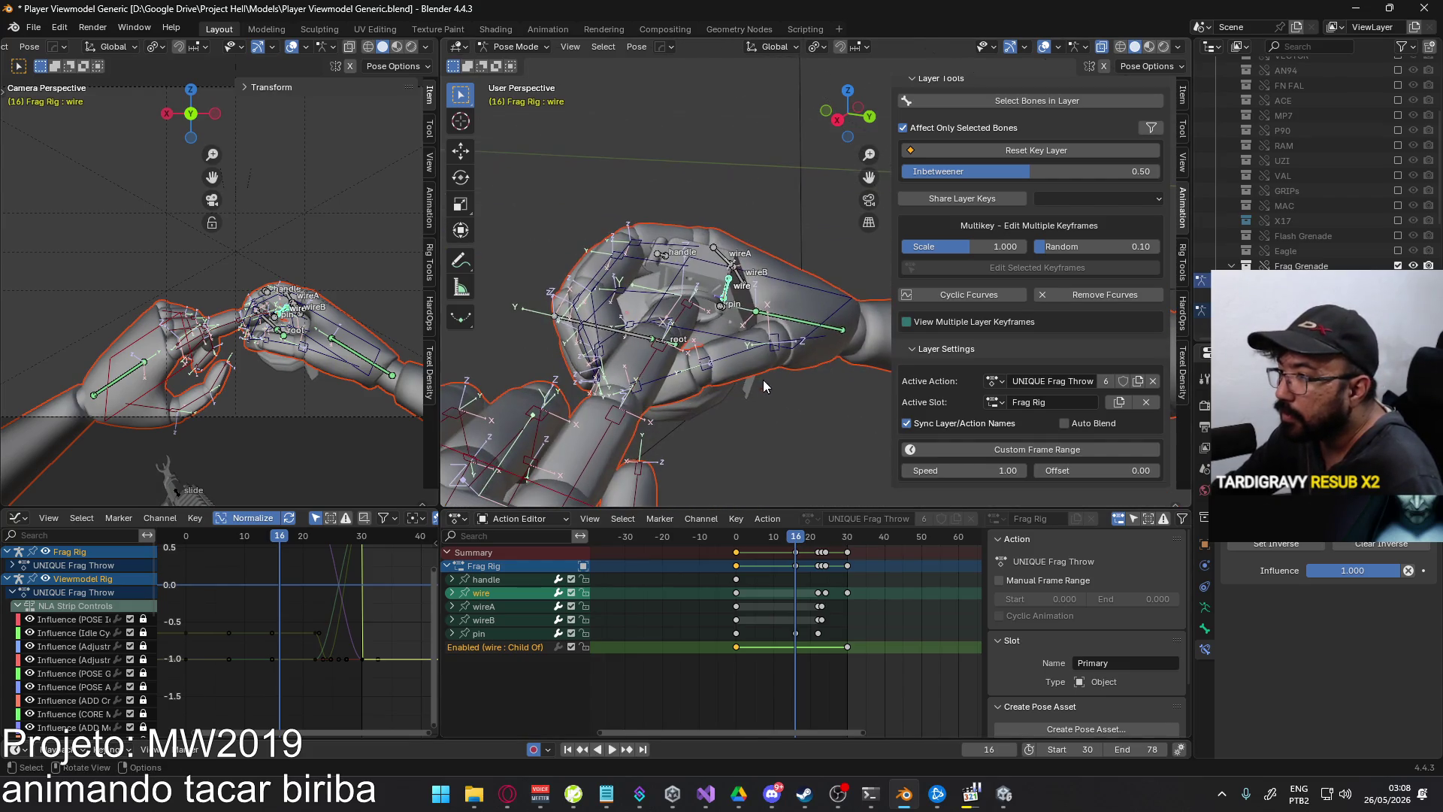
pyautogui.press('space')
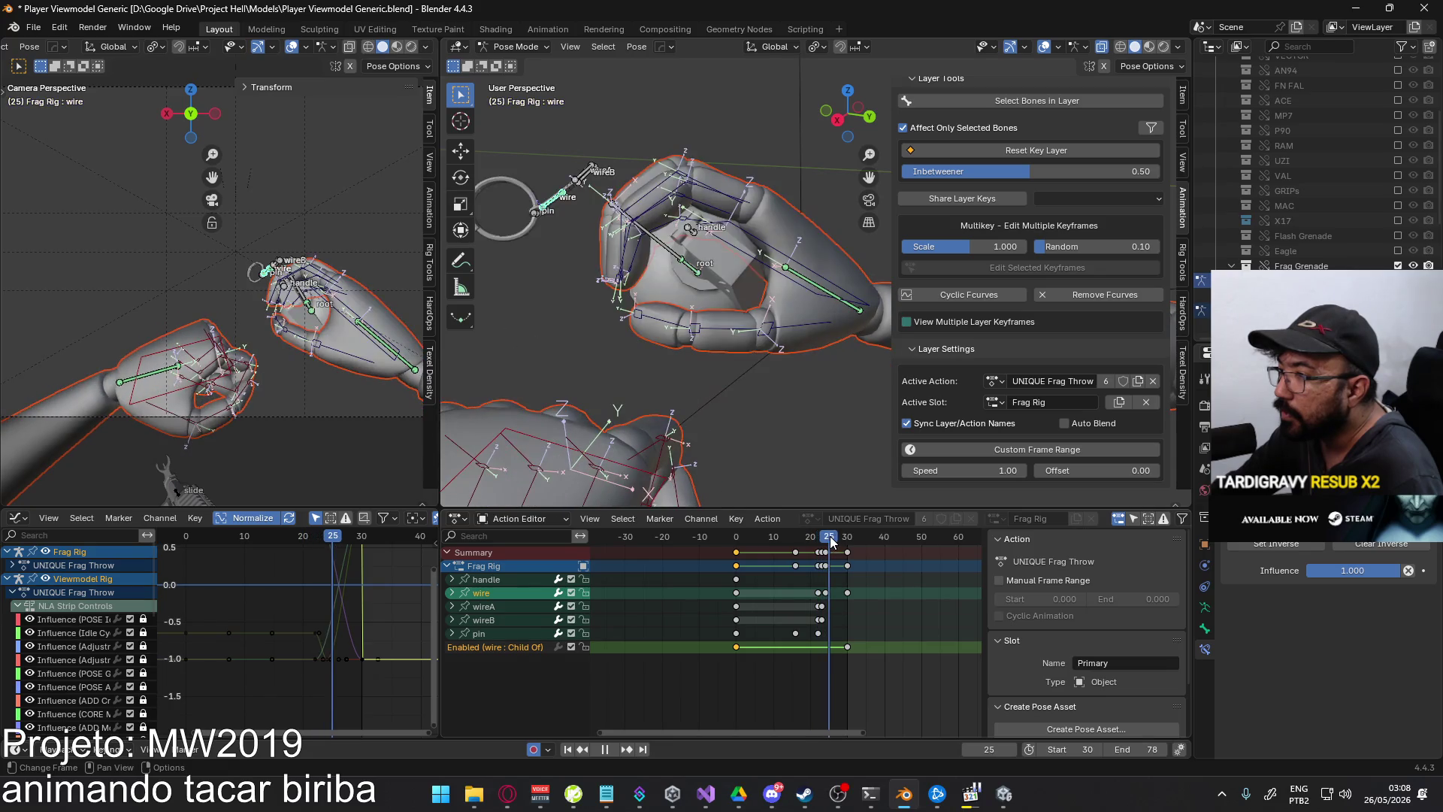
pyautogui.moveTo(829, 539)
pyautogui.mouseDown()
pyautogui.moveTo(808, 539)
pyautogui.moveTo(825, 538)
pyautogui.mouseUp()
pyautogui.moveTo(719, 408)
pyautogui.mouseDown(button='middle')
pyautogui.moveTo(602, 355)
pyautogui.moveTo(804, 502)
pyautogui.mouseUp(button='middle')
pyautogui.scroll(1, 830, 595)
pyautogui.scroll(2, 863, 609)
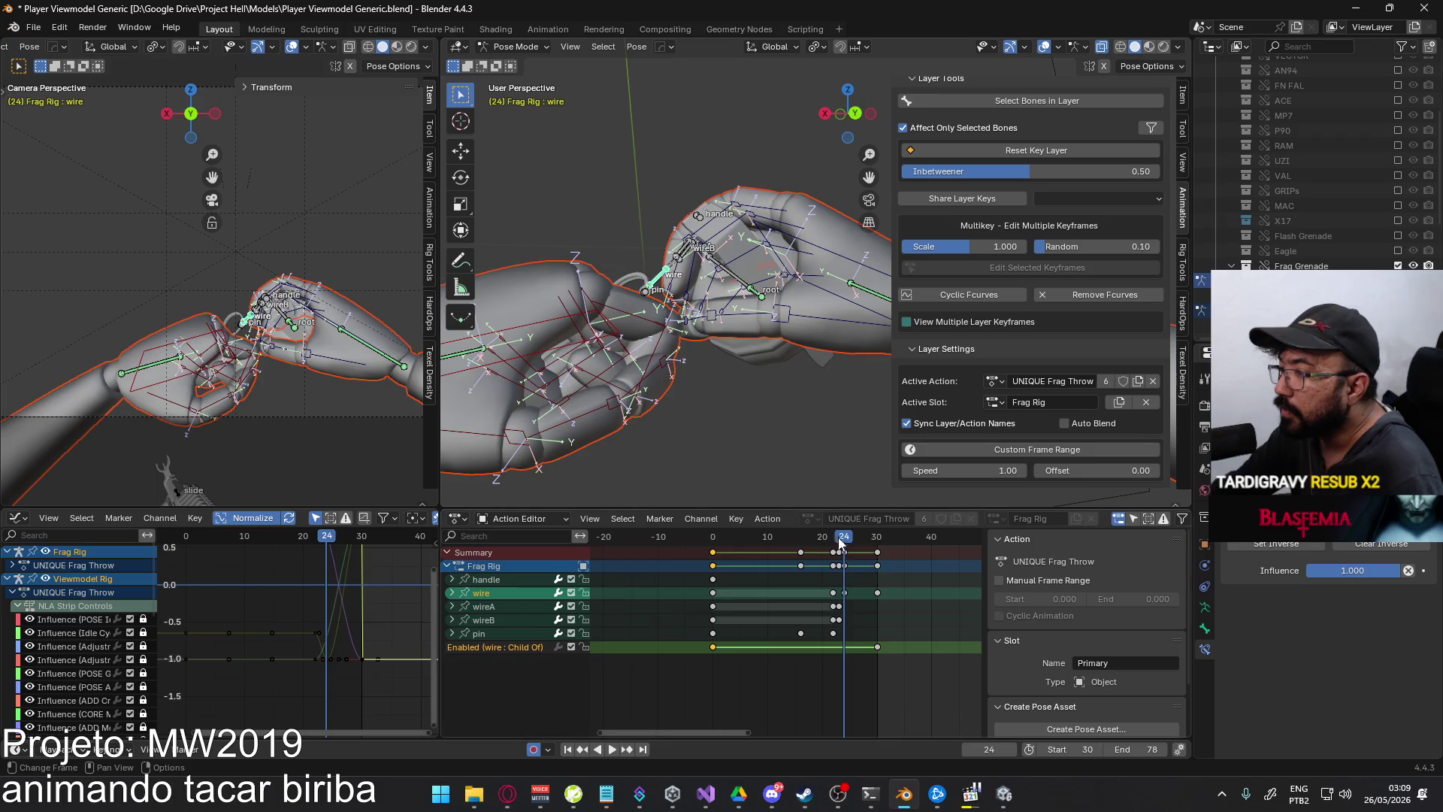
pyautogui.moveTo(843, 543); pyautogui.dragTo(836, 538)
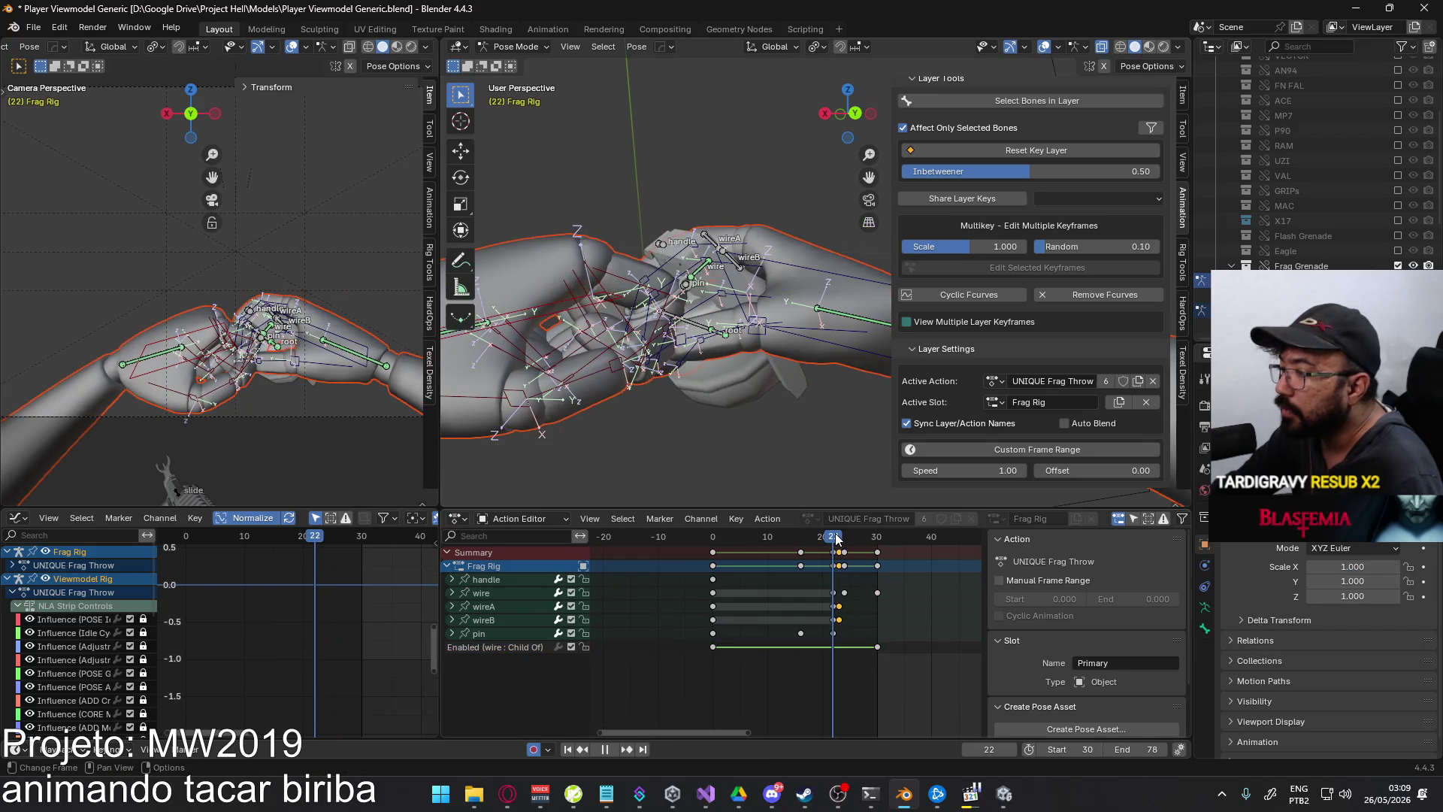
# - Select the wire bone and slide its Child Of Enabled key four frames earlier
pyautogui.scroll(3, 735, 333)
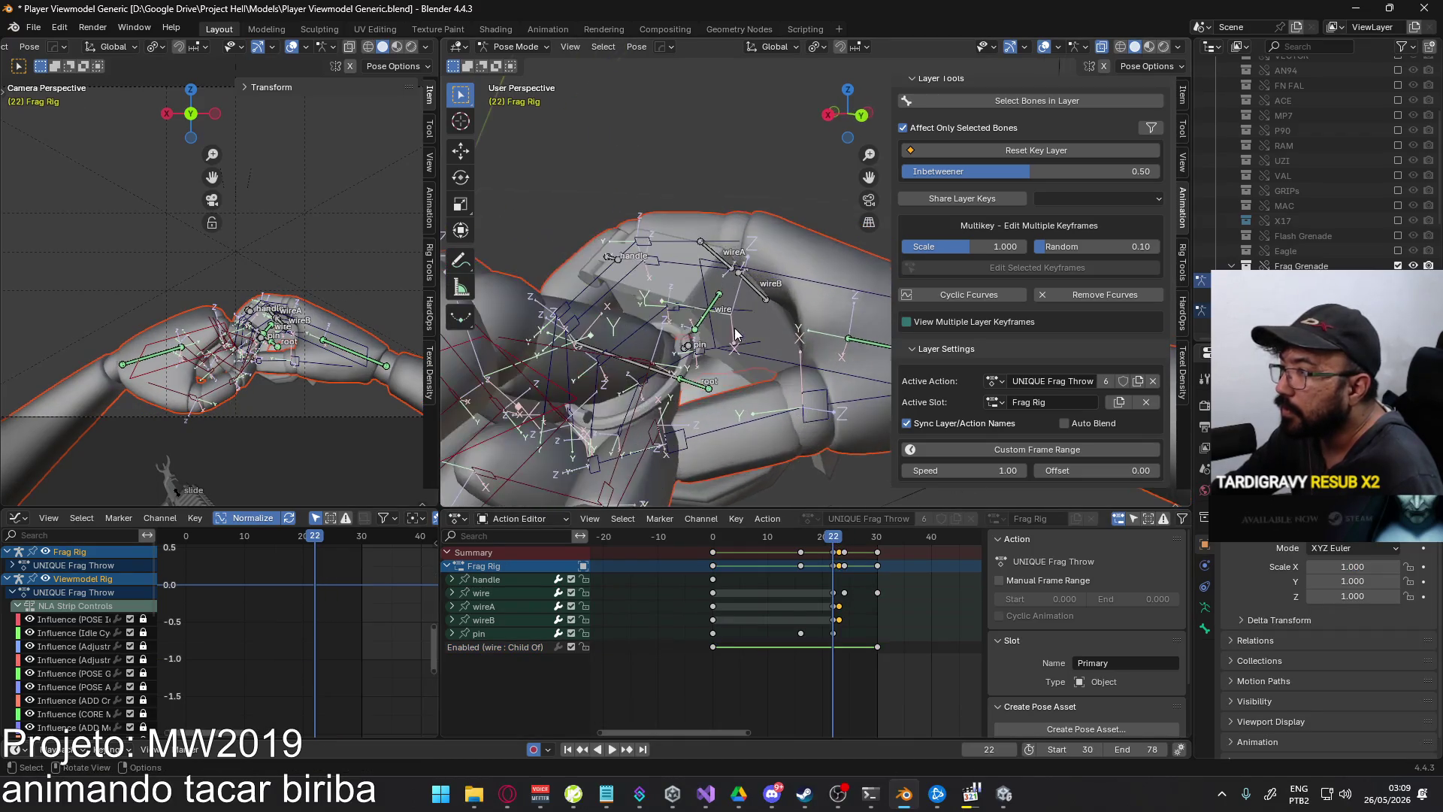
pyautogui.click(705, 329)
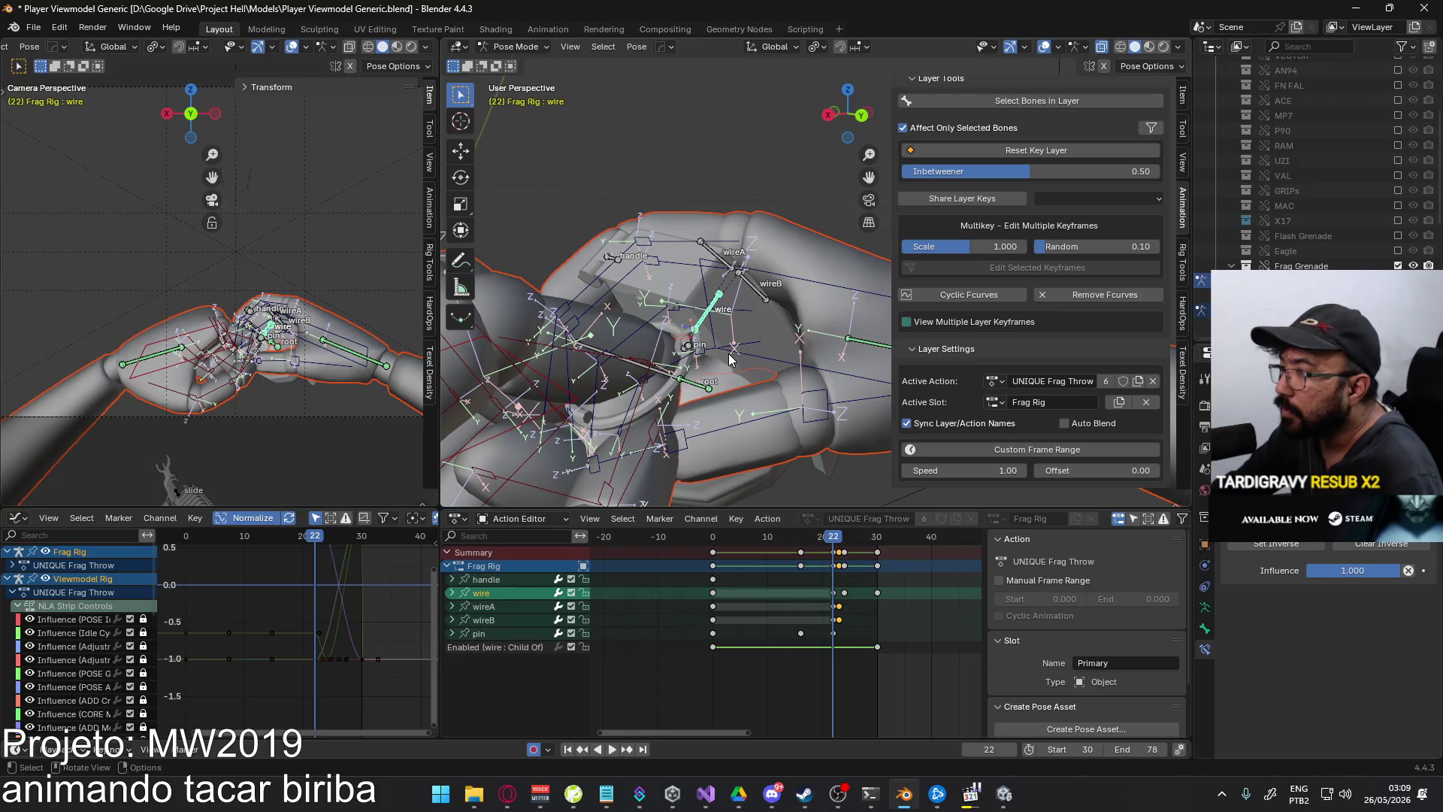
pyautogui.press('q')
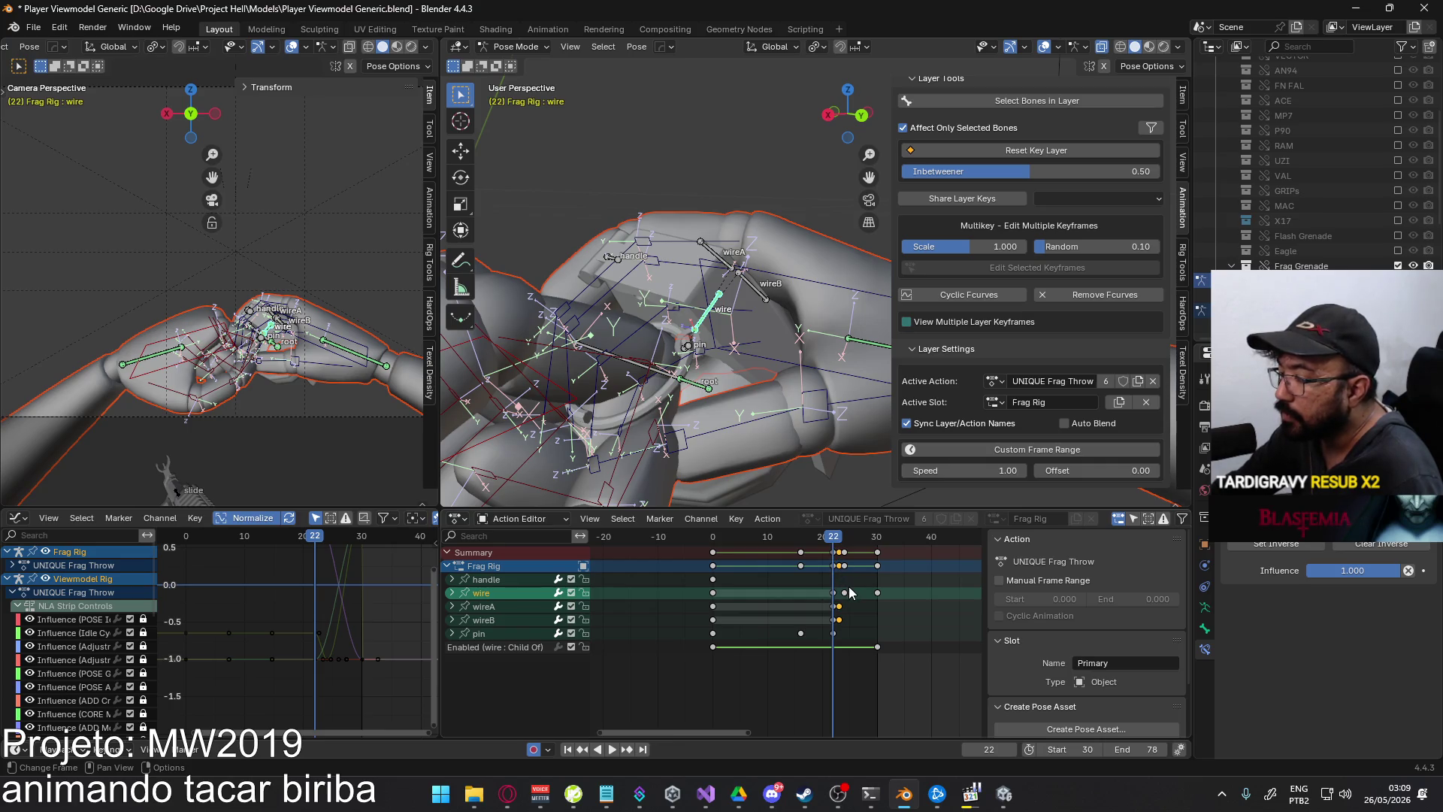
pyautogui.moveTo(876, 647); pyautogui.dragTo(840, 646)
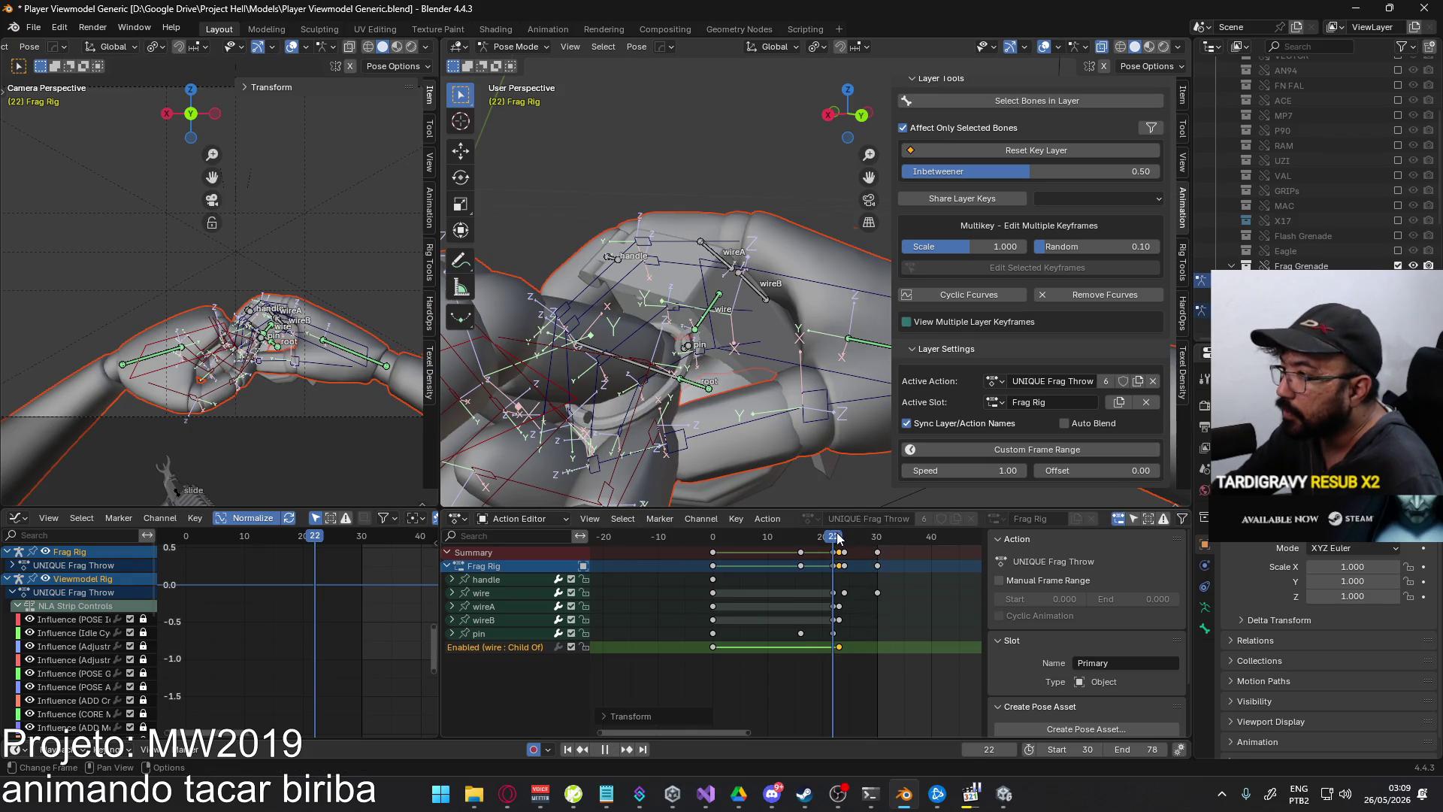
# - Try pasting world coordinates at frame 23, then return to frame 22
pyautogui.click(837, 534)
pyautogui.press('q')
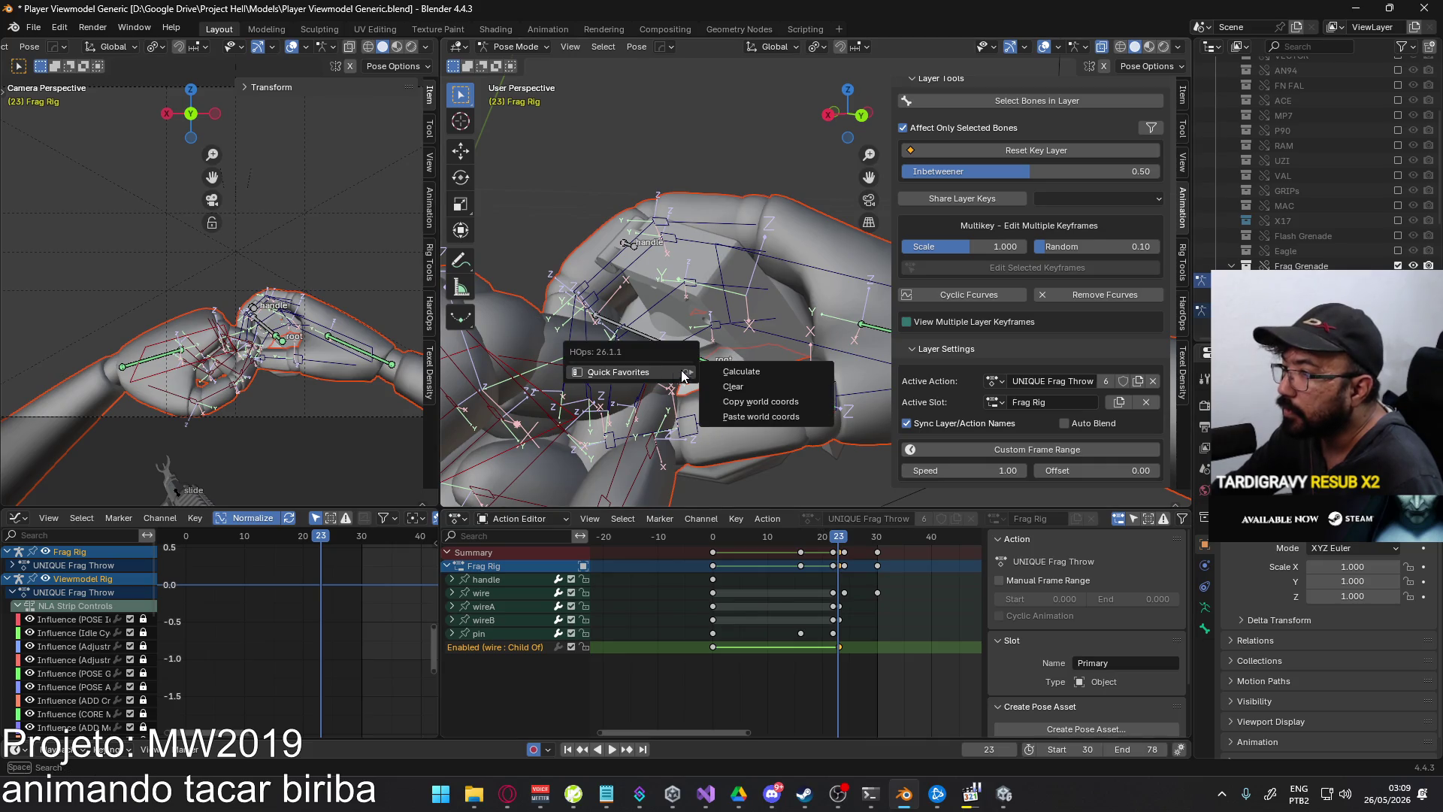
pyautogui.click(789, 412)
pyautogui.click(714, 359)
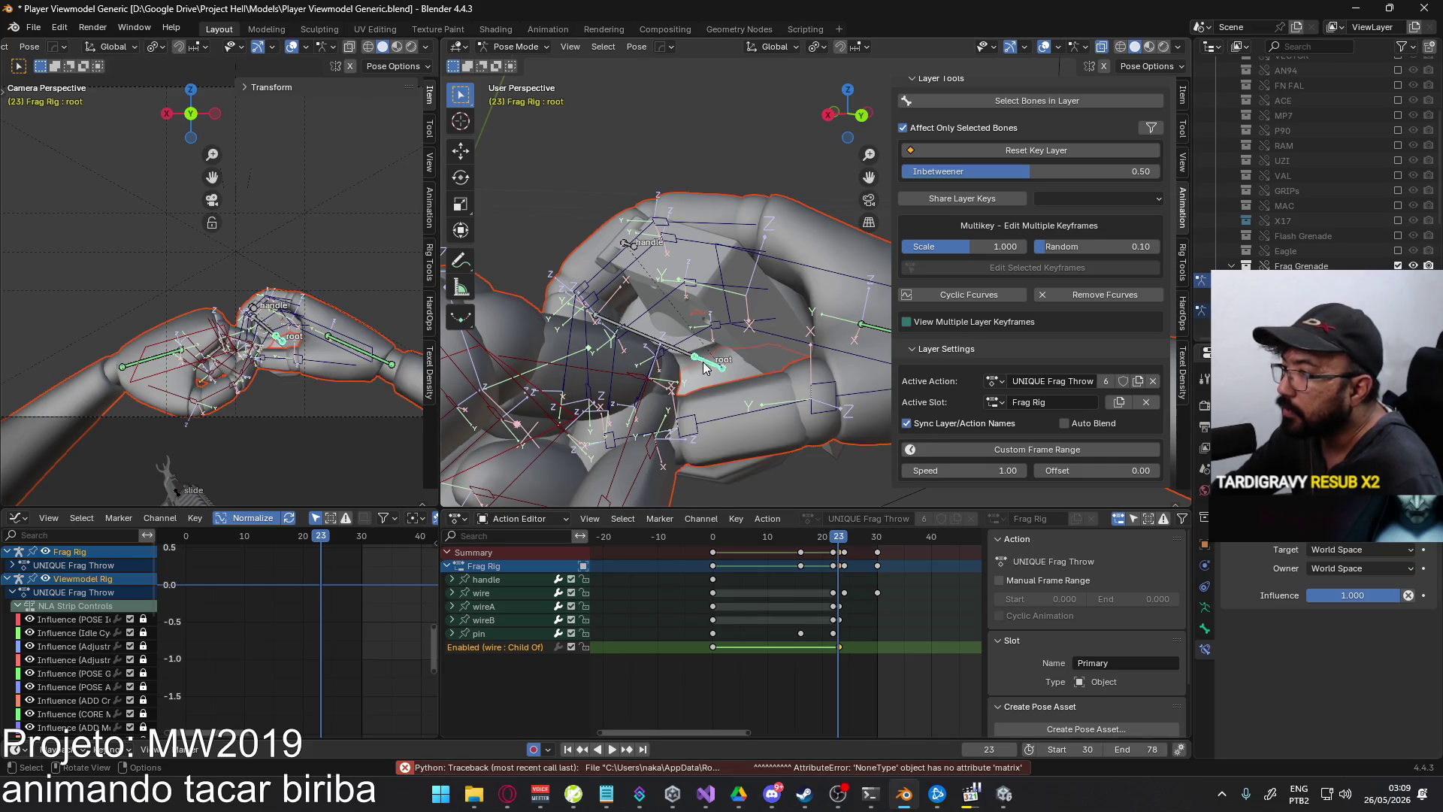
pyautogui.press('q')
pyautogui.moveTo(718, 376)
pyautogui.click(798, 407)
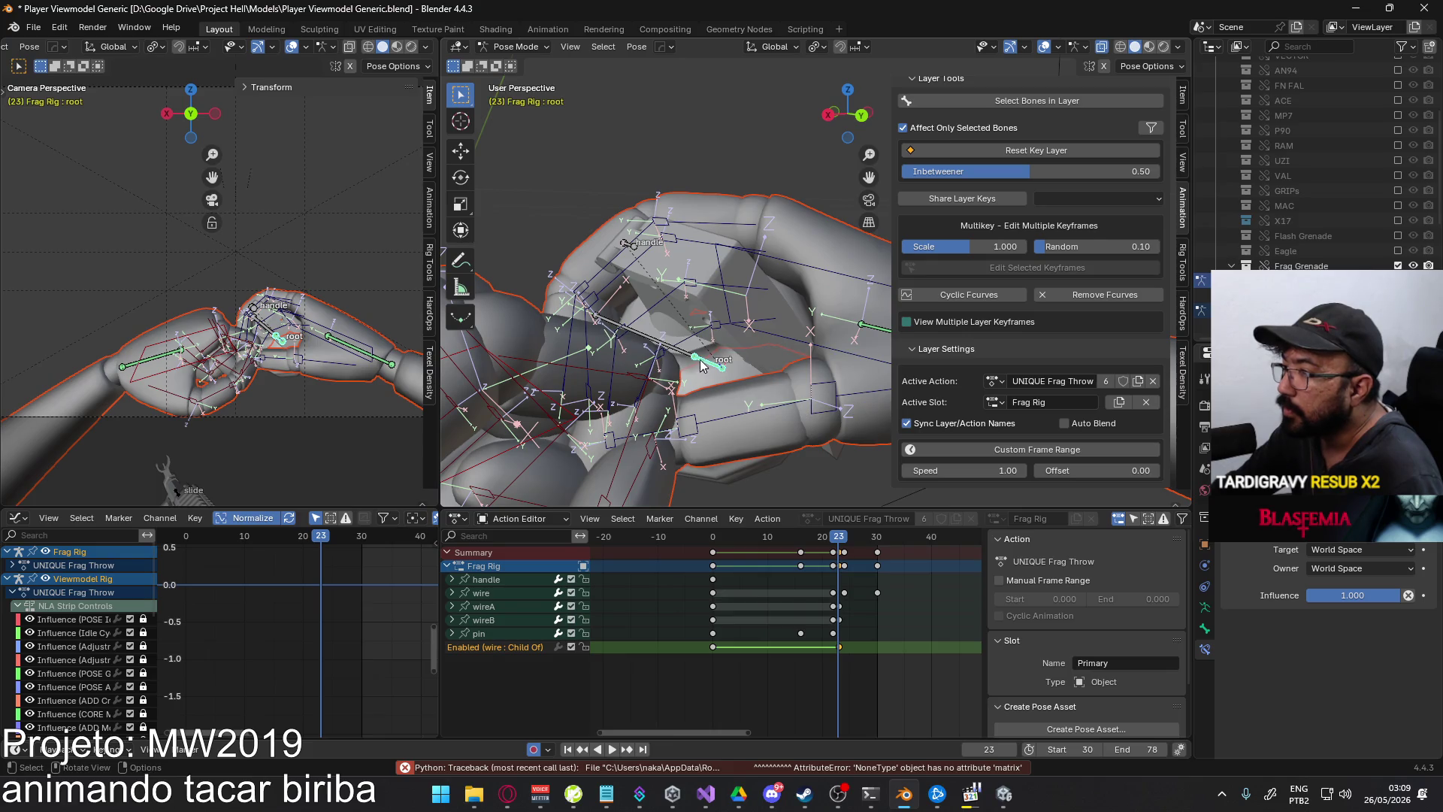
pyautogui.click(833, 534)
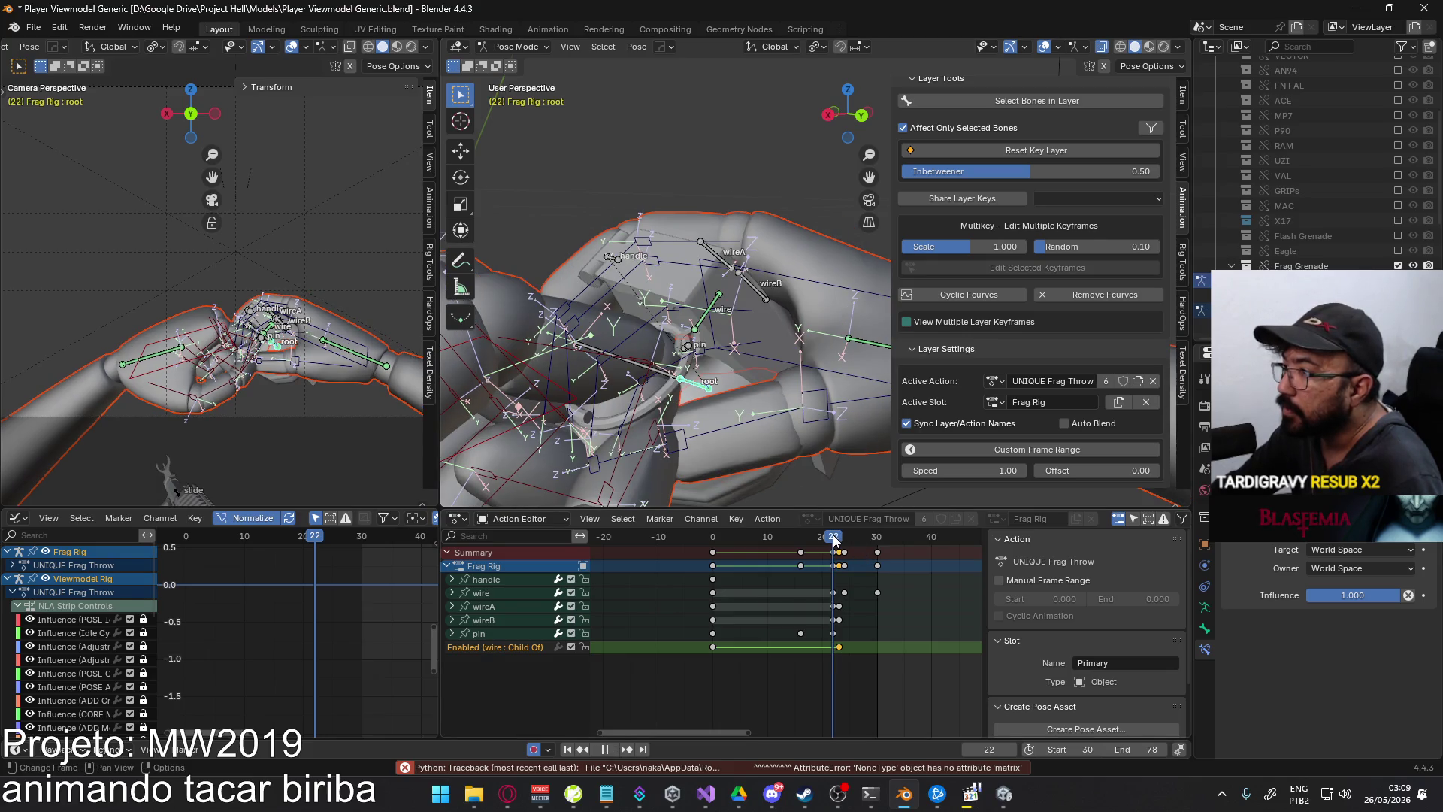
pyautogui.press('Escape')
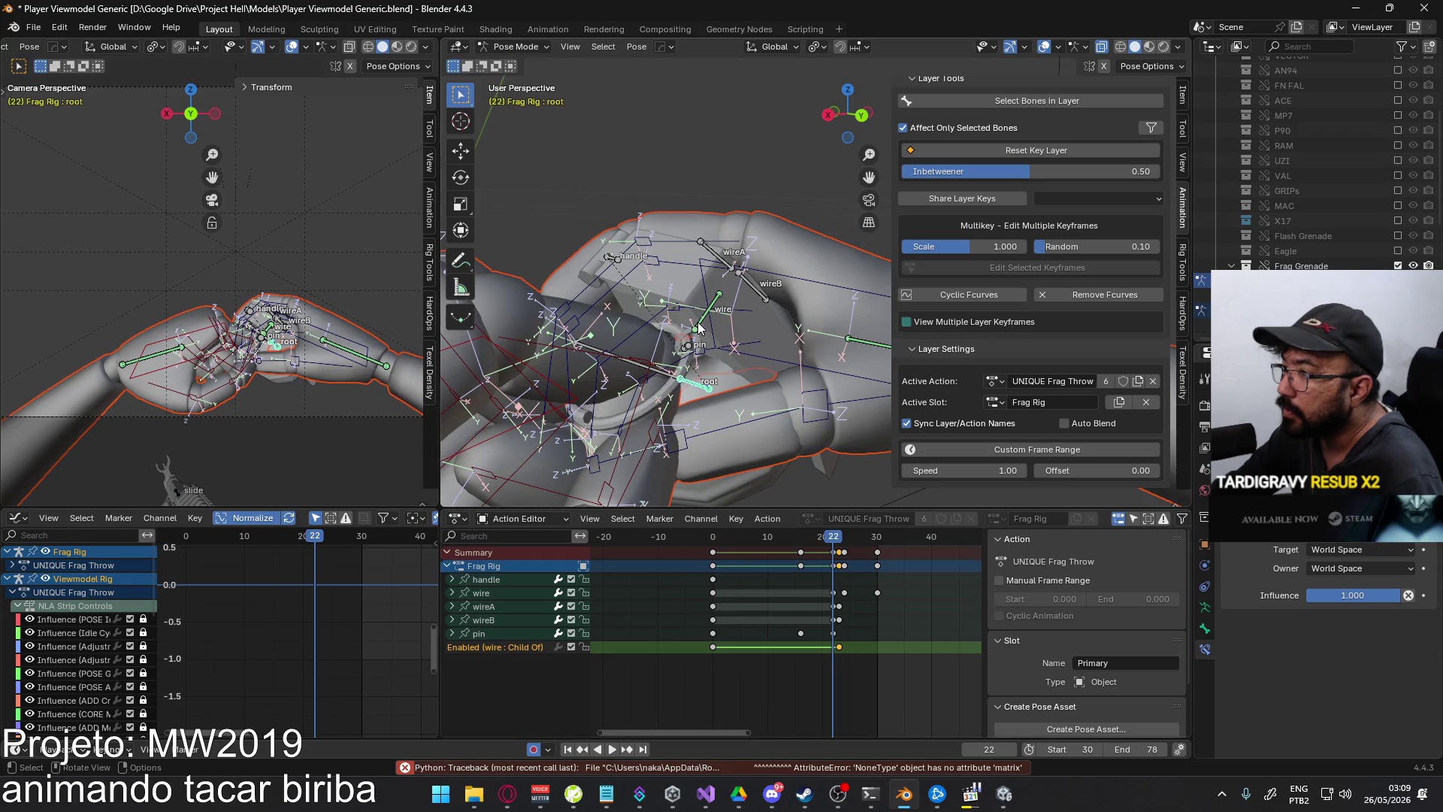
# - Copy the wire's world coordinates at frame 22 and paste them at frame 23
pyautogui.click(698, 328)
pyautogui.press('q')
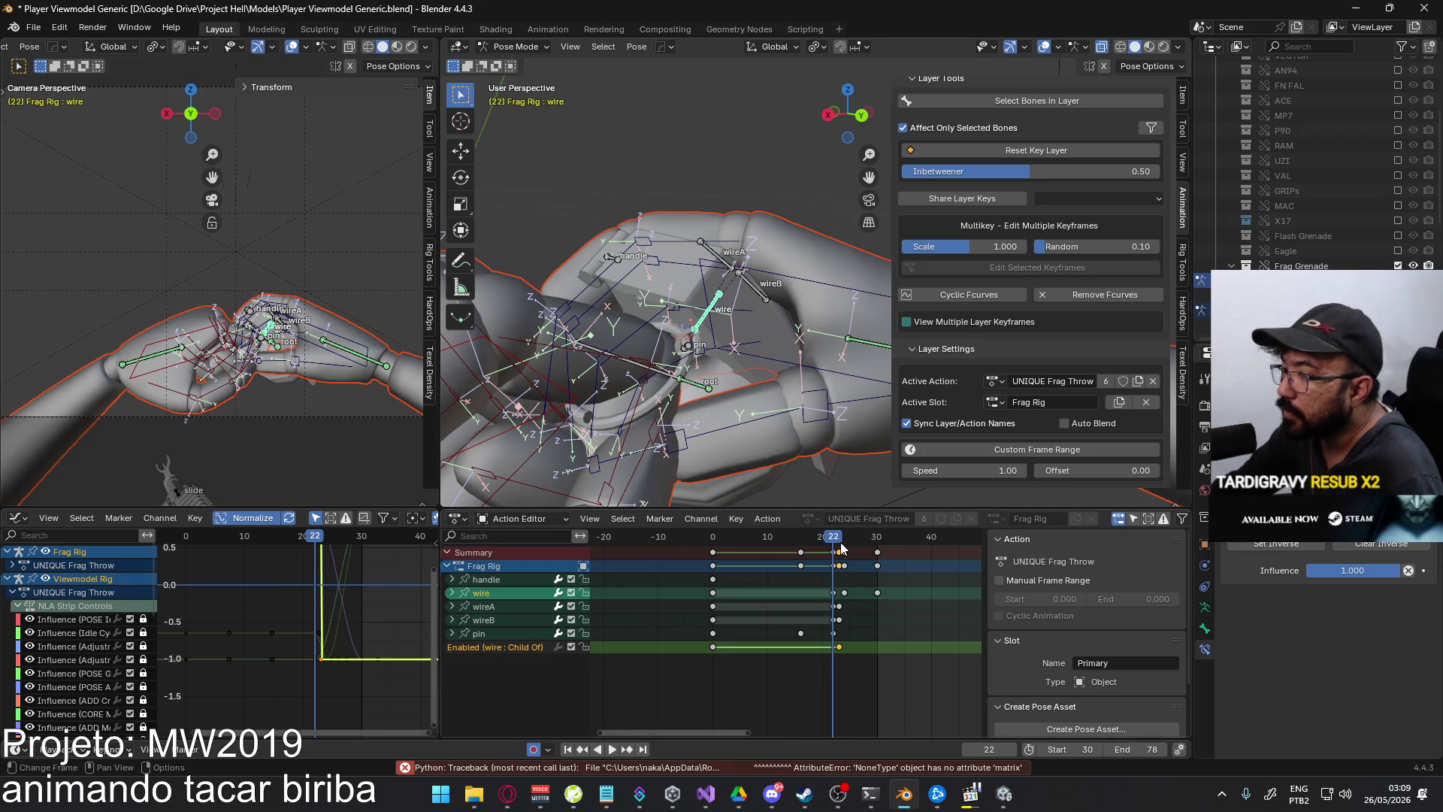
pyautogui.click(836, 537)
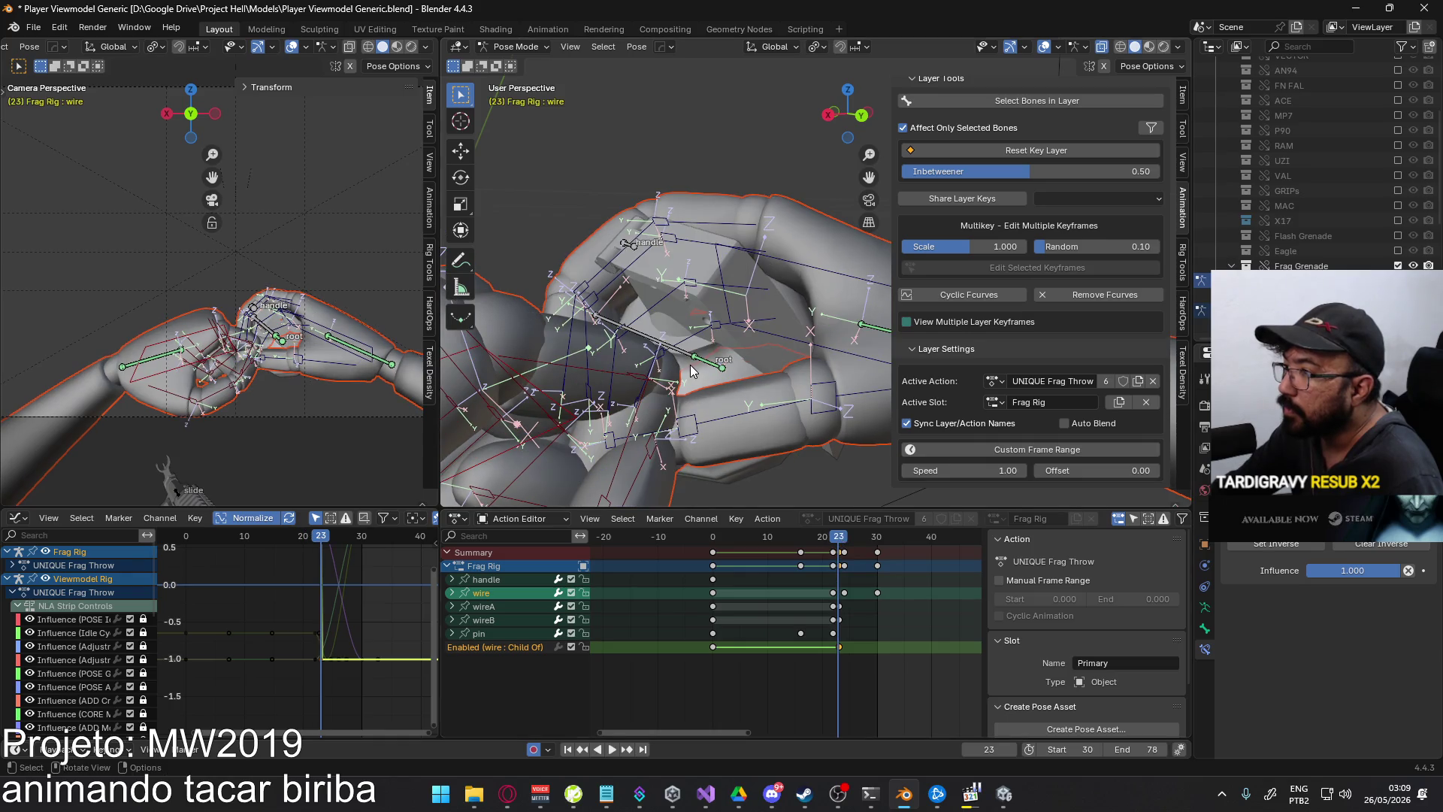
pyautogui.press('q')
pyautogui.moveTo(690, 367)
pyautogui.click(800, 409)
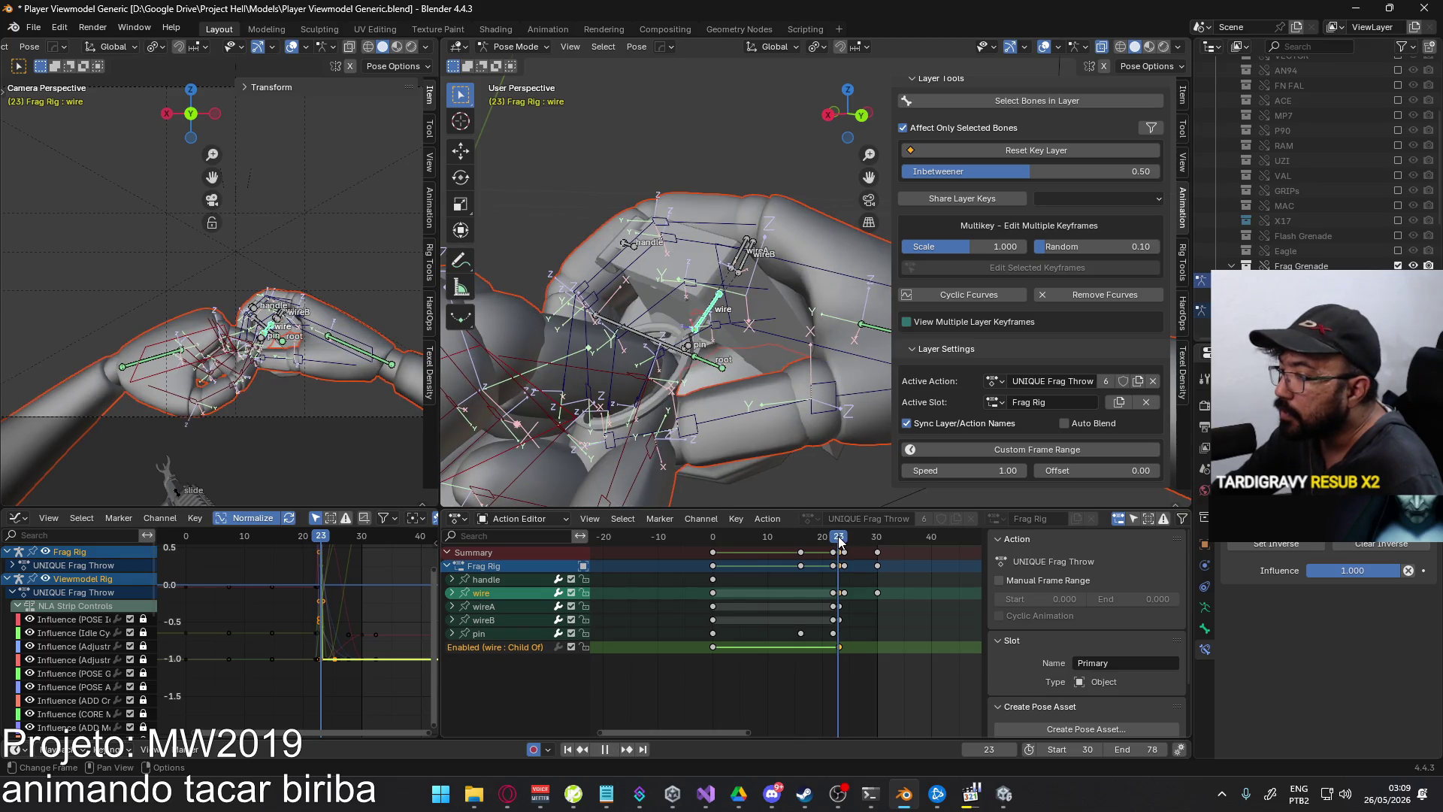
# - Delete the wire's leftover frame-30 keyframes and play back to check
pyautogui.moveTo(899, 588); pyautogui.dragTo(847, 607)
pyautogui.press('Delete')
pyautogui.moveTo(789, 421); pyautogui.dragTo(863, 527, button='middle')
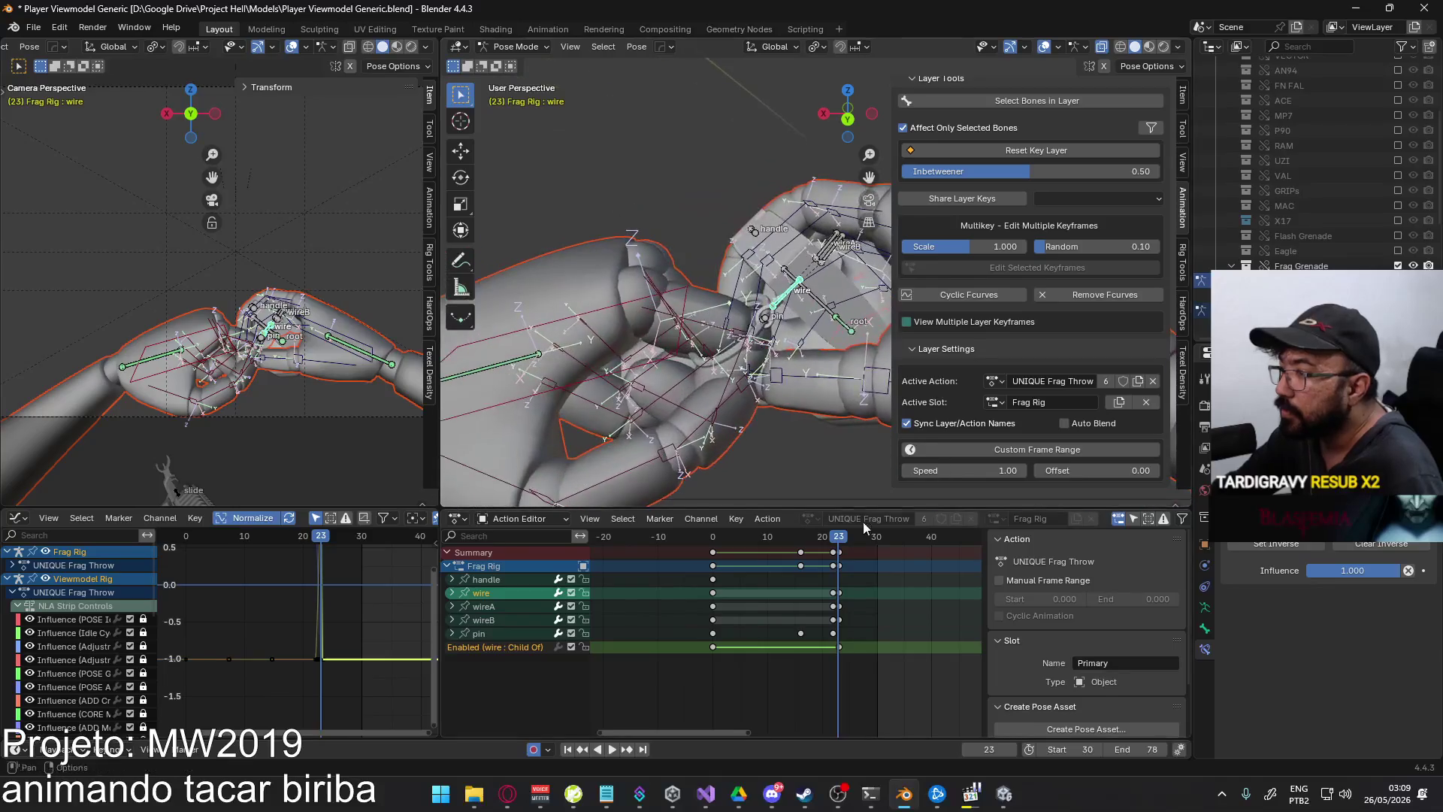
pyautogui.press('space')
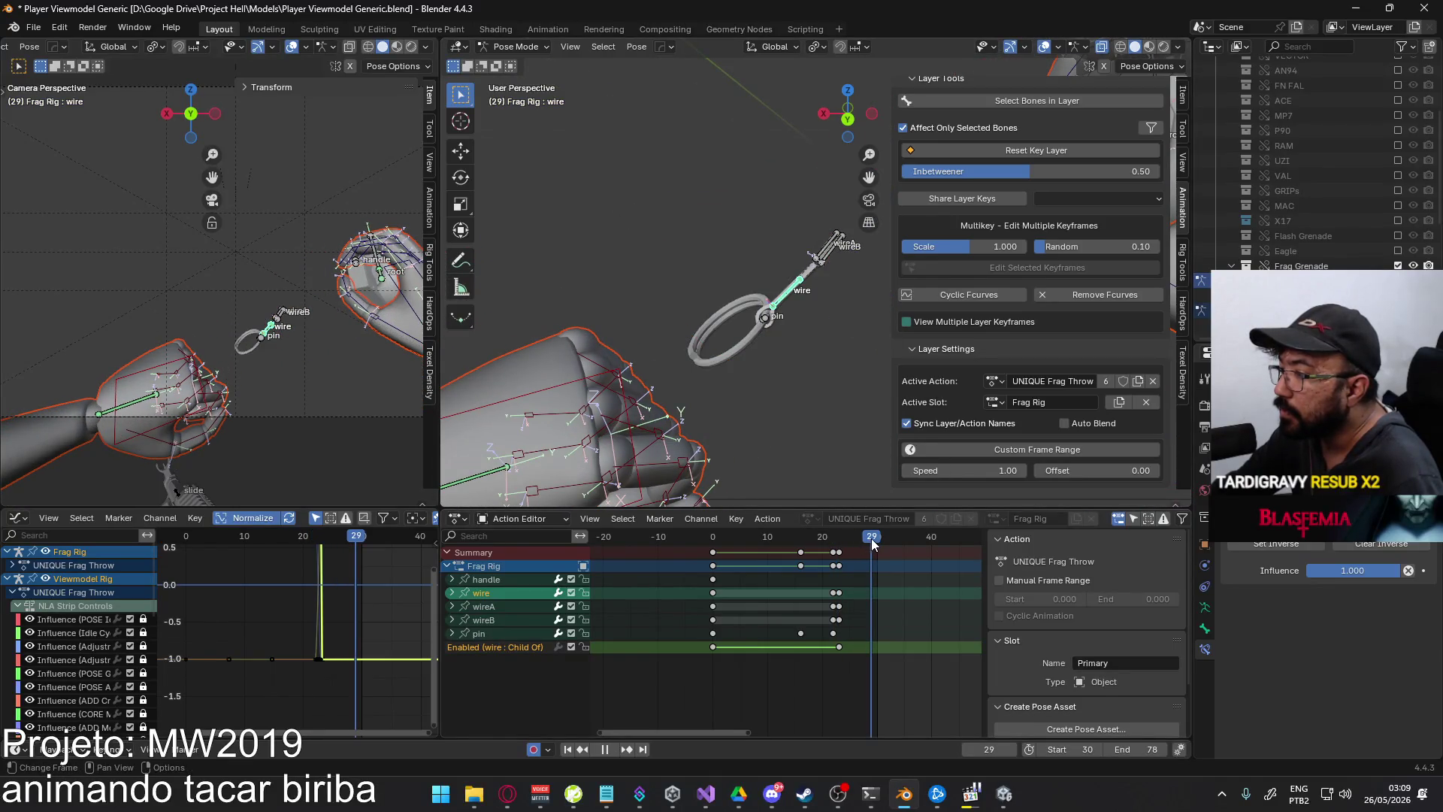
# - At frame 30, nudge the wire bone freely, along local X and along global Y
pyautogui.press('space')
pyautogui.moveTo(827, 481)
pyautogui.mouseDown(button='middle')
pyautogui.moveTo(723, 354)
pyautogui.moveTo(741, 266)
pyautogui.moveTo(796, 247)
pyautogui.moveTo(831, 260)
pyautogui.moveTo(831, 296)
pyautogui.mouseUp(button='middle')
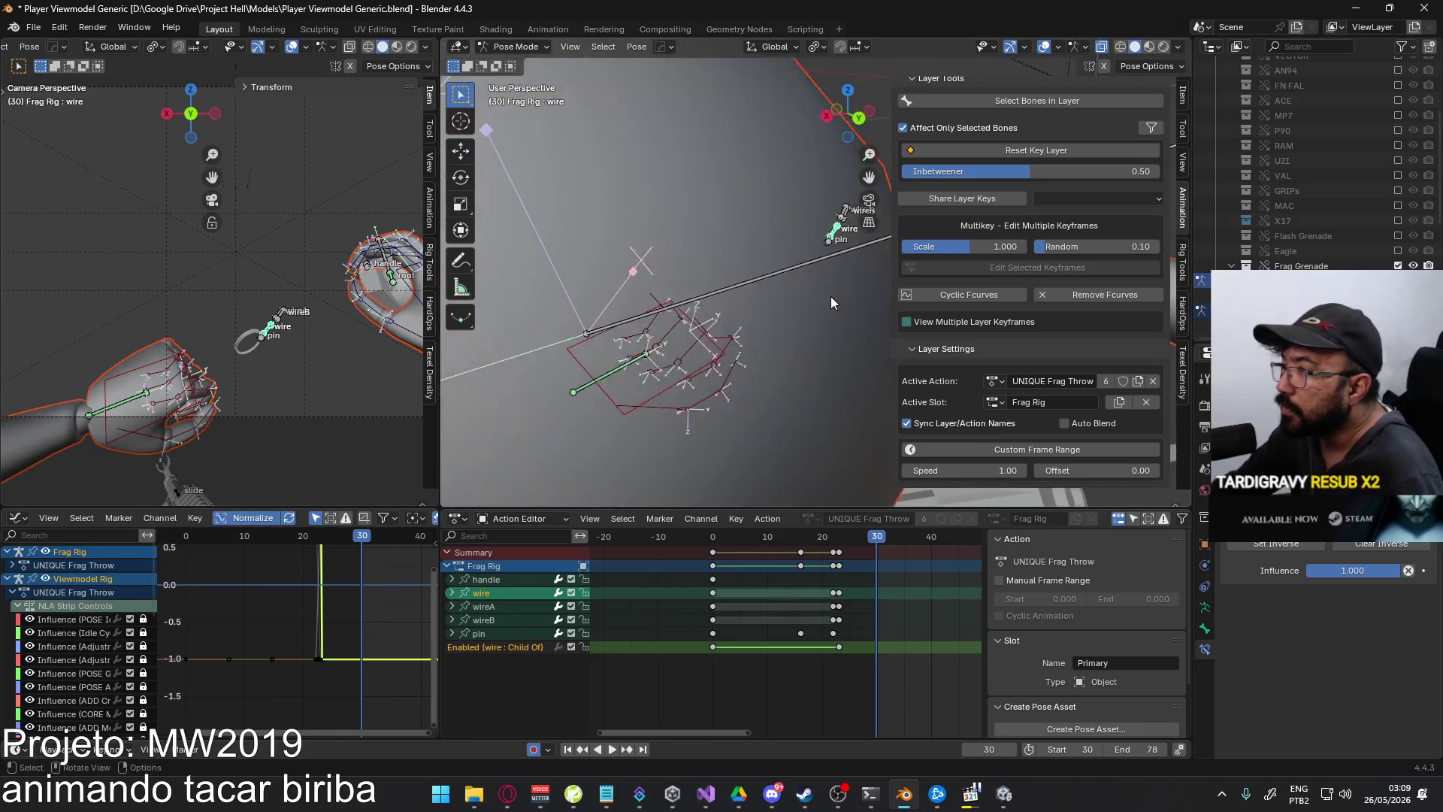
pyautogui.press('g')
pyautogui.click(782, 339)
pyautogui.moveTo(781, 338)
pyautogui.mouseDown(button='middle')
pyautogui.moveTo(683, 402)
pyautogui.moveTo(823, 363)
pyautogui.moveTo(835, 340)
pyautogui.moveTo(791, 400)
pyautogui.moveTo(726, 387)
pyautogui.moveTo(696, 302)
pyautogui.moveTo(775, 269)
pyautogui.mouseUp(button='middle')
pyautogui.press('g')
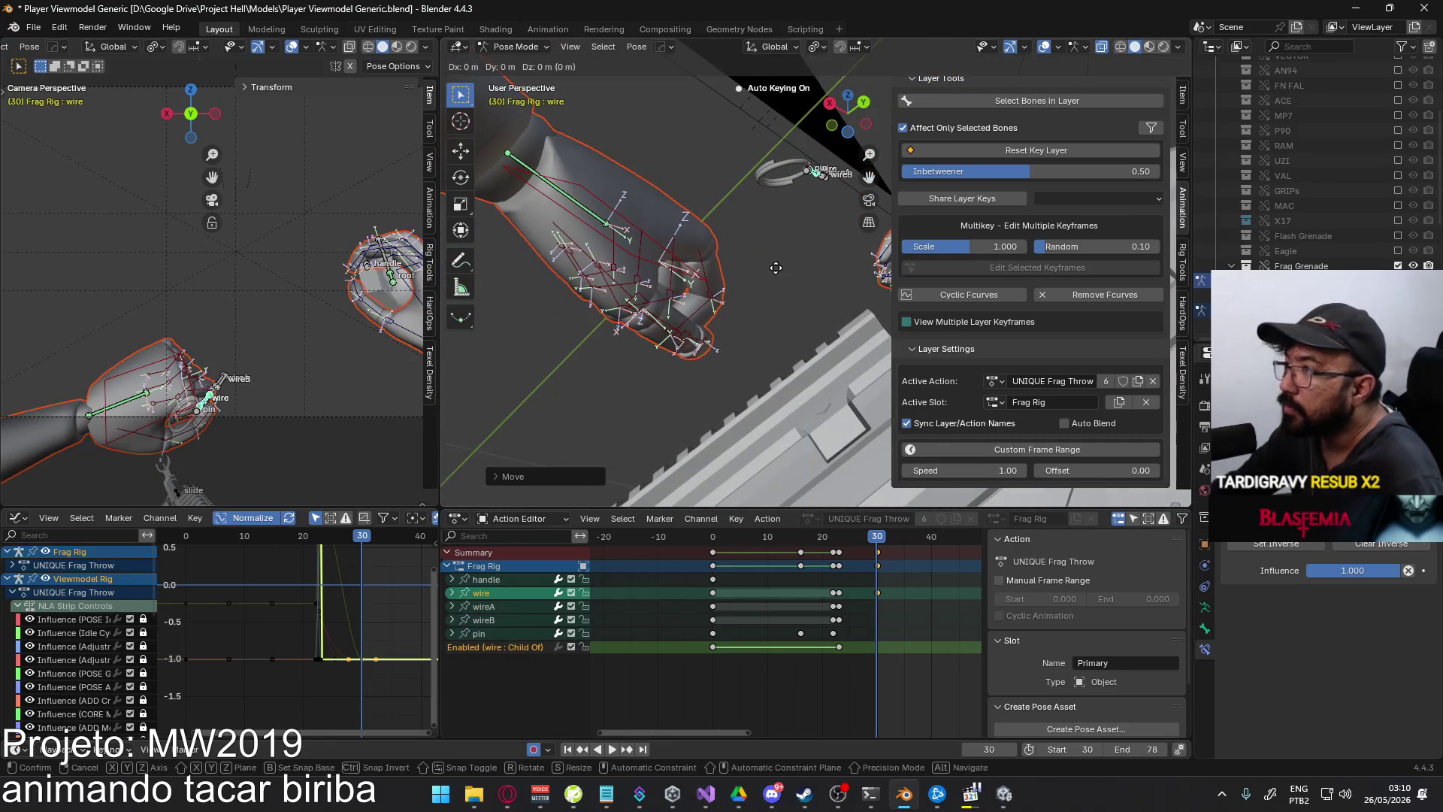
pyautogui.press('x')
pyautogui.press('x')
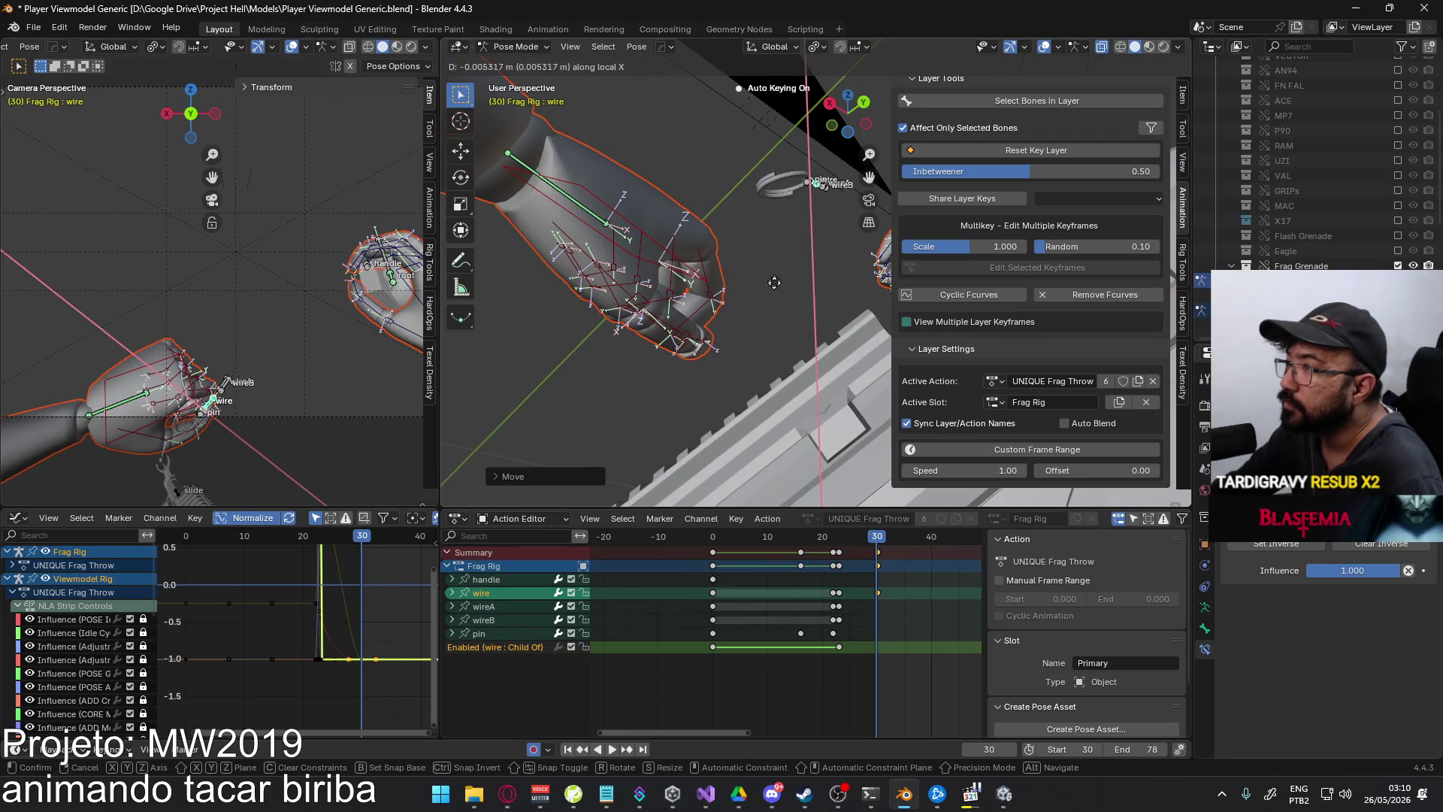
pyautogui.click(765, 354)
pyautogui.moveTo(765, 355)
pyautogui.mouseDown(button='middle')
pyautogui.moveTo(750, 362)
pyautogui.moveTo(787, 464)
pyautogui.moveTo(863, 449)
pyautogui.mouseUp(button='middle')
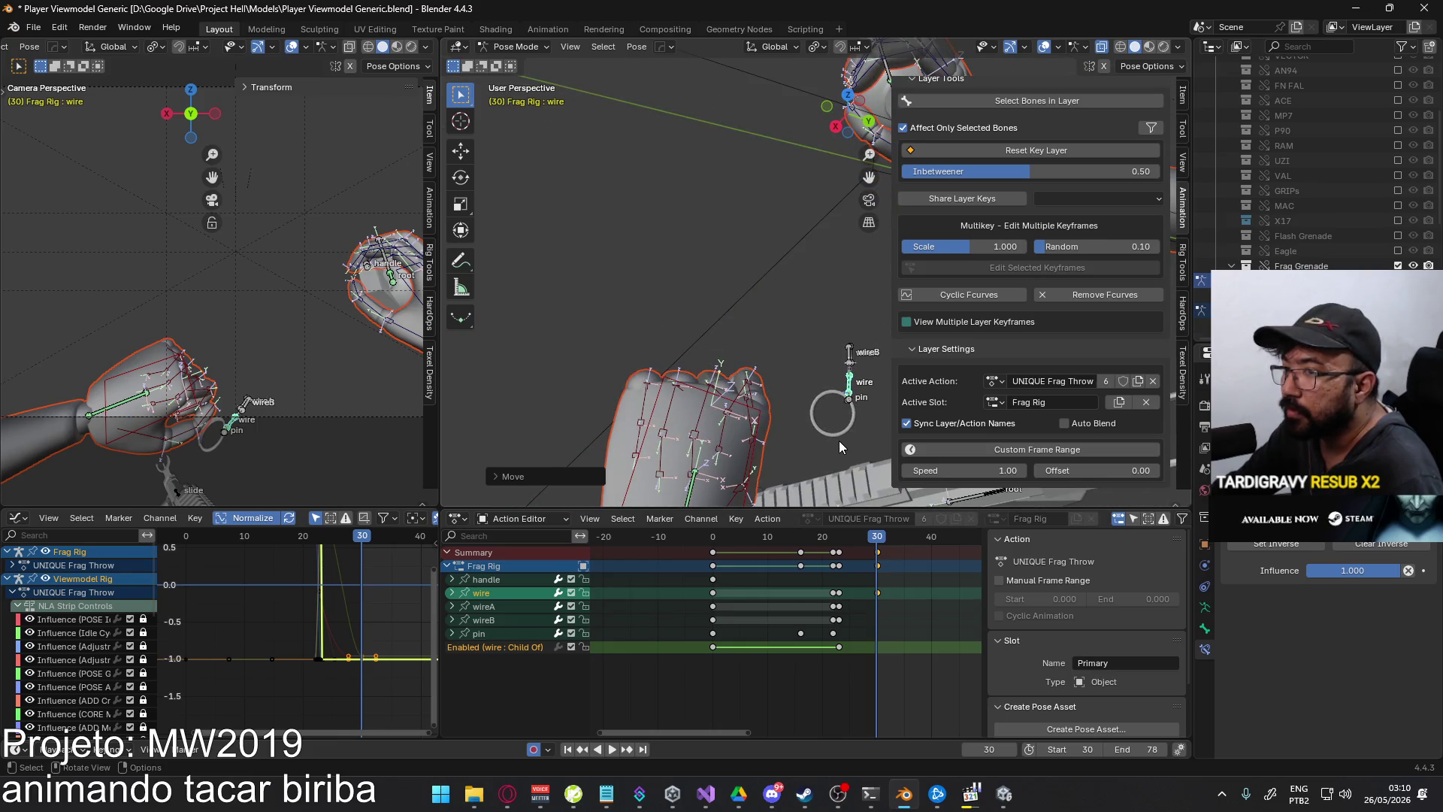
pyautogui.press('g')
pyautogui.press('y')
pyautogui.click(755, 416)
pyautogui.moveTo(755, 415)
pyautogui.mouseDown(button='middle')
pyautogui.moveTo(675, 363)
pyautogui.moveTo(756, 312)
pyautogui.moveTo(766, 268)
pyautogui.mouseUp(button='middle')
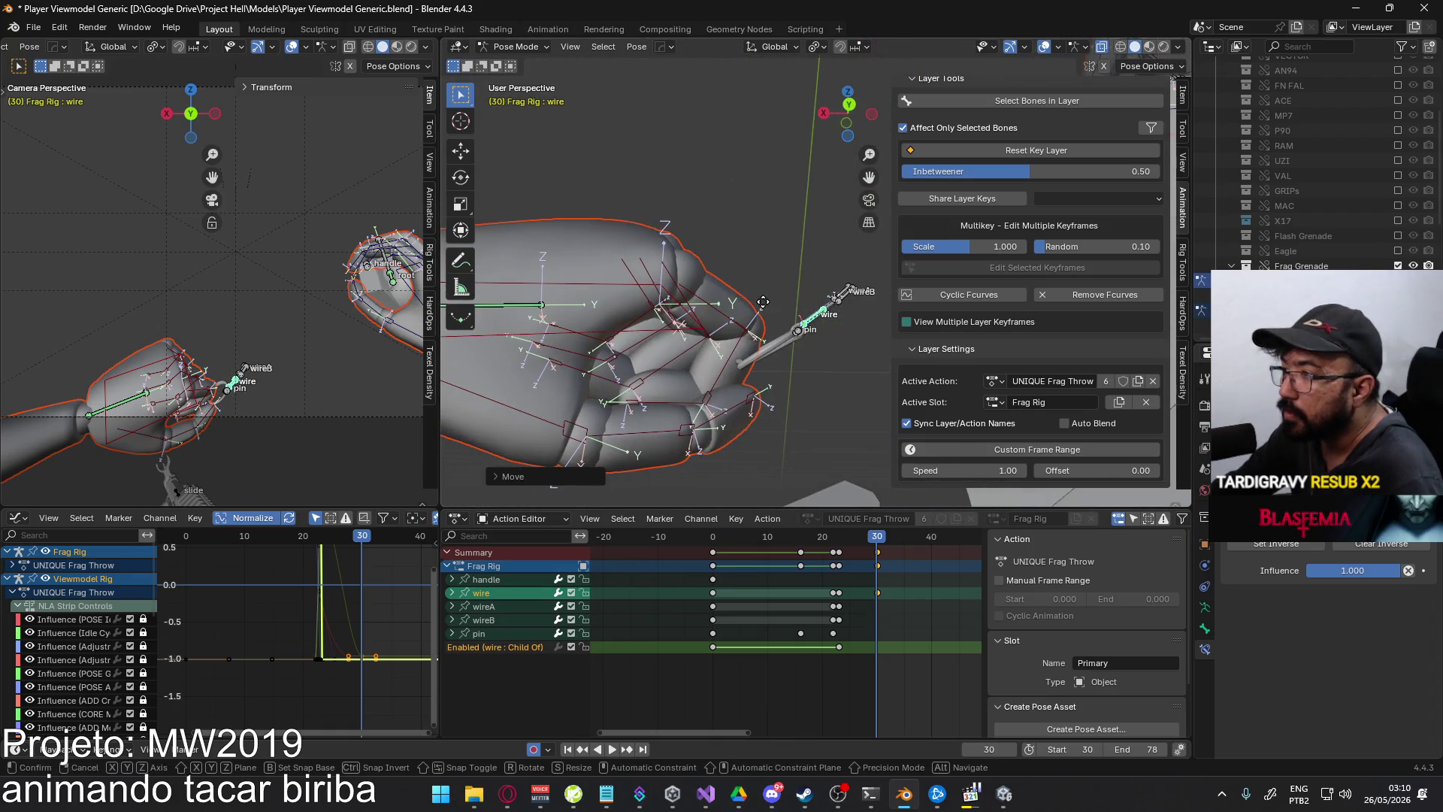
# - Attempt another wire move, trying Y and X axis constraints, then cancel it
pyautogui.press('g')
pyautogui.press('Escape')
pyautogui.press('g')
pyautogui.press('y')
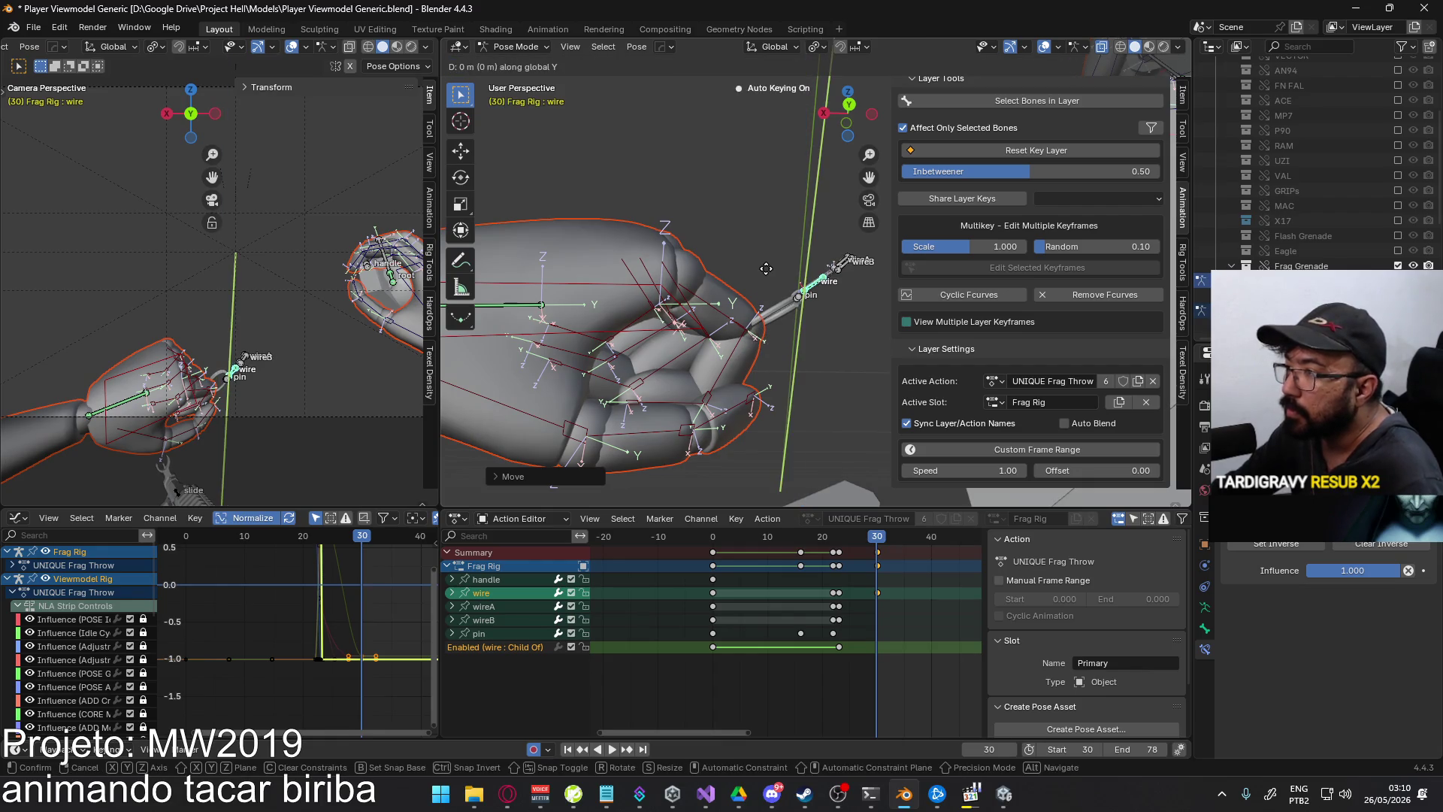
pyautogui.press('y')
pyautogui.keyDown('alt'); pyautogui.moveTo(736, 285); pyautogui.dragTo(813, 296, button='middle'); pyautogui.keyUp('alt')
pyautogui.press('y')
pyautogui.press('x')
pyautogui.press('x')
pyautogui.moveTo(809, 276)
pyautogui.keyDown('alt'); pyautogui.mouseDown(button='middle')
pyautogui.moveTo(701, 436)
pyautogui.moveTo(784, 450)
pyautogui.moveTo(783, 391)
pyautogui.mouseUp(button='middle'); pyautogui.keyUp('alt')
pyautogui.press('y')
pyautogui.press('y')
pyautogui.press('y')
pyautogui.press('y')
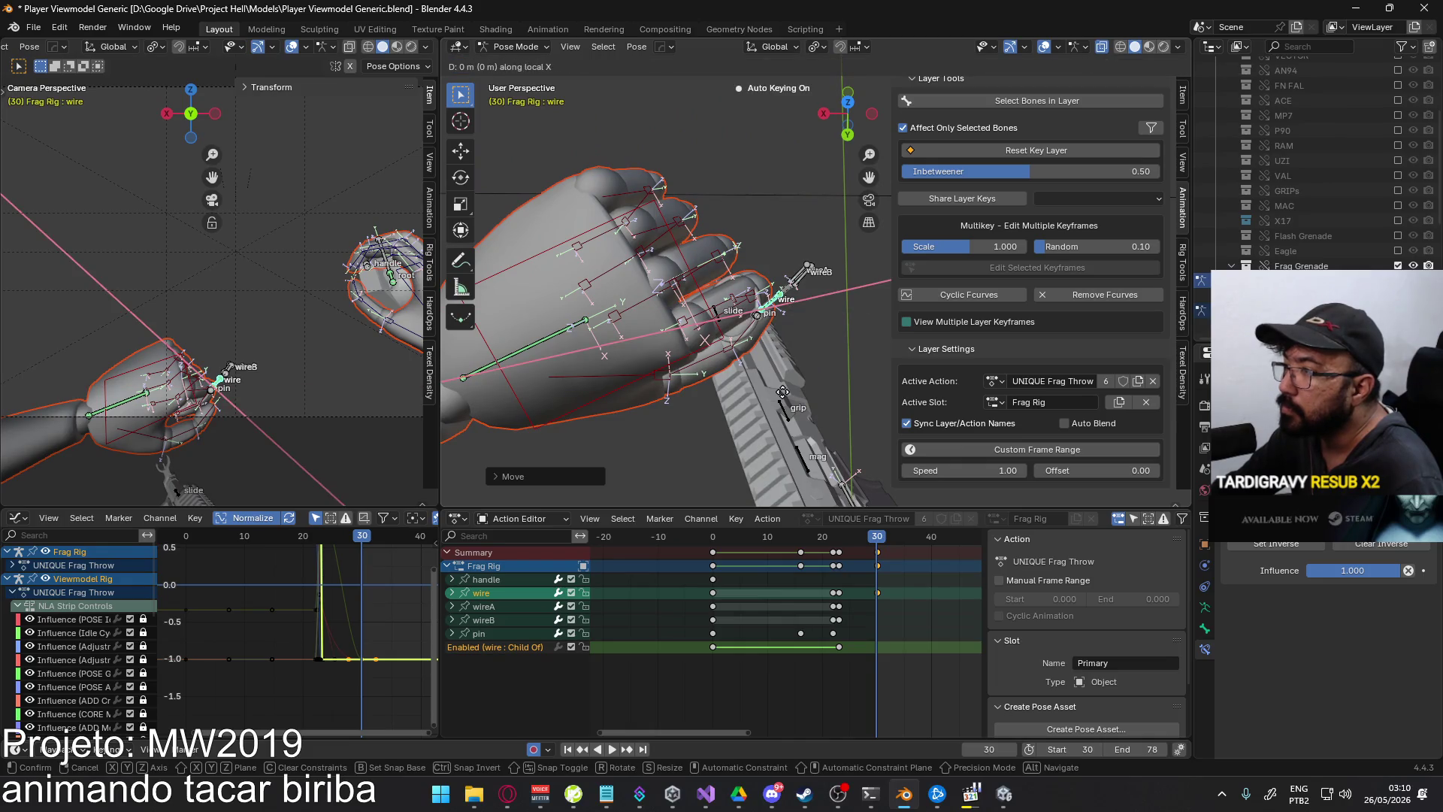
pyautogui.rightClick(779, 392)
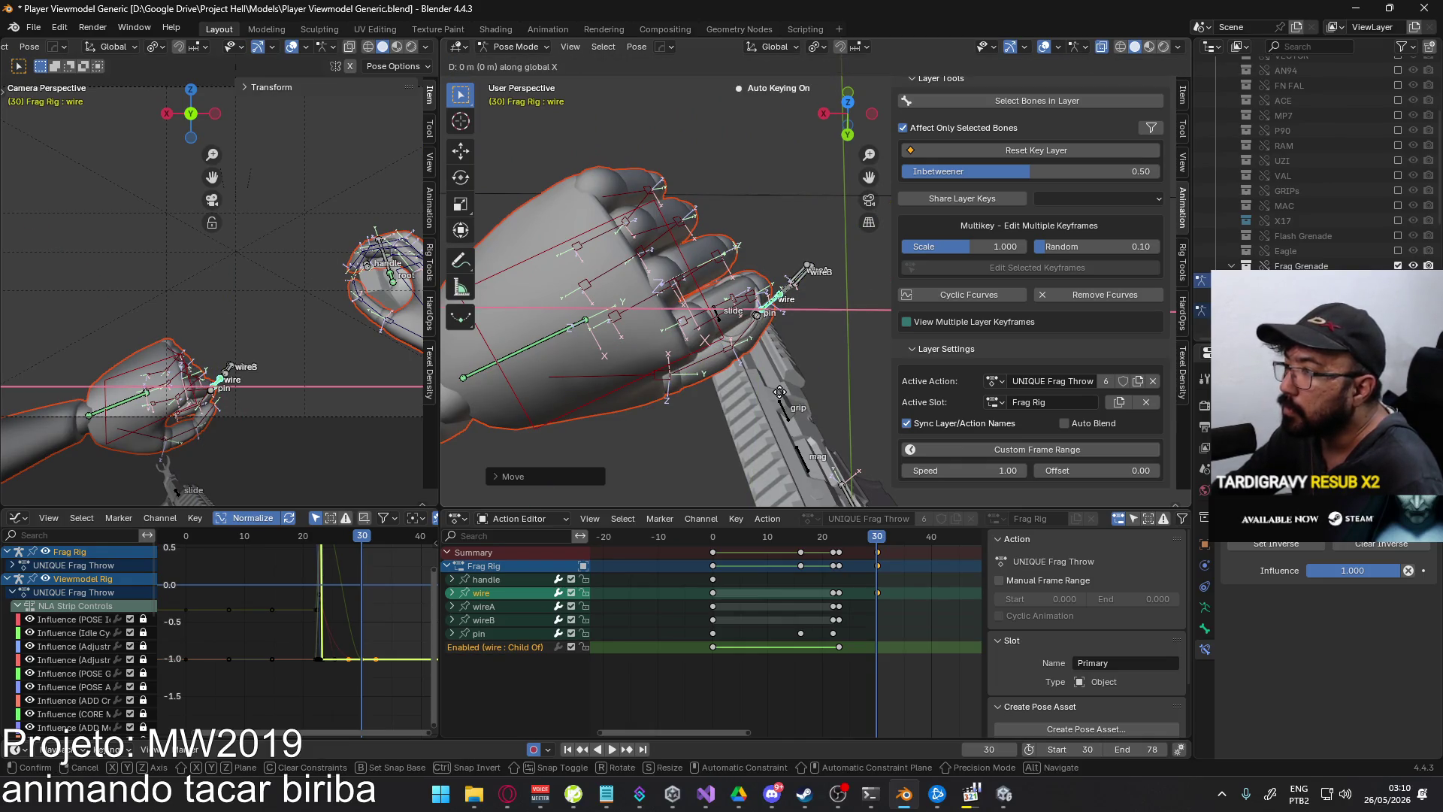
# - Move the wire bone along local Y to its final pose and replay the throw
pyautogui.press('g')
pyautogui.press('x')
pyautogui.press('x')
pyautogui.press('x')
pyautogui.press('z')
pyautogui.press('z')
pyautogui.press('x')
pyautogui.press('x')
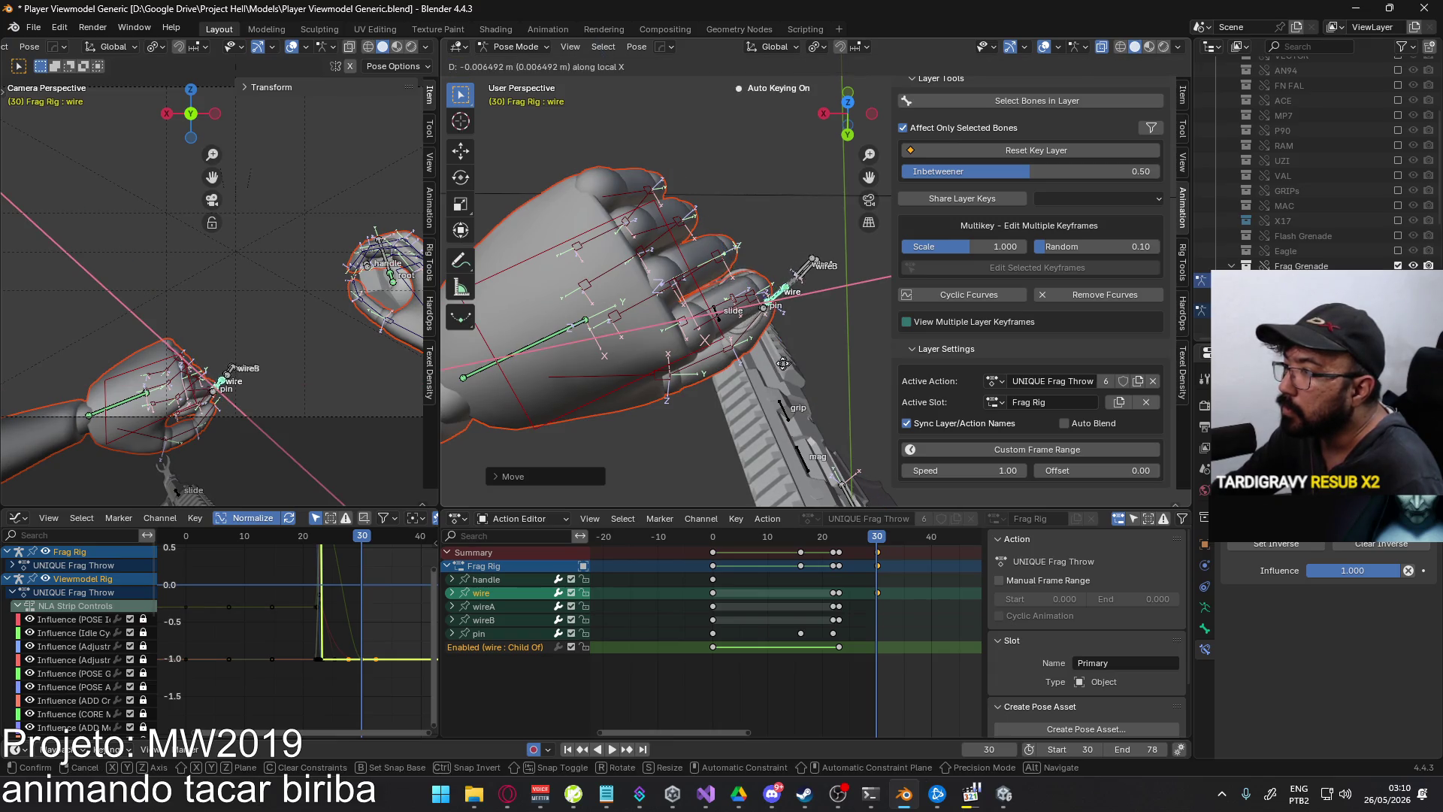
pyautogui.press('x')
pyautogui.press('y')
pyautogui.press('y')
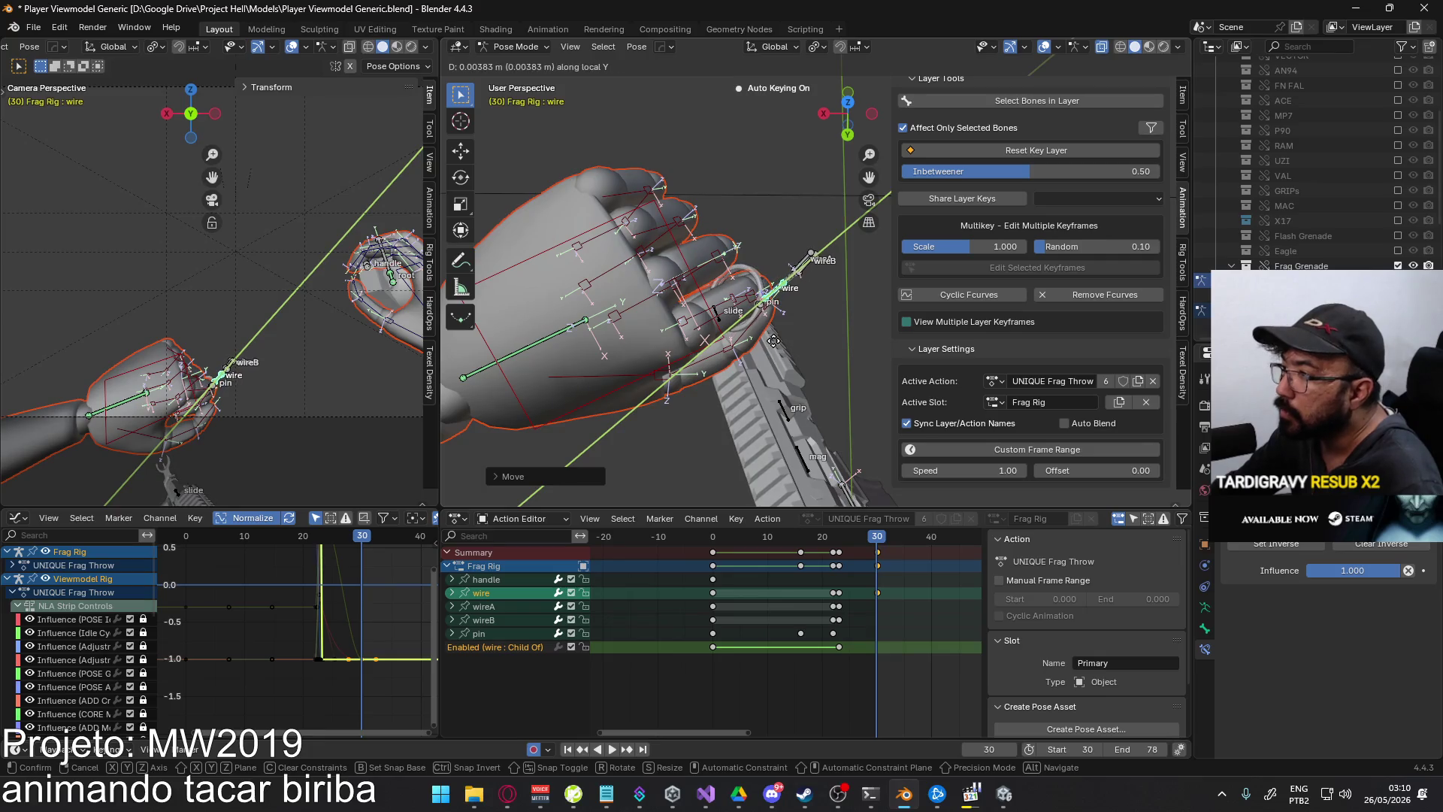
pyautogui.click(772, 343)
pyautogui.moveTo(773, 371)
pyautogui.mouseDown(button='middle')
pyautogui.moveTo(795, 202)
pyautogui.moveTo(854, 172)
pyautogui.moveTo(797, 287)
pyautogui.mouseUp(button='middle')
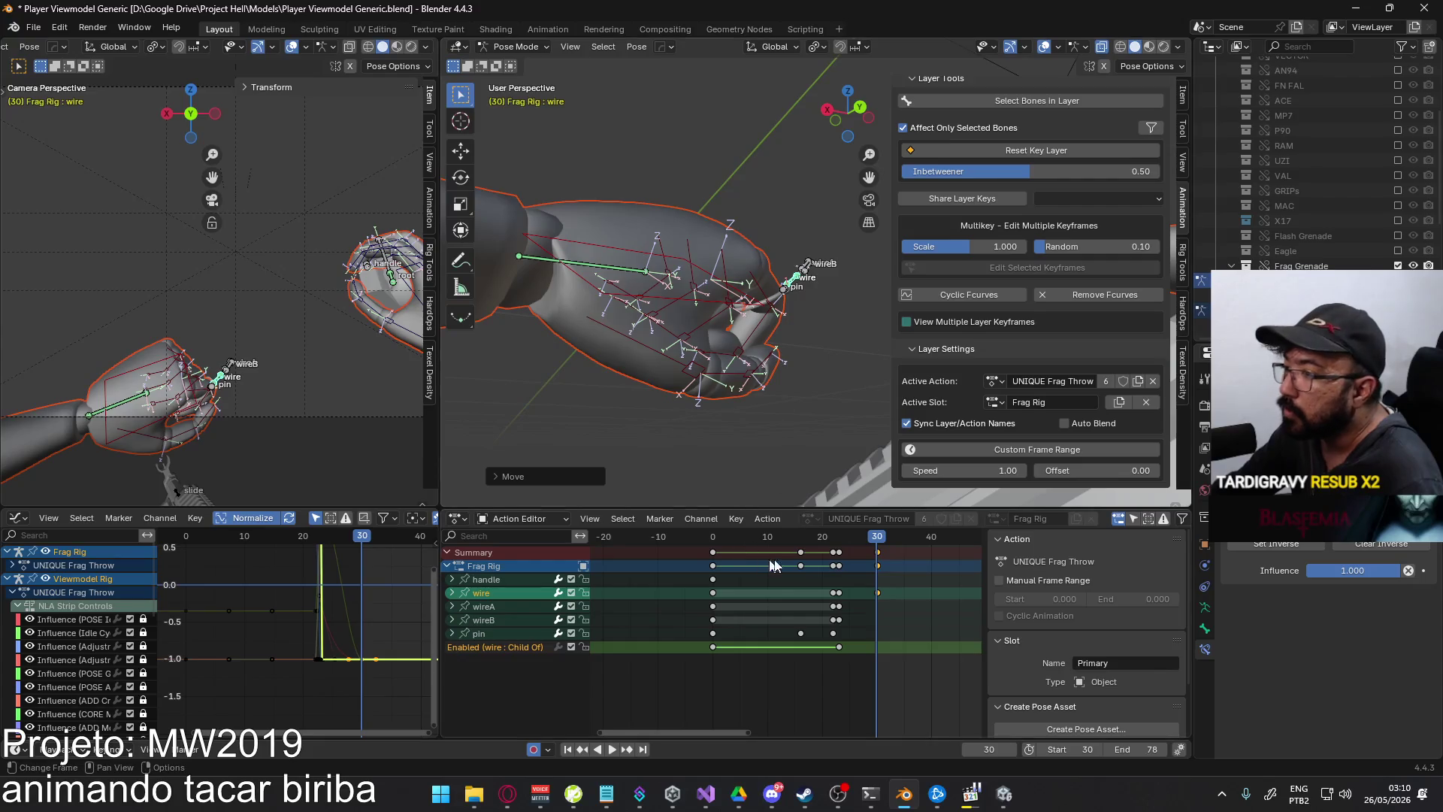
pyautogui.press('space')
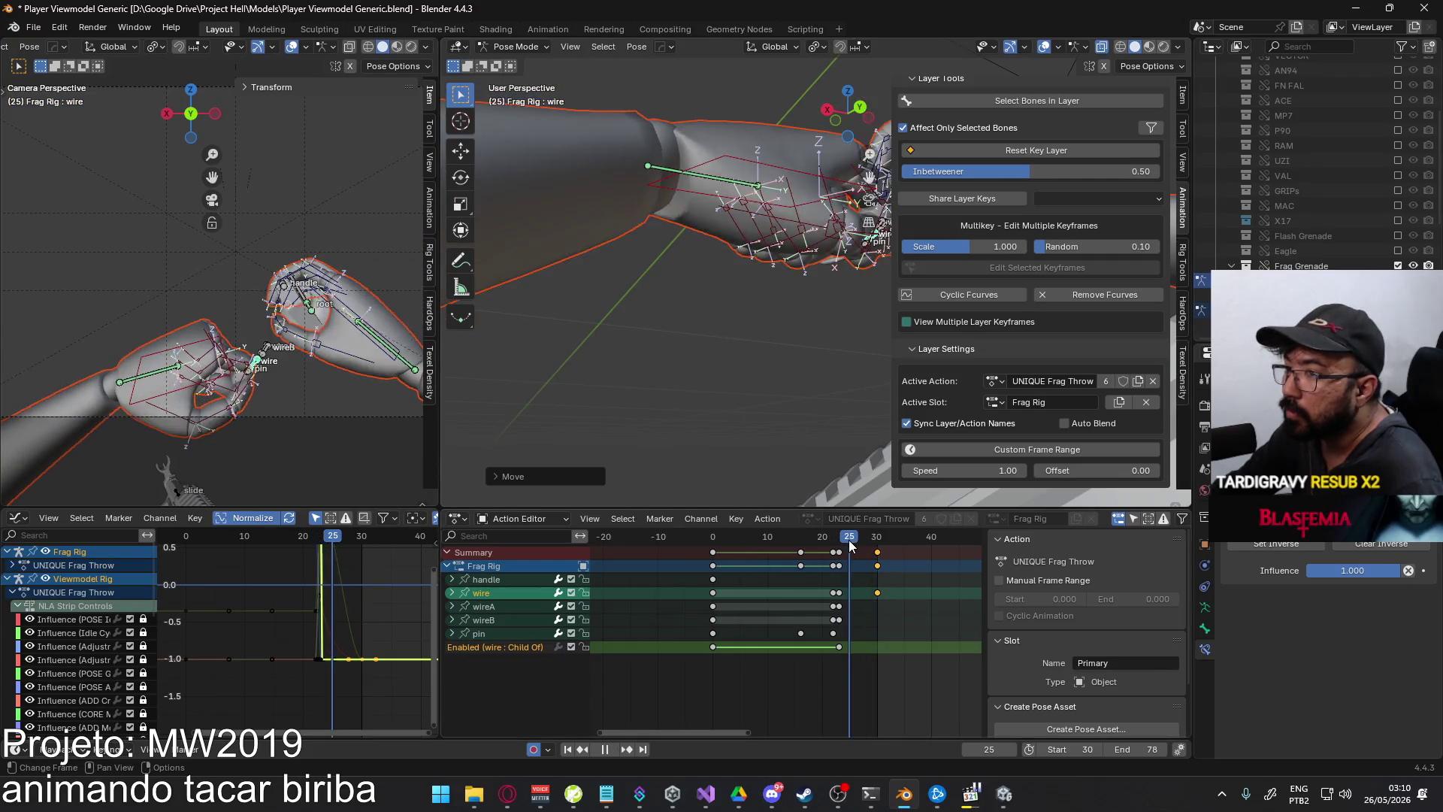
# - Stop playback at frame 26 and zoom in on the fist holding the wire bone
pyautogui.moveTo(863, 547); pyautogui.dragTo(877, 547)
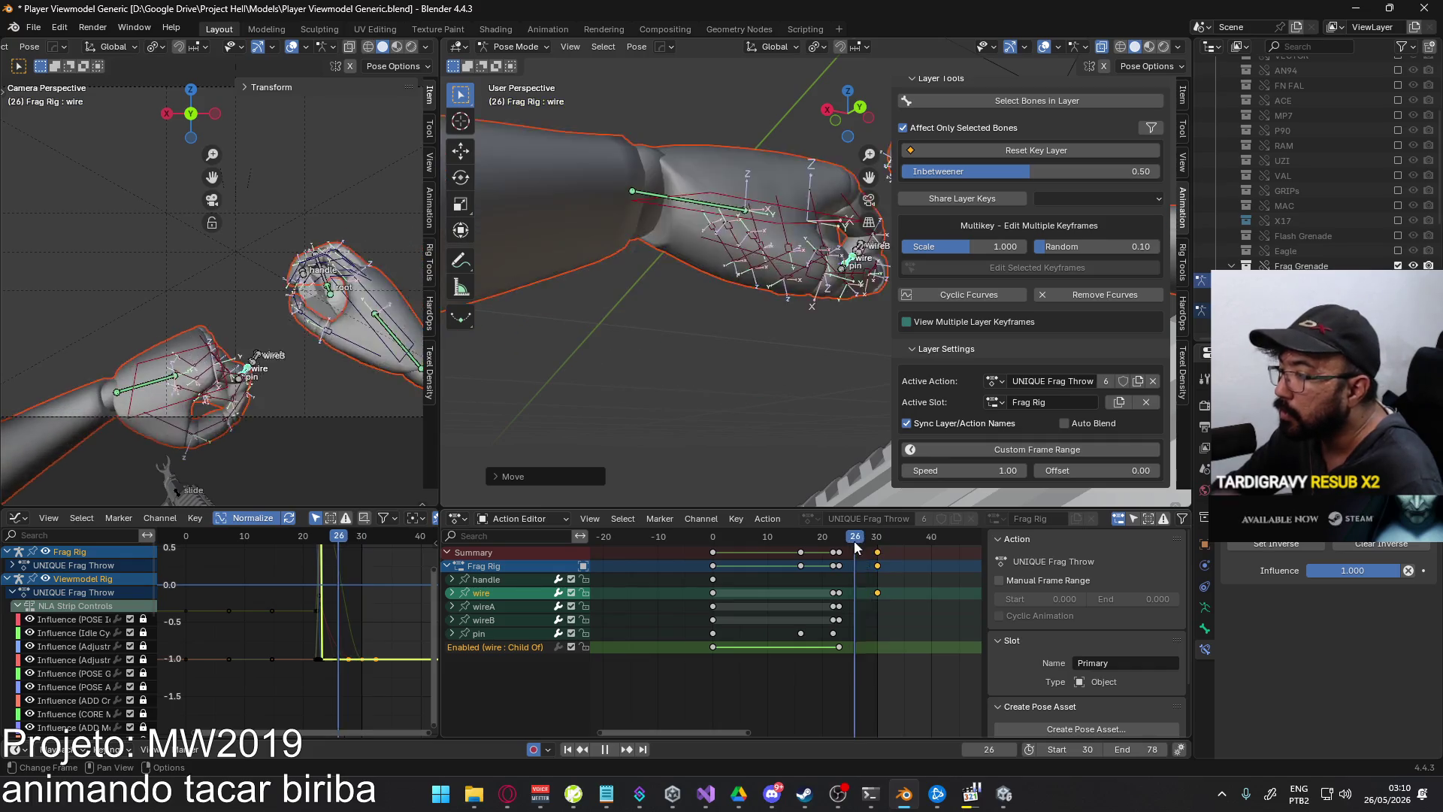
pyautogui.press('Escape')
pyautogui.moveTo(823, 278)
pyautogui.mouseDown(button='middle')
pyautogui.moveTo(779, 381)
pyautogui.moveTo(708, 405)
pyautogui.moveTo(816, 496)
pyautogui.mouseUp(button='middle')
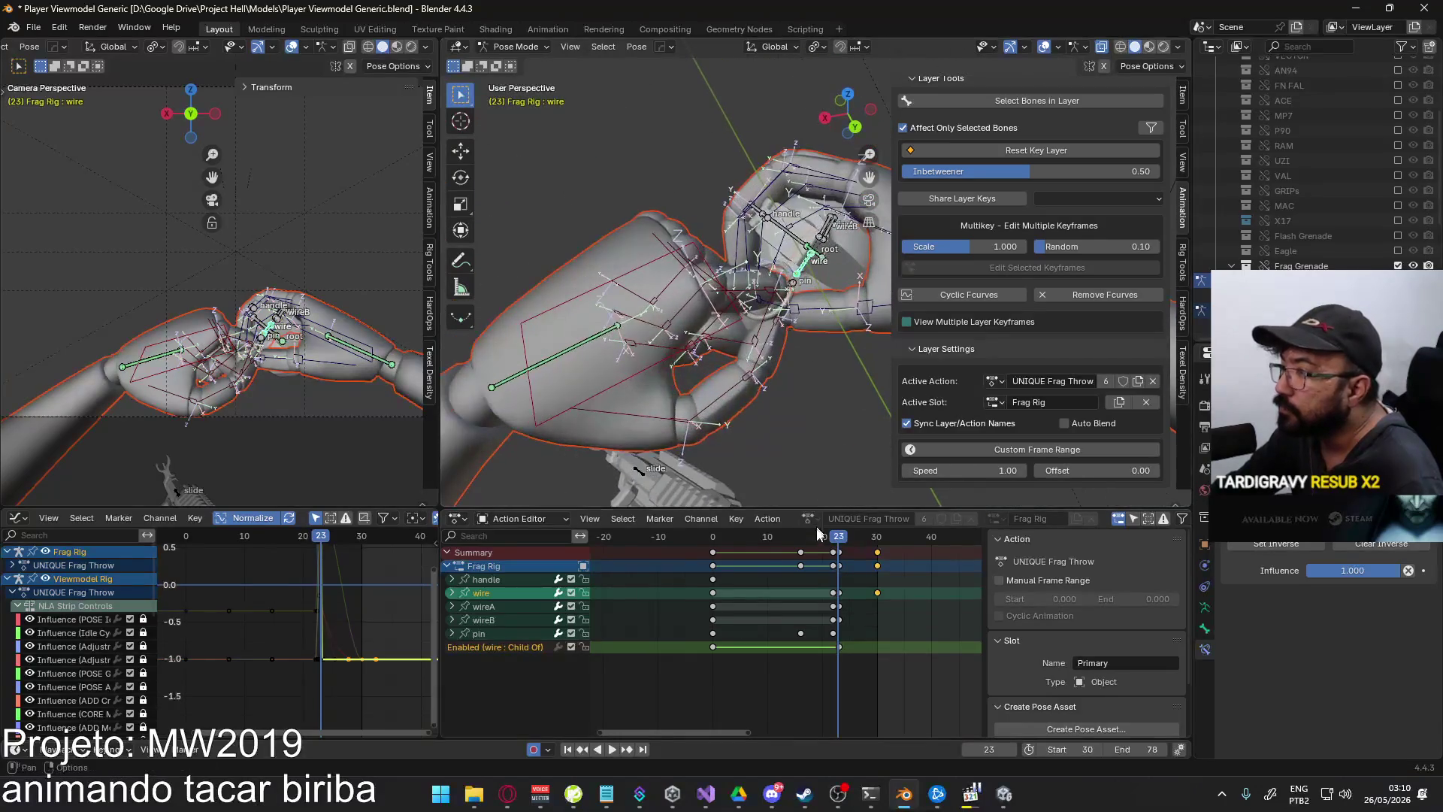
pyautogui.moveTo(840, 541); pyautogui.dragTo(856, 539)
pyautogui.moveTo(782, 315)
pyautogui.mouseDown(button='middle')
pyautogui.moveTo(715, 351)
pyautogui.moveTo(796, 402)
pyautogui.moveTo(866, 416)
pyautogui.moveTo(706, 340)
pyautogui.mouseUp(button='middle')
pyautogui.scroll(2, 706, 340)
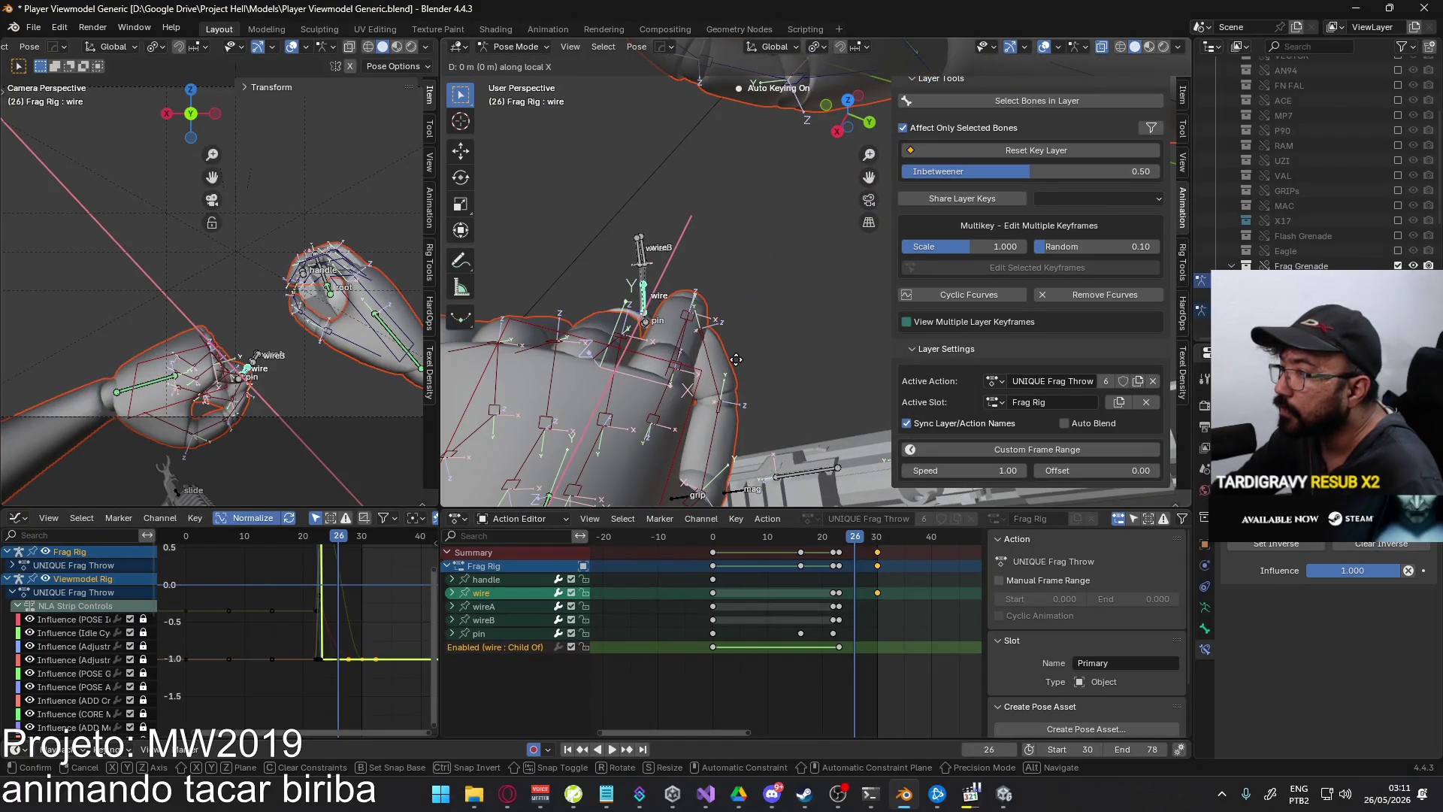
# - Move the wire bone along its local Z axis, then shift it up and left
pyautogui.press('g')
pyautogui.press('y')
pyautogui.press('y')
pyautogui.press('y')
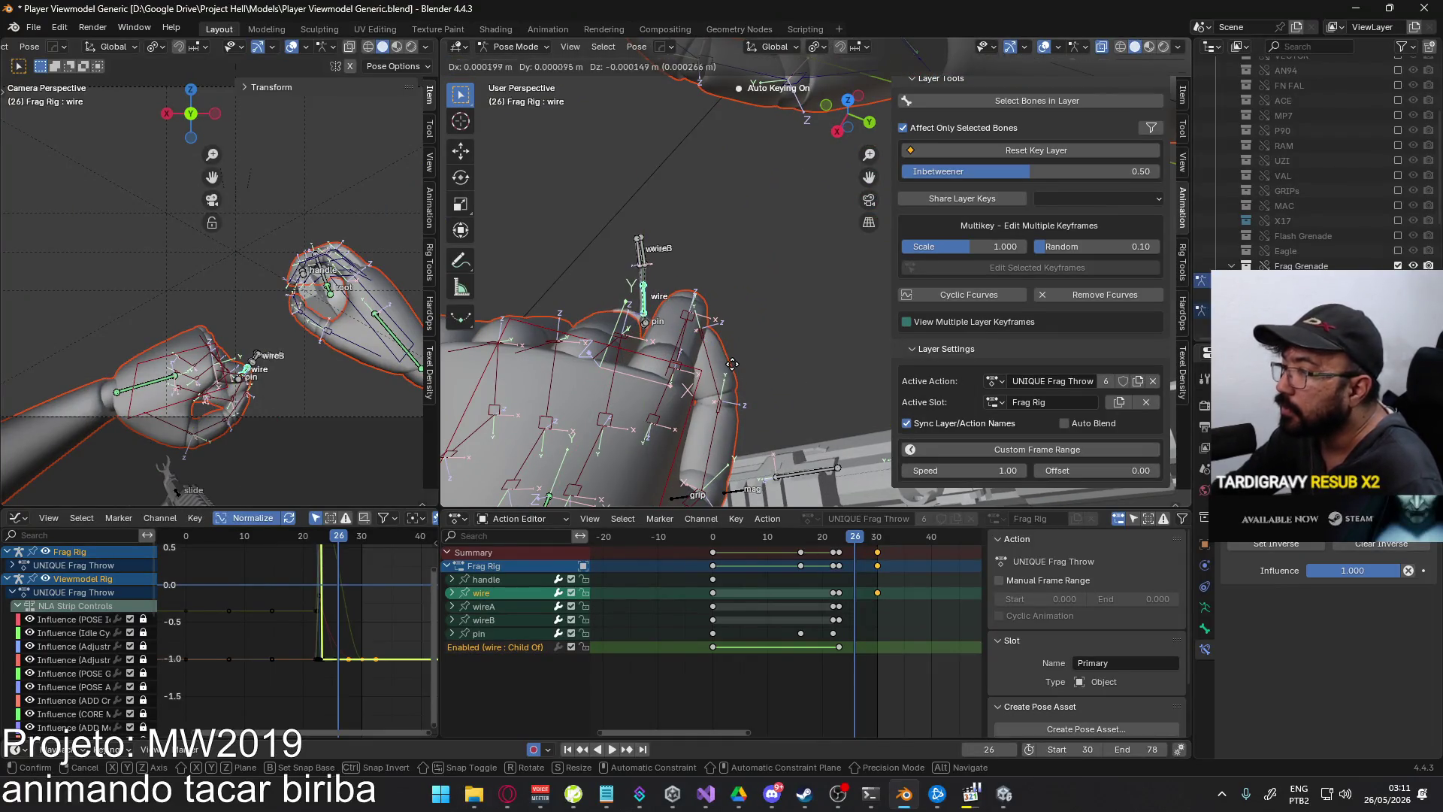
pyautogui.press('z')
pyautogui.press('z')
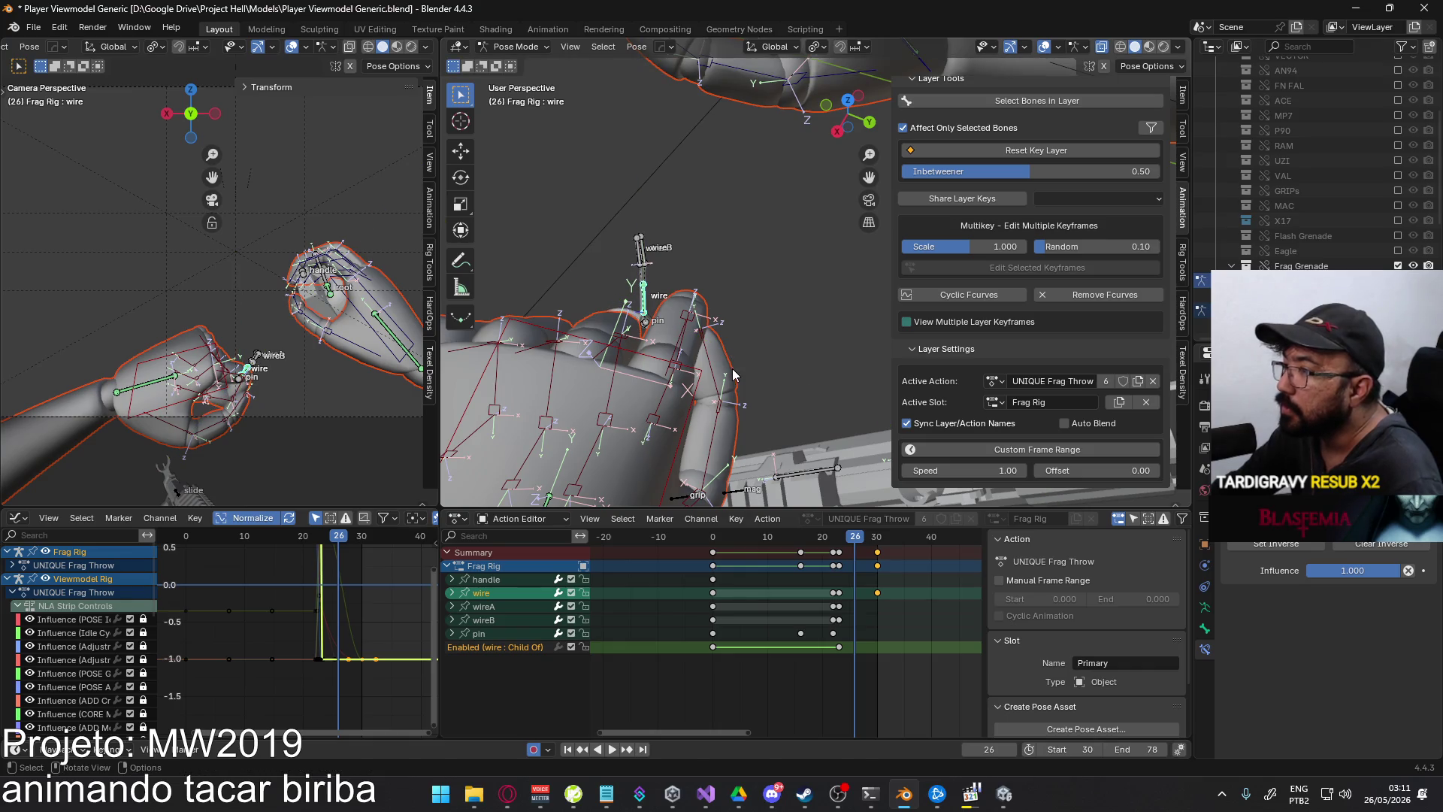
pyautogui.click(787, 366)
pyautogui.moveTo(786, 366)
pyautogui.mouseDown(button='middle')
pyautogui.moveTo(651, 245)
pyautogui.moveTo(791, 424)
pyautogui.mouseUp(button='middle')
pyautogui.press('g')
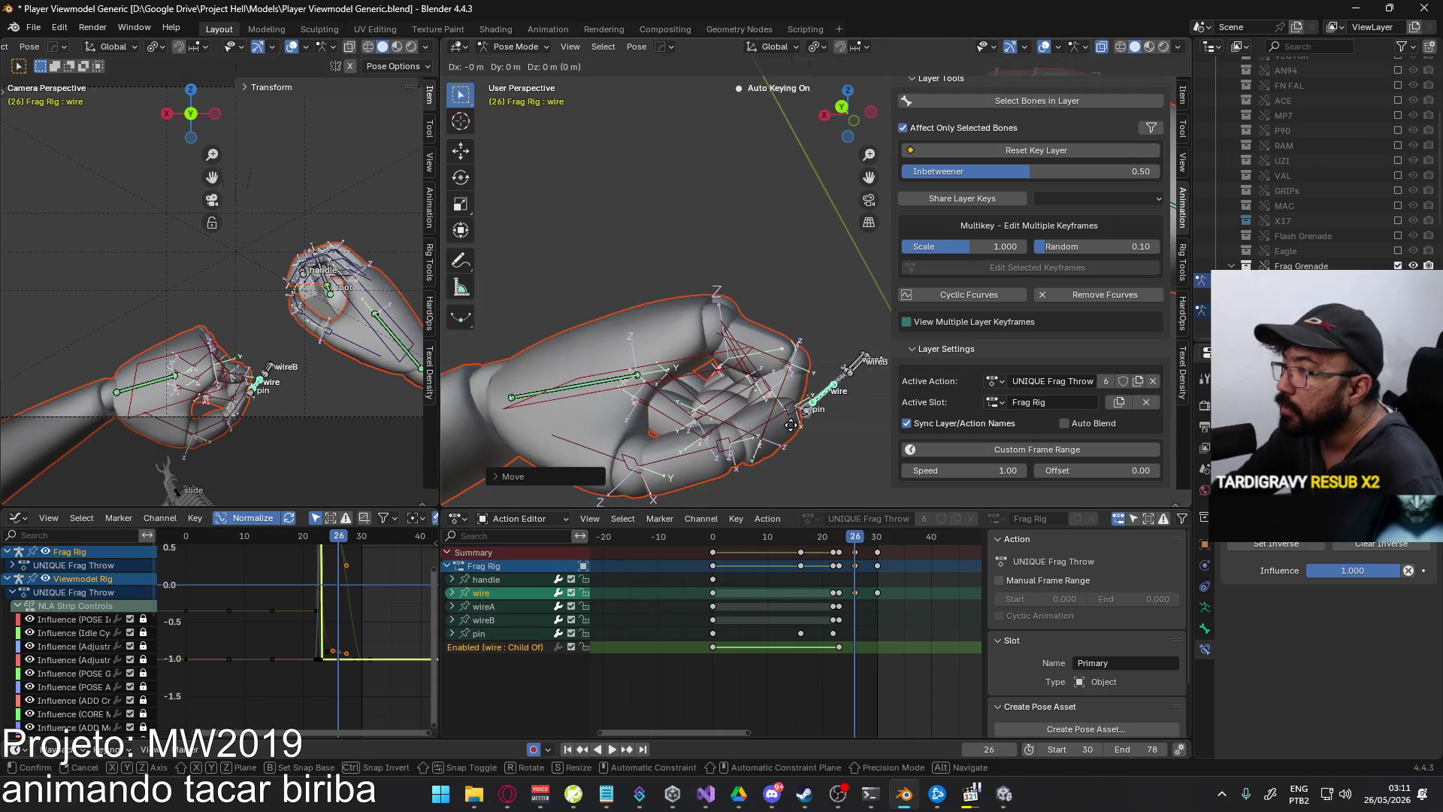
pyautogui.click(798, 340)
# - Slide the wire bone along its local X axis beside the pin at frame 26
pyautogui.press('g')
pyautogui.press('y')
pyautogui.press('y')
pyautogui.press('z')
pyautogui.press('z')
pyautogui.press('x')
pyautogui.press('x')
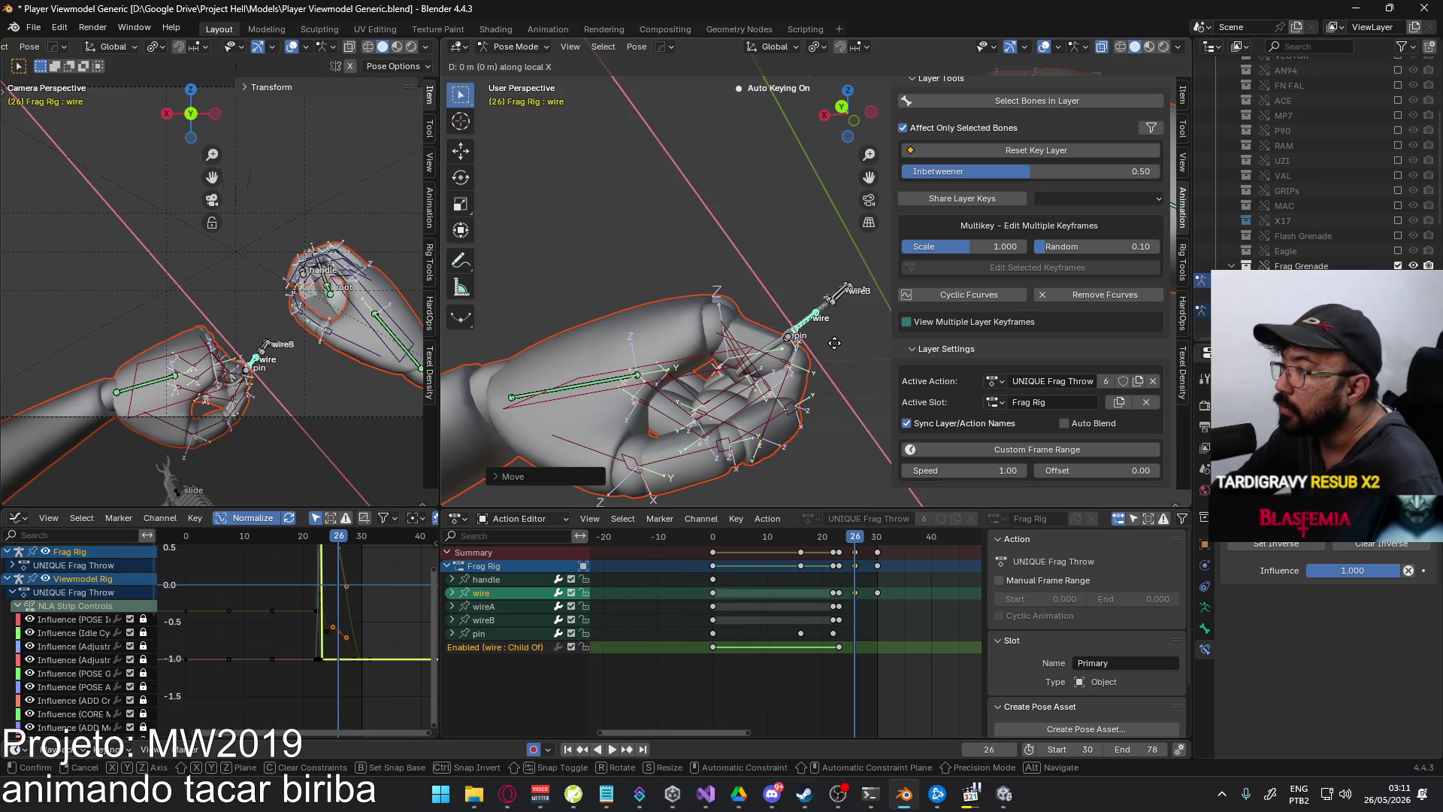
pyautogui.click(842, 352)
pyautogui.moveTo(842, 351)
pyautogui.mouseDown(button='middle')
pyautogui.moveTo(1008, 481)
pyautogui.moveTo(956, 454)
pyautogui.mouseUp(button='middle')
# - Lift the wire bones slightly higher on local Y, then play back from frame 25
pyautogui.press('g')
pyautogui.press('y')
pyautogui.press('y')
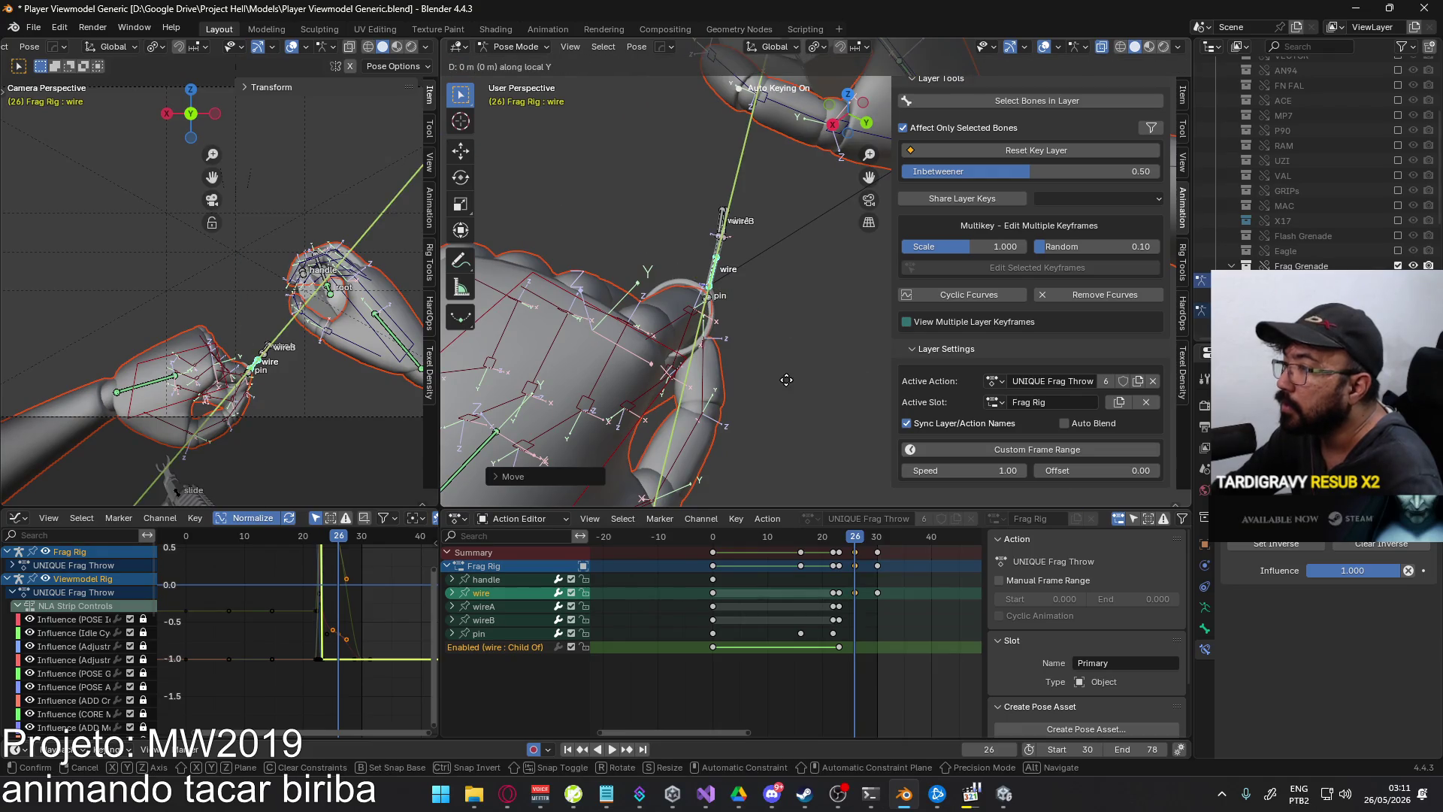
pyautogui.click(789, 383)
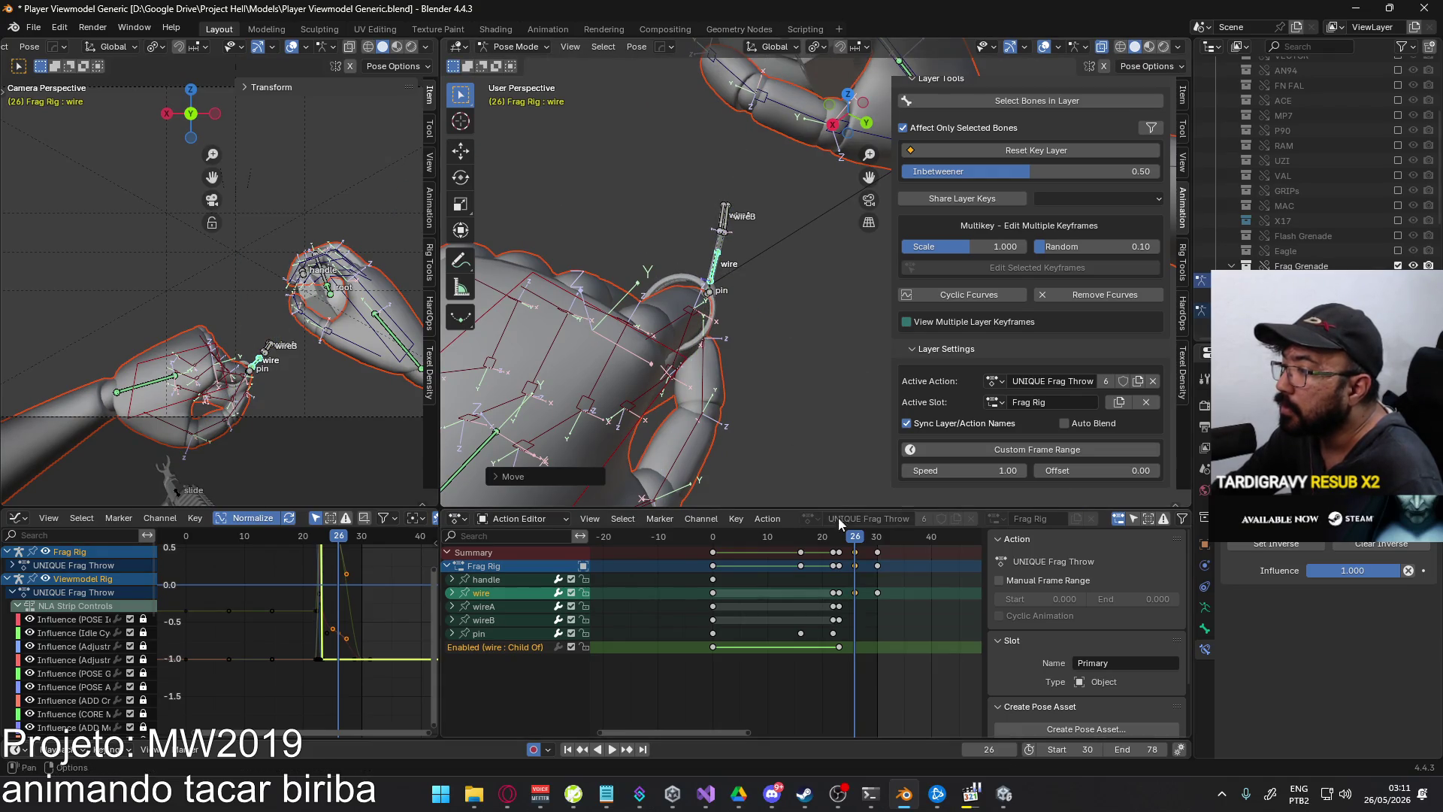
pyautogui.click(848, 533)
pyautogui.press('space')
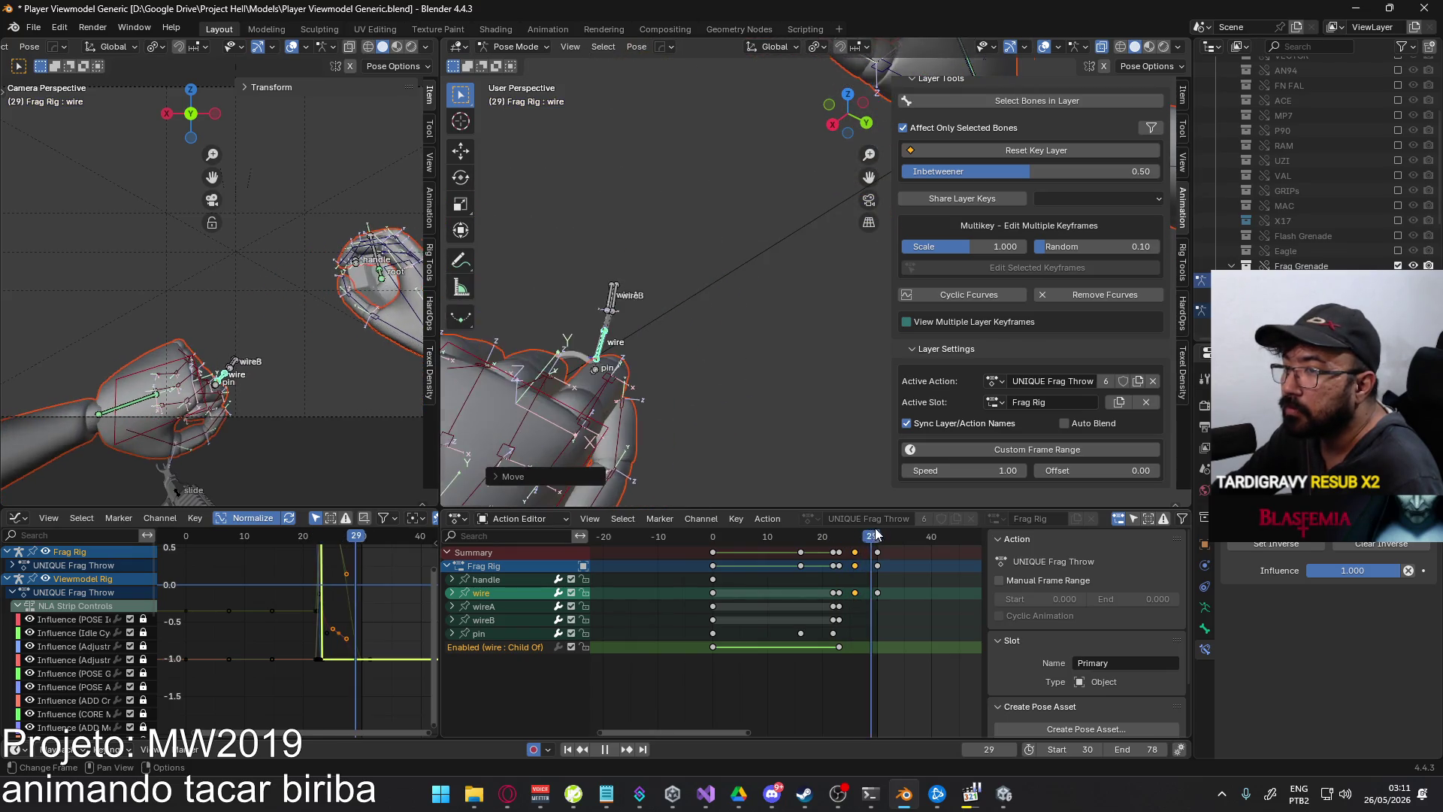
# - Key the wire bone at frame 28, moved along global Y, then right and down
pyautogui.moveTo(876, 534); pyautogui.dragTo(866, 535)
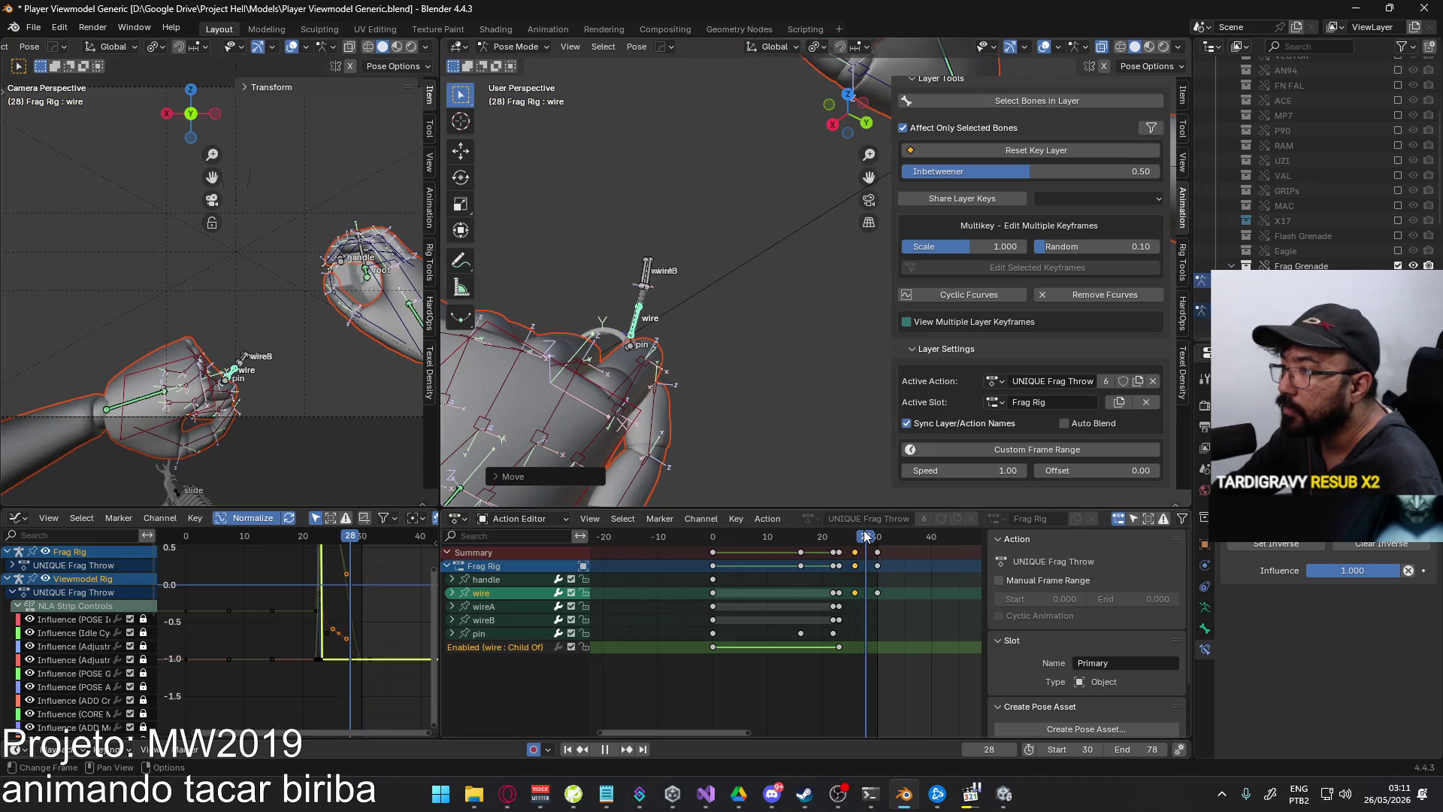
pyautogui.press('g')
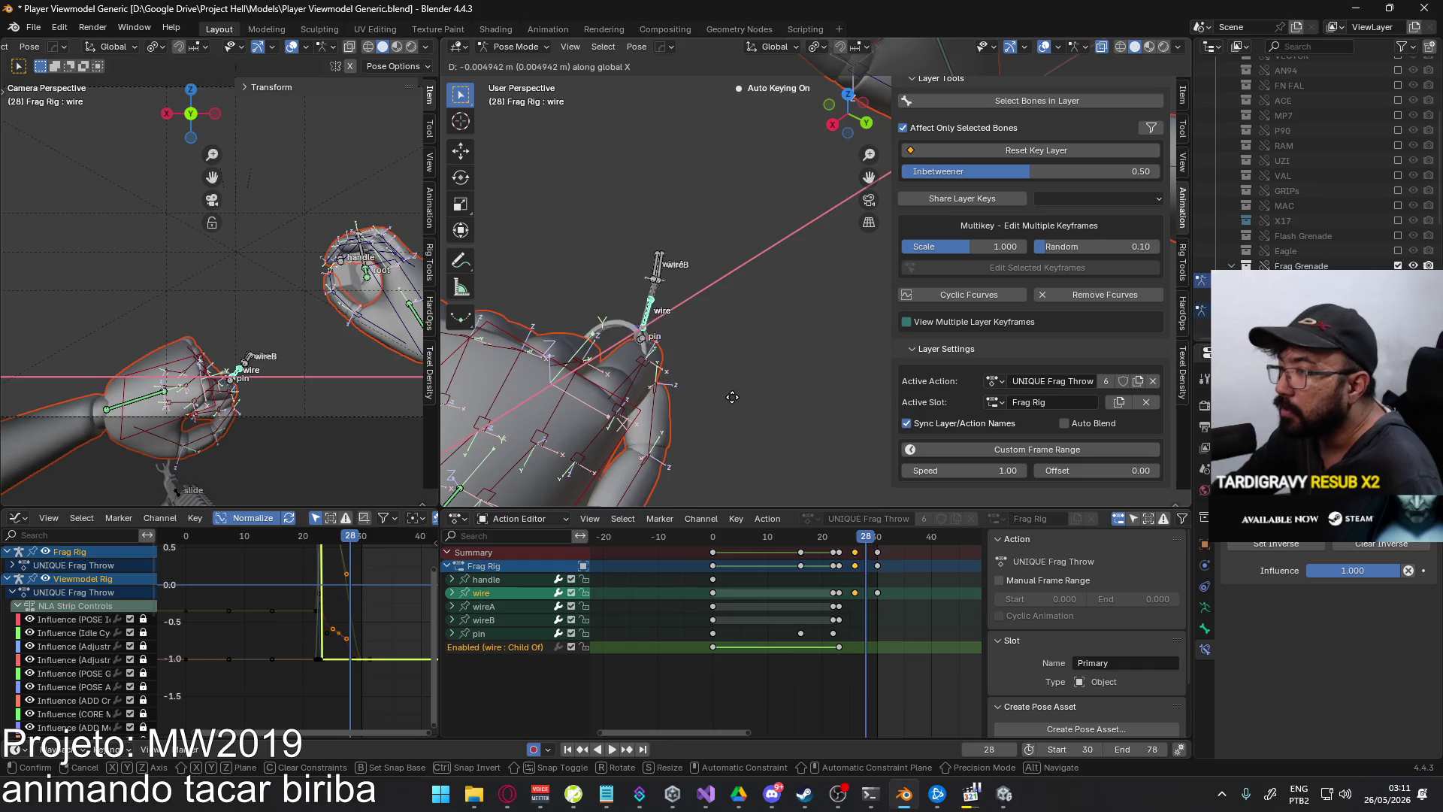
pyautogui.press('y')
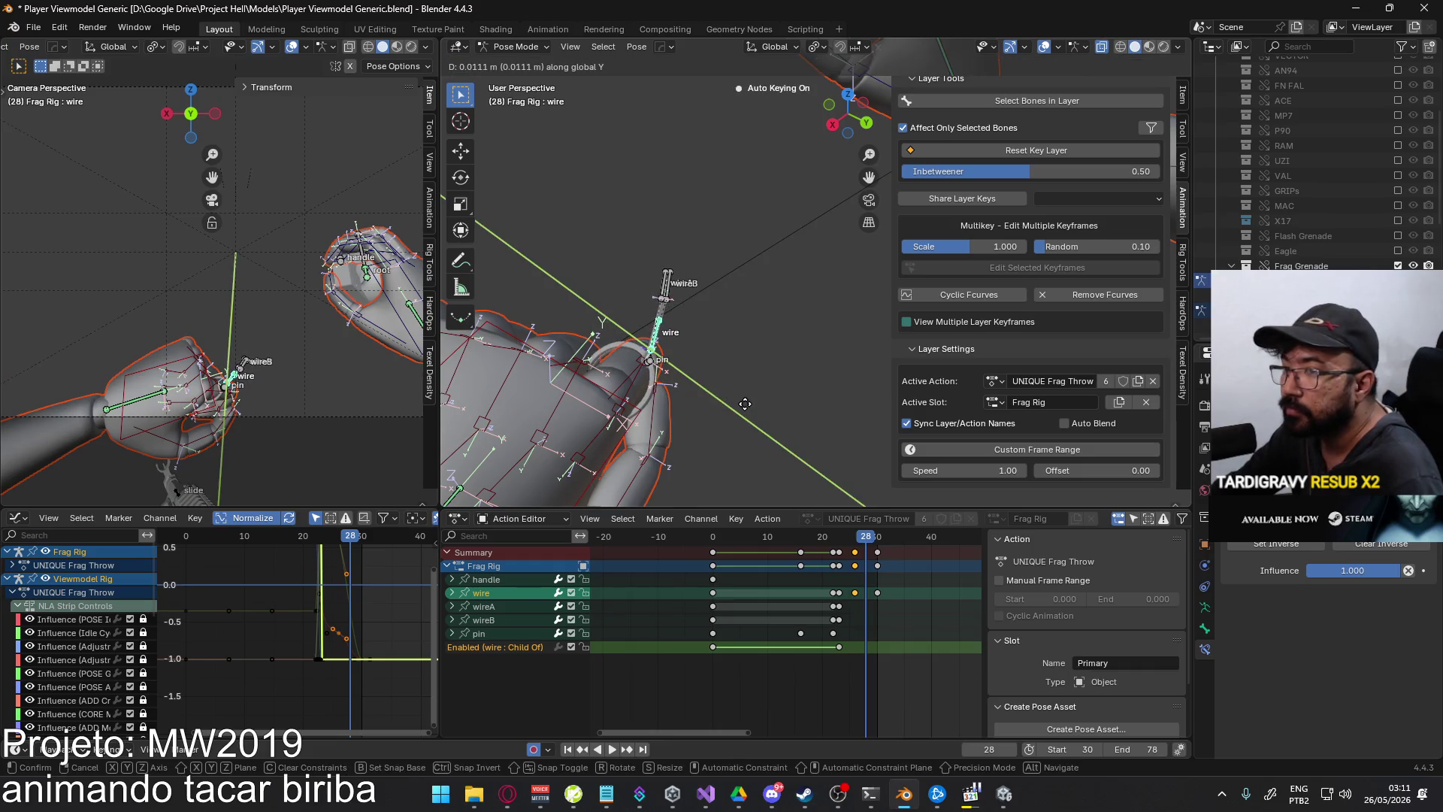
pyautogui.click(745, 404)
pyautogui.moveTo(745, 403); pyautogui.dragTo(686, 356, button='middle')
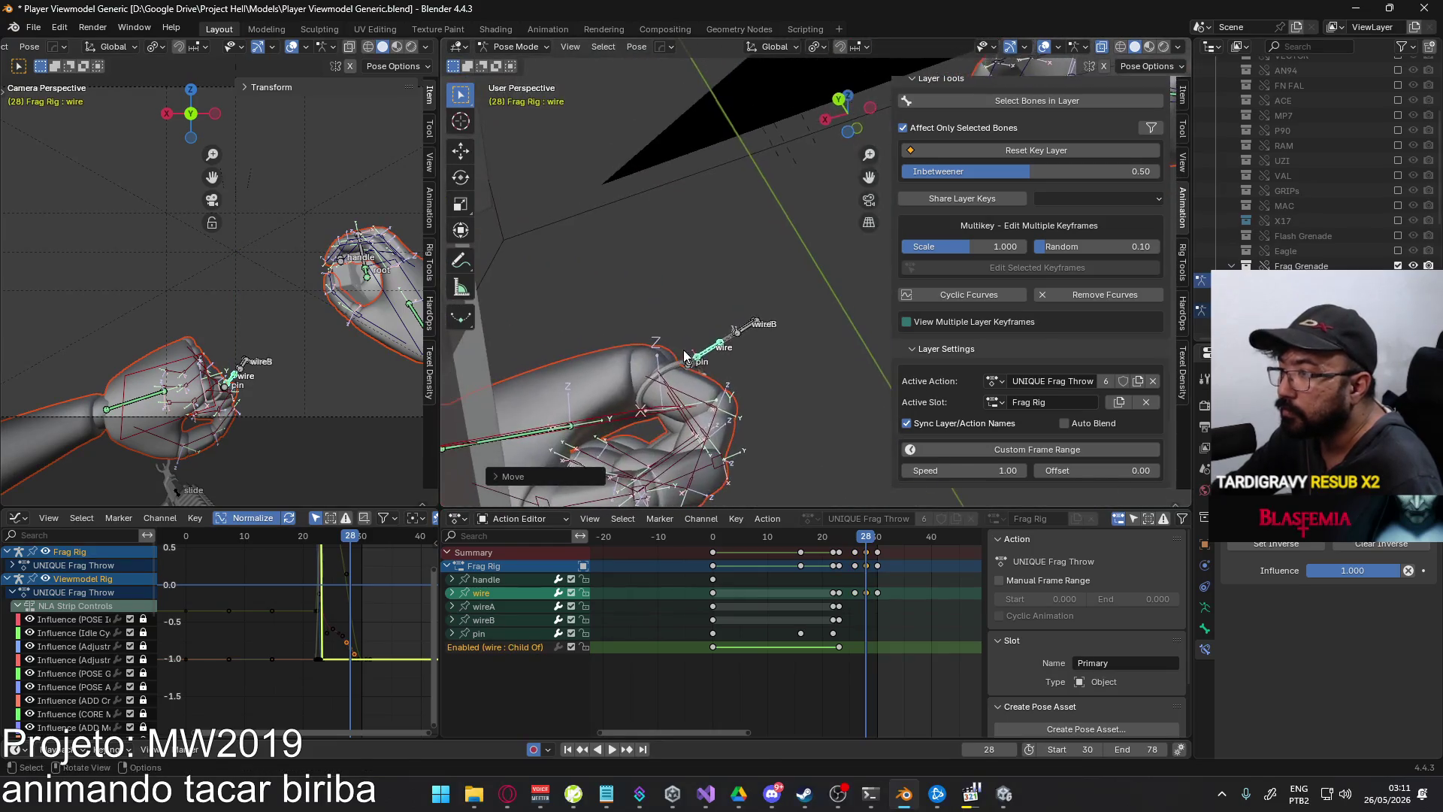
pyautogui.press('g')
pyautogui.click(840, 483)
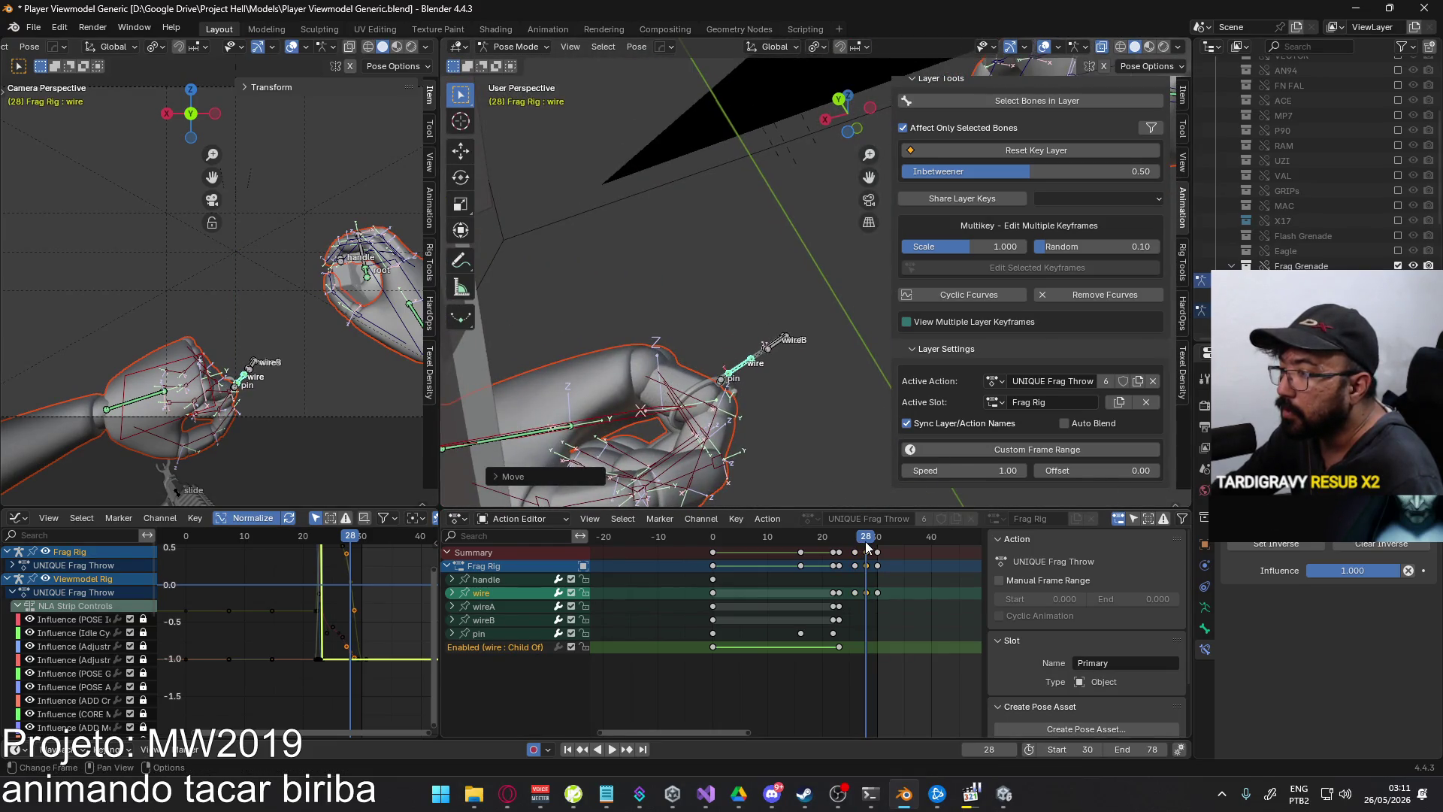
pyautogui.press('space')
# - Move the wire bone up and left at frame 24 to key a new pose
pyautogui.moveTo(869, 539); pyautogui.dragTo(847, 541)
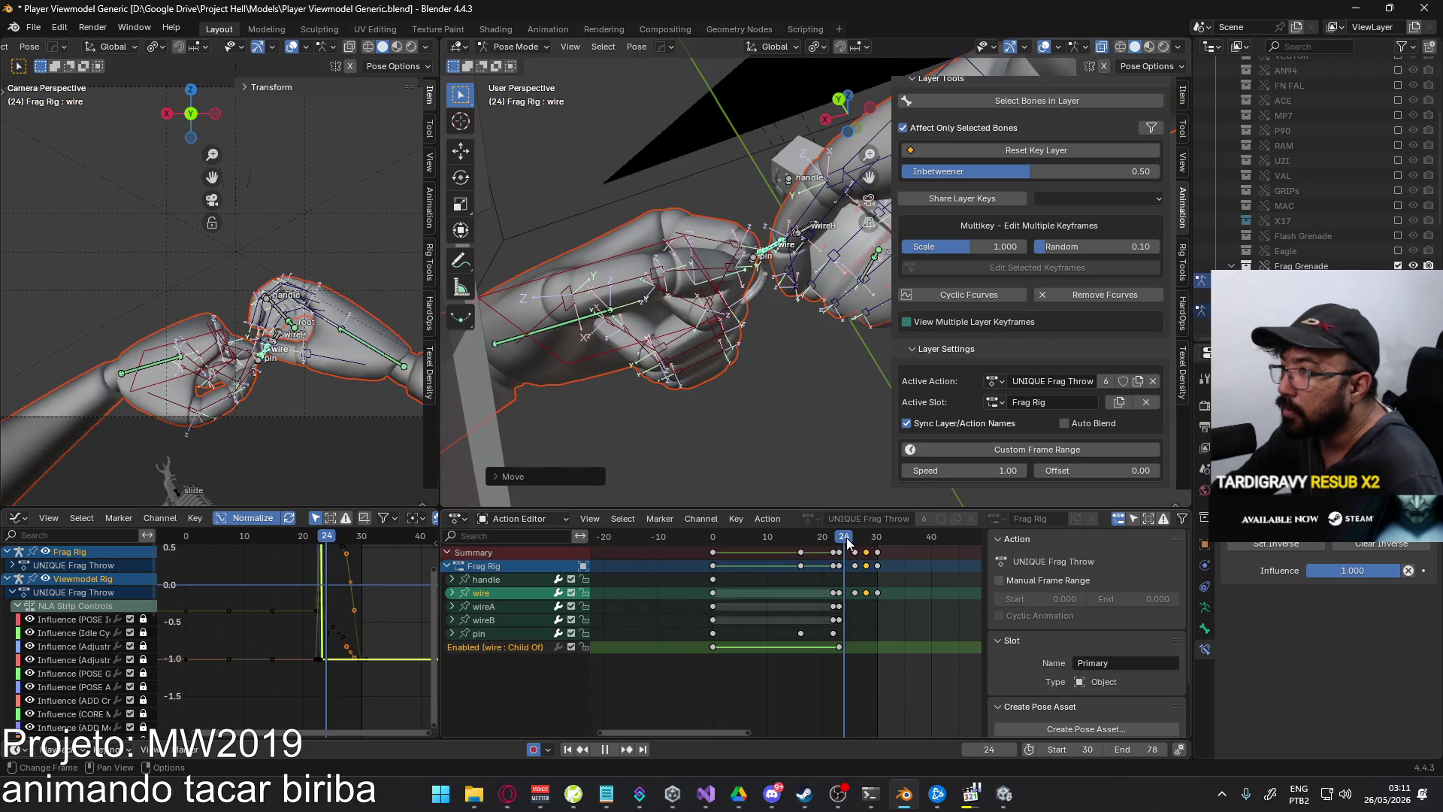
pyautogui.press('space')
pyautogui.moveTo(834, 421)
pyautogui.mouseDown(button='middle')
pyautogui.moveTo(804, 389)
pyautogui.moveTo(688, 352)
pyautogui.moveTo(704, 326)
pyautogui.mouseUp(button='middle')
pyautogui.press('g')
pyautogui.click(718, 256)
pyautogui.press('g')
pyautogui.click(719, 246)
# - Fine-tune the wire bone's frame 24 position with small nudges
pyautogui.moveTo(719, 246)
pyautogui.mouseDown(button='middle')
pyautogui.moveTo(789, 383)
pyautogui.moveTo(704, 297)
pyautogui.mouseUp(button='middle')
pyautogui.press('g')
pyautogui.click(792, 387)
pyautogui.press('g')
pyautogui.click(727, 330)
# - Key a new wire bone position at frame 27 and review playback
pyautogui.moveTo(844, 541); pyautogui.dragTo(859, 536)
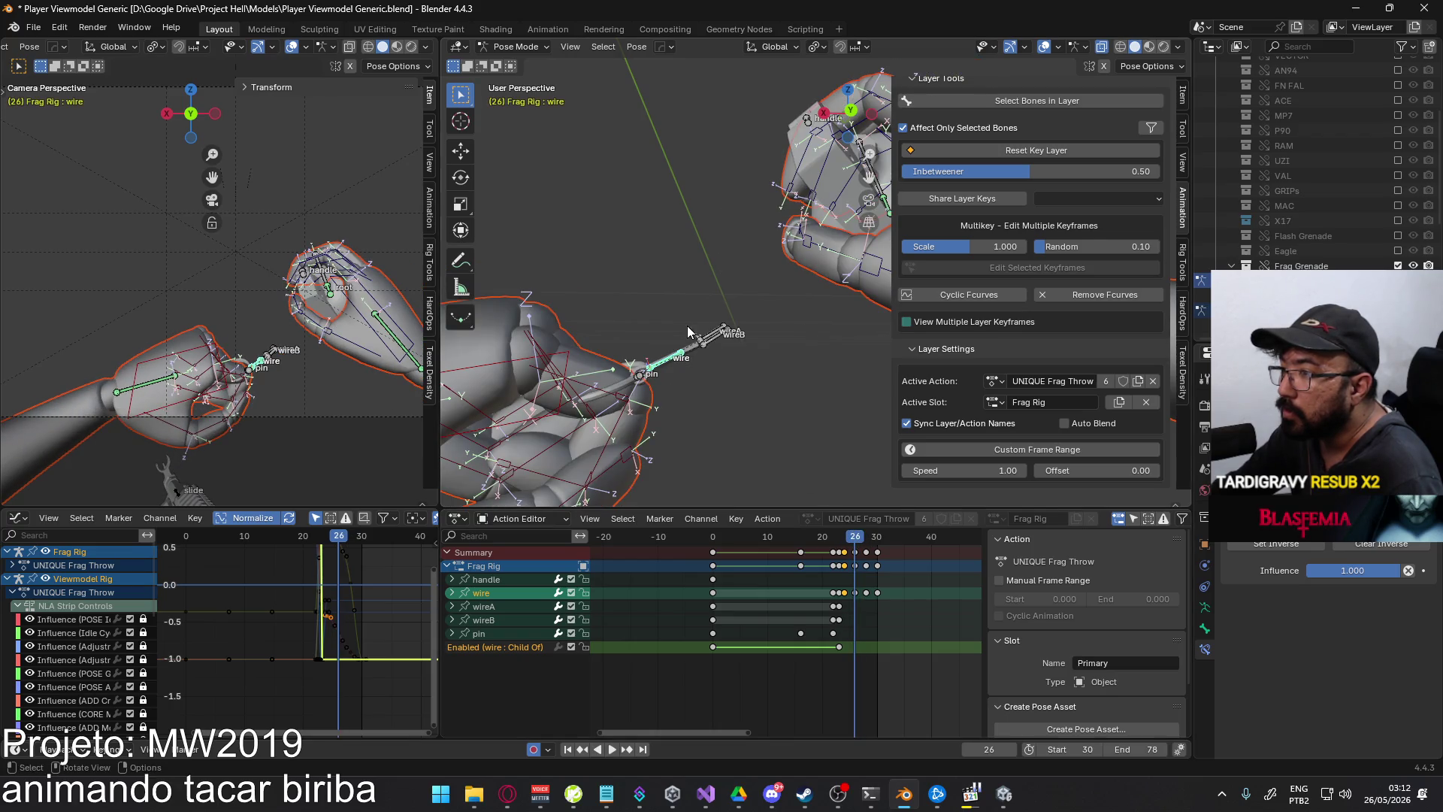
pyautogui.press('g')
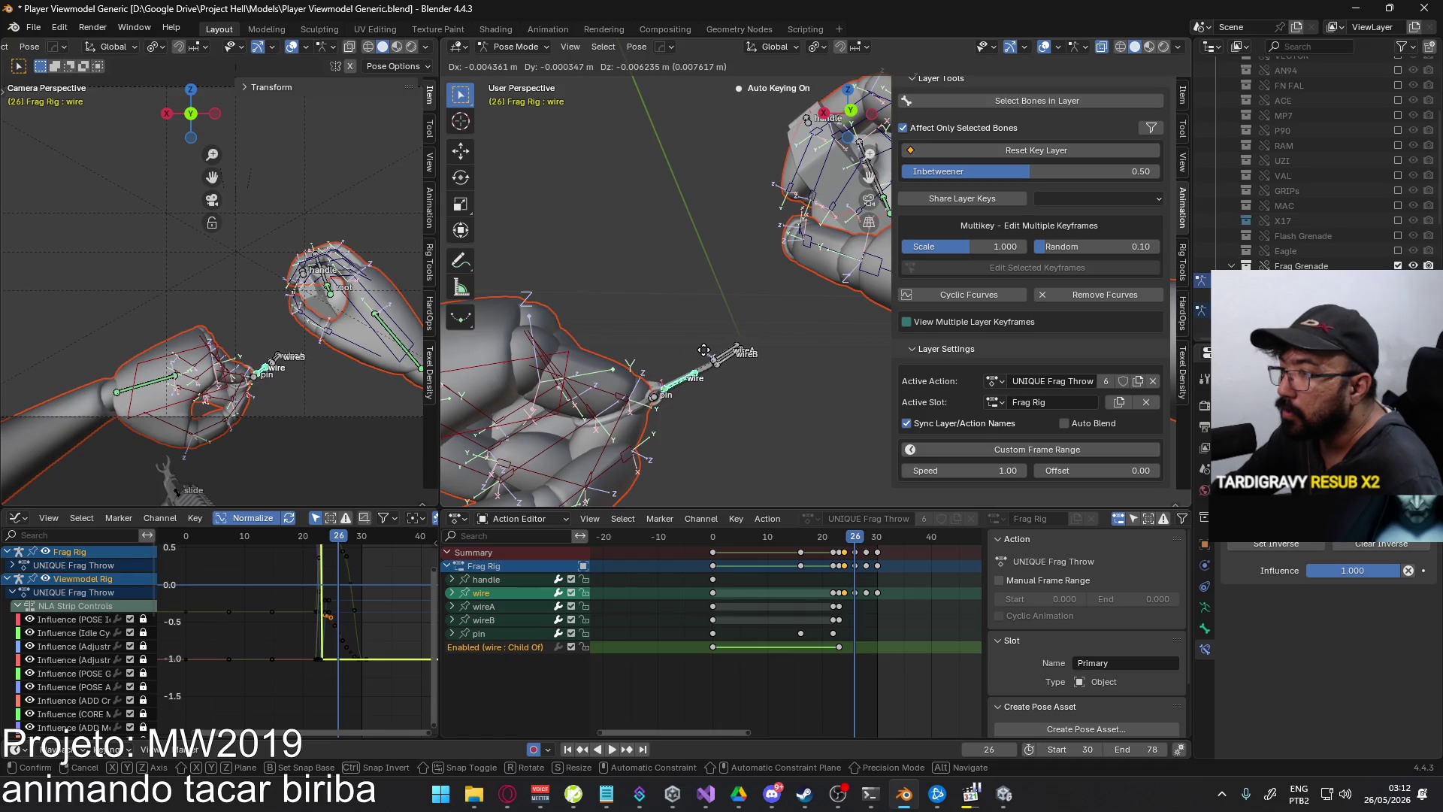
pyautogui.click(703, 349)
pyautogui.press('space')
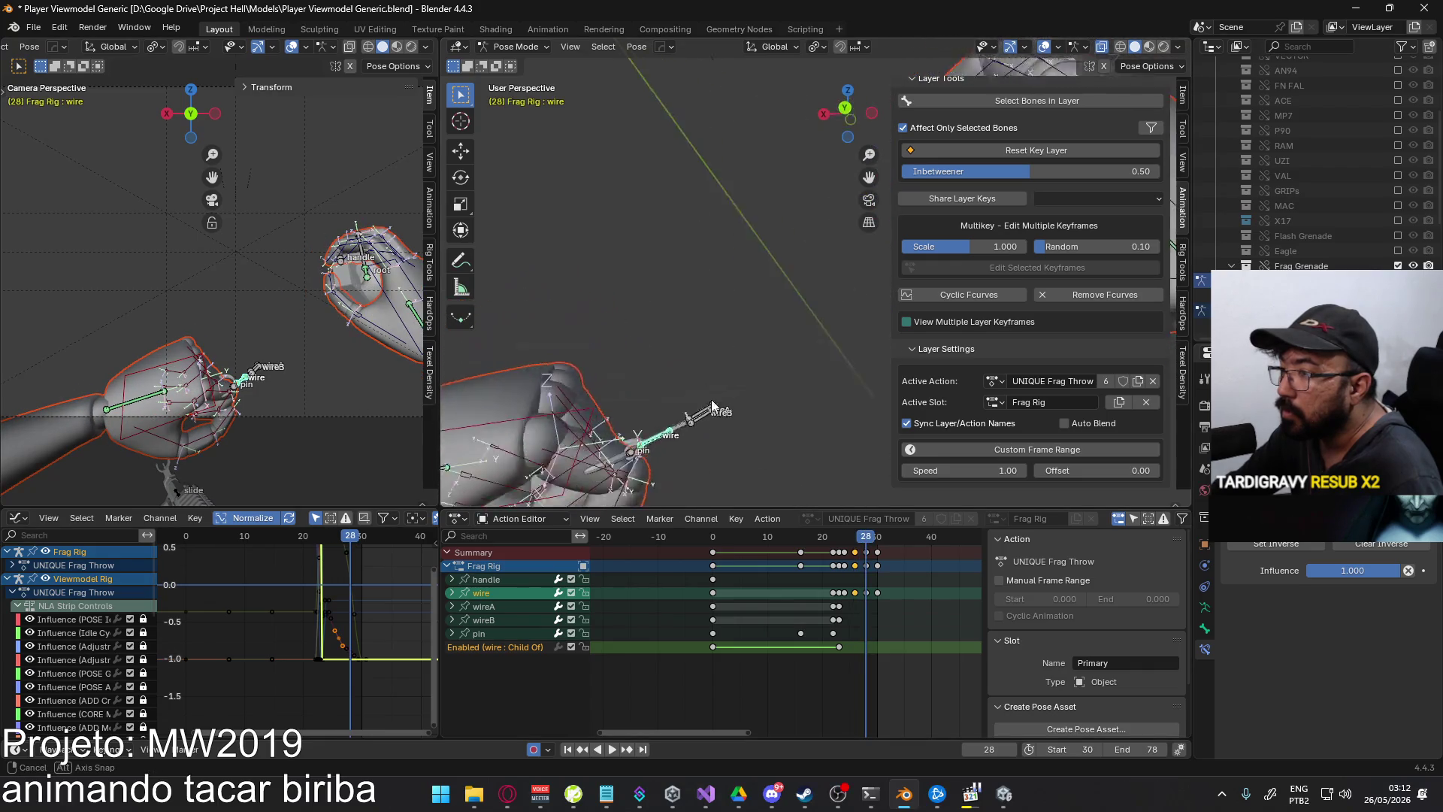
pyautogui.press('Escape')
# - Rework the wire bone's frame 28 pose, including a global Y-axis move
pyautogui.press('g')
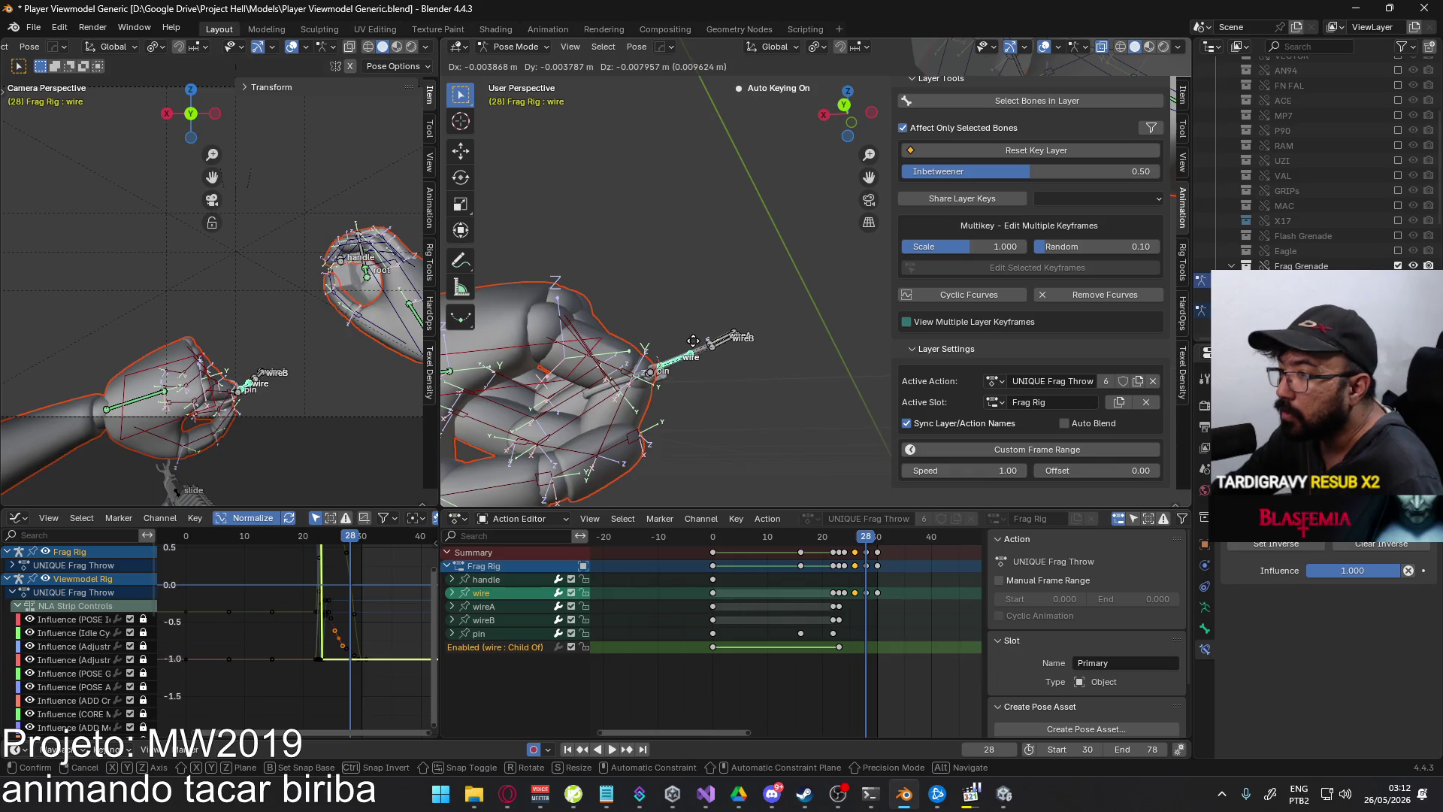
pyautogui.click(697, 339)
pyautogui.moveTo(696, 339)
pyautogui.mouseDown(button='middle')
pyautogui.moveTo(738, 407)
pyautogui.moveTo(824, 480)
pyautogui.moveTo(842, 476)
pyautogui.moveTo(700, 394)
pyautogui.moveTo(729, 331)
pyautogui.mouseUp(button='middle')
pyautogui.press('g')
pyautogui.press('y')
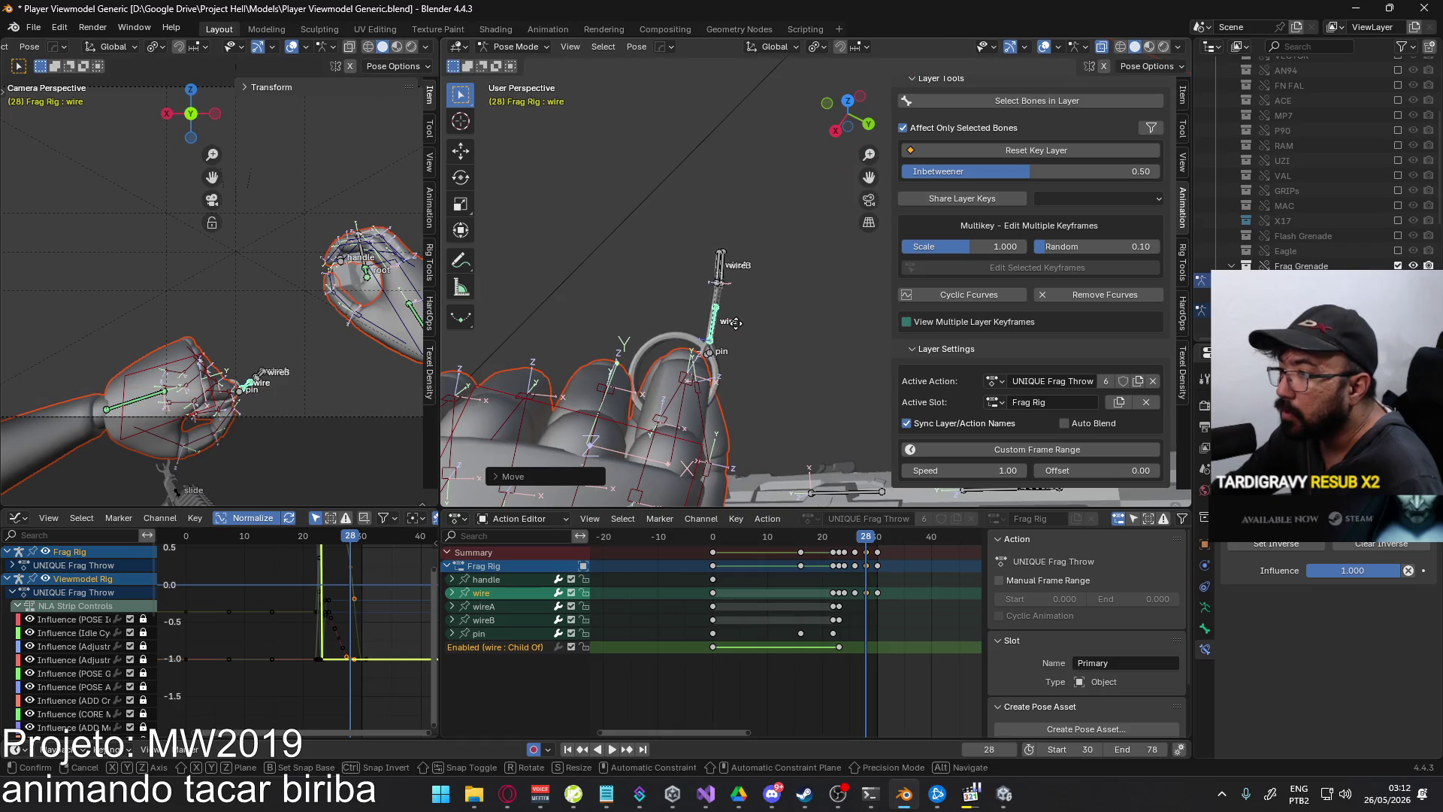
pyautogui.click(750, 332)
pyautogui.moveTo(750, 331)
pyautogui.mouseDown(button='middle')
pyautogui.moveTo(671, 221)
pyautogui.moveTo(679, 194)
pyautogui.mouseUp(button='middle')
# - Review frames 26–29, then move the wire bone into place at frame 30
pyautogui.click(856, 539)
pyautogui.press('space')
pyautogui.moveTo(857, 540); pyautogui.dragTo(876, 535)
pyautogui.moveTo(676, 324)
pyautogui.mouseDown(button='middle')
pyautogui.moveTo(658, 305)
pyautogui.moveTo(650, 415)
pyautogui.moveTo(627, 359)
pyautogui.moveTo(676, 353)
pyautogui.moveTo(738, 407)
pyautogui.moveTo(657, 341)
pyautogui.moveTo(728, 273)
pyautogui.moveTo(701, 282)
pyautogui.mouseUp(button='middle')
pyautogui.press('g')
pyautogui.click(686, 358)
pyautogui.press('g')
pyautogui.click(665, 334)
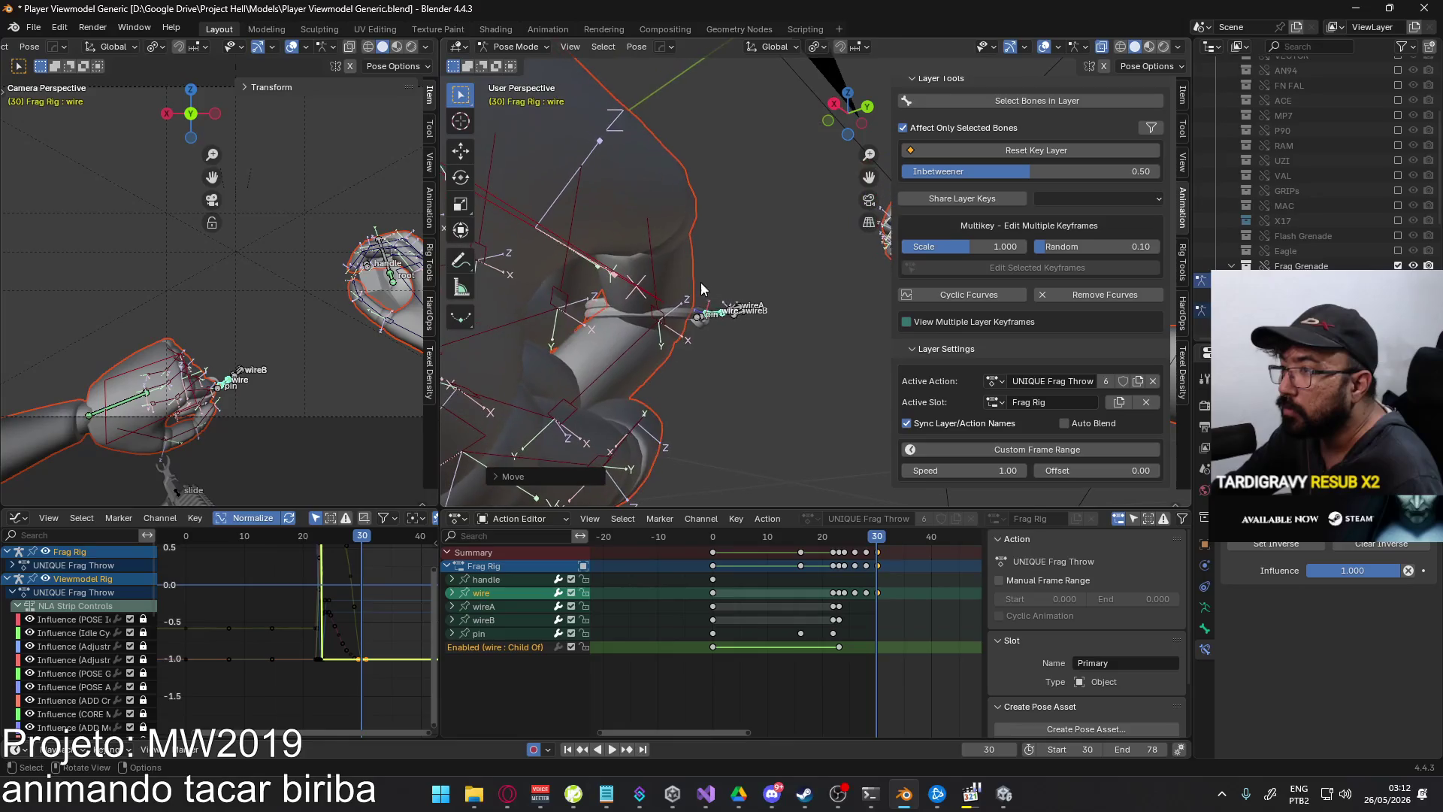
# - Rotate the wire bone on its local Y axis at frame 30 and adjust its position
pyautogui.press('r')
pyautogui.press('y')
pyautogui.press('y')
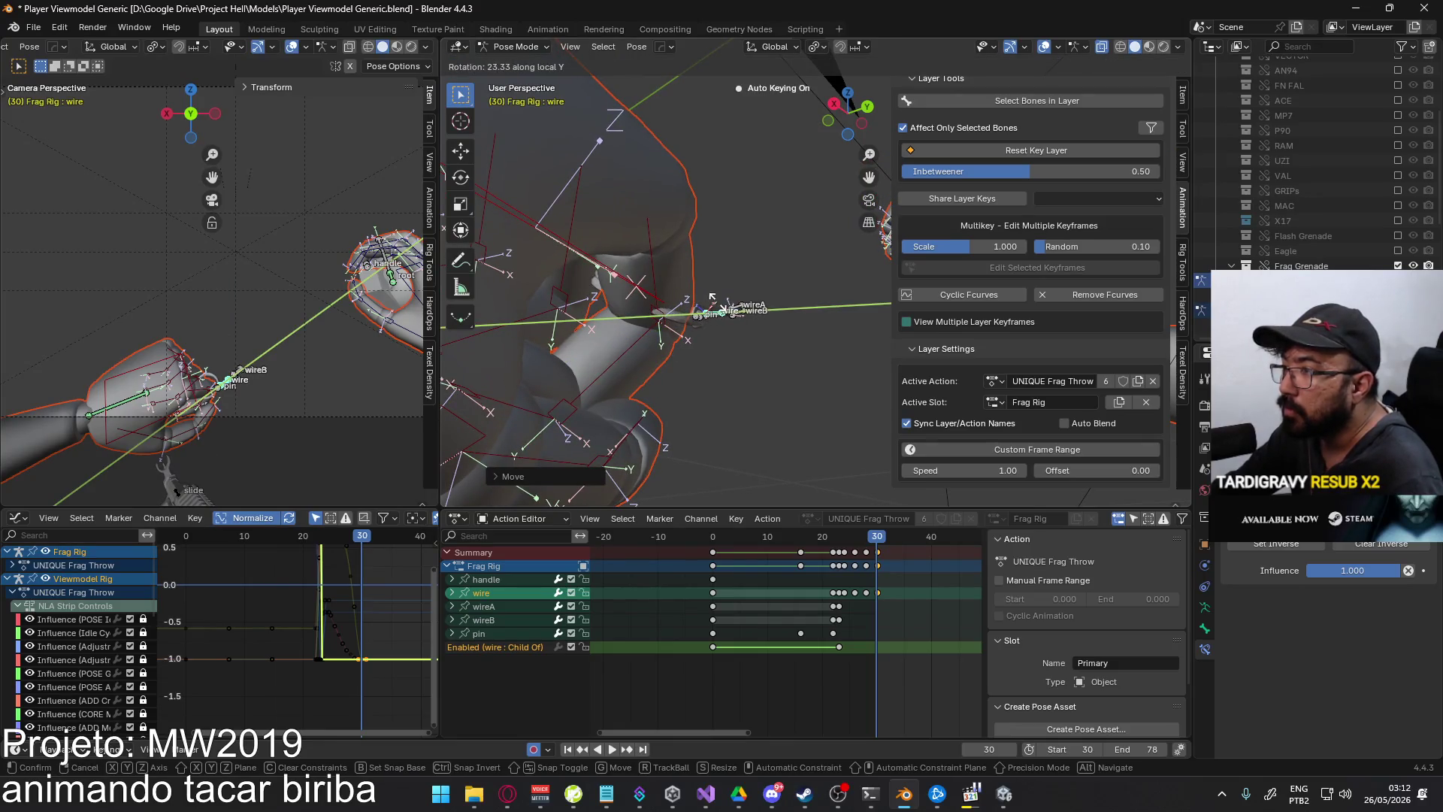
pyautogui.click(712, 299)
pyautogui.moveTo(722, 315); pyautogui.dragTo(752, 339, button='middle')
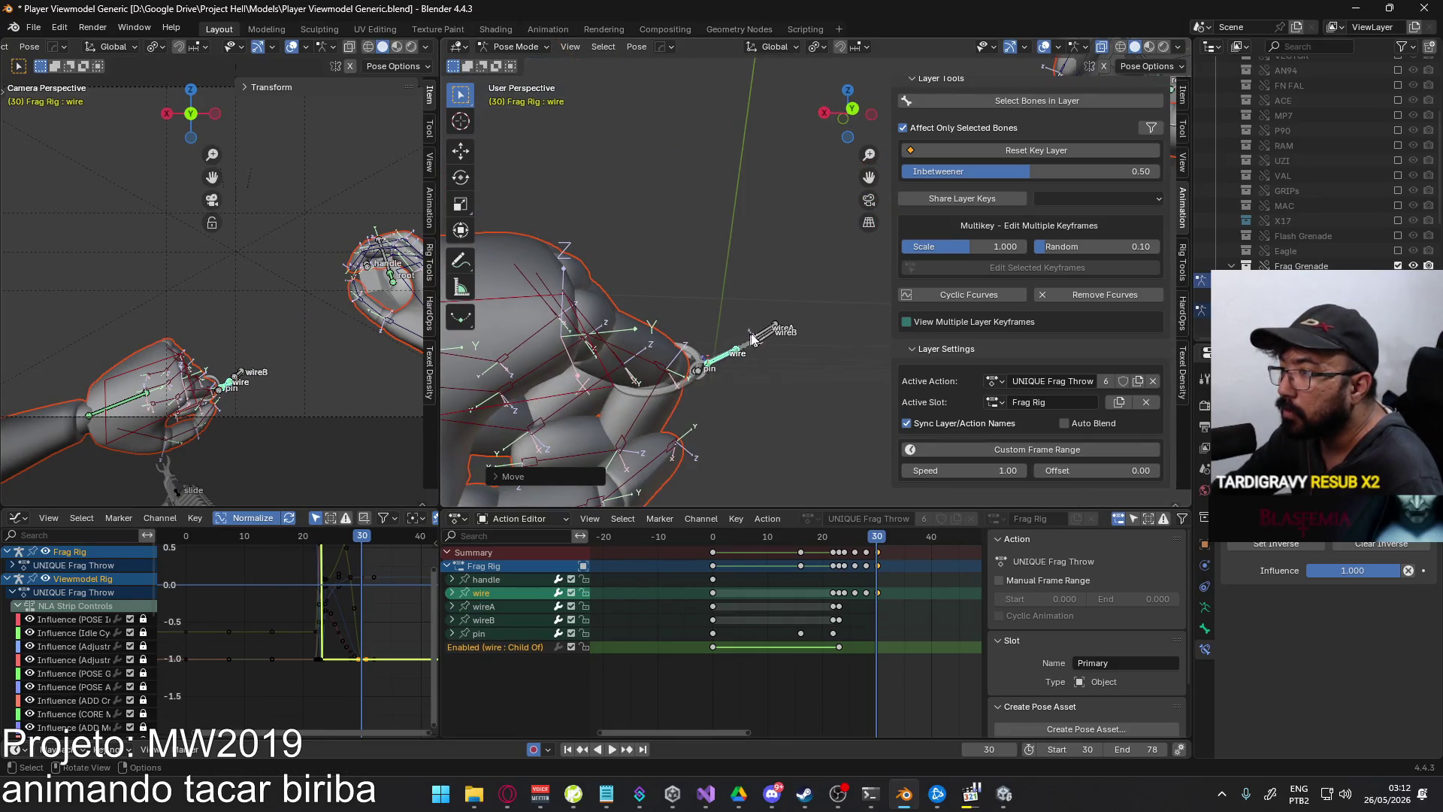
pyautogui.press('g')
pyautogui.click(742, 331)
pyautogui.moveTo(872, 537)
pyautogui.mouseDown()
pyautogui.moveTo(835, 539)
pyautogui.moveTo(878, 548)
pyautogui.mouseUp()
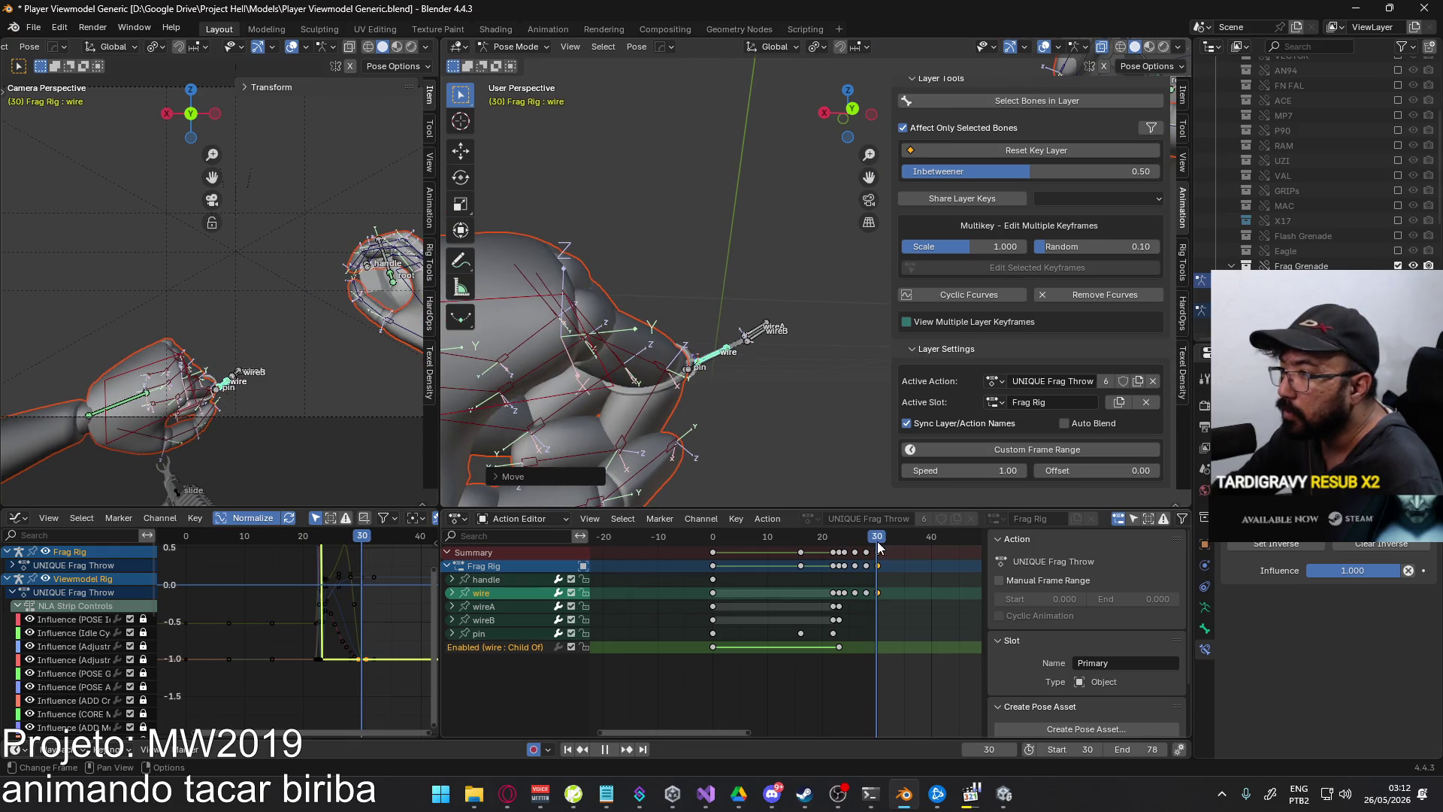
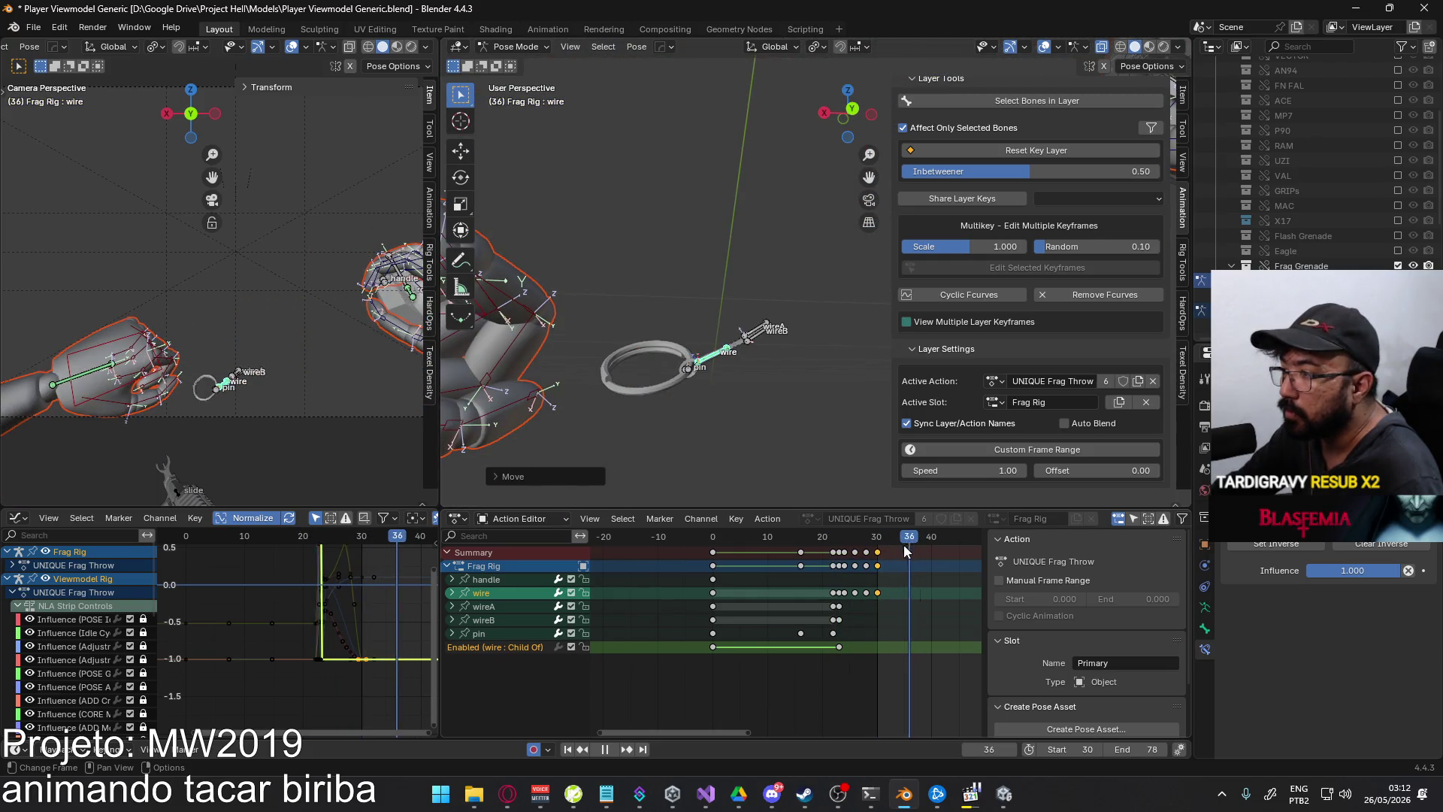
# - Set Blender to frame 30, then pause the reference video in MPC-HC and exit fullscreen
pyautogui.click(876, 546)
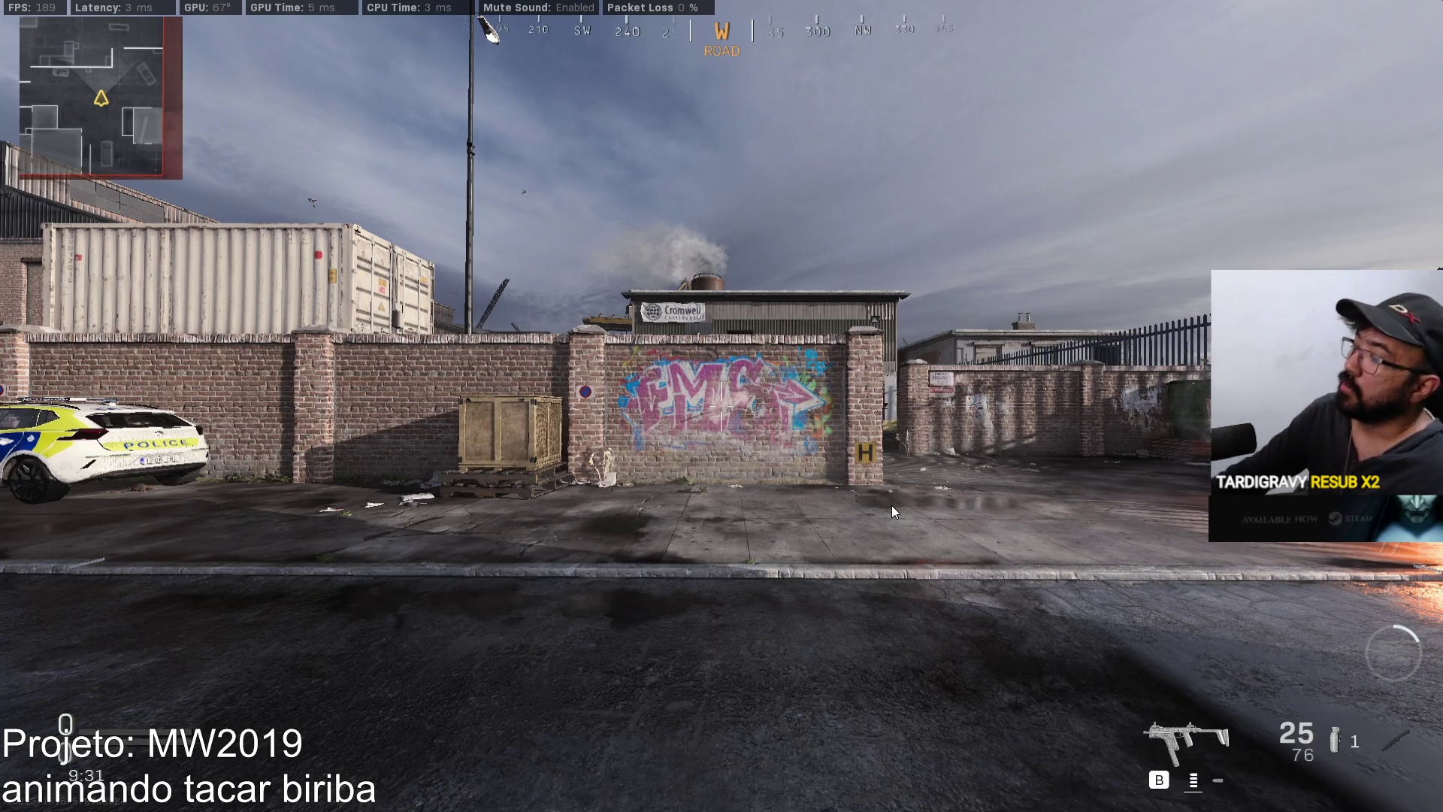
pyautogui.press('super')
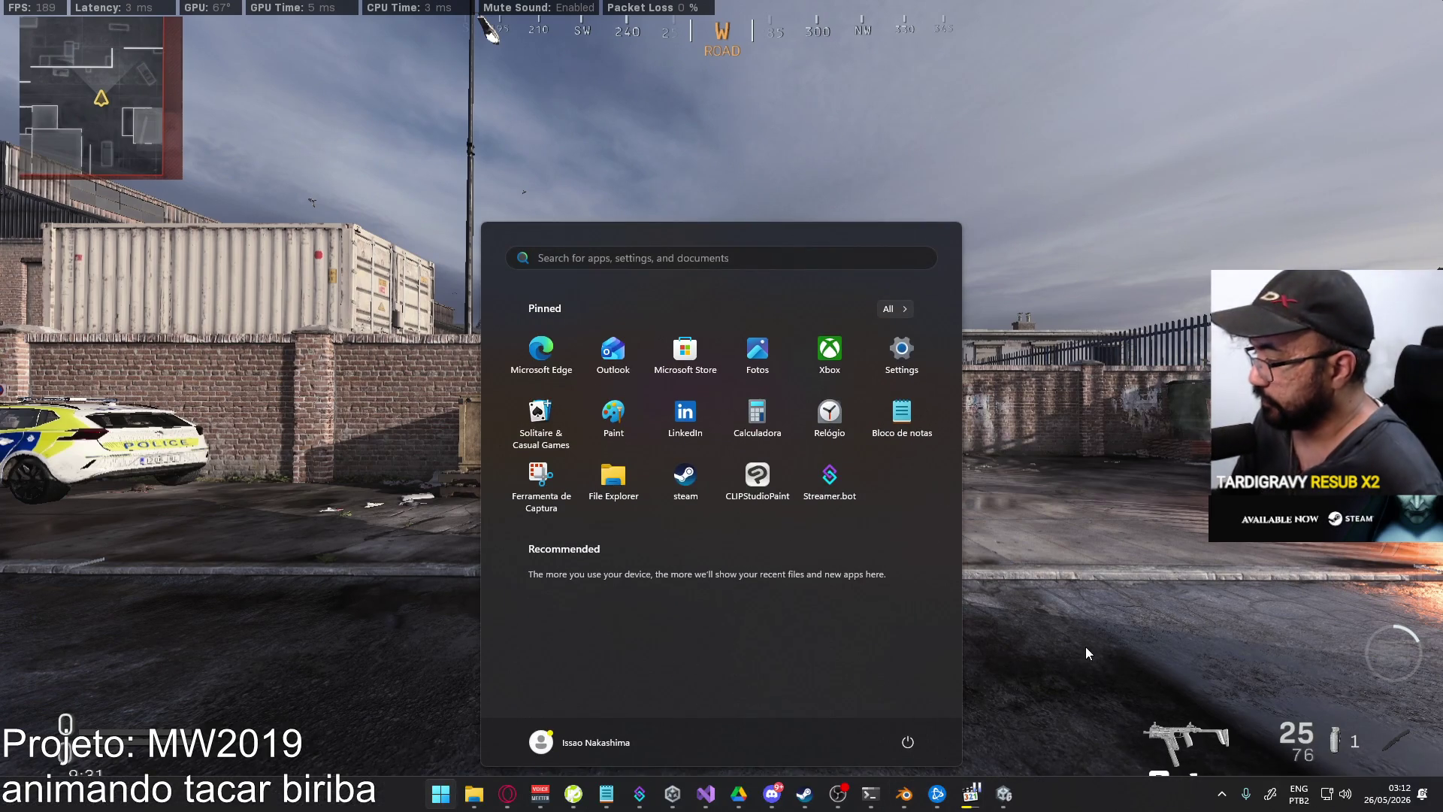
pyautogui.click(1031, 698)
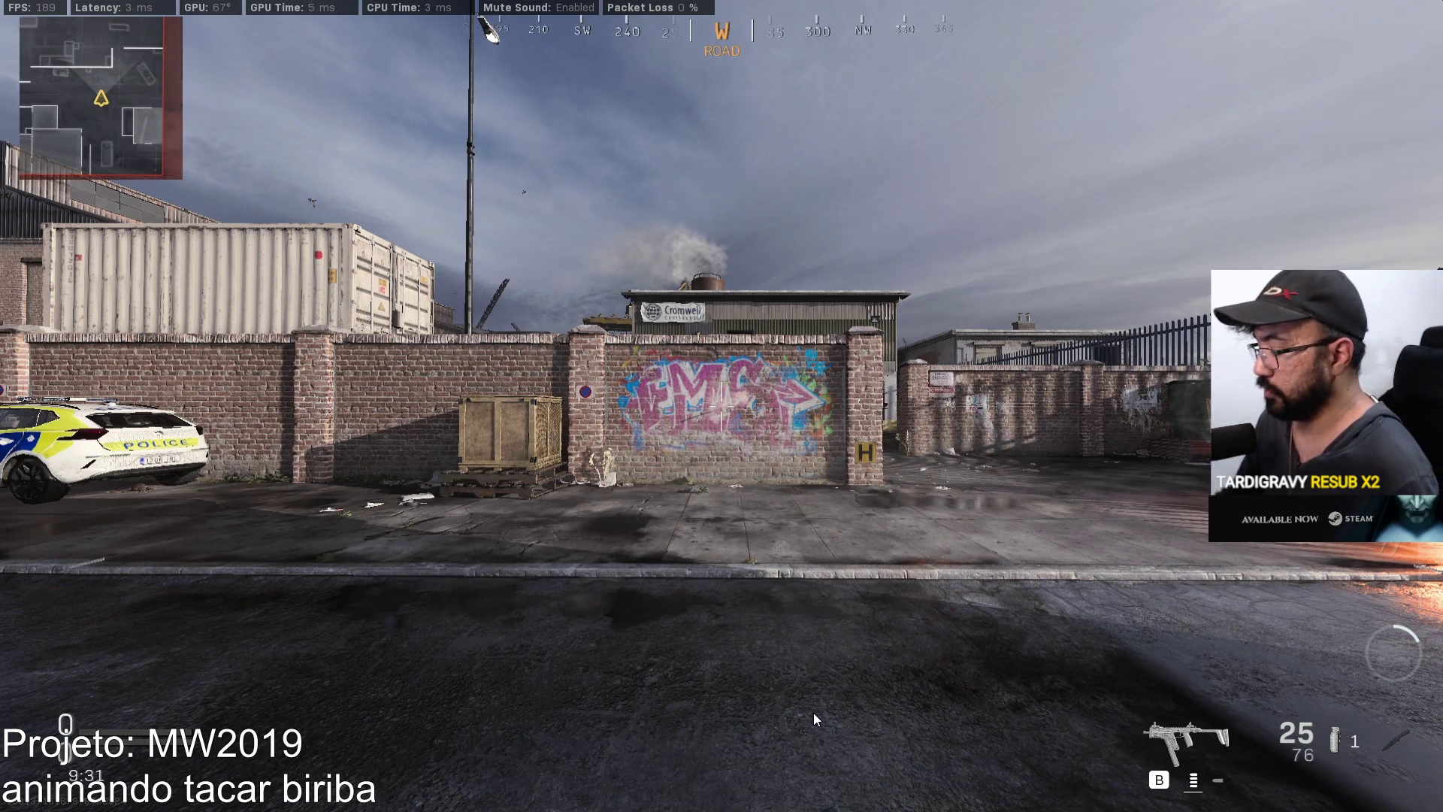
pyautogui.press('super')
pyautogui.click(1020, 710)
pyautogui.doubleClick(1021, 709)
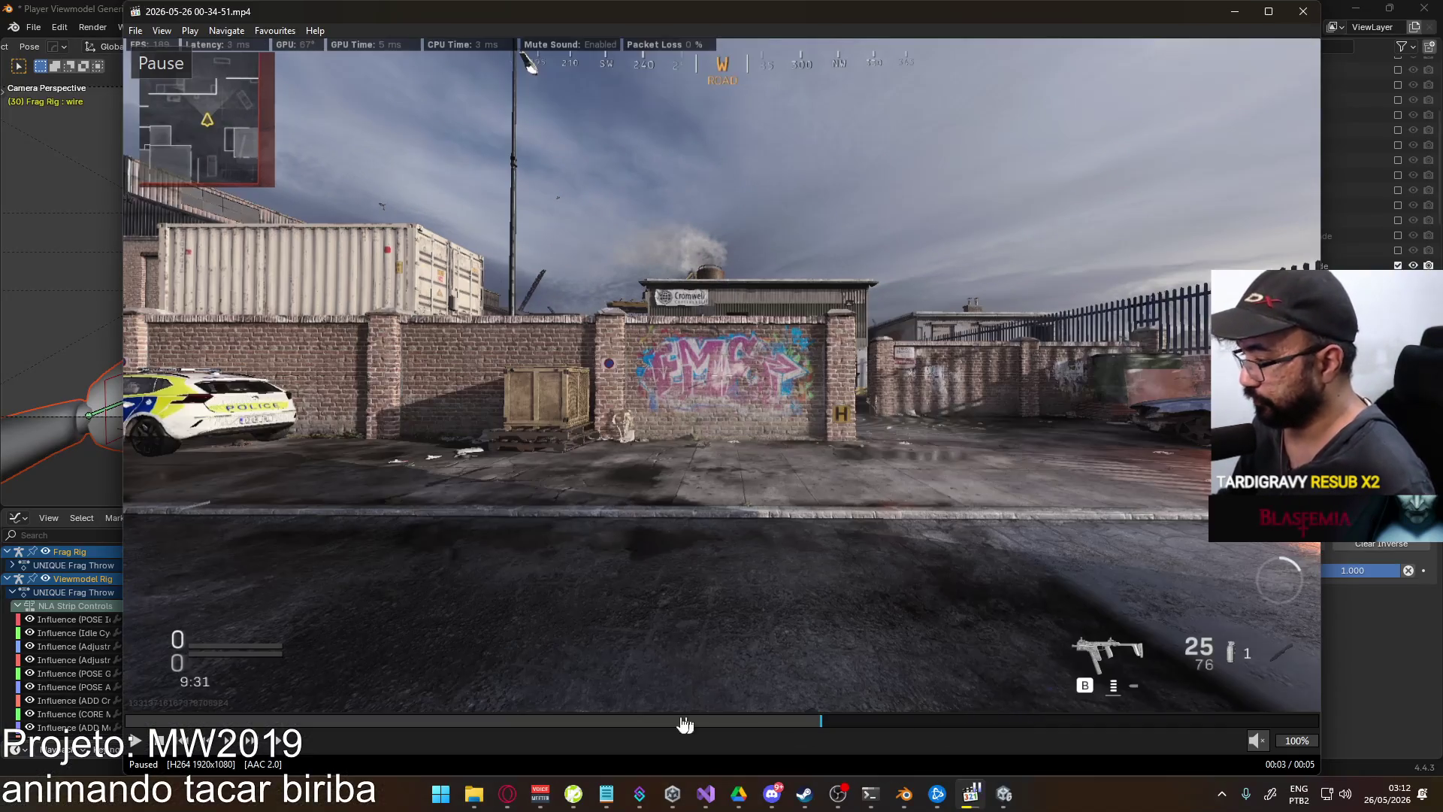
pyautogui.press('pagedown')
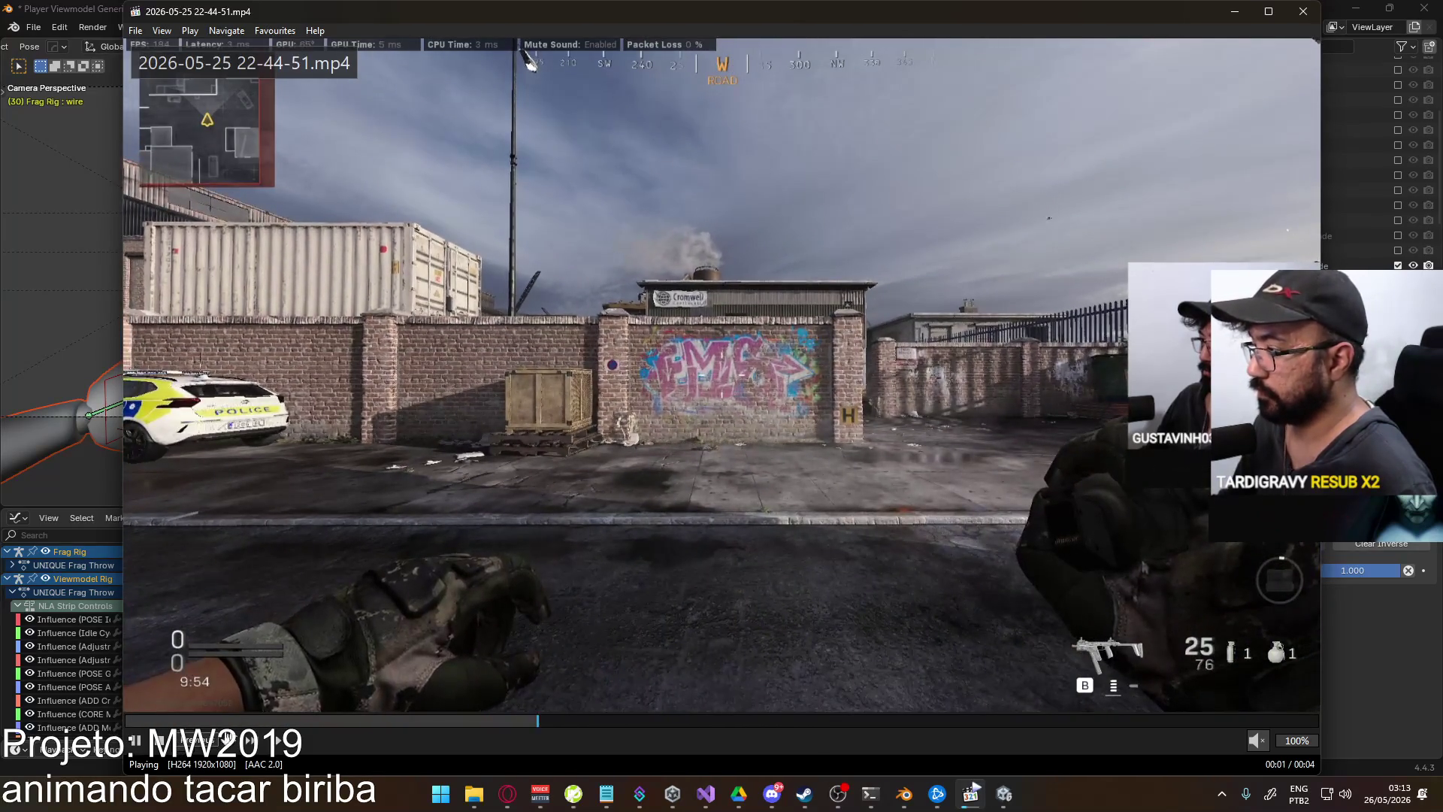
pyautogui.click(585, 628)
pyautogui.hotkey('ctrl', 'Left')
pyautogui.hotkey('ctrl', 'Left')
pyautogui.hotkey('ctrl', 'Left')
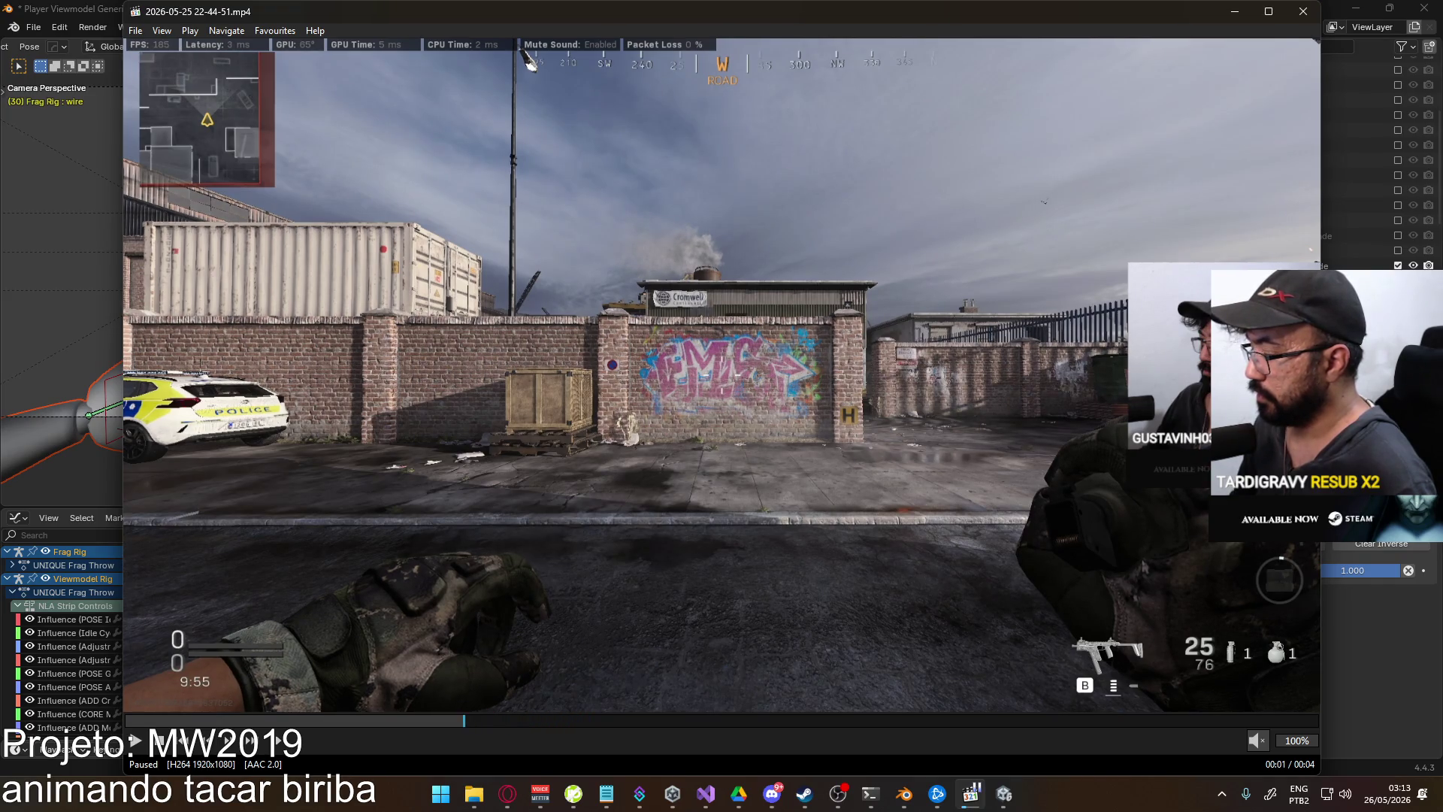
pyautogui.hotkey('ctrl', 'Left')
pyautogui.hotkey('ctrl', 'Left')
pyautogui.hotkey('ctrl', 'Left')
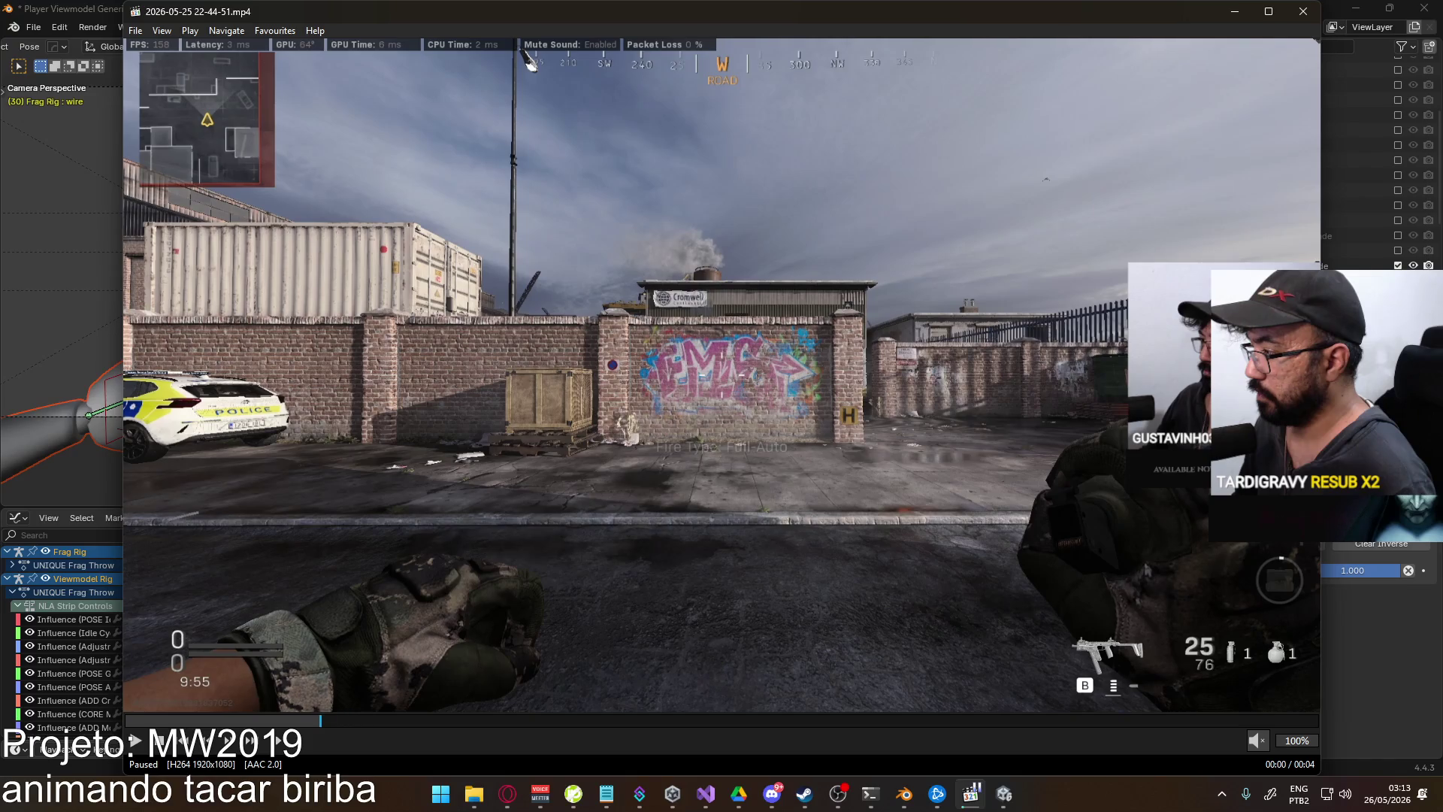
pyautogui.hotkey('ctrl', 'Left')
pyautogui.hotkey('ctrl', 'Left')
pyautogui.hotkey('ctrl', 'Left')
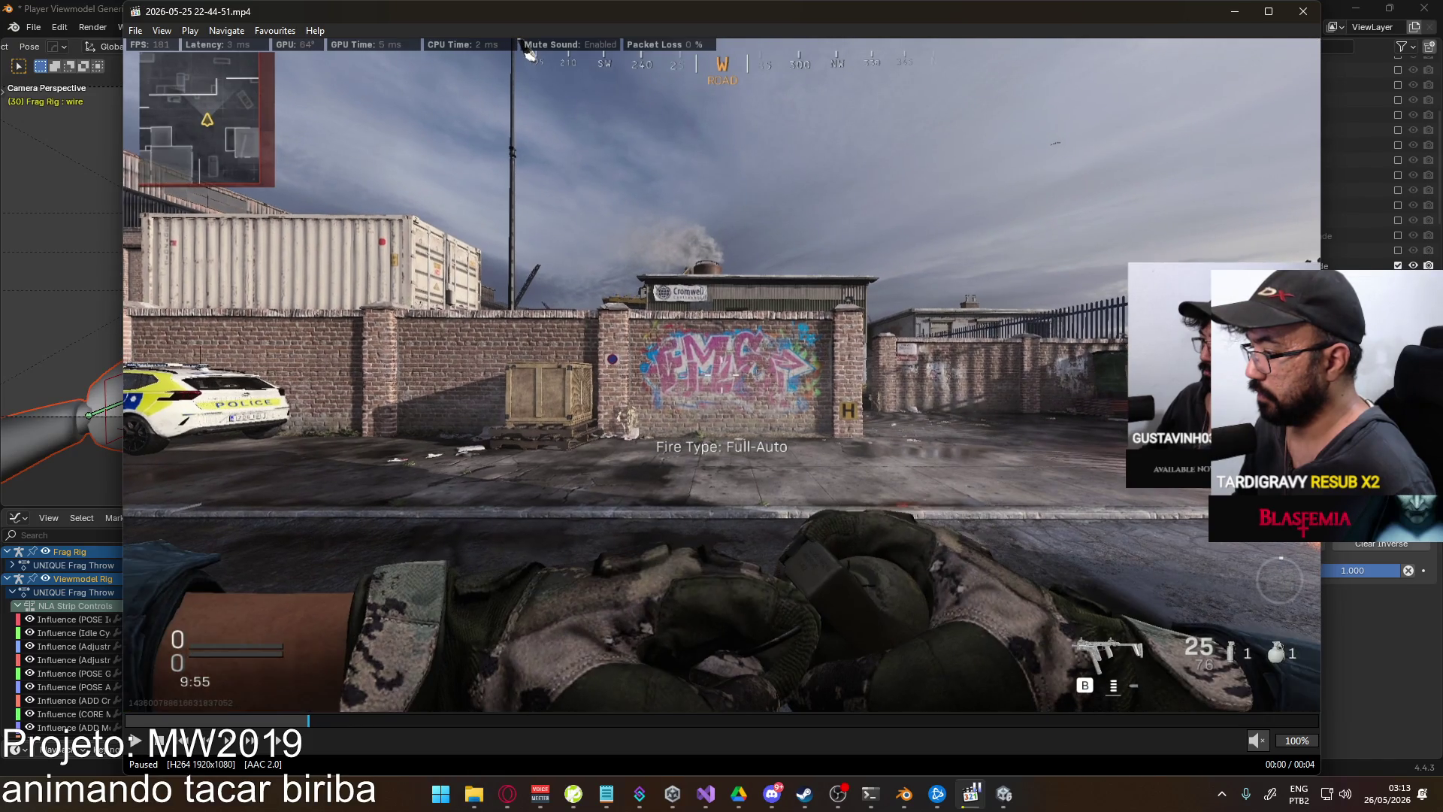
pyautogui.hotkey('ctrl', 'Right')
pyautogui.hotkey('ctrl', 'Right')
pyautogui.hotkey('ctrl', 'Right')
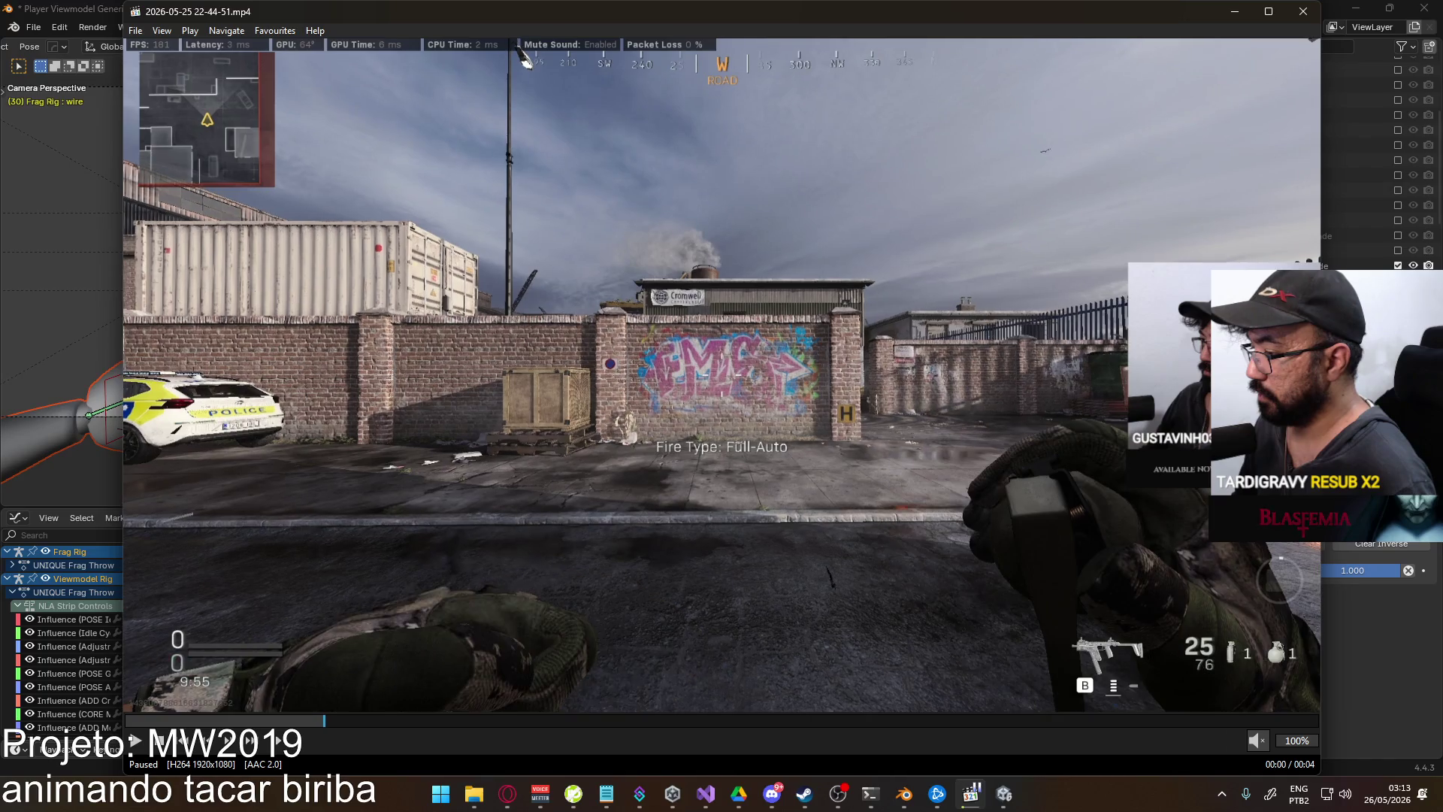
pyautogui.hotkey('ctrl', 'Left')
pyautogui.hotkey('ctrl', 'Left')
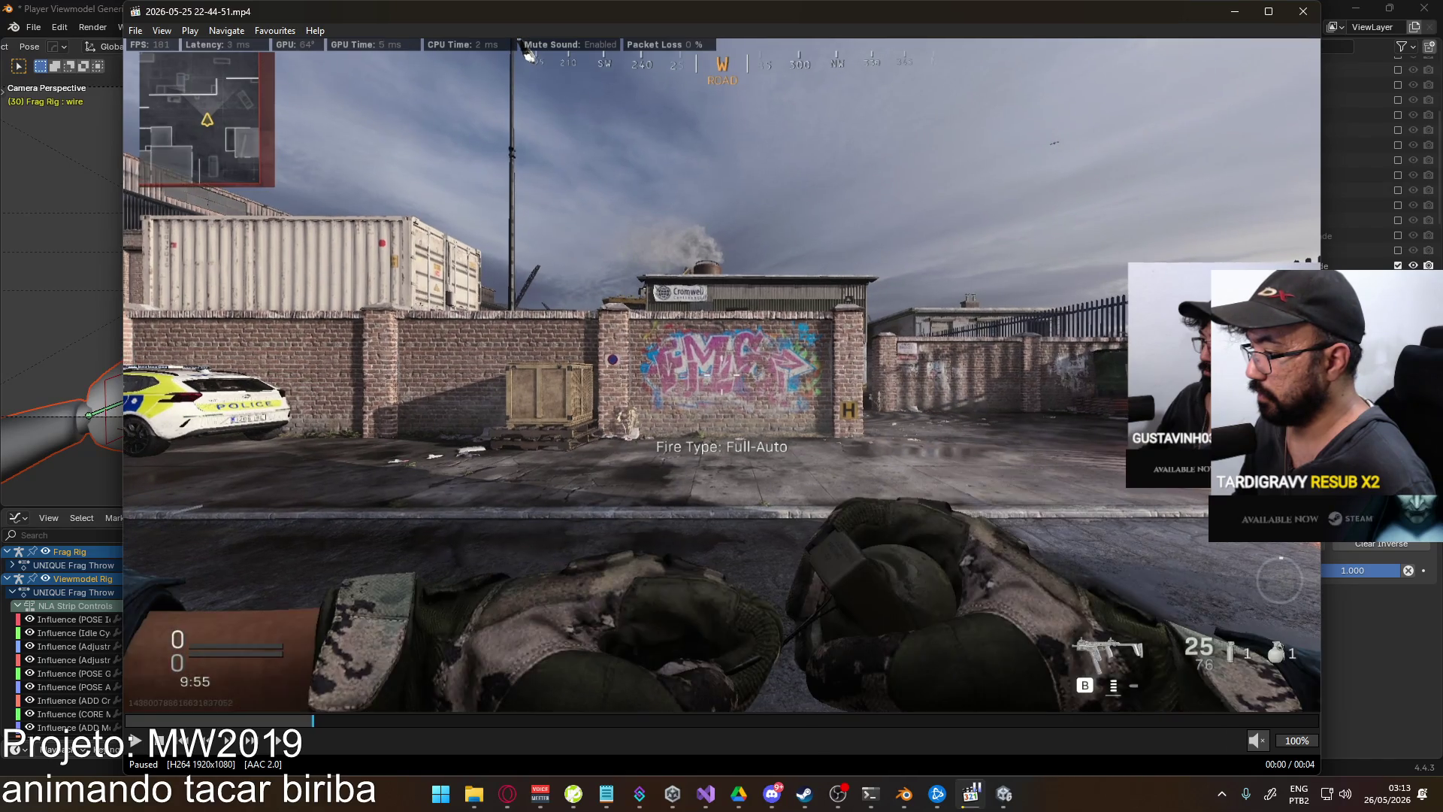
pyautogui.hotkey('ctrl', 'Right')
pyautogui.hotkey('ctrl', 'Right')
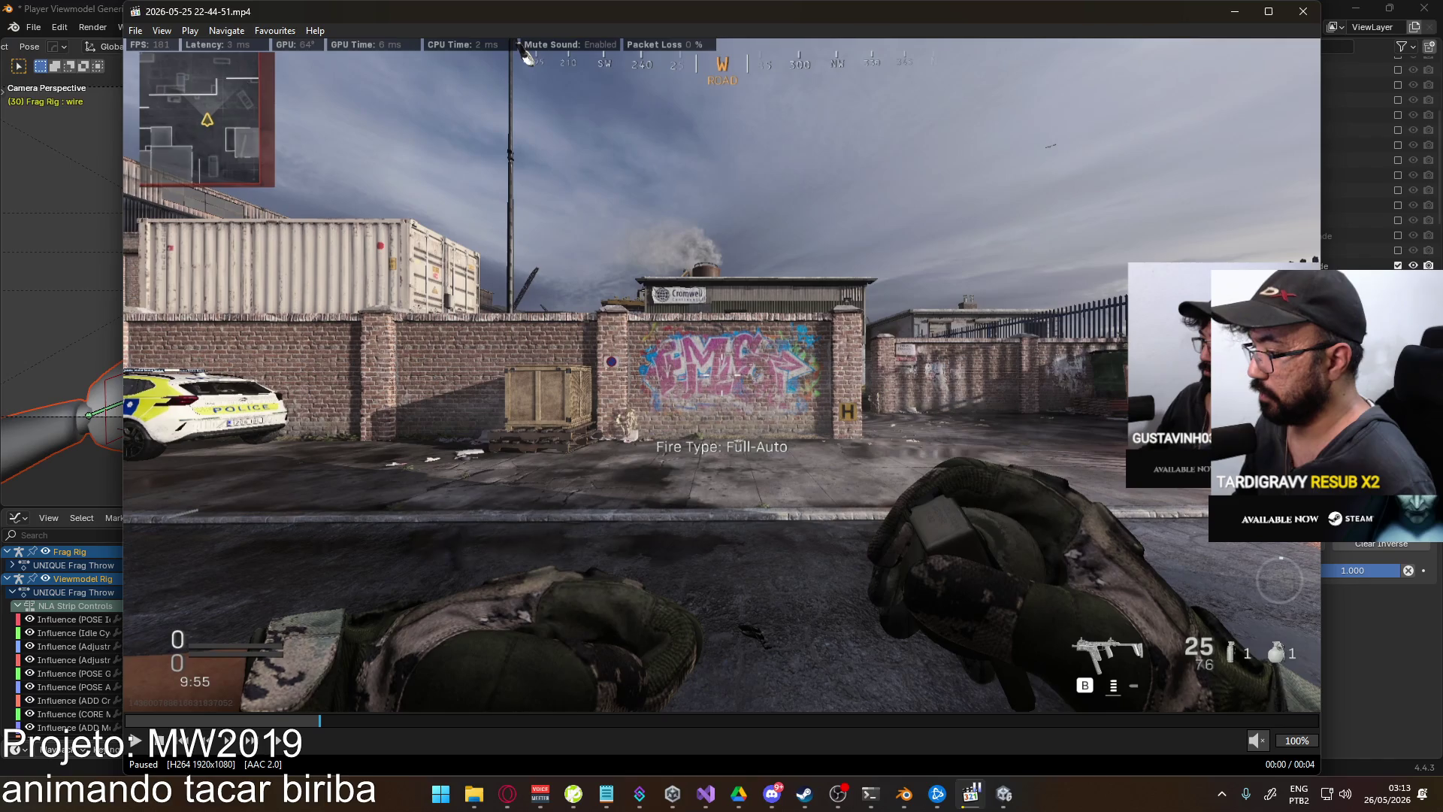
pyautogui.hotkey('alt', 'Tab')
pyautogui.moveTo(872, 536)
pyautogui.mouseDown()
pyautogui.moveTo(830, 535)
pyautogui.moveTo(845, 537)
pyautogui.mouseUp()
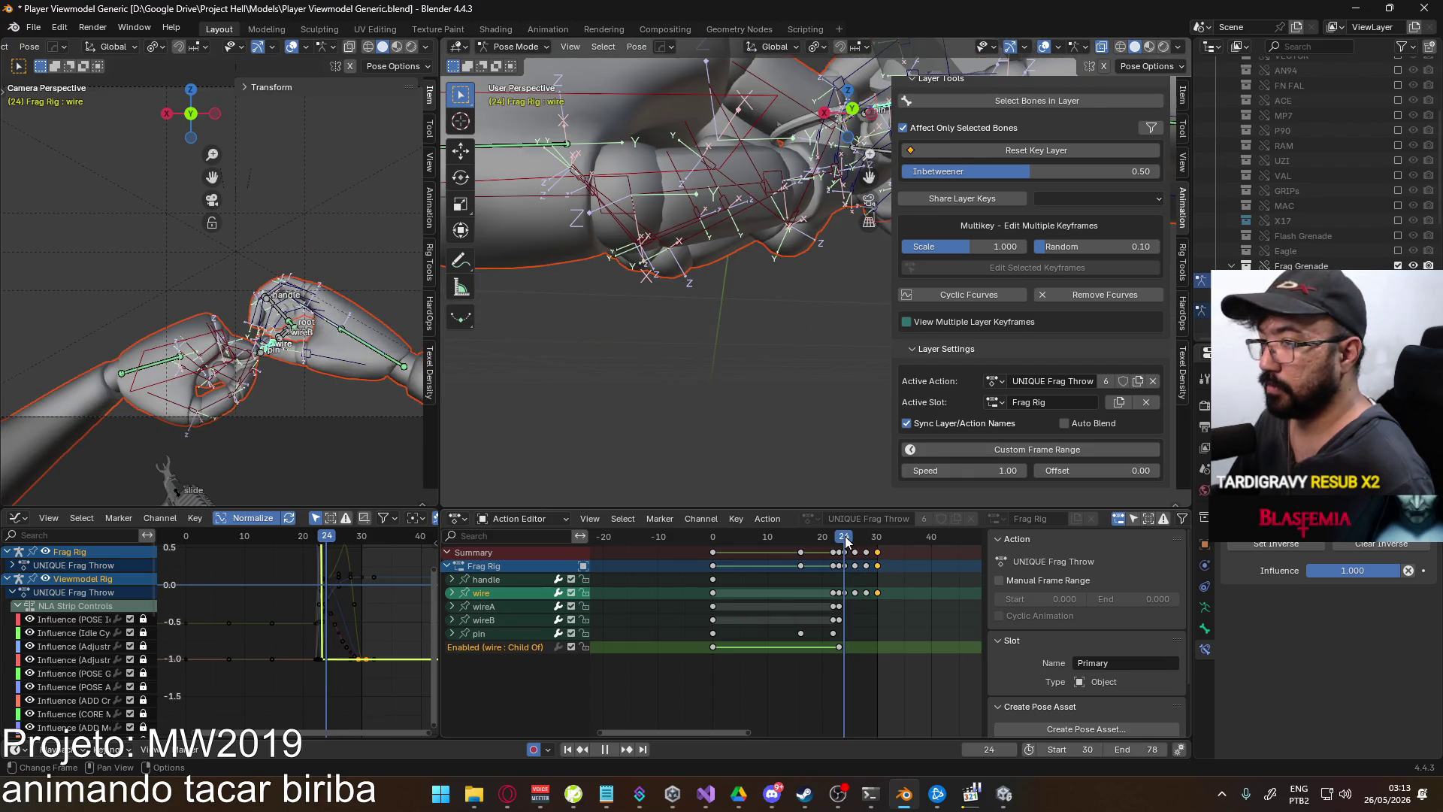
# - Delete the wire bone's keyframes at frames 28–30
pyautogui.moveTo(771, 329)
pyautogui.mouseDown(button='middle')
pyautogui.moveTo(749, 359)
pyautogui.moveTo(844, 505)
pyautogui.mouseUp(button='middle')
pyautogui.moveTo(843, 536); pyautogui.dragTo(855, 539)
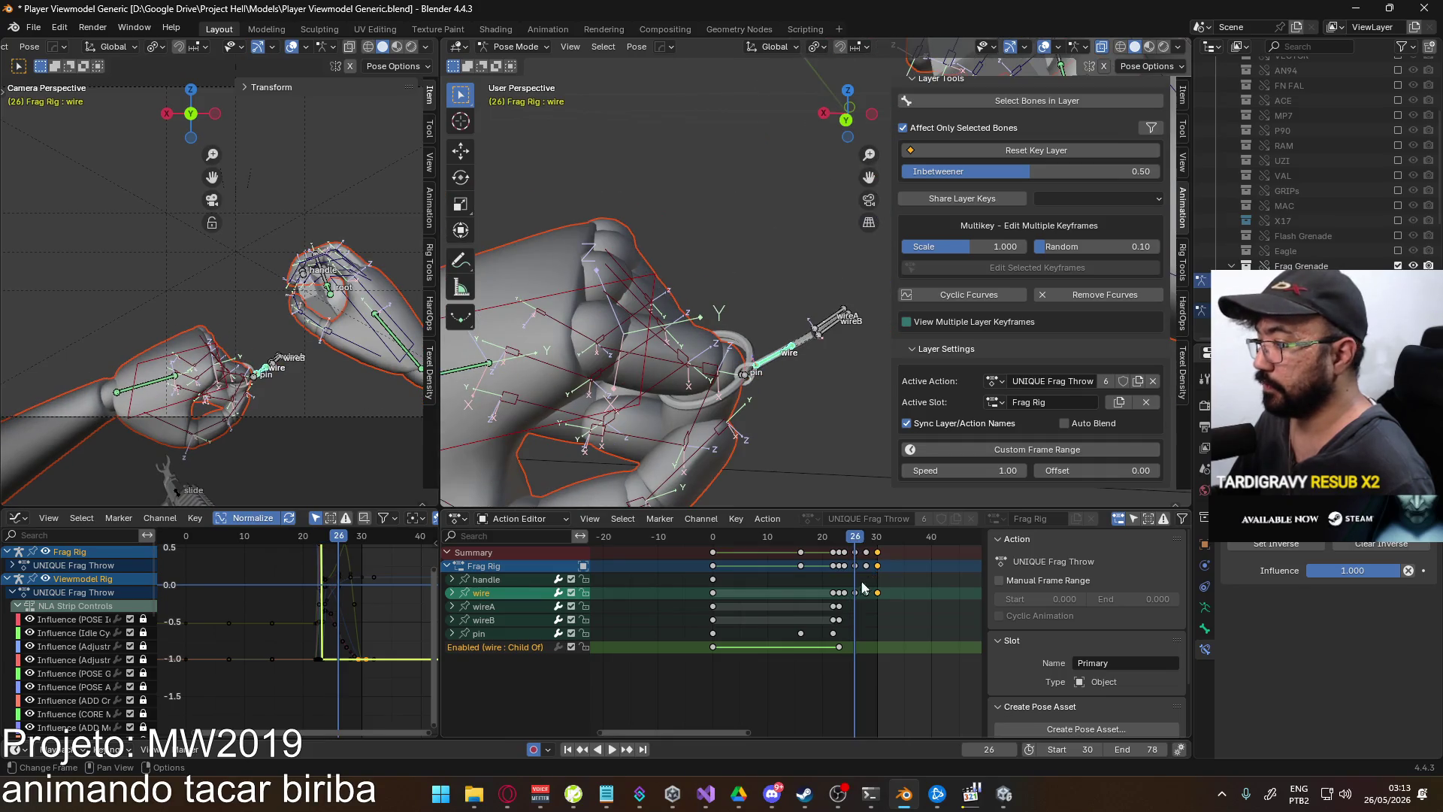
pyautogui.moveTo(860, 602); pyautogui.dragTo(860, 601)
pyautogui.press('Delete')
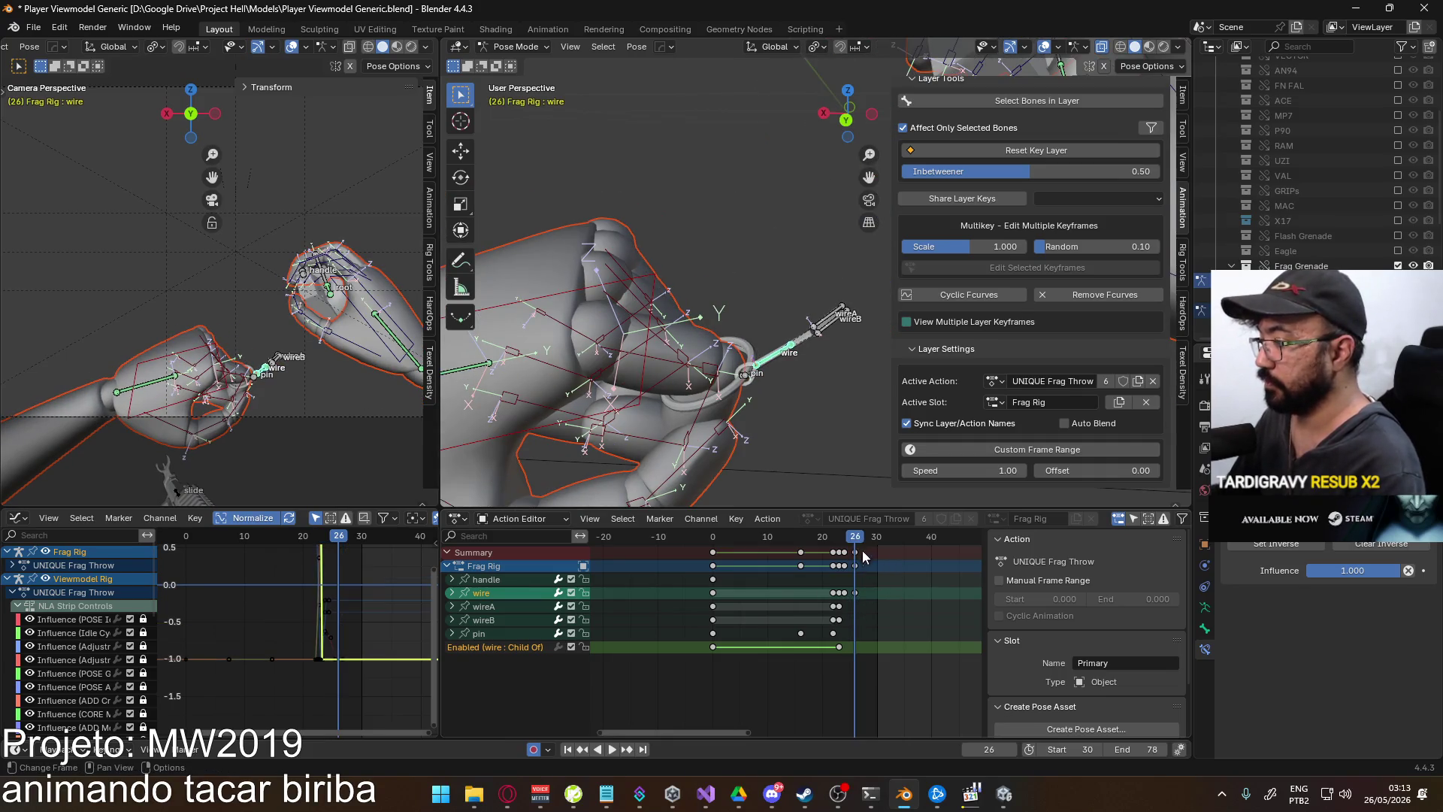
# - At frame 27, move the wire bone vertically along Z
pyautogui.moveTo(859, 539); pyautogui.dragTo(858, 535)
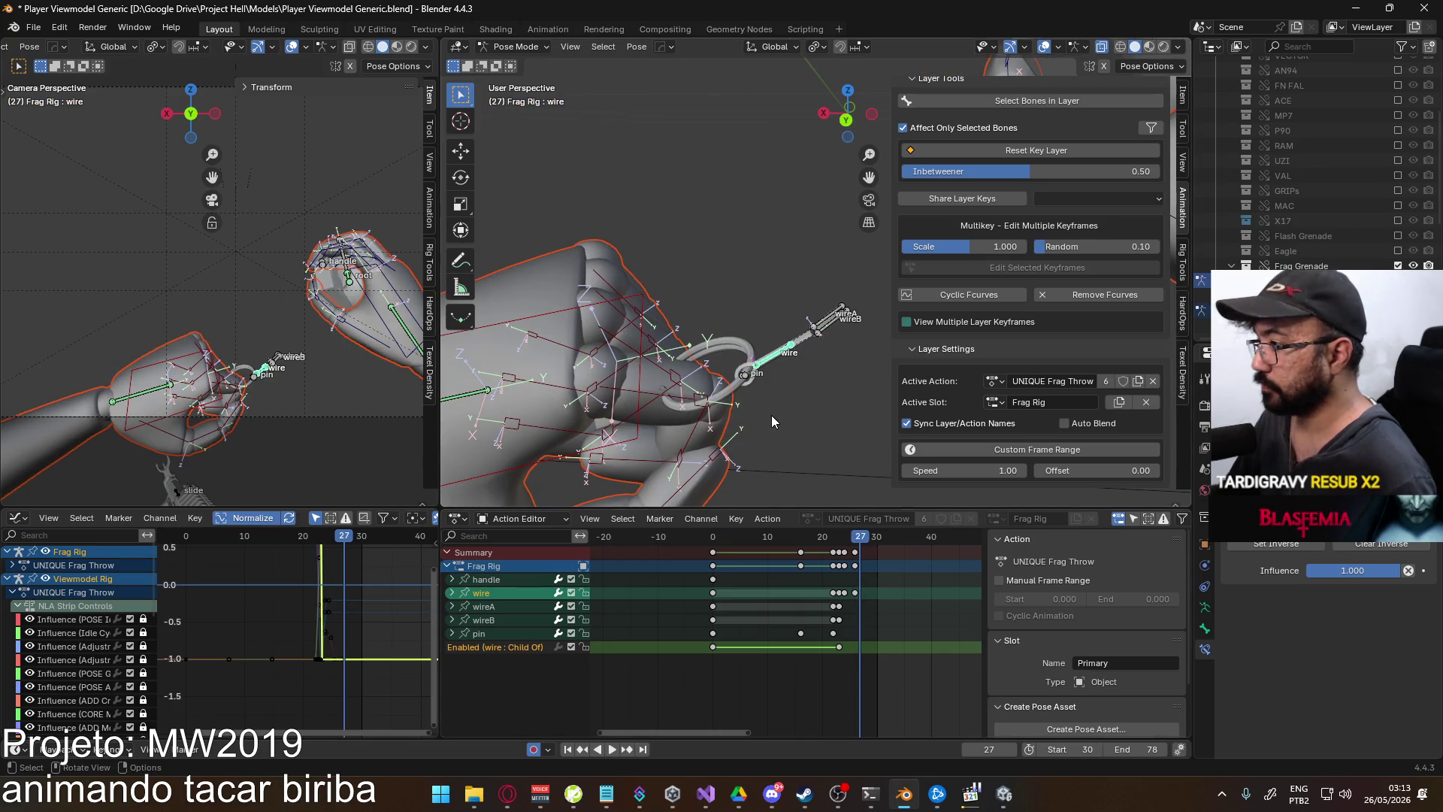
pyautogui.scroll(-4, 771, 415)
pyautogui.moveTo(802, 359); pyautogui.dragTo(821, 331, button='middle')
pyautogui.press('g')
pyautogui.press('z')
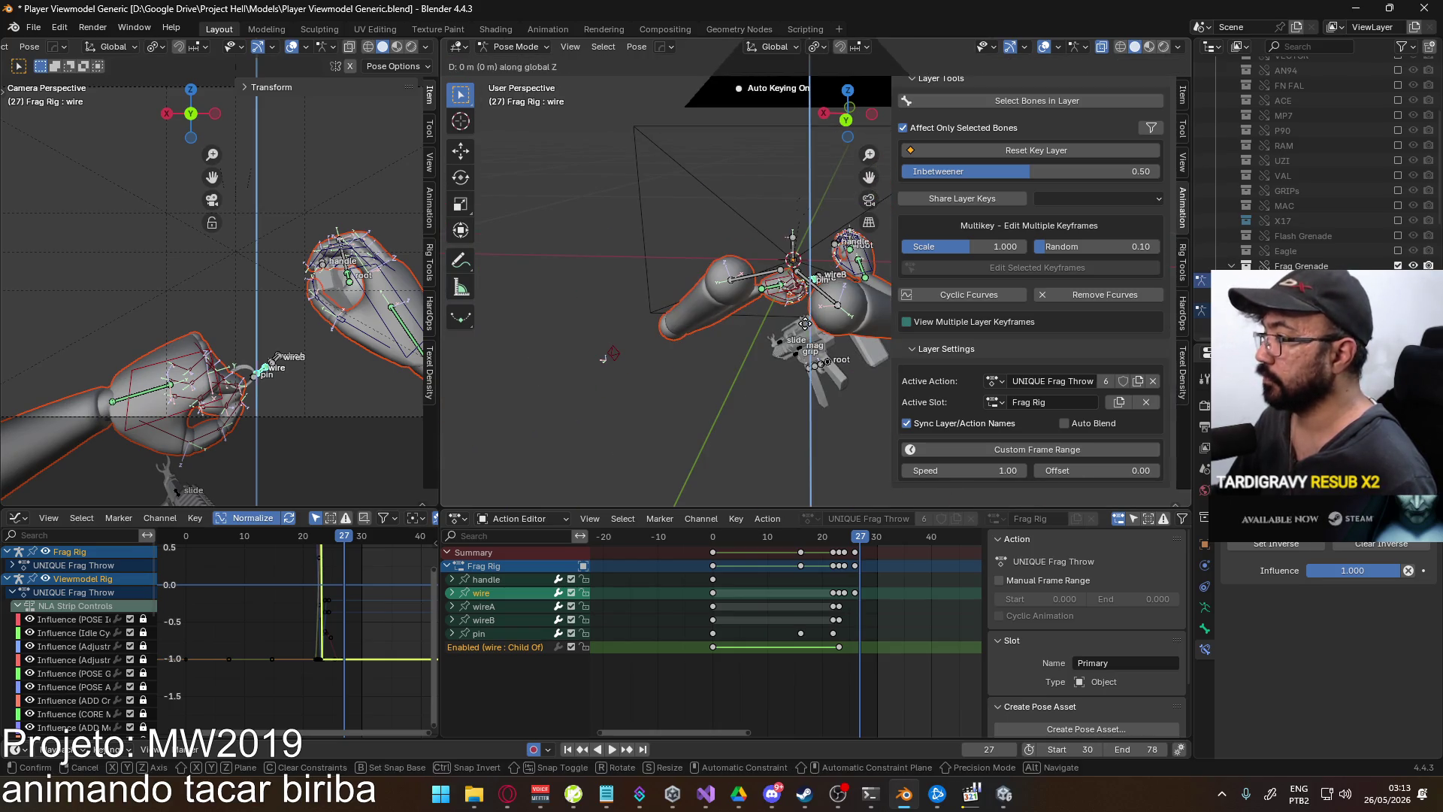
pyautogui.click(799, 437)
# - Play back the wire motion and compare it against the reference clip
pyautogui.press('space')
pyautogui.moveTo(862, 544)
pyautogui.mouseDown()
pyautogui.moveTo(891, 545)
pyautogui.moveTo(863, 548)
pyautogui.mouseUp()
pyautogui.moveTo(730, 352); pyautogui.dragTo(797, 324, button='middle')
pyautogui.moveTo(876, 539)
pyautogui.mouseDown()
pyautogui.moveTo(787, 538)
pyautogui.moveTo(927, 529)
pyautogui.moveTo(843, 536)
pyautogui.moveTo(875, 535)
pyautogui.mouseUp()
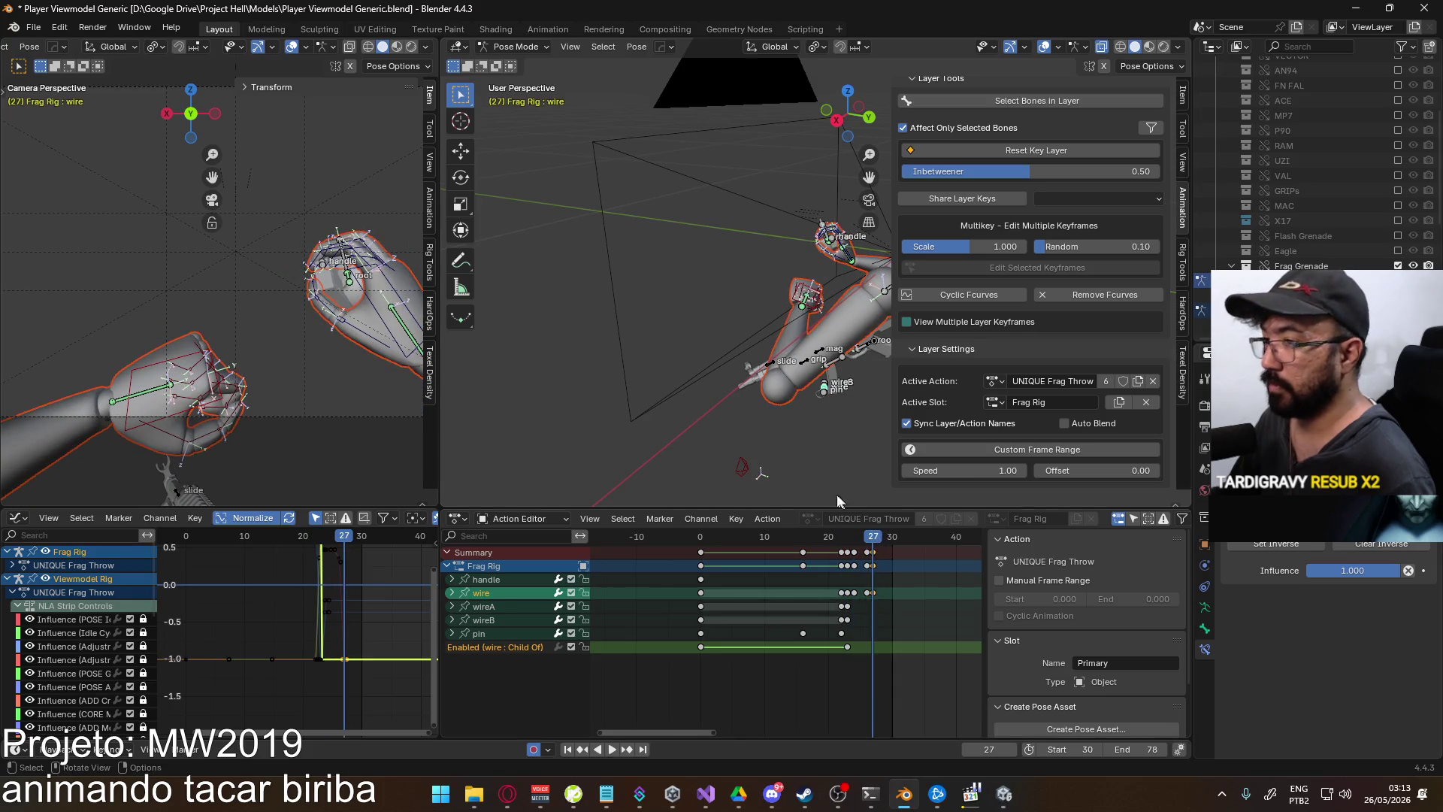
pyautogui.hotkey('alt', 'Tab')
pyautogui.hotkey('ctrl', 'Right')
pyautogui.hotkey('ctrl', 'Right')
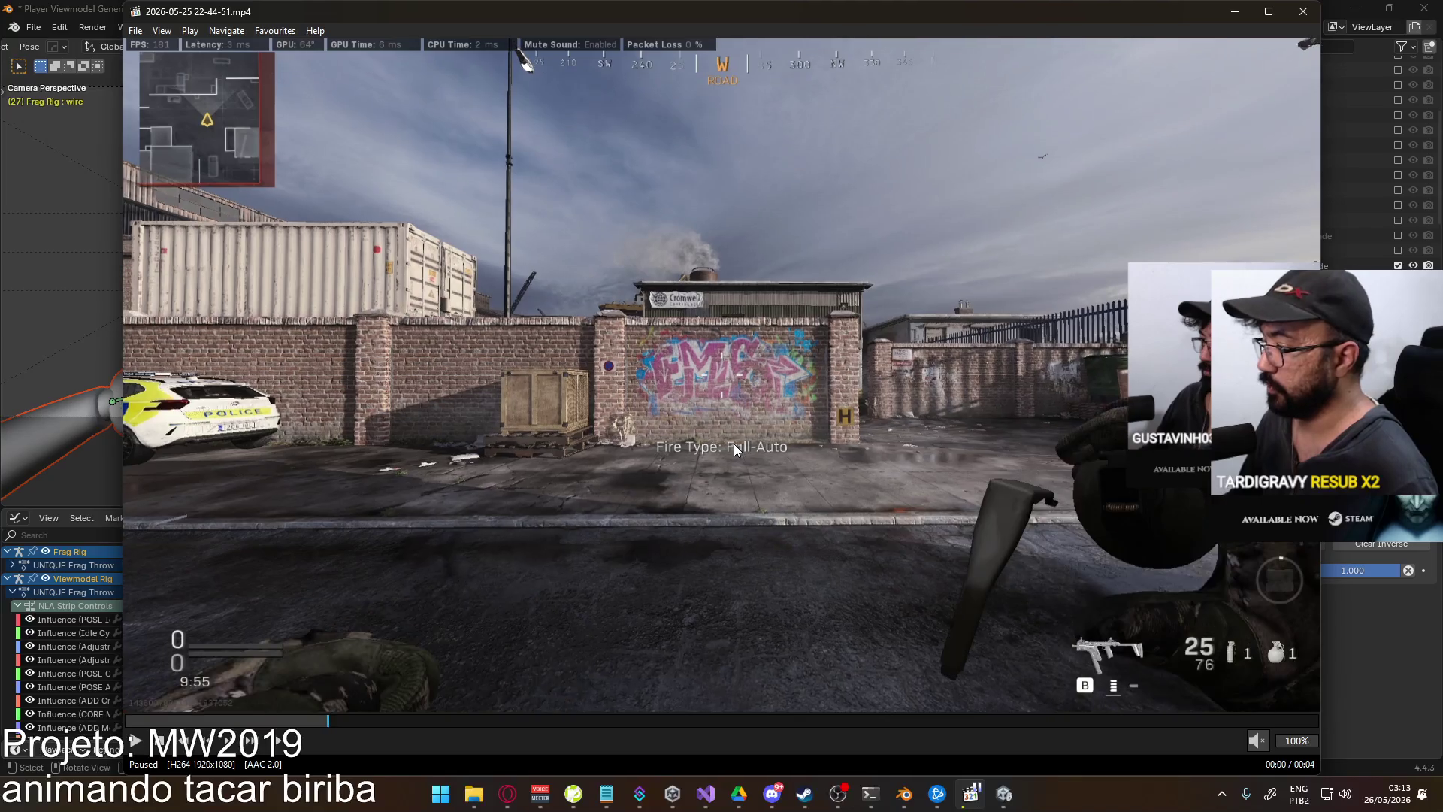
pyautogui.hotkey('alt', 'Tab')
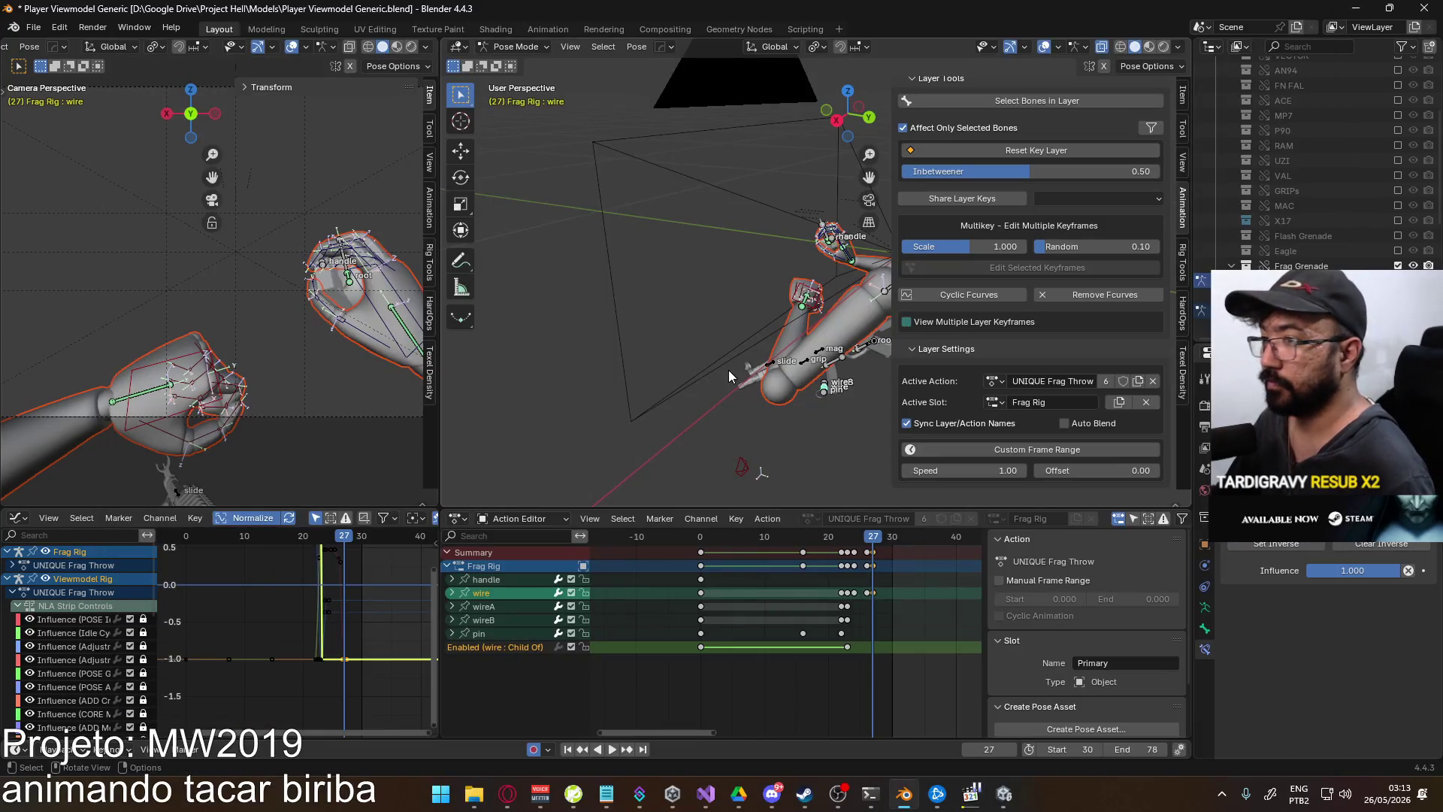
# - Select the Thumb0.R bone and stop the animation on frame 28
pyautogui.moveTo(752, 481)
pyautogui.mouseDown(button='middle')
pyautogui.moveTo(627, 442)
pyautogui.moveTo(685, 336)
pyautogui.moveTo(775, 323)
pyautogui.mouseUp(button='middle')
pyautogui.click(711, 325)
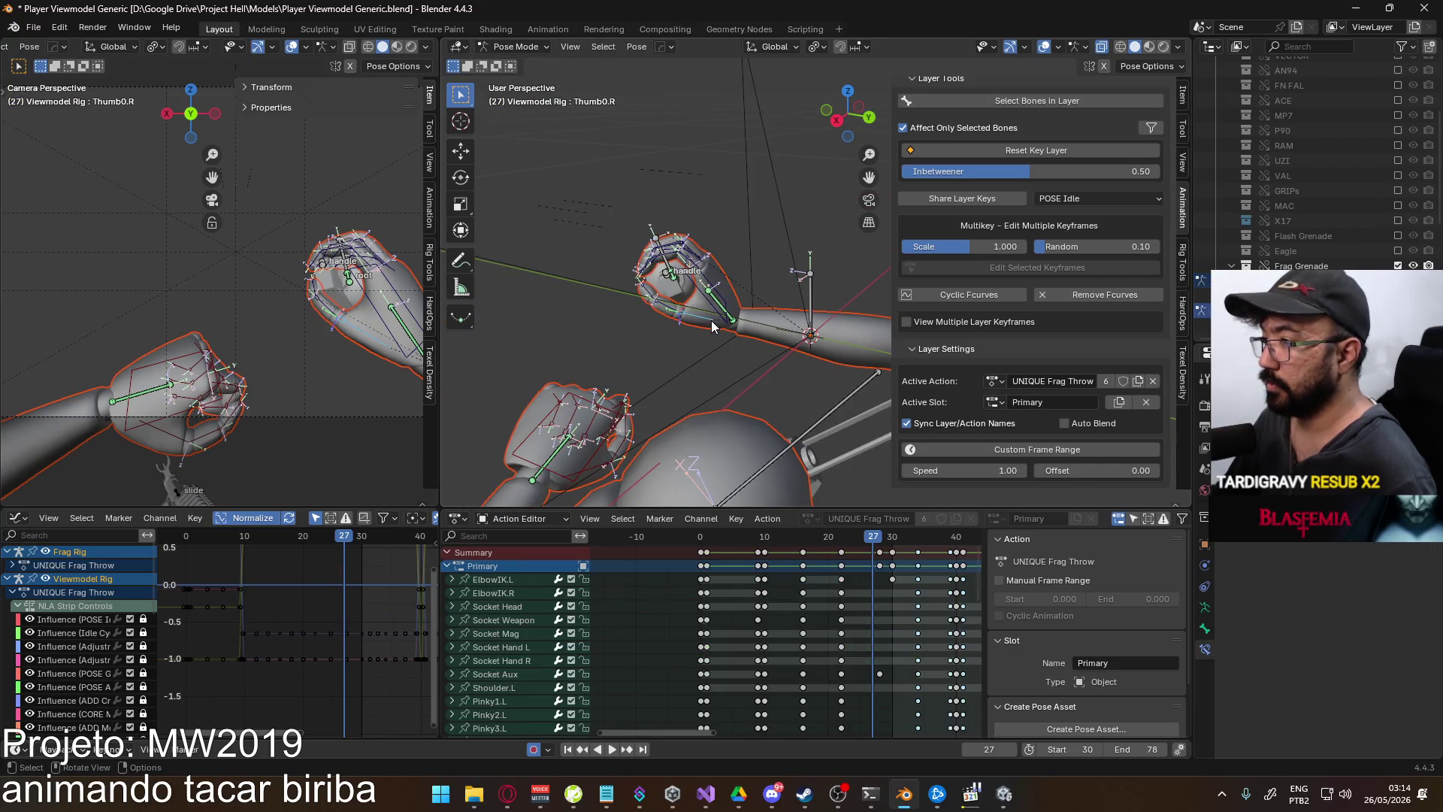
pyautogui.click(894, 539)
pyautogui.press('space')
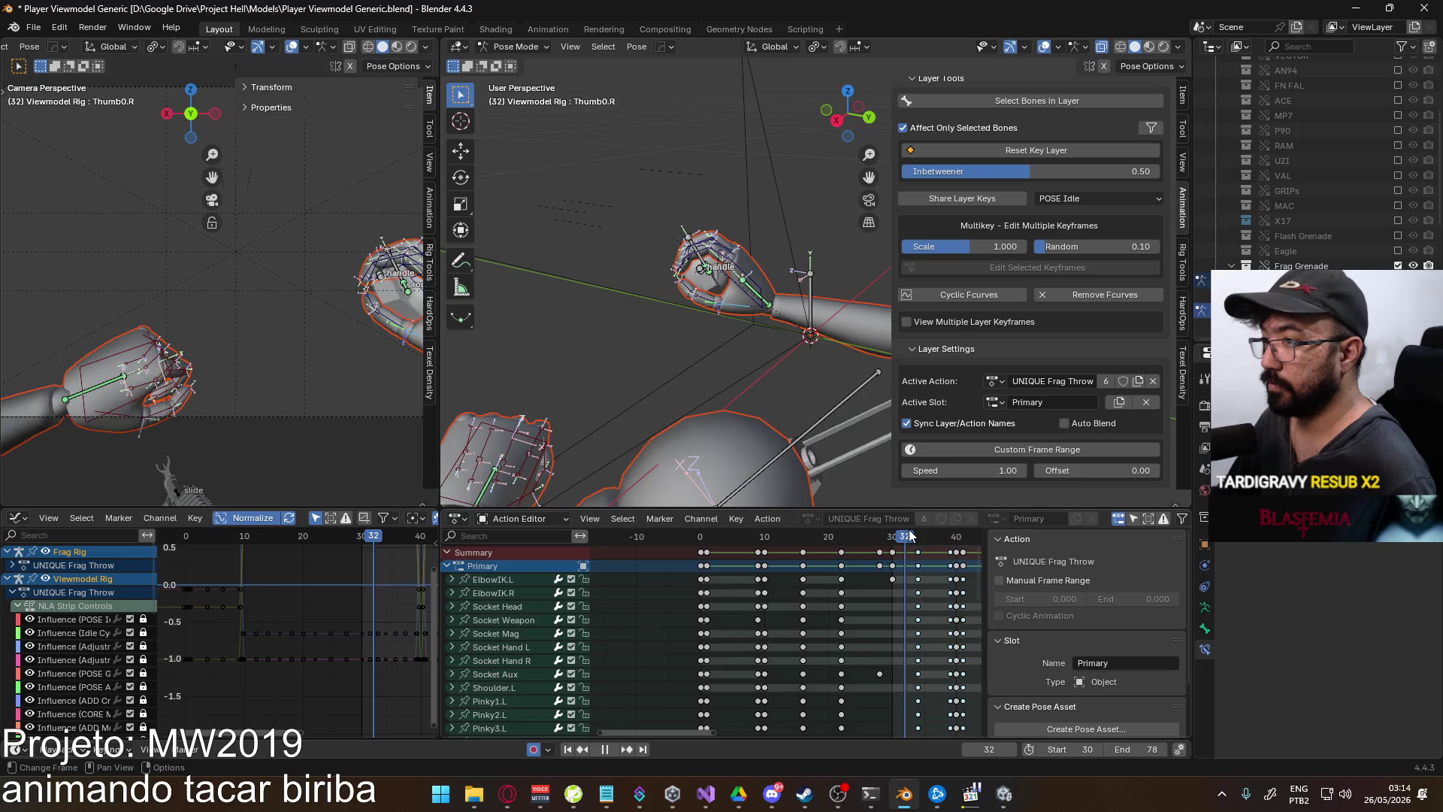
pyautogui.moveTo(909, 534)
pyautogui.mouseDown()
pyautogui.moveTo(842, 524)
pyautogui.moveTo(879, 526)
pyautogui.mouseUp()
pyautogui.press('space')
# - Rotate Thumb0.R twice, the second time around its local X axis
pyautogui.moveTo(686, 313)
pyautogui.mouseDown(button='middle')
pyautogui.moveTo(742, 314)
pyautogui.moveTo(729, 350)
pyautogui.moveTo(688, 200)
pyautogui.moveTo(729, 188)
pyautogui.moveTo(741, 230)
pyautogui.moveTo(841, 256)
pyautogui.mouseUp(button='middle')
pyautogui.scroll(3, 729, 350)
pyautogui.press('r')
pyautogui.click(754, 187)
pyautogui.press('r')
pyautogui.press('x')
pyautogui.press('x')
pyautogui.click(827, 267)
# - Curl Thumb1.R and Thumb2.R around their local X axes
pyautogui.click(798, 275)
pyautogui.press('r')
pyautogui.press('x')
pyautogui.press('x')
pyautogui.click(736, 287)
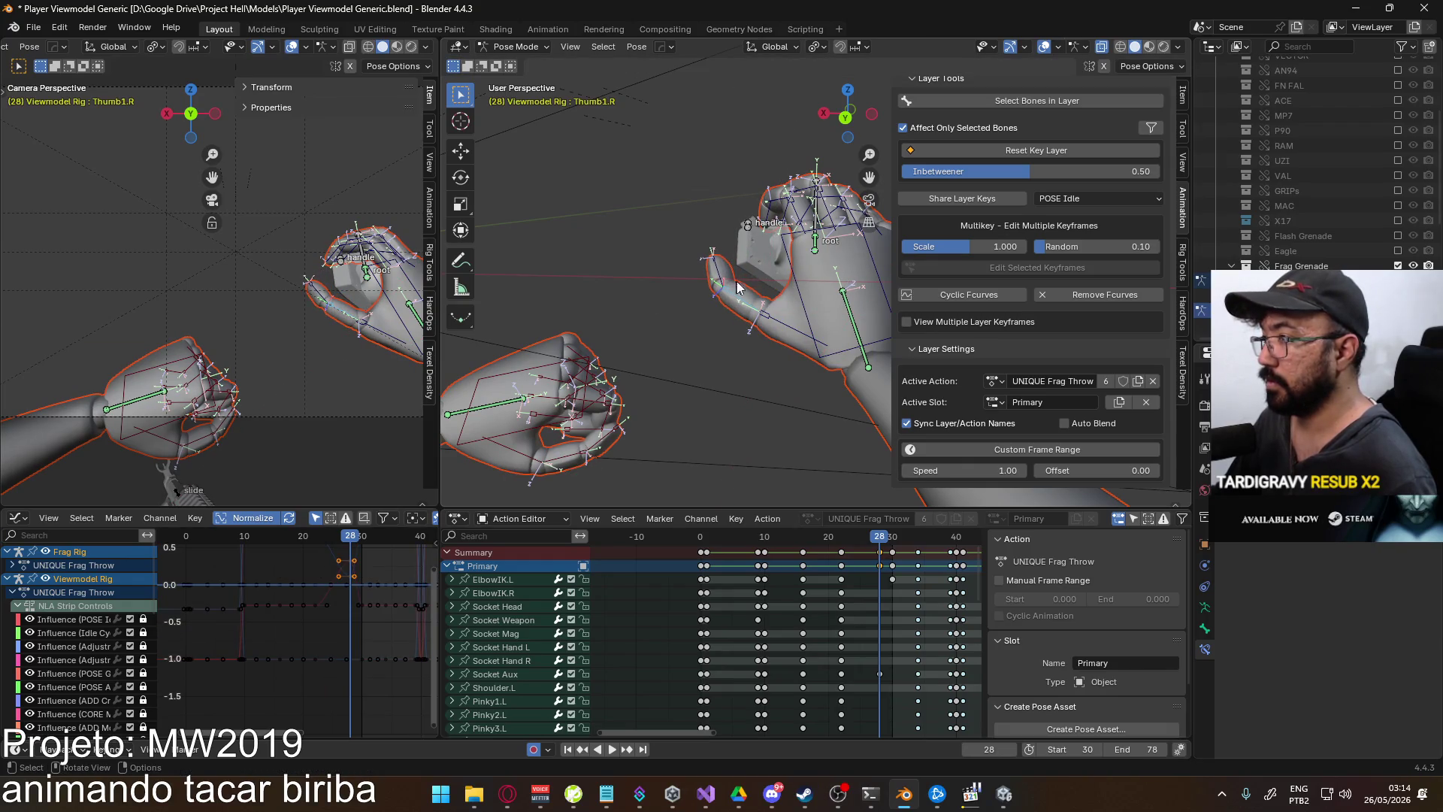
pyautogui.click(700, 275)
pyautogui.press('r')
pyautogui.press('x')
pyautogui.press('x')
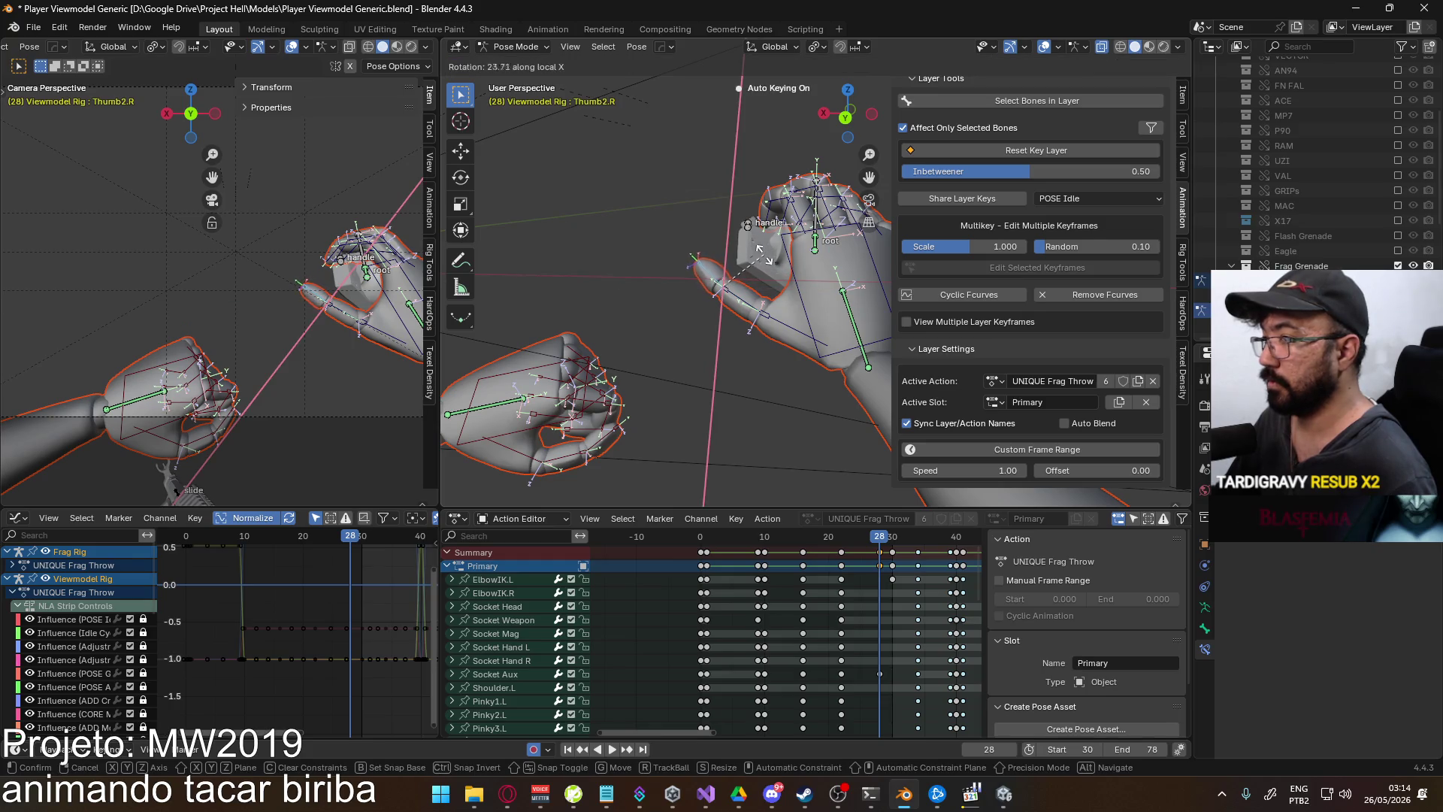
pyautogui.click(761, 251)
# - Rotate Thumb1.R and Thumb0.R further to refine the thumb curl
pyautogui.moveTo(761, 252)
pyautogui.mouseDown(button='middle')
pyautogui.moveTo(869, 201)
pyautogui.moveTo(855, 246)
pyautogui.mouseUp(button='middle')
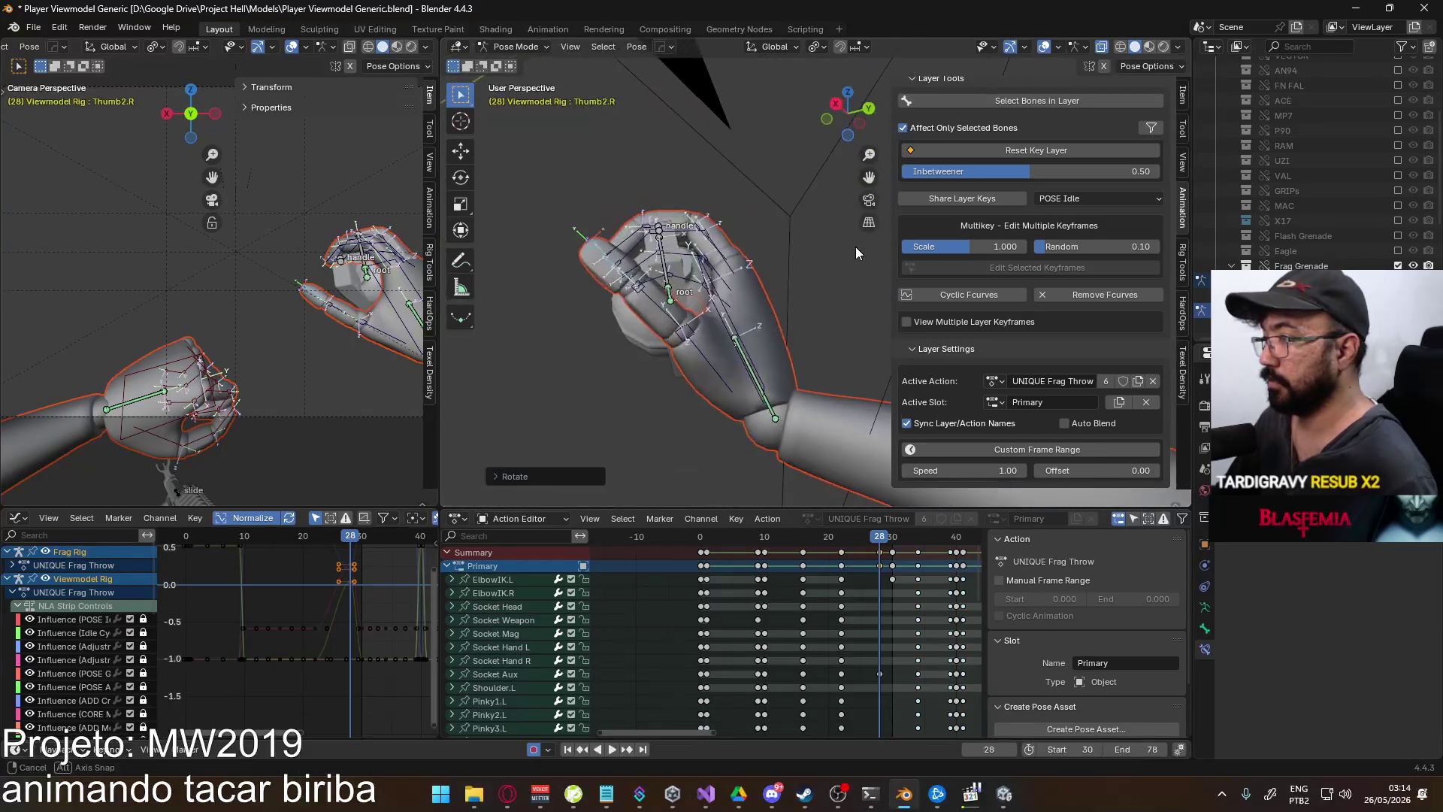
pyautogui.click(700, 314)
pyautogui.press('r')
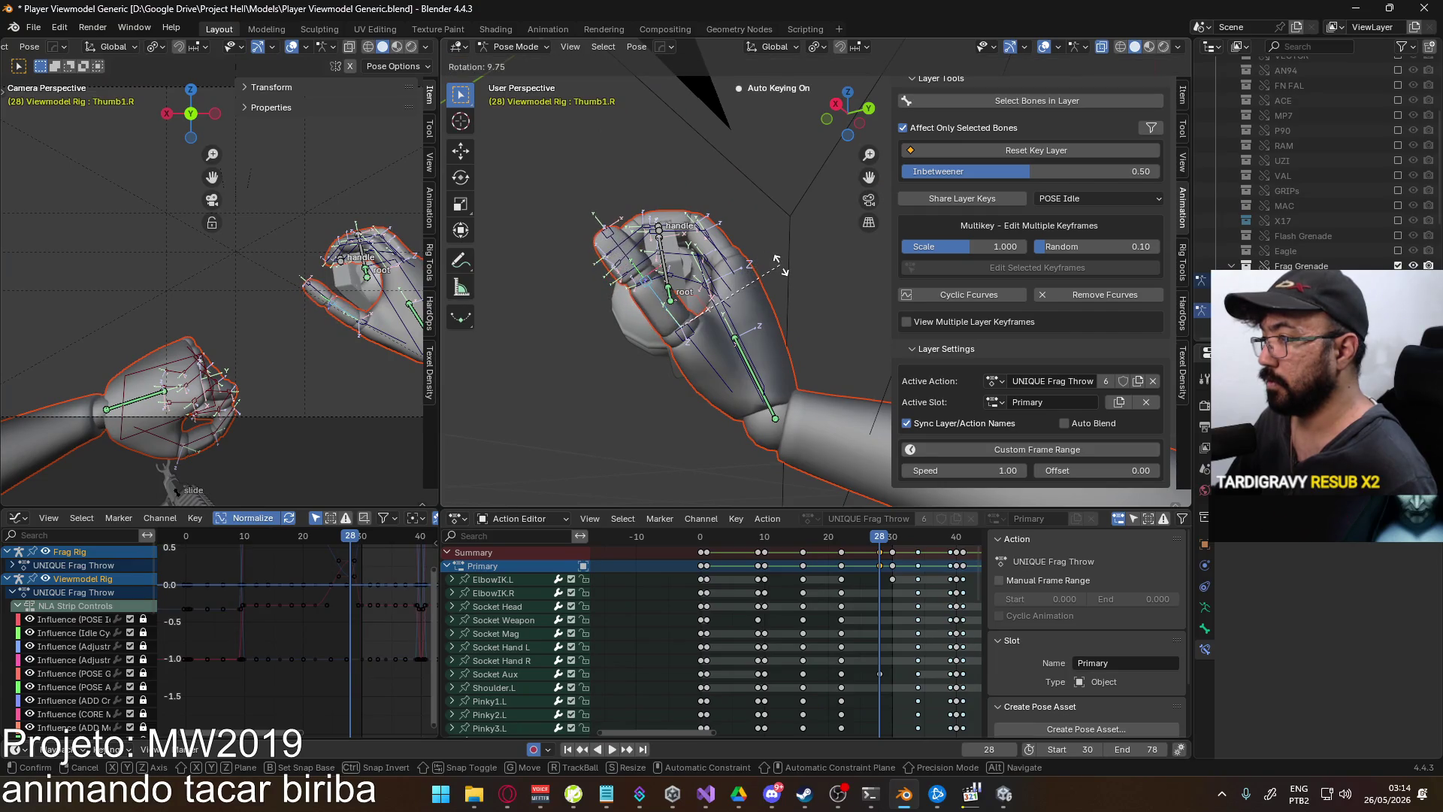
pyautogui.click(709, 358)
pyautogui.click(709, 359)
pyautogui.moveTo(710, 359)
pyautogui.mouseDown(button='middle')
pyautogui.moveTo(765, 267)
pyautogui.moveTo(830, 300)
pyautogui.moveTo(834, 353)
pyautogui.moveTo(757, 395)
pyautogui.moveTo(738, 306)
pyautogui.mouseUp(button='middle')
pyautogui.press('r')
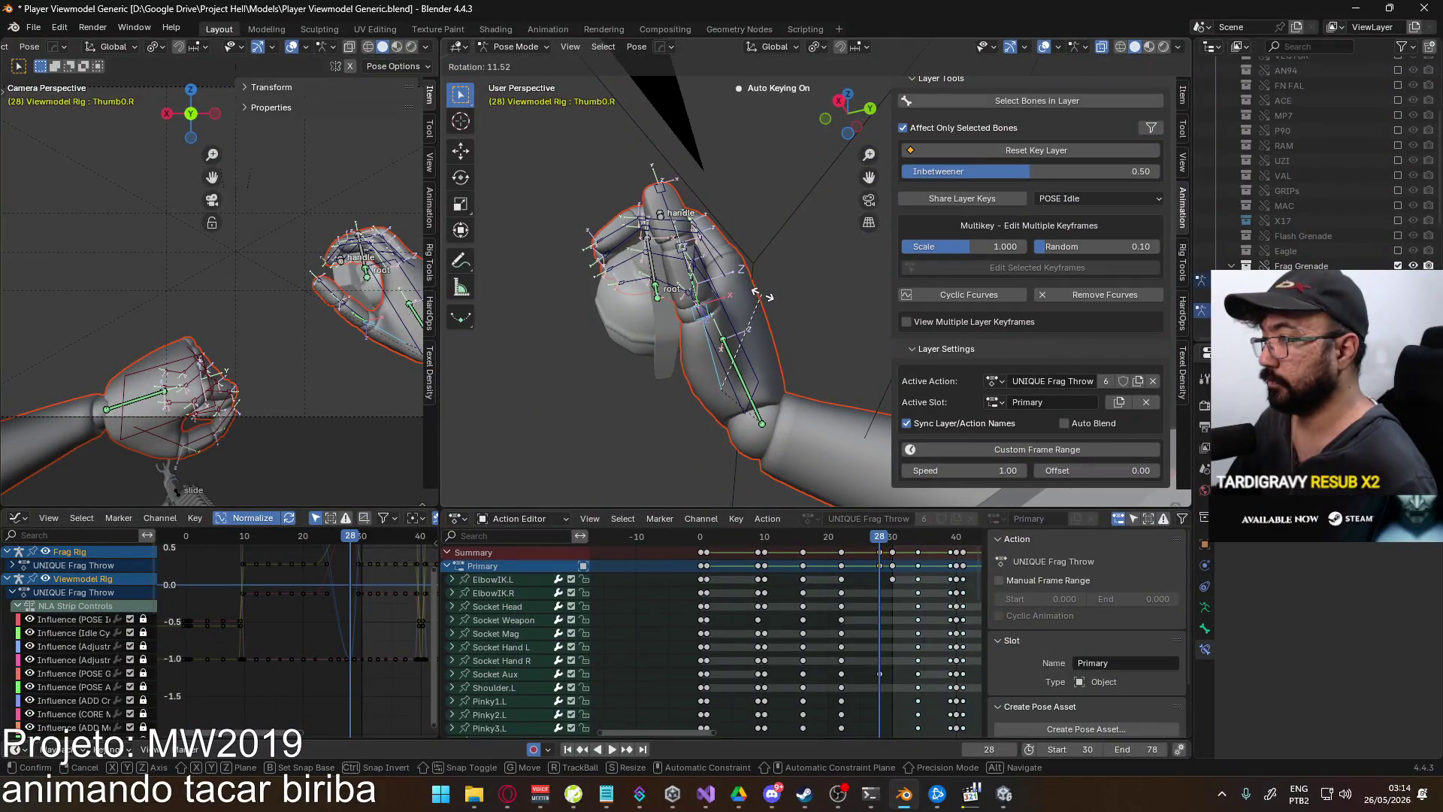
pyautogui.click(750, 296)
# - Review the thumb pose at frame 26 and pan the Action Editor to the thumb channels
pyautogui.moveTo(750, 296)
pyautogui.mouseDown(button='middle')
pyautogui.moveTo(805, 357)
pyautogui.moveTo(805, 391)
pyautogui.moveTo(790, 382)
pyautogui.moveTo(857, 300)
pyautogui.moveTo(791, 347)
pyautogui.moveTo(791, 374)
pyautogui.mouseUp(button='middle')
pyautogui.moveTo(879, 539)
pyautogui.mouseDown()
pyautogui.moveTo(865, 524)
pyautogui.moveTo(899, 499)
pyautogui.moveTo(864, 497)
pyautogui.moveTo(891, 493)
pyautogui.moveTo(879, 493)
pyautogui.mouseUp()
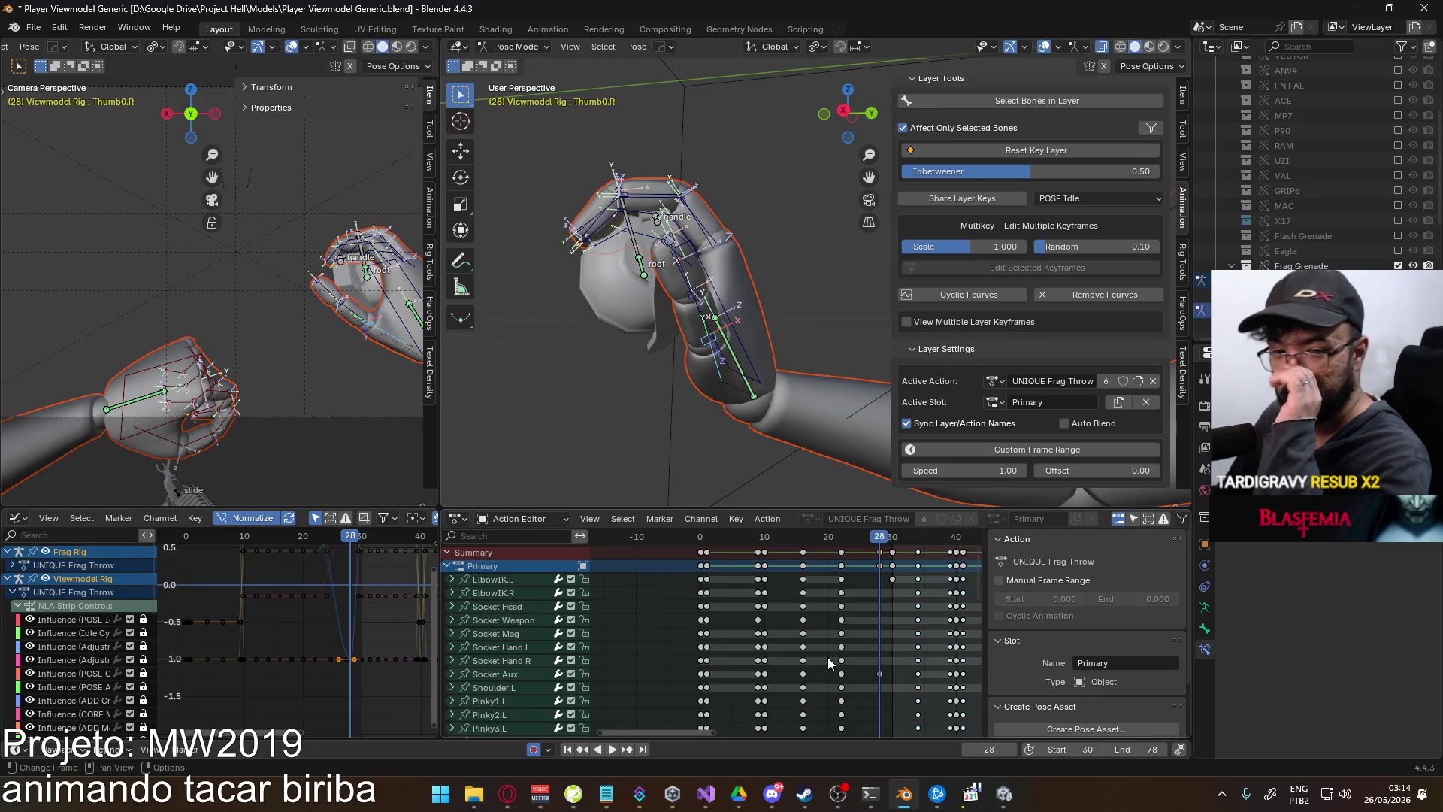
pyautogui.moveTo(842, 674)
pyautogui.mouseDown(button='middle')
pyautogui.moveTo(797, 602)
pyautogui.moveTo(767, 707)
pyautogui.mouseUp(button='middle')
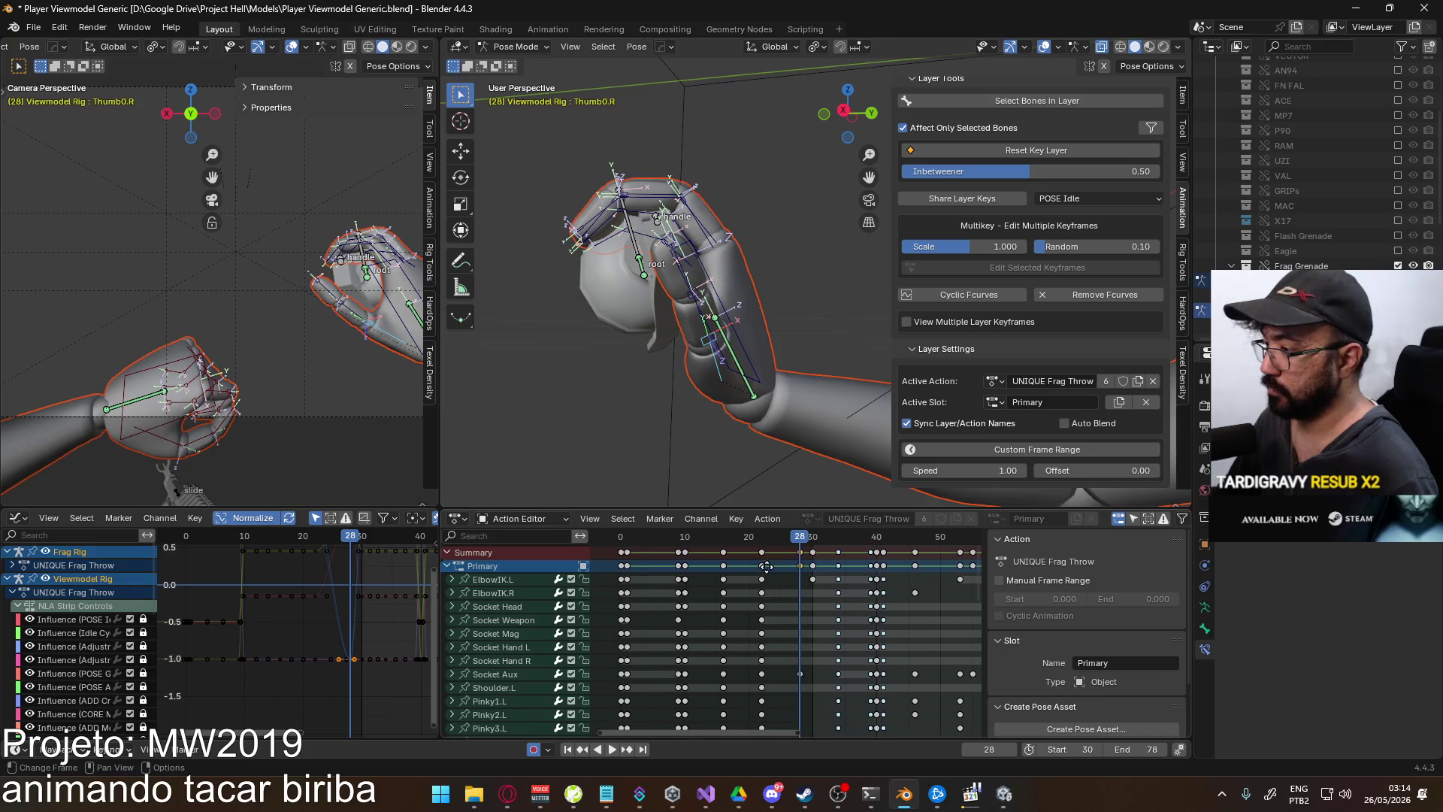
# - Shift the frame-28 keys two frames earlier, paste the copied keys, and review the timing
pyautogui.click(796, 553)
pyautogui.press('g')
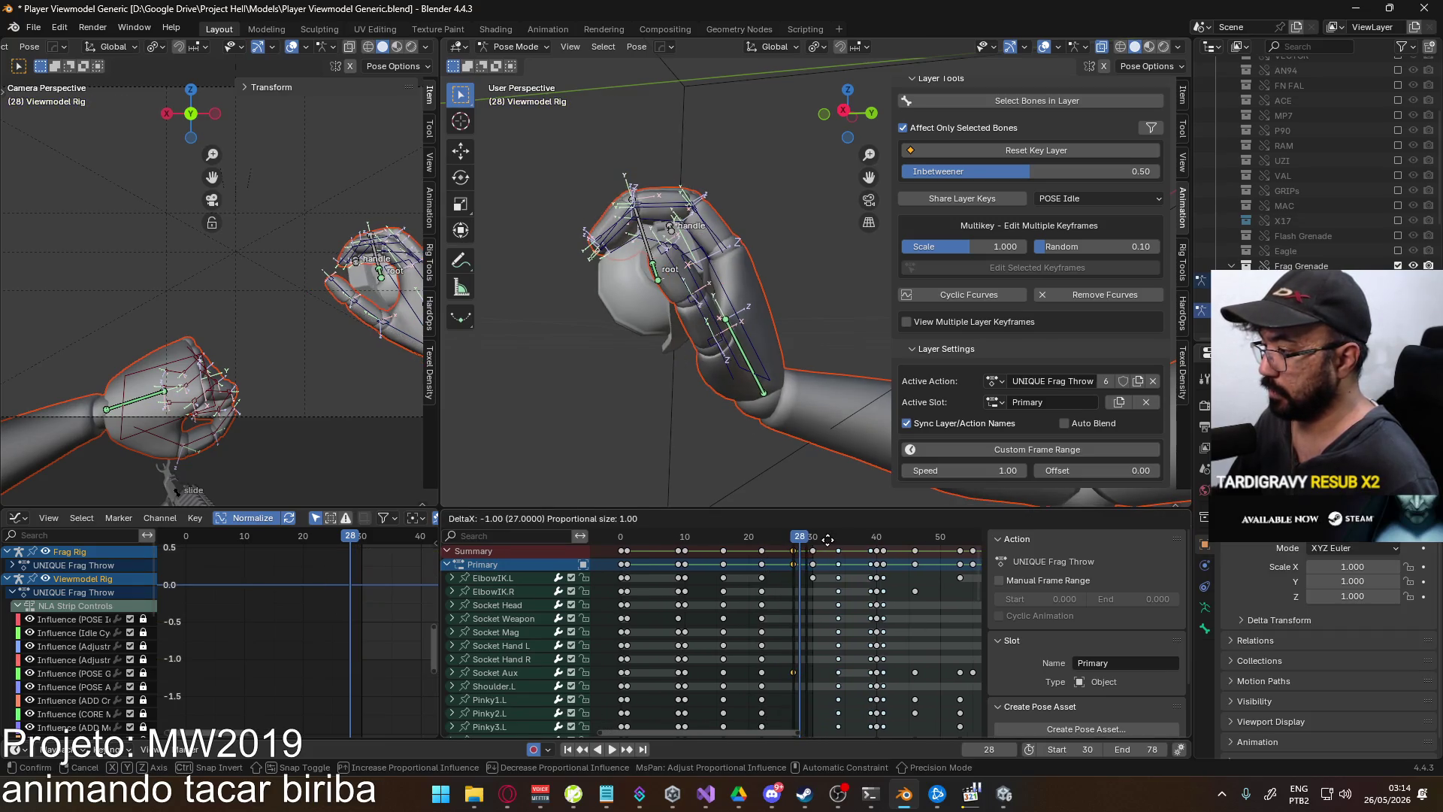
pyautogui.click(819, 541)
pyautogui.press('space')
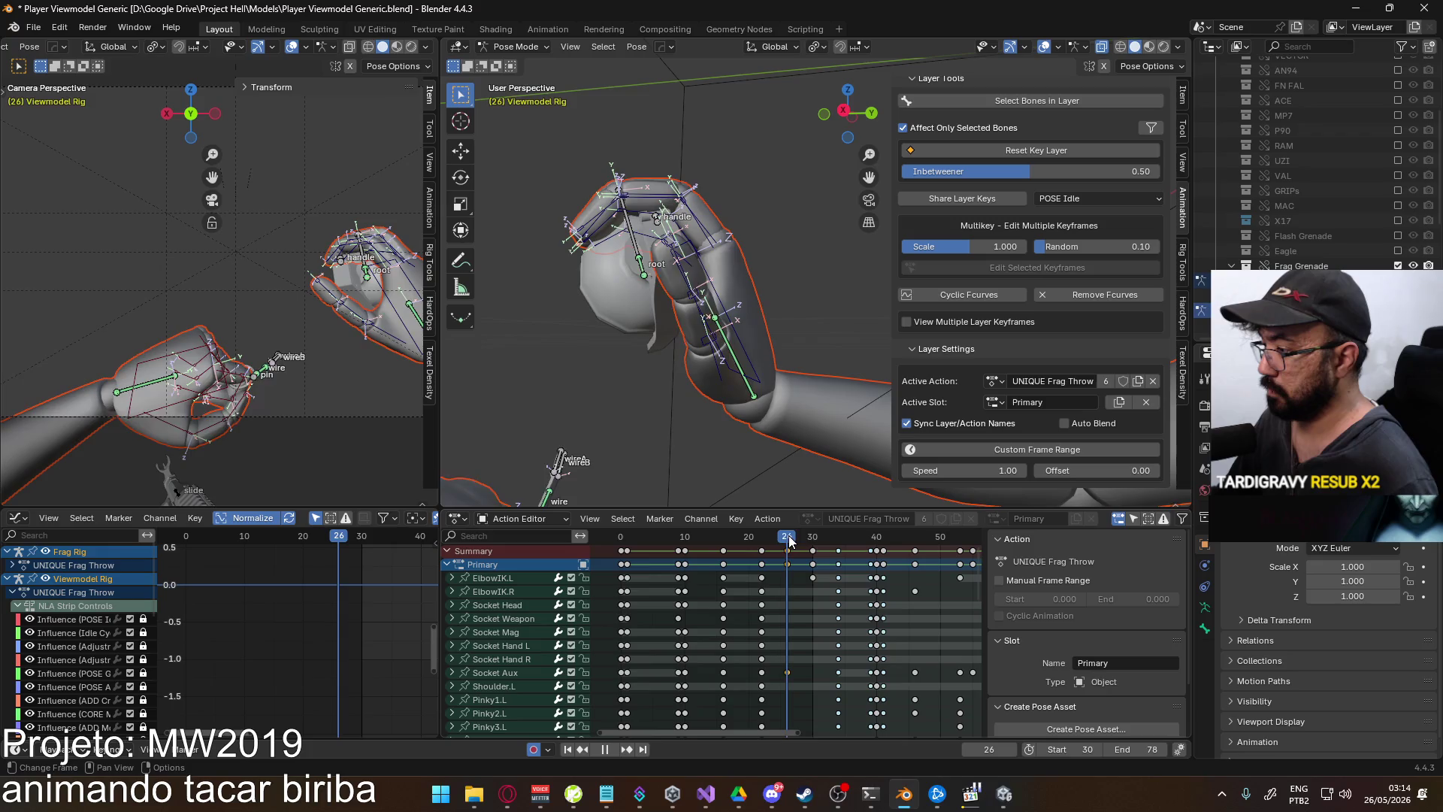
pyautogui.hotkey('ctrl', 'v')
pyautogui.moveTo(798, 539); pyautogui.dragTo(787, 541)
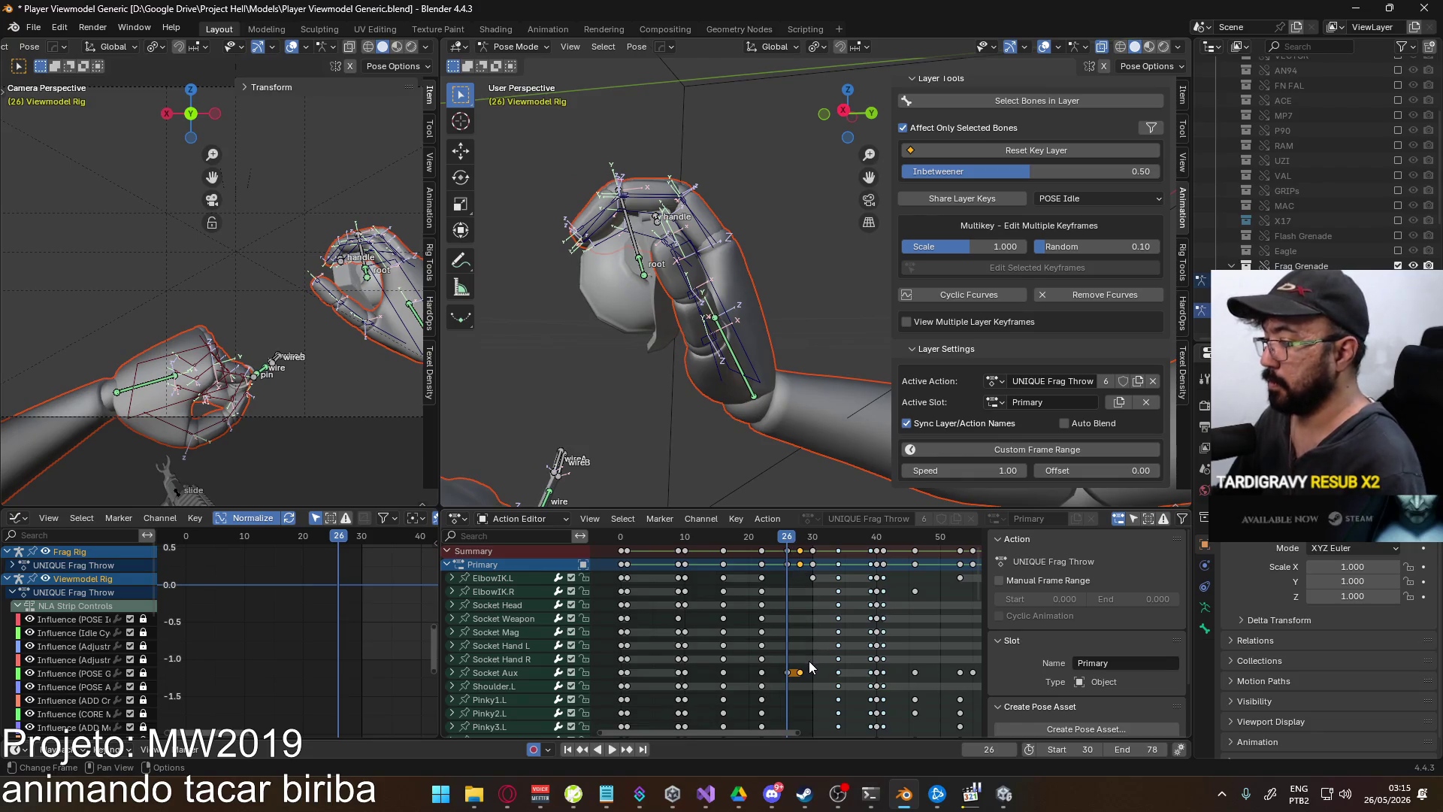
# - Delete the stray Socket Aux keys near frame 26 and replay the animation
pyautogui.press('Delete')
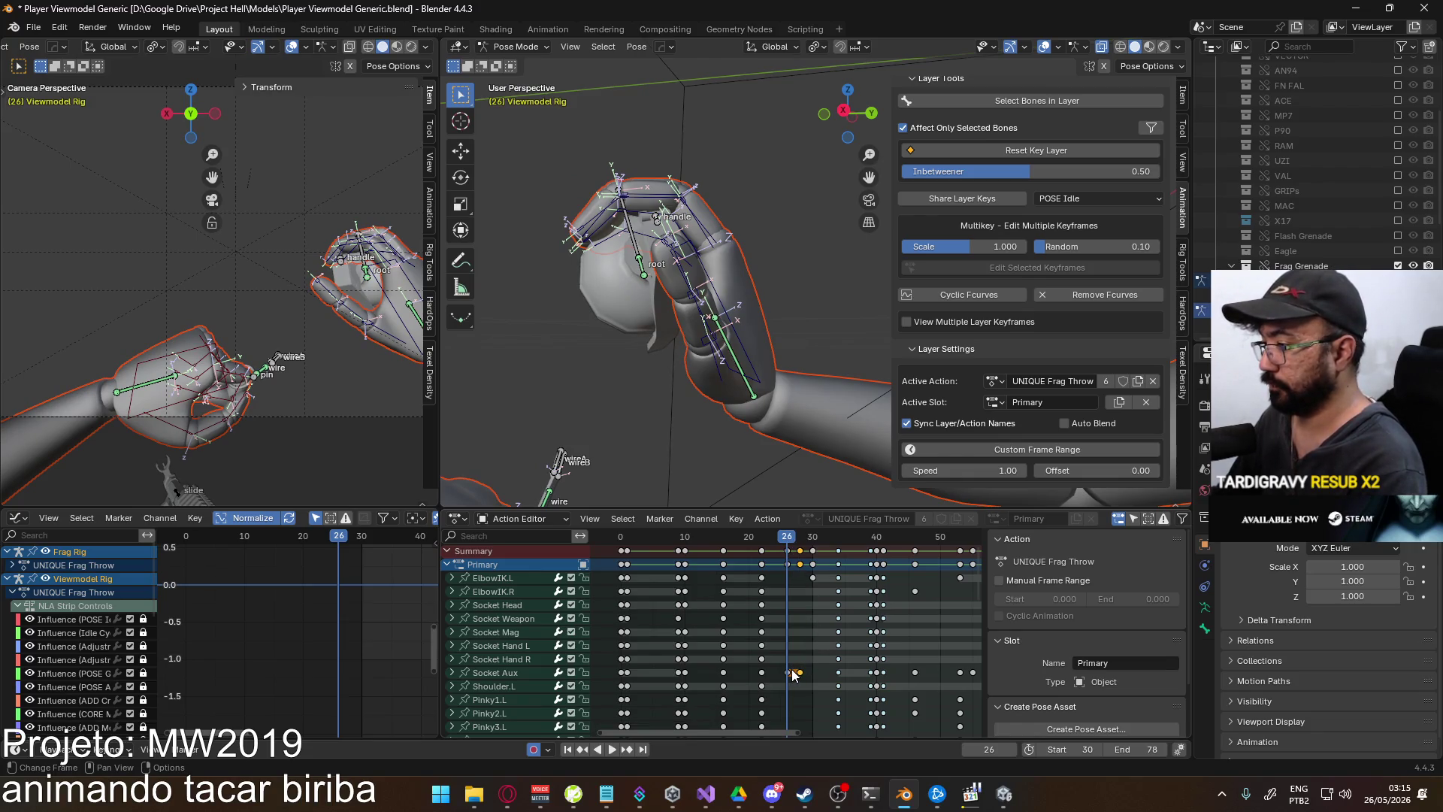
pyautogui.press('Delete')
pyautogui.press('space')
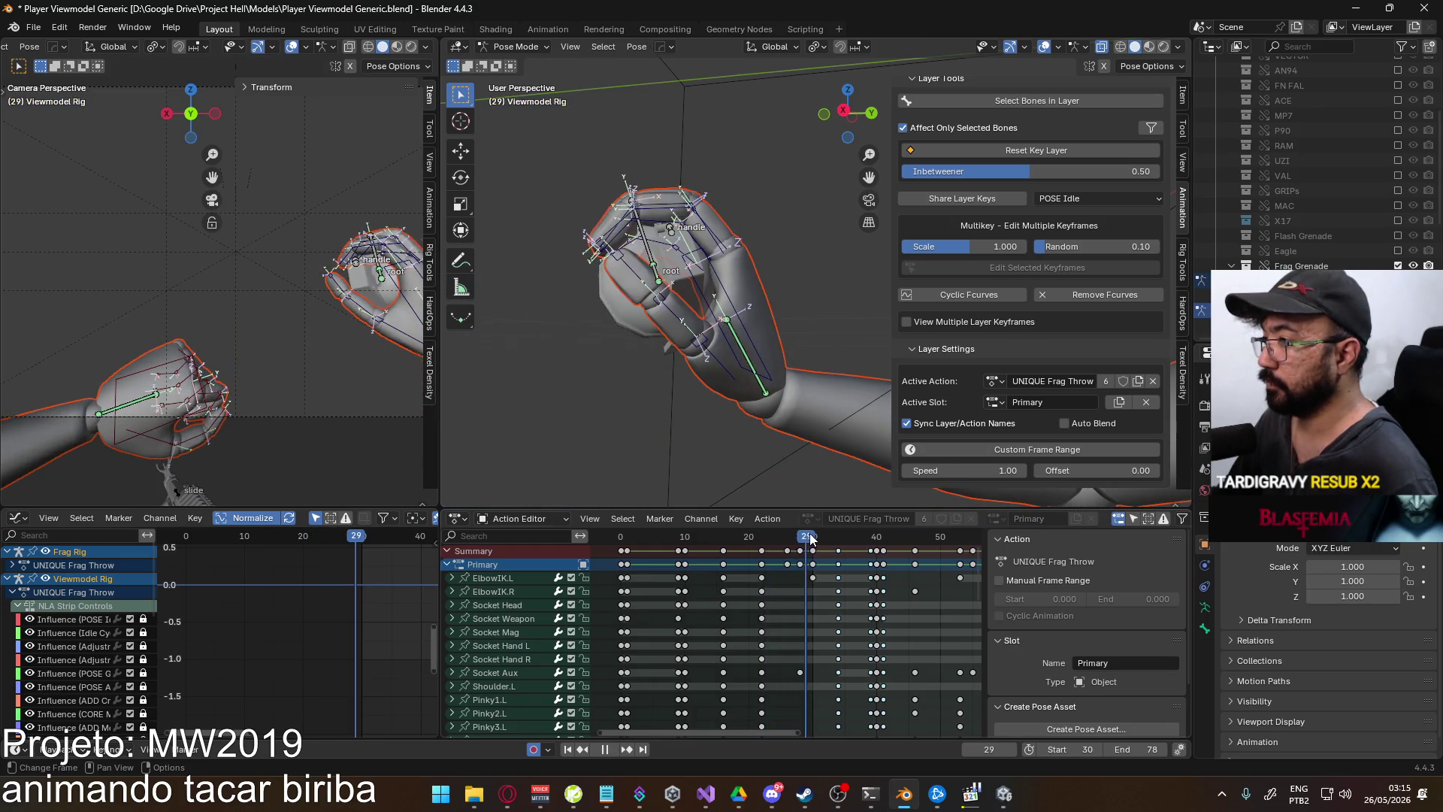
pyautogui.moveTo(786, 538); pyautogui.dragTo(801, 535)
pyautogui.press('Escape')
# - Rebend Thumb0.R at frame 26 and play back to check the thumb
pyautogui.moveTo(752, 338)
pyautogui.mouseDown(button='middle')
pyautogui.moveTo(722, 349)
pyautogui.moveTo(676, 330)
pyautogui.moveTo(646, 406)
pyautogui.moveTo(692, 323)
pyautogui.moveTo(689, 365)
pyautogui.moveTo(695, 353)
pyautogui.mouseUp(button='middle')
pyautogui.click(680, 342)
pyautogui.press('r')
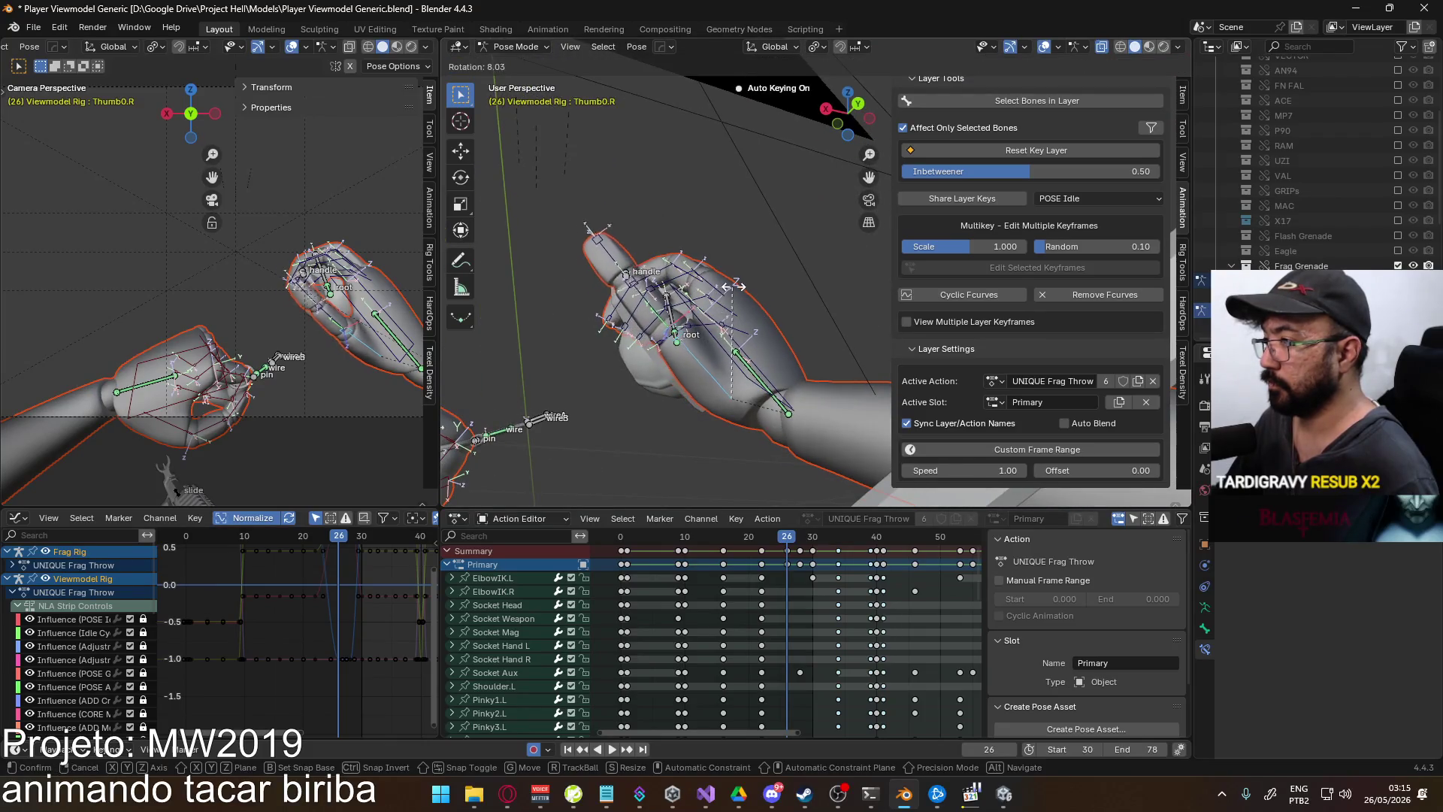
pyautogui.click(736, 292)
pyautogui.moveTo(736, 291); pyautogui.dragTo(692, 454, button='middle')
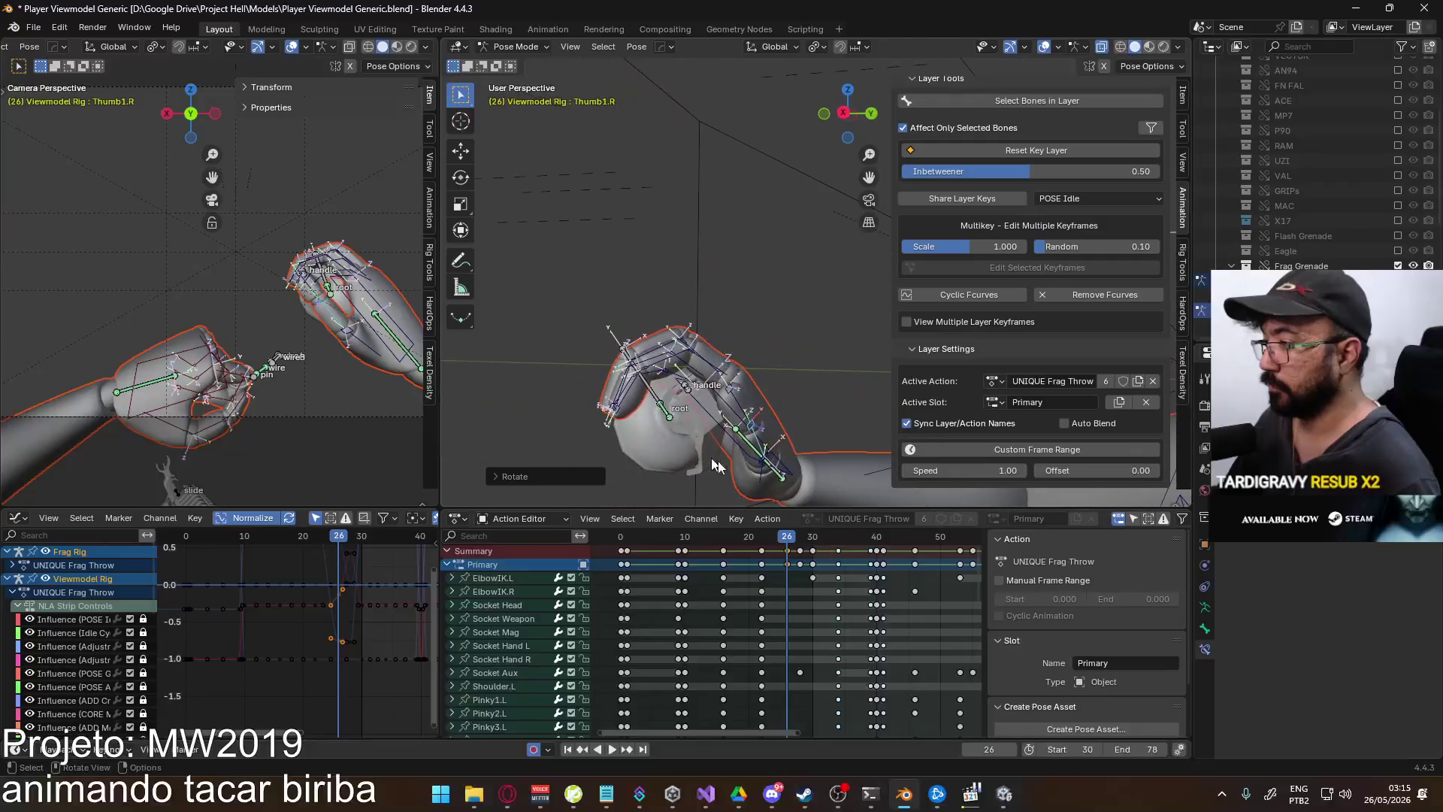
pyautogui.press('space')
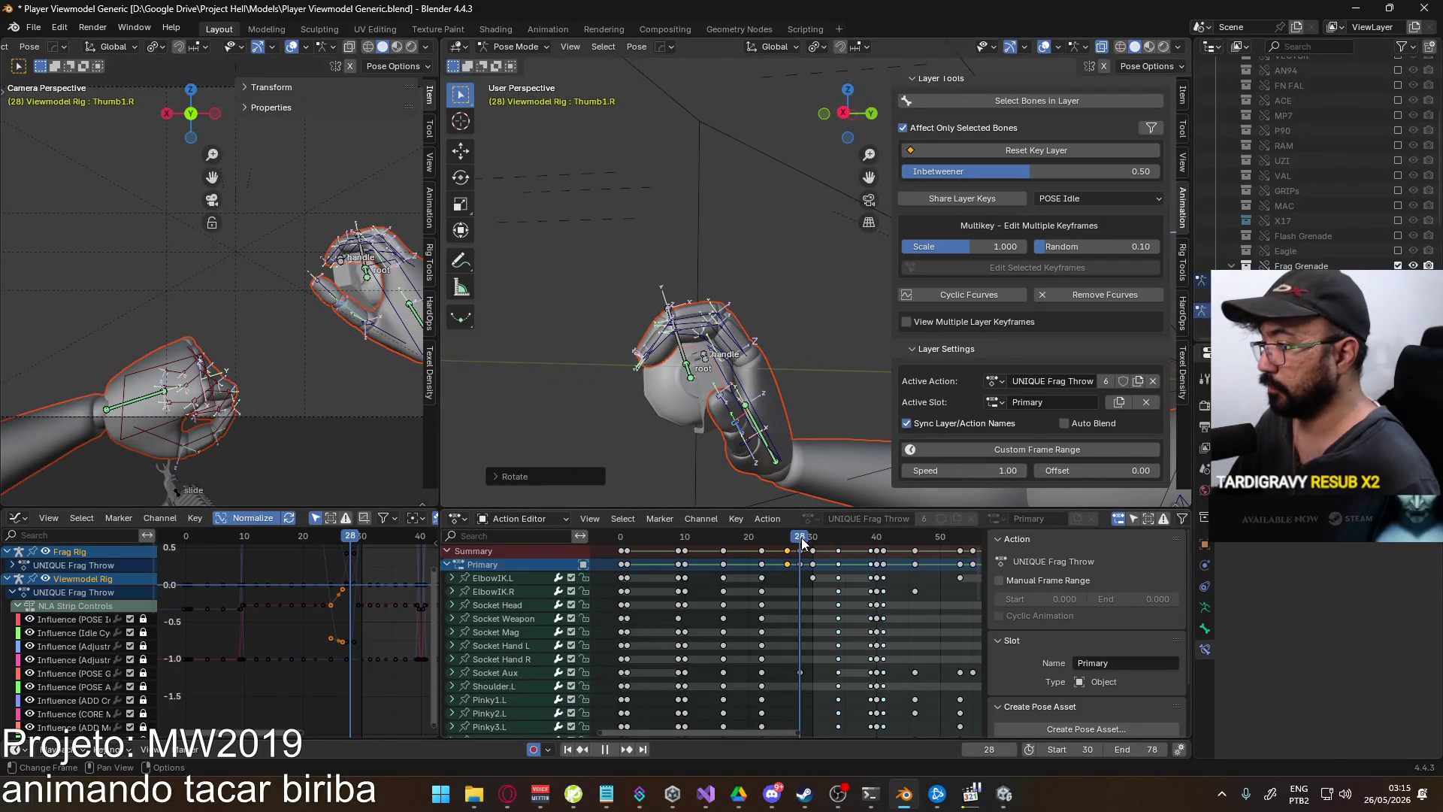
pyautogui.moveTo(815, 534); pyautogui.dragTo(786, 539)
# - Select the Frag Rig handle bone and key its location and rotation at frame 24
pyautogui.click(688, 392)
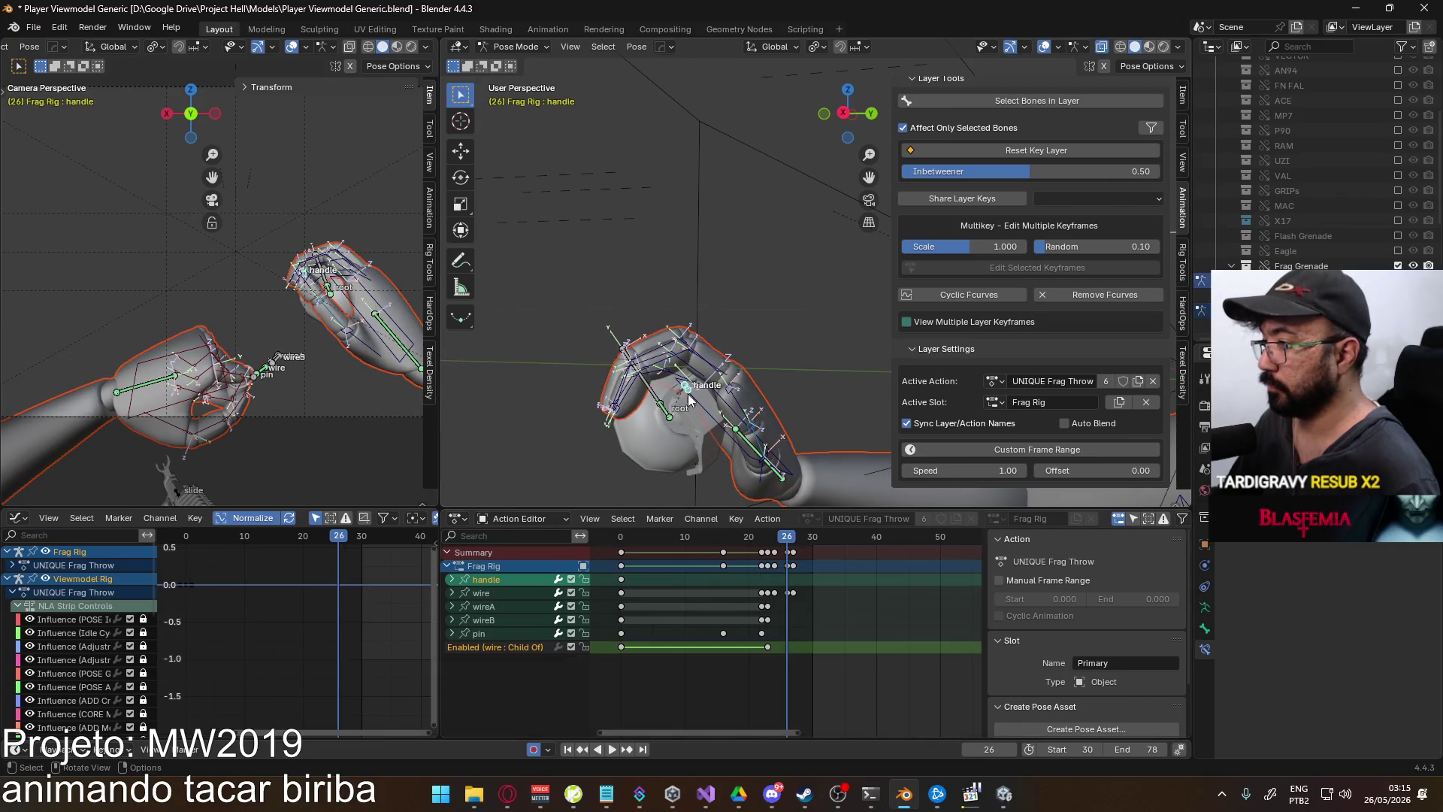
pyautogui.moveTo(668, 426)
pyautogui.mouseDown(button='middle')
pyautogui.moveTo(692, 404)
pyautogui.moveTo(781, 418)
pyautogui.moveTo(764, 308)
pyautogui.moveTo(781, 386)
pyautogui.mouseUp(button='middle')
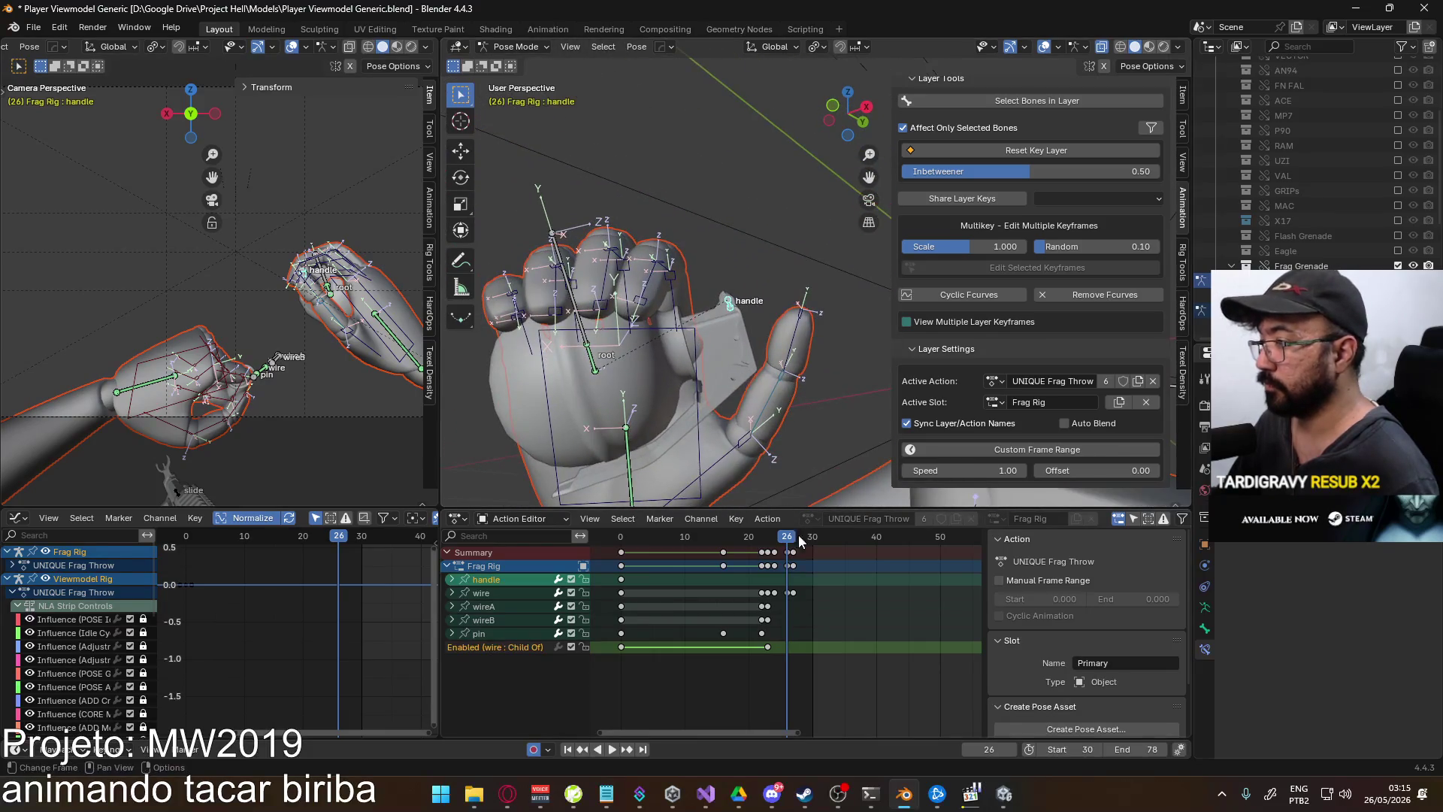
pyautogui.moveTo(791, 538); pyautogui.dragTo(777, 535)
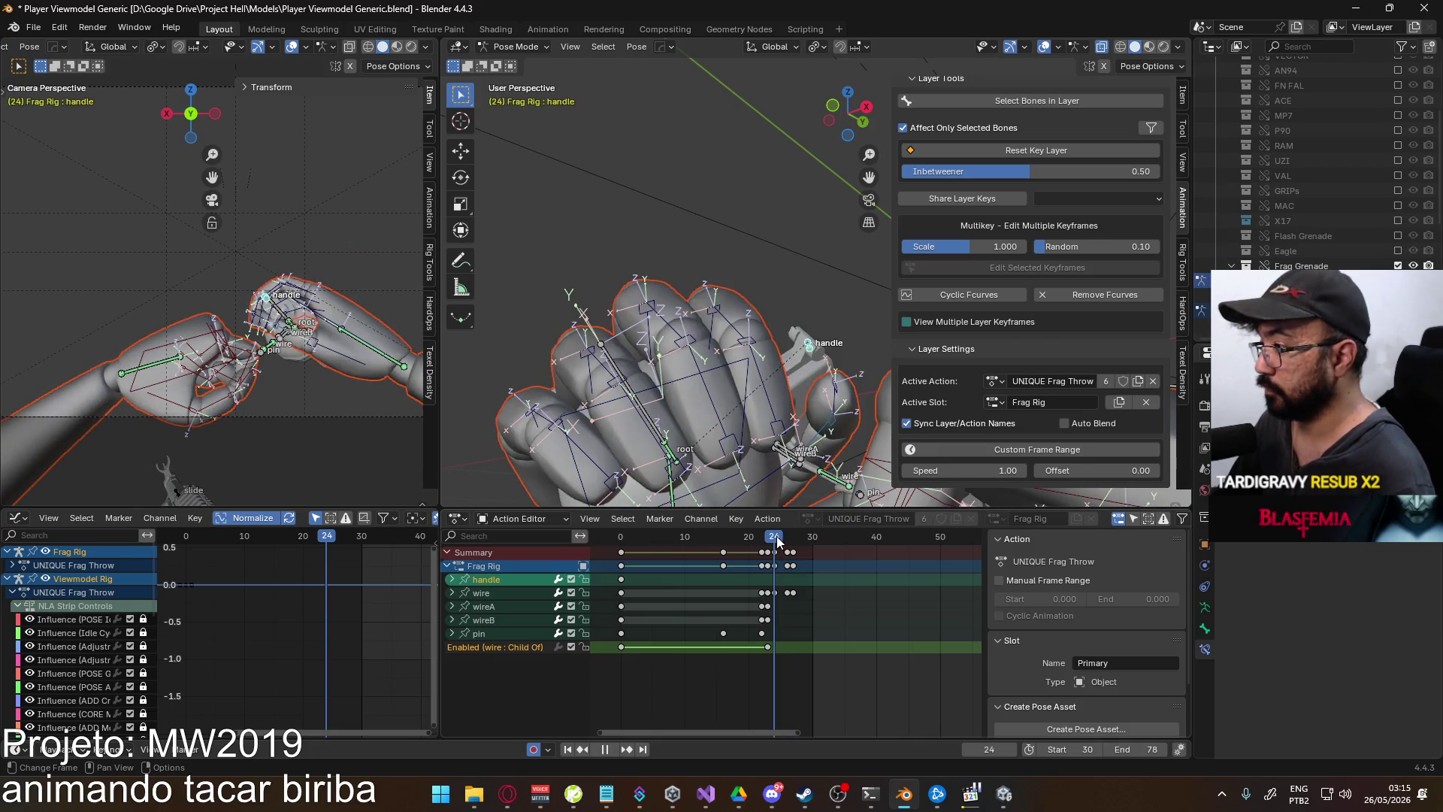
pyautogui.press('i')
pyautogui.click(777, 535)
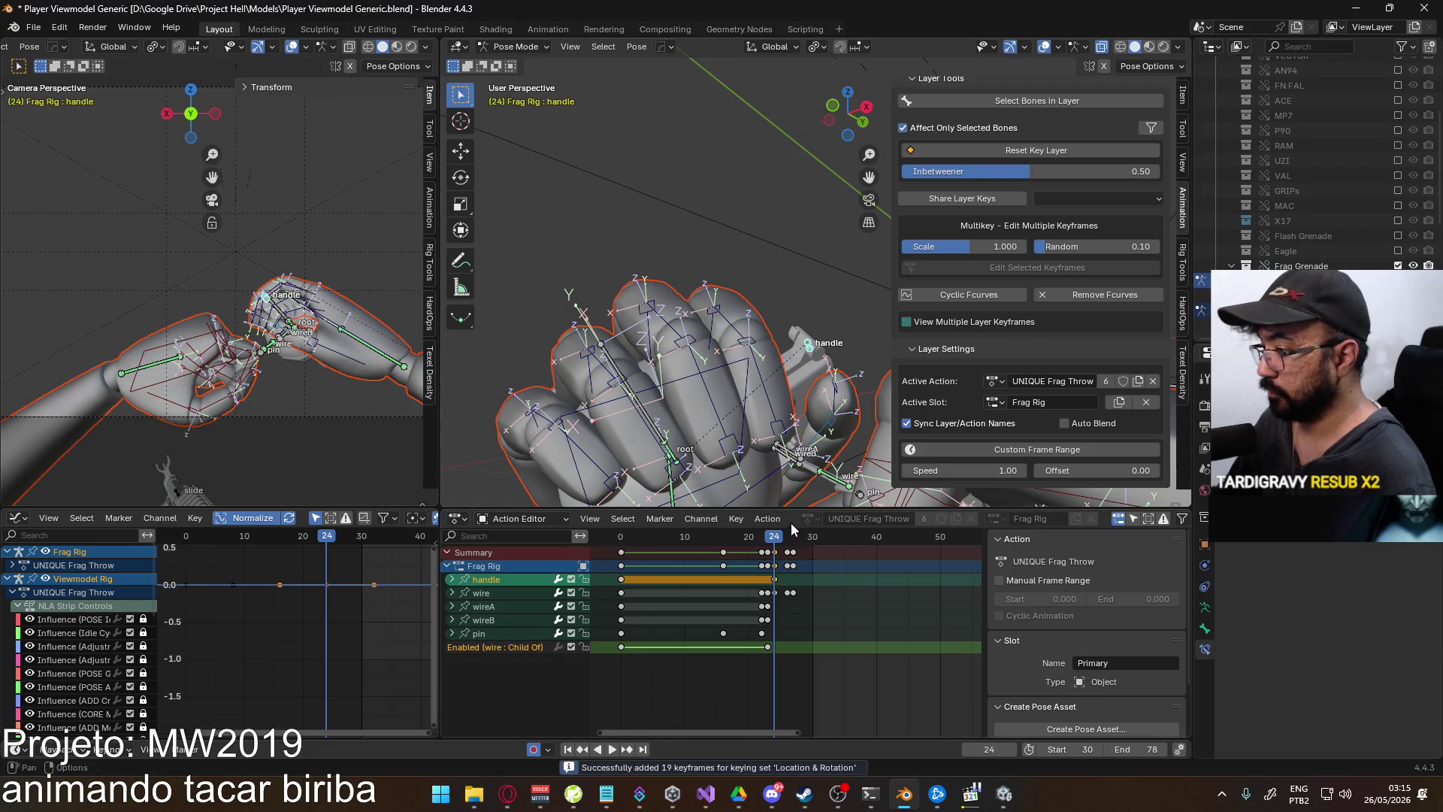
# - At frame 26, swing the handle open around its local X axis
pyautogui.moveTo(779, 535); pyautogui.dragTo(786, 539)
pyautogui.press('r')
pyautogui.press('x')
pyautogui.press('x')
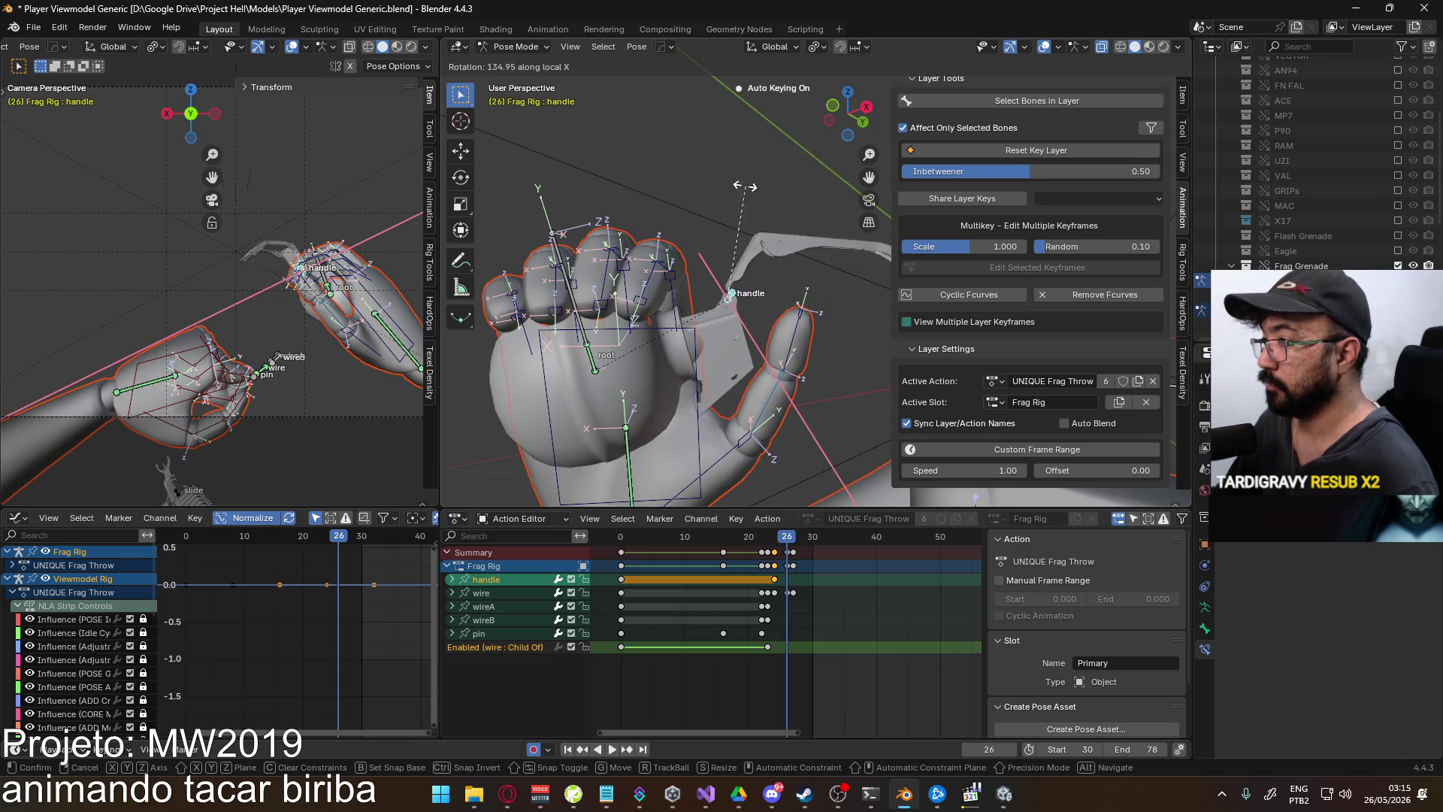
pyautogui.click(789, 225)
pyautogui.moveTo(789, 226)
pyautogui.mouseDown(button='middle')
pyautogui.moveTo(778, 285)
pyautogui.moveTo(797, 308)
pyautogui.moveTo(729, 245)
pyautogui.moveTo(696, 178)
pyautogui.moveTo(659, 157)
pyautogui.moveTo(624, 156)
pyautogui.moveTo(633, 169)
pyautogui.mouseUp(button='middle')
pyautogui.moveTo(789, 536)
pyautogui.mouseDown()
pyautogui.moveTo(774, 535)
pyautogui.moveTo(787, 536)
pyautogui.mouseUp()
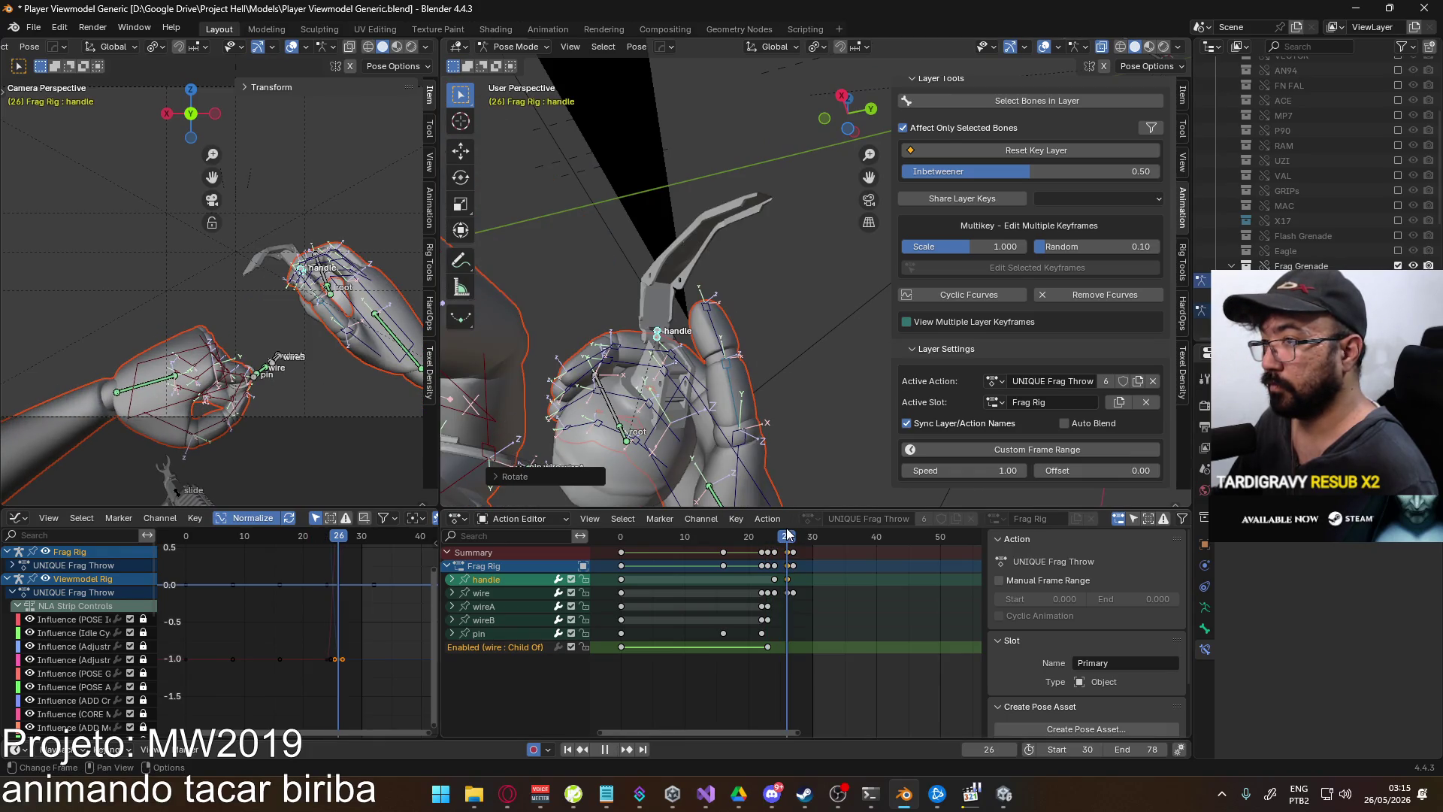
# - Compare the handle release against the reference clip frame by frame in MPC-HC
pyautogui.hotkey('alt', 'Tab')
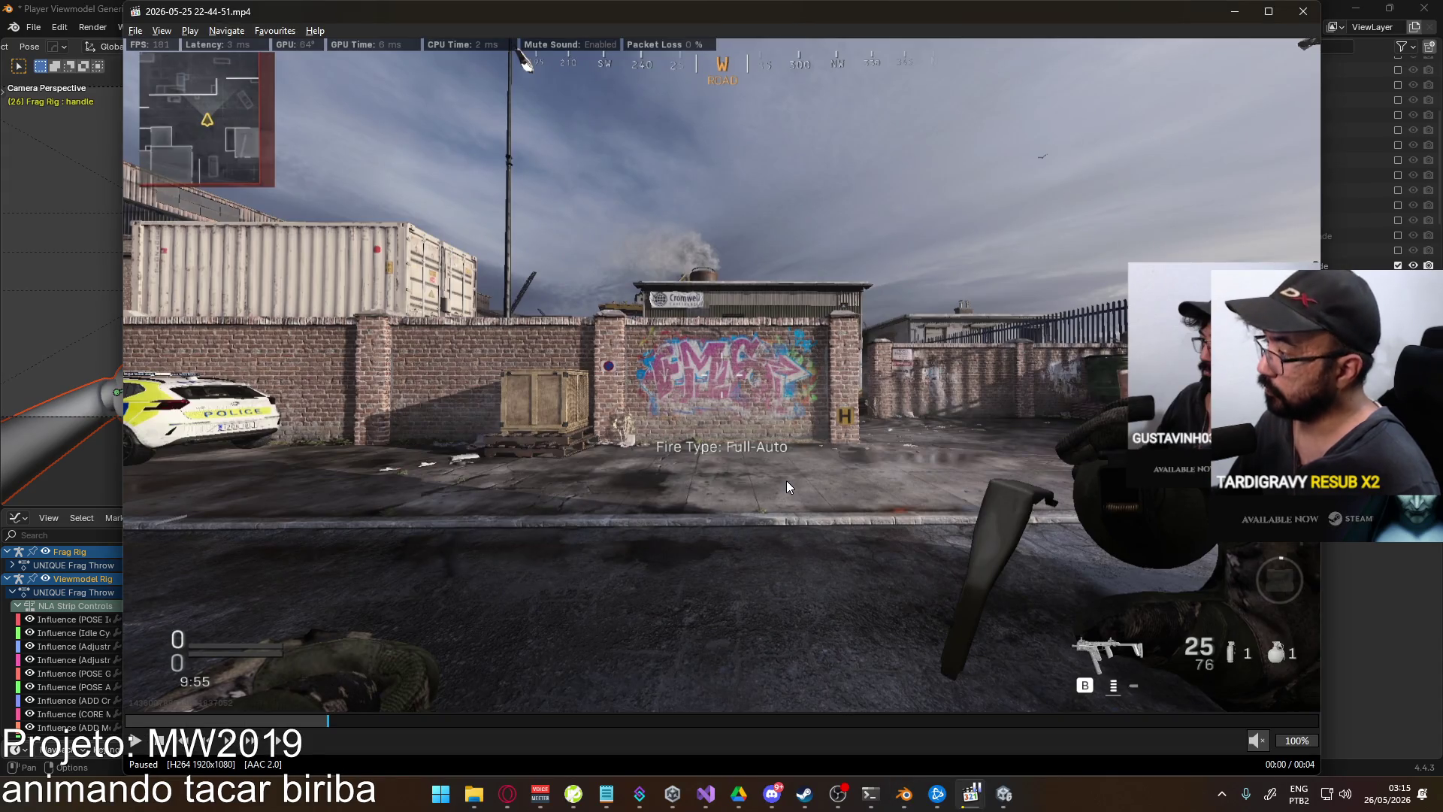
pyautogui.hotkey('ctrl', 'Right')
pyautogui.hotkey('ctrl', 'Right')
pyautogui.hotkey('ctrl', 'Left')
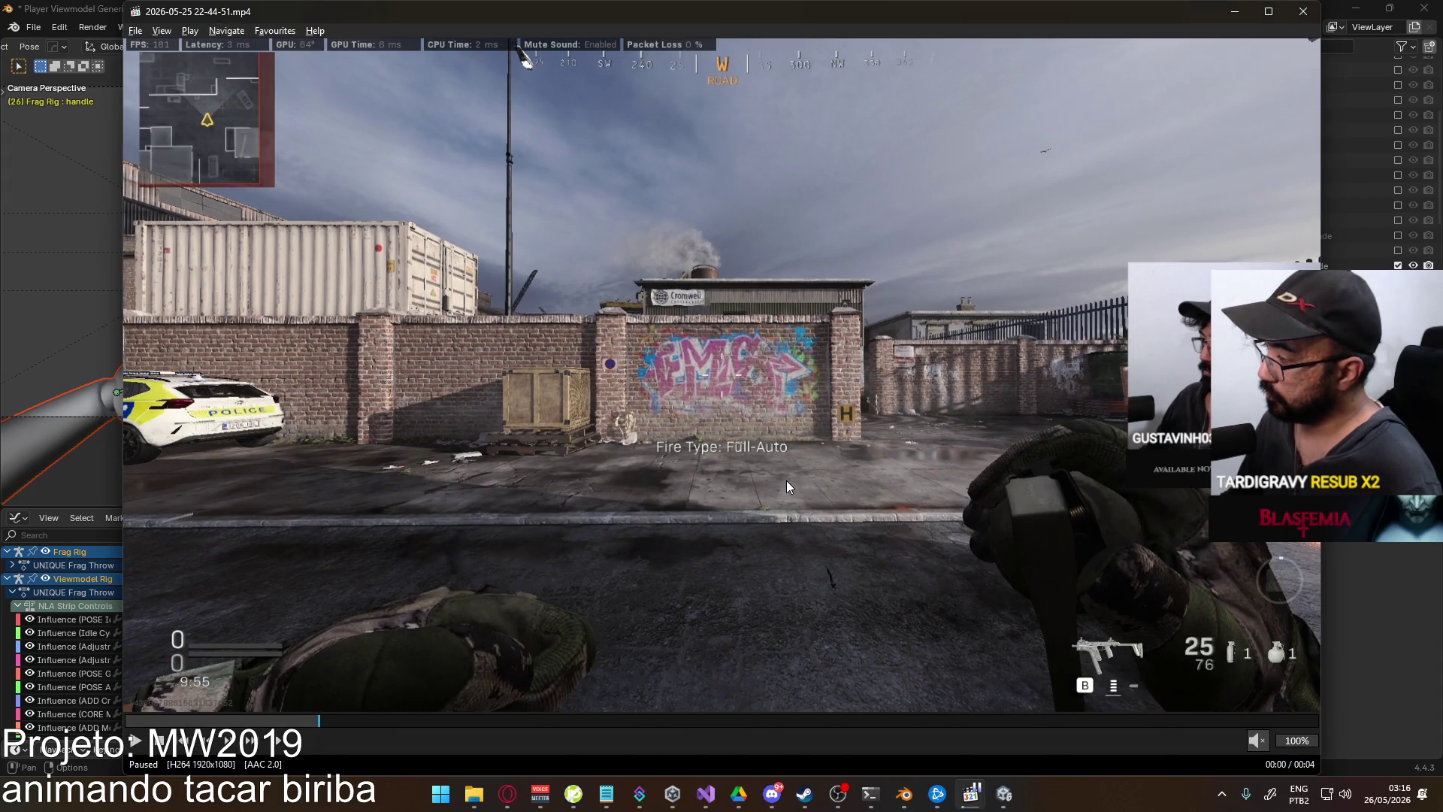
pyautogui.hotkey('ctrl', 'Left')
pyautogui.hotkey('alt', 'Tab')
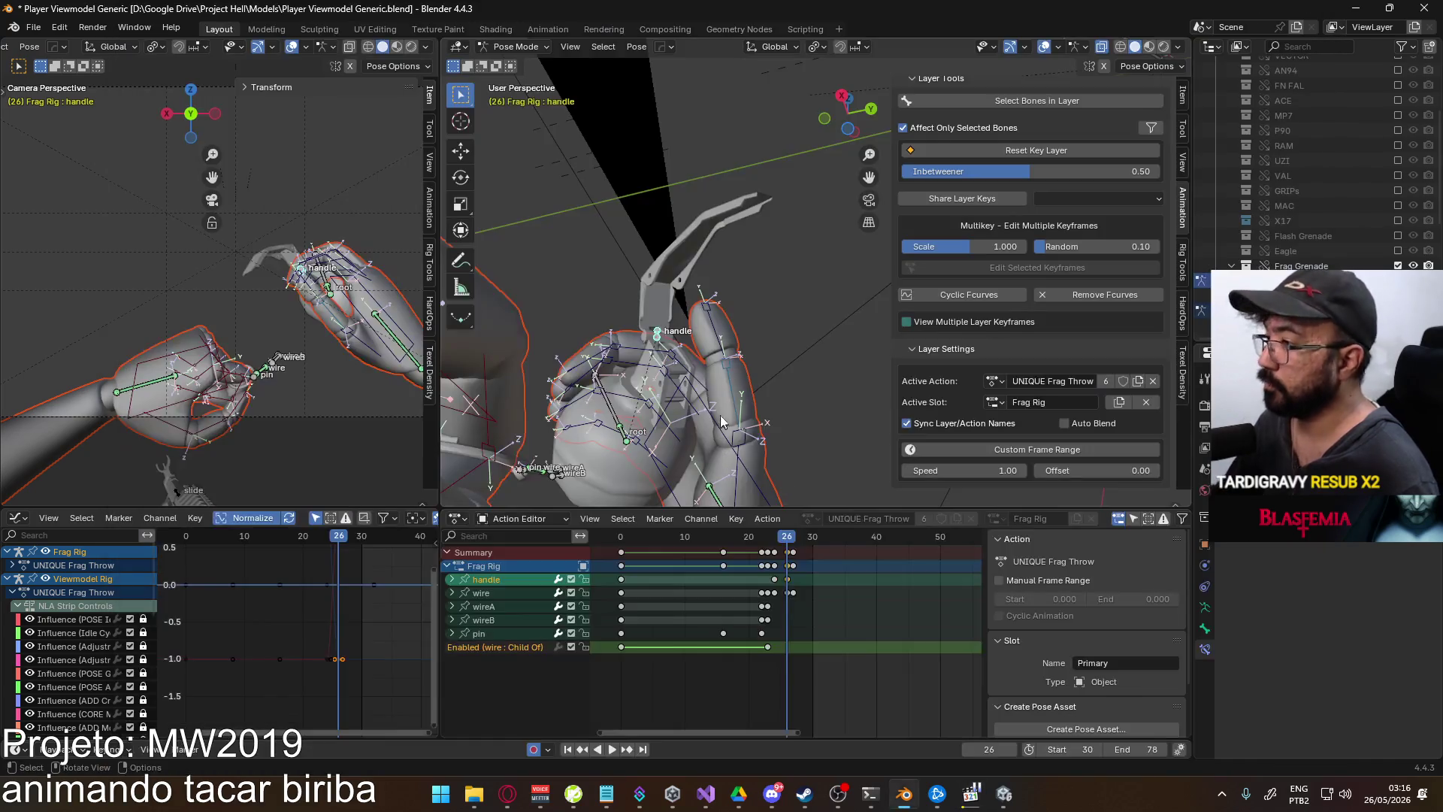
# - Rotate the handle around its local X axis, then its local Y axis
pyautogui.press('r')
pyautogui.press('x')
pyautogui.press('x')
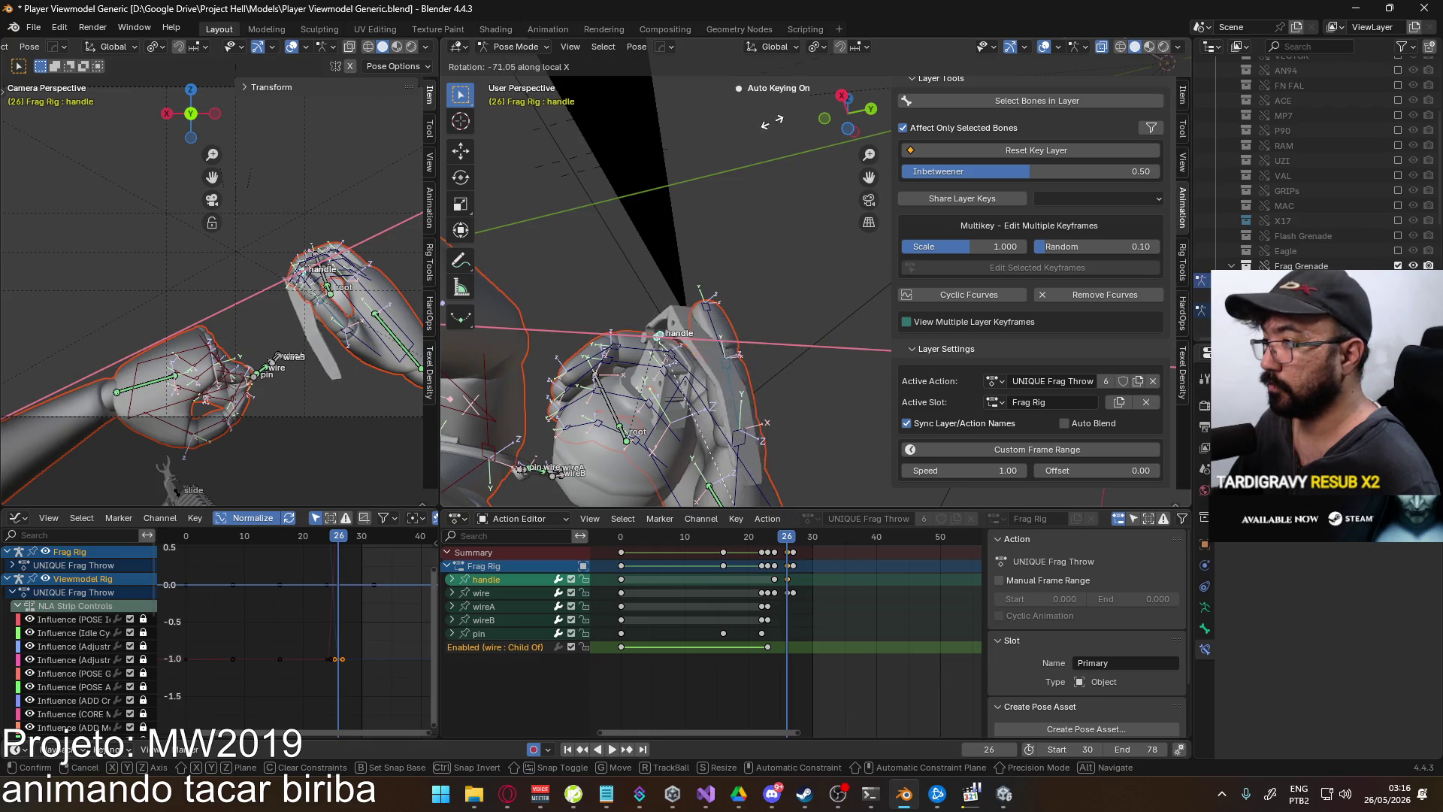
pyautogui.click(756, 434)
pyautogui.moveTo(782, 391); pyautogui.dragTo(841, 279, button='middle')
pyautogui.scroll(3, 376, 236)
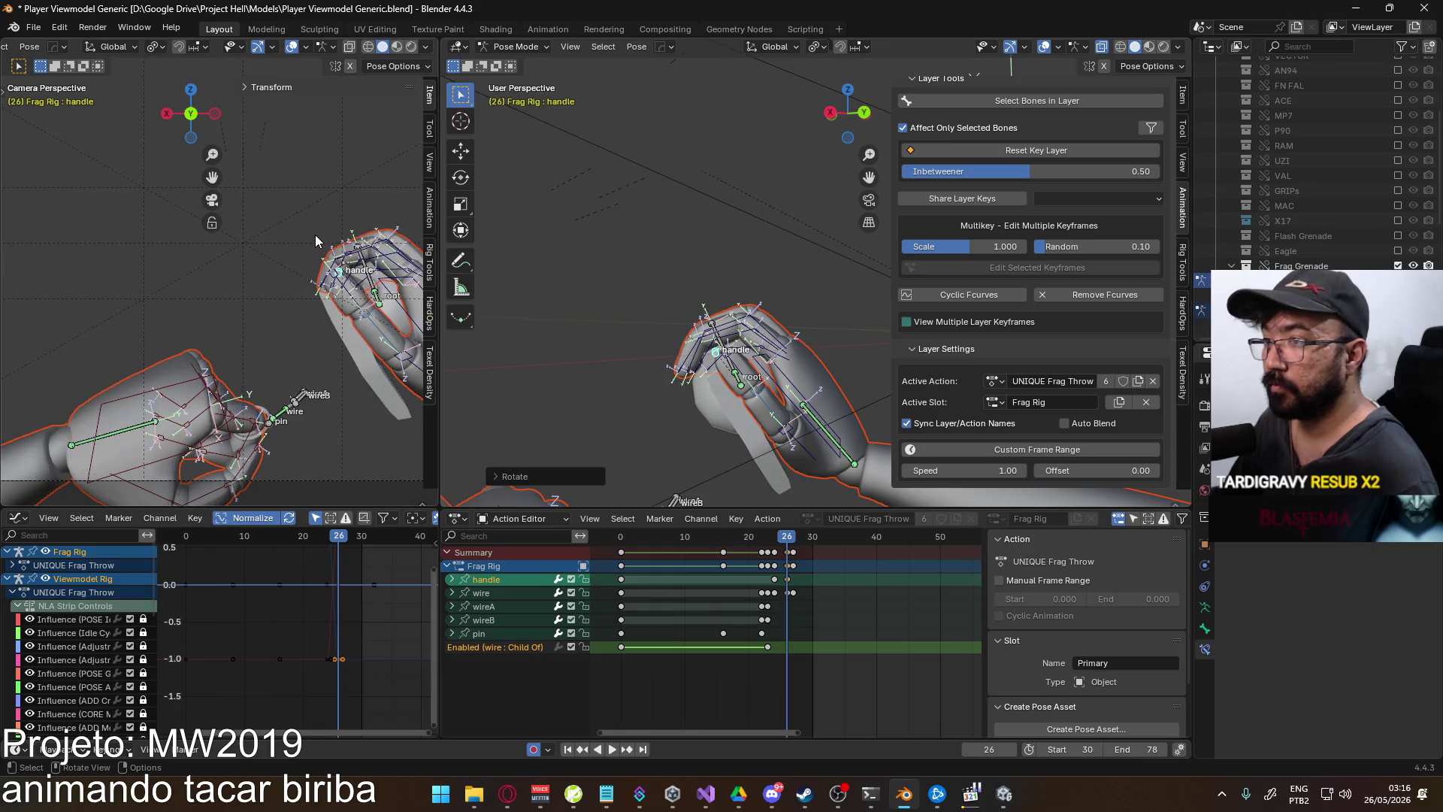
pyautogui.press('r')
pyautogui.press('y')
pyautogui.press('y')
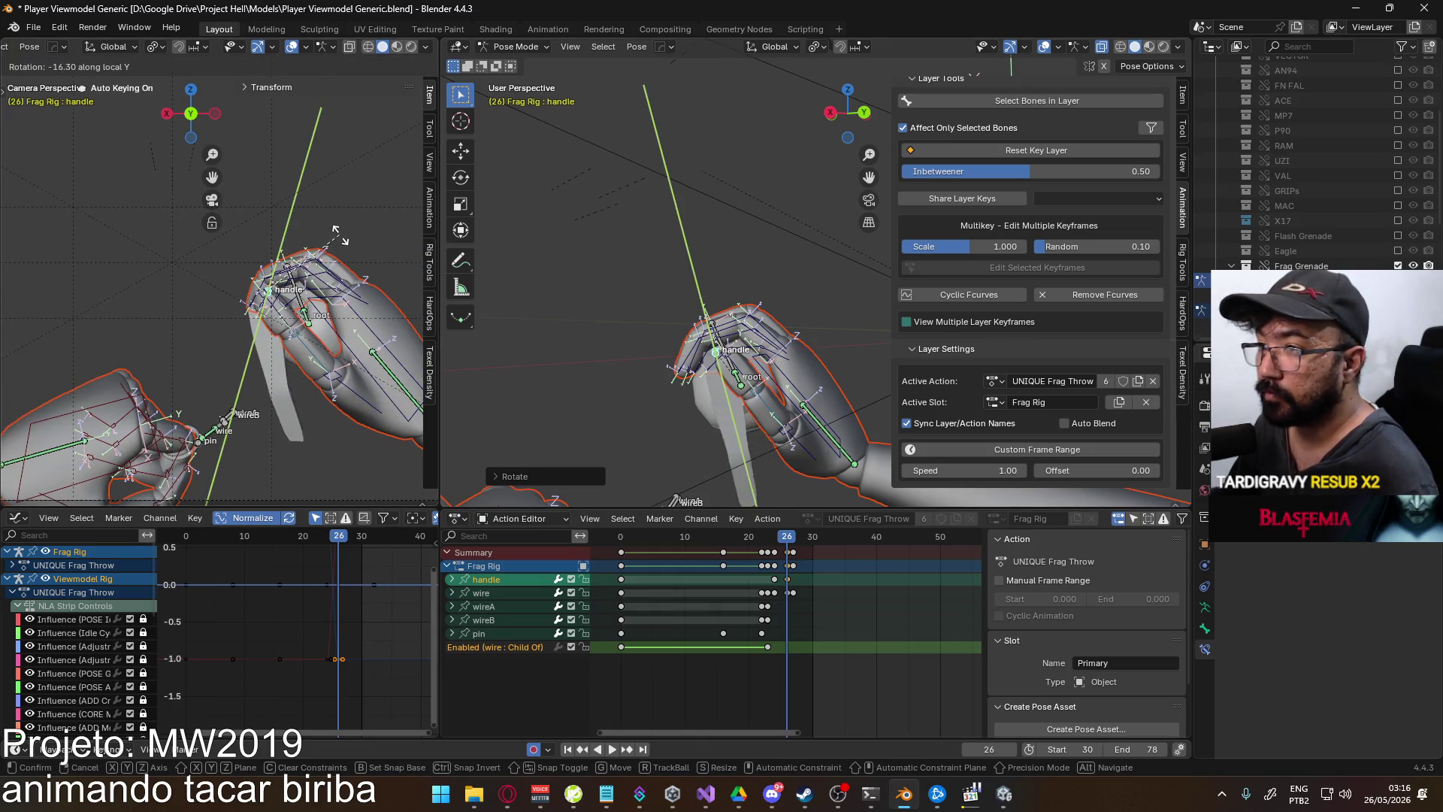
pyautogui.click(342, 229)
# - Rotate the handle around its local Z axis
pyautogui.press('r')
pyautogui.press('x')
pyautogui.press('x')
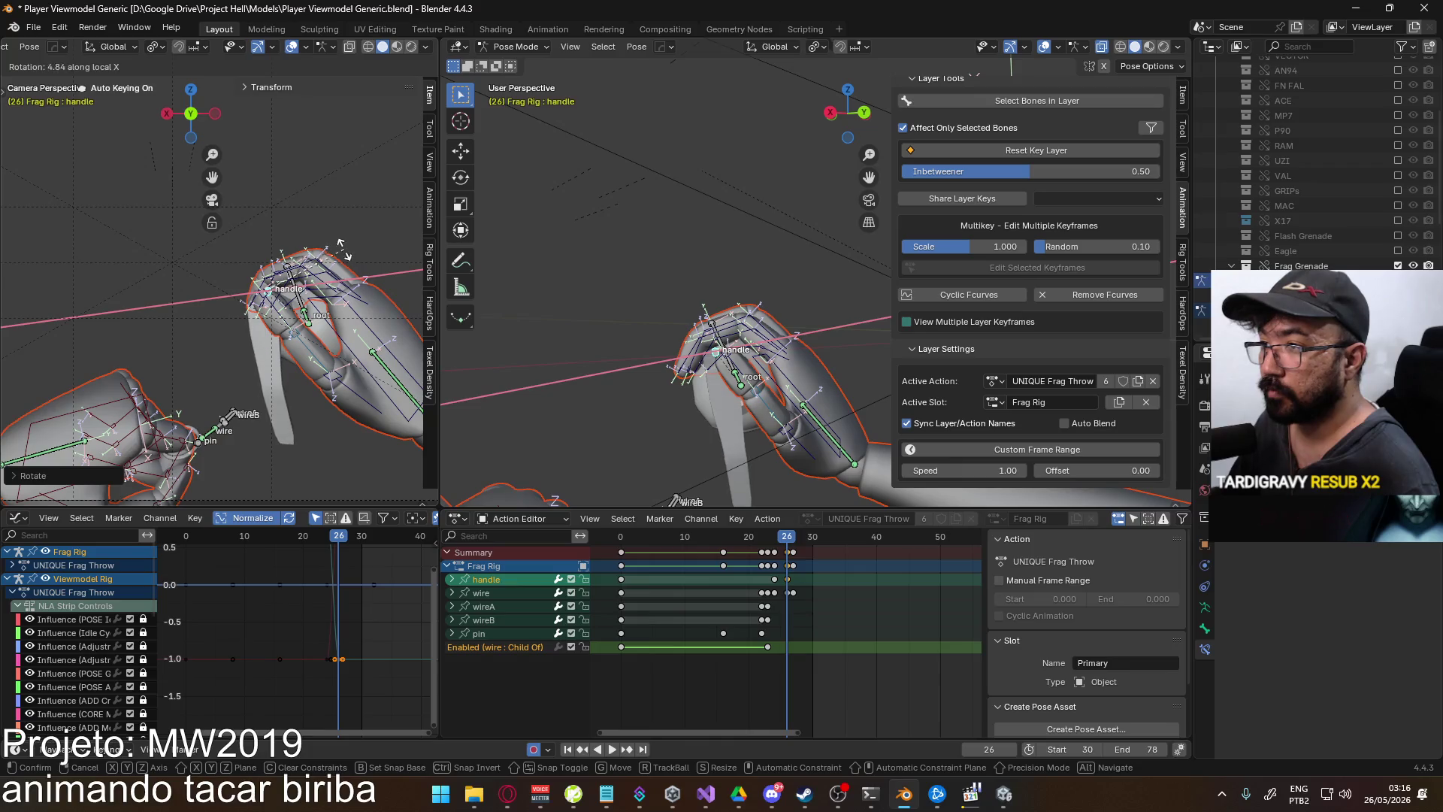
pyautogui.press('z')
pyautogui.press('z')
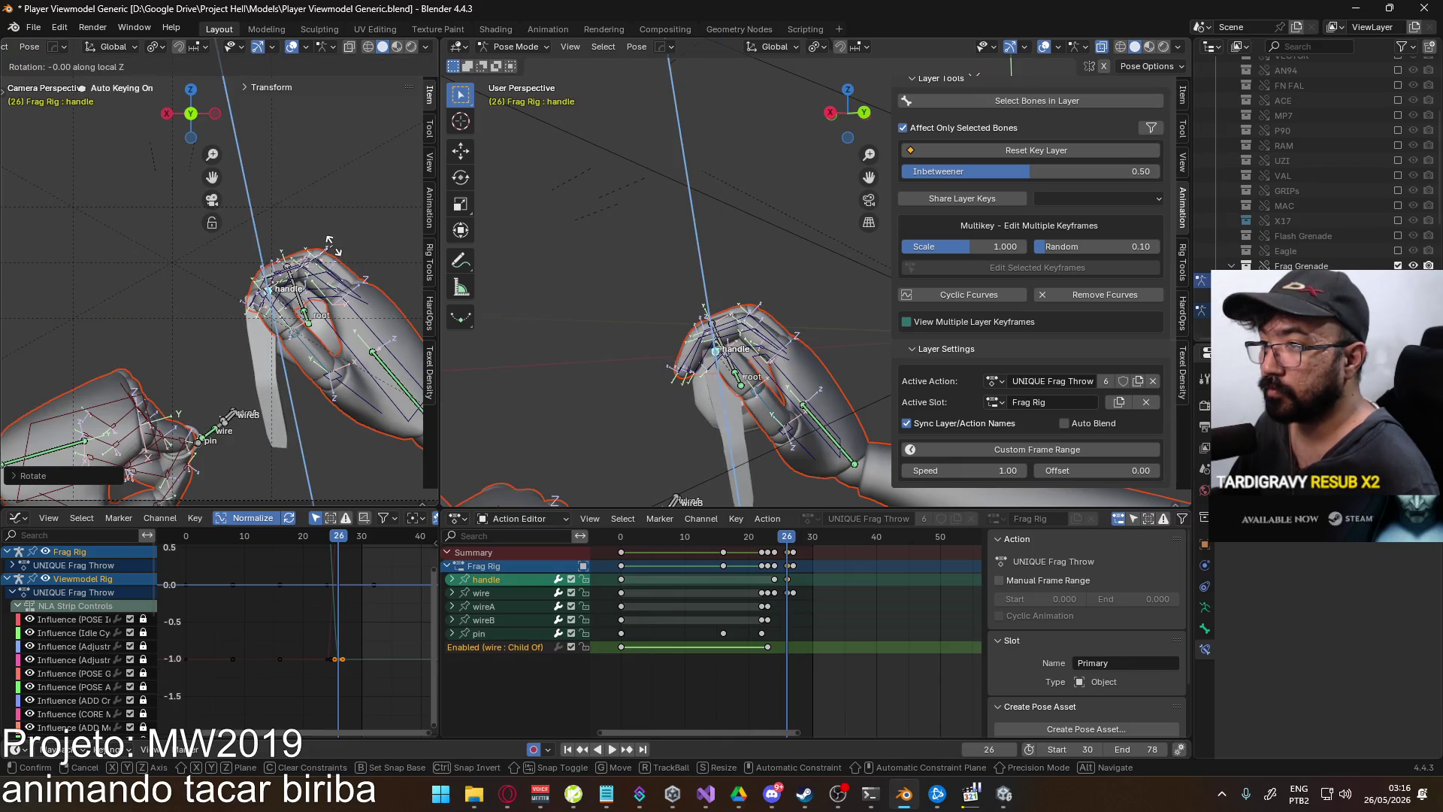
pyautogui.click(337, 260)
pyautogui.moveTo(755, 294); pyautogui.dragTo(782, 304, button='middle')
# - Reposition the handle slightly and play back the throw
pyautogui.press('r')
pyautogui.press('y')
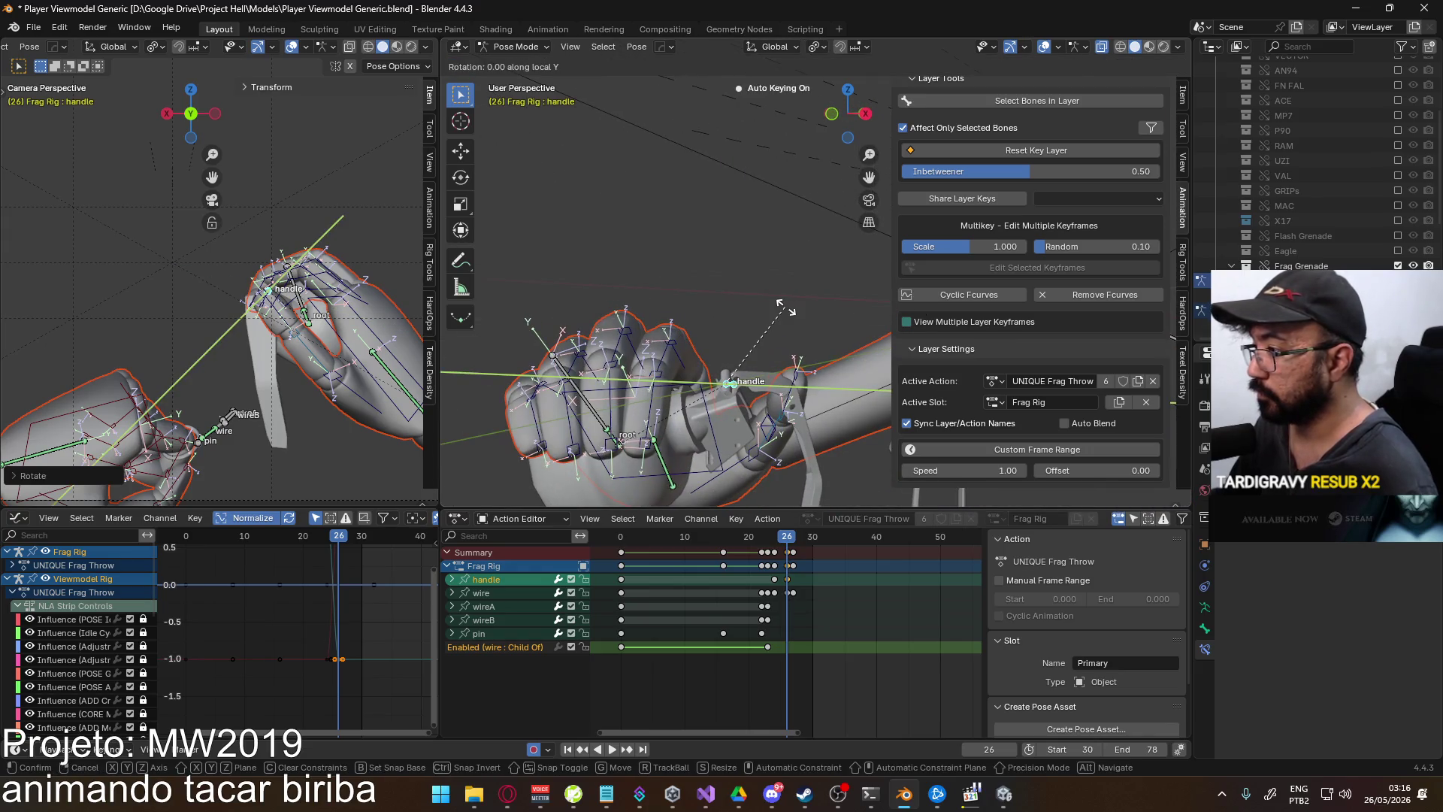
pyautogui.press('y')
pyautogui.press('x')
pyautogui.press('x')
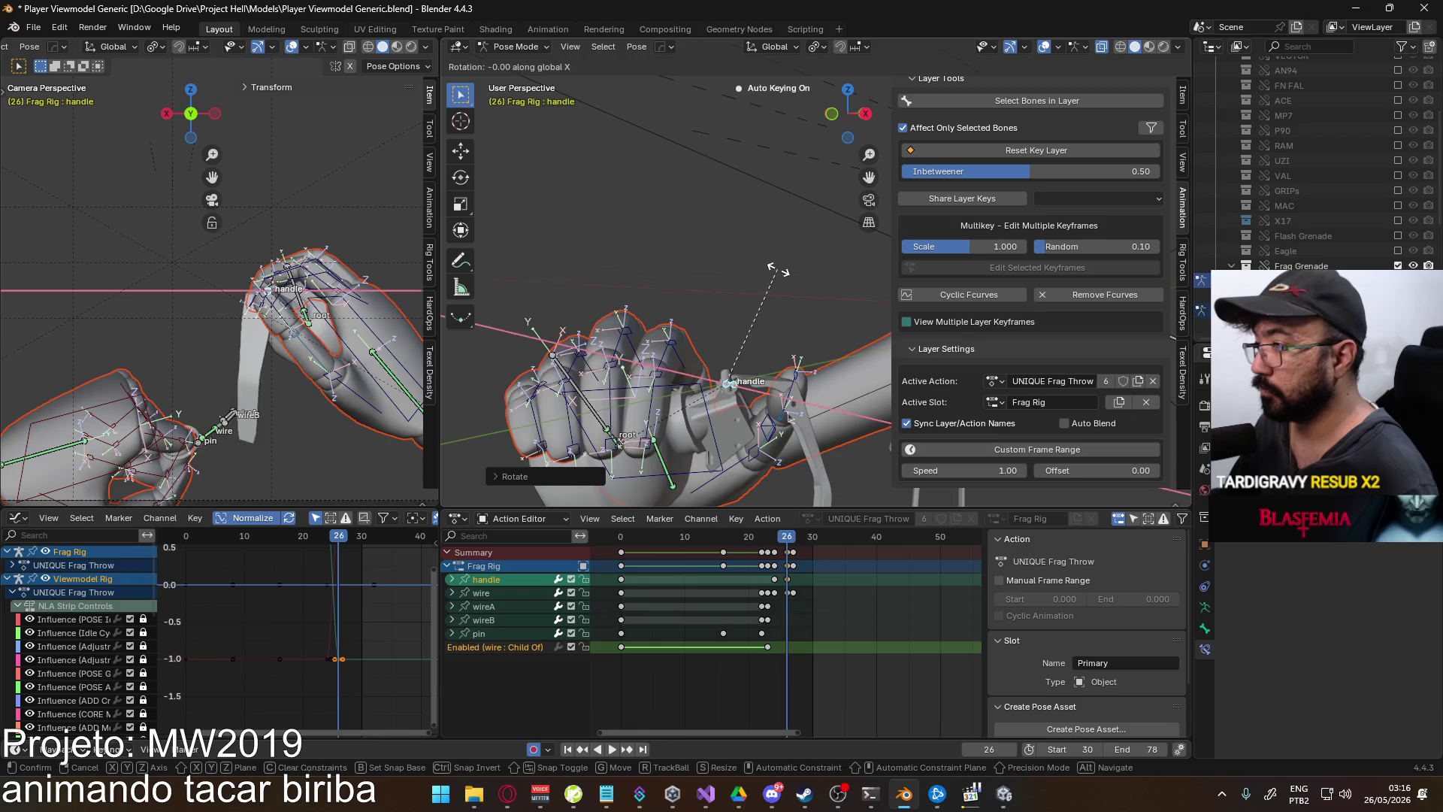
pyautogui.press('g')
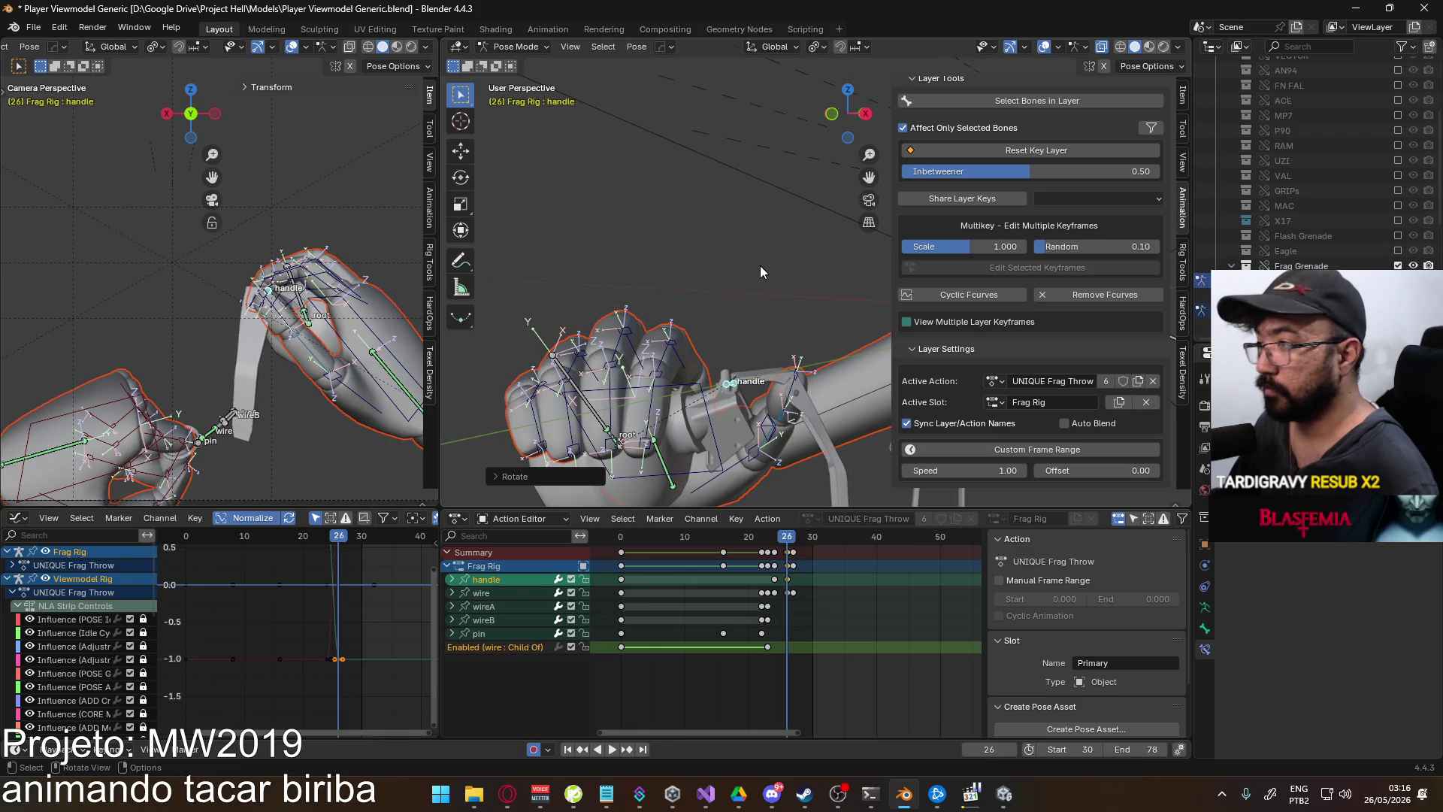
pyautogui.click(774, 283)
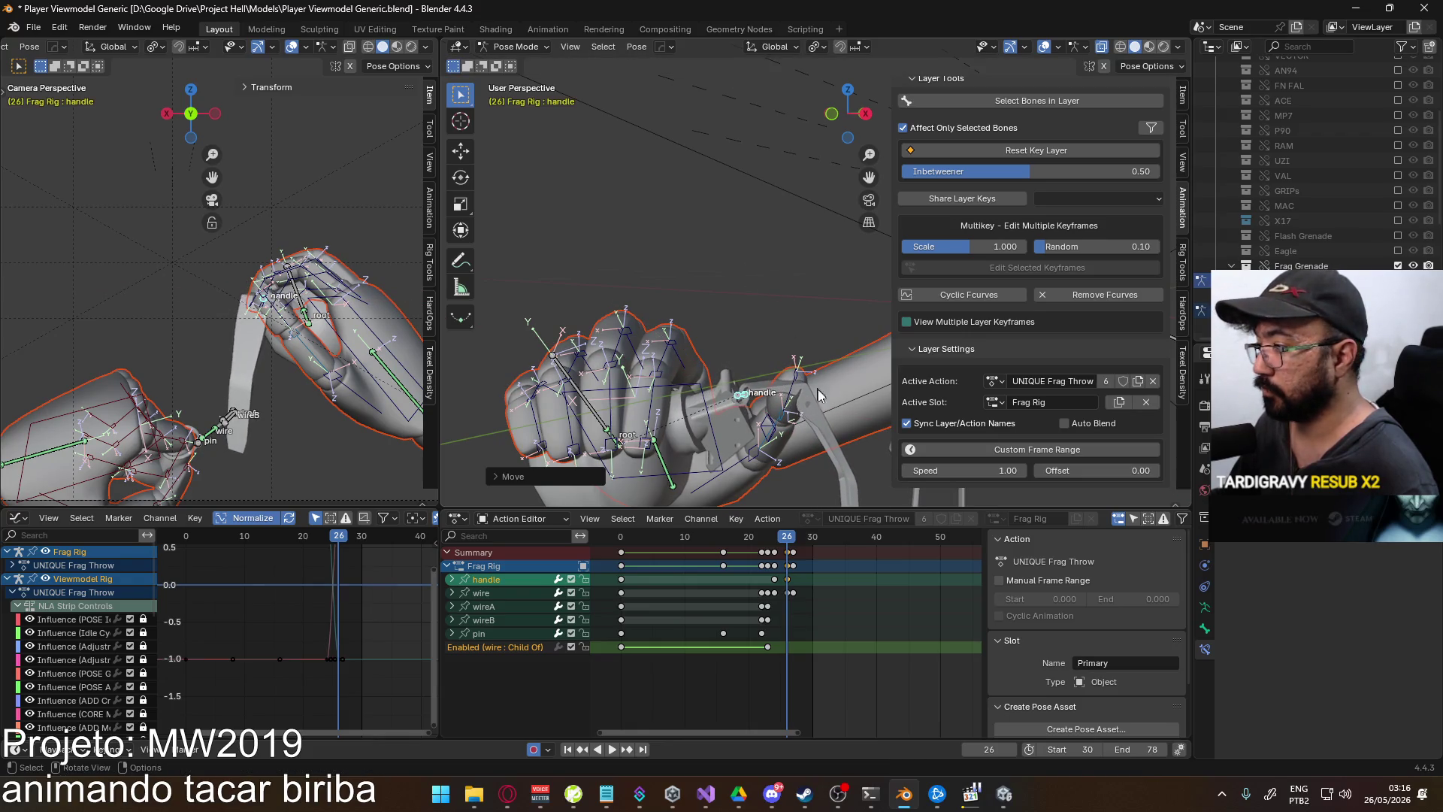
pyautogui.press('space')
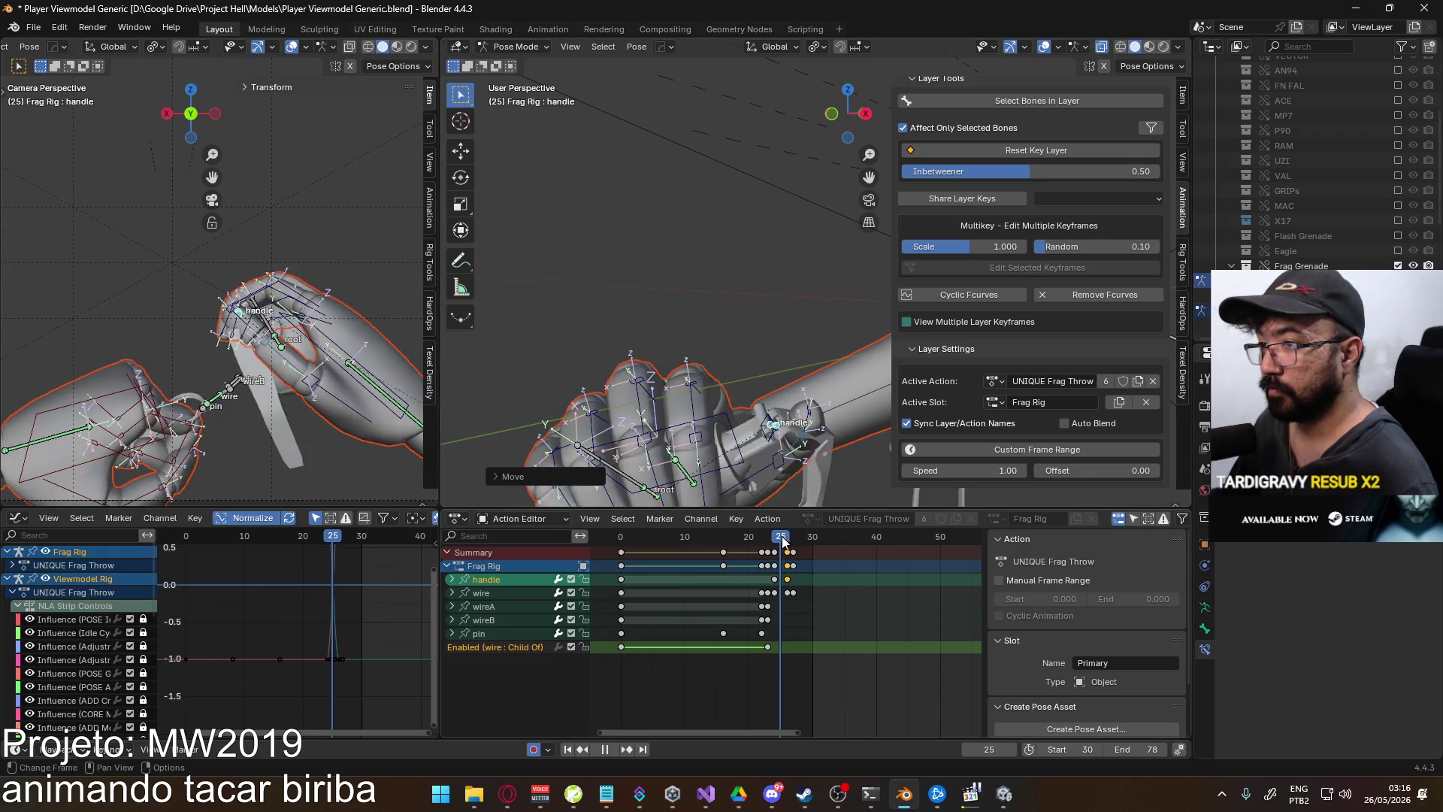
# - Go to frame 30 and make the right hand IK bone active
pyautogui.moveTo(791, 538); pyautogui.dragTo(813, 536)
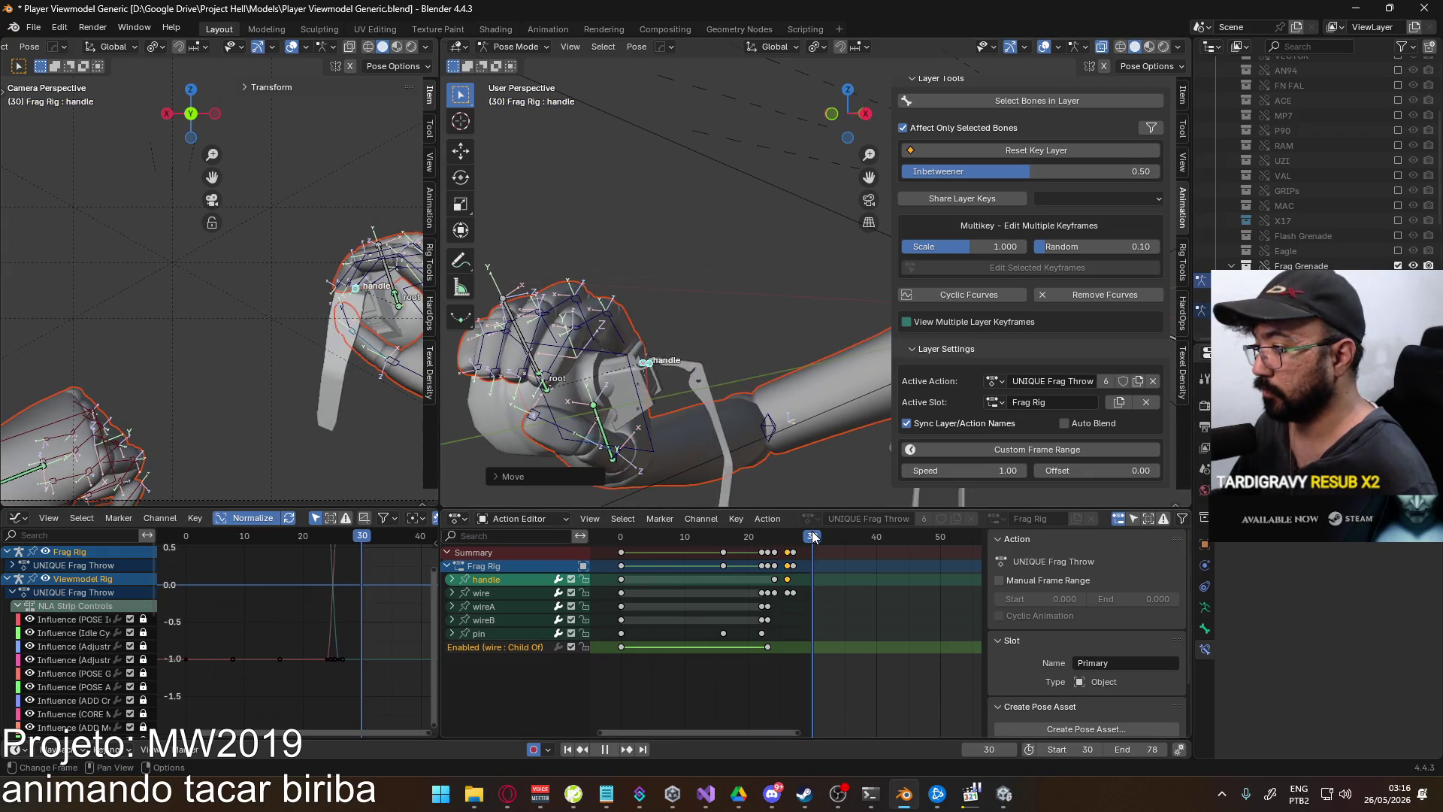
pyautogui.moveTo(717, 375)
pyautogui.mouseDown(button='middle')
pyautogui.moveTo(736, 246)
pyautogui.moveTo(579, 214)
pyautogui.moveTo(516, 236)
pyautogui.mouseUp(button='middle')
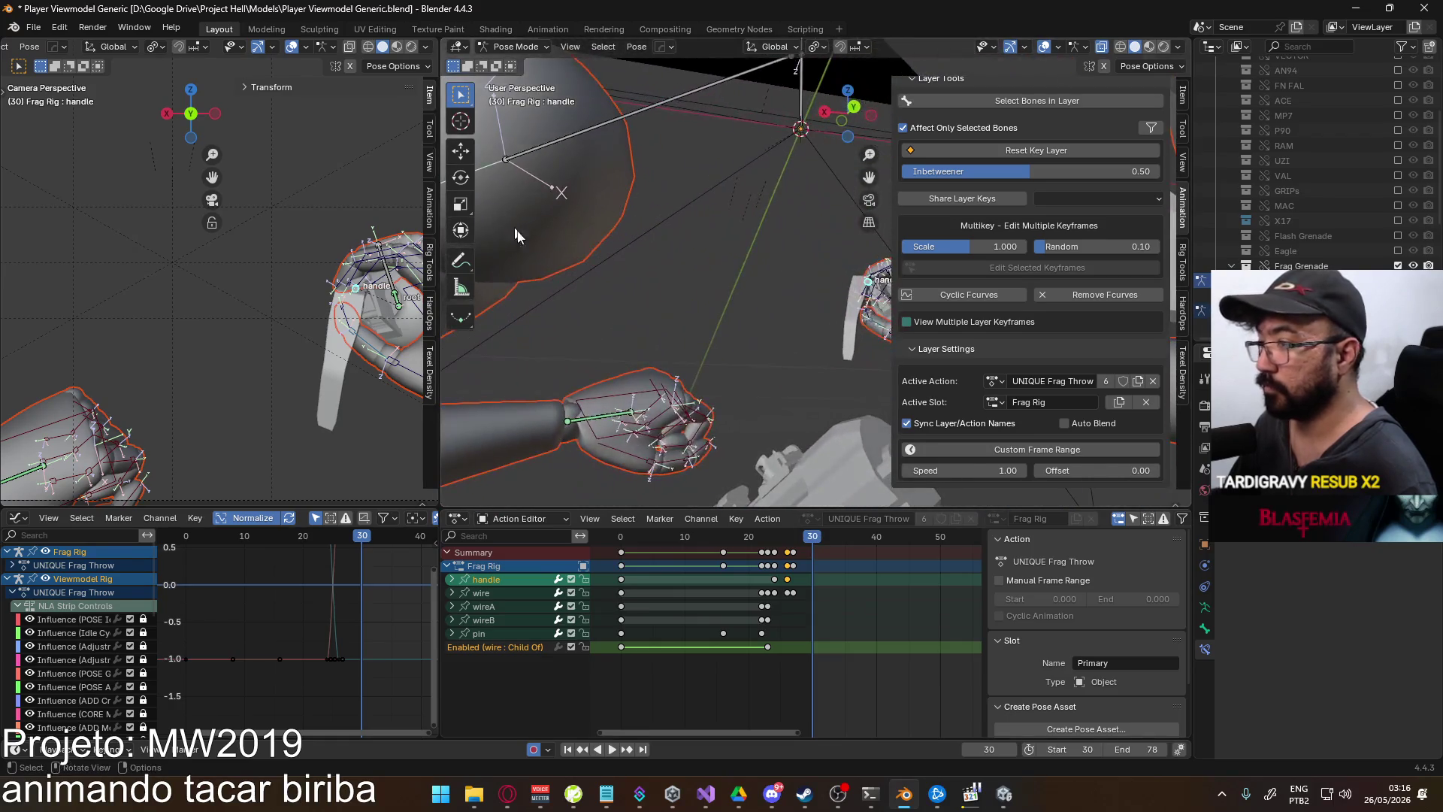
pyautogui.moveTo(847, 319); pyautogui.dragTo(752, 335, button='middle')
pyautogui.click(843, 316)
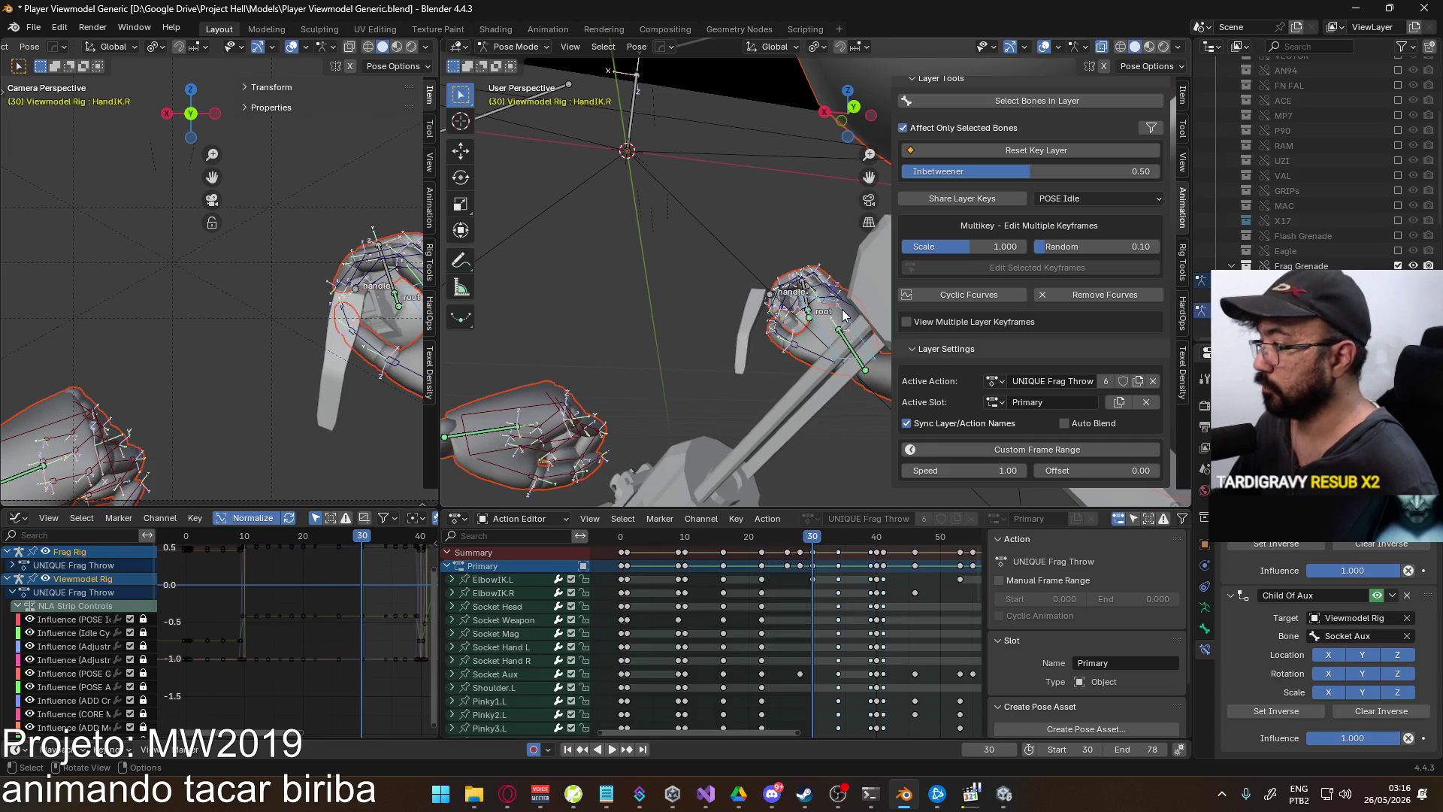
# - At frame 34, move and rotate the handle bone clear of the hand, then replay
pyautogui.moveTo(815, 546); pyautogui.dragTo(838, 546)
pyautogui.click(786, 320)
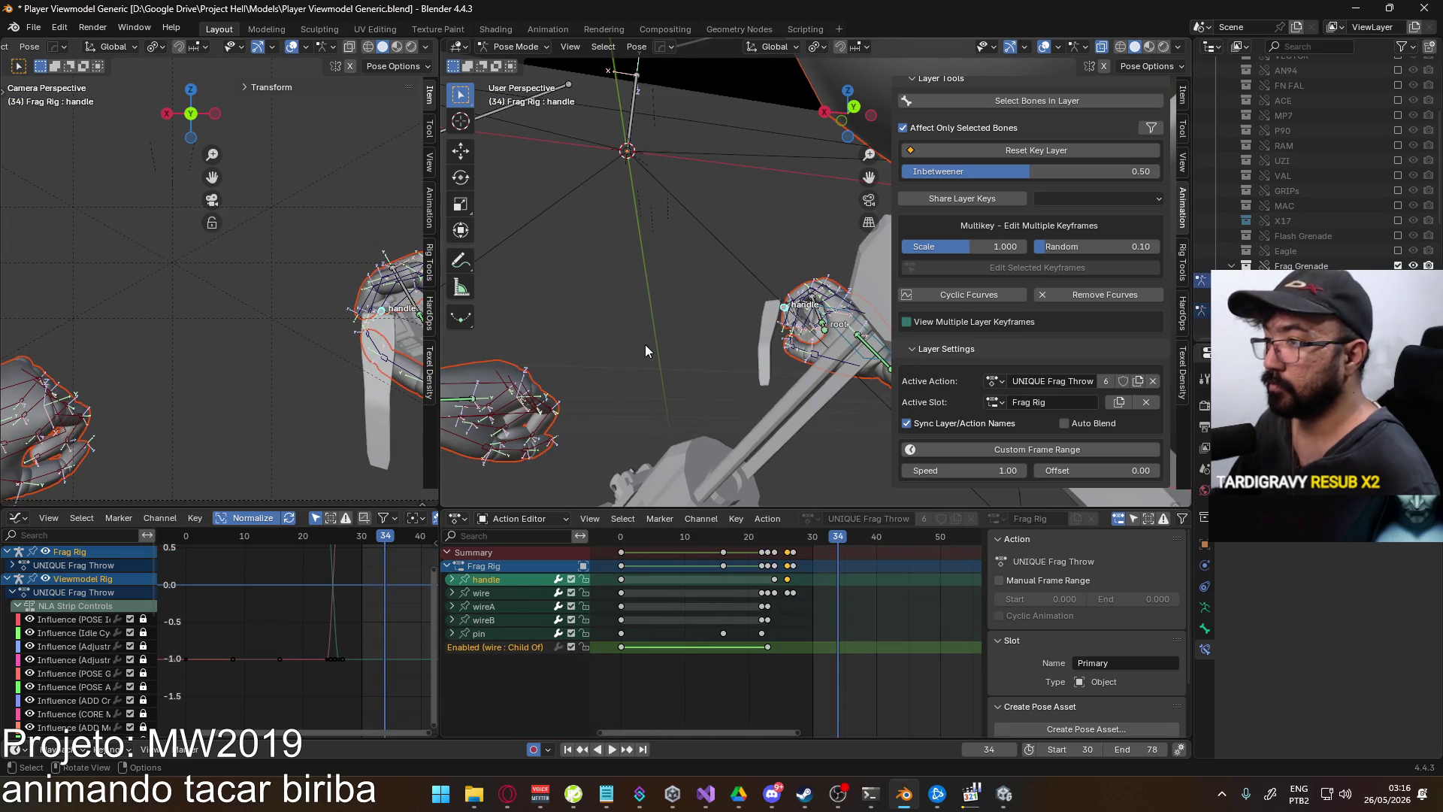
pyautogui.press('Home')
pyautogui.press('g')
pyautogui.click(306, 410)
pyautogui.press('r')
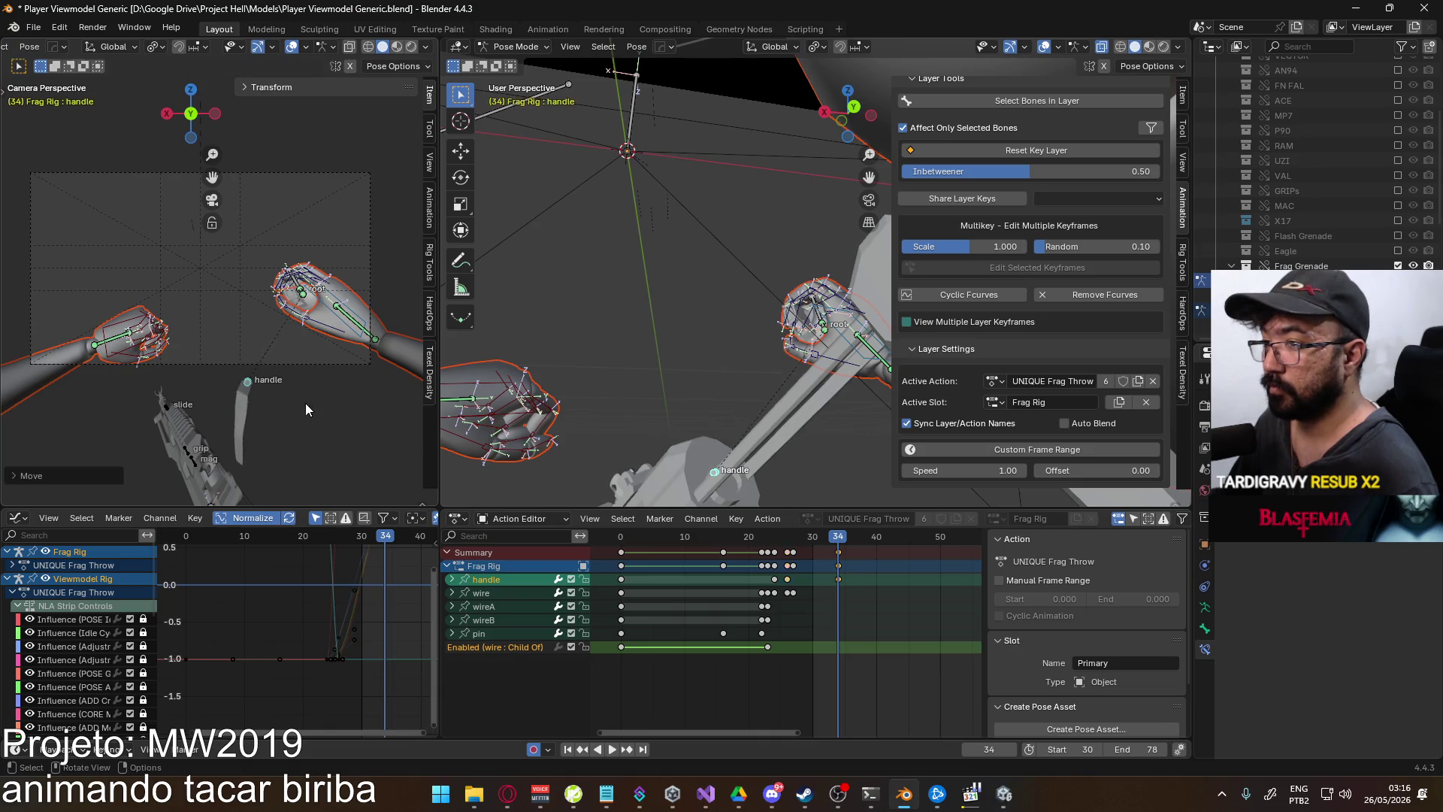
pyautogui.click(328, 418)
pyautogui.press('space')
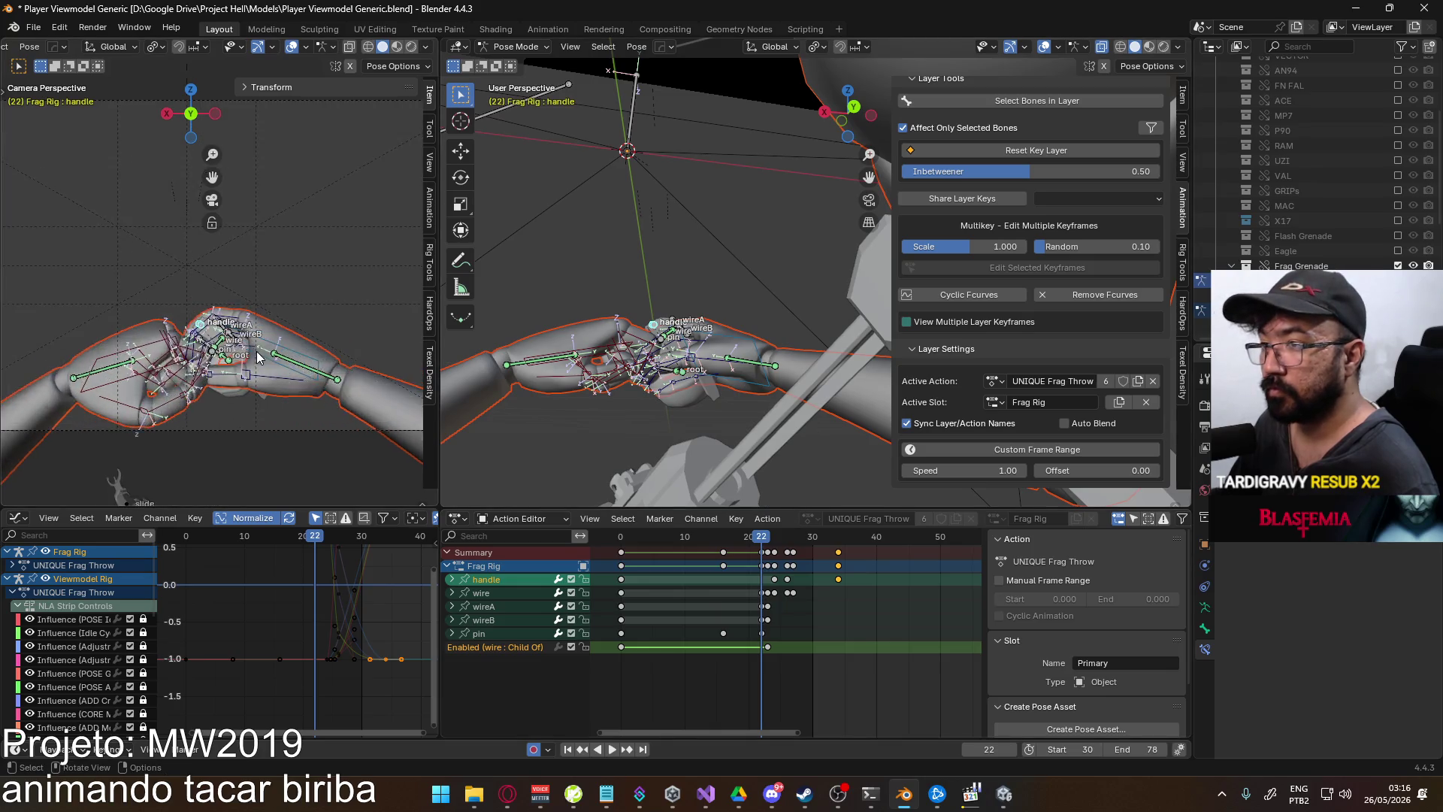
# - Play the throw, then shift the handle keyframes near frame 24 slightly later
pyautogui.press('space')
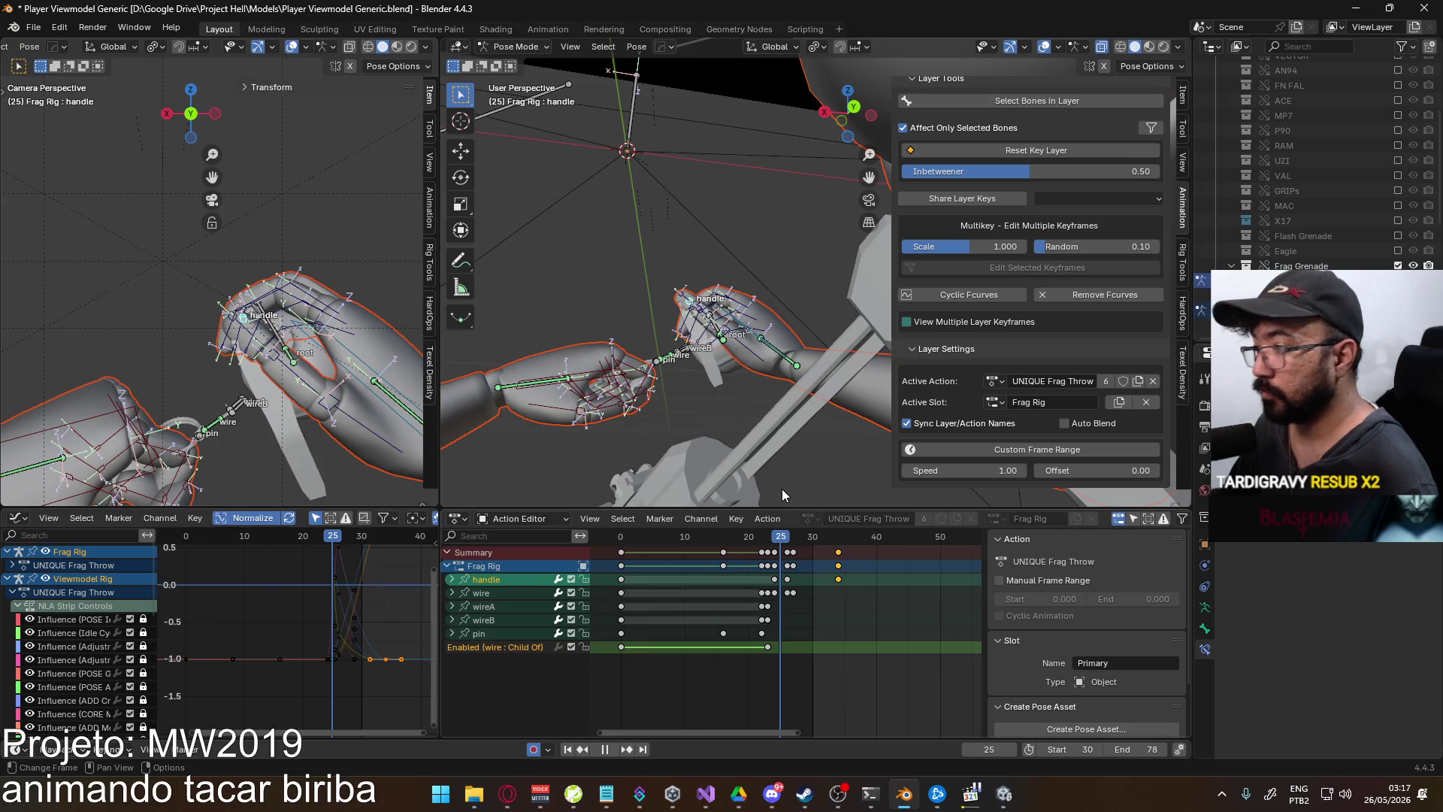
pyautogui.press('space')
pyautogui.click(776, 552)
pyautogui.moveTo(776, 552); pyautogui.dragTo(780, 535)
pyautogui.press('space')
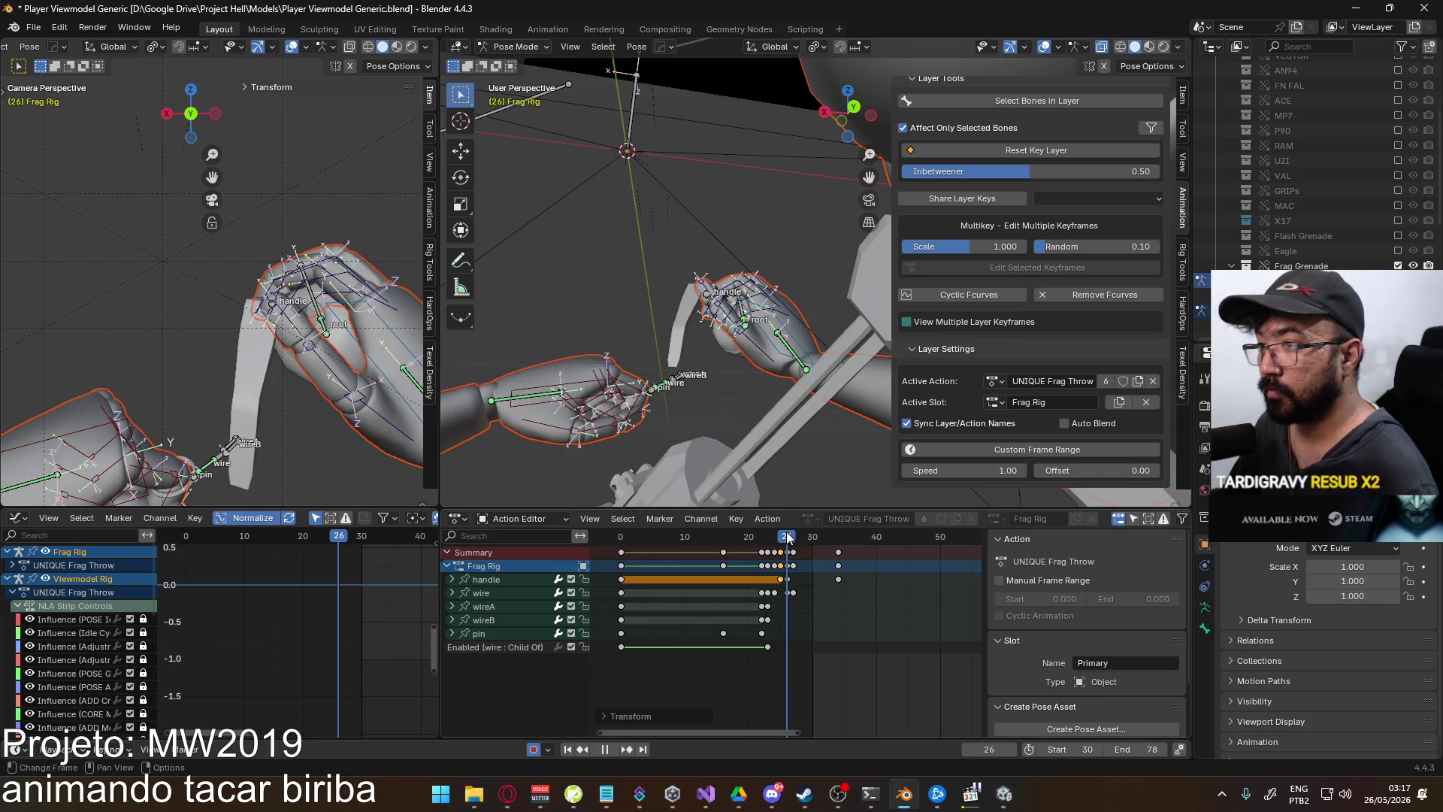
# - Move the handle keyframe at frame 25 one frame later and scrub to check the motion
pyautogui.moveTo(786, 538); pyautogui.dragTo(787, 535)
pyautogui.click(787, 579)
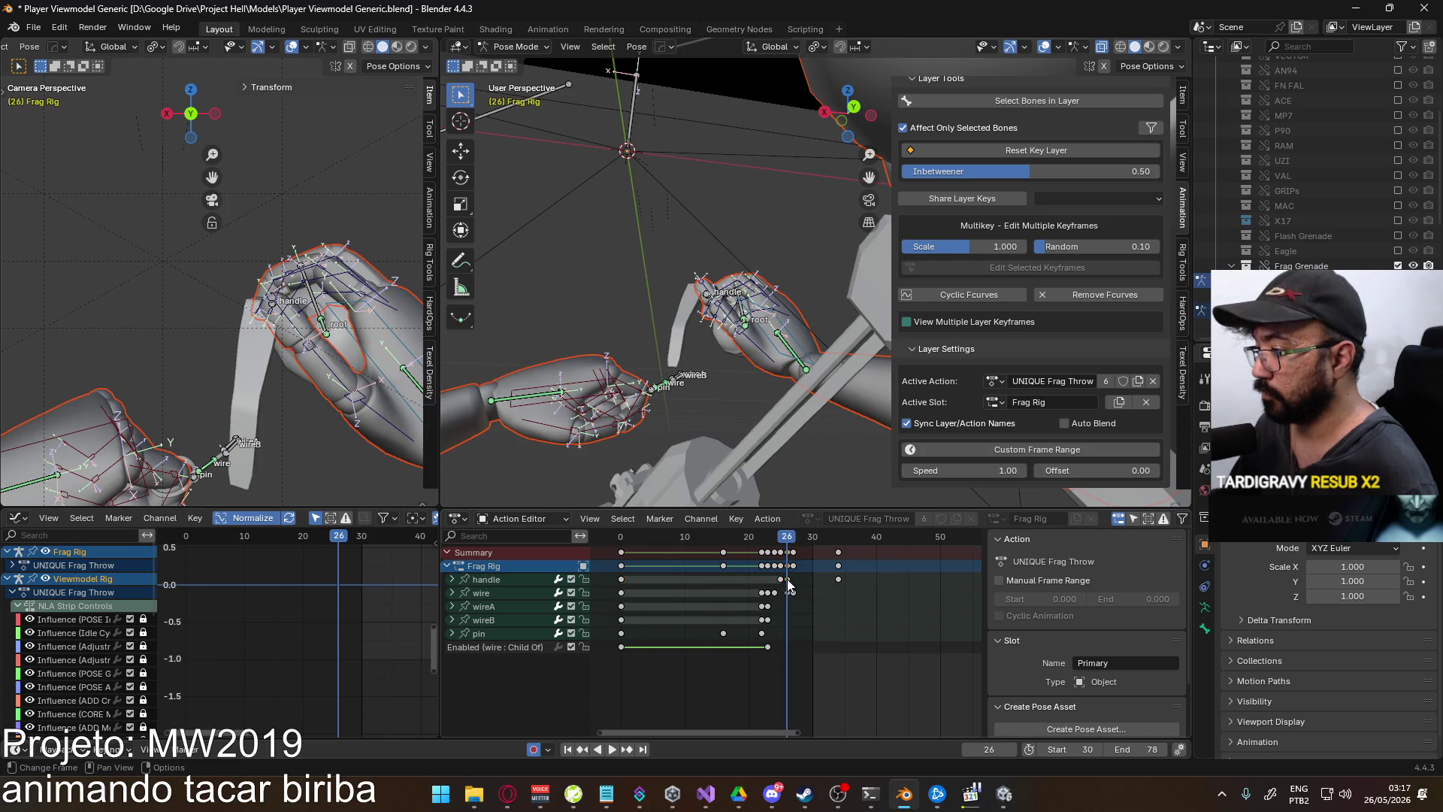
pyautogui.press('g')
pyautogui.click(805, 579)
pyautogui.click(780, 538)
pyautogui.moveTo(783, 538)
pyautogui.mouseDown()
pyautogui.moveTo(842, 498)
pyautogui.moveTo(766, 508)
pyautogui.moveTo(837, 480)
pyautogui.mouseUp()
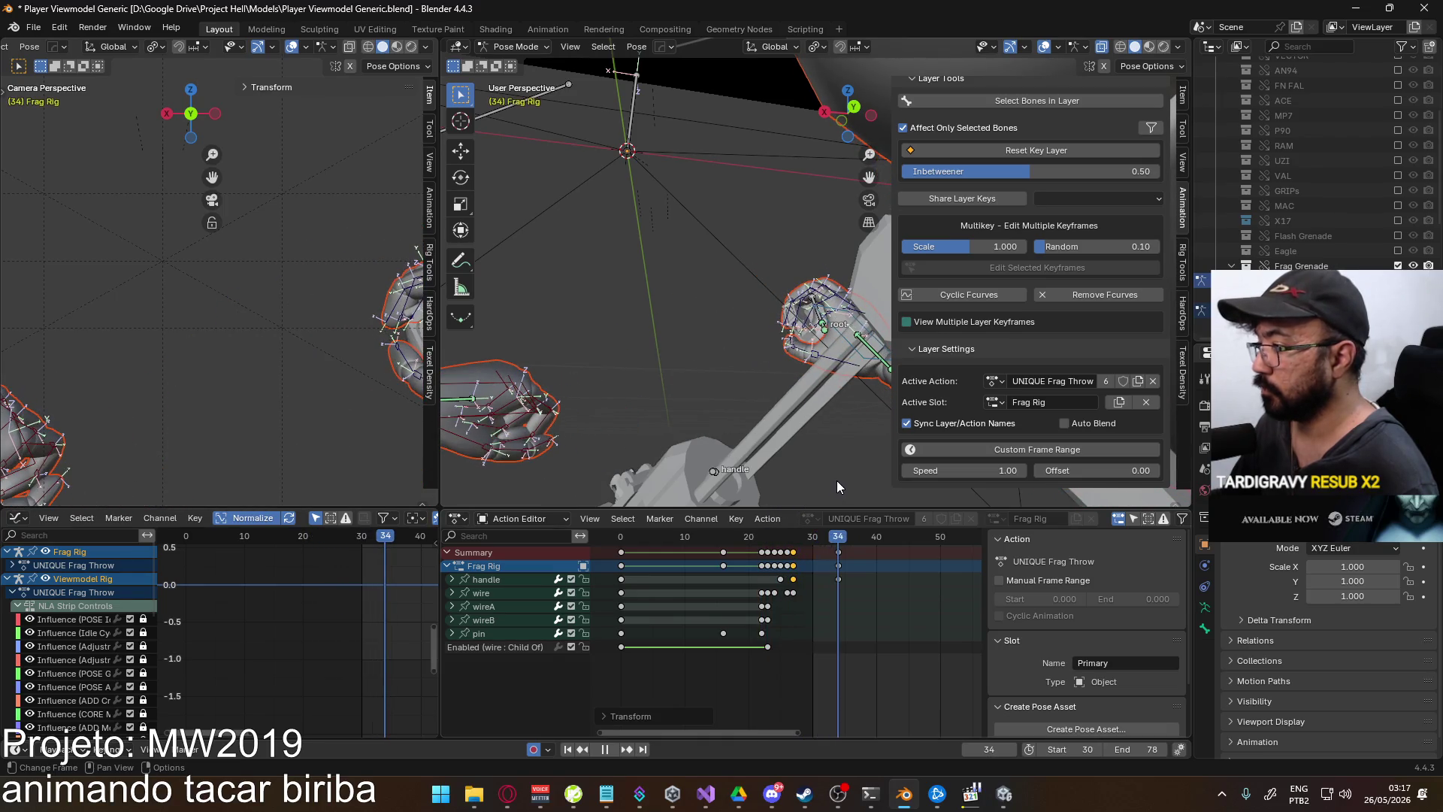
pyautogui.scroll(-5, 842, 572)
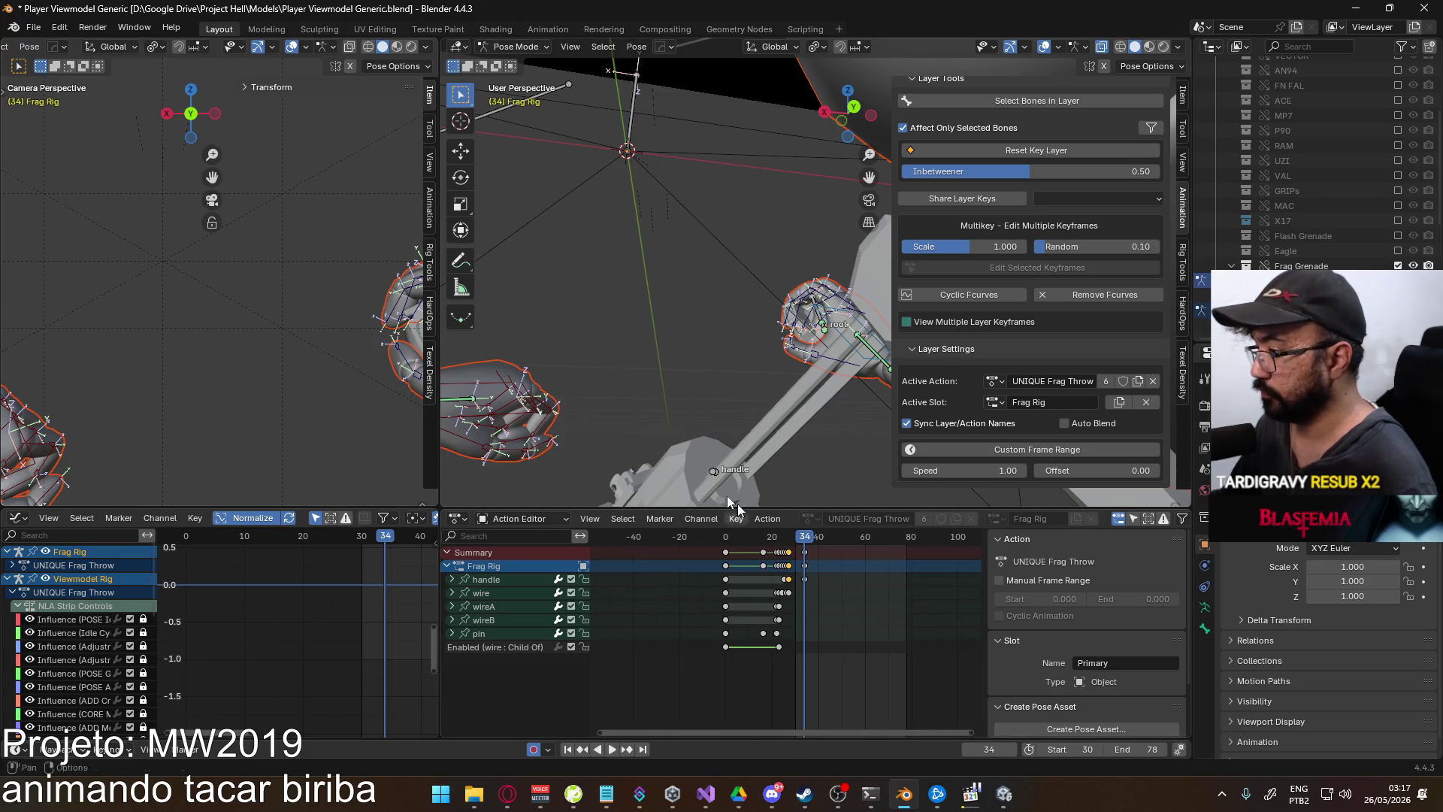
# - Select the grenade handle bone and its keys at frame 34
pyautogui.click(836, 338)
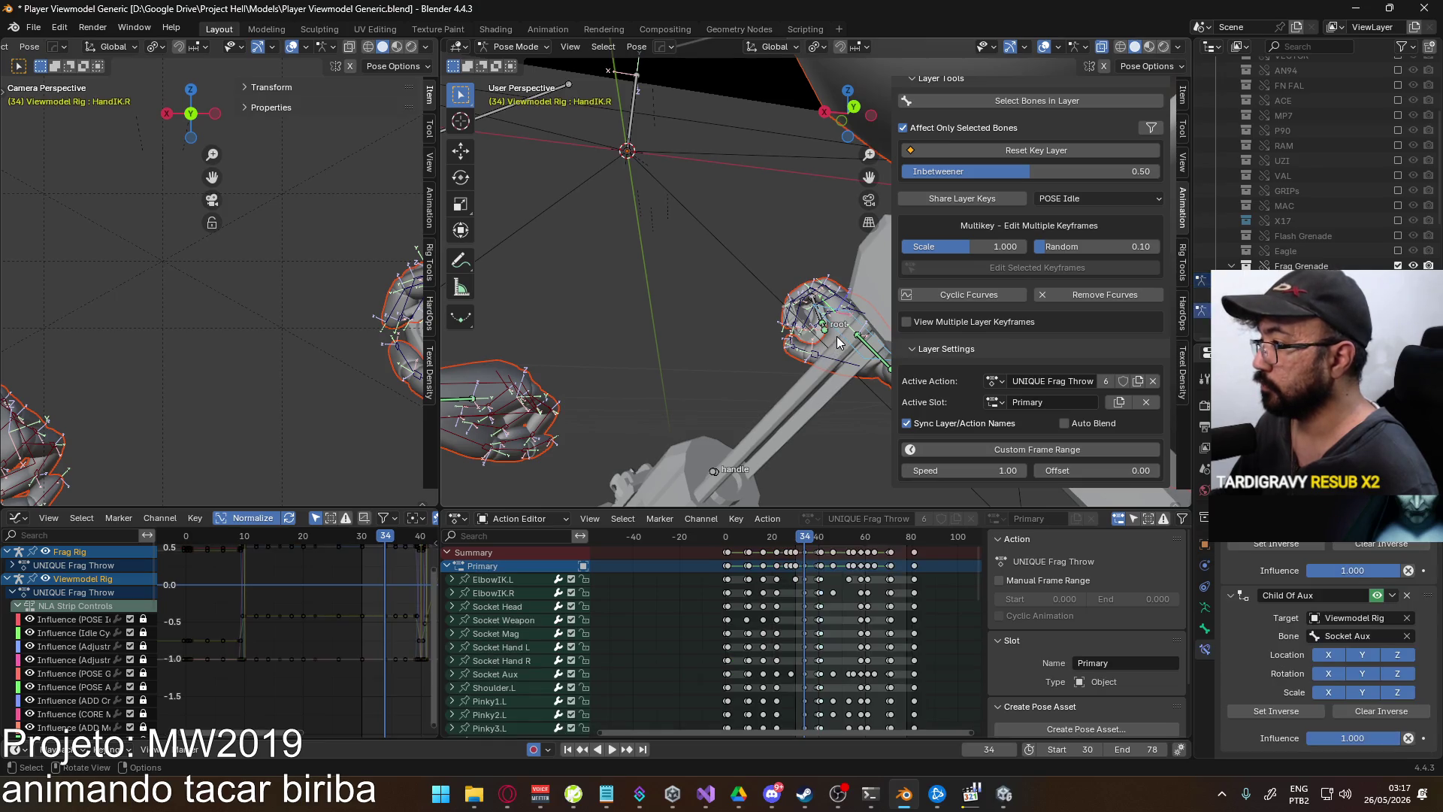
pyautogui.moveTo(811, 538)
pyautogui.mouseDown()
pyautogui.moveTo(850, 535)
pyautogui.moveTo(786, 539)
pyautogui.moveTo(804, 535)
pyautogui.mouseUp()
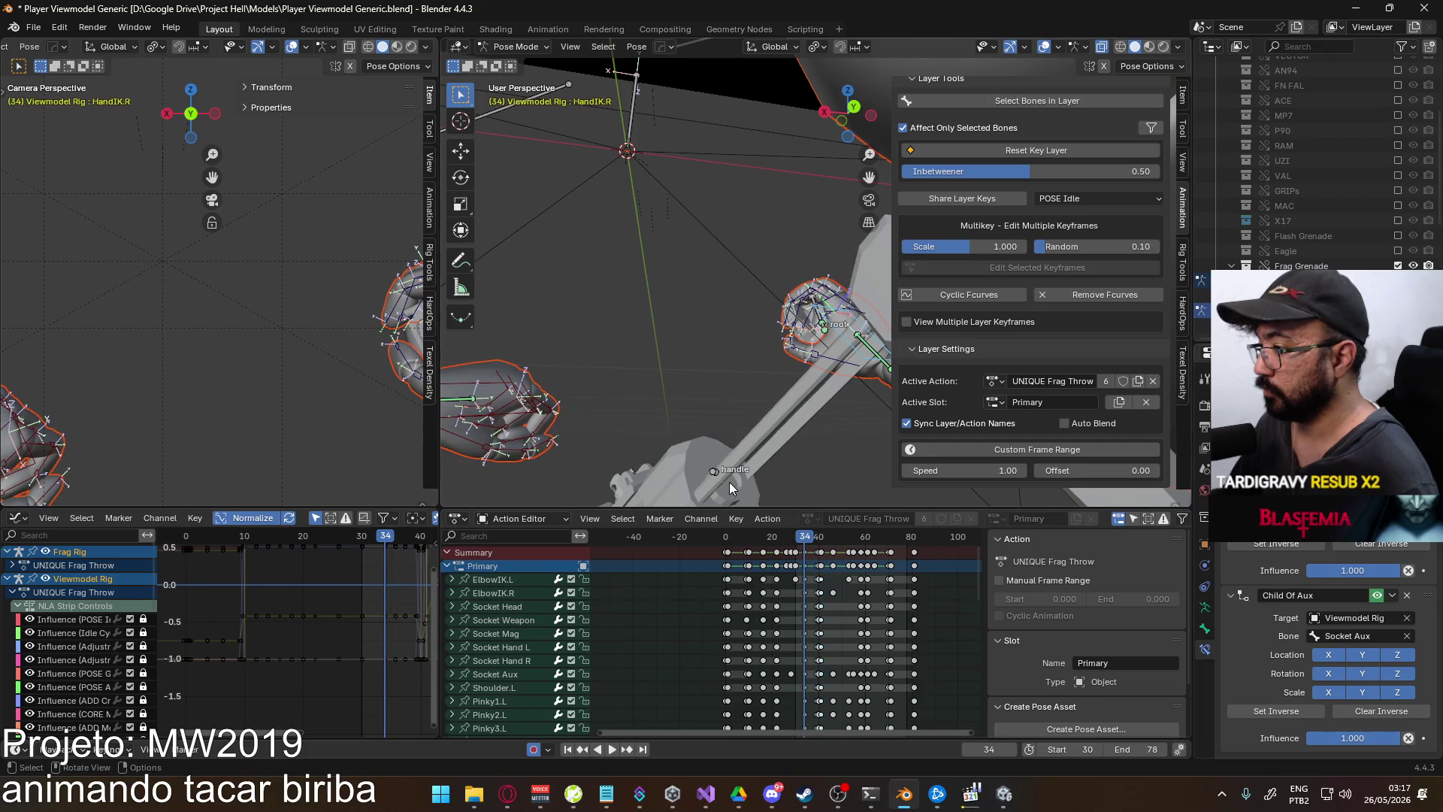
pyautogui.click(715, 470)
pyautogui.click(805, 554)
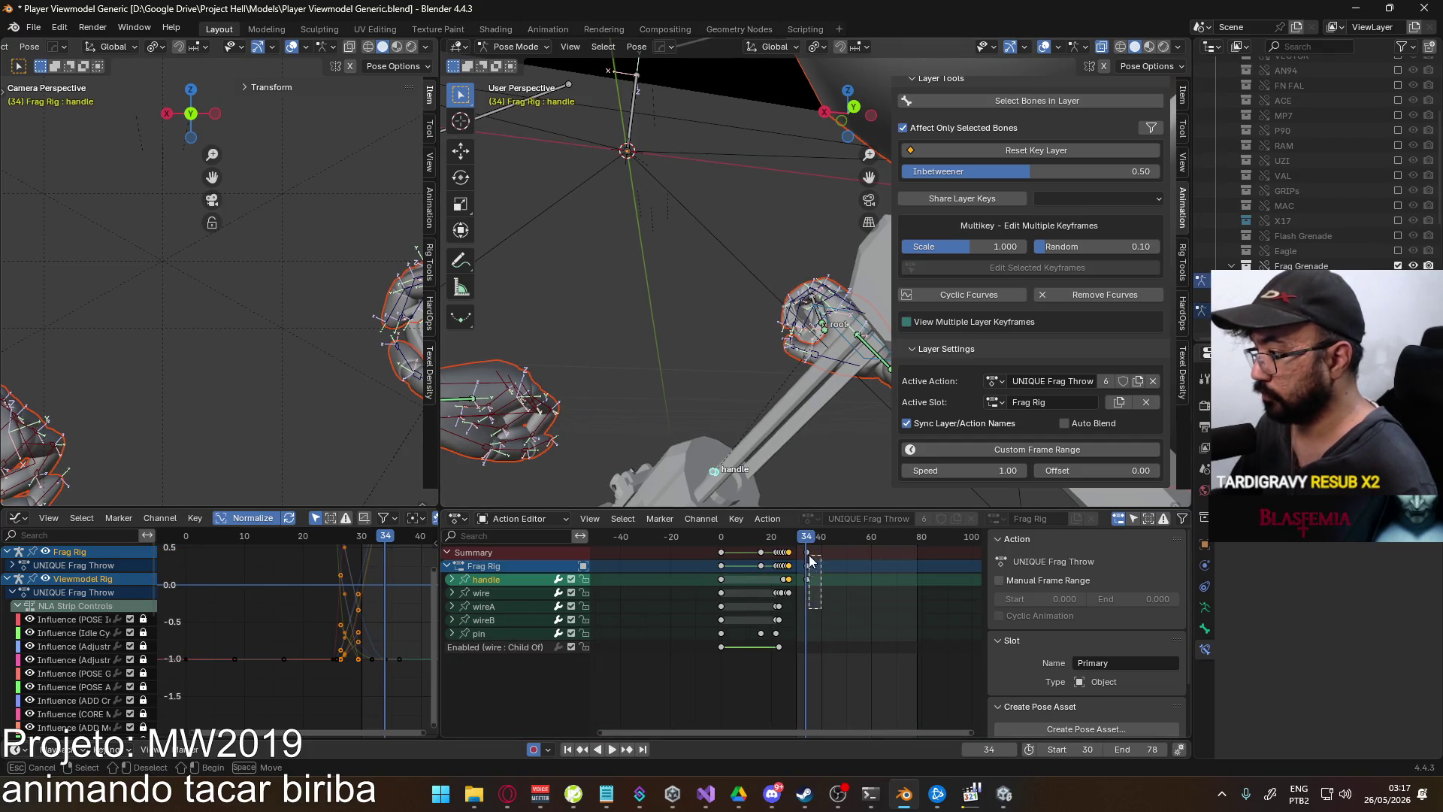
pyautogui.scroll(3, 818, 584)
pyautogui.scroll(4, 817, 583)
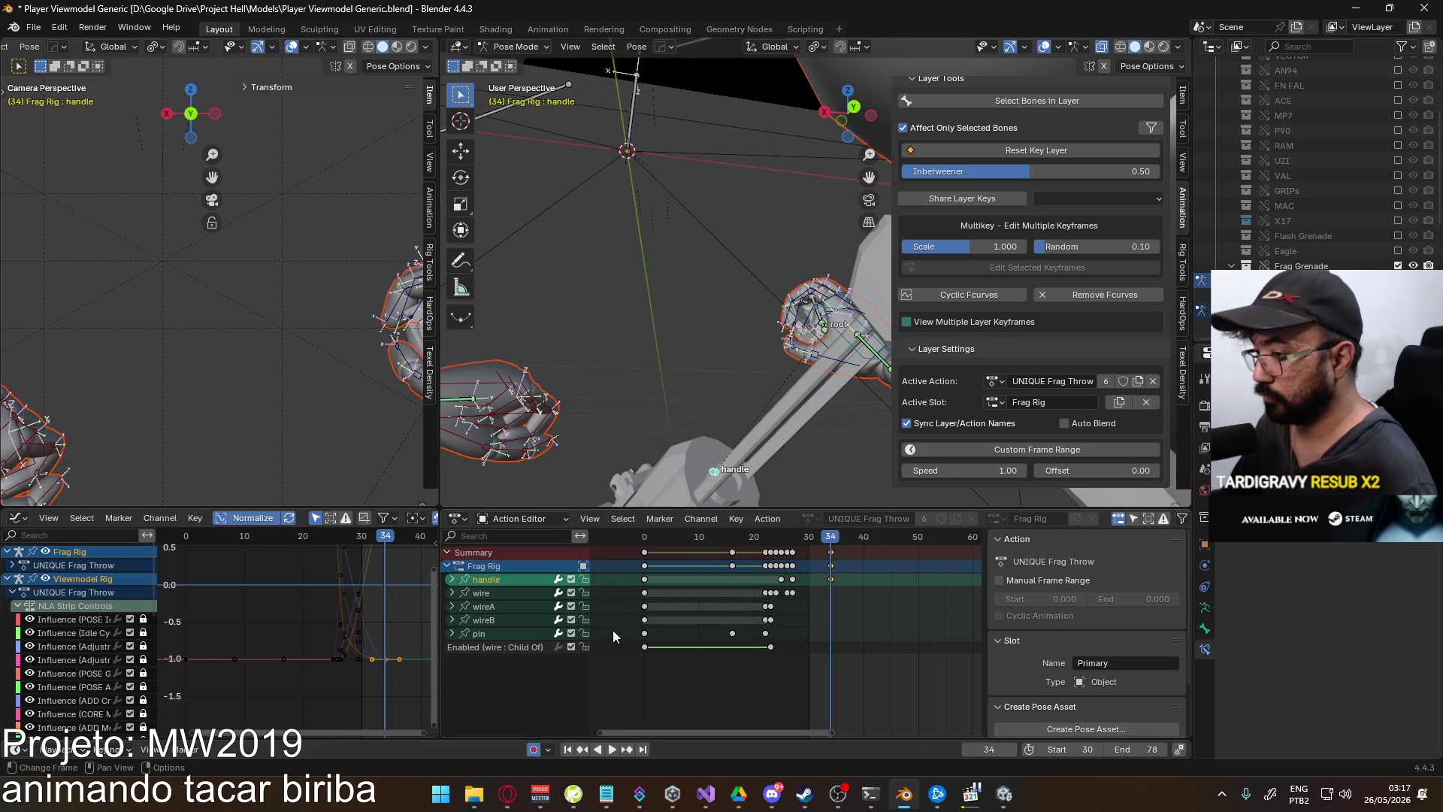
# - Copy the wire, wireA, wireB and pin keys and paste them at frame 34
pyautogui.click(792, 593)
pyautogui.hotkey('ctrl', 'v')
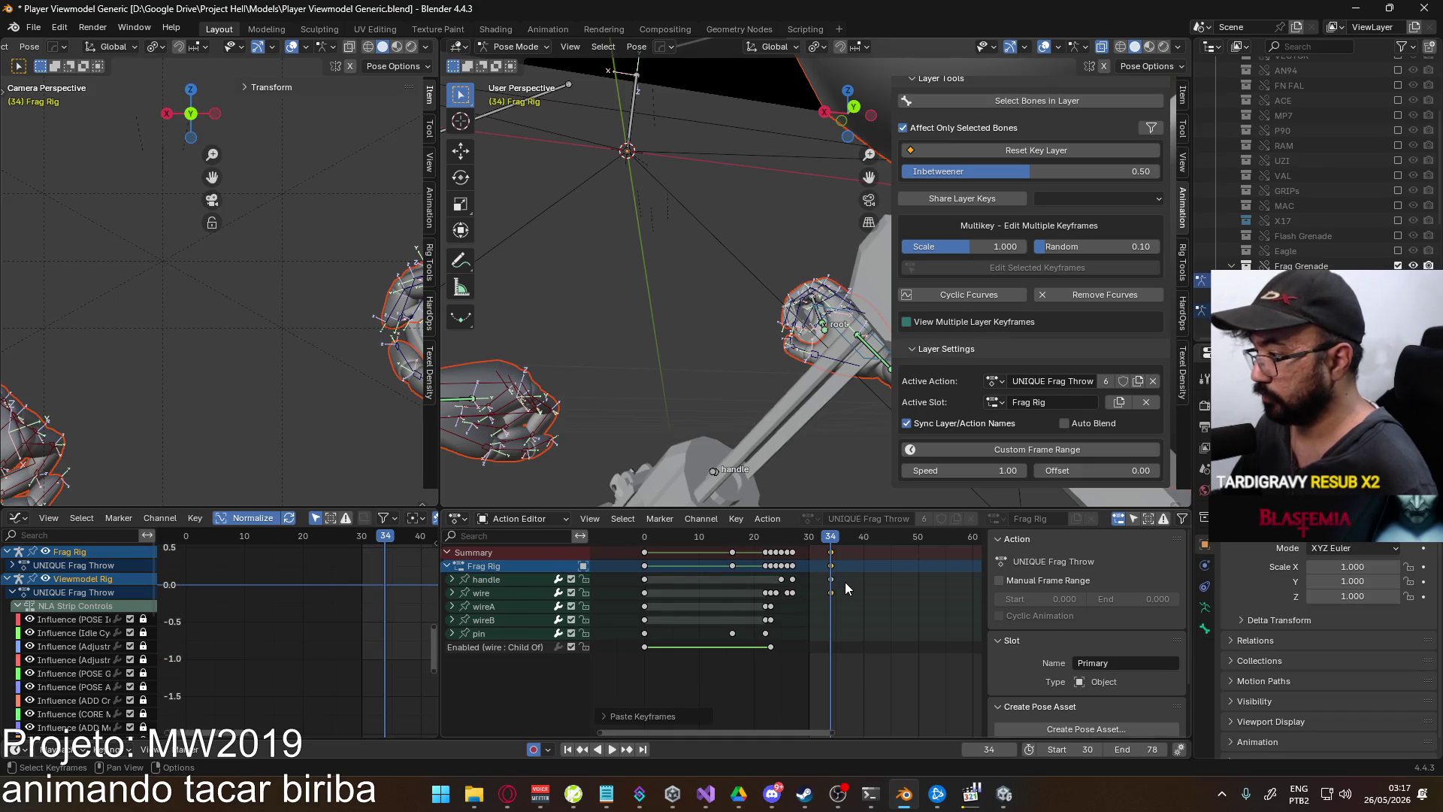
pyautogui.moveTo(786, 603); pyautogui.dragTo(769, 626)
pyautogui.click(774, 631)
pyautogui.hotkey('ctrl', 'c')
pyautogui.hotkey('ctrl', 'v')
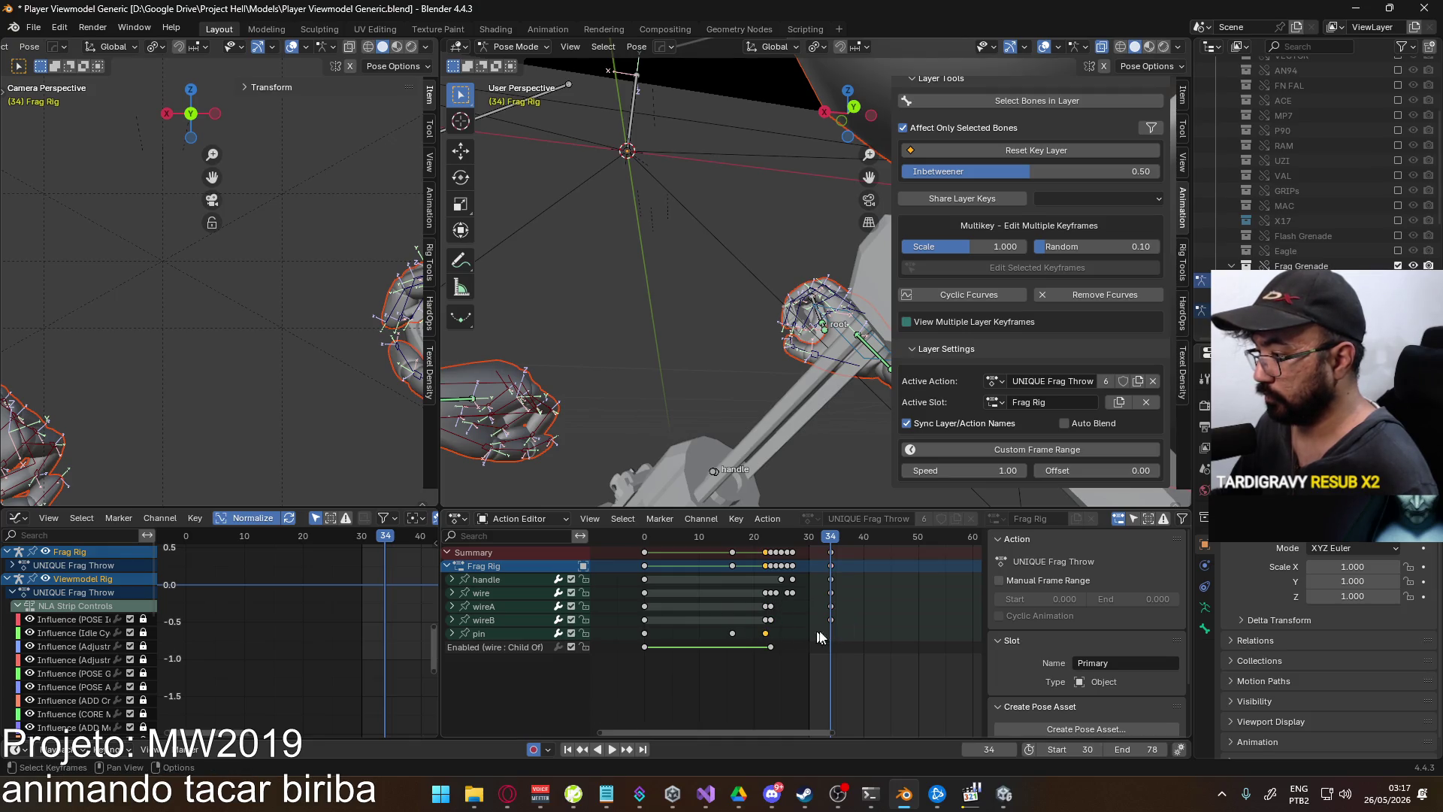
pyautogui.moveTo(856, 647); pyautogui.dragTo(823, 561)
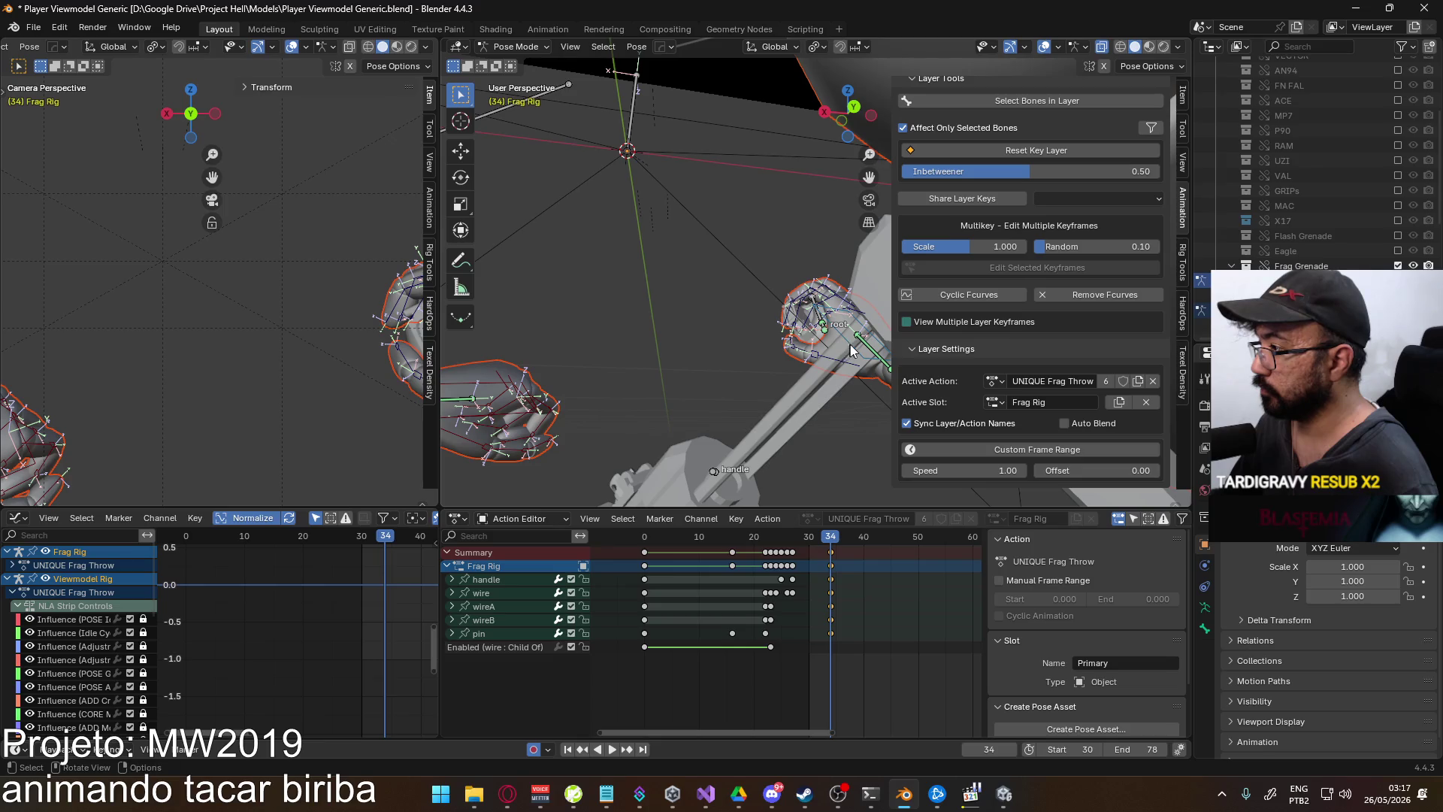
pyautogui.click(850, 345)
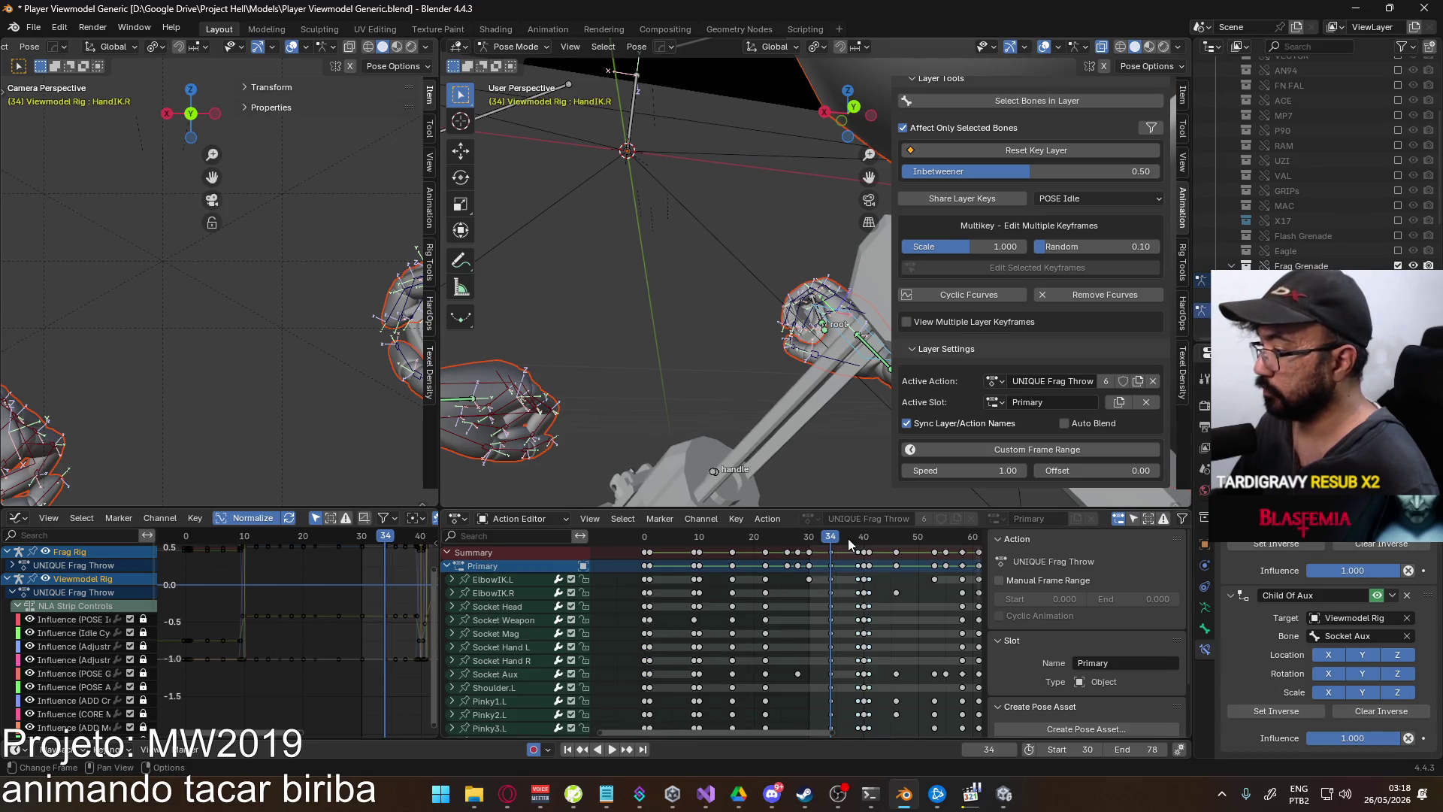
# - Try pasting keys on the handle at frame 41, then undo it
pyautogui.moveTo(840, 541); pyautogui.dragTo(870, 542)
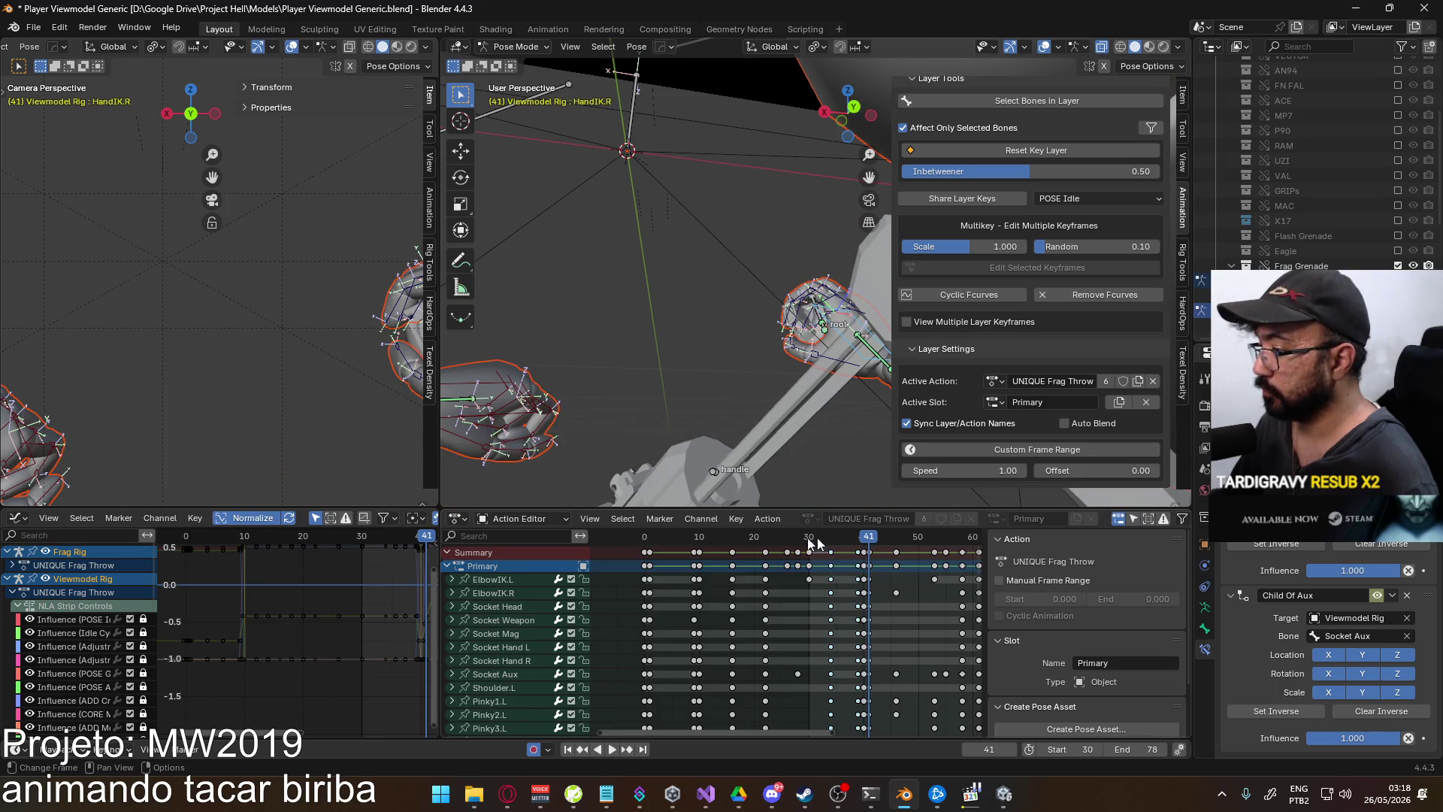
pyautogui.moveTo(847, 333)
pyautogui.mouseDown(button='middle')
pyautogui.moveTo(789, 250)
pyautogui.moveTo(715, 386)
pyautogui.moveTo(712, 434)
pyautogui.mouseUp(button='middle')
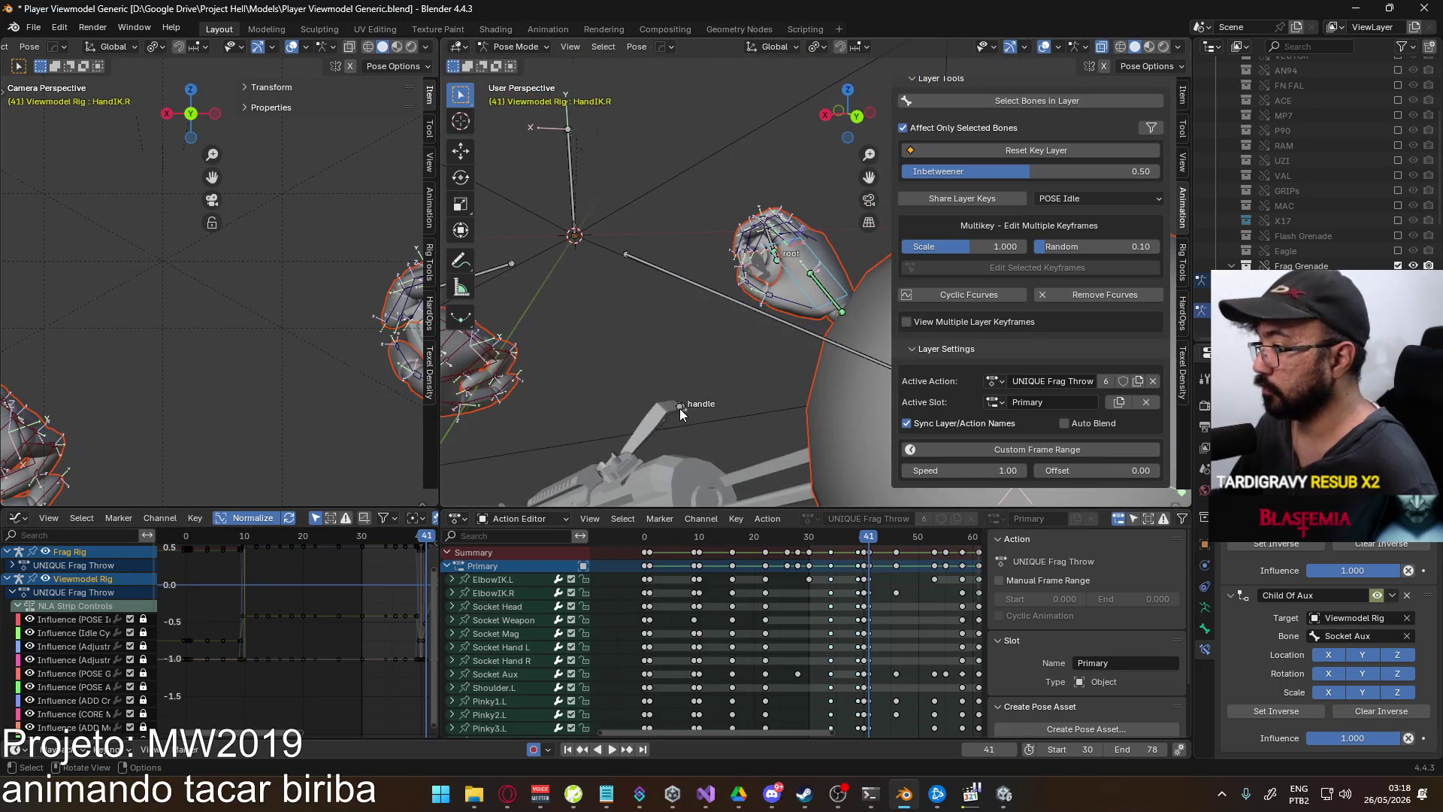
pyautogui.click(680, 408)
pyautogui.rightClick(868, 574)
pyautogui.click(859, 589)
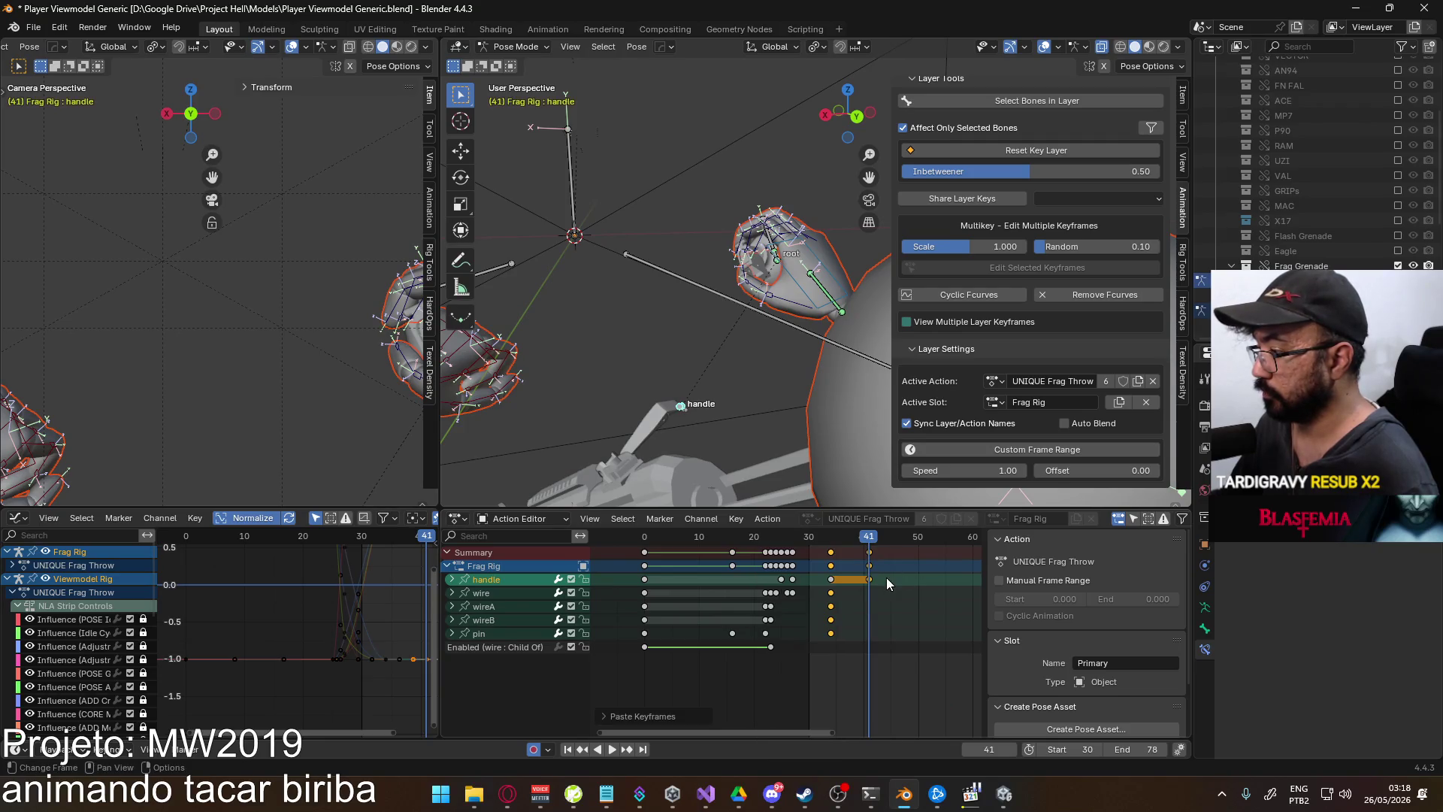
pyautogui.hotkey('ctrl', 'z')
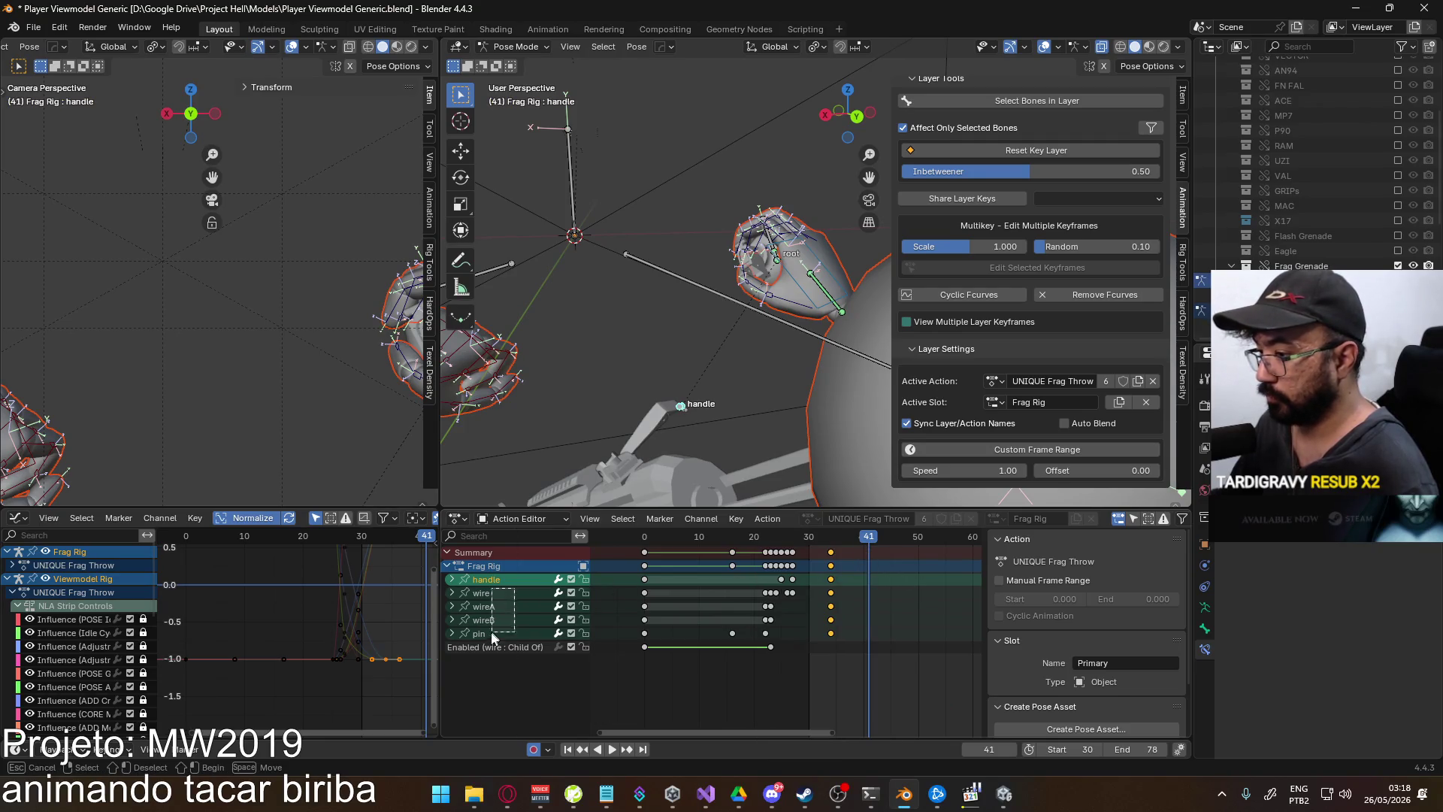
# - Copy the grenade bones' frame-34 keys, paste them at frame 41, and play back the hold
pyautogui.moveTo(845, 647); pyautogui.dragTo(802, 565)
pyautogui.hotkey('ctrl', 'c')
pyautogui.hotkey('ctrl', 'v')
pyautogui.hotkey('shift', 'ctrl', 'space')
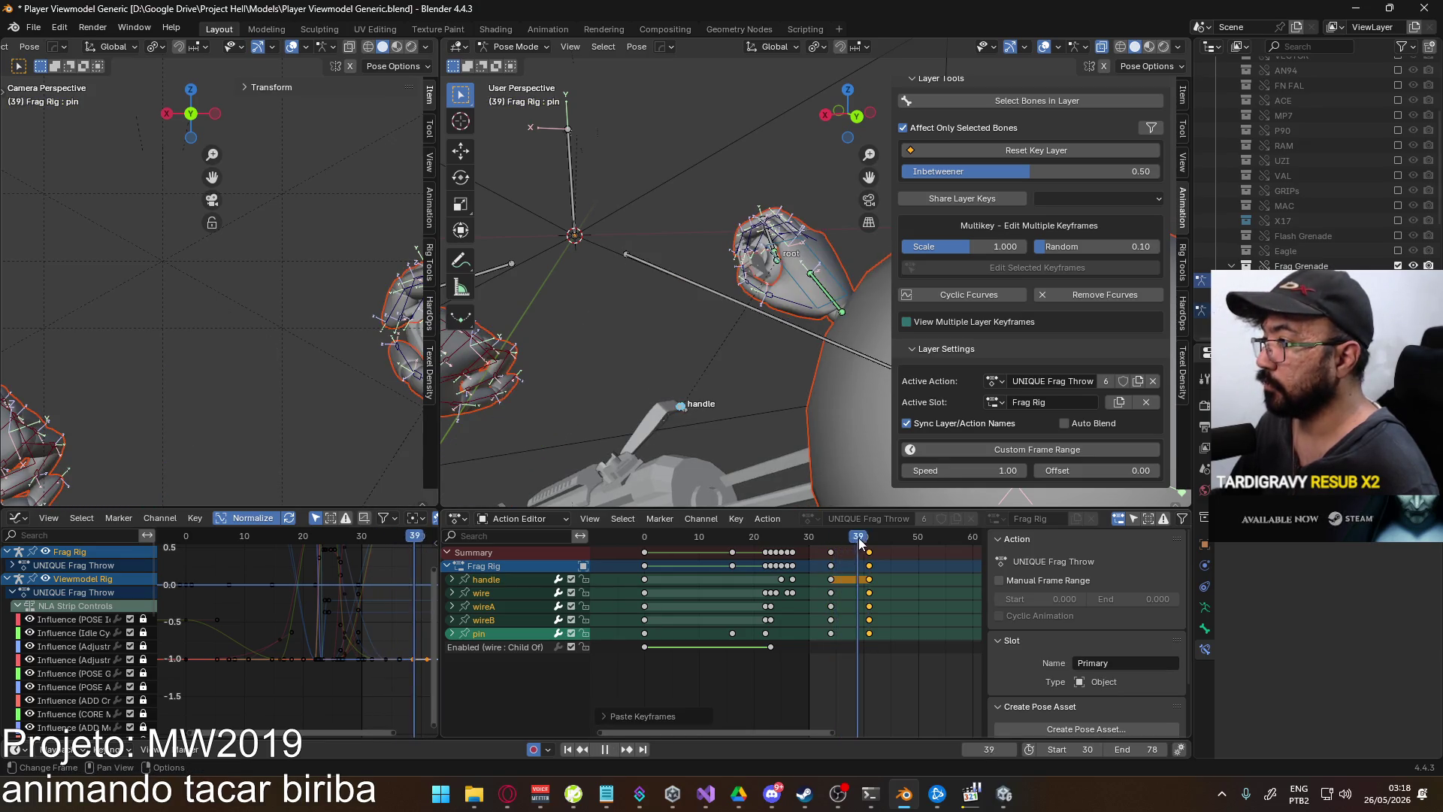
pyautogui.moveTo(888, 542); pyautogui.dragTo(898, 542)
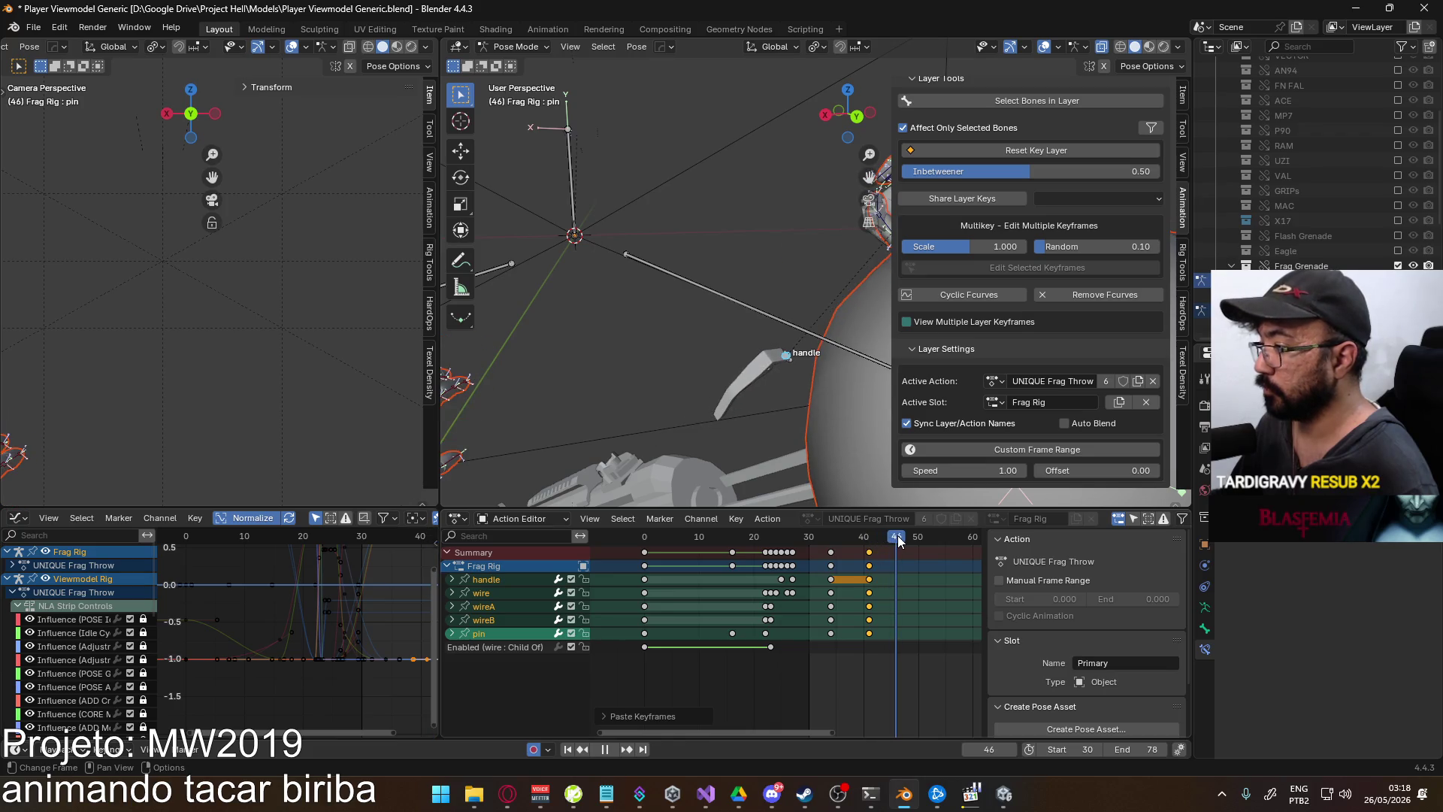
pyautogui.press('Escape')
# - Switch to Right Orthographic view (Numpad 3) and select the handle bone at frame 41
pyautogui.moveTo(751, 466)
pyautogui.mouseDown(button='middle')
pyautogui.moveTo(669, 357)
pyautogui.moveTo(812, 387)
pyautogui.moveTo(890, 385)
pyautogui.mouseUp(button='middle')
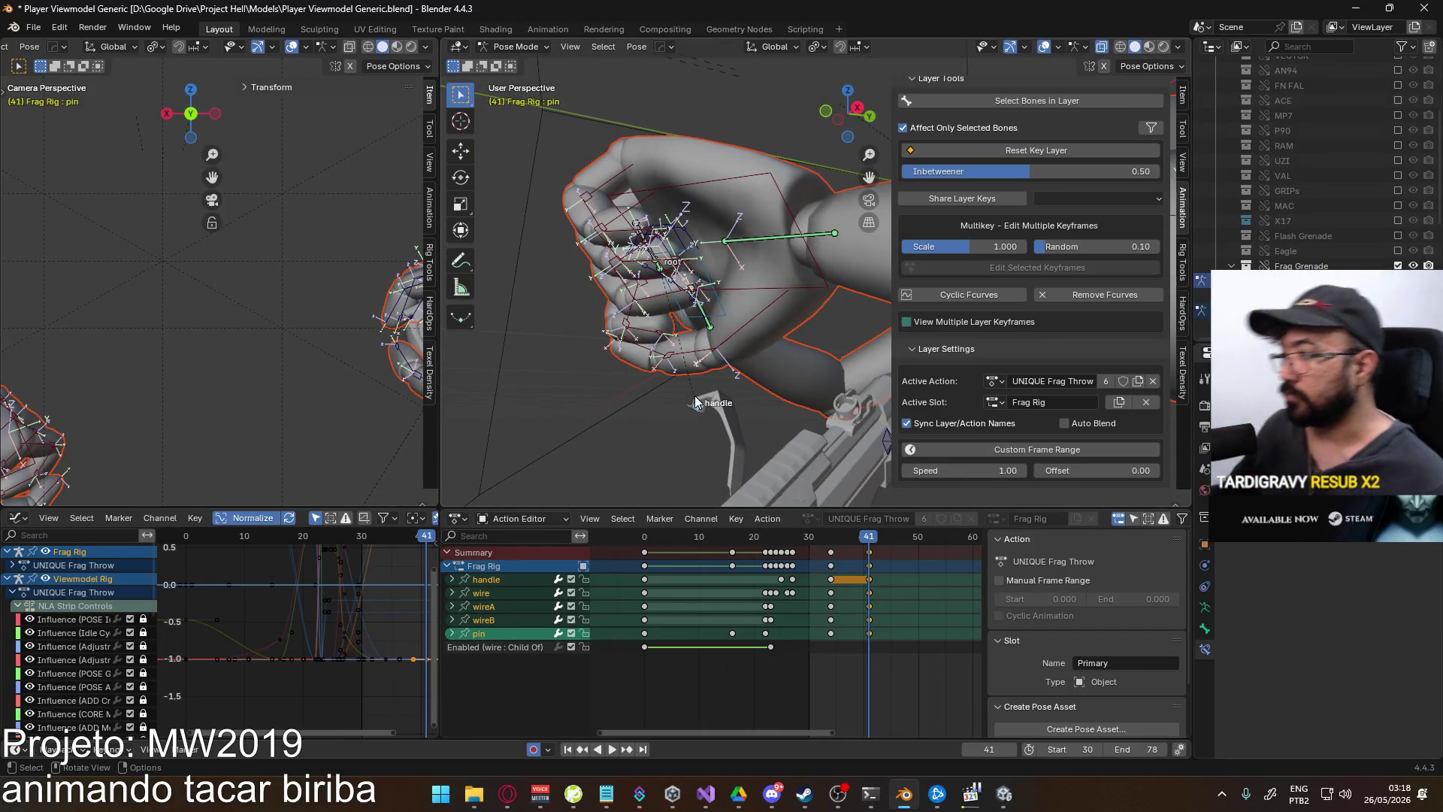
pyautogui.press('KP_3')
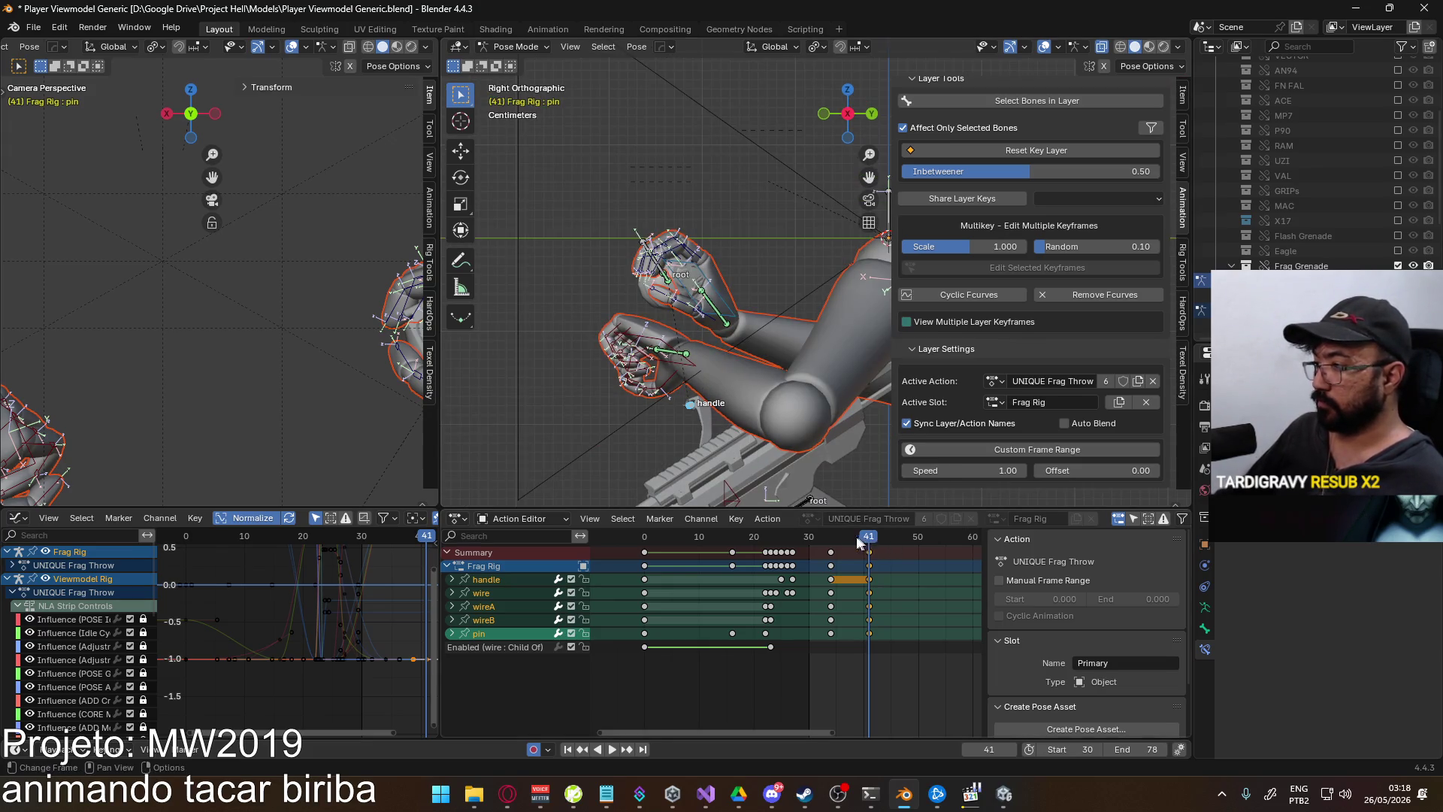
pyautogui.moveTo(859, 537); pyautogui.dragTo(831, 547)
pyautogui.press('Escape')
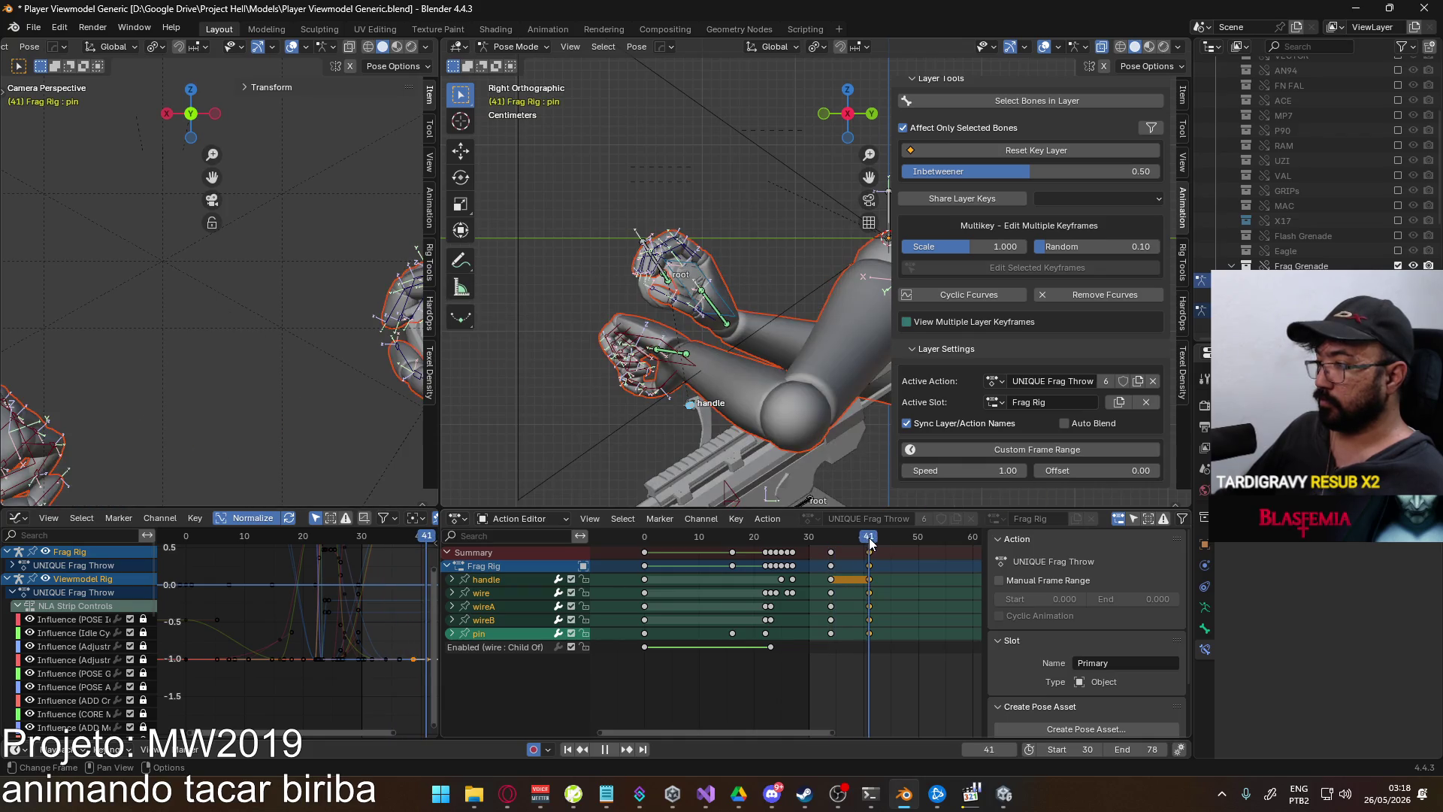
pyautogui.click(691, 403)
pyautogui.scroll(-4, 751, 403)
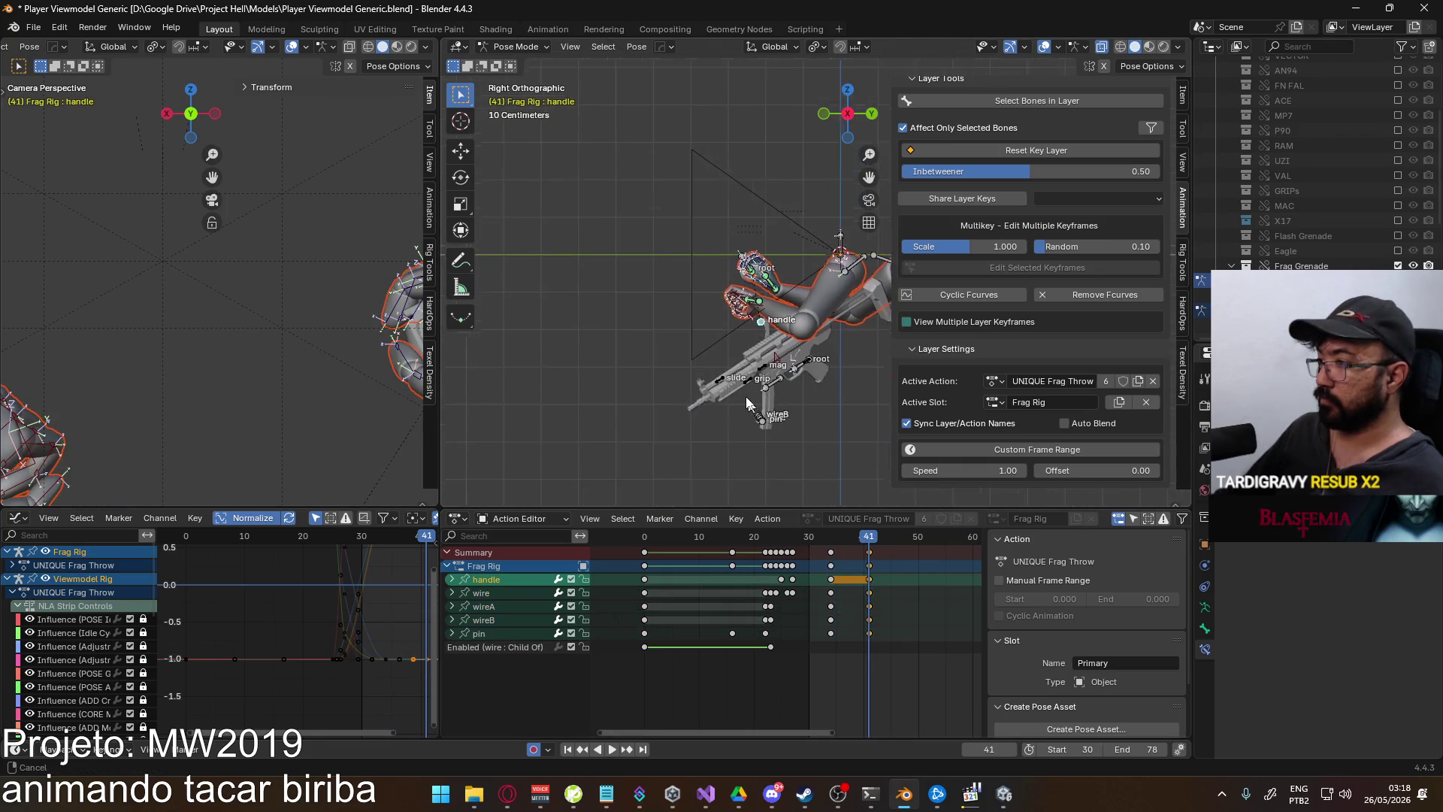
# - Move the handle bone off to the side of the hand at frame 41
pyautogui.press('g')
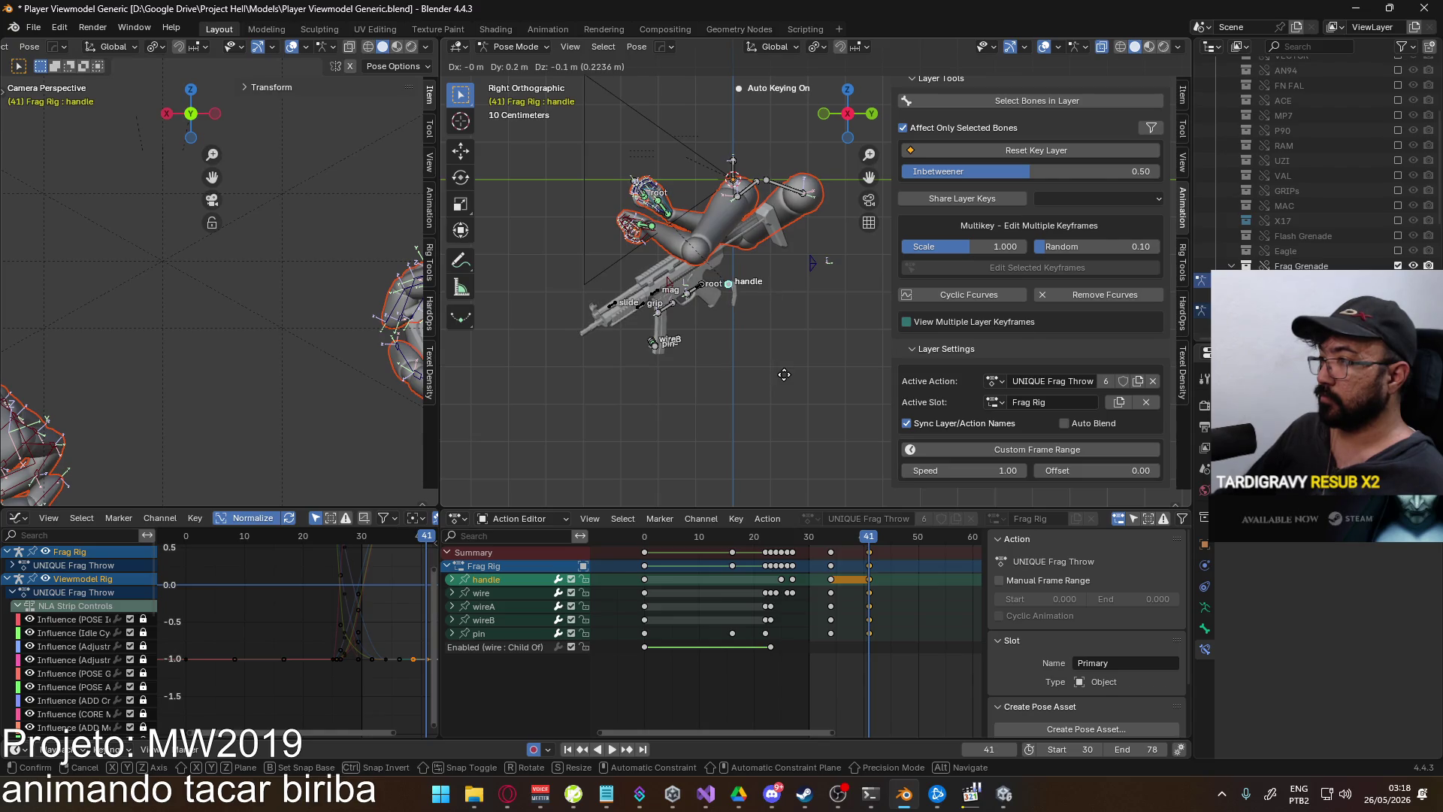
pyautogui.click(882, 266)
pyautogui.keyDown('shift'); pyautogui.moveTo(781, 225); pyautogui.dragTo(678, 380, button='middle'); pyautogui.keyUp('shift')
pyautogui.press('g')
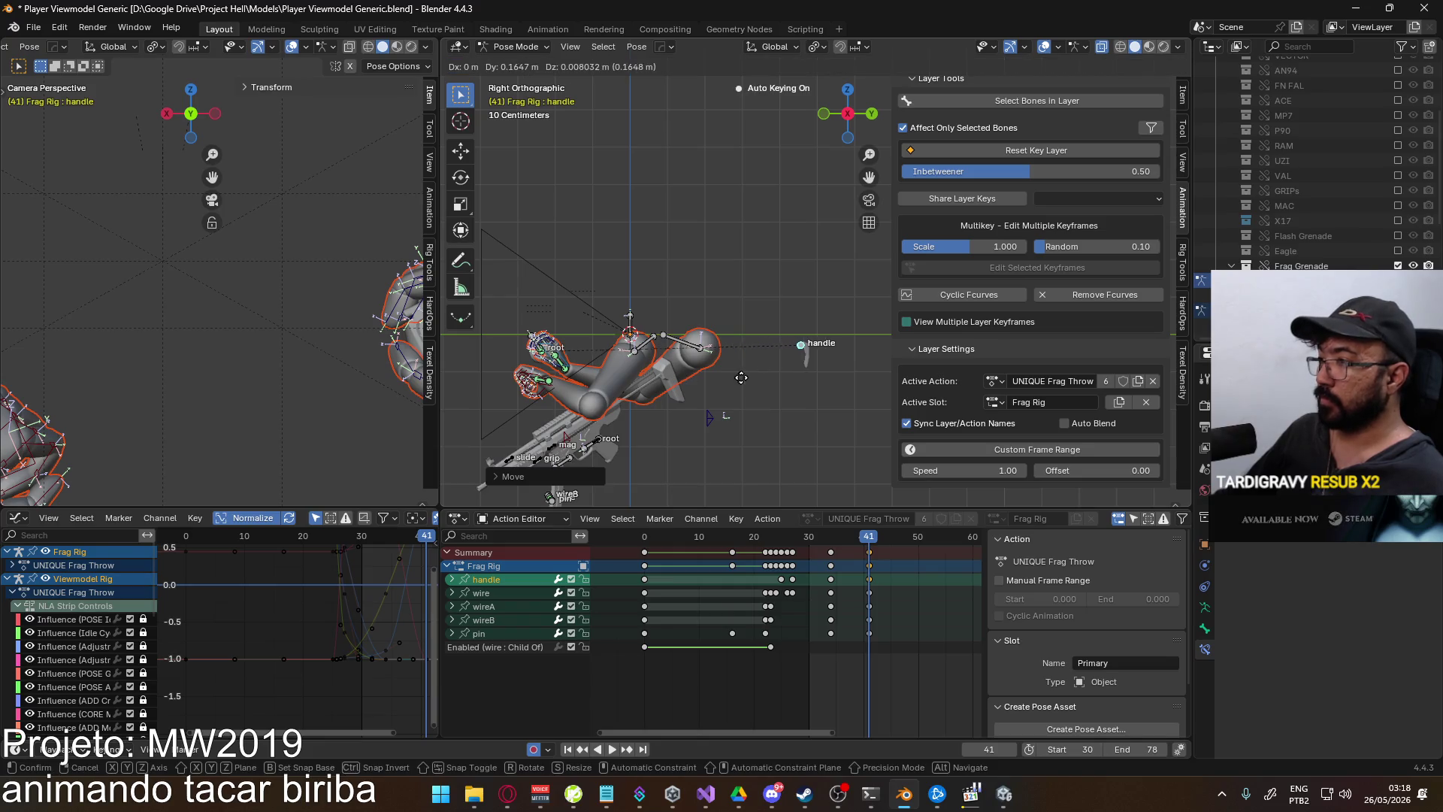
pyautogui.click(725, 398)
# - Copy the handle's frame-41 key and paste it at frame 35
pyautogui.moveTo(861, 538); pyautogui.dragTo(837, 545)
pyautogui.hotkey('ctrl', 'c')
pyautogui.hotkey('ctrl', 'v')
pyautogui.moveTo(836, 536)
pyautogui.mouseDown()
pyautogui.moveTo(962, 535)
pyautogui.moveTo(870, 548)
pyautogui.mouseUp()
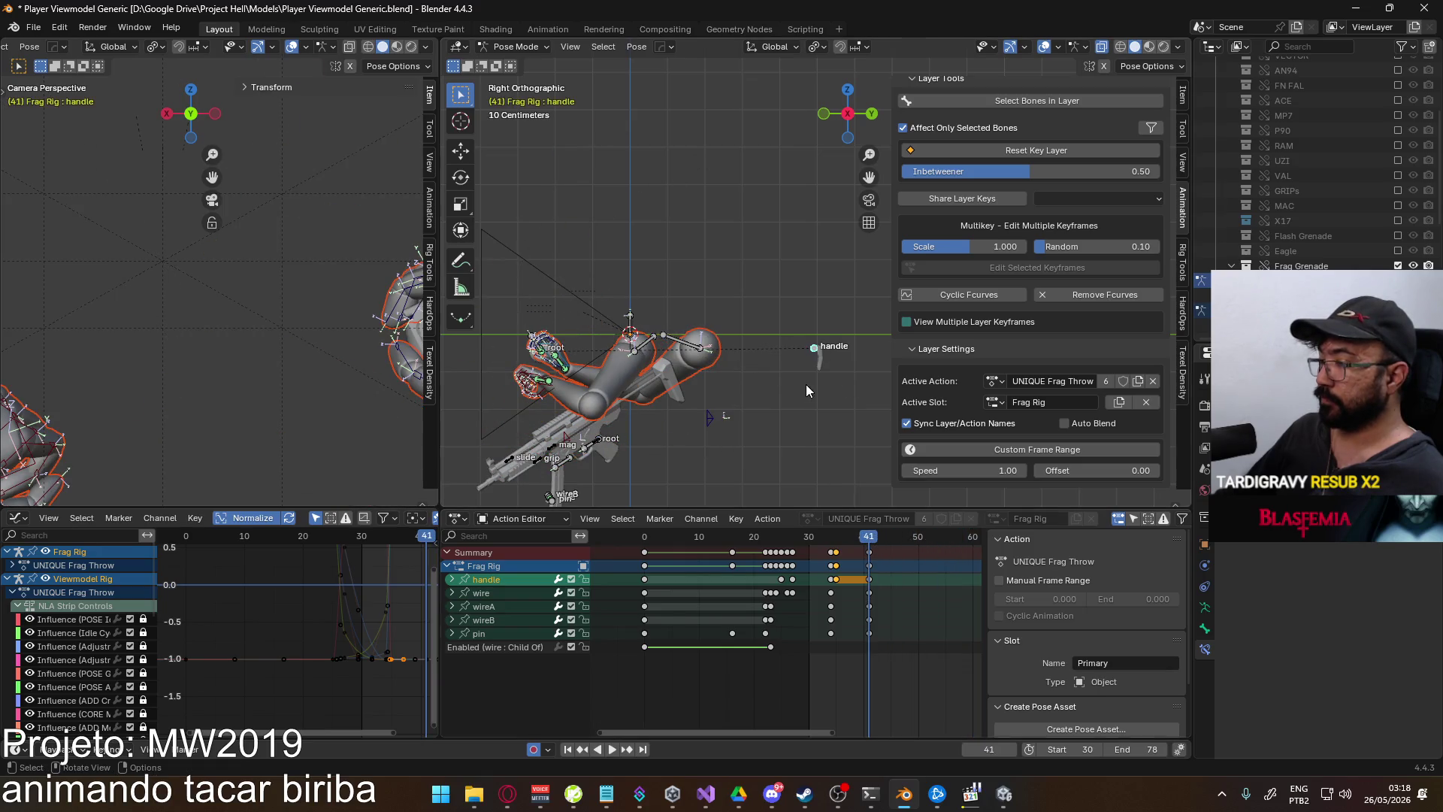
# - Copy the current pose, try pasting keys at frame 58, then undo
pyautogui.rightClick(813, 347)
pyautogui.click(808, 331)
pyautogui.moveTo(872, 546); pyautogui.dragTo(963, 535)
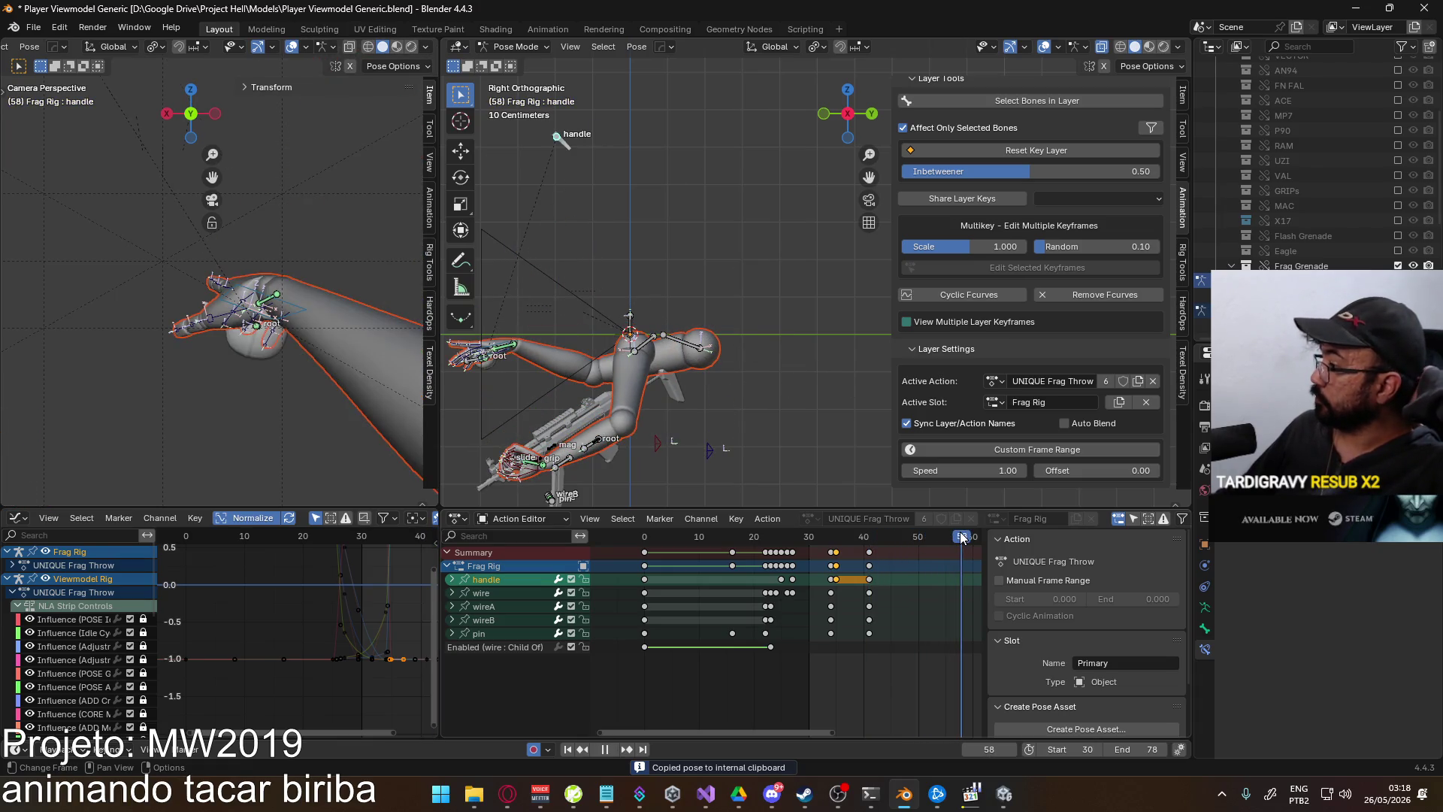
pyautogui.rightClick(963, 575)
pyautogui.click(960, 579)
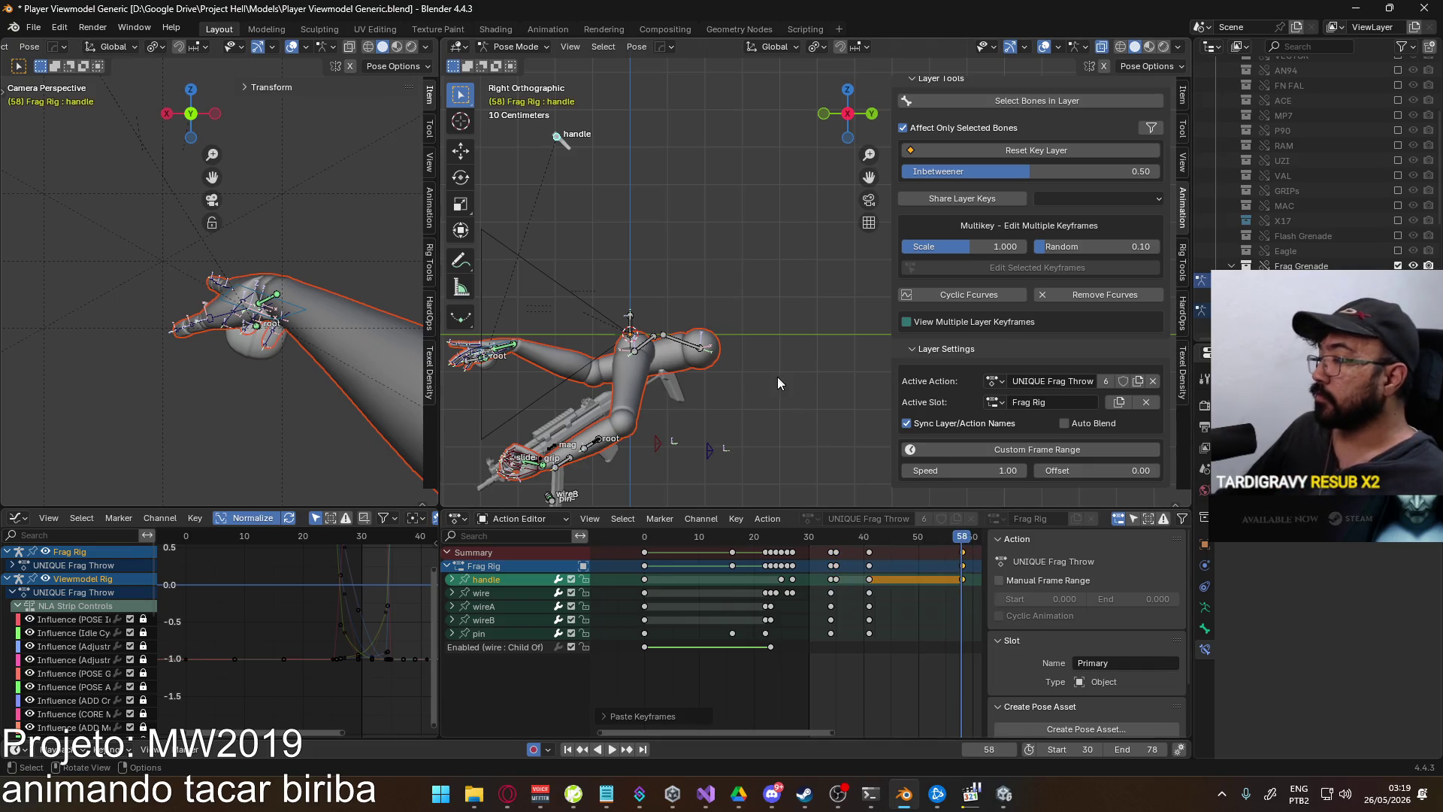
pyautogui.hotkey('ctrl', 'z')
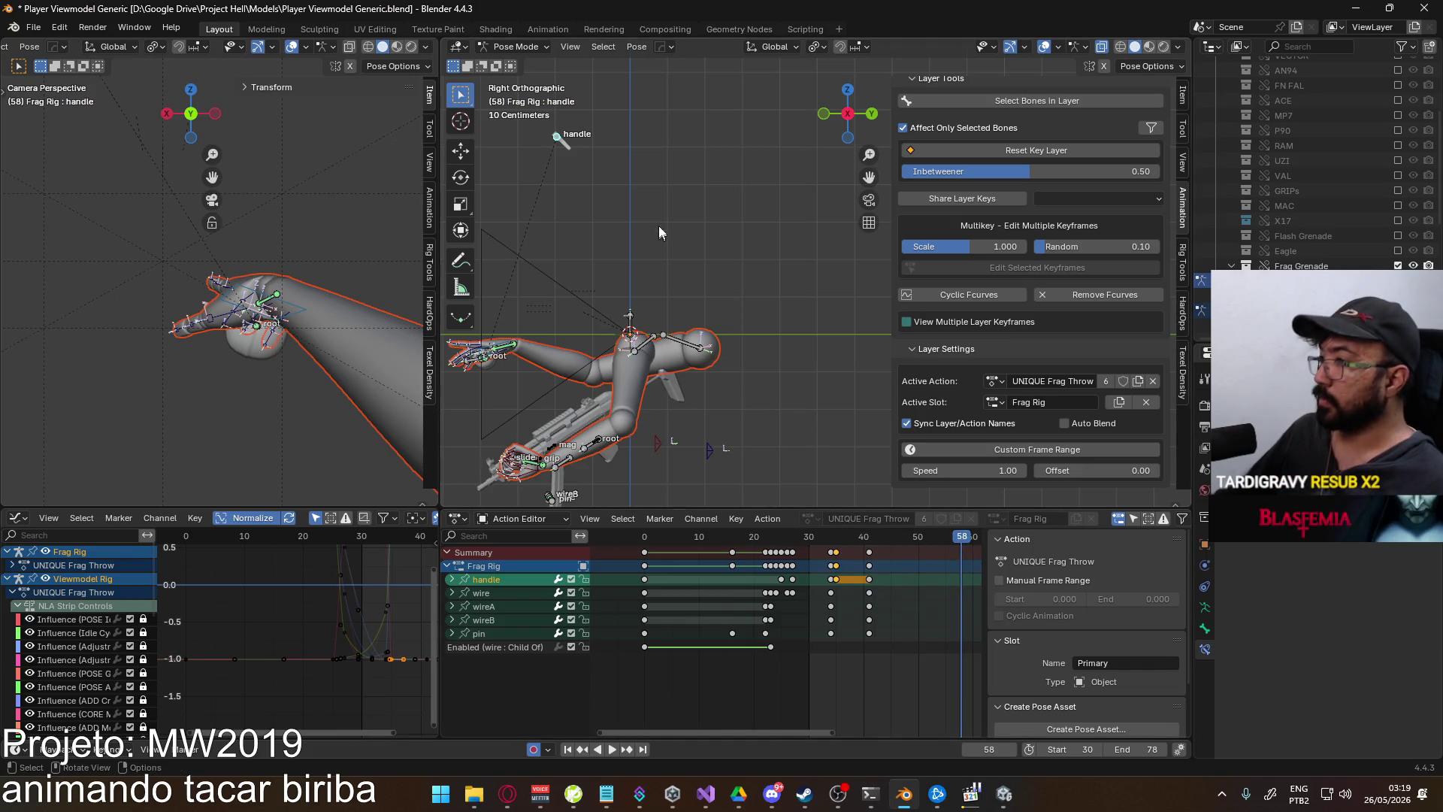
pyautogui.press('Down')
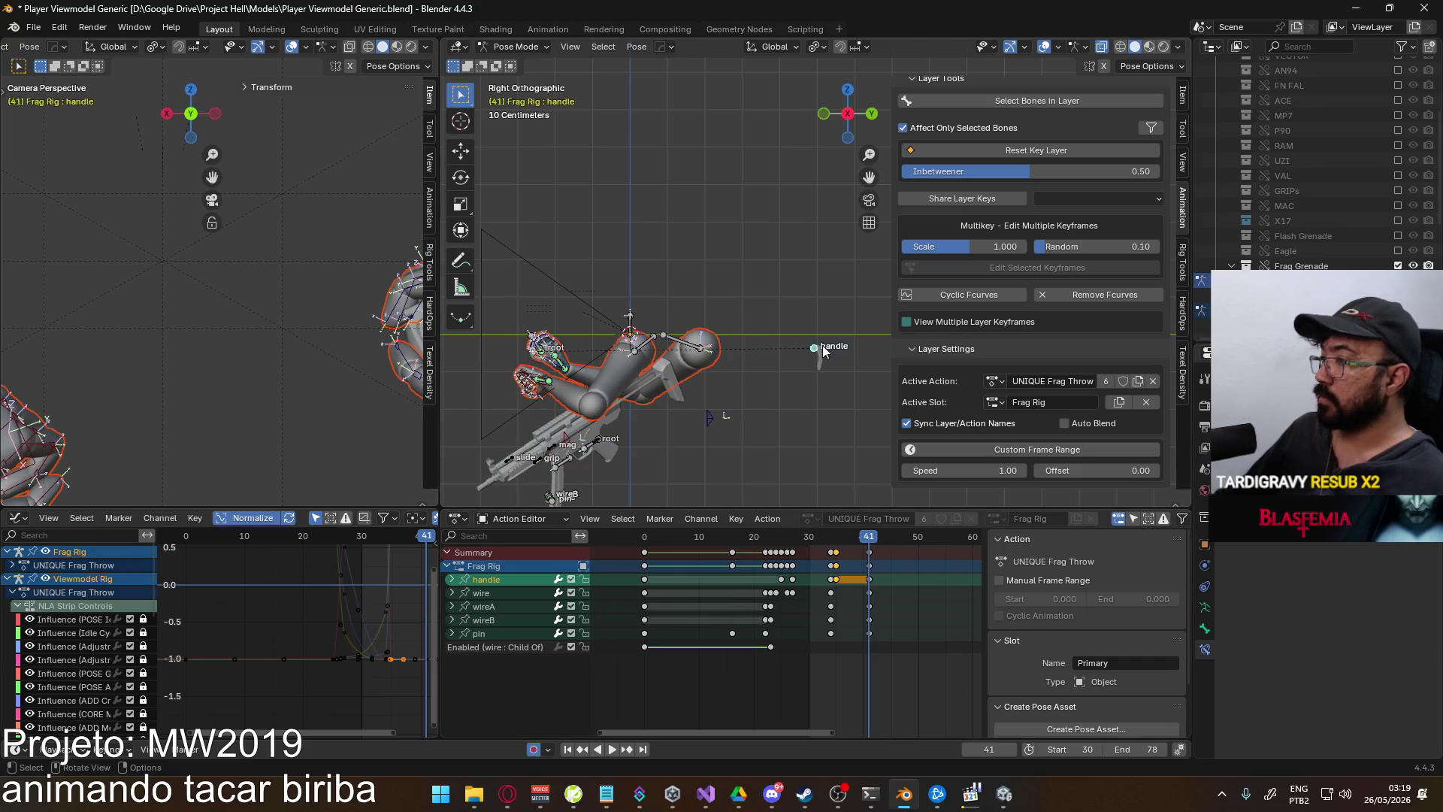
# - Paste the handle's world coordinates from Quick Favorites at frames 60 and 50
pyautogui.press('q')
pyautogui.moveTo(818, 340)
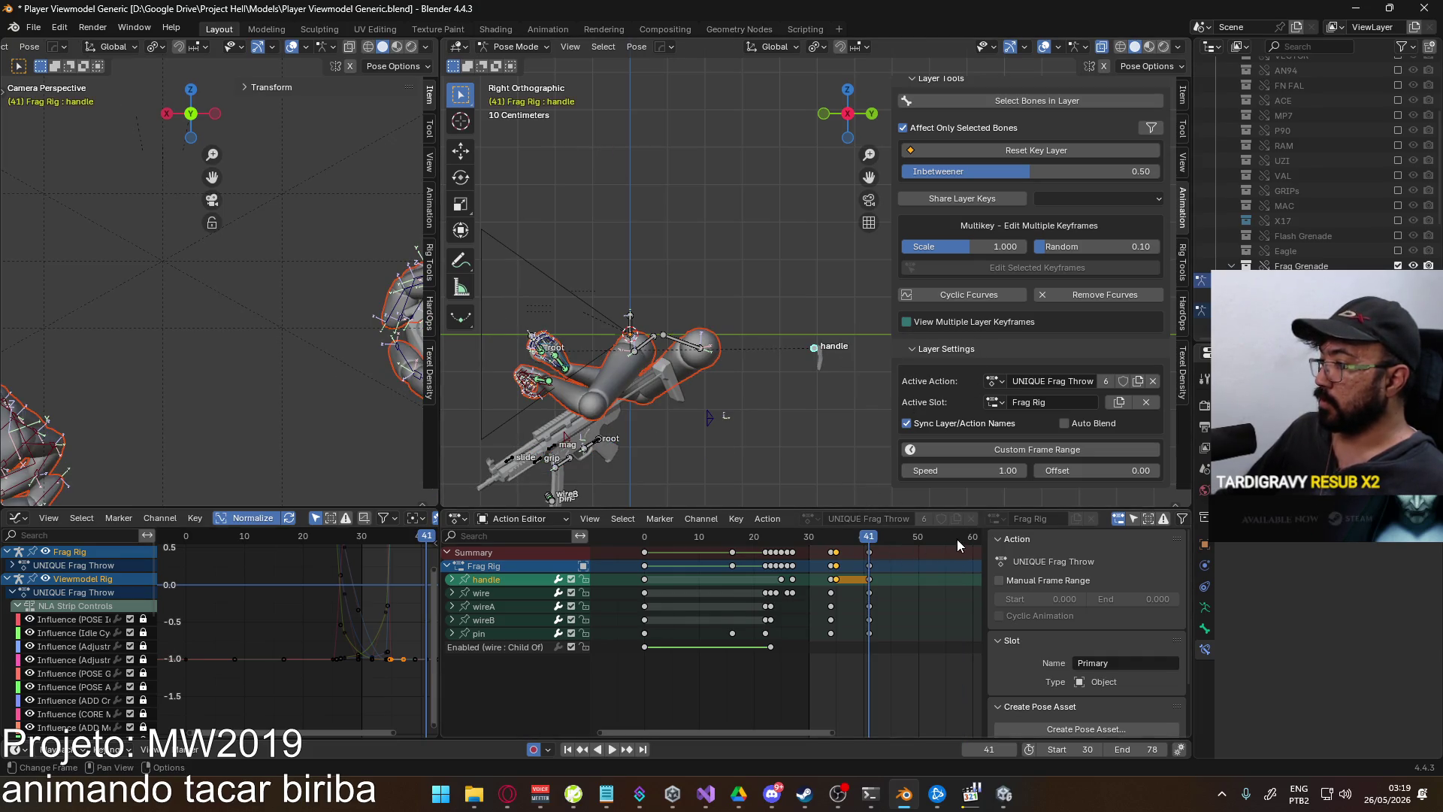
pyautogui.click(969, 539)
pyautogui.press('space')
pyautogui.press('space')
pyautogui.press('q')
pyautogui.moveTo(556, 169)
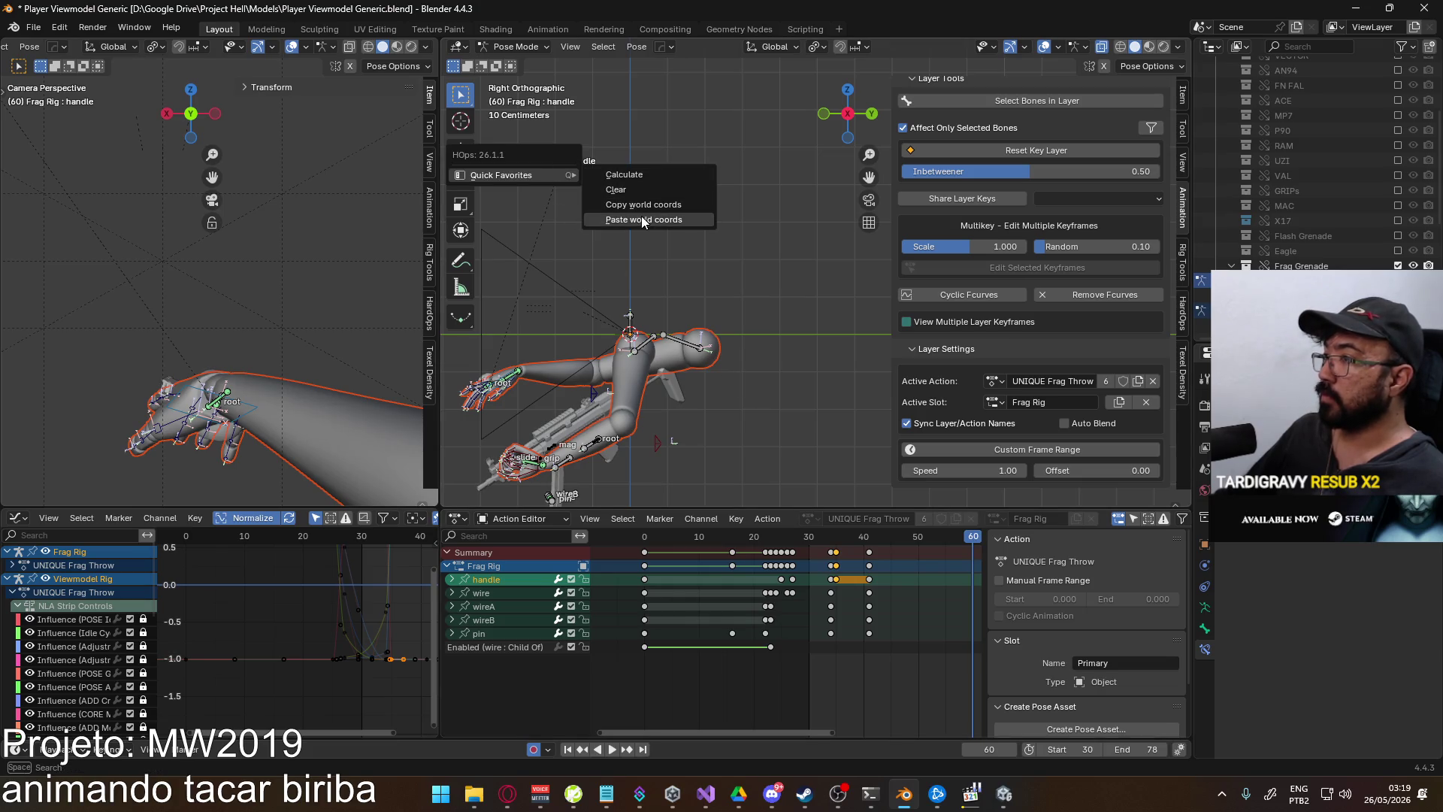
pyautogui.click(642, 220)
pyautogui.press('space')
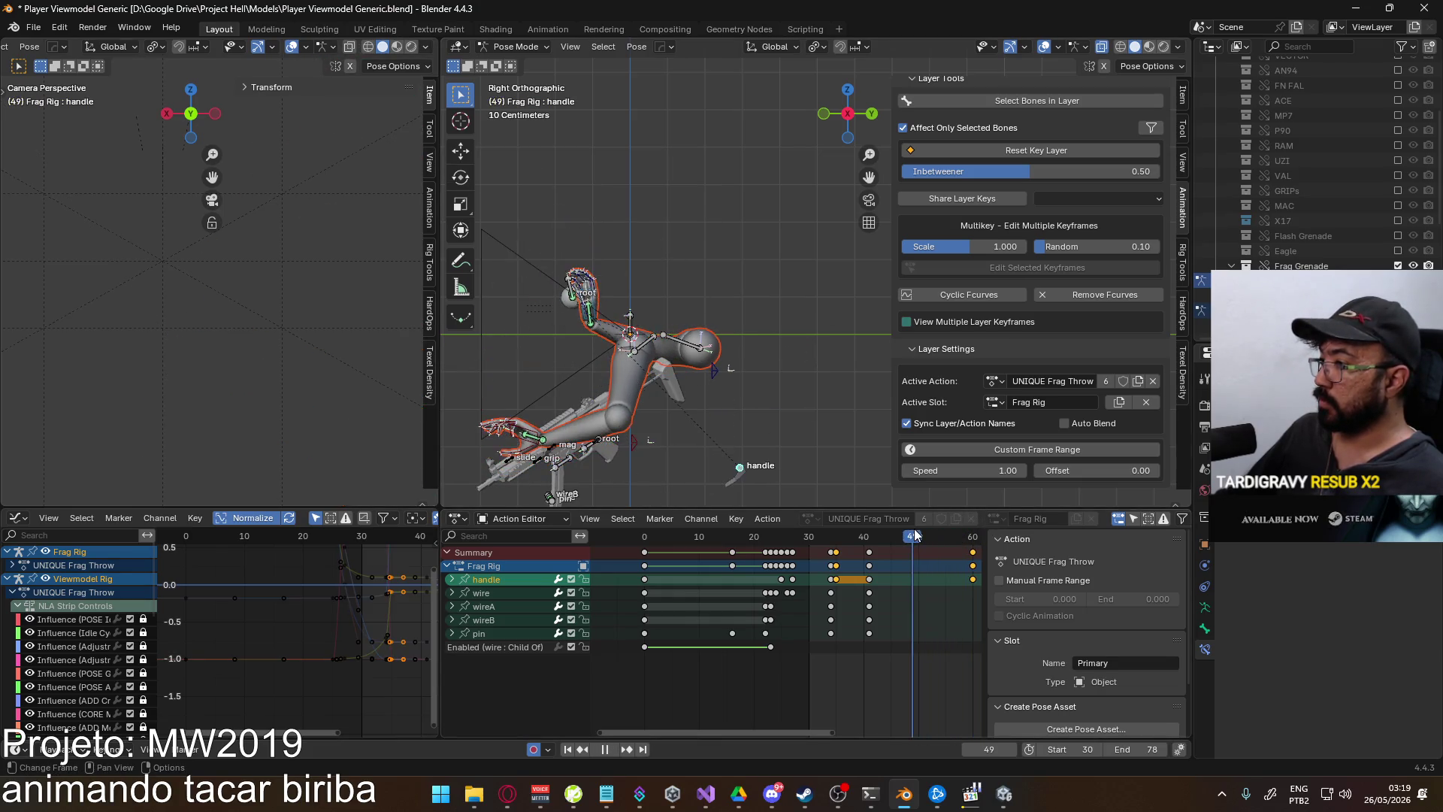
pyautogui.press('space')
pyautogui.press('q')
pyautogui.moveTo(751, 357)
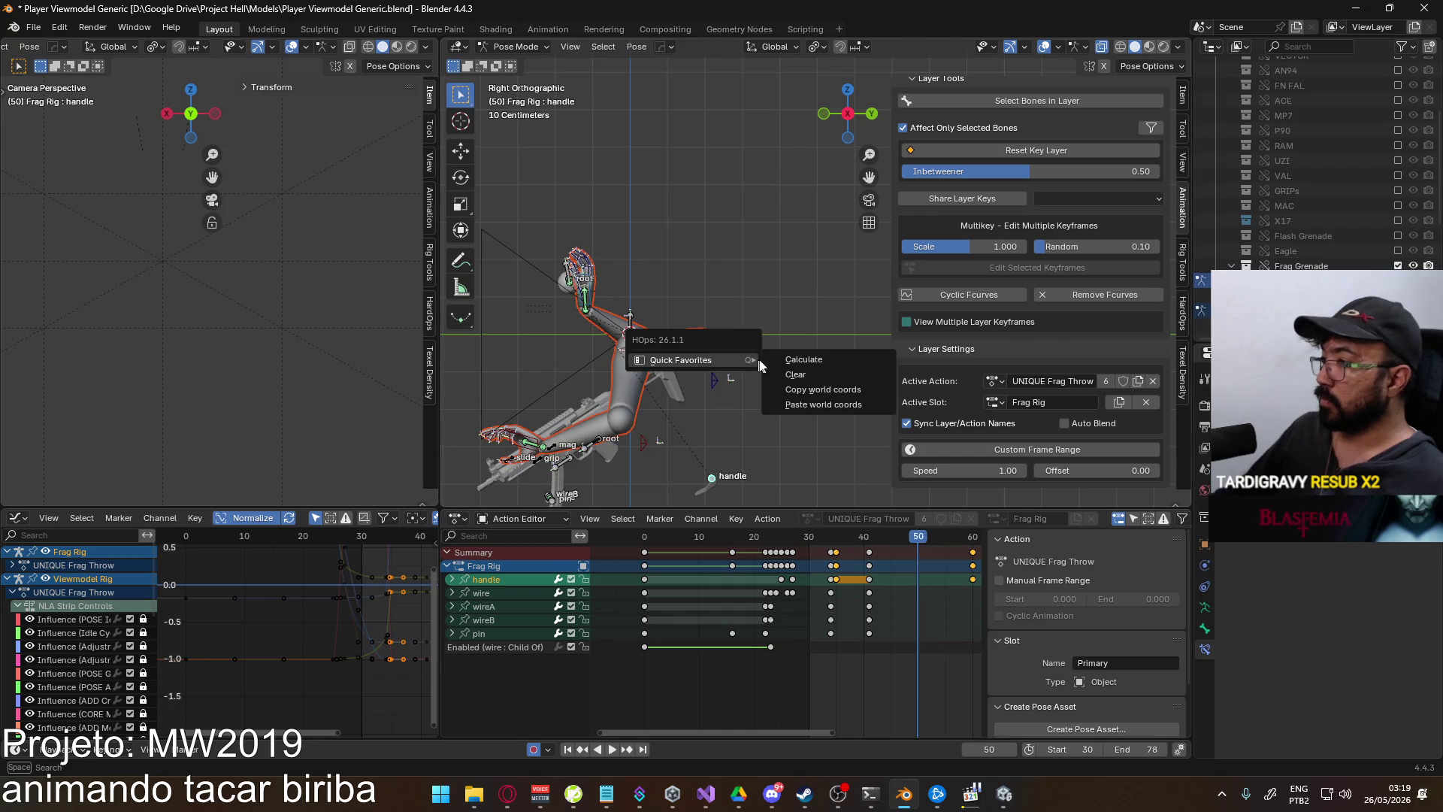
pyautogui.click(857, 404)
# - Paste the handle's world coordinates at frames 45 and 55, then play back the flight
pyautogui.click(891, 537)
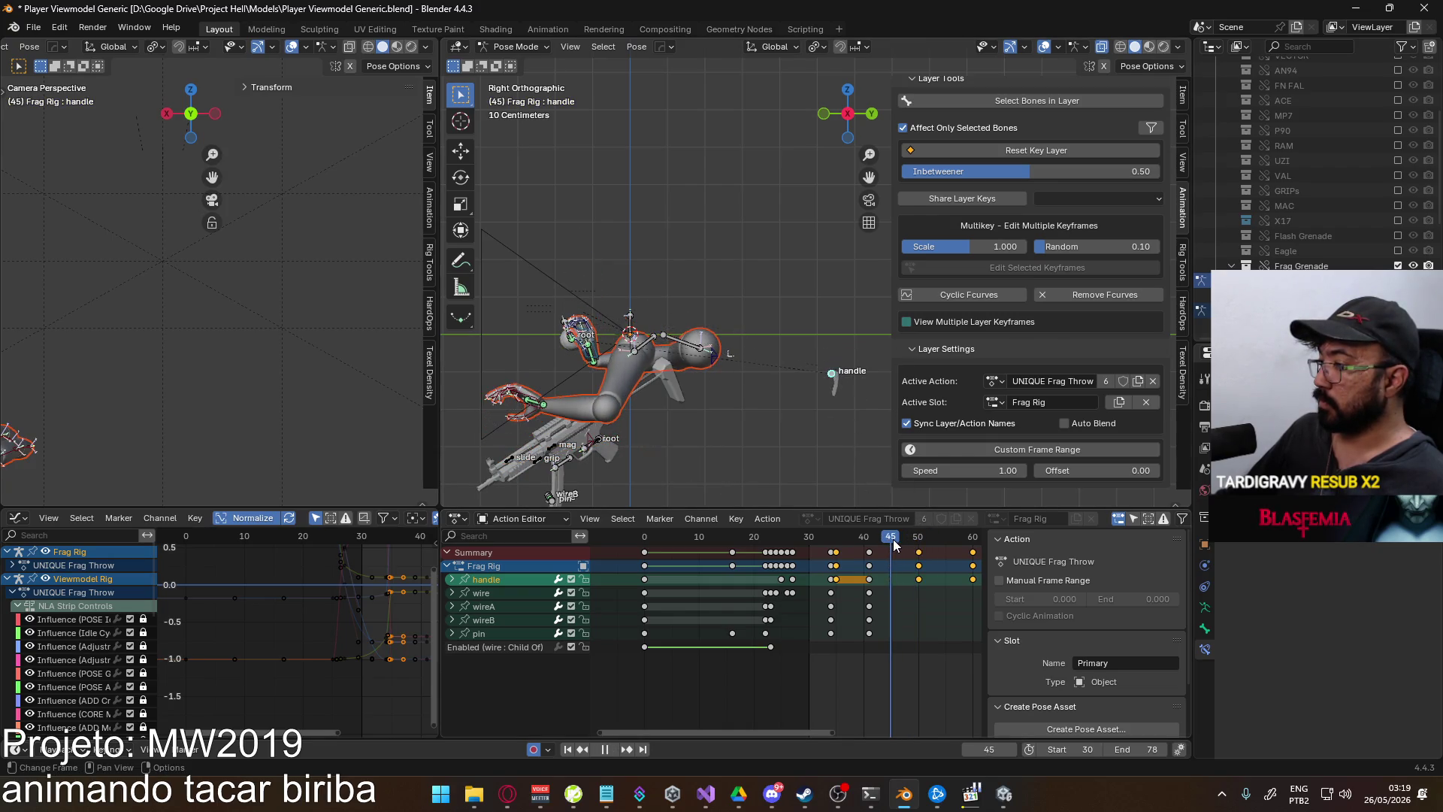
pyautogui.press('q')
pyautogui.moveTo(787, 433)
pyautogui.click(874, 477)
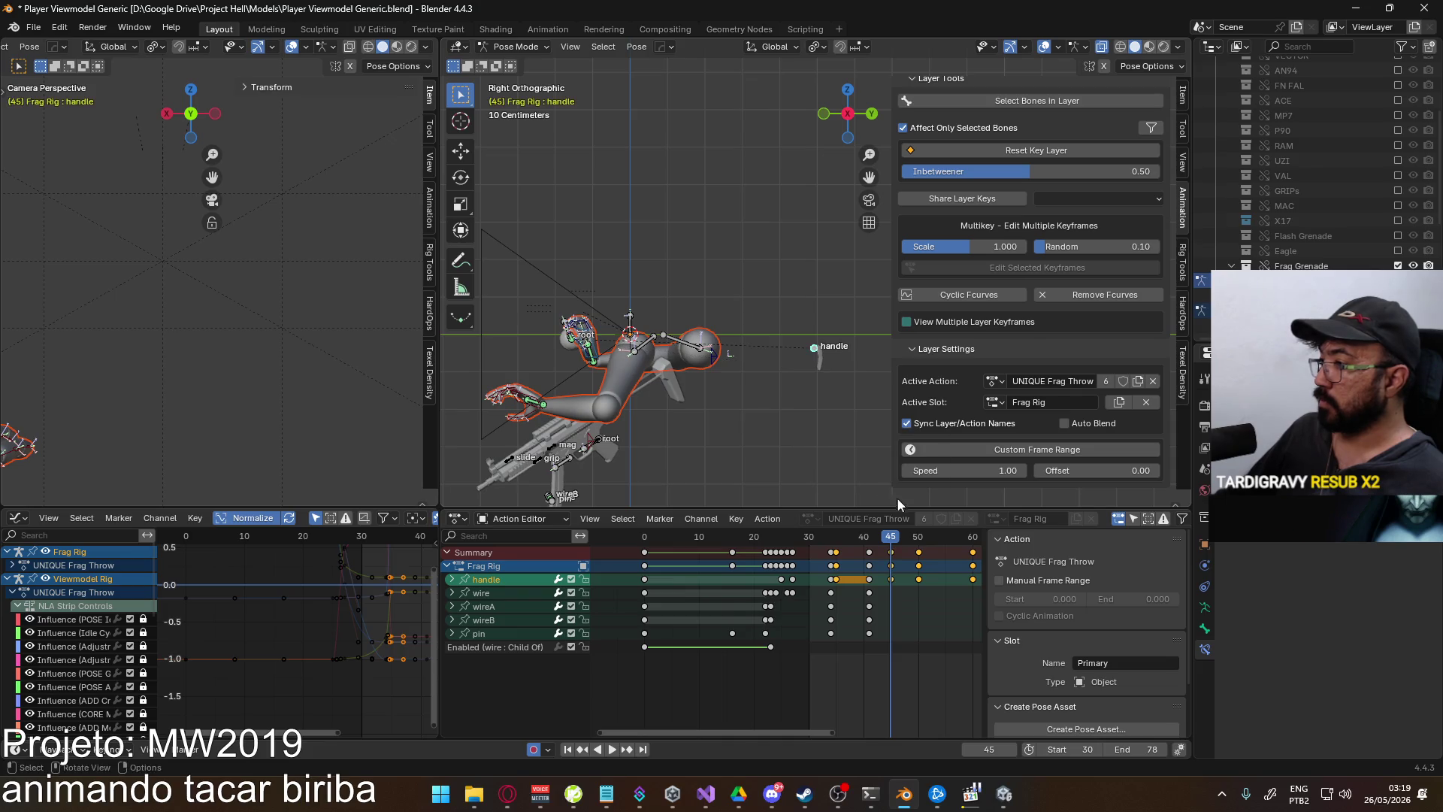
pyautogui.moveTo(895, 534); pyautogui.dragTo(944, 534)
pyautogui.press('q')
pyautogui.moveTo(785, 412)
pyautogui.click(844, 457)
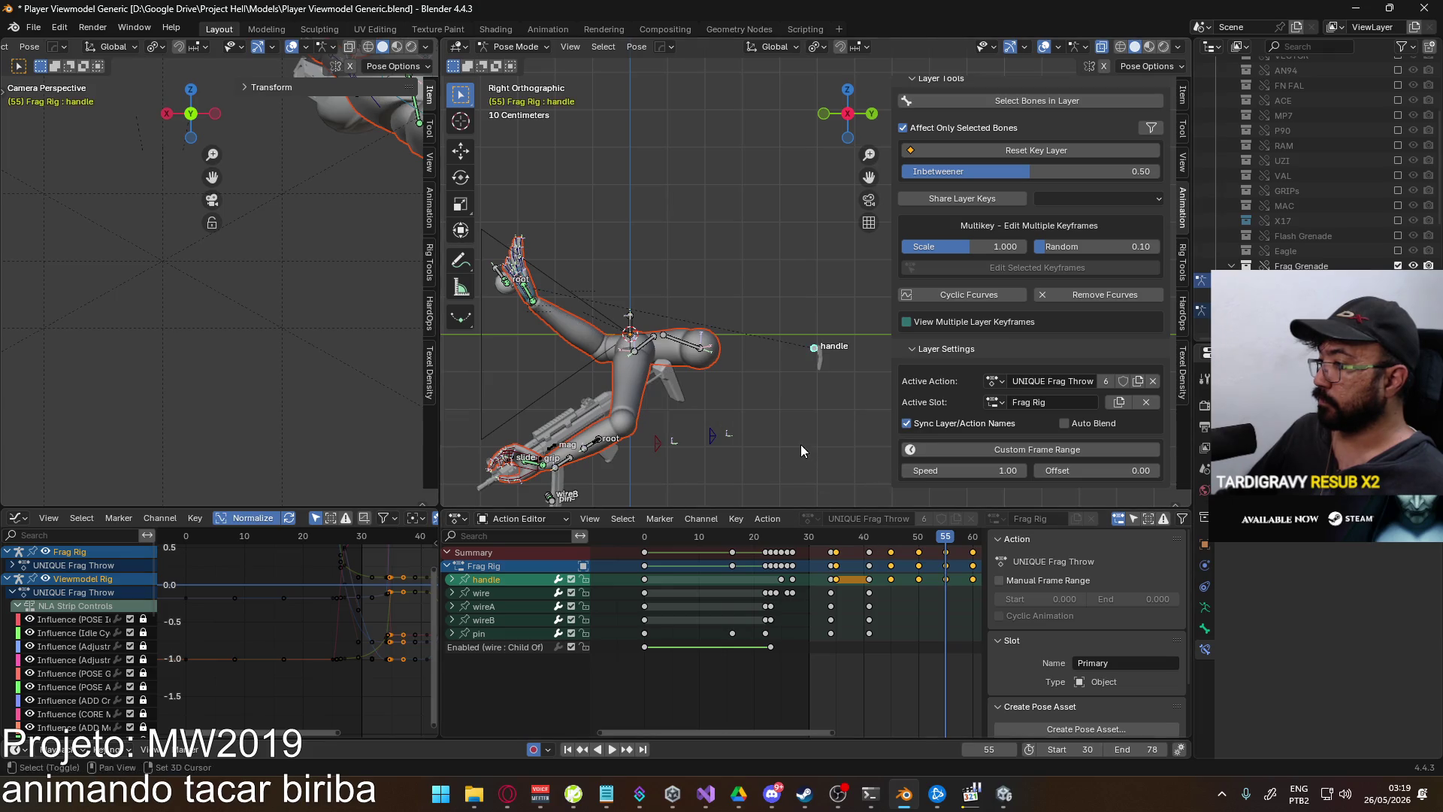
pyautogui.press('space')
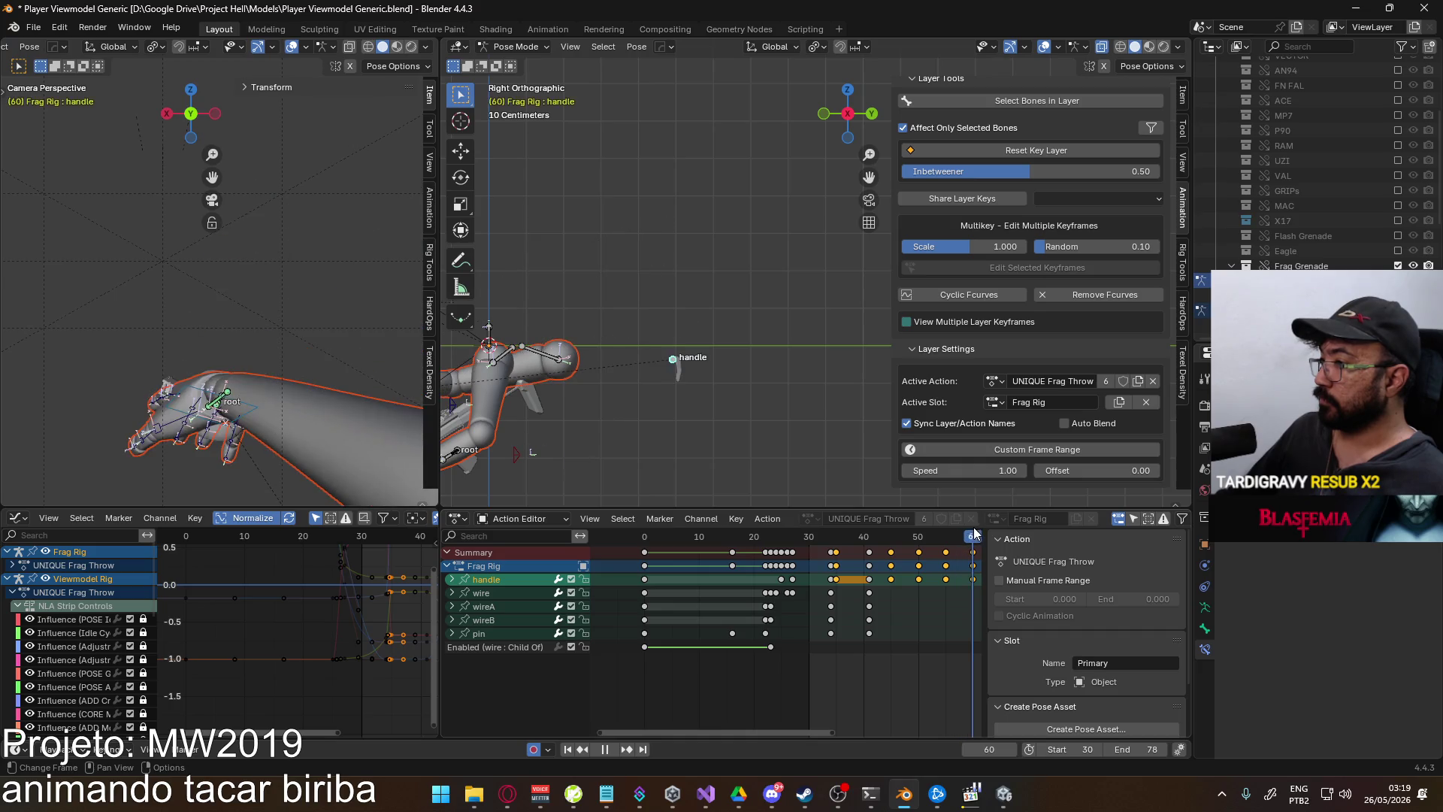
pyautogui.press('space')
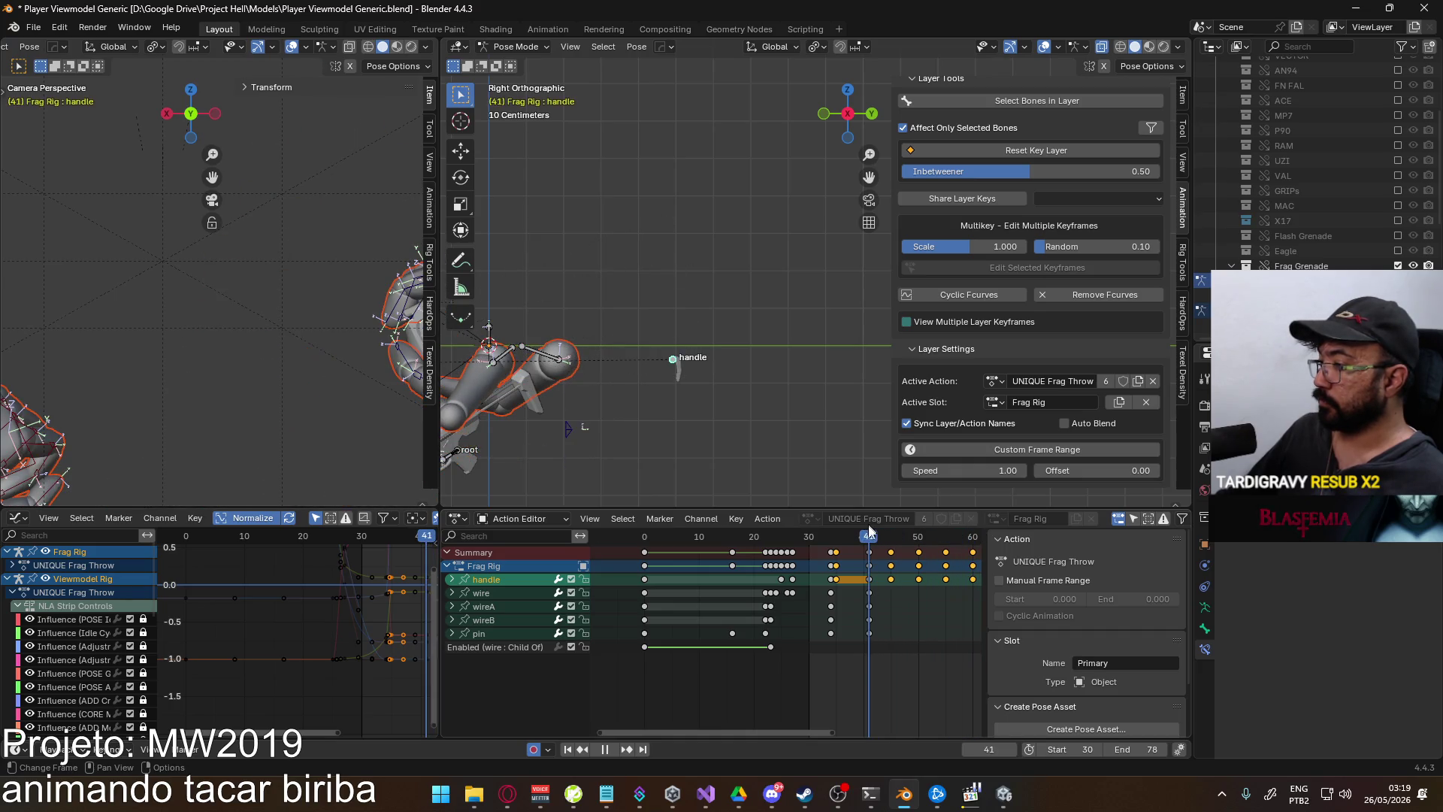
pyautogui.keyDown('ctrl'); pyautogui.scroll(-2, 871, 564); pyautogui.keyUp('ctrl')
# - Delete the trial handle keys from frames 45–60 and save Player Viewmodel Generic.blend
pyautogui.moveTo(965, 593); pyautogui.dragTo(839, 556)
pyautogui.press('Delete')
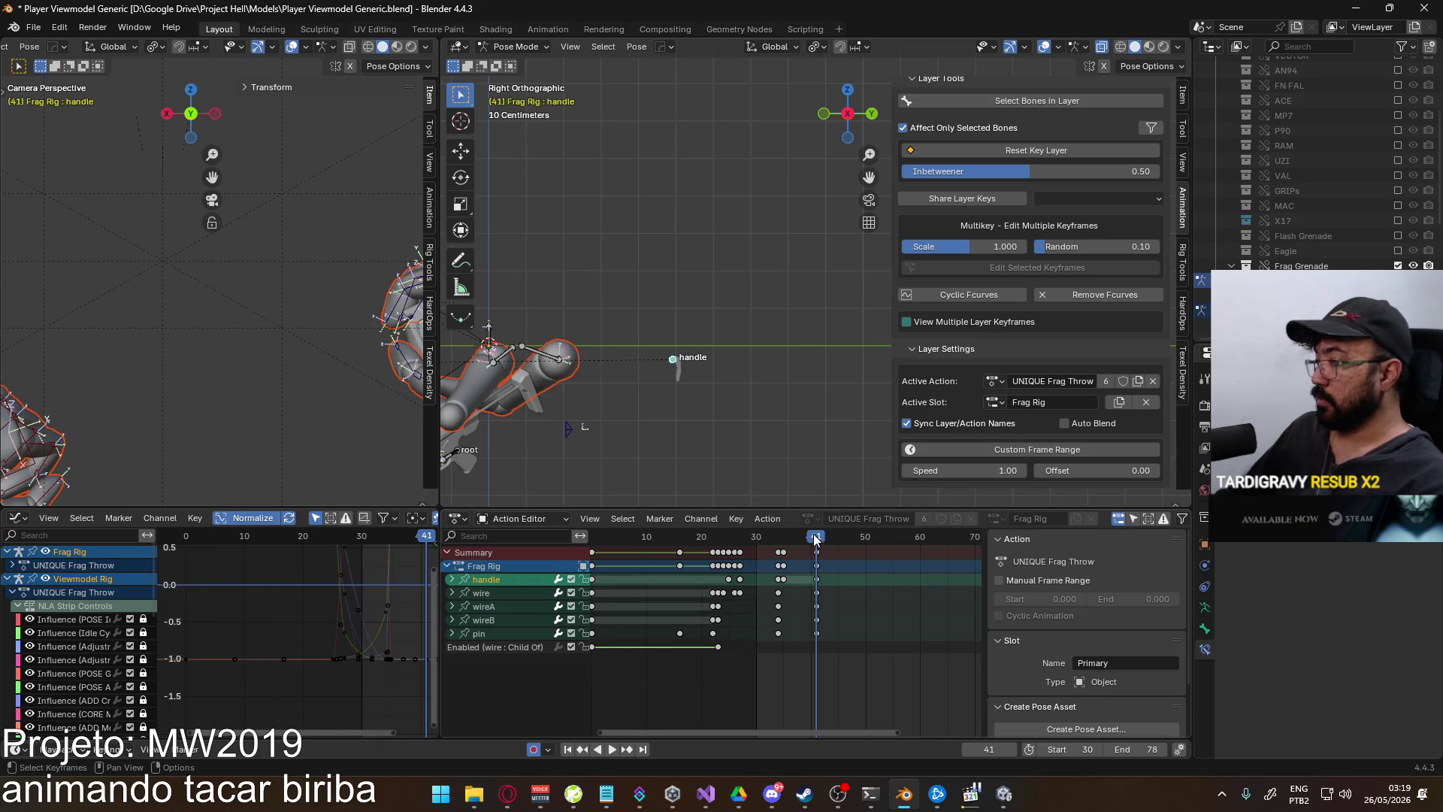
pyautogui.press('Down')
pyautogui.hotkey('ctrl', 's')
pyautogui.click(33, 27)
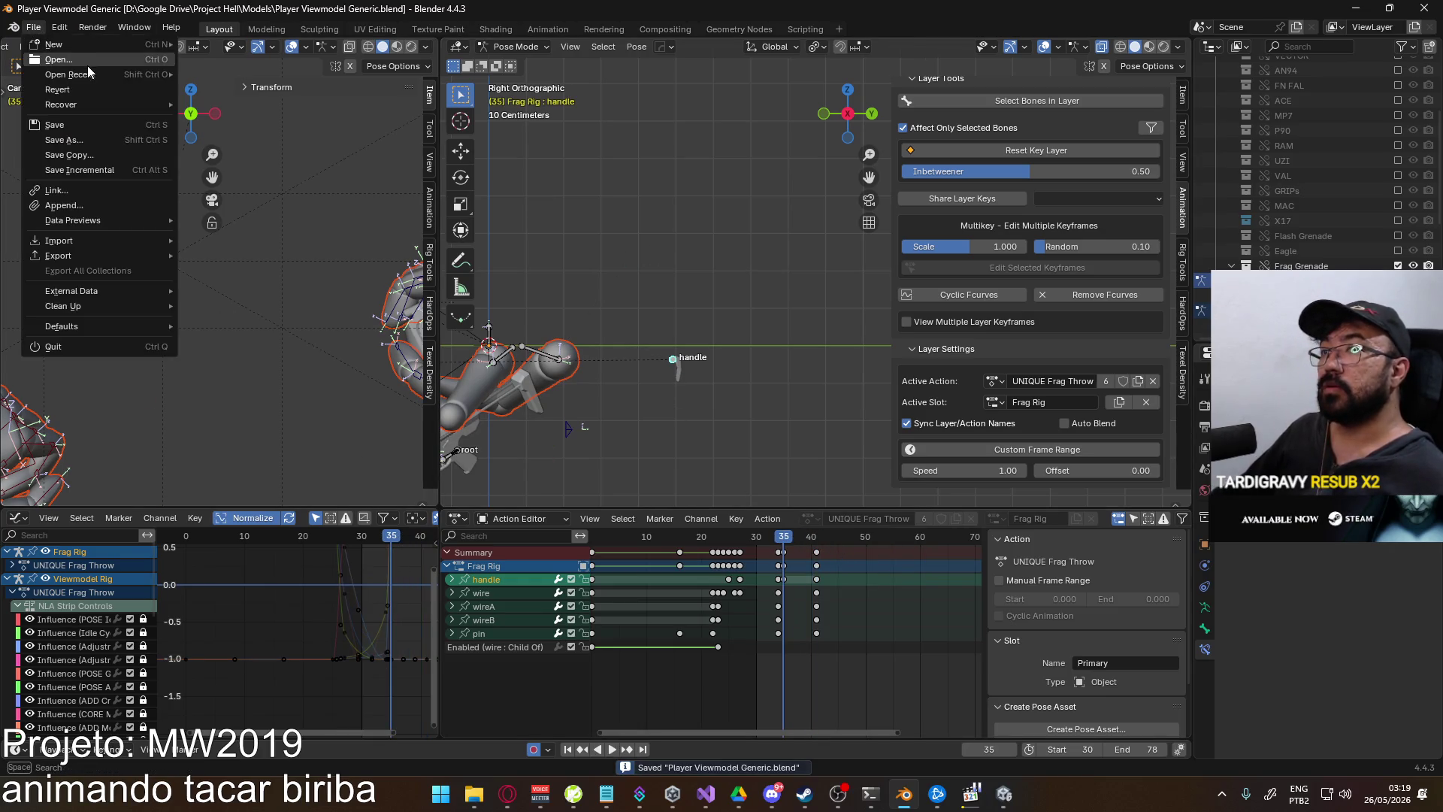
# - Open Weapon Library.blend from recent files and put the Frag Rig into Pose Mode
pyautogui.moveTo(106, 74)
pyautogui.click(307, 92)
pyautogui.moveTo(687, 368)
pyautogui.mouseDown(button='middle')
pyautogui.moveTo(579, 380)
pyautogui.moveTo(674, 439)
pyautogui.moveTo(550, 368)
pyautogui.moveTo(797, 380)
pyautogui.mouseUp(button='middle')
pyautogui.click(550, 368)
pyautogui.click(96, 50)
pyautogui.click(75, 95)
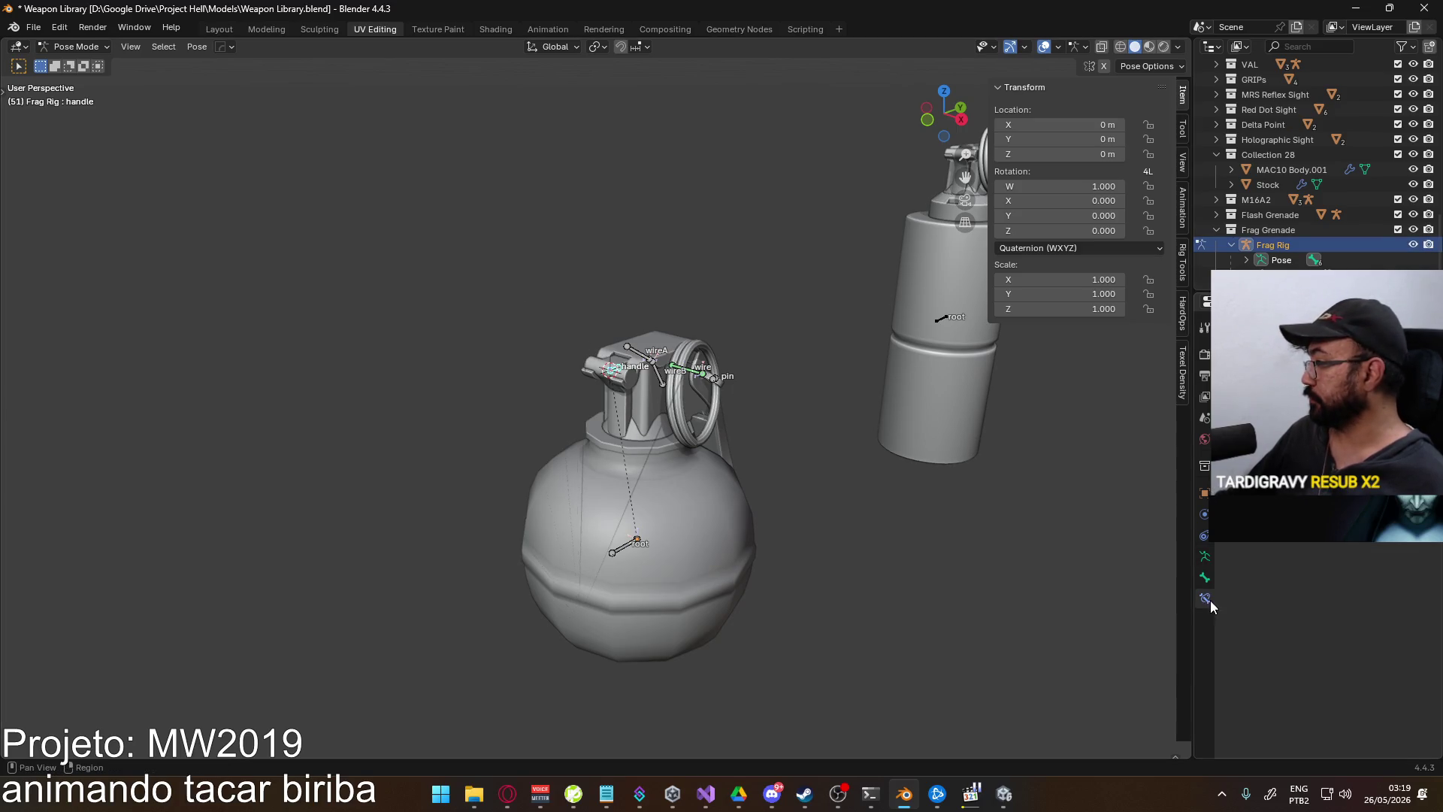
# - Show the active bone's properties and switch the Frag Rig to Edit Mode
pyautogui.scroll(2, 676, 421)
pyautogui.moveTo(744, 406)
pyautogui.mouseDown(button='middle')
pyautogui.moveTo(723, 393)
pyautogui.moveTo(1073, 412)
pyautogui.mouseUp(button='middle')
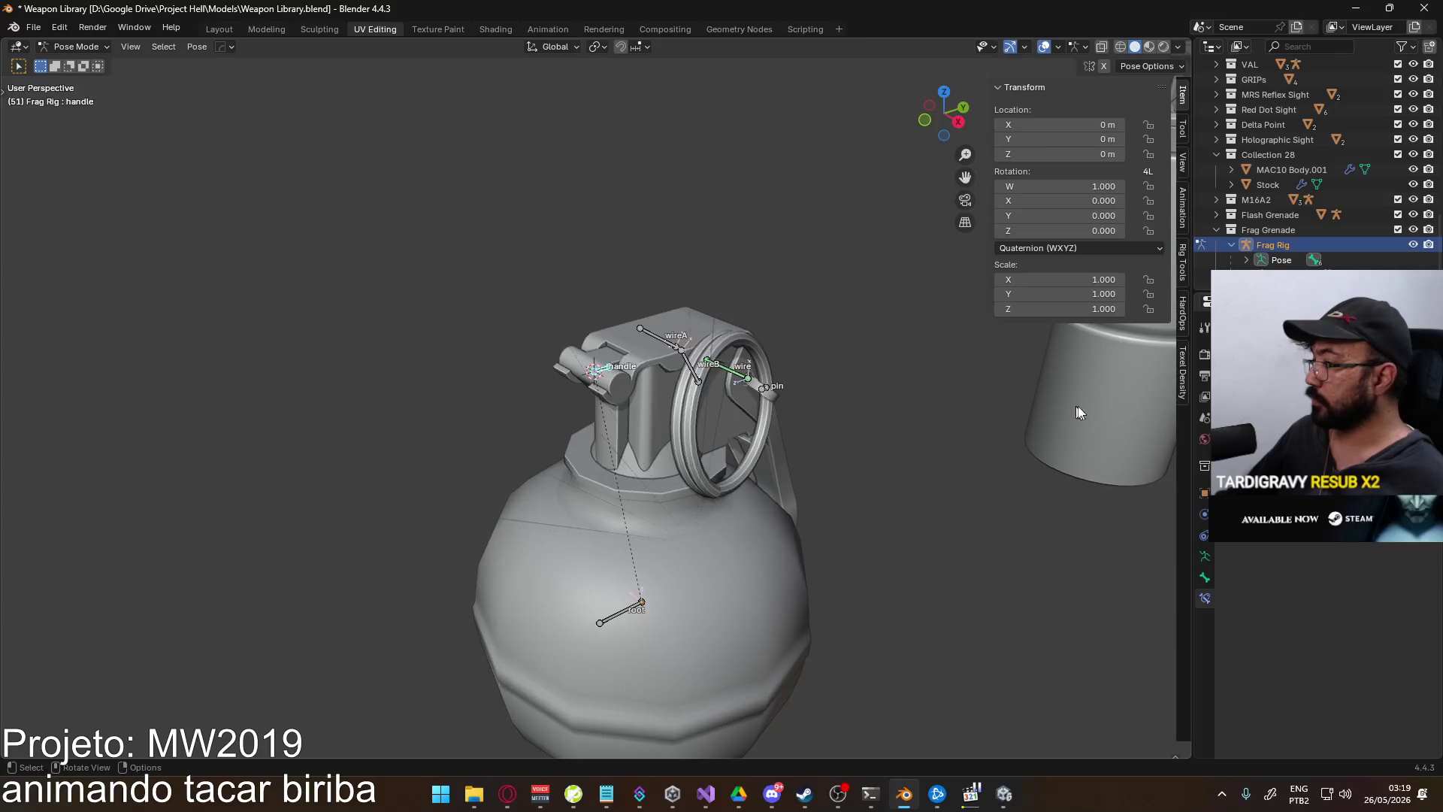
pyautogui.click(1204, 577)
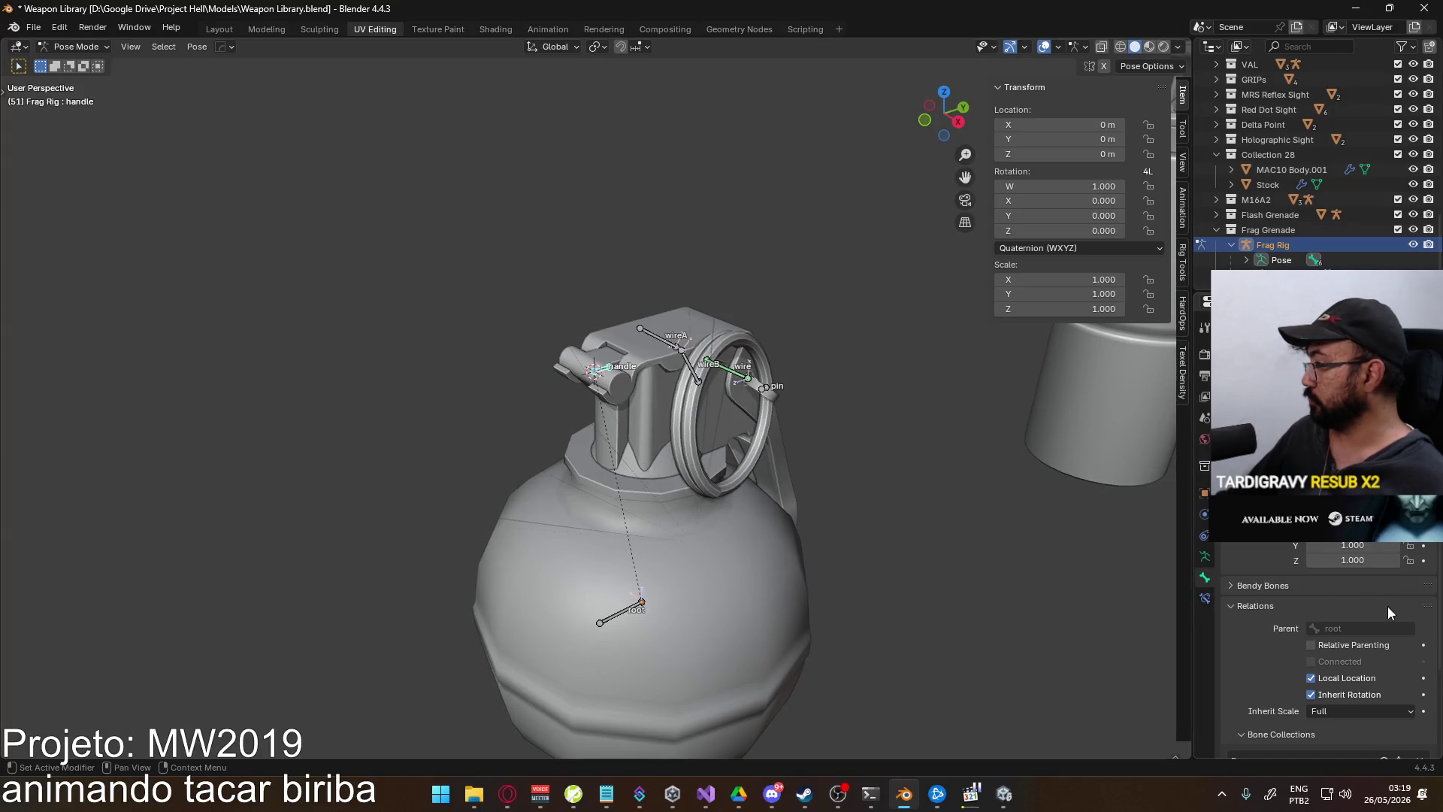
pyautogui.scroll(-1, 1353, 639)
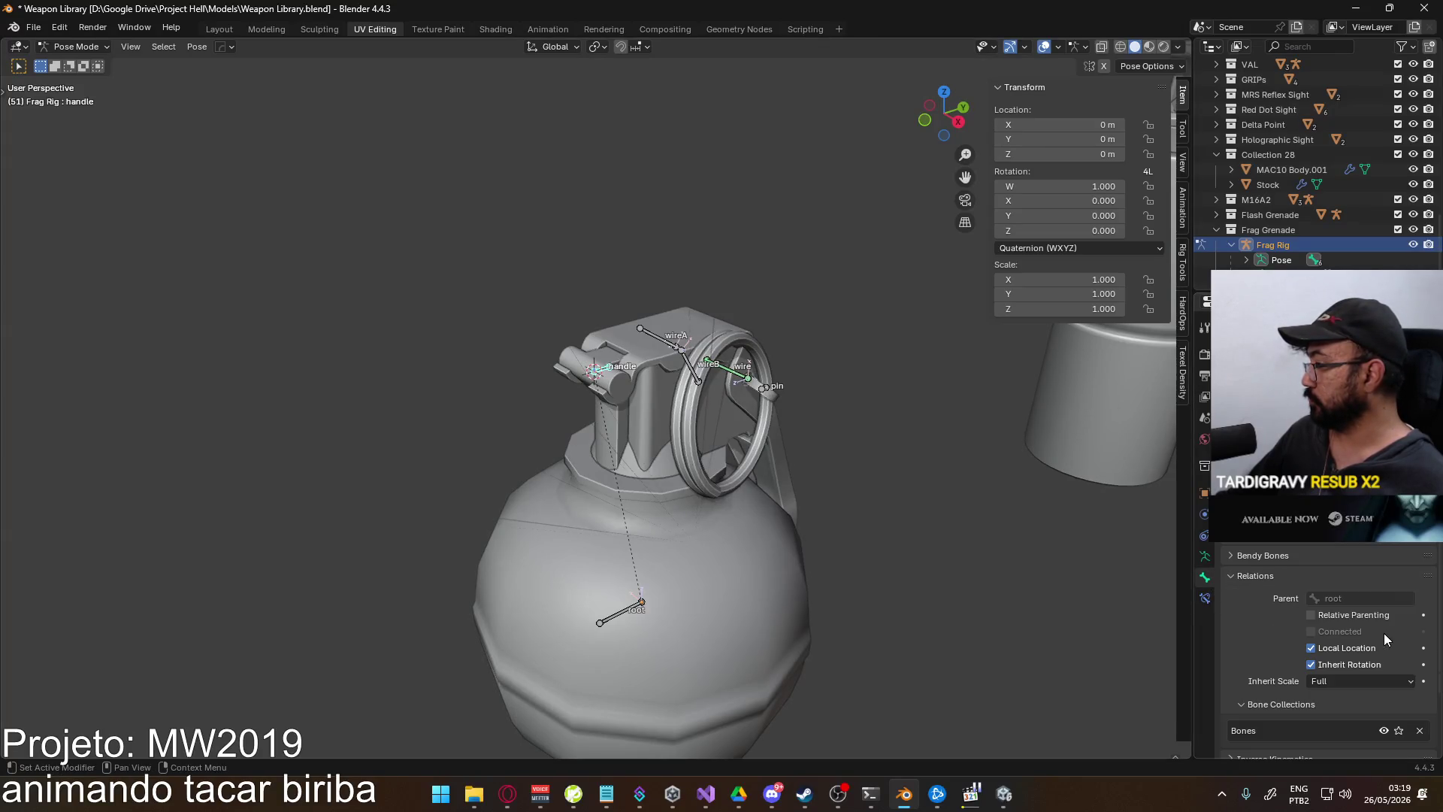
pyautogui.hotkey('alt', 'p')
pyautogui.click(673, 418)
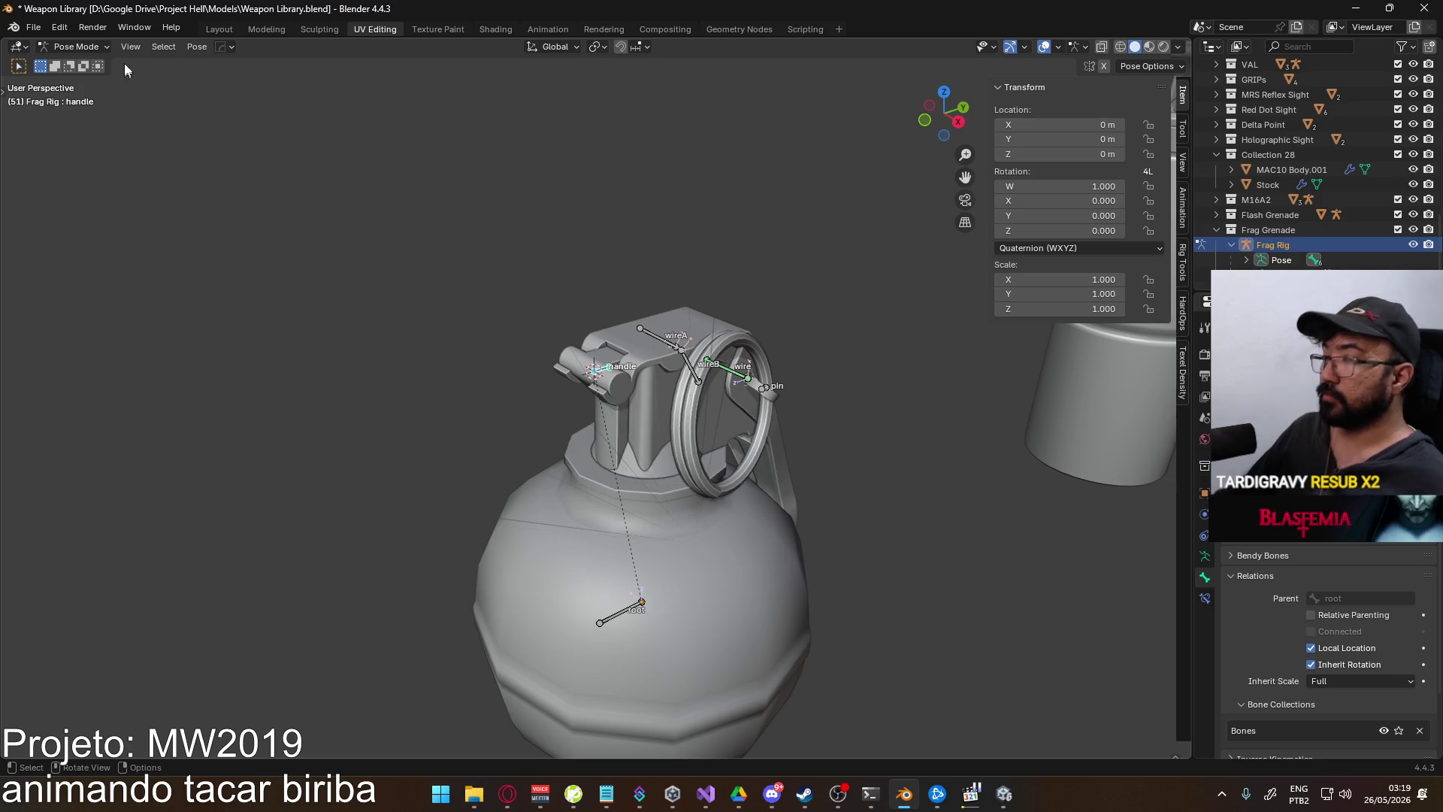
pyautogui.click(79, 47)
pyautogui.click(79, 80)
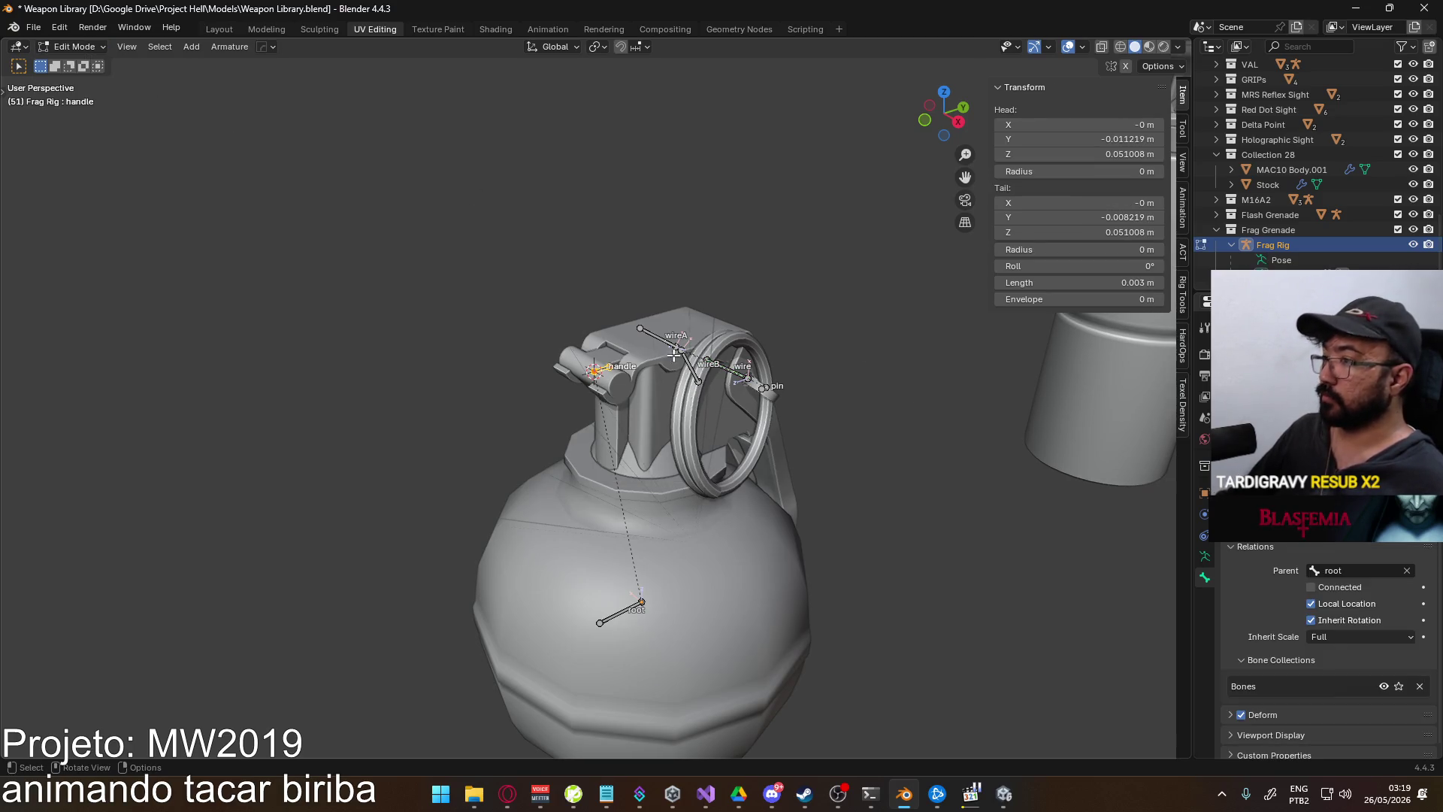
# - Clear the handle bone's parent to root and return to Pose Mode on the Bone Constraints tab
pyautogui.click(1408, 571)
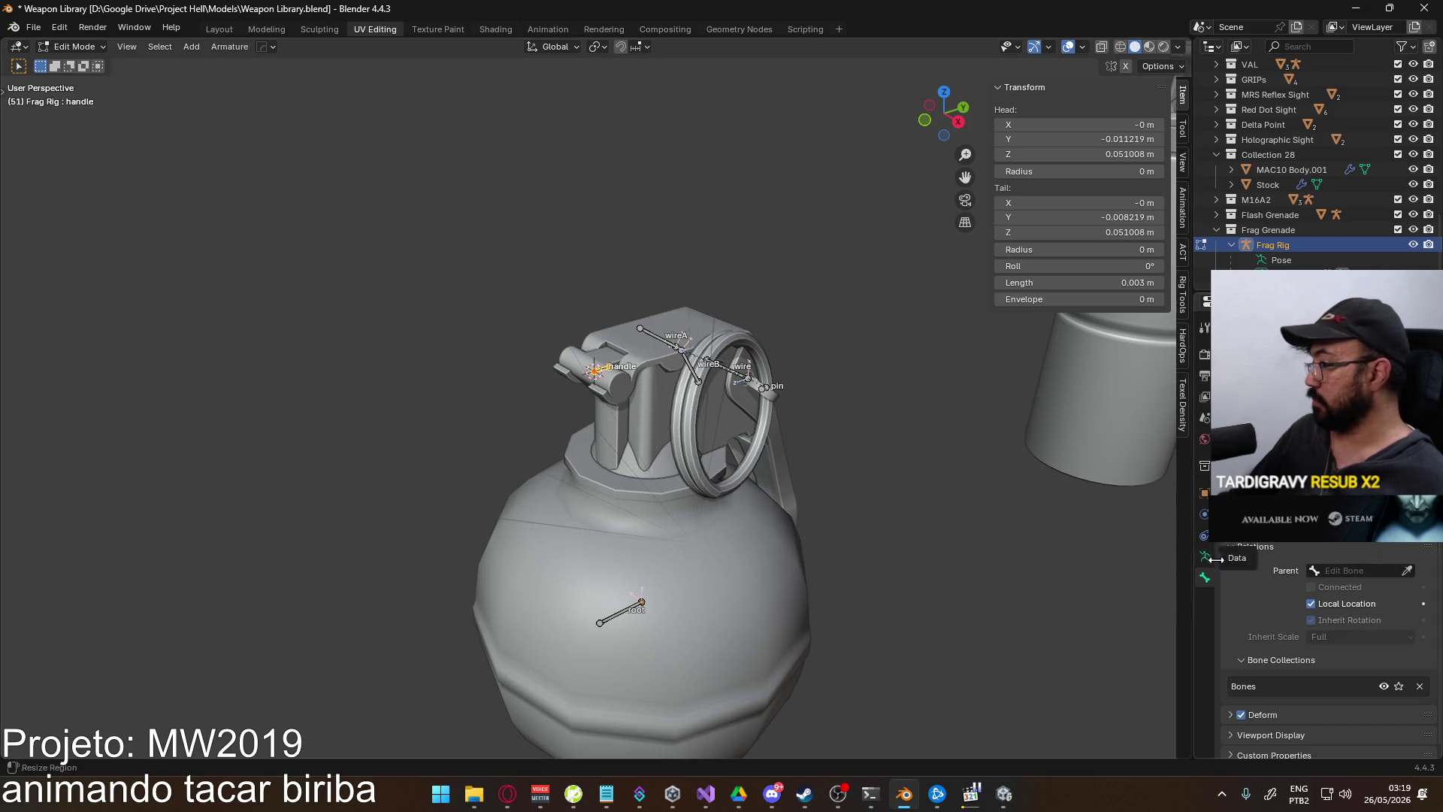
pyautogui.click(74, 46)
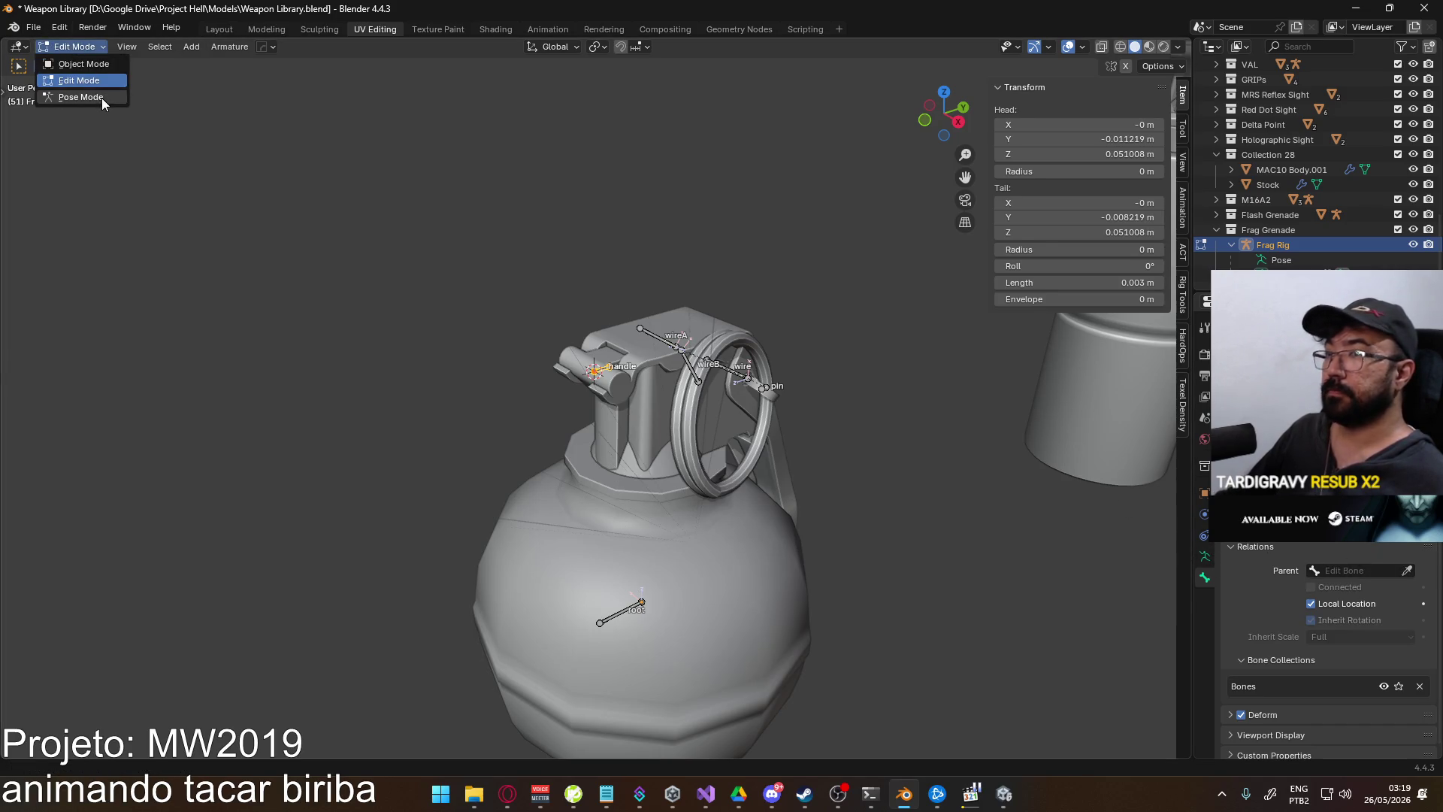
pyautogui.click(90, 97)
pyautogui.click(1204, 598)
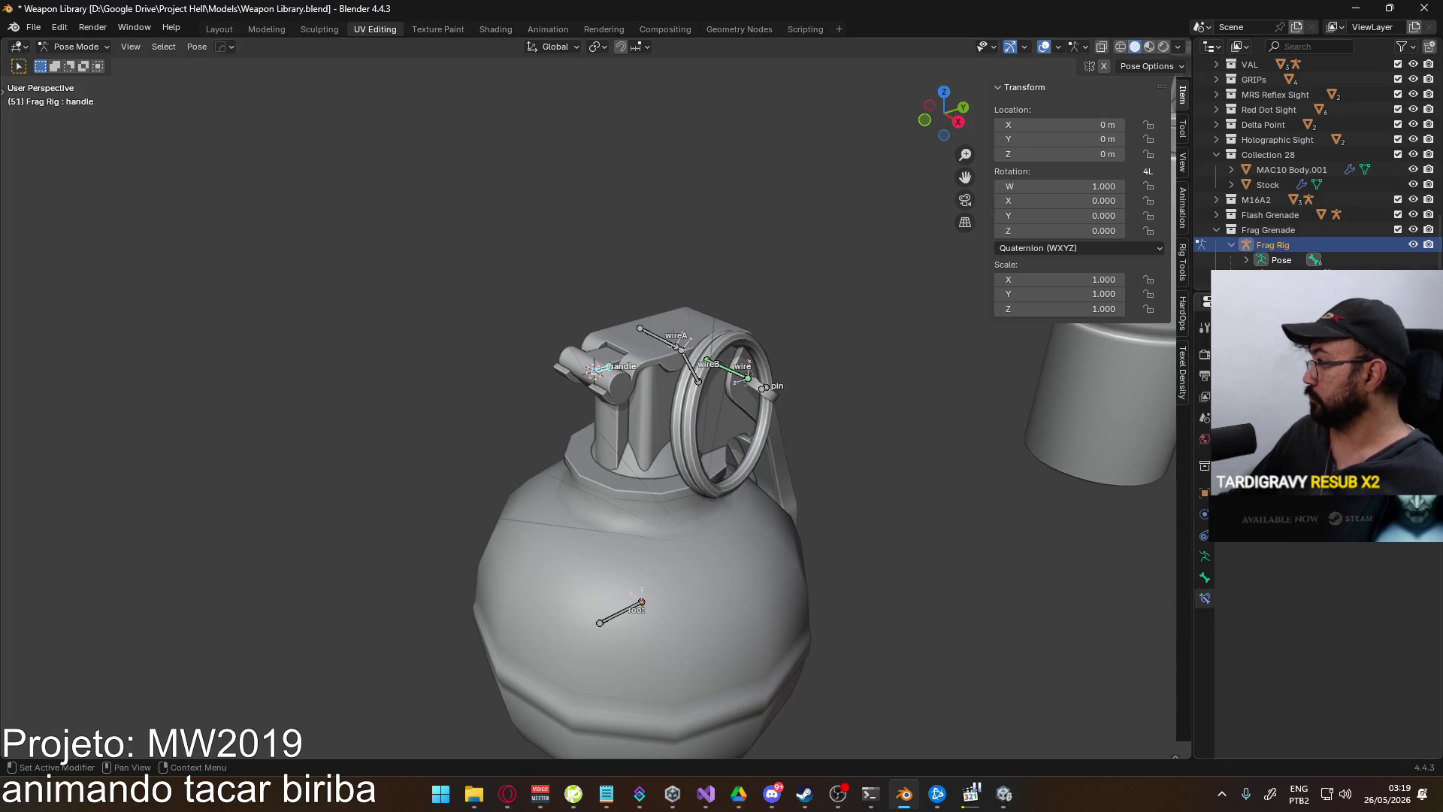
pyautogui.click(1327, 558)
pyautogui.press('Escape')
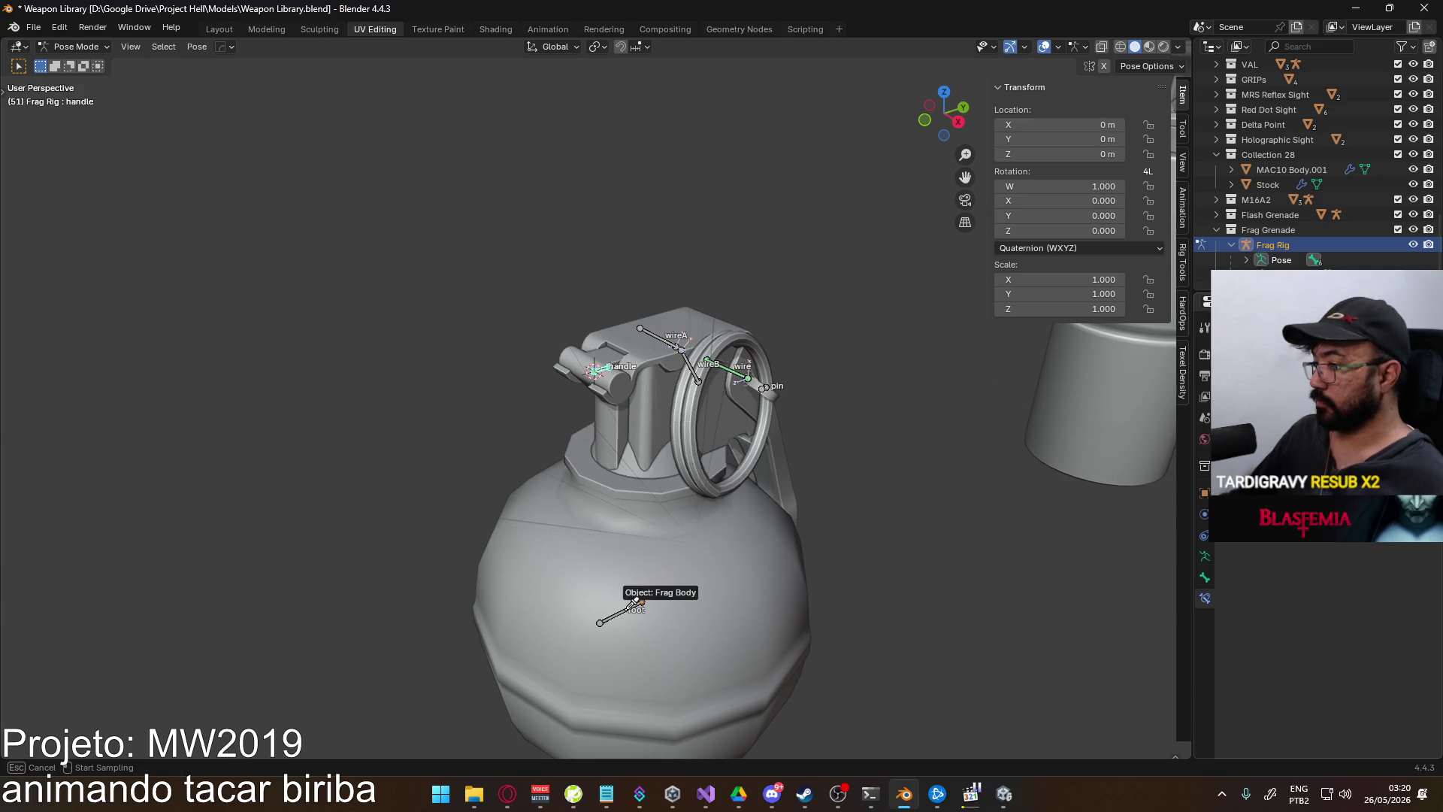
# - Set the Child Of constraint target to Frag Rig, bone handle, reset the spoon, and save
pyautogui.click(1323, 398)
pyautogui.write('f')
pyautogui.press('Return')
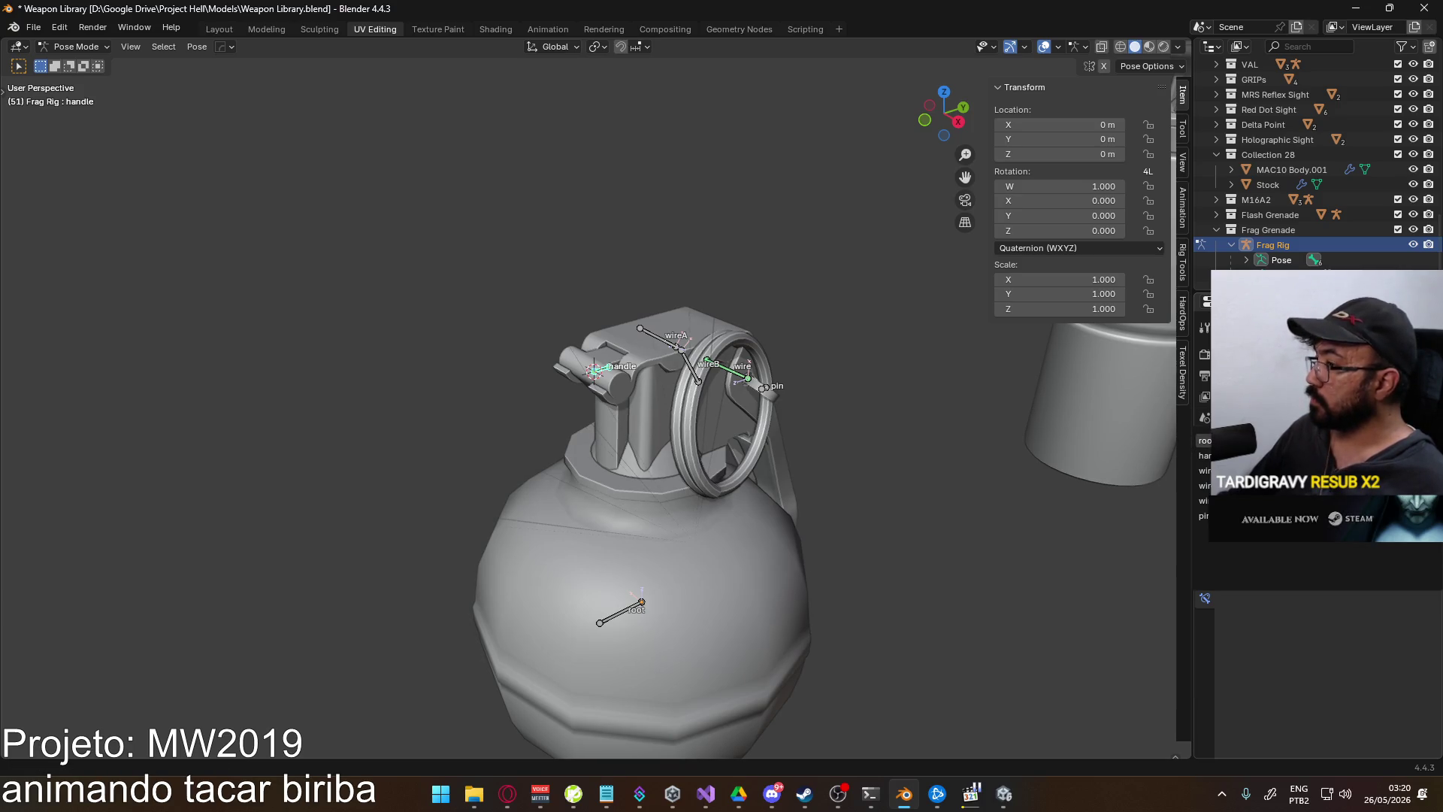
pyautogui.click(1202, 455)
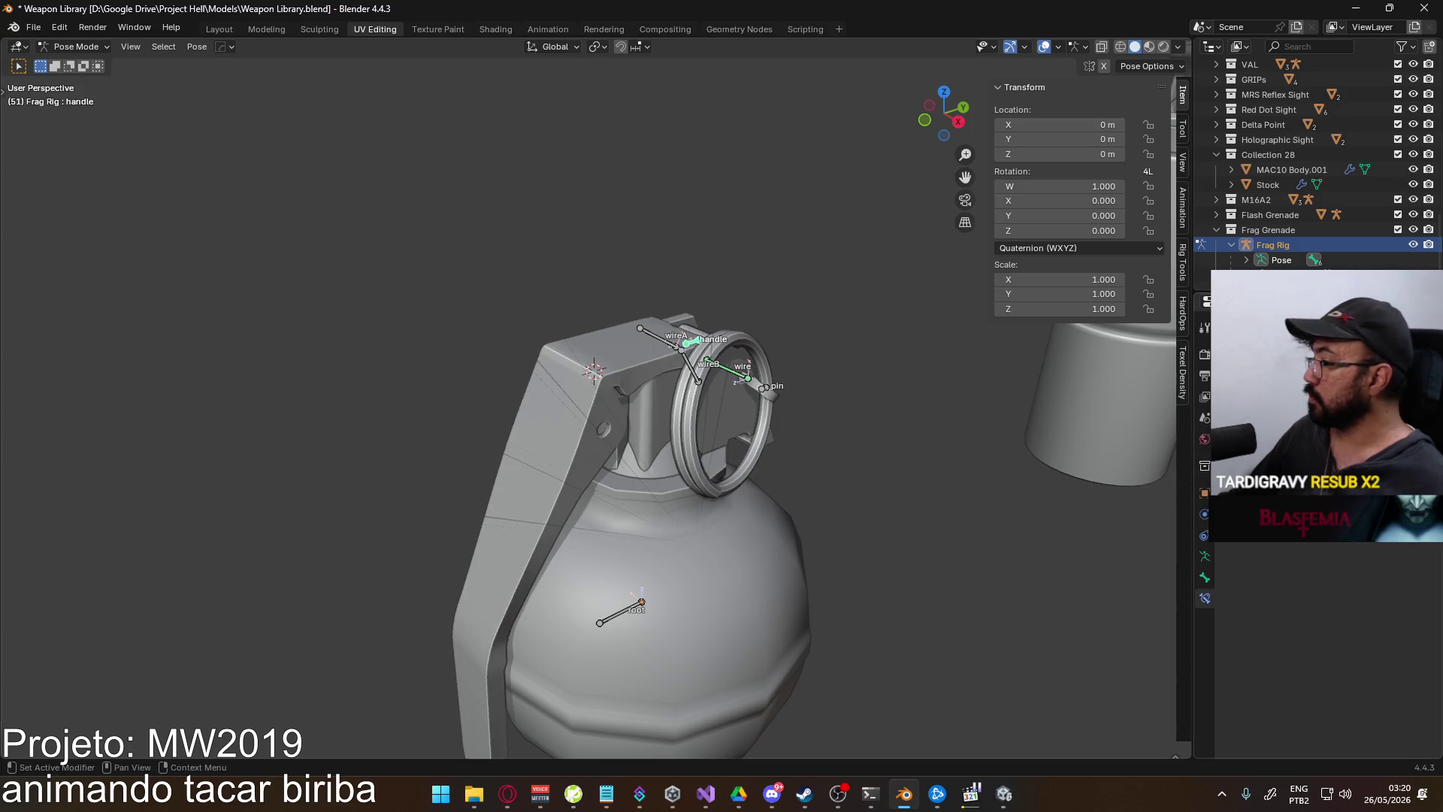
pyautogui.click(1277, 496)
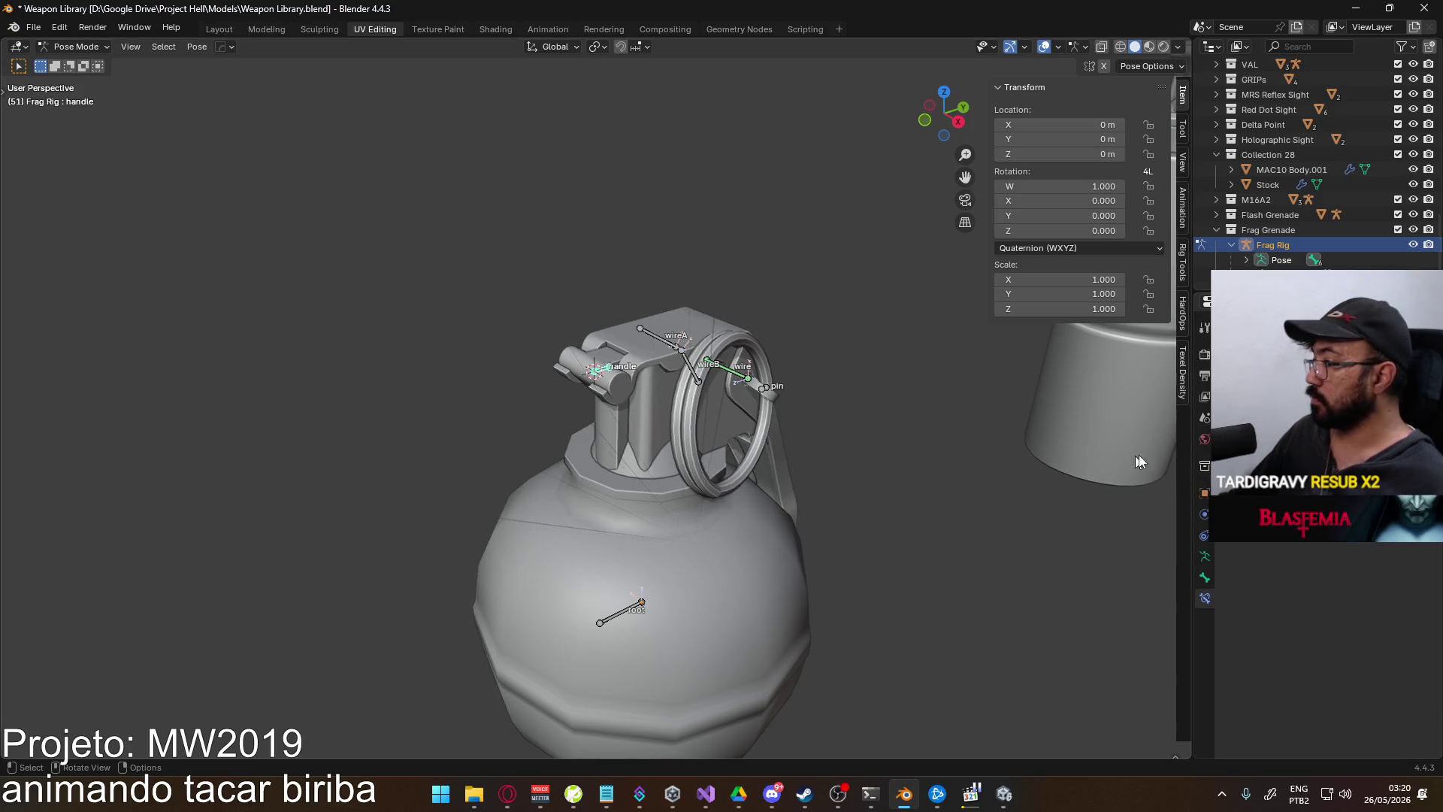
pyautogui.hotkey('ctrl', 's')
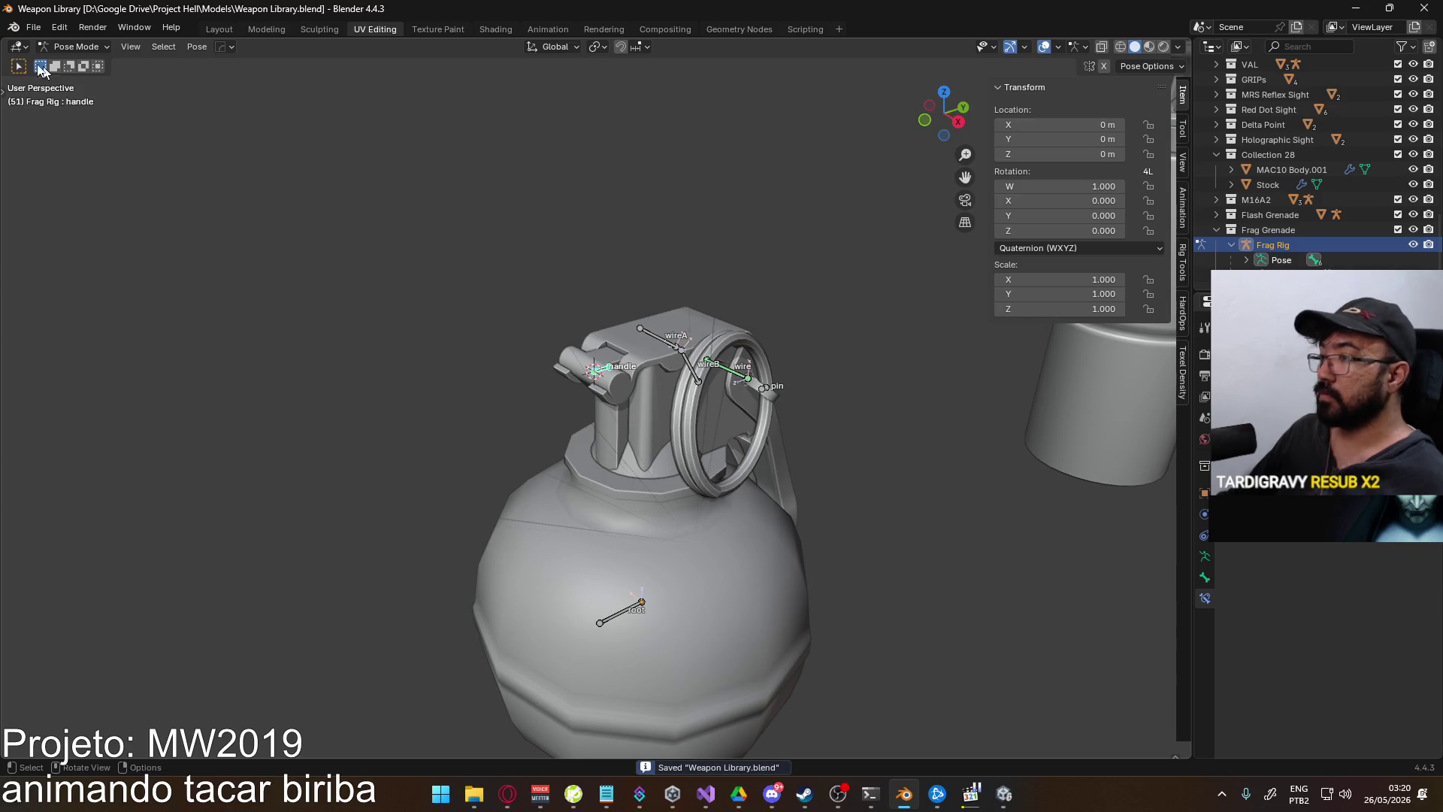
pyautogui.click(33, 27)
# - Open Player Viewmodel Generic.blend and play the throw, stopping near frame 25
pyautogui.moveTo(71, 74)
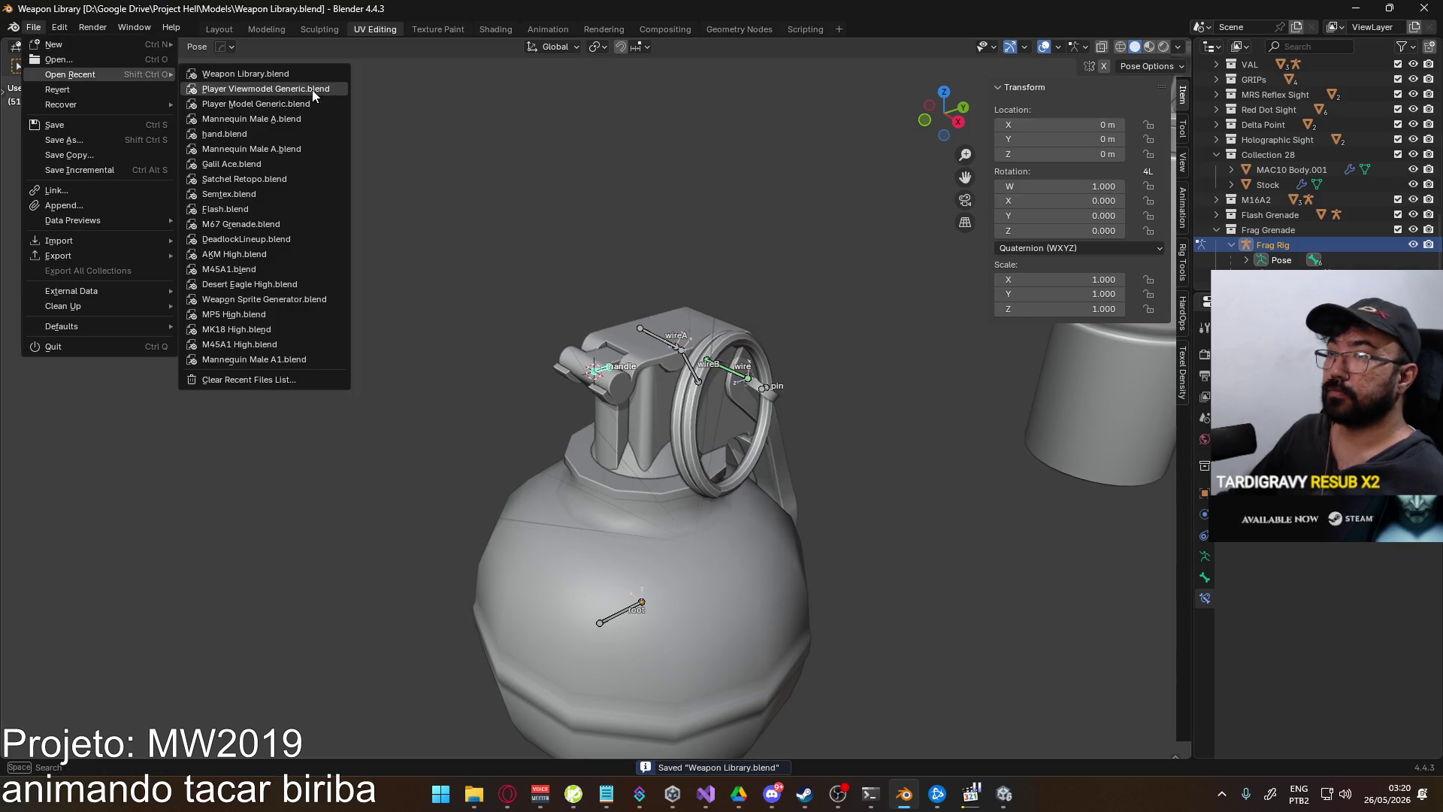
pyautogui.click(314, 91)
pyautogui.press('space')
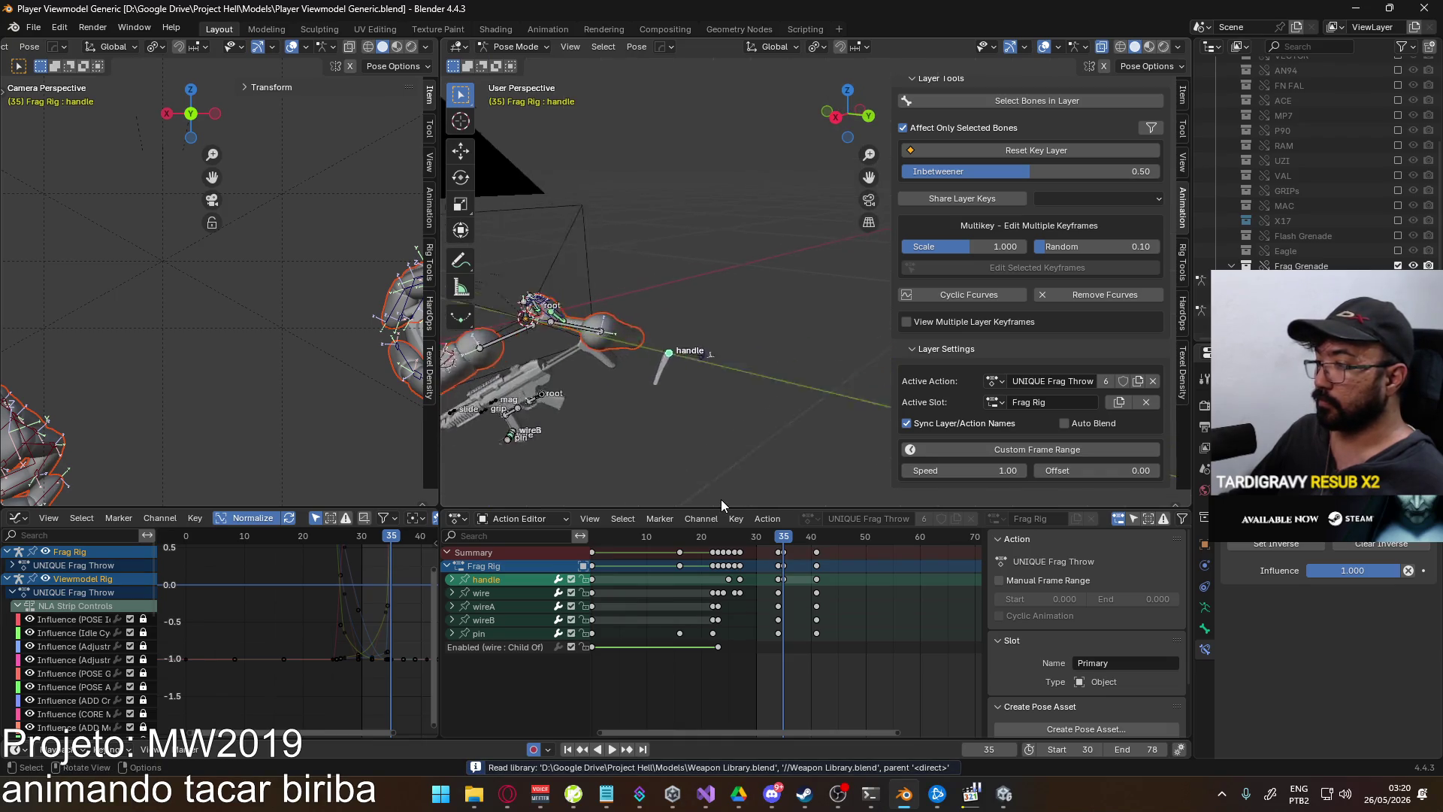
pyautogui.click(733, 539)
pyautogui.moveTo(733, 540); pyautogui.dragTo(728, 540)
pyautogui.press('space')
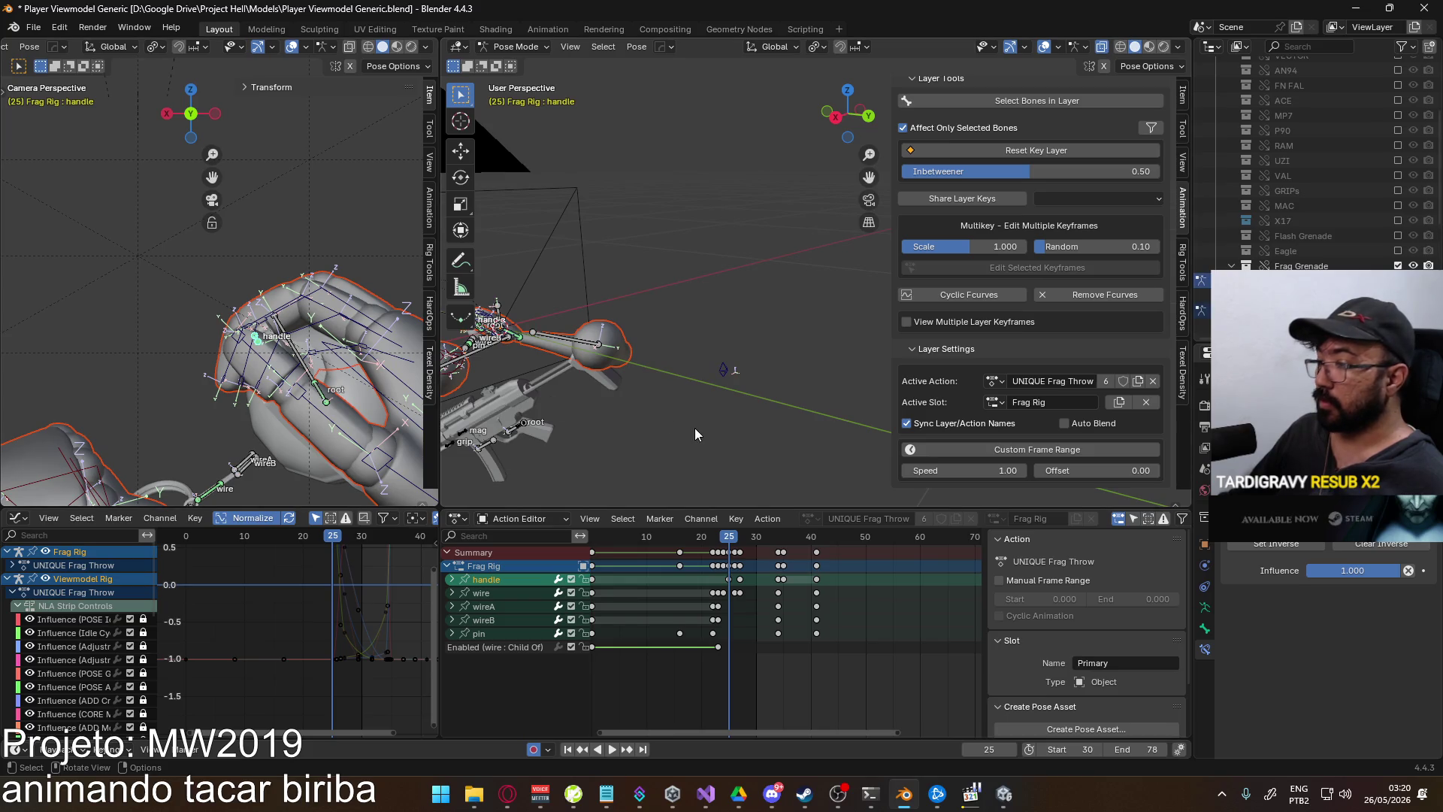
# - Select the handle bone at frame 25 and insert a keyframe on its Child Of Influence
pyautogui.moveTo(696, 435); pyautogui.dragTo(710, 466, button='middle')
pyautogui.click(728, 586)
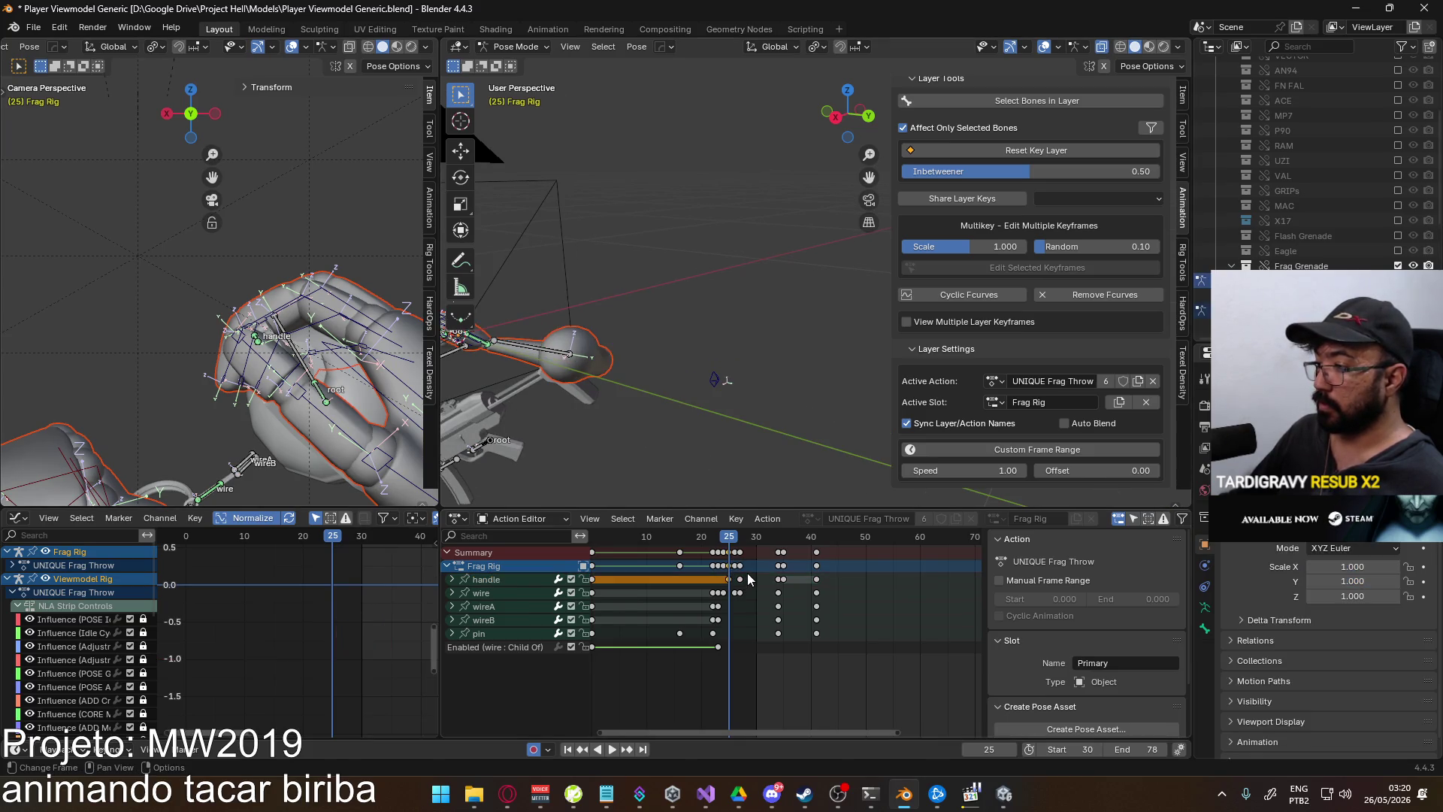
pyautogui.moveTo(733, 539); pyautogui.dragTo(726, 540)
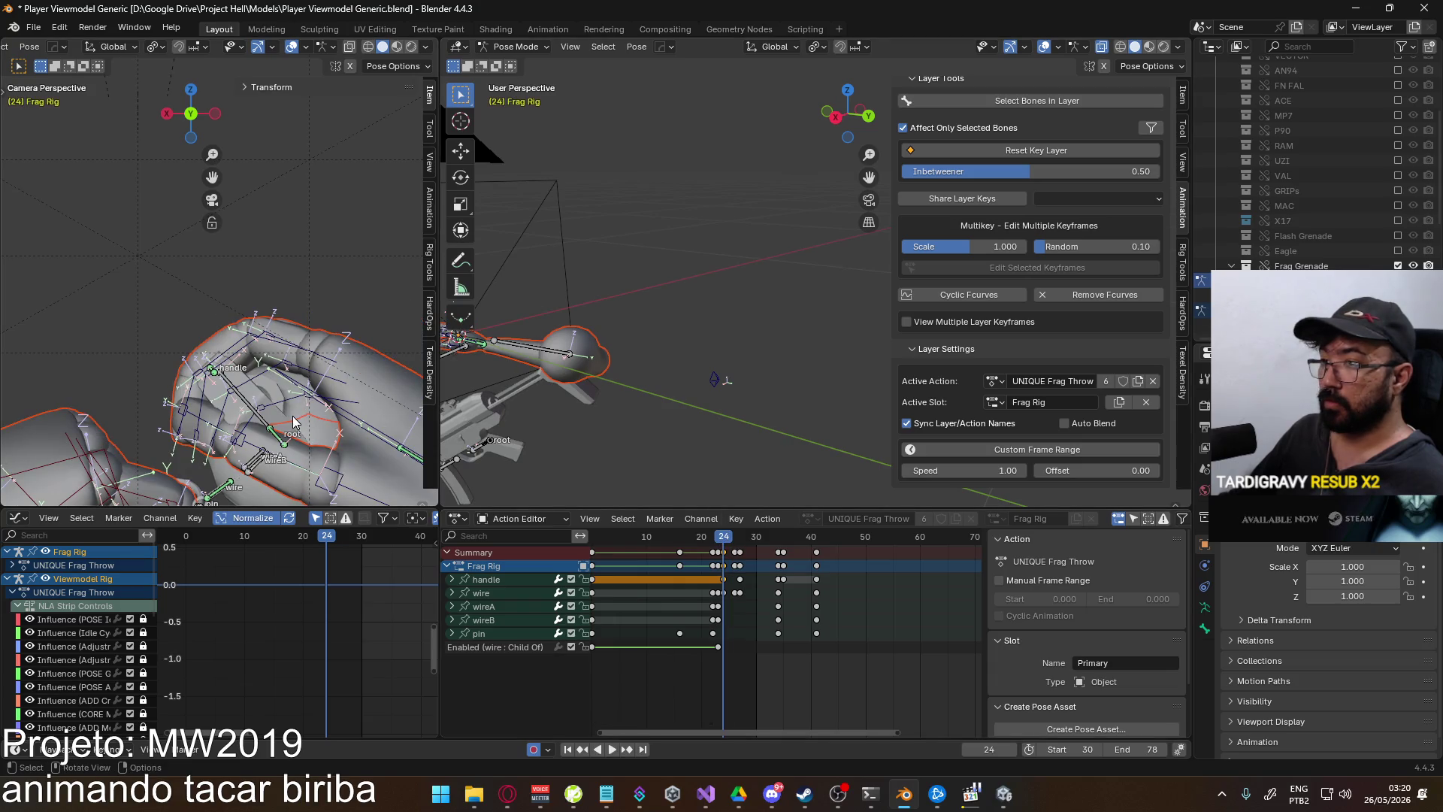
pyautogui.click(215, 369)
pyautogui.keyDown('alt'); pyautogui.click(215, 370); pyautogui.keyUp('alt')
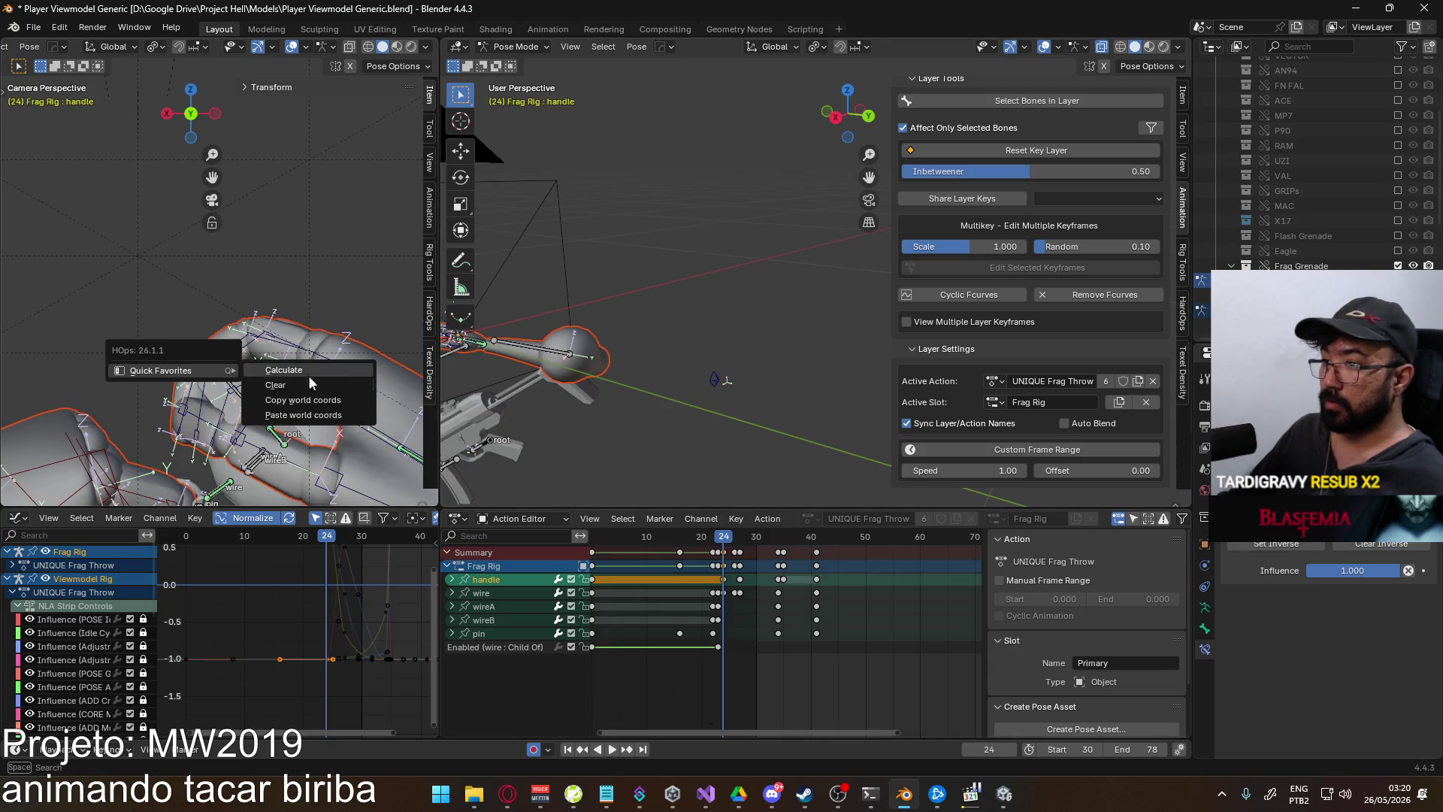
pyautogui.click(312, 400)
pyautogui.moveTo(729, 539); pyautogui.dragTo(727, 540)
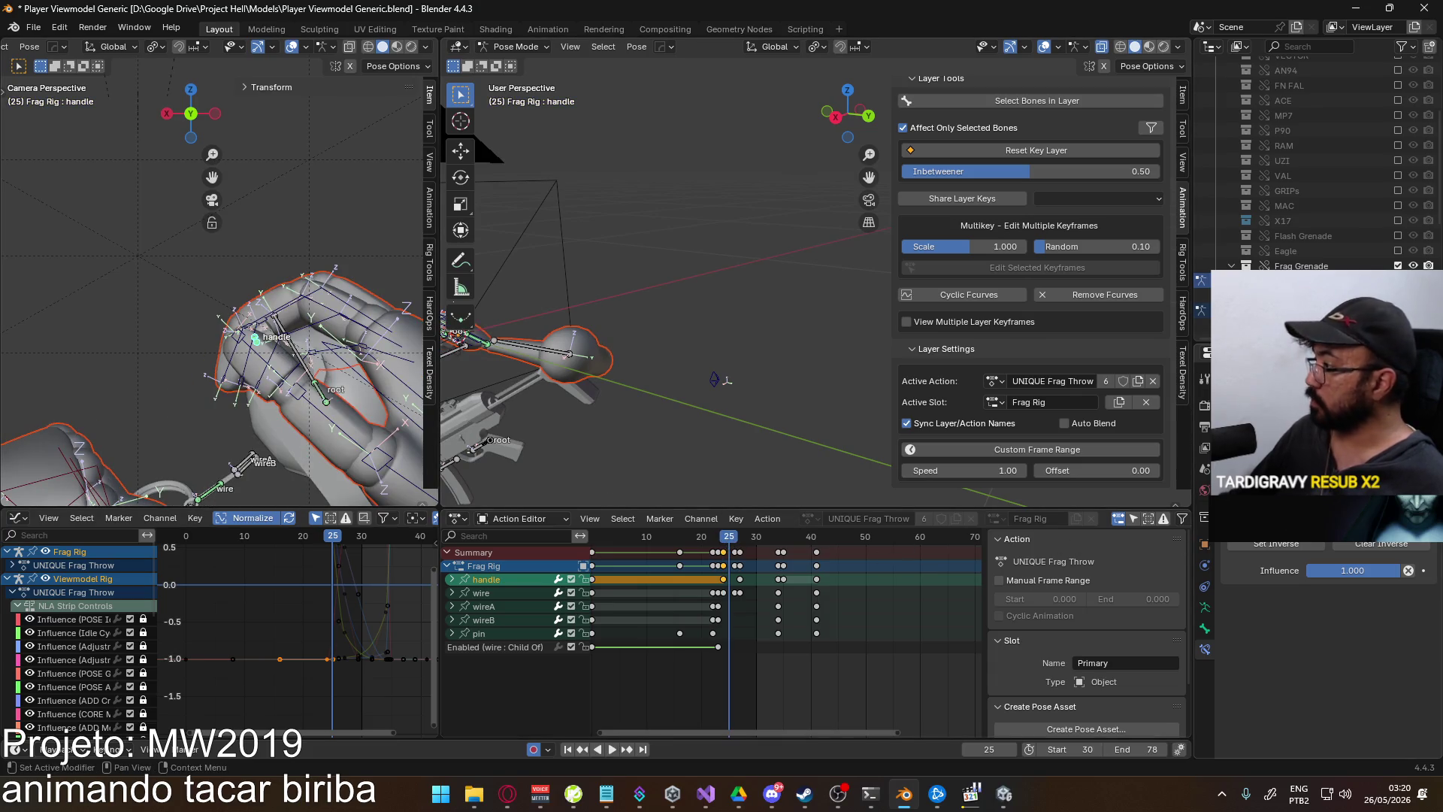
pyautogui.rightClick(1345, 571)
pyautogui.click(1292, 444)
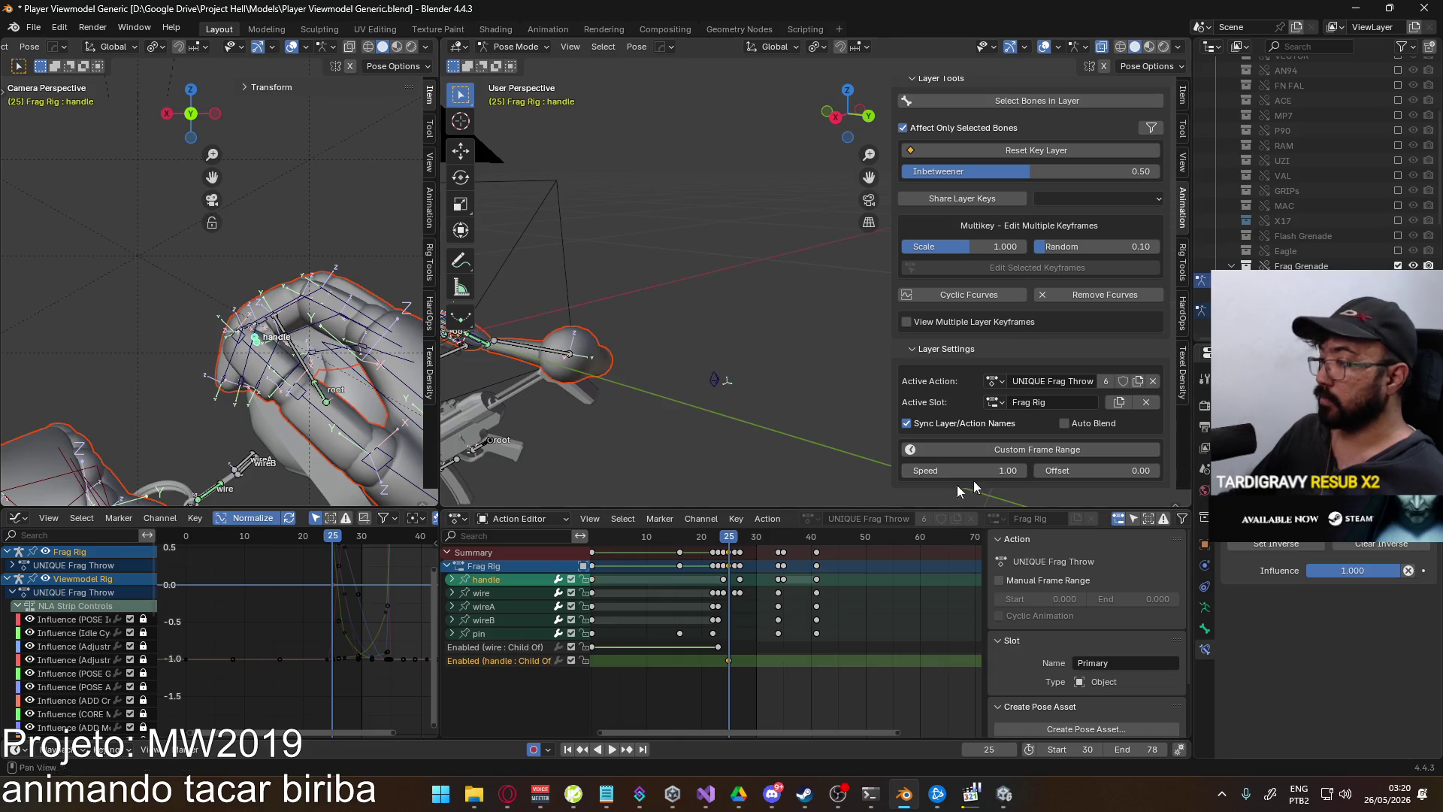
# - Keyframe the handle's Child Of influence at frame 0 and key the pose at frame 25
pyautogui.keyDown('ctrl'); pyautogui.hscroll(-5, 894, 568); pyautogui.keyUp('ctrl')
pyautogui.hotkey('shift', 'Left')
pyautogui.rightClick(1345, 571)
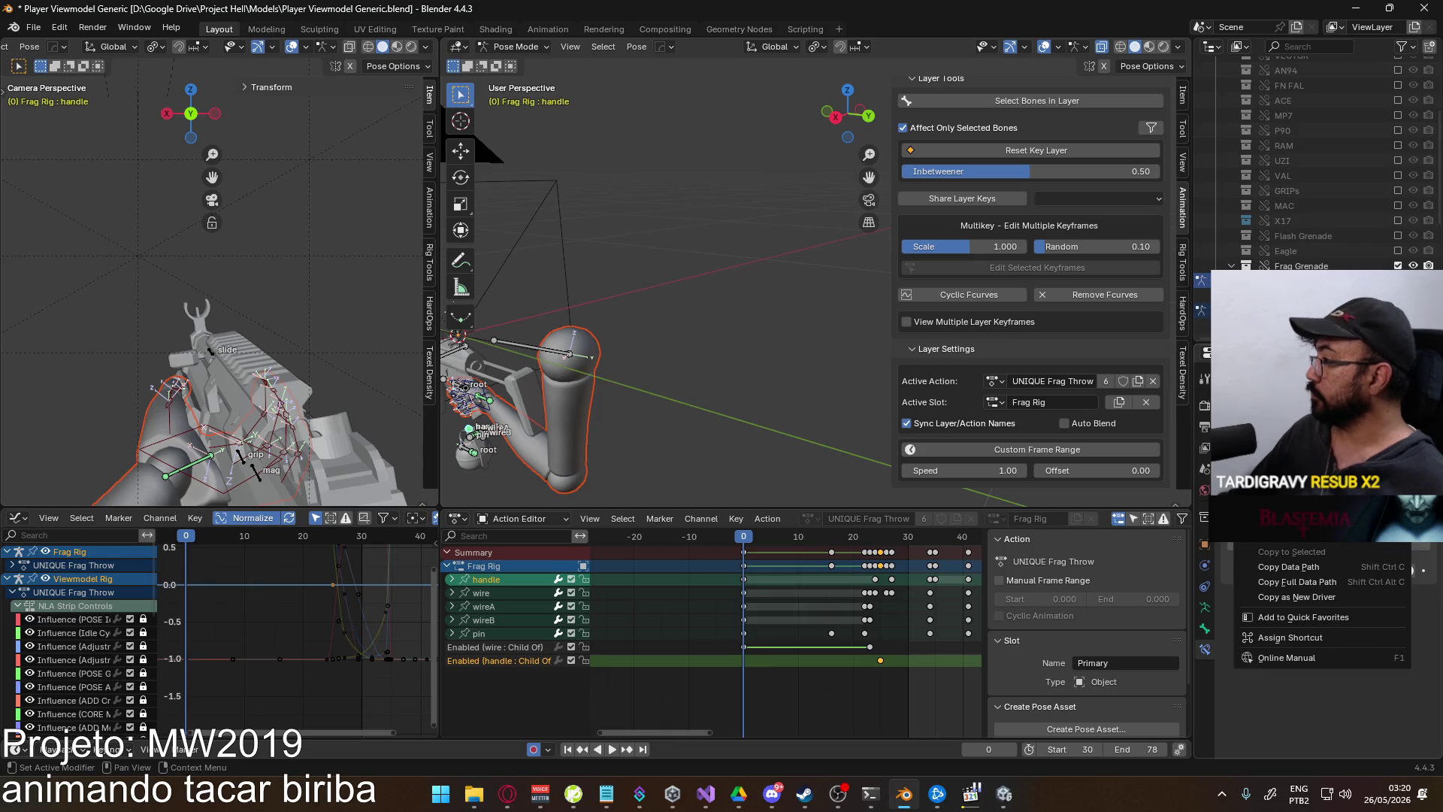
pyautogui.click(1293, 444)
pyautogui.click(877, 552)
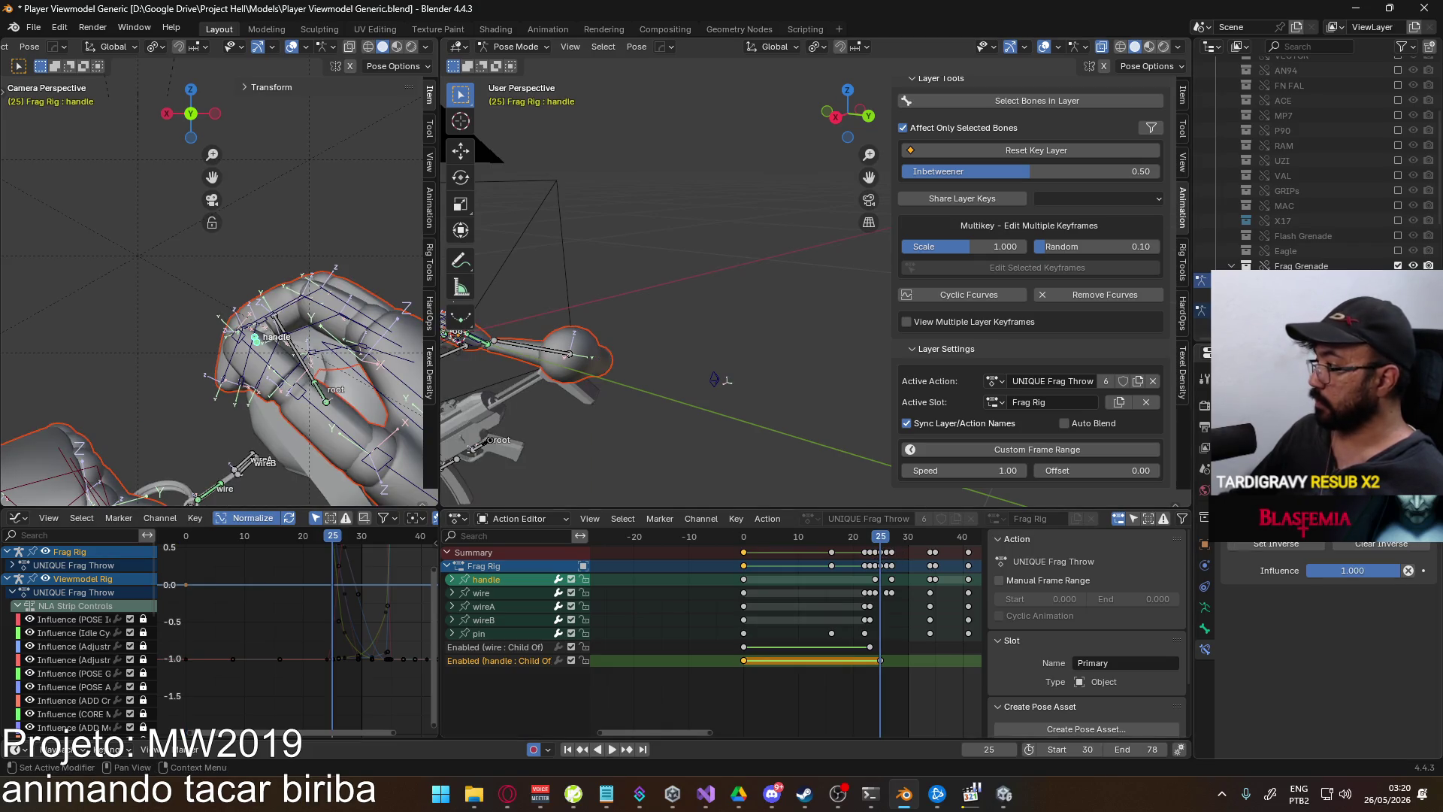
pyautogui.rightClick(1345, 571)
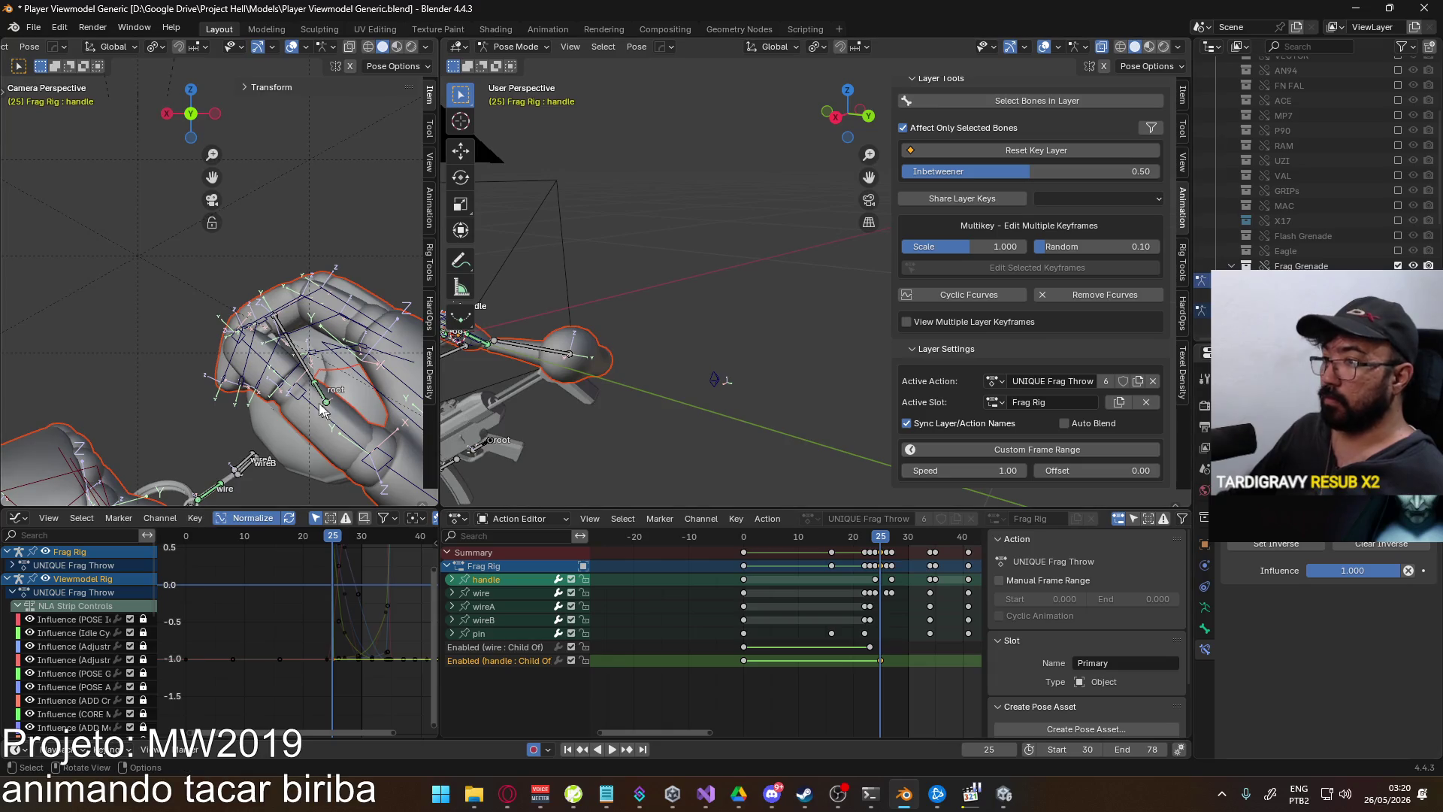
pyautogui.press('k')
pyautogui.click(477, 435)
# - Move the handle key near frame 23 one frame earlier
pyautogui.moveTo(346, 397)
pyautogui.mouseDown(button='middle')
pyautogui.moveTo(421, 361)
pyautogui.moveTo(786, 555)
pyautogui.mouseUp(button='middle')
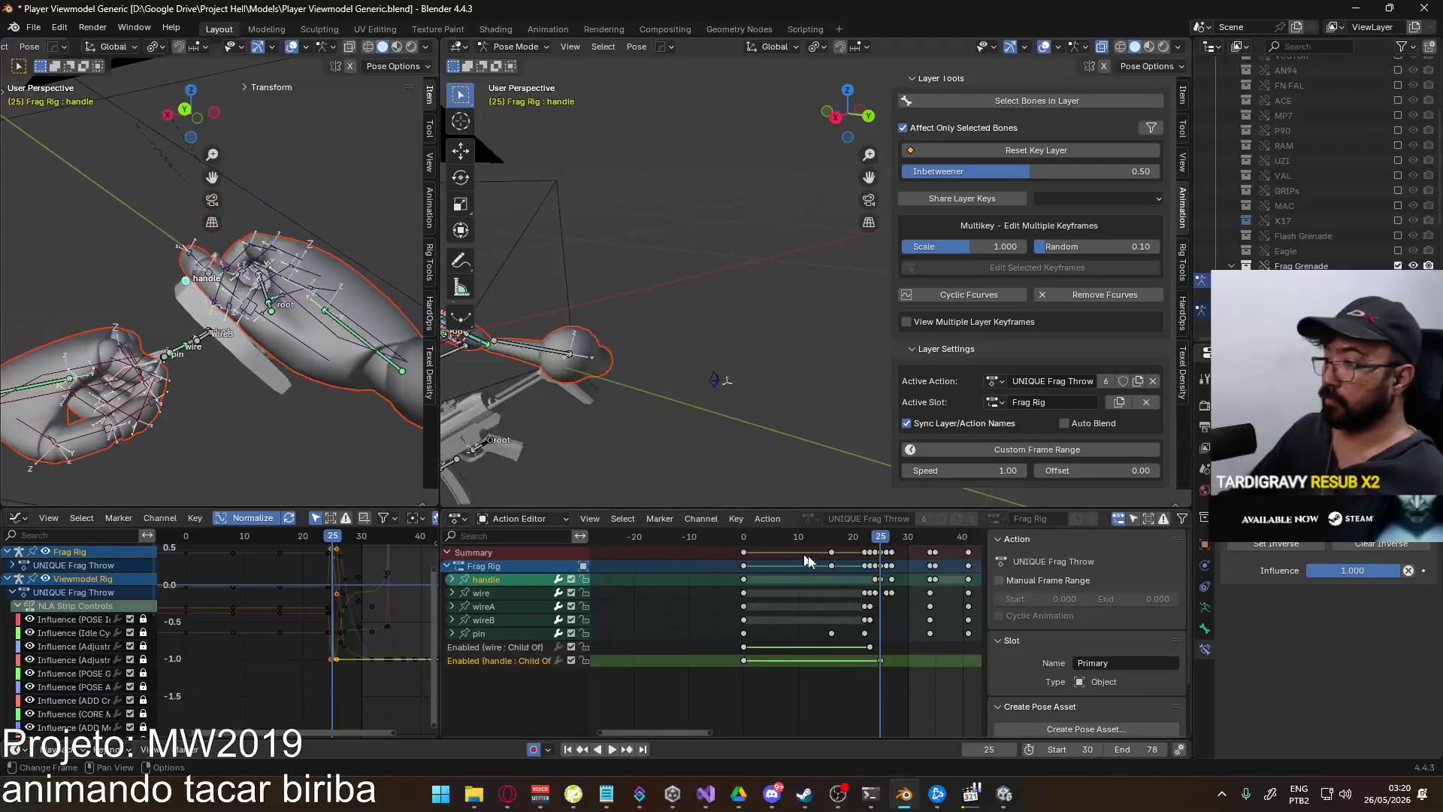
pyautogui.hotkey('ctrl', 'shift', 'space')
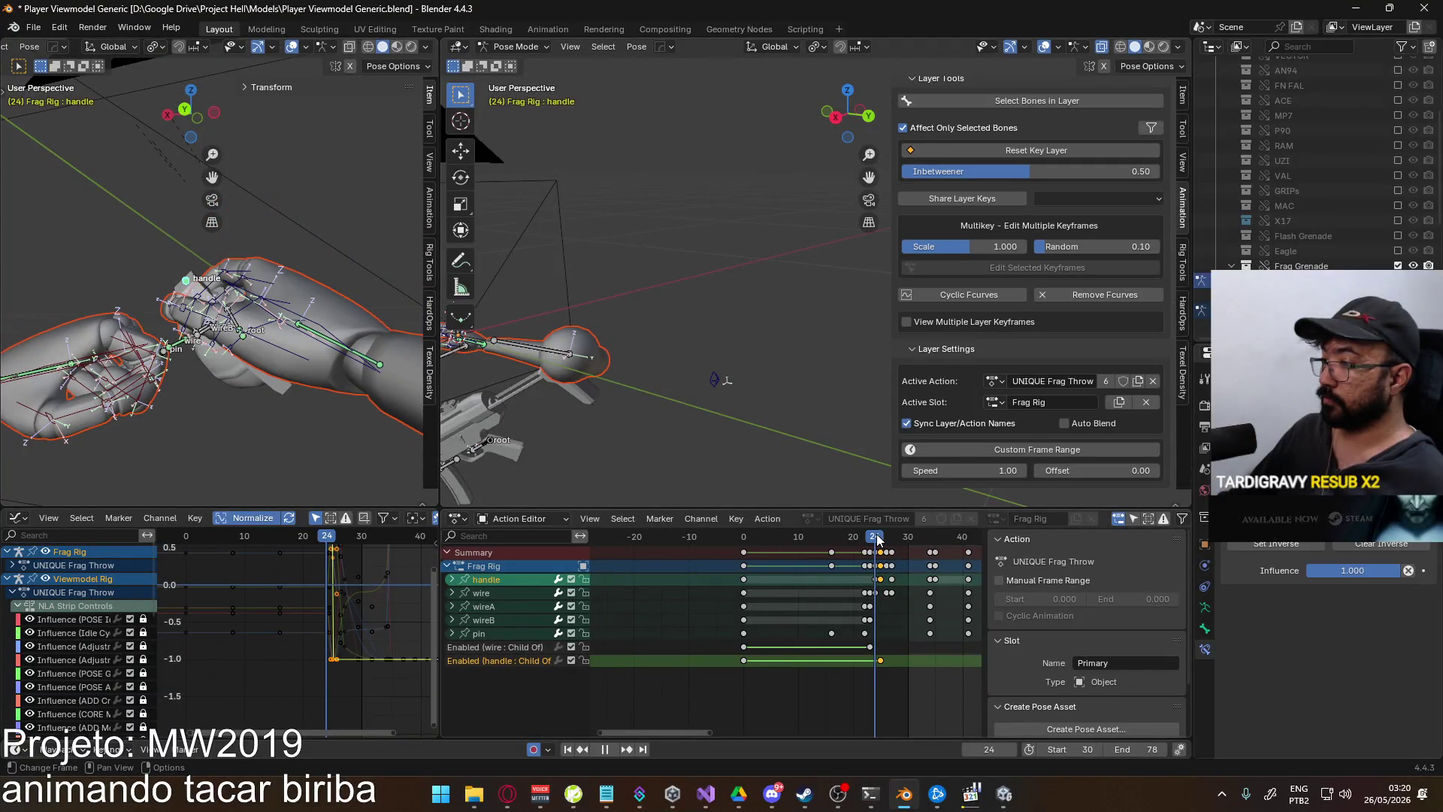
pyautogui.moveTo(878, 539); pyautogui.dragTo(876, 540)
pyautogui.scroll(4, 873, 608)
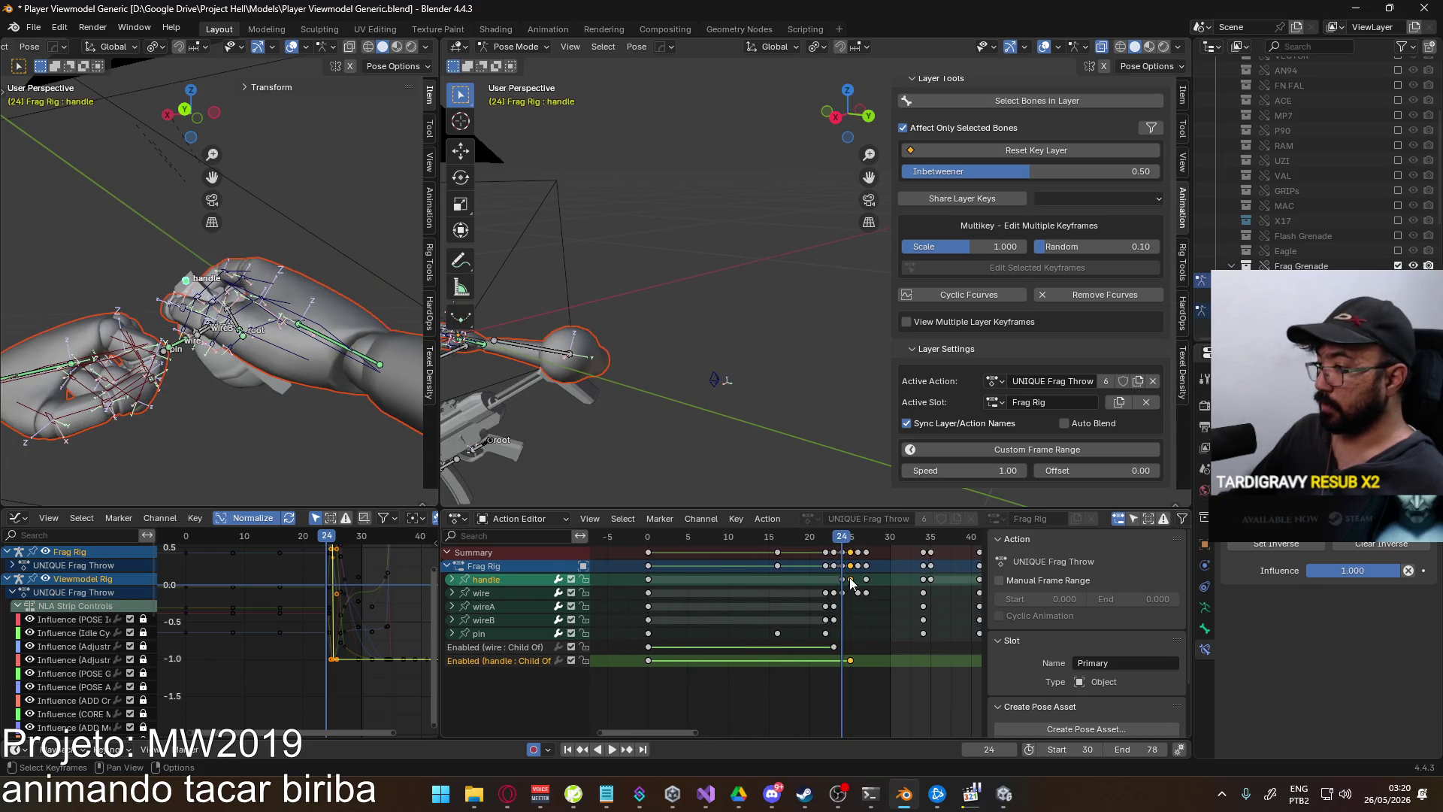
pyautogui.click(833, 580)
pyautogui.press('g')
pyautogui.click(891, 571)
# - Delete the handle's later fly-off keys after the frame-25 release
pyautogui.press('space')
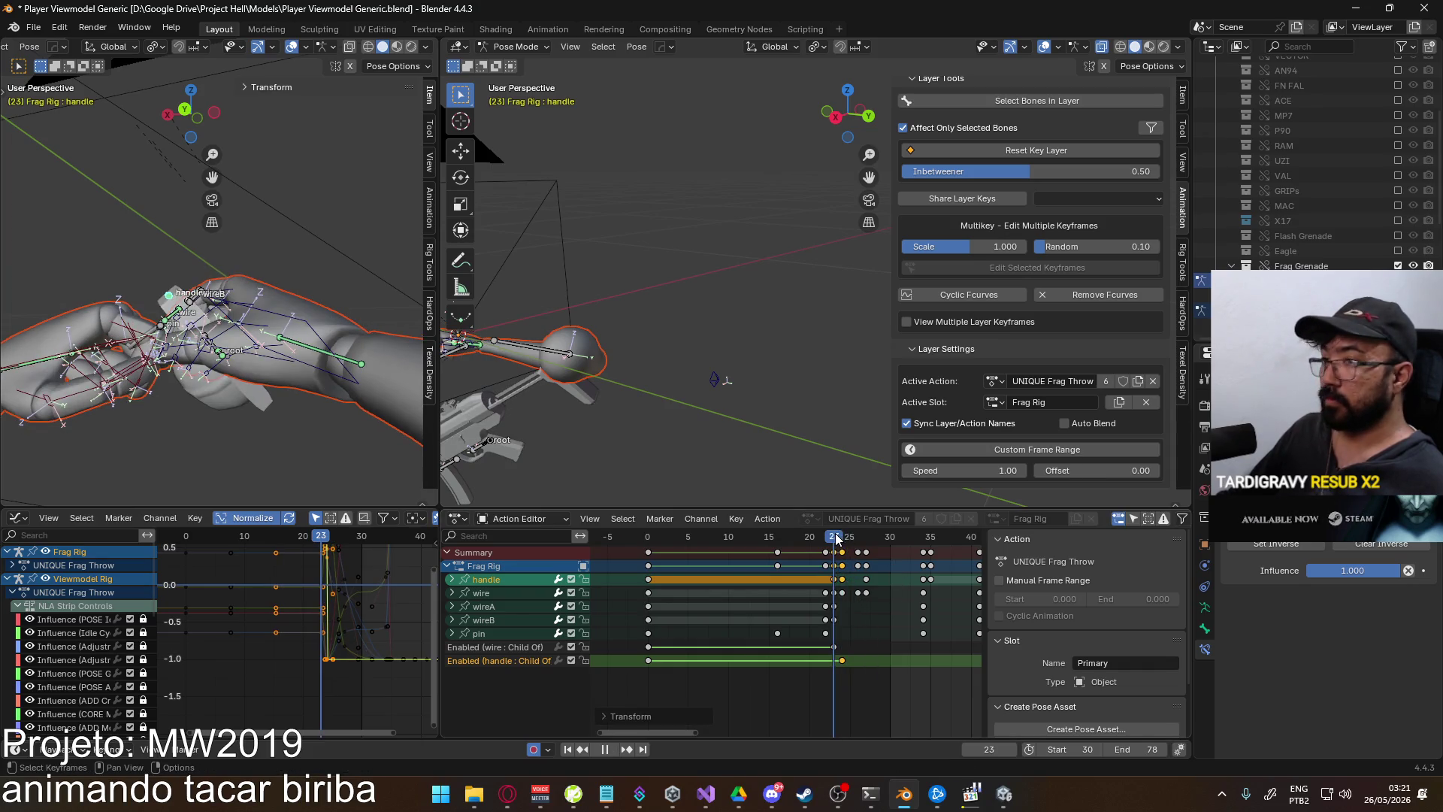
pyautogui.moveTo(843, 538); pyautogui.dragTo(866, 535)
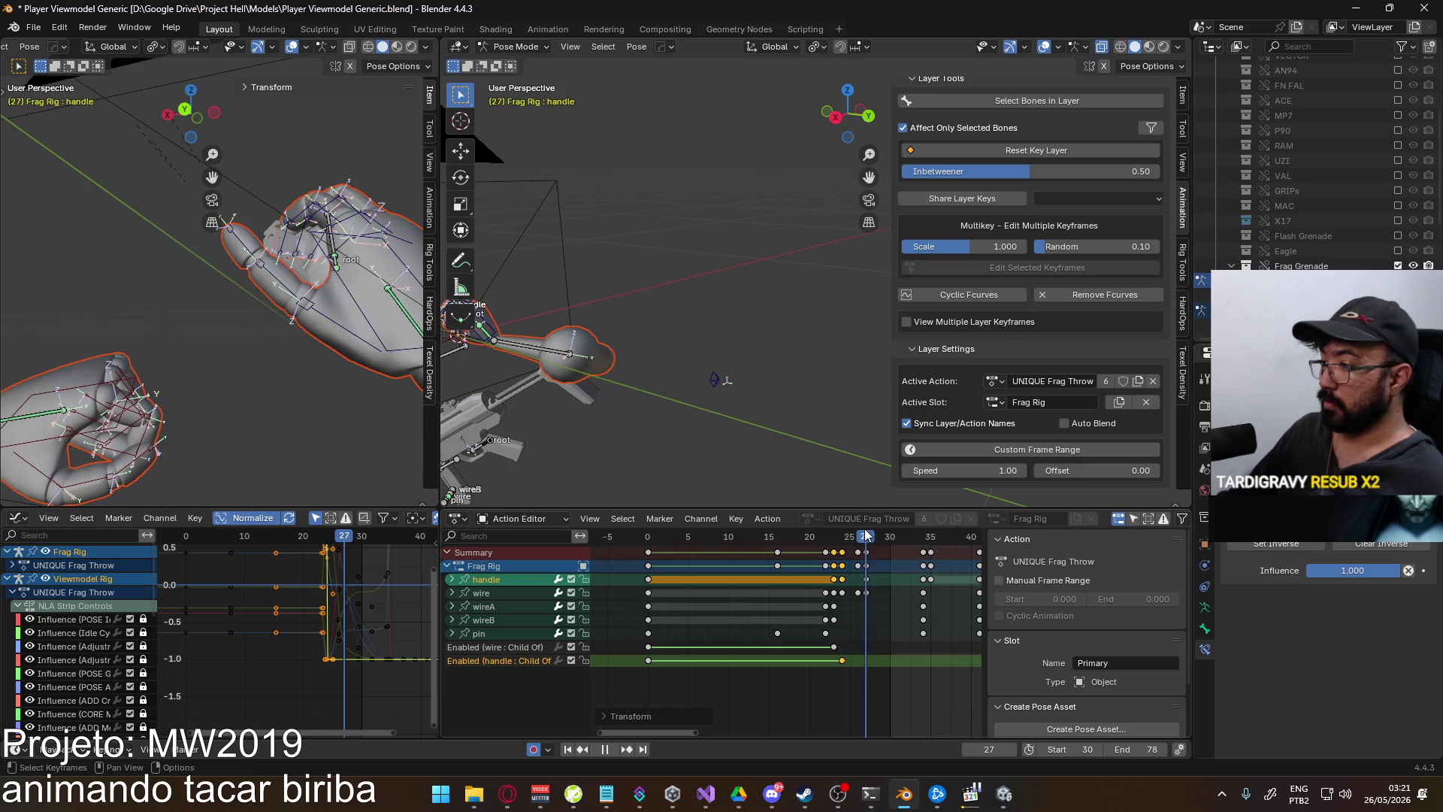
pyautogui.moveTo(905, 591); pyautogui.dragTo(804, 587, button='middle')
pyautogui.moveTo(787, 583); pyautogui.dragTo(906, 580)
pyautogui.press('Delete')
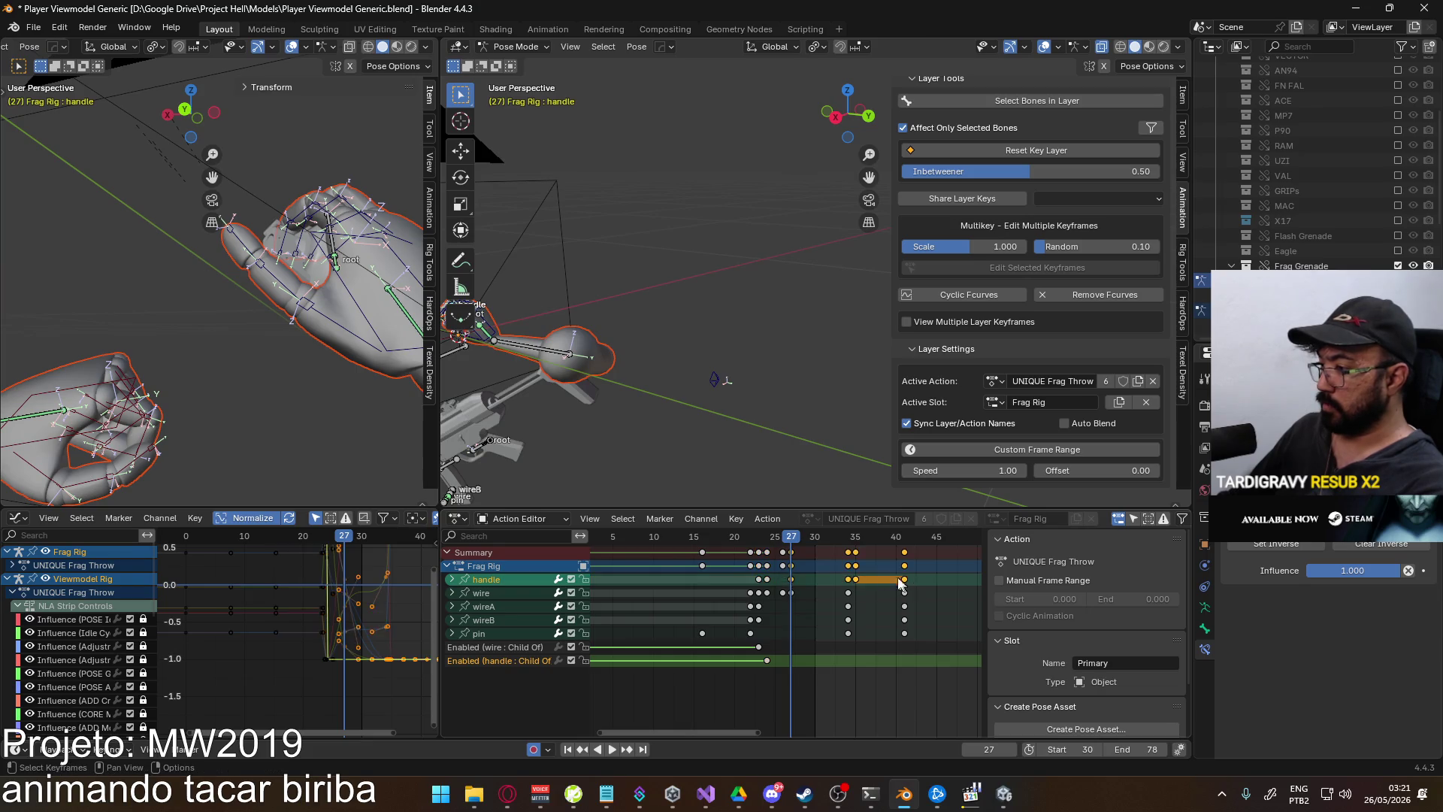
pyautogui.moveTo(802, 540); pyautogui.dragTo(769, 540)
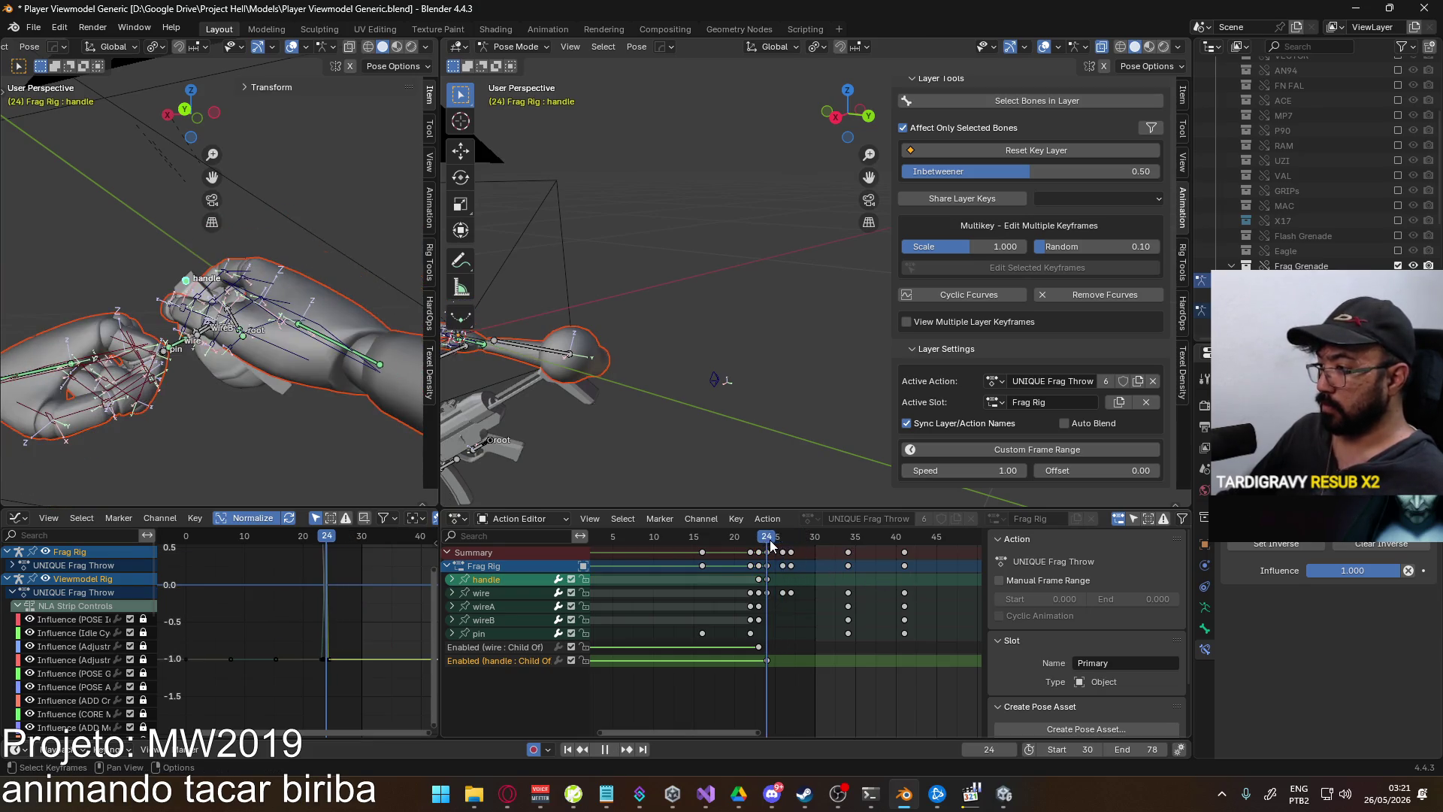
# - At frame 26, rotate the handle bone around Z and move it up and right
pyautogui.moveTo(176, 281)
pyautogui.mouseDown(button='middle')
pyautogui.moveTo(278, 346)
pyautogui.moveTo(300, 384)
pyautogui.mouseUp(button='middle')
pyautogui.press('KP_0')
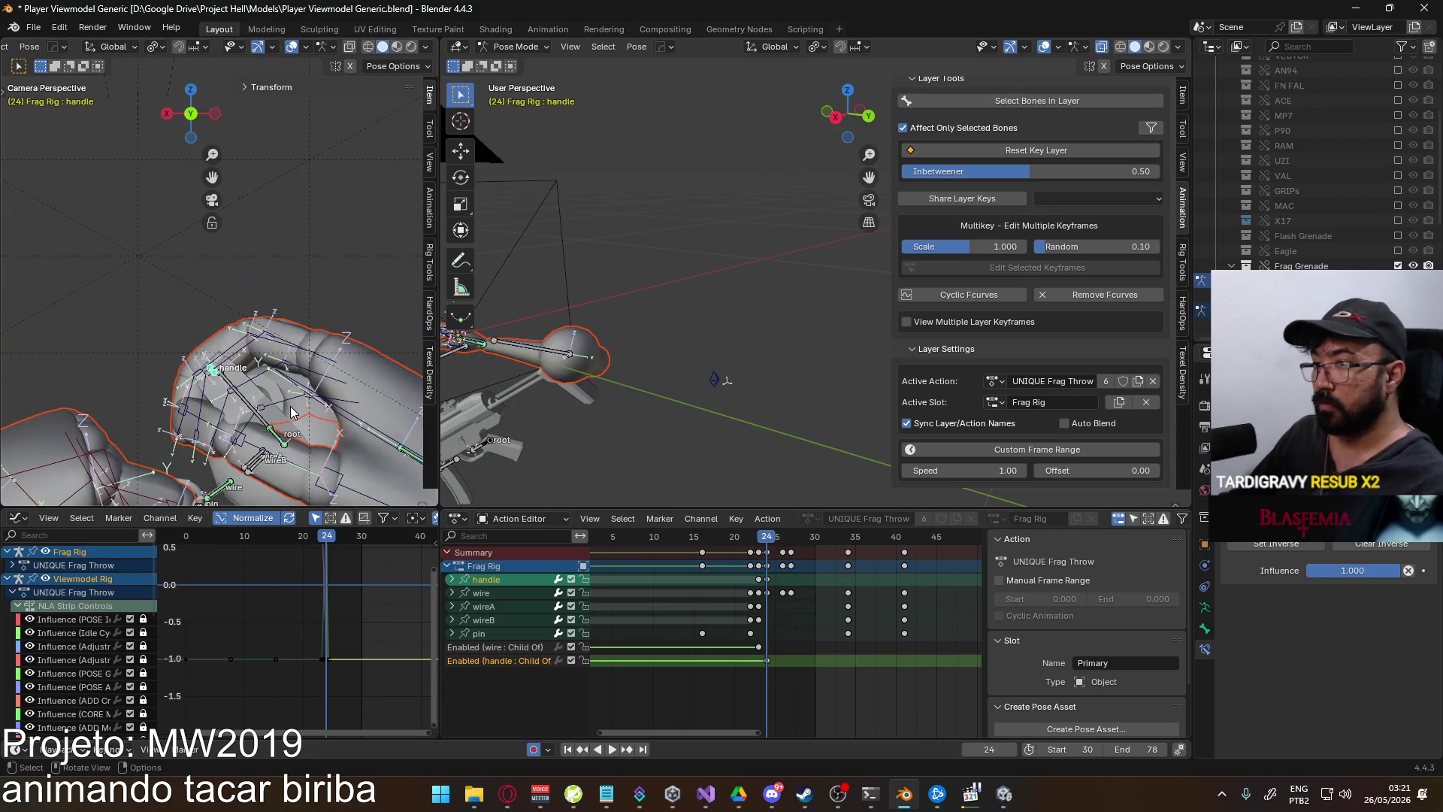
pyautogui.moveTo(770, 538); pyautogui.dragTo(782, 535)
pyautogui.press('r')
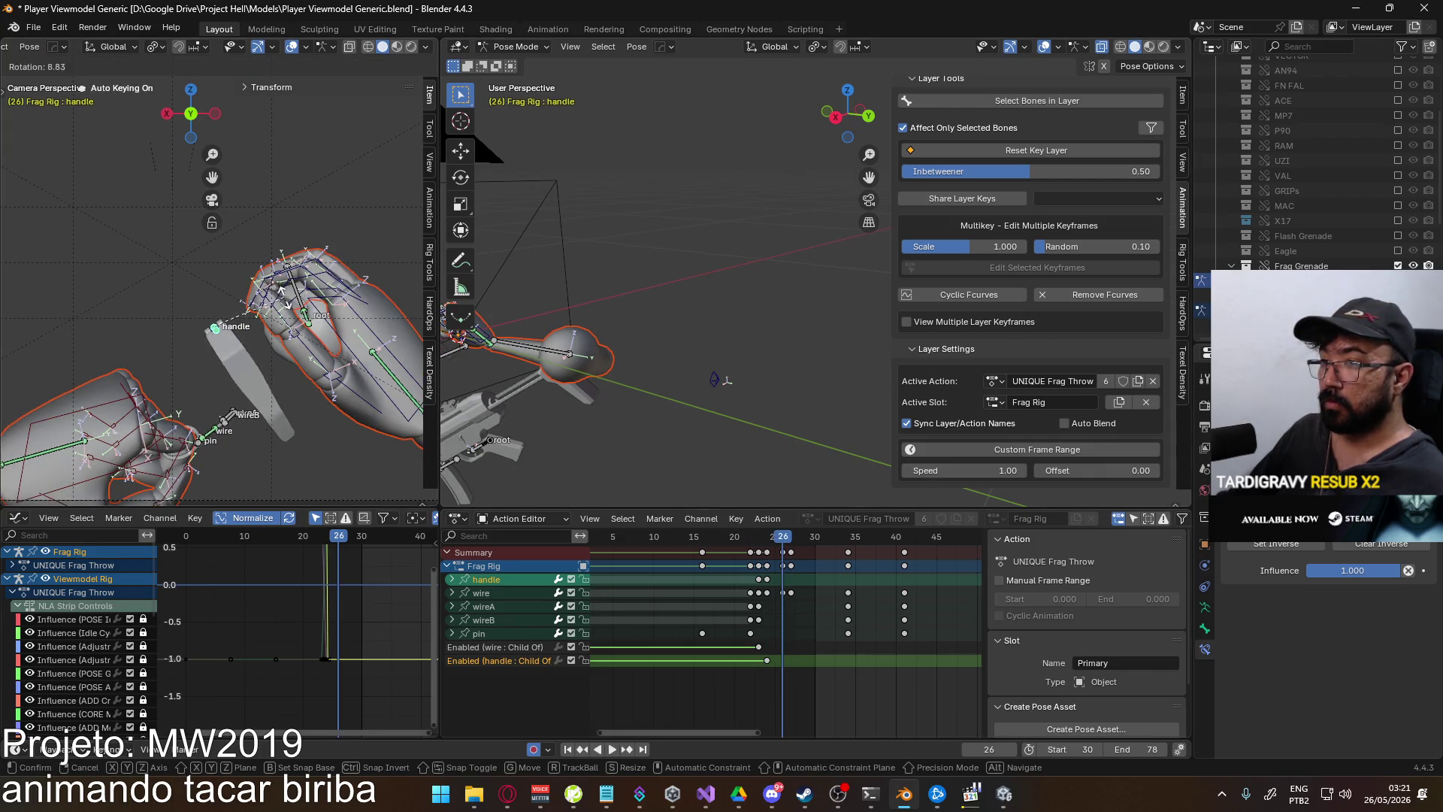
pyautogui.click(289, 304)
pyautogui.press('r')
pyautogui.press('z')
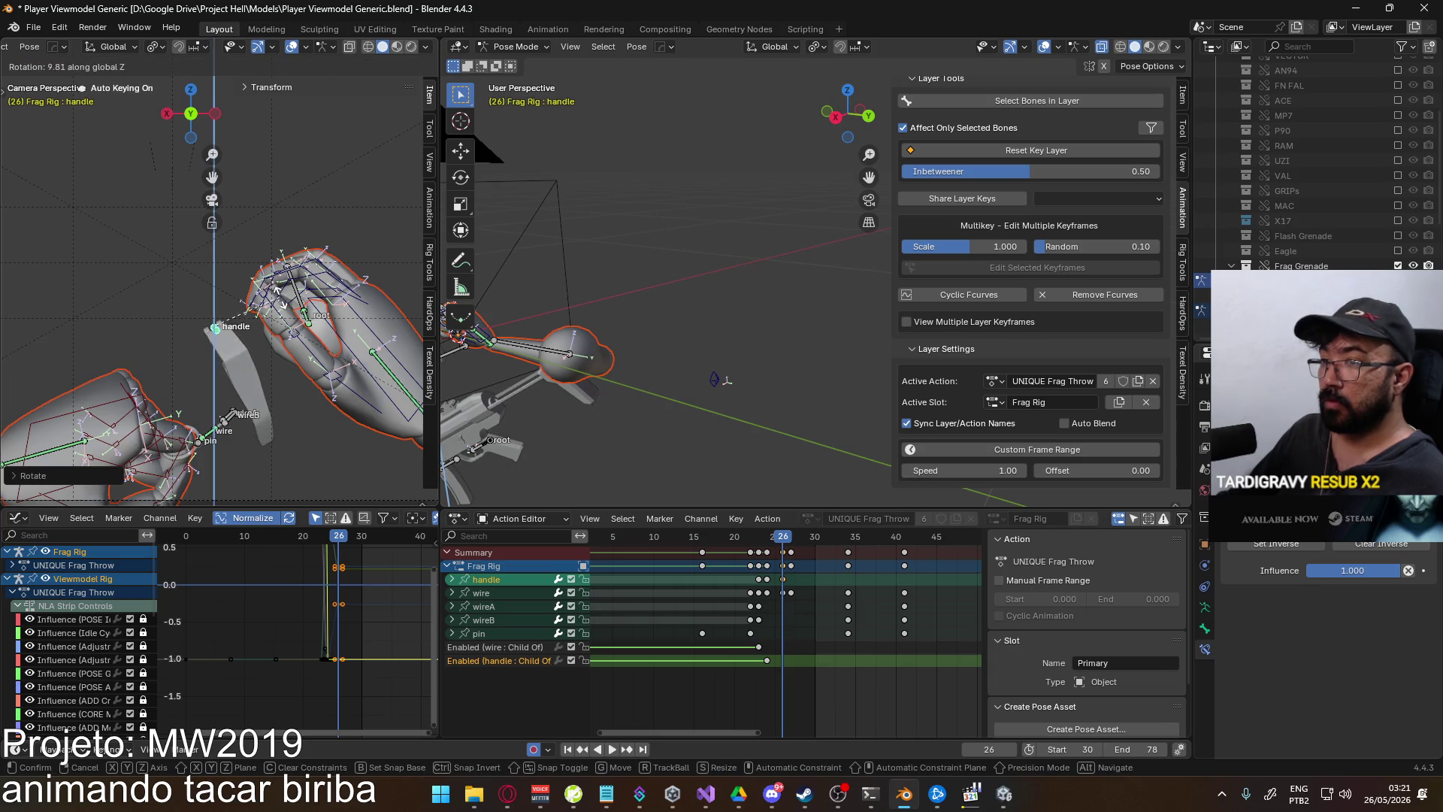
pyautogui.click(320, 348)
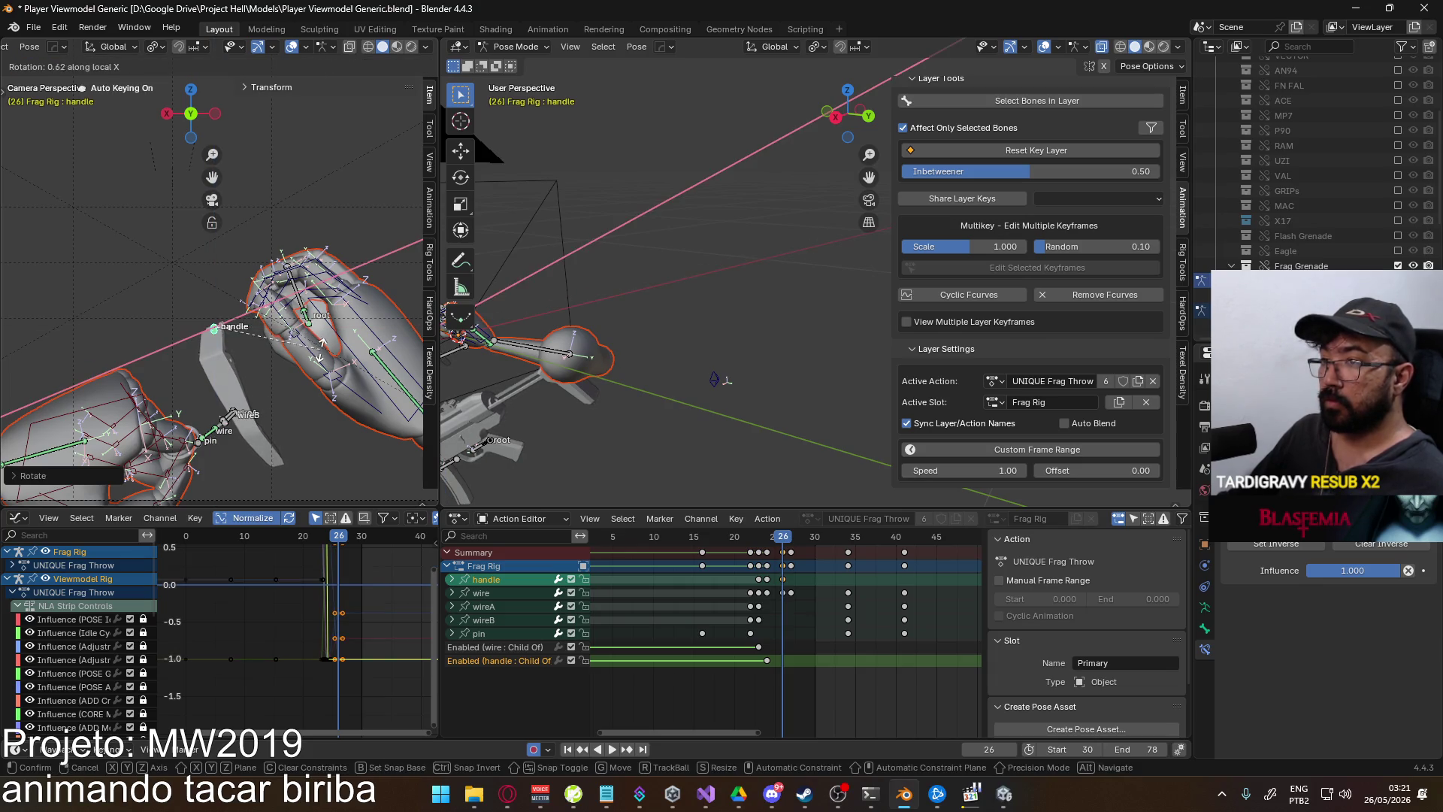
pyautogui.press('g')
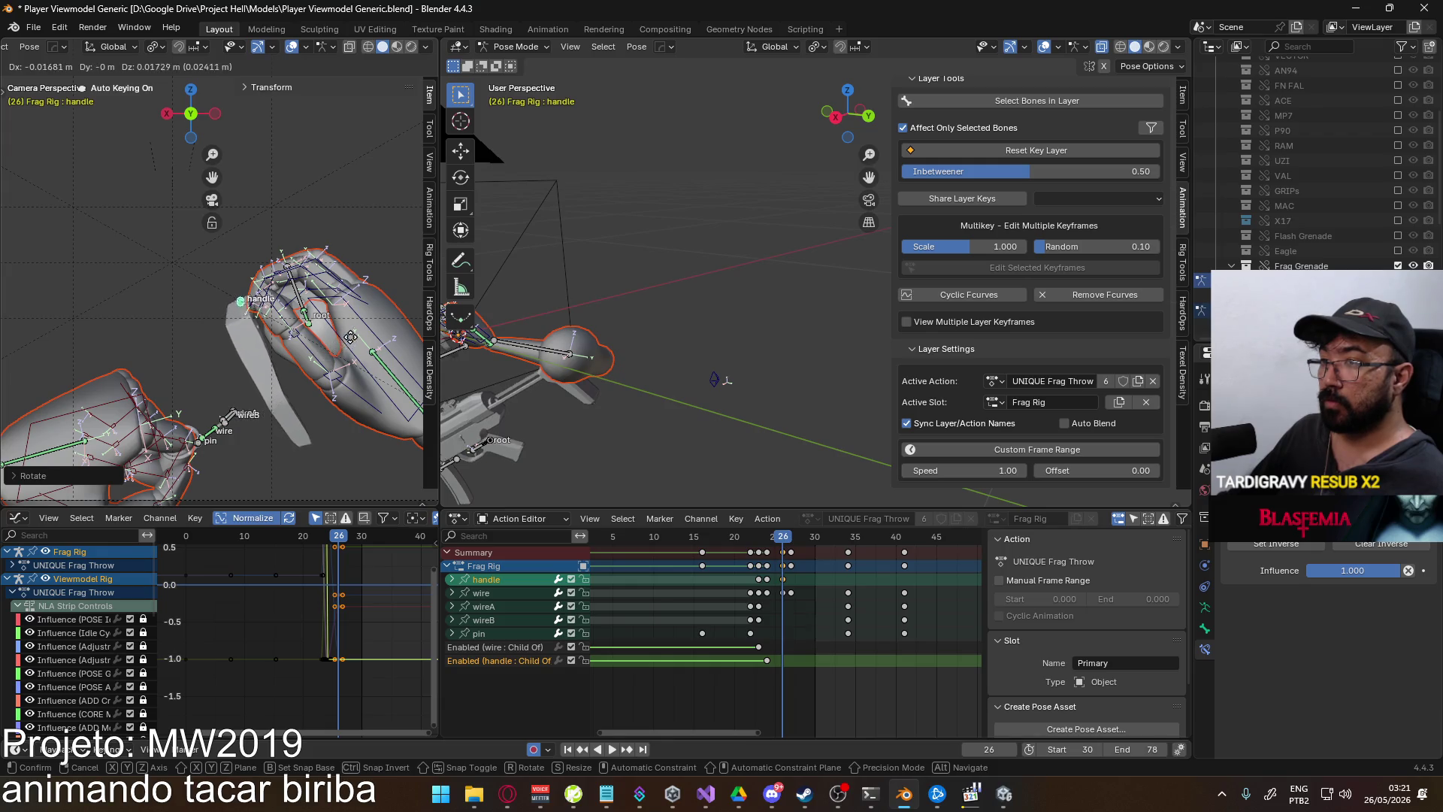
pyautogui.click(357, 336)
# - Rotate the handle further around Z and reposition it in camera view
pyautogui.moveTo(358, 336); pyautogui.dragTo(376, 336, button='middle')
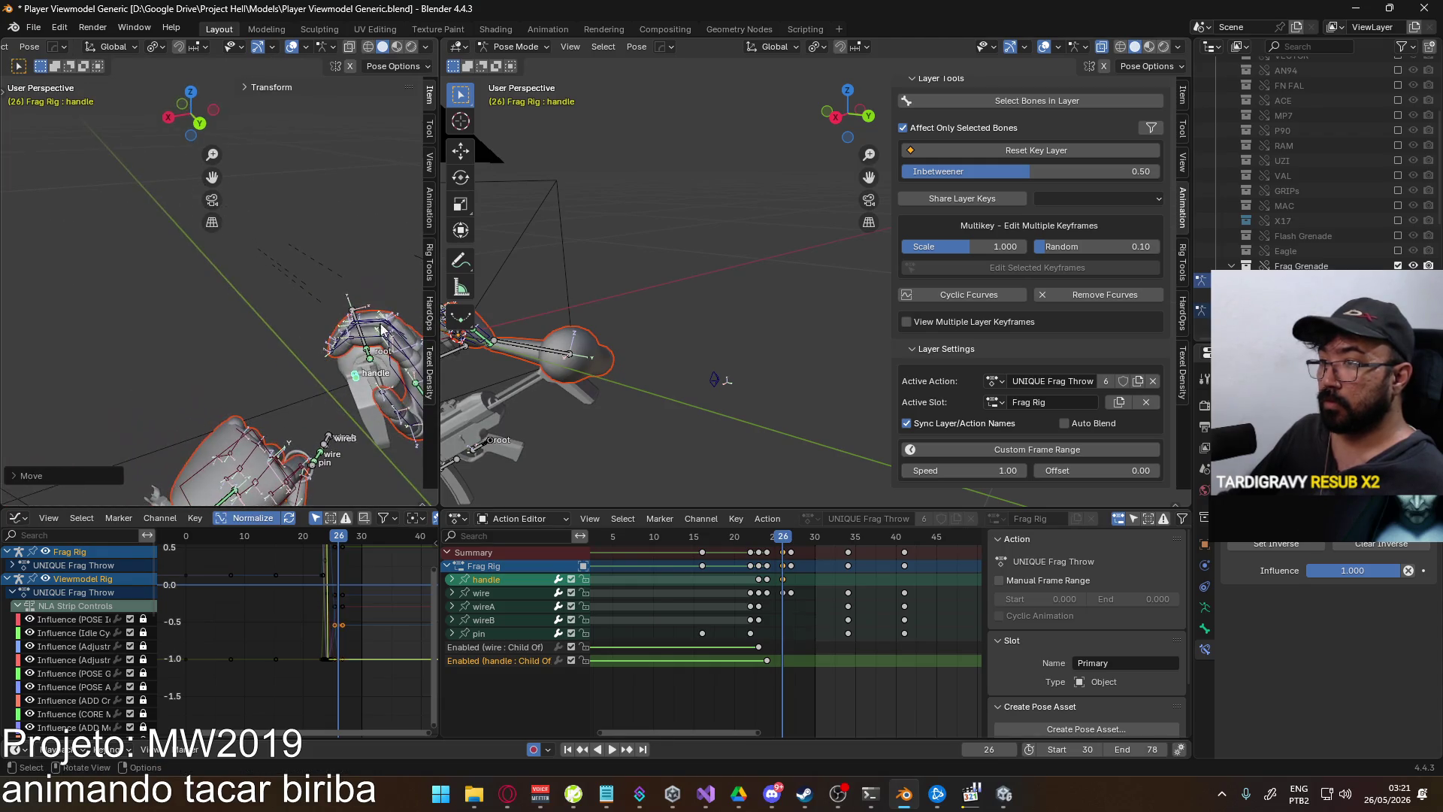
pyautogui.press('r')
pyautogui.press('z')
pyautogui.click(411, 325)
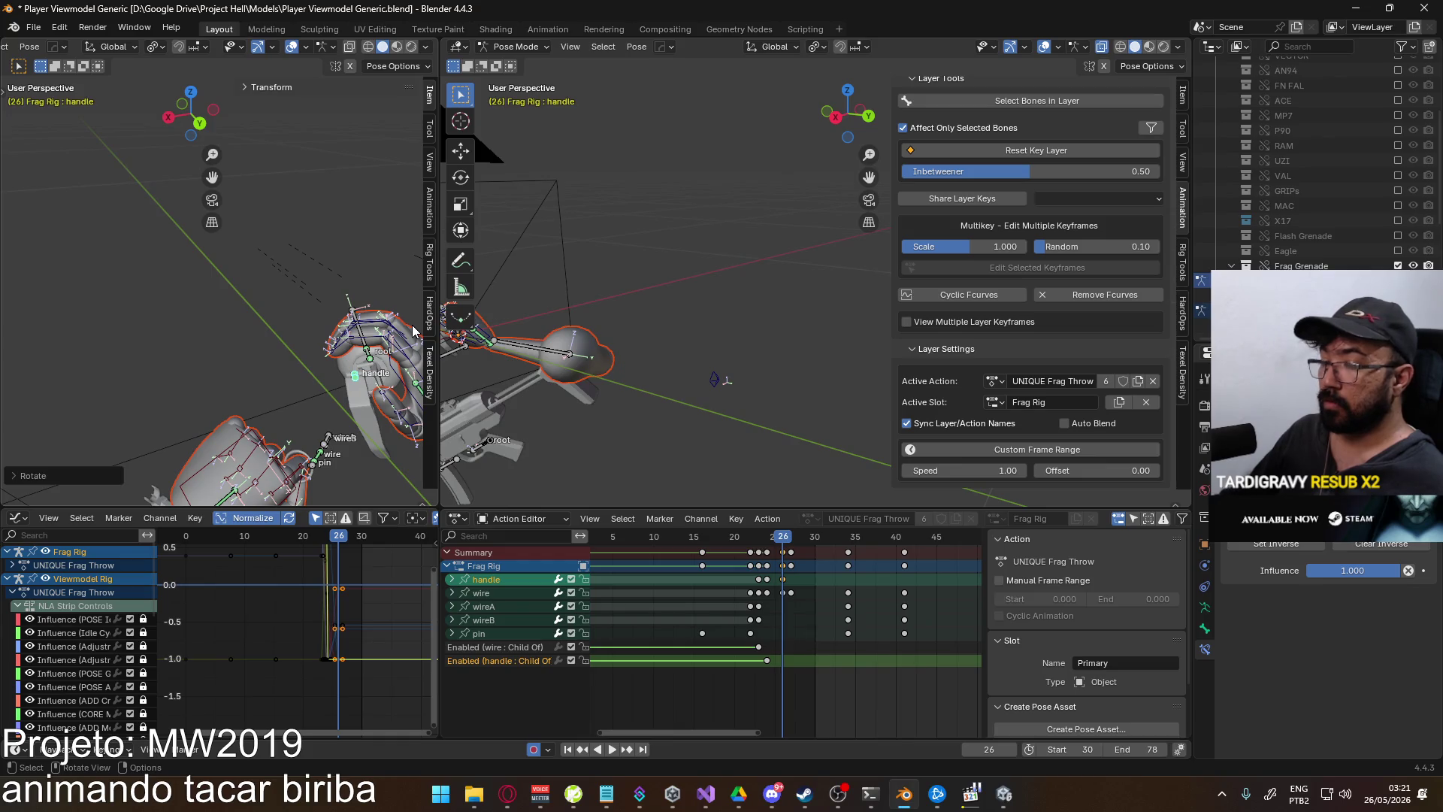
pyautogui.press('KP_0')
pyautogui.press('g')
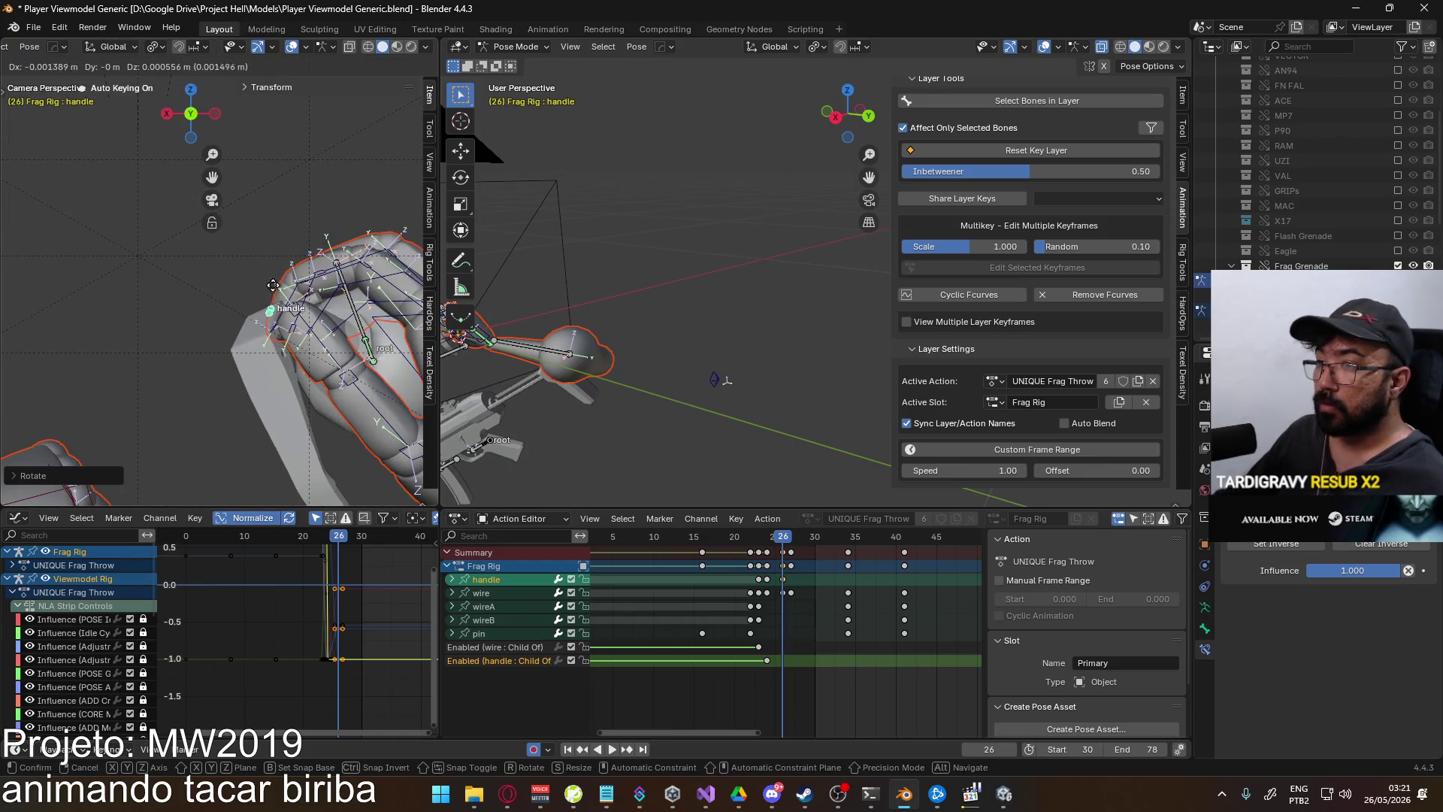
pyautogui.click(273, 284)
# - Key a new Z rotation on the handle at frame 25 and check the pose
pyautogui.moveTo(777, 539); pyautogui.dragTo(779, 542)
pyautogui.moveTo(248, 354)
pyautogui.mouseDown(button='middle')
pyautogui.moveTo(209, 395)
pyautogui.moveTo(260, 360)
pyautogui.moveTo(236, 357)
pyautogui.moveTo(218, 278)
pyautogui.mouseUp(button='middle')
pyautogui.press('r')
pyautogui.press('z')
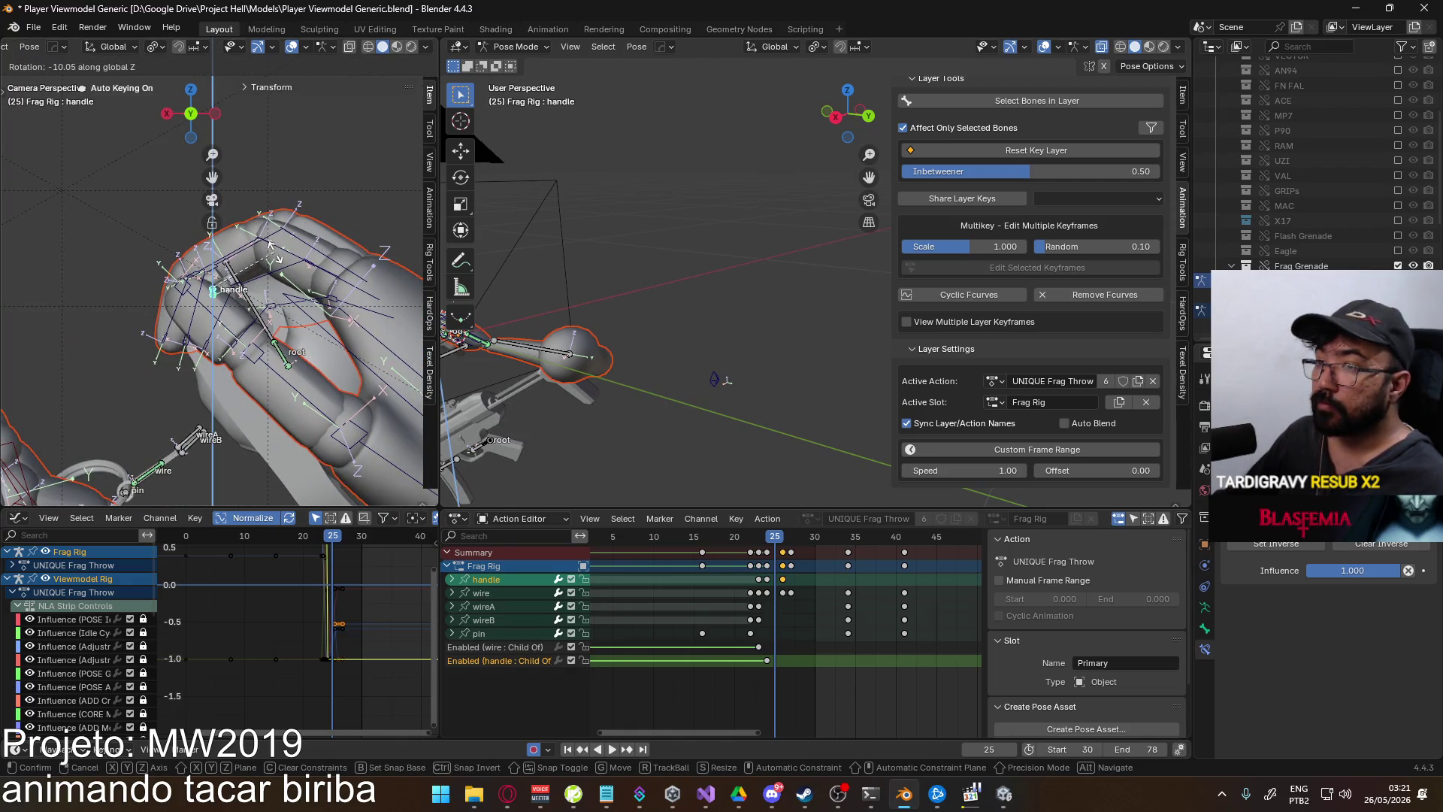
pyautogui.click(276, 252)
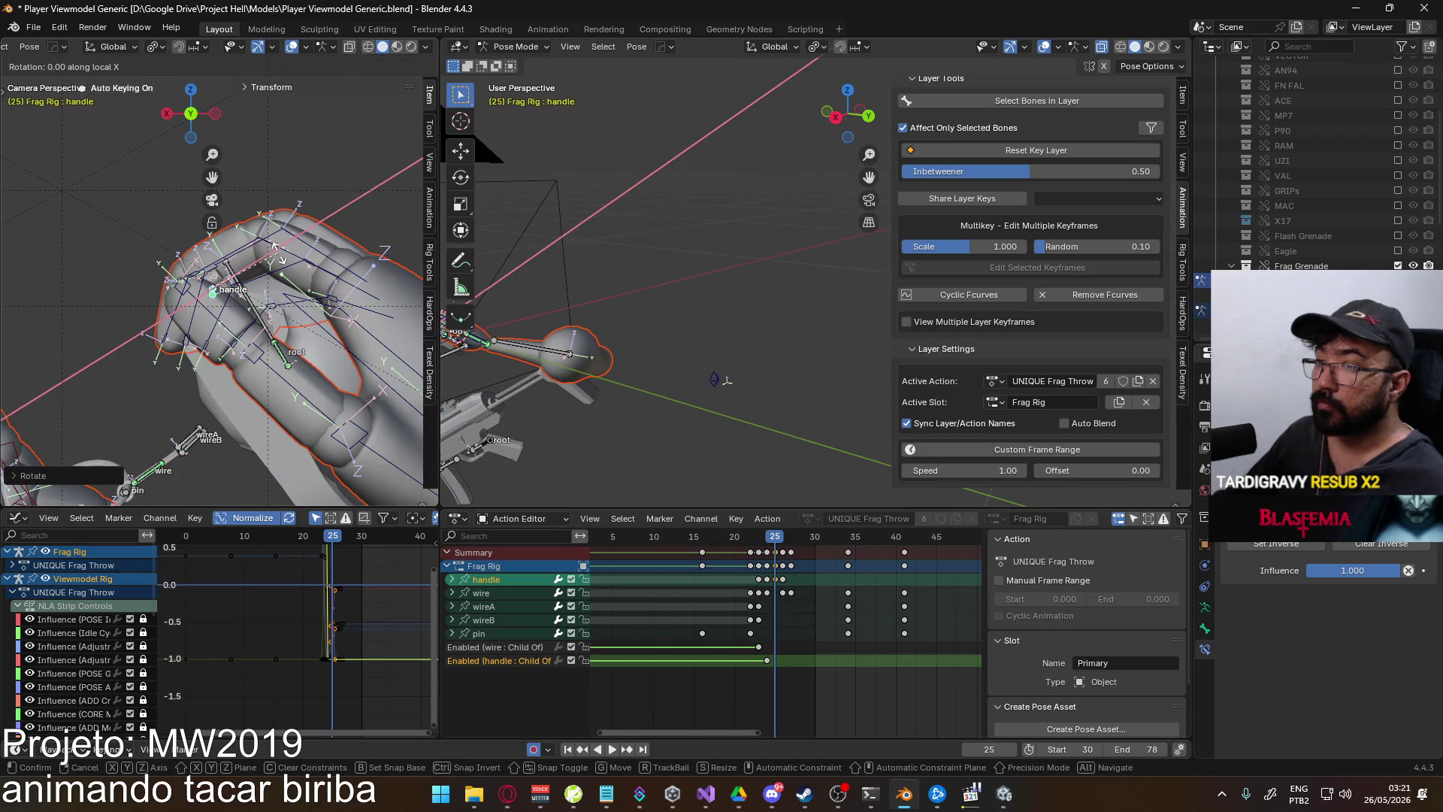
pyautogui.moveTo(774, 535)
pyautogui.mouseDown()
pyautogui.moveTo(791, 536)
pyautogui.moveTo(770, 557)
pyautogui.mouseUp()
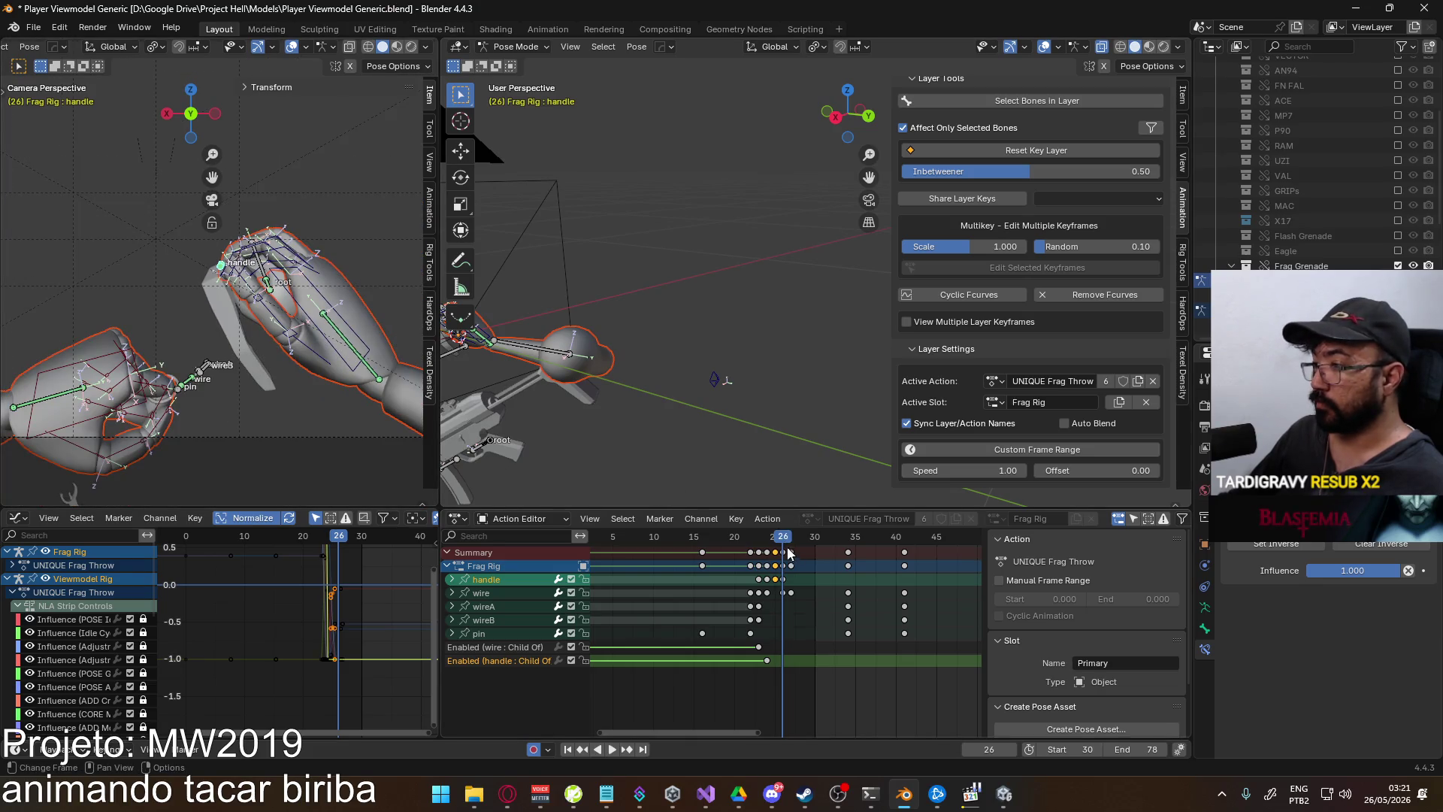
# - Shift the handle key from frame 26 to frame 28
pyautogui.press('space')
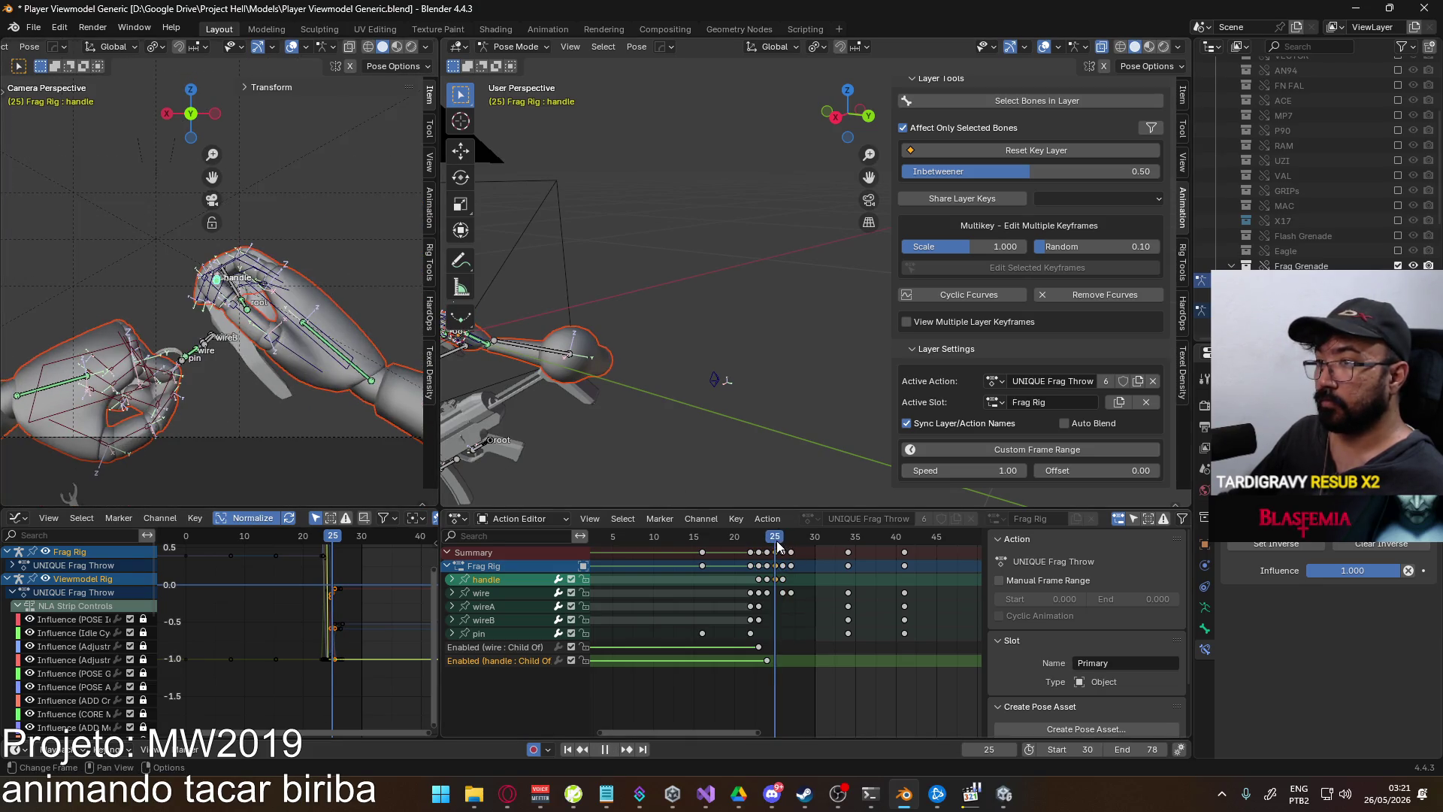
pyautogui.press('Escape')
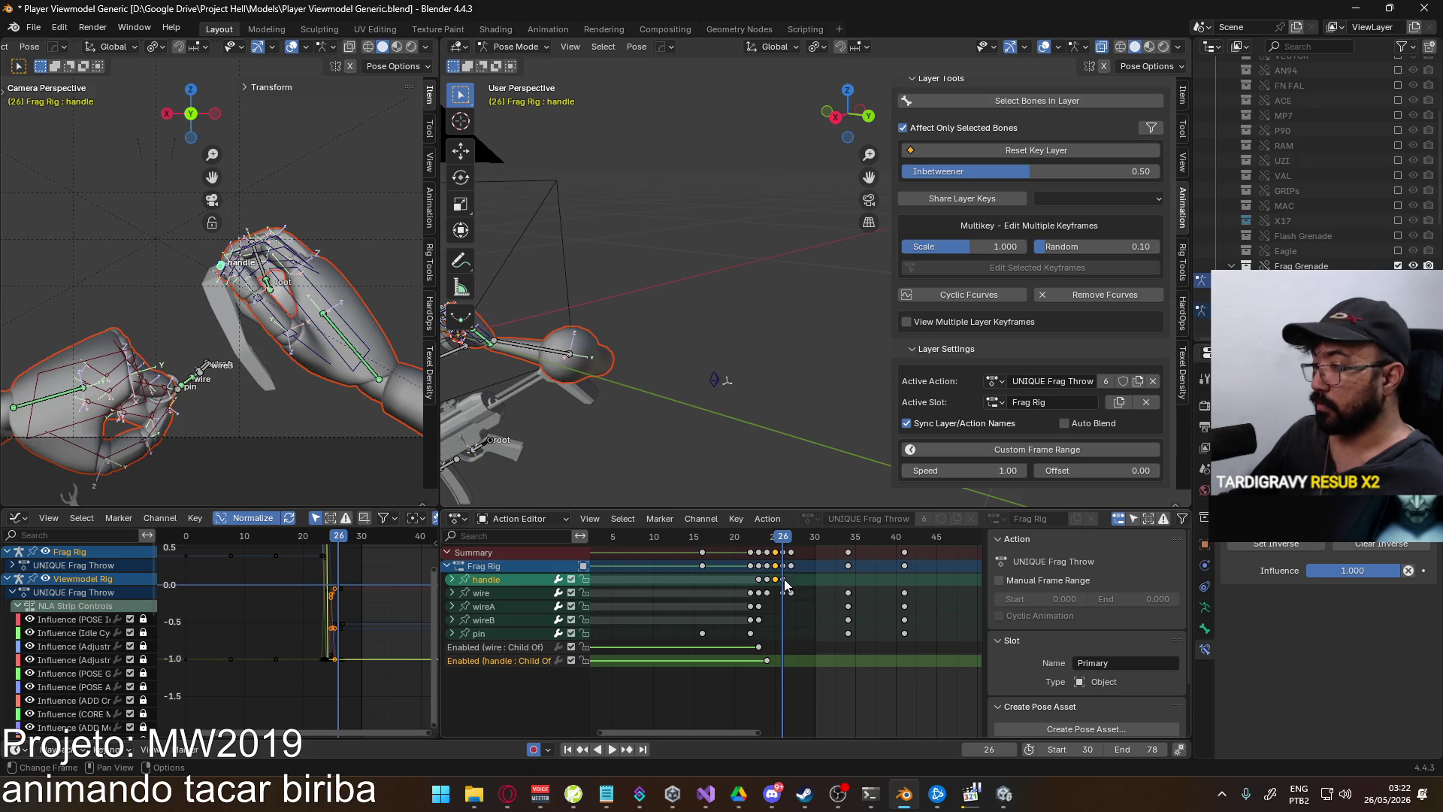
pyautogui.click(785, 579)
pyautogui.press('g')
pyautogui.click(831, 587)
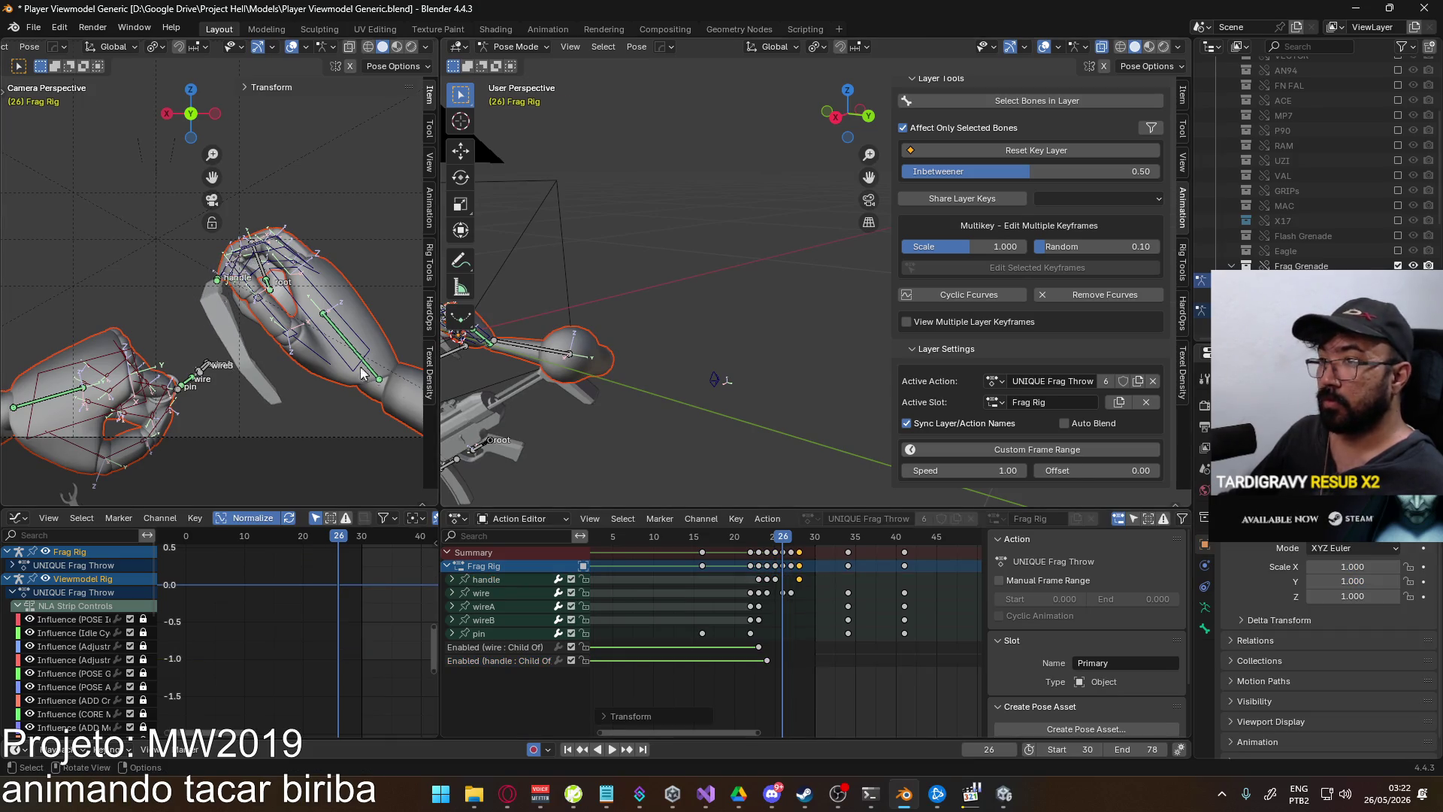
# - At frame 28, rotate the handle and drop it straight down along Z
pyautogui.click(215, 278)
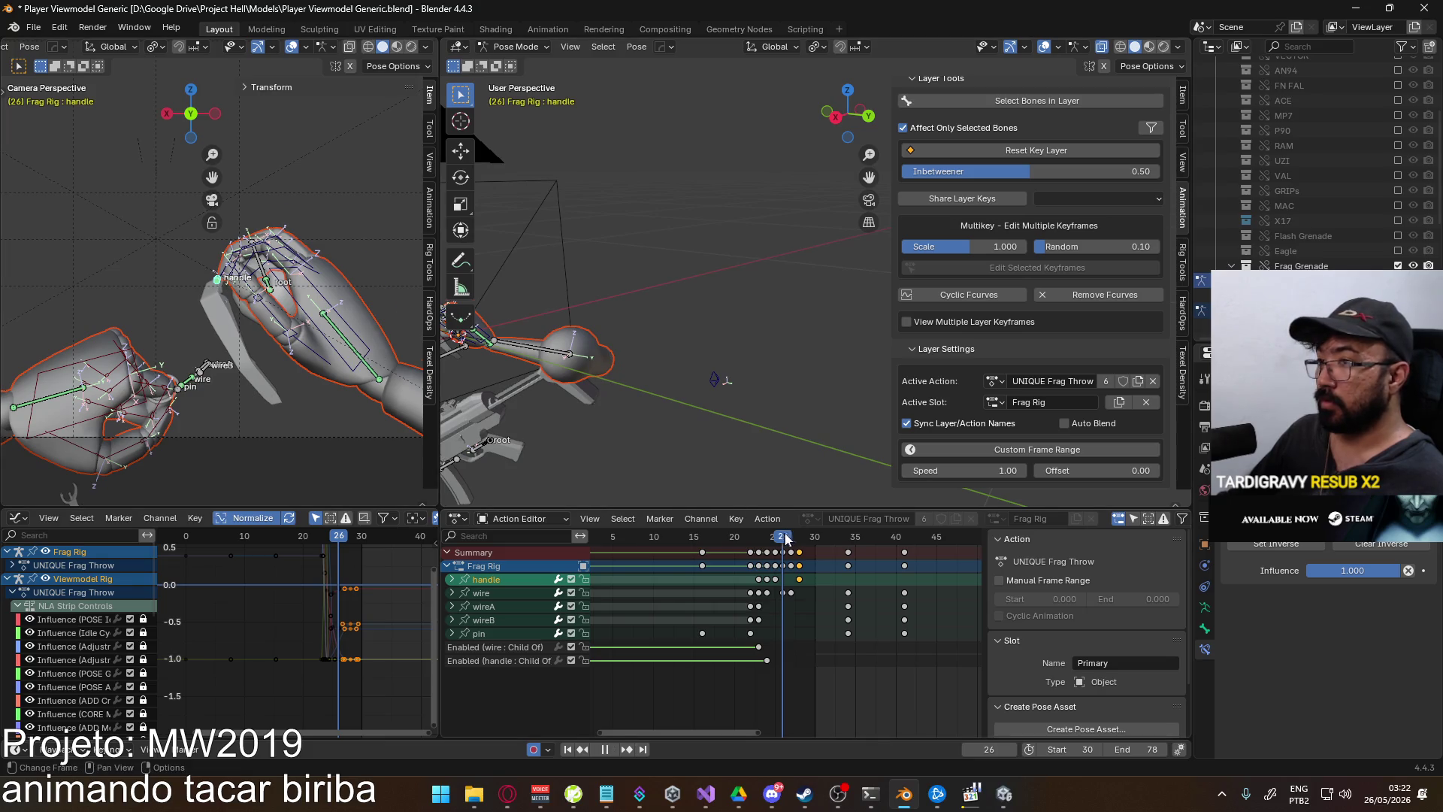
pyautogui.moveTo(784, 538); pyautogui.dragTo(801, 540)
pyautogui.press('r')
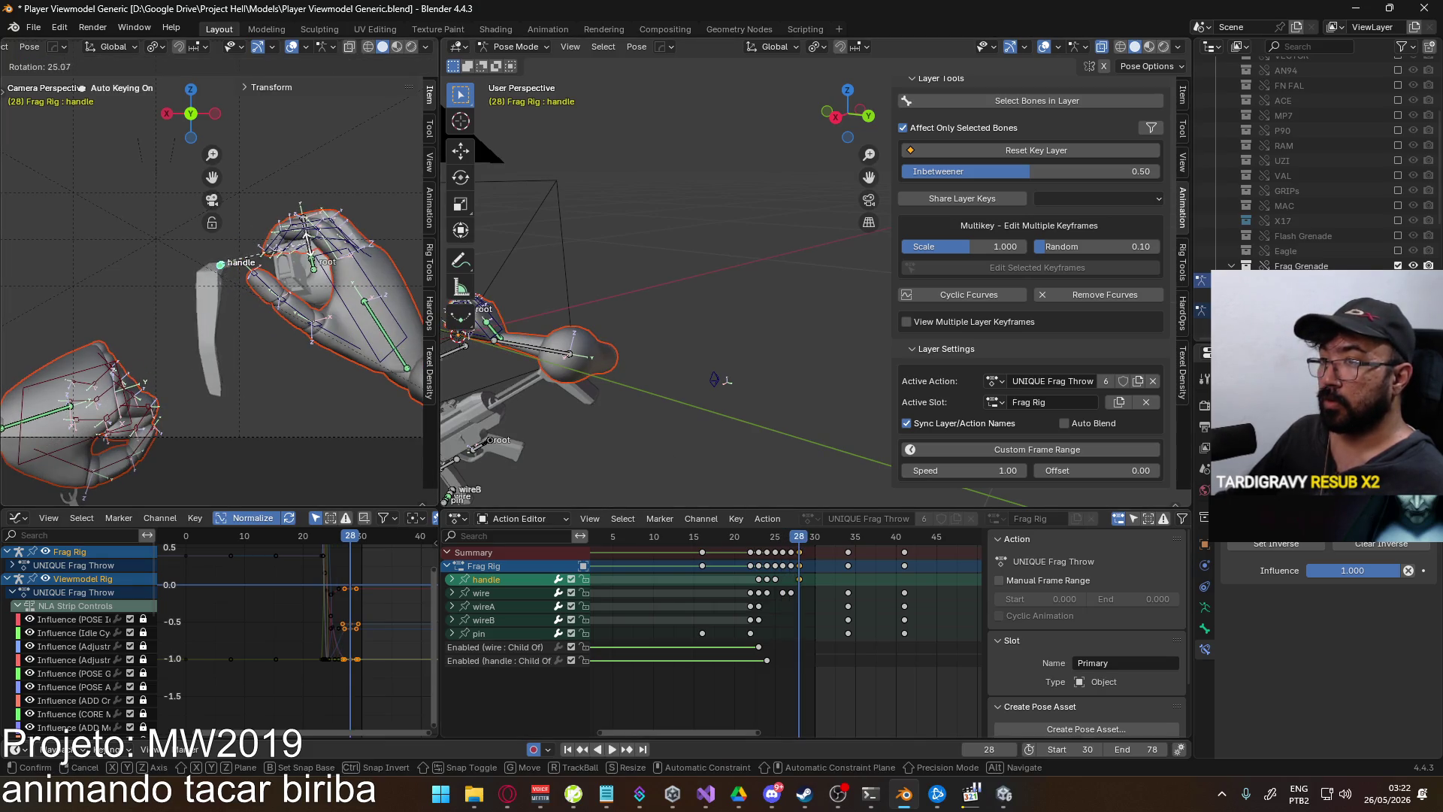
pyautogui.click(346, 306)
pyautogui.moveTo(804, 547)
pyautogui.mouseDown()
pyautogui.moveTo(779, 547)
pyautogui.moveTo(800, 546)
pyautogui.mouseUp()
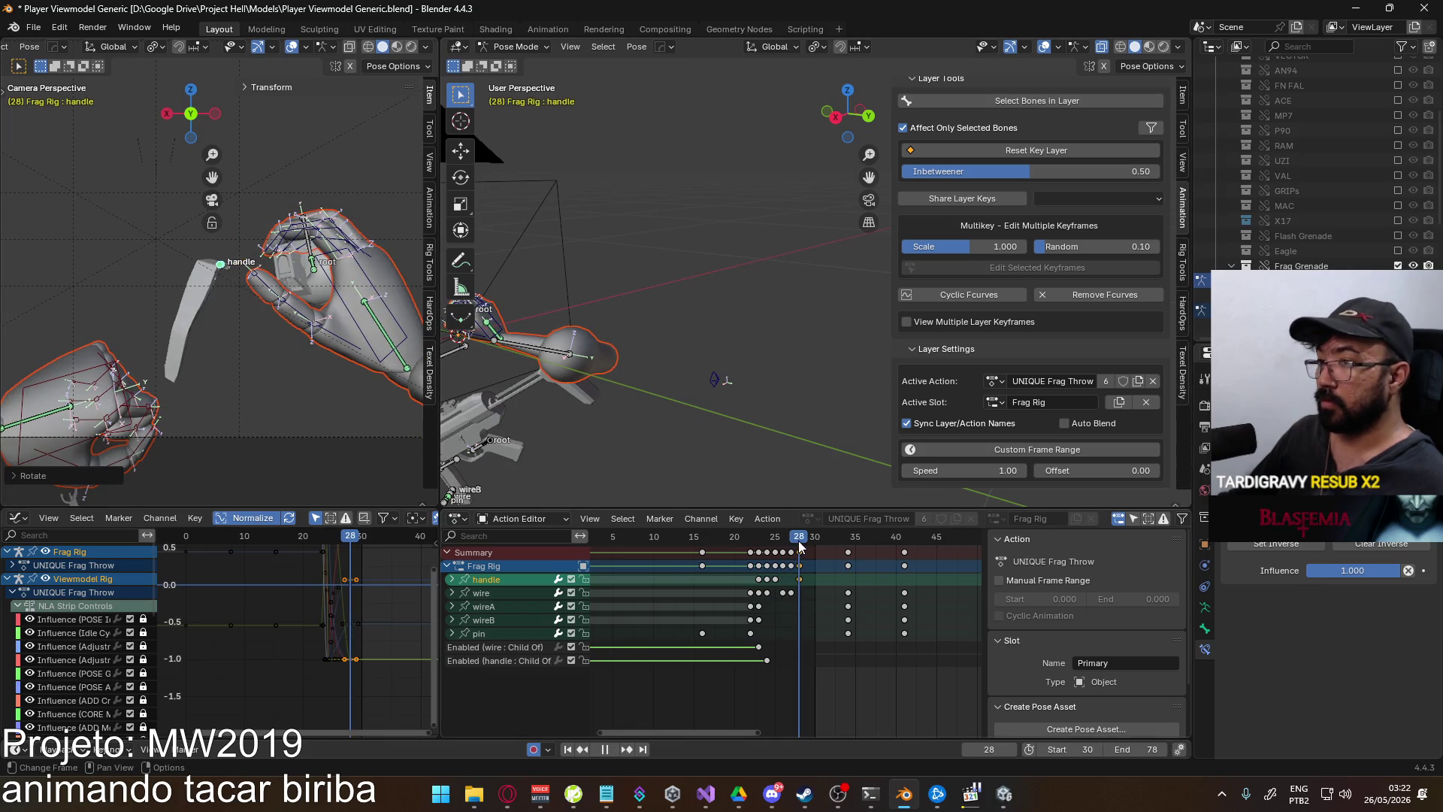
pyautogui.press('g')
pyautogui.press('z')
pyautogui.press('Return')
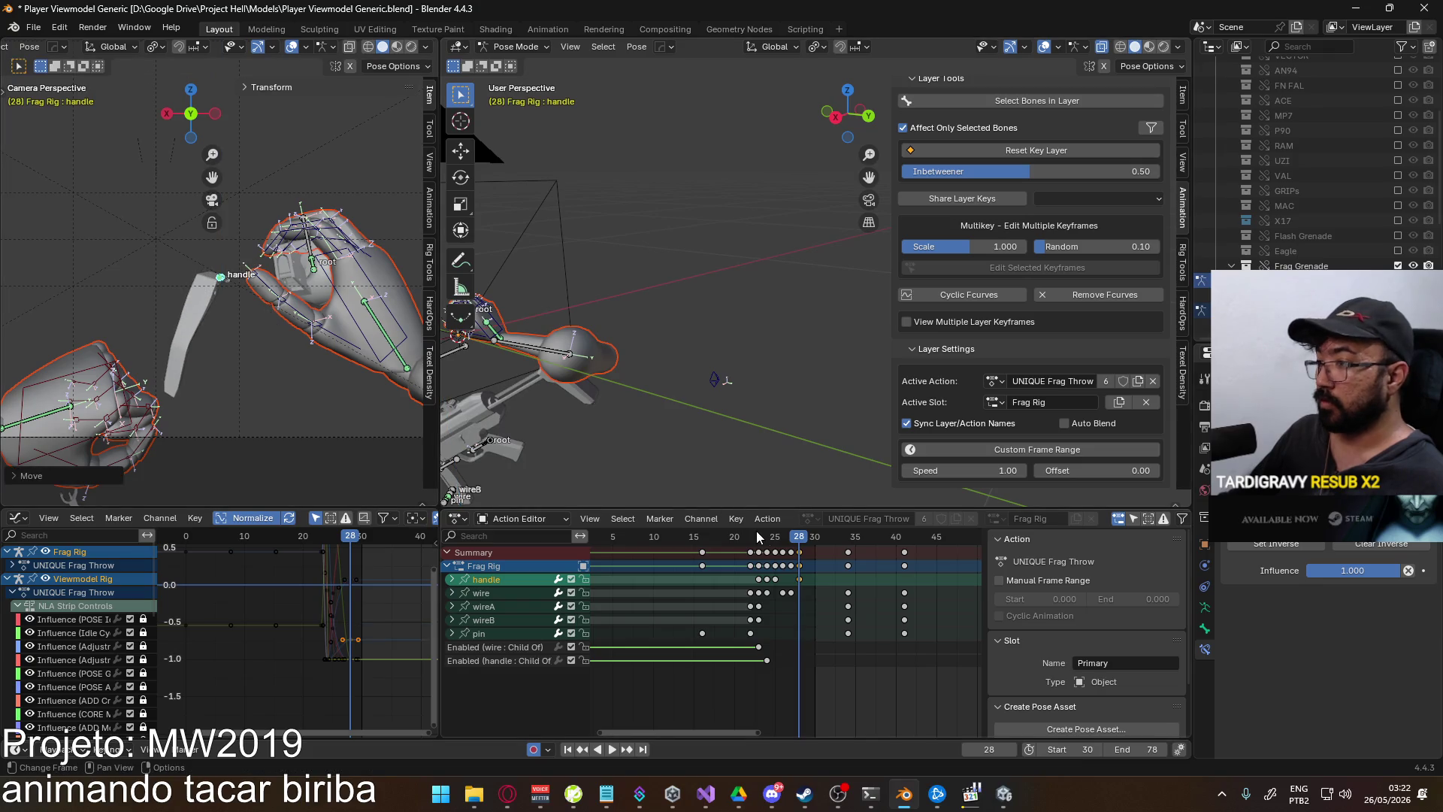
pyautogui.moveTo(792, 544)
pyautogui.mouseDown()
pyautogui.moveTo(775, 540)
pyautogui.moveTo(844, 544)
pyautogui.mouseUp()
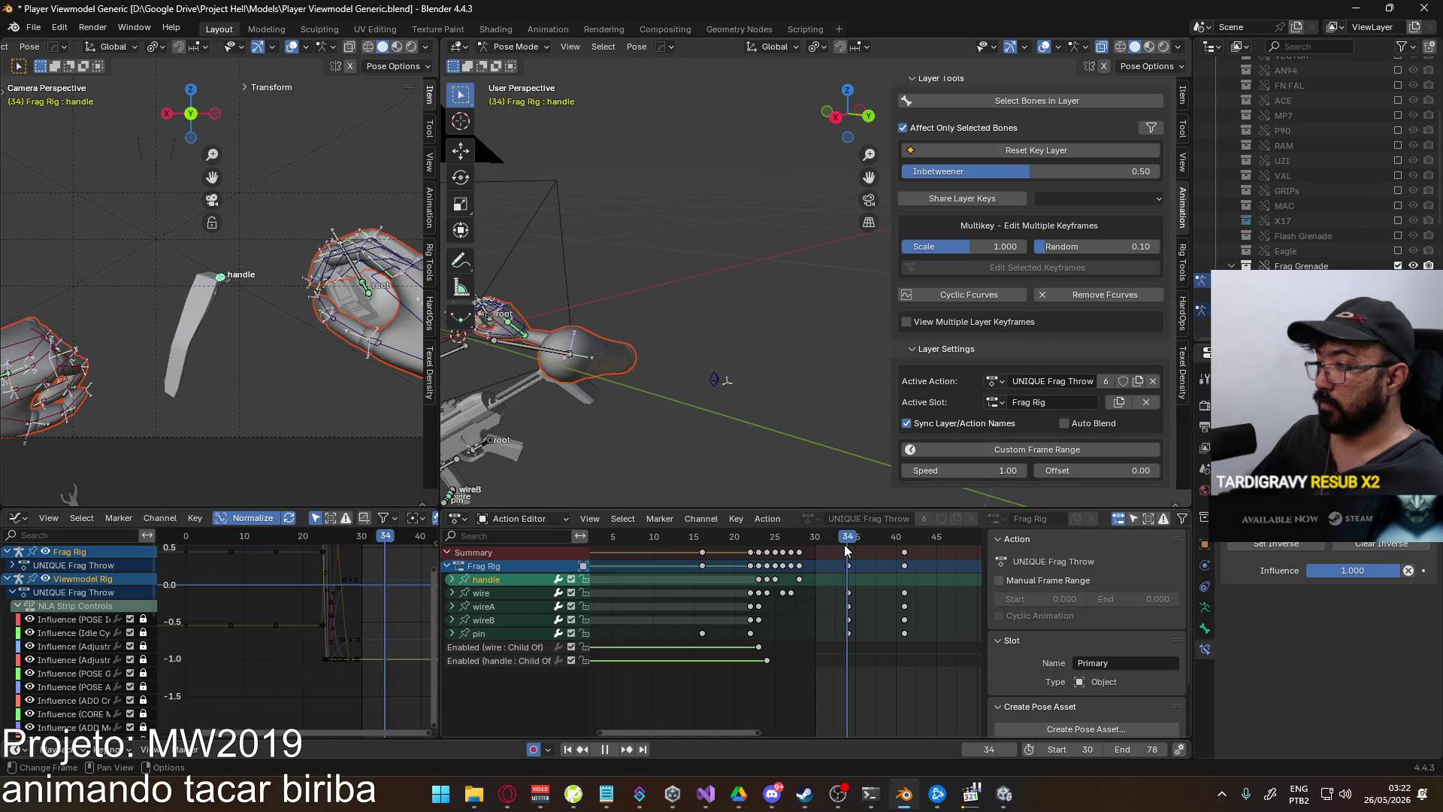
# - Move and rotate the handle above the rifle, then review frames 24–30
pyautogui.scroll(-4, 212, 294)
pyautogui.press('g')
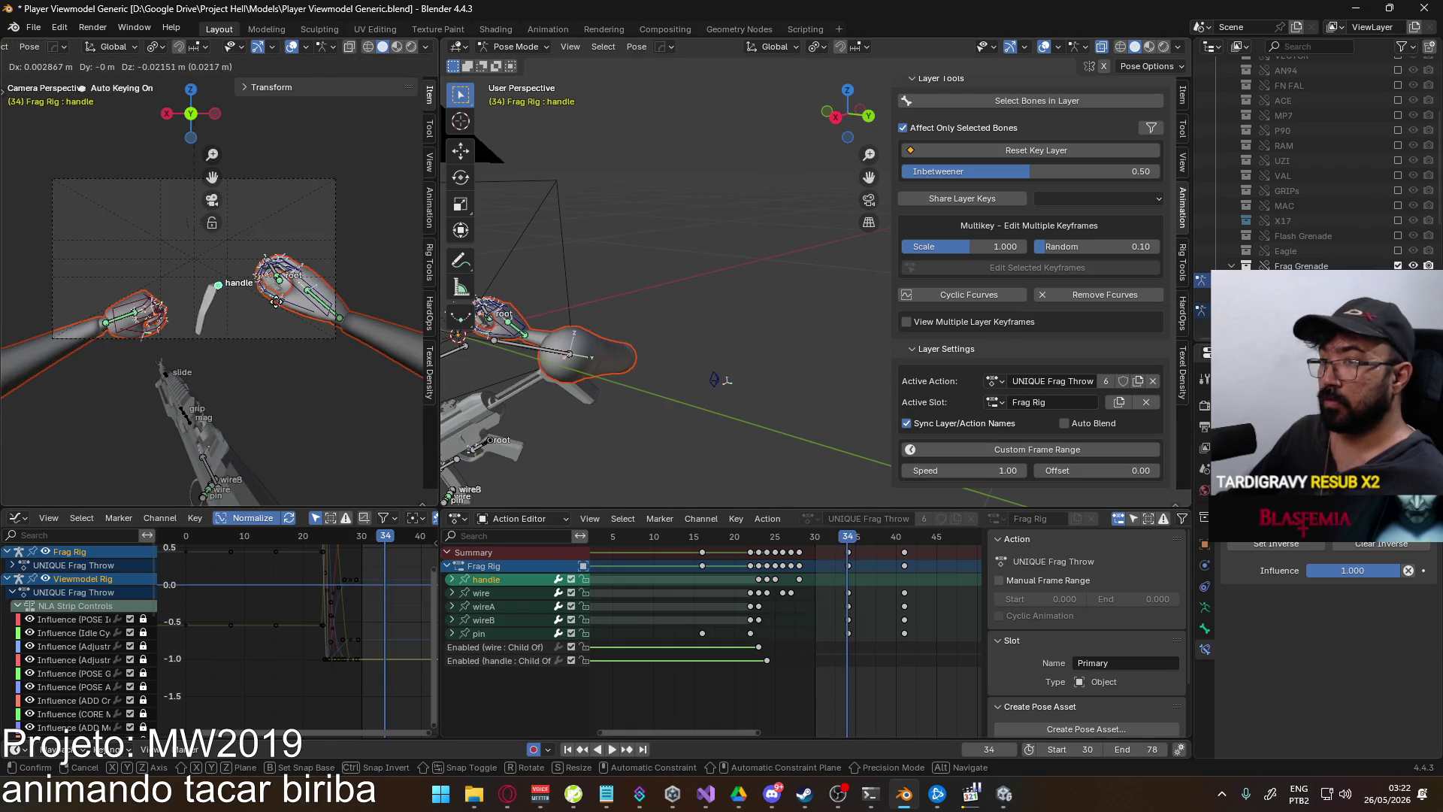
pyautogui.press('r')
pyautogui.click(265, 338)
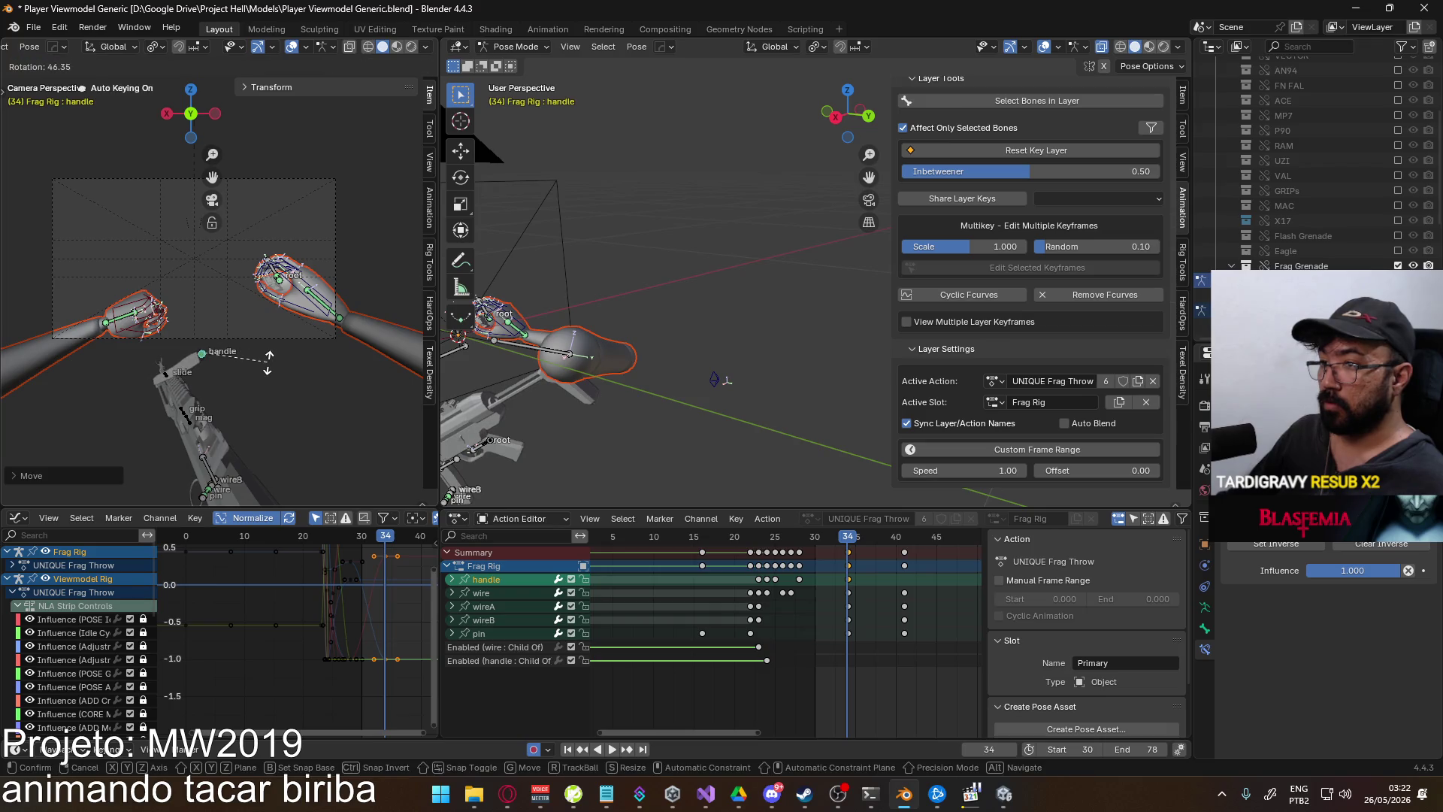
pyautogui.press('space')
pyautogui.click(767, 540)
pyautogui.moveTo(768, 540)
pyautogui.mouseDown()
pyautogui.moveTo(859, 539)
pyautogui.moveTo(801, 547)
pyautogui.mouseUp()
pyautogui.moveTo(293, 339)
pyautogui.mouseDown(button='middle')
pyautogui.moveTo(374, 360)
pyautogui.moveTo(304, 361)
pyautogui.moveTo(156, 281)
pyautogui.moveTo(218, 299)
pyautogui.mouseUp(button='middle')
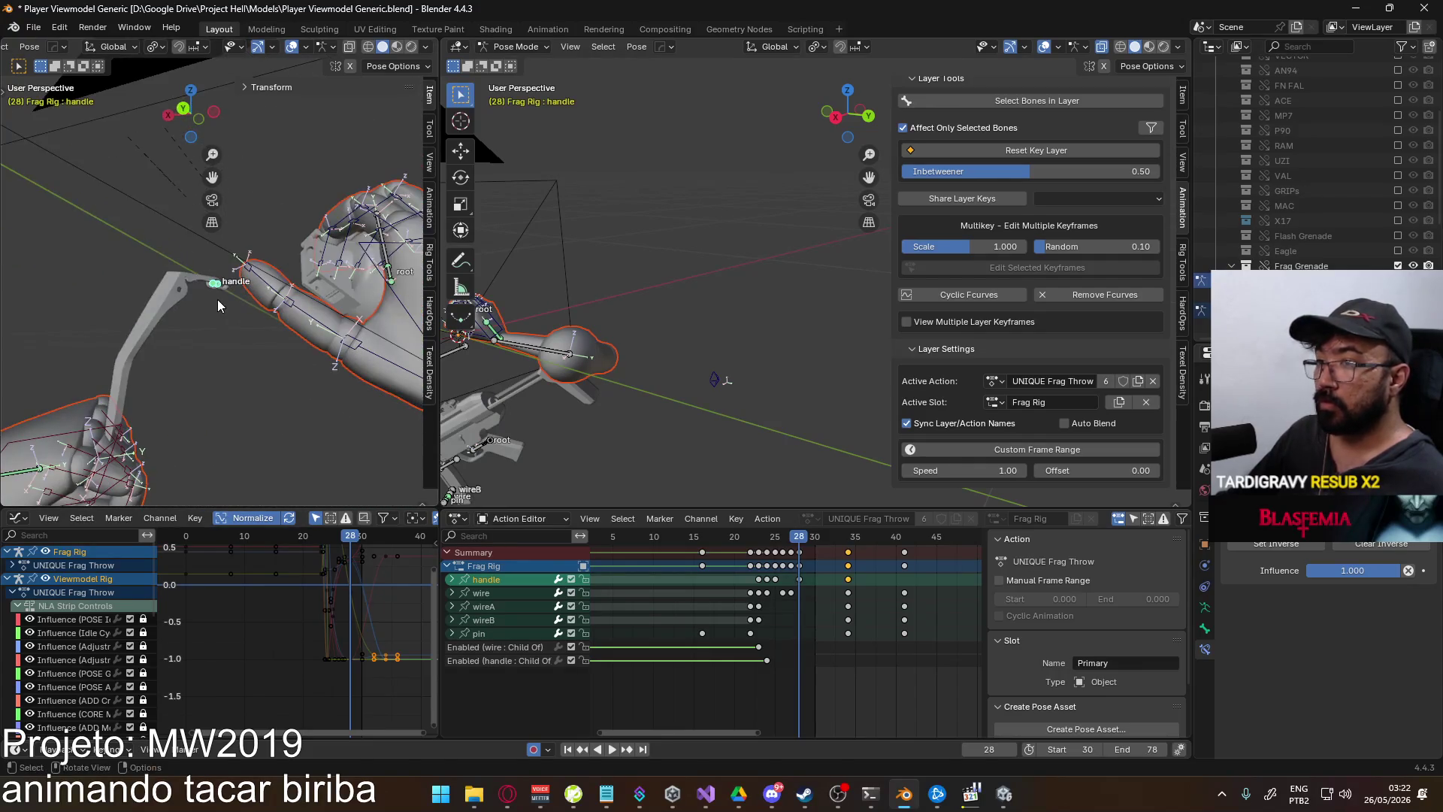
# - Lower the handle along Z and play back its motion to frame 32
pyautogui.press('g')
pyautogui.press('z')
pyautogui.click(215, 312)
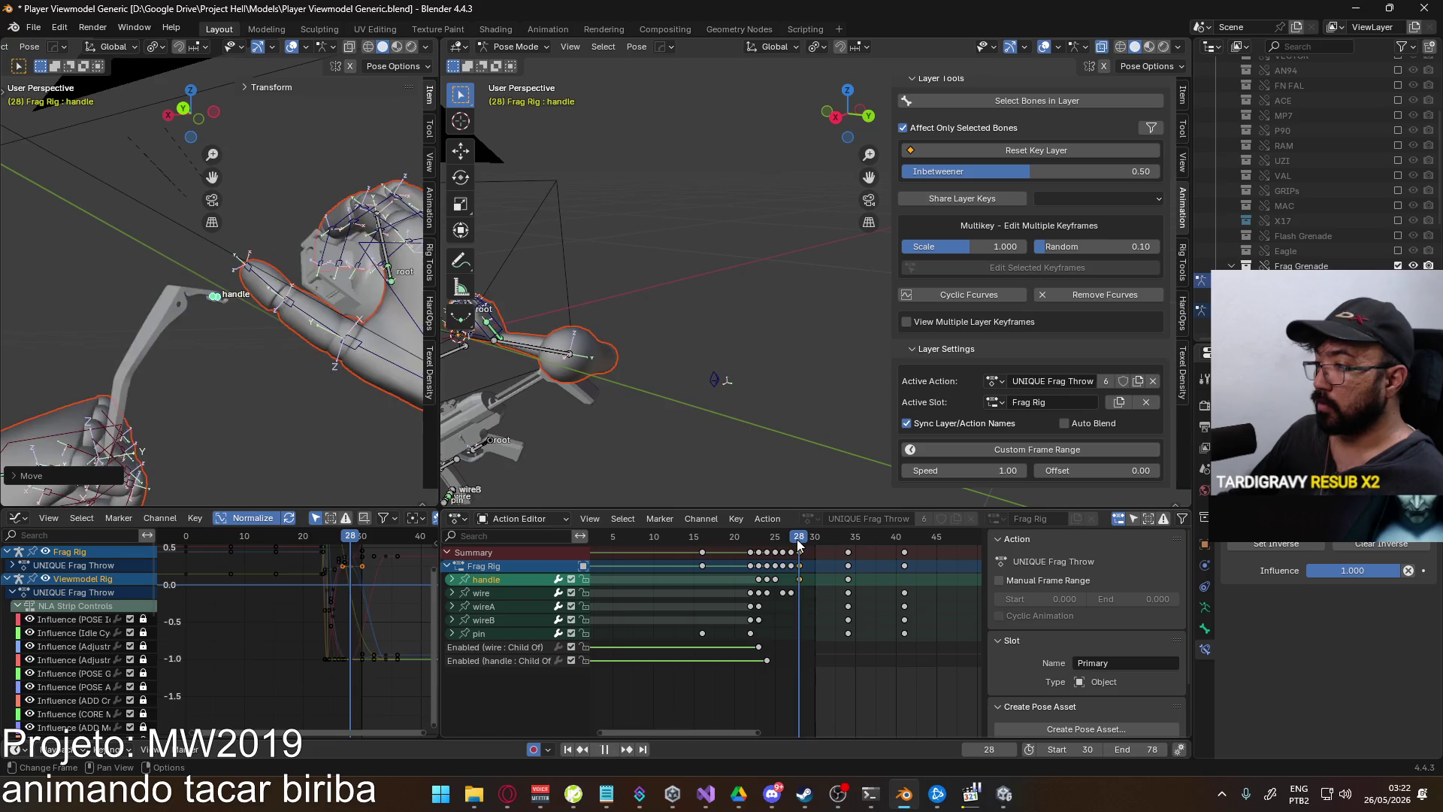
pyautogui.hotkey('shift', 'ctrl', 'space')
pyautogui.moveTo(785, 547); pyautogui.dragTo(847, 546)
# - Nudge the handle position at frame 34
pyautogui.moveTo(301, 376); pyautogui.dragTo(322, 410, button='middle')
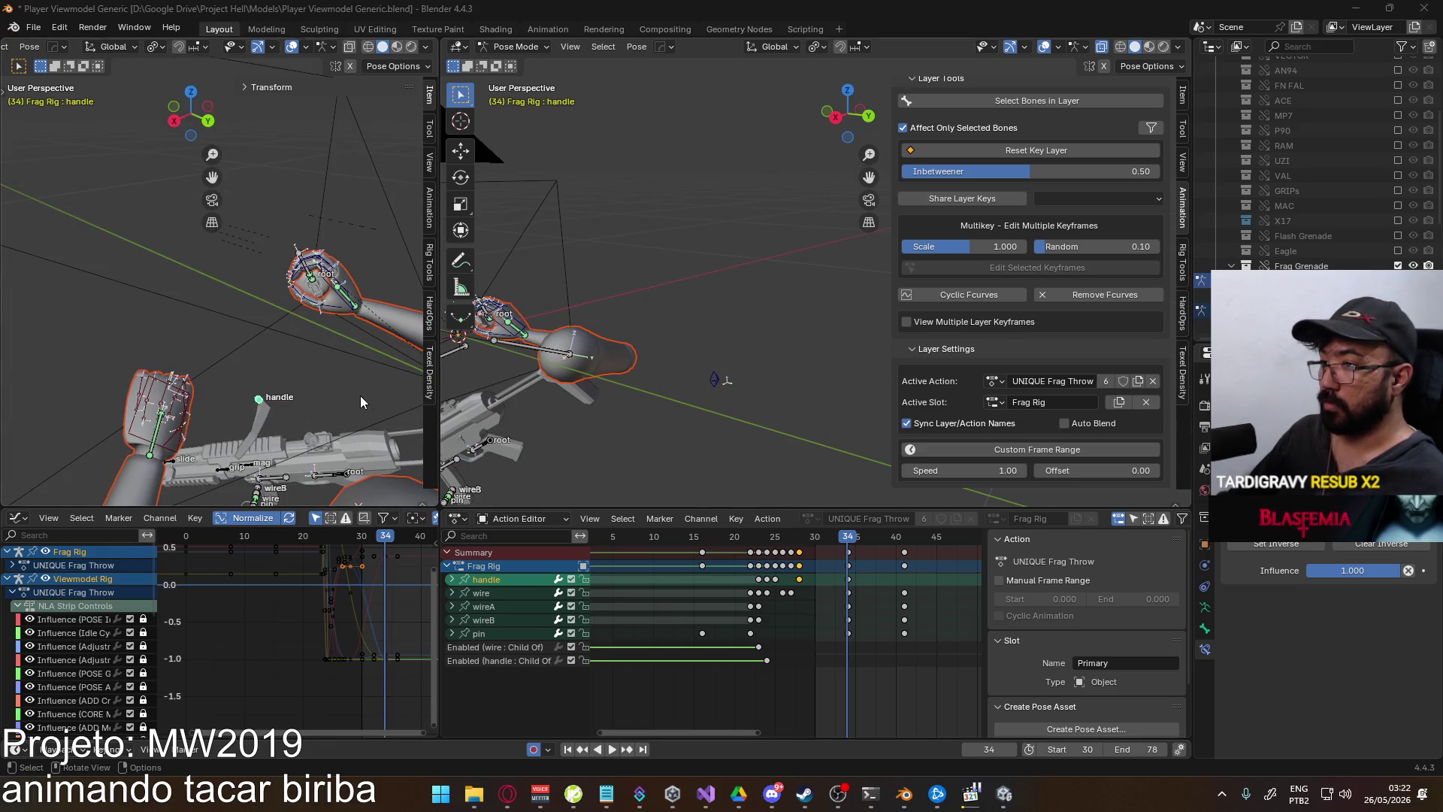
pyautogui.moveTo(349, 397)
pyautogui.mouseDown(button='middle')
pyautogui.moveTo(291, 380)
pyautogui.moveTo(246, 344)
pyautogui.mouseUp(button='middle')
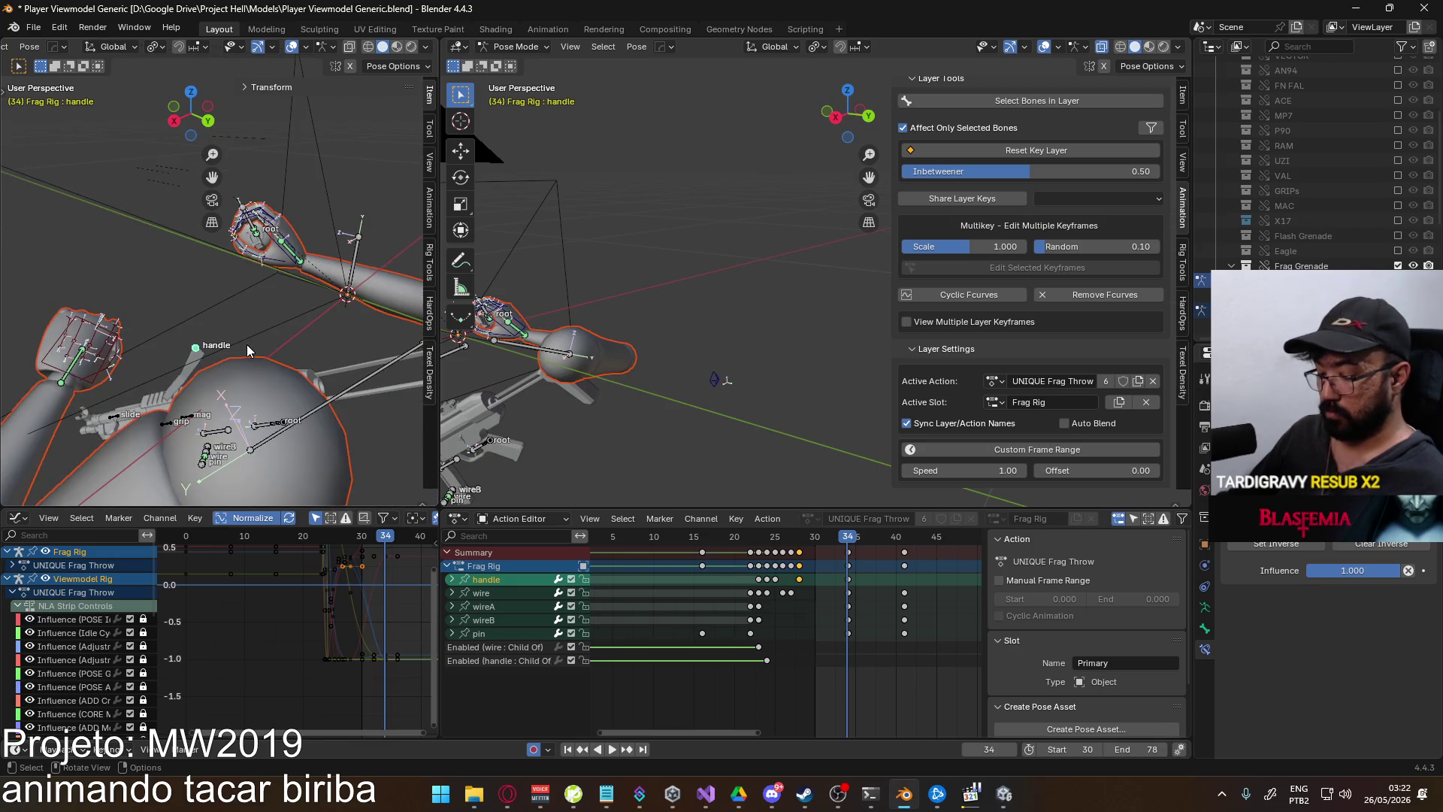
pyautogui.press('g')
pyautogui.click(520, 409)
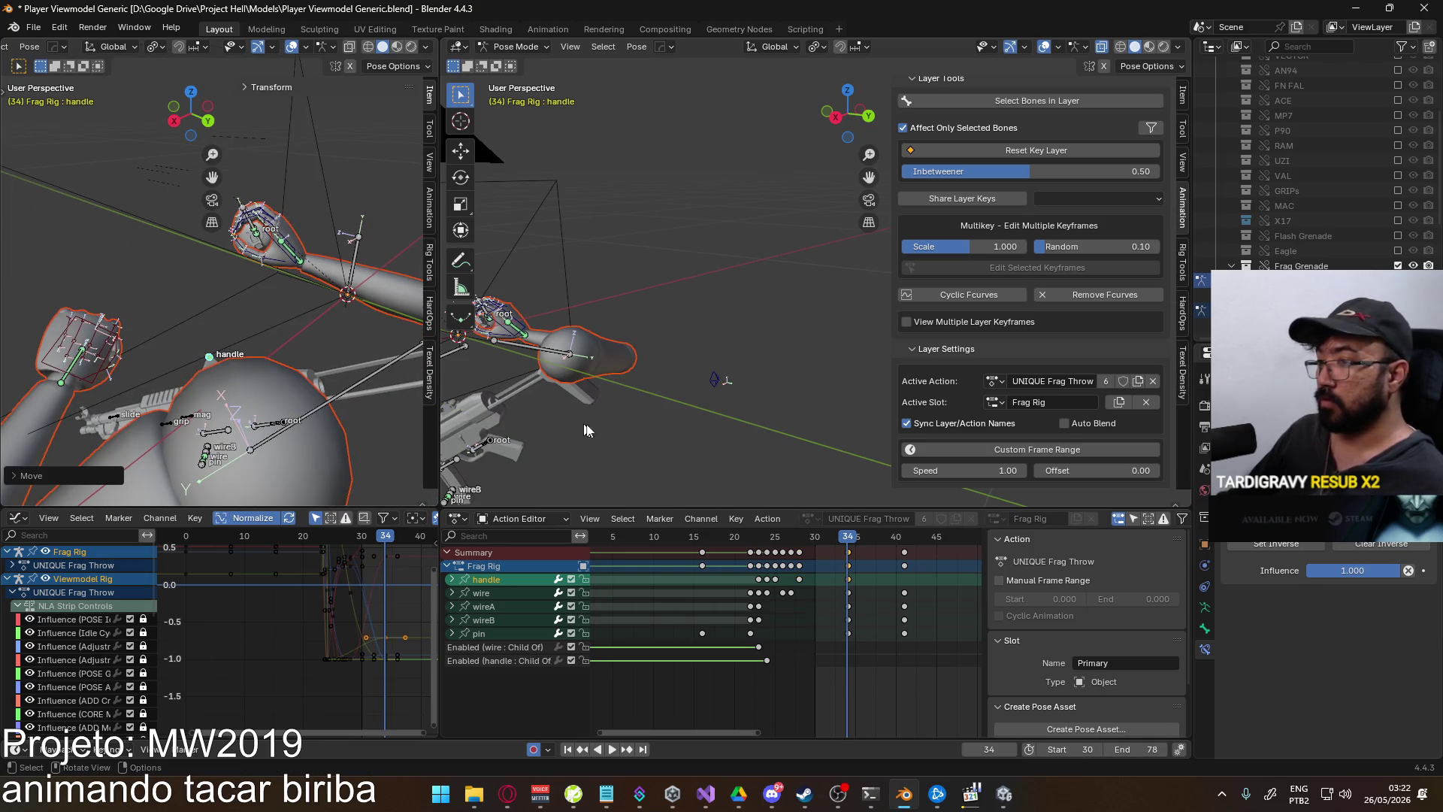
pyautogui.moveTo(844, 537); pyautogui.dragTo(766, 541)
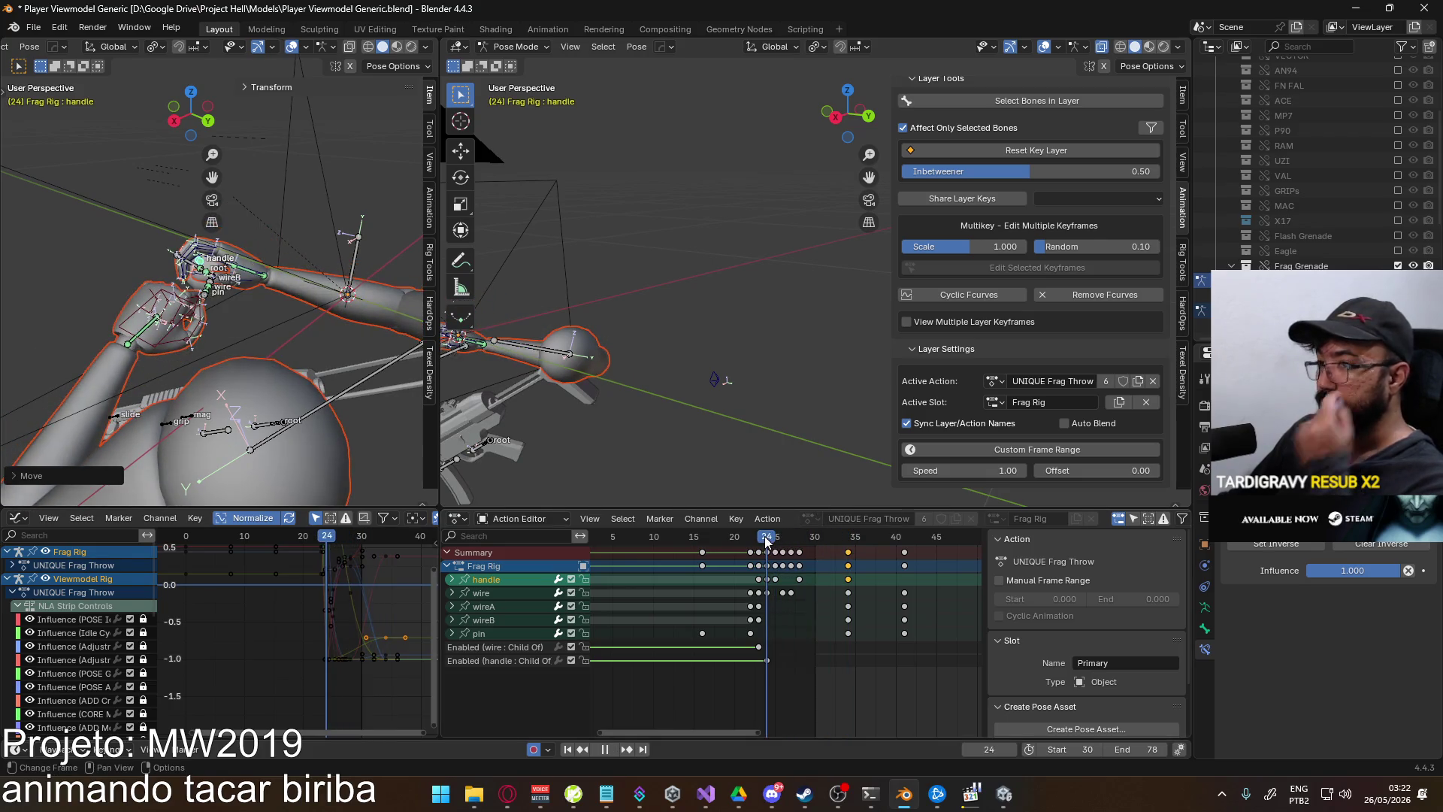
# - Drop the handle lower along Z and replay its fall from frame 28
pyautogui.press('KP_0')
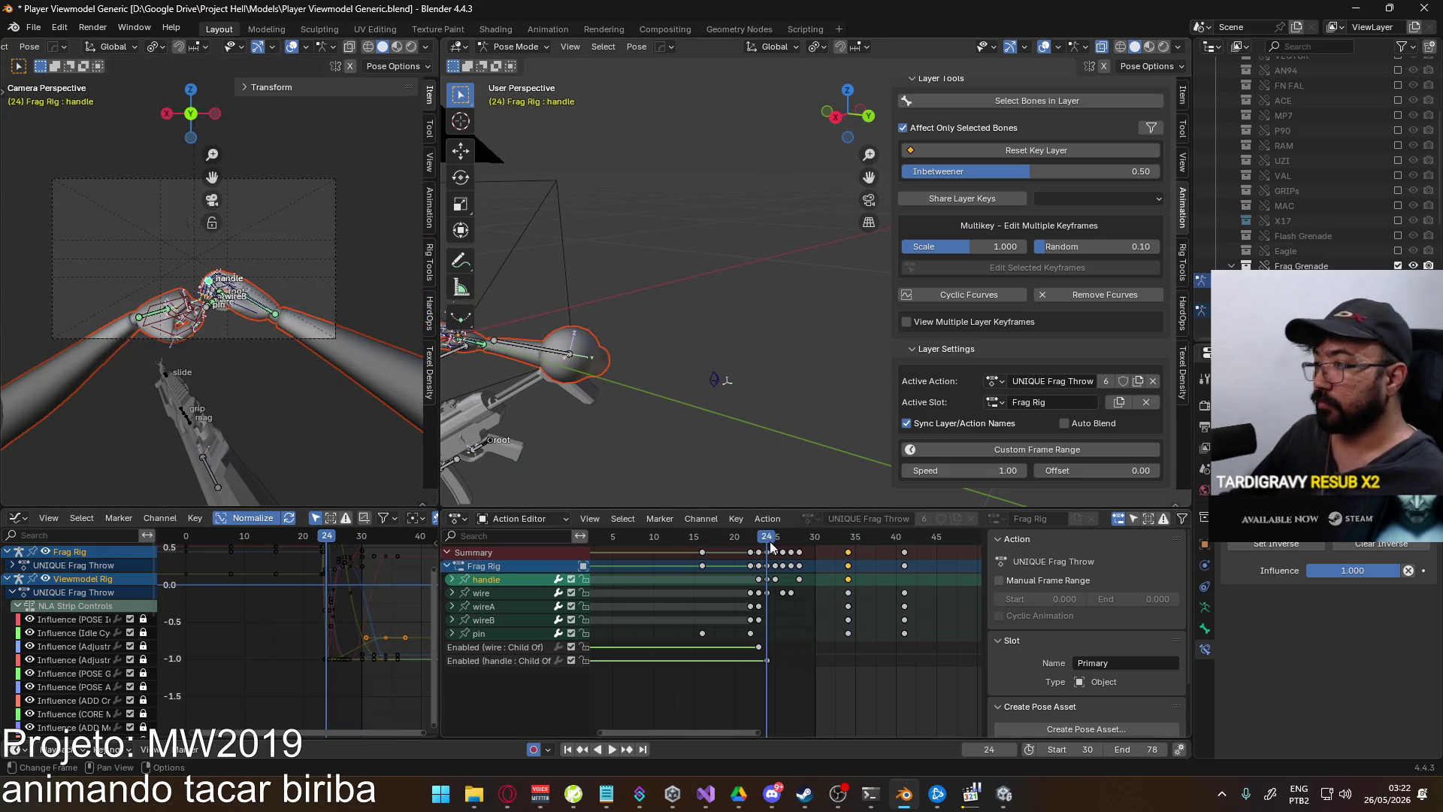
pyautogui.press('space')
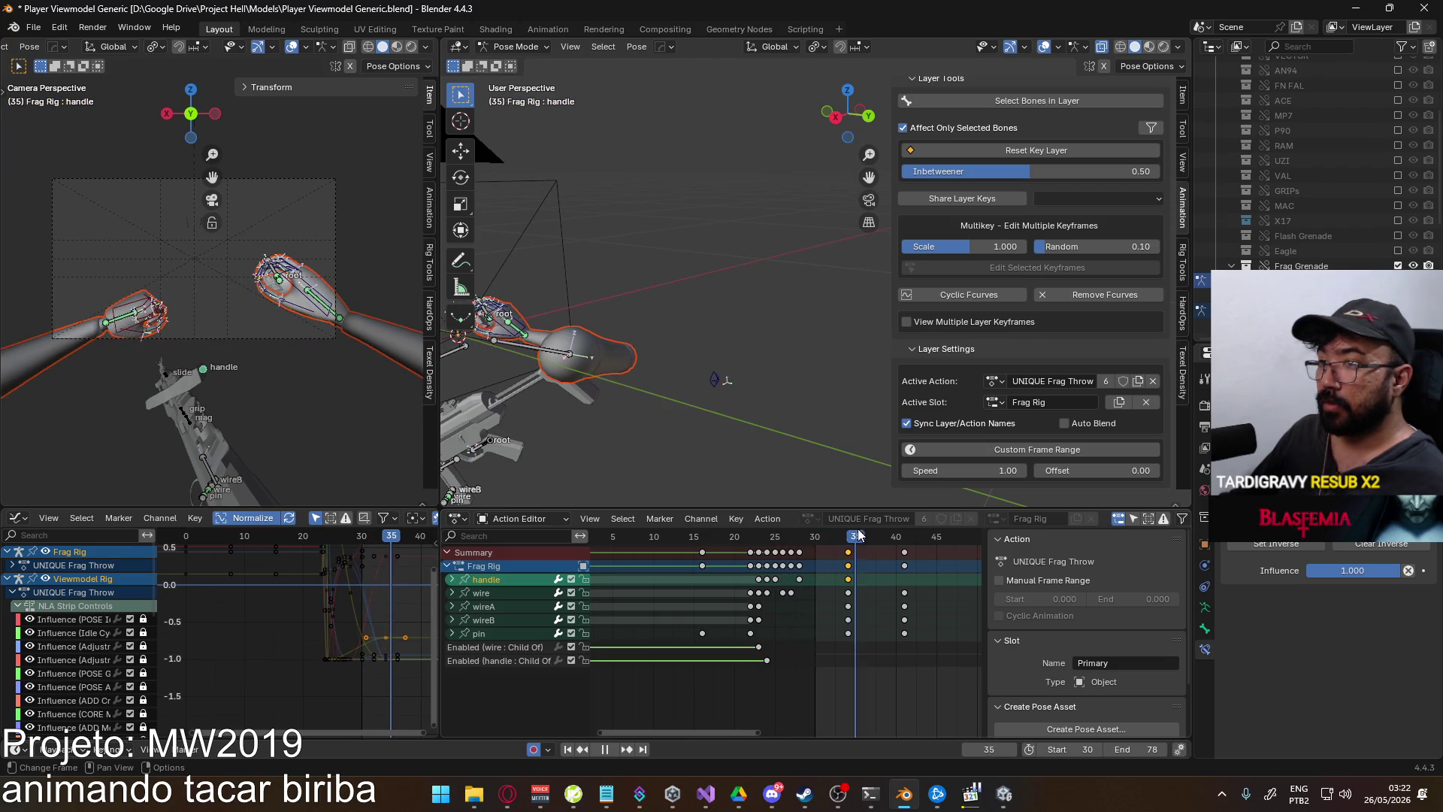
pyautogui.press('space')
pyautogui.press('Down')
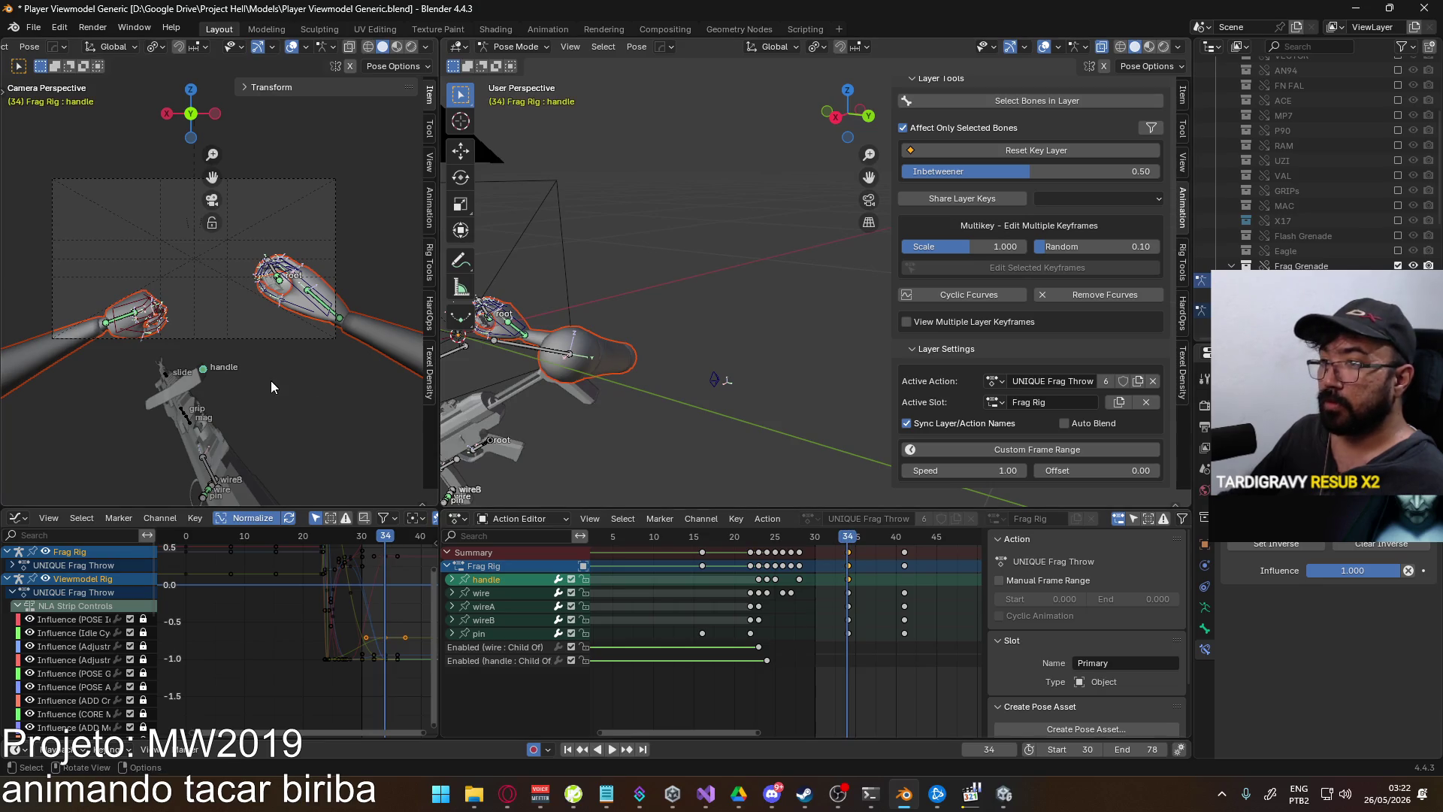
pyautogui.press('g')
pyautogui.press('z')
pyautogui.click(270, 392)
pyautogui.click(798, 538)
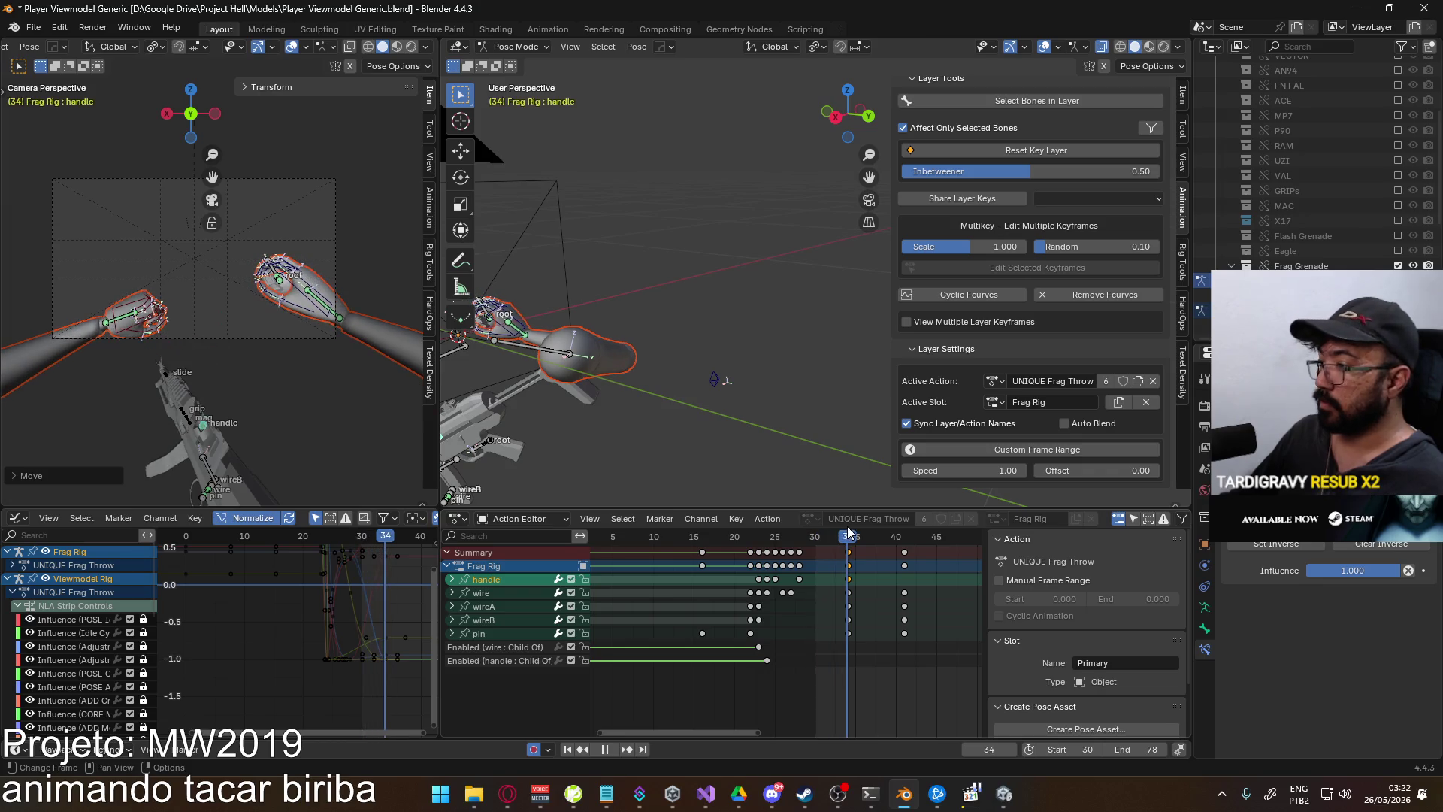
pyautogui.press('space')
# - Select the handle's Child Of enable key at frame 24 and its channel
pyautogui.moveTo(879, 548); pyautogui.dragTo(804, 579, button='middle')
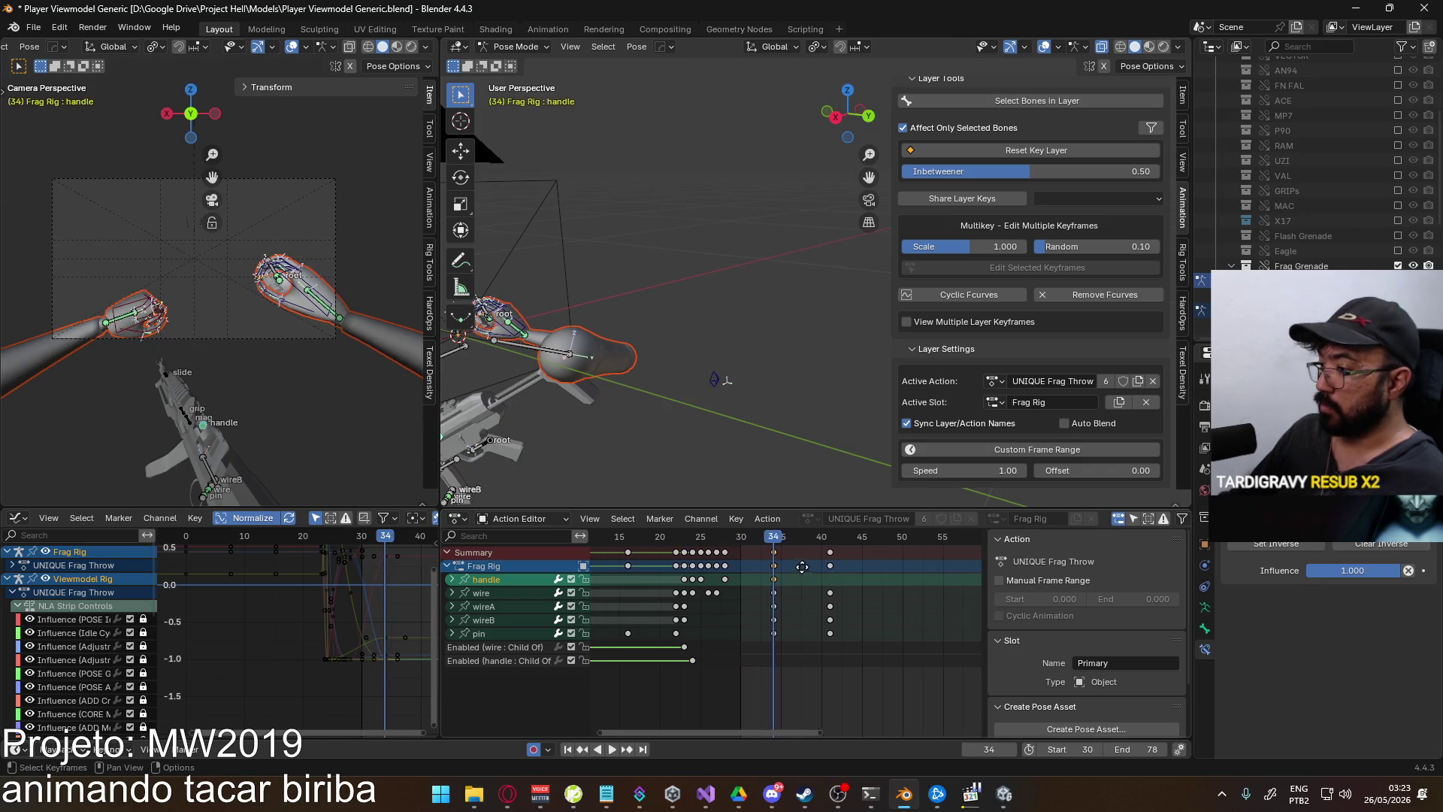
pyautogui.click(689, 660)
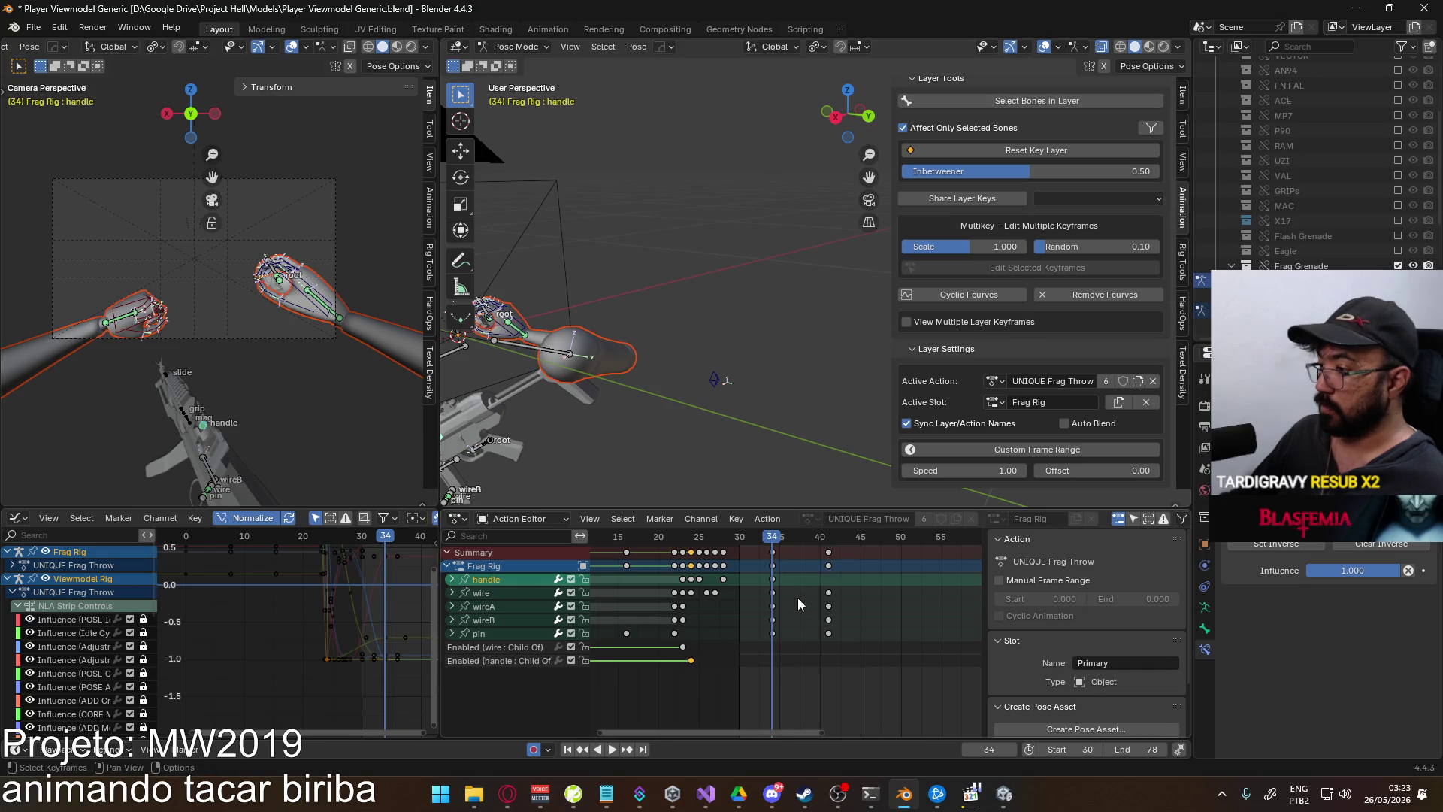
pyautogui.hotkey('ctrl', 'g')
pyautogui.click(773, 541)
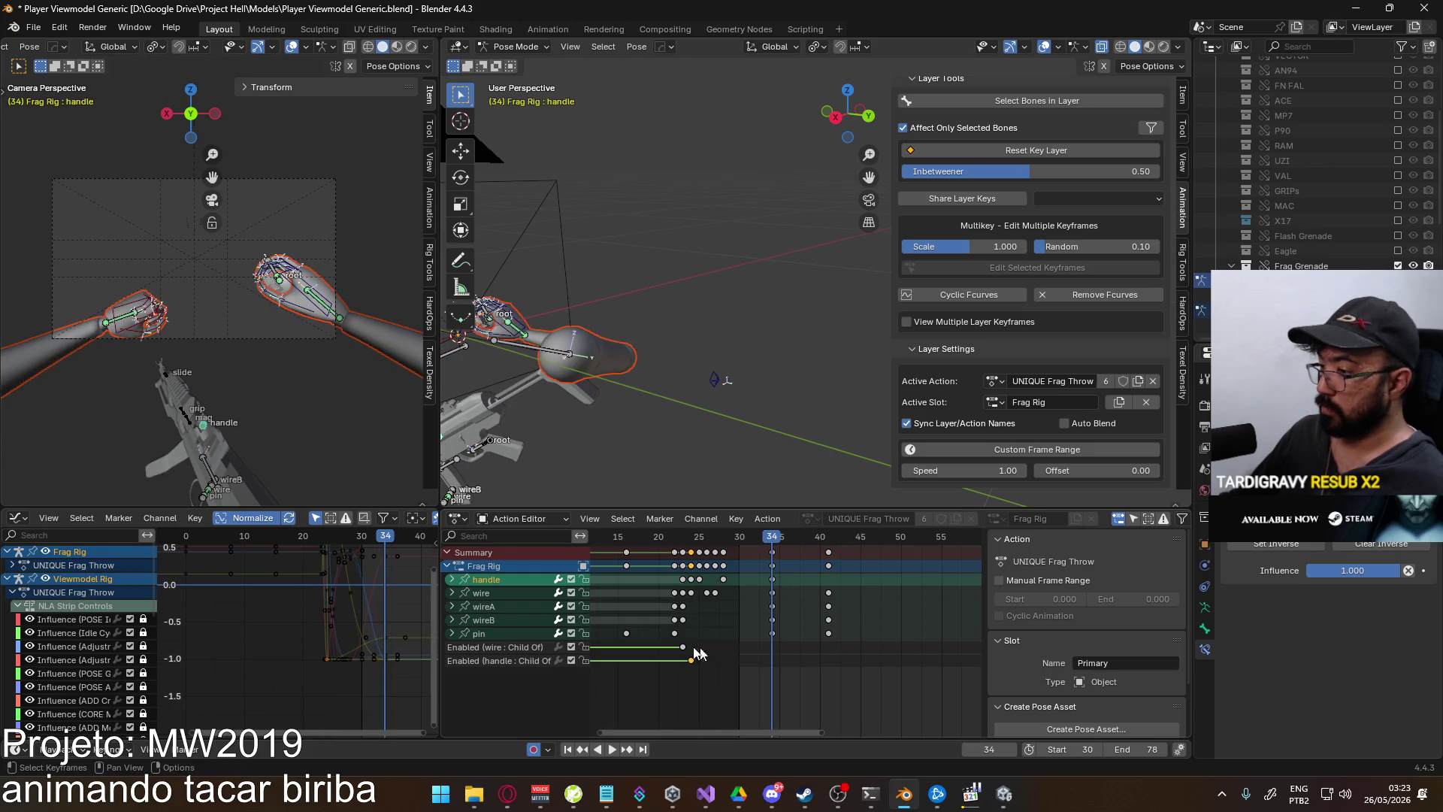
pyautogui.click(640, 660)
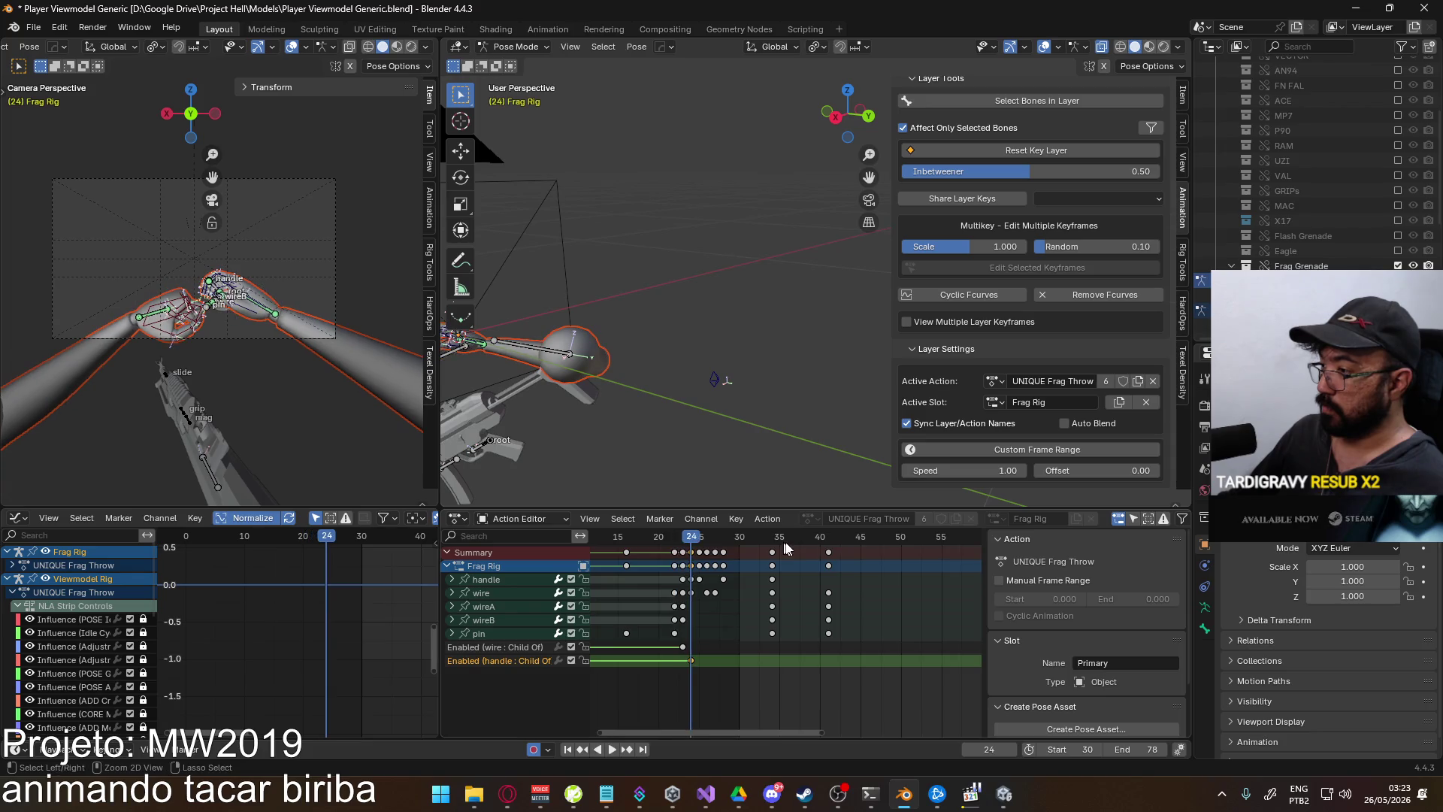
# - Paste the handle and Child Of keys at frames 34 and 40 to hold them
pyautogui.hotkey('ctrl', 'v')
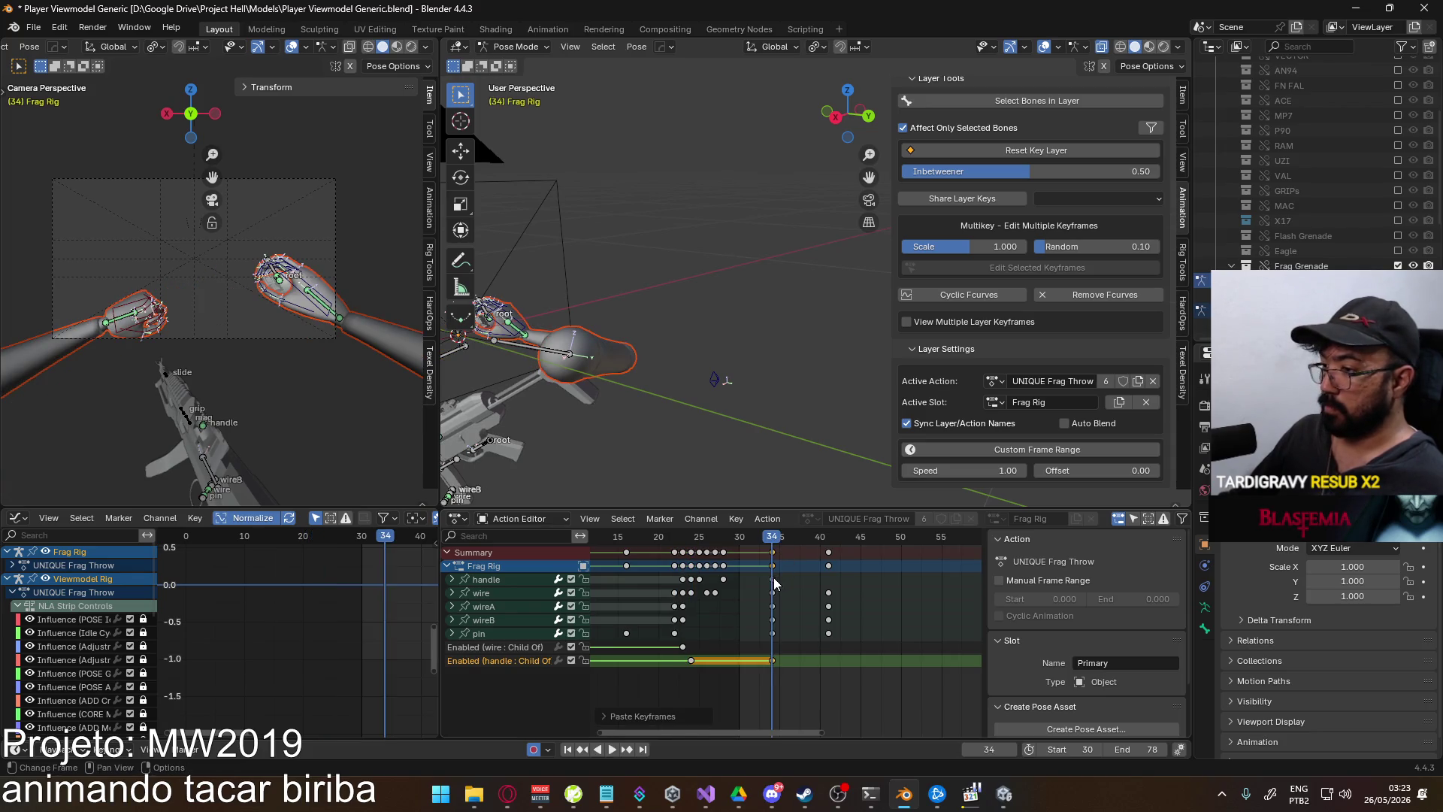
pyautogui.click(773, 580)
pyautogui.press('space')
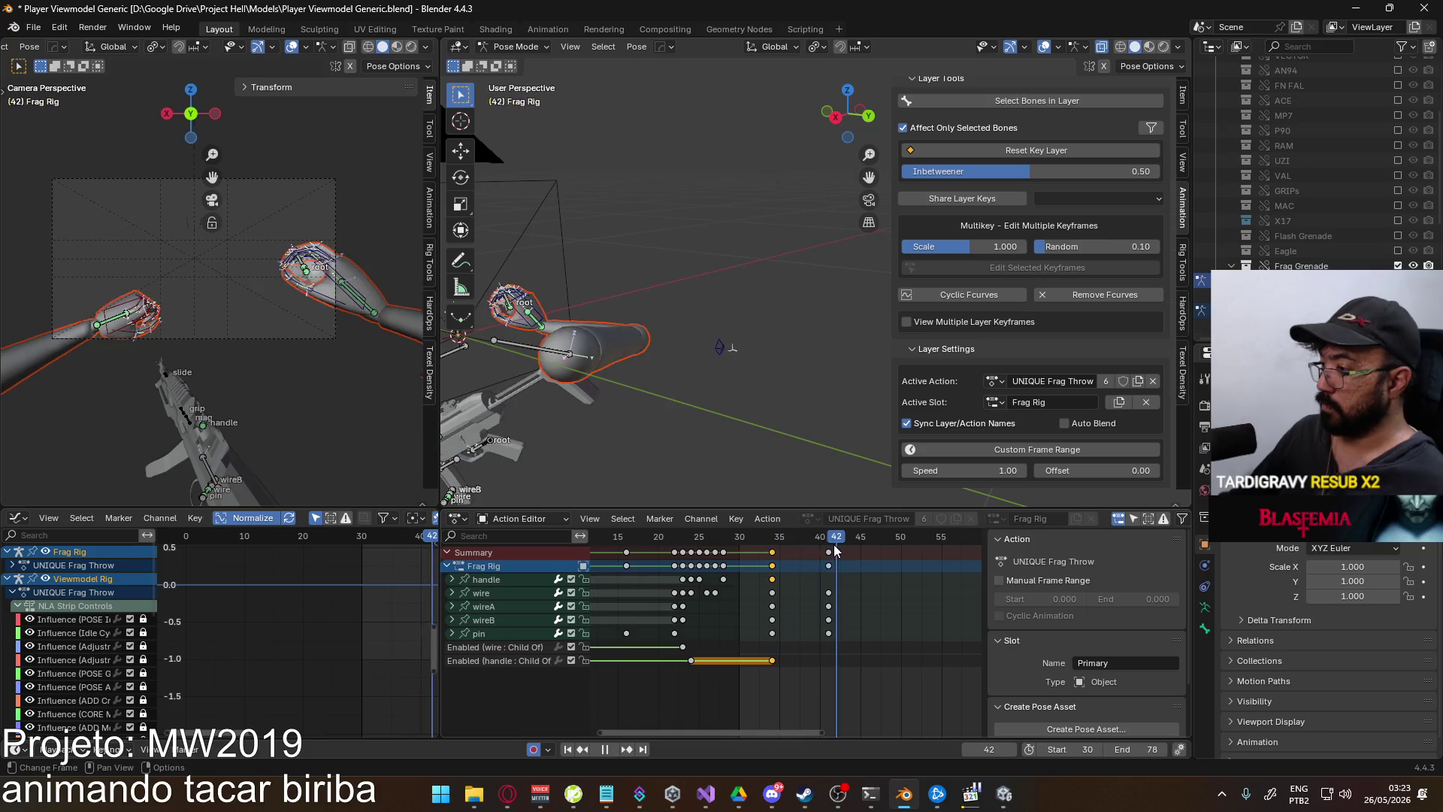
pyautogui.hotkey('ctrl', 'v')
pyautogui.moveTo(782, 549); pyautogui.dragTo(826, 549)
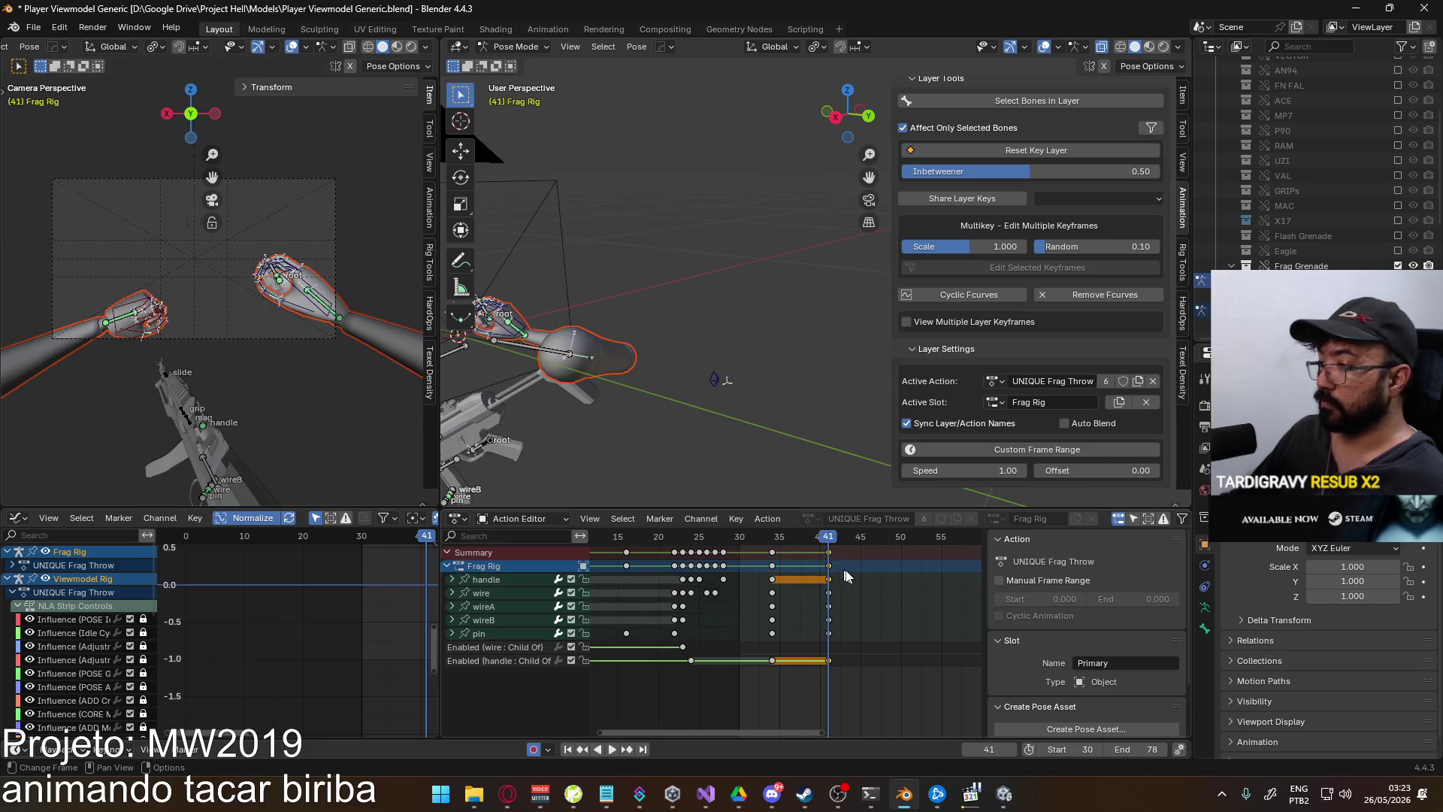
# - Play and scrub through the end of the throw to check the hold
pyautogui.keyDown('ctrl'); pyautogui.scroll(-5, 842, 575); pyautogui.keyUp('ctrl')
pyautogui.press('space')
pyautogui.moveTo(847, 549)
pyautogui.mouseDown()
pyautogui.moveTo(967, 539)
pyautogui.moveTo(620, 546)
pyautogui.moveTo(903, 544)
pyautogui.moveTo(676, 553)
pyautogui.mouseUp()
pyautogui.press('Escape')
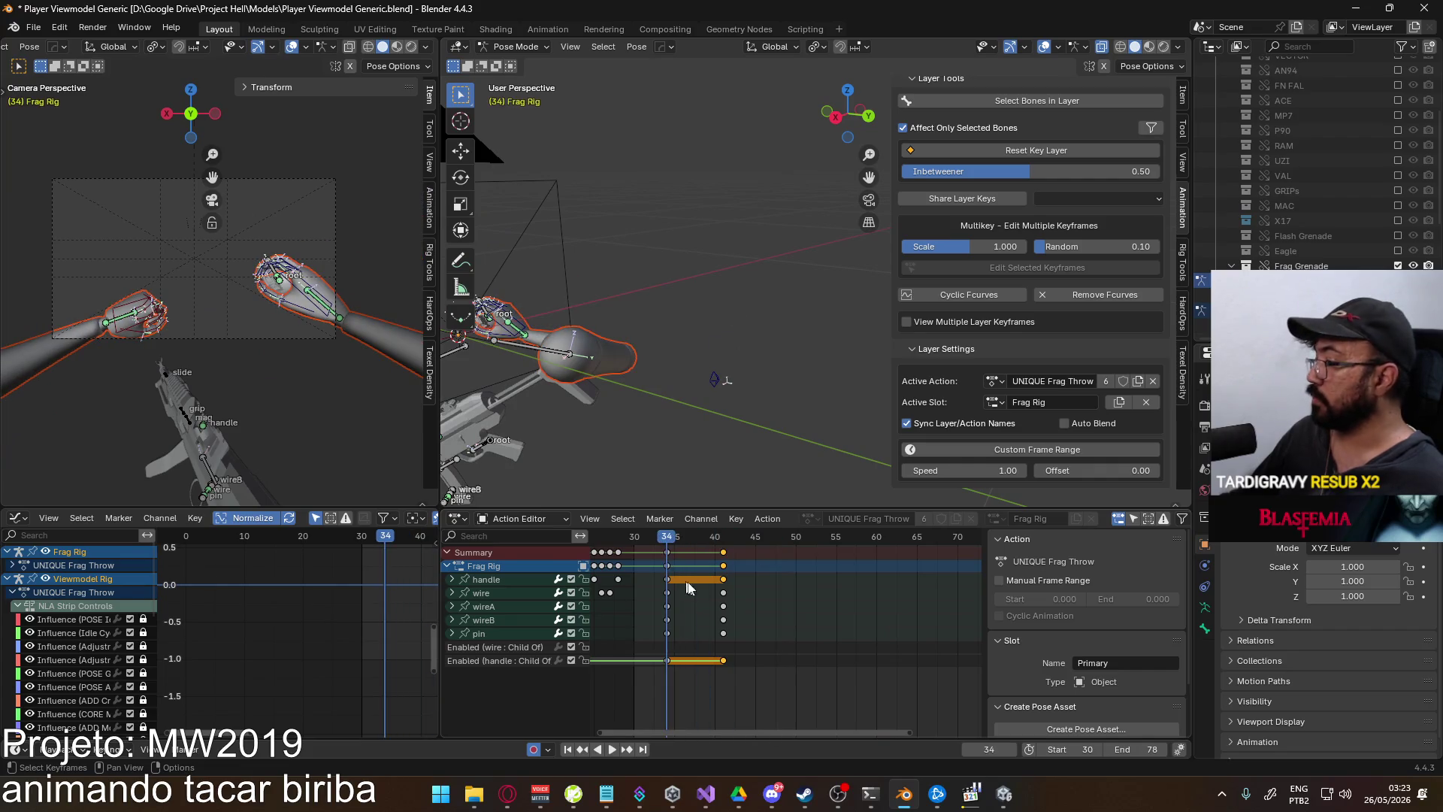
# - Set the scene start frame to 0 and save the viewmodel file
pyautogui.keyDown('ctrl'); pyautogui.scroll(5, 706, 616); pyautogui.keyUp('ctrl')
pyautogui.click(1056, 746)
pyautogui.write('0')
pyautogui.press('Return')
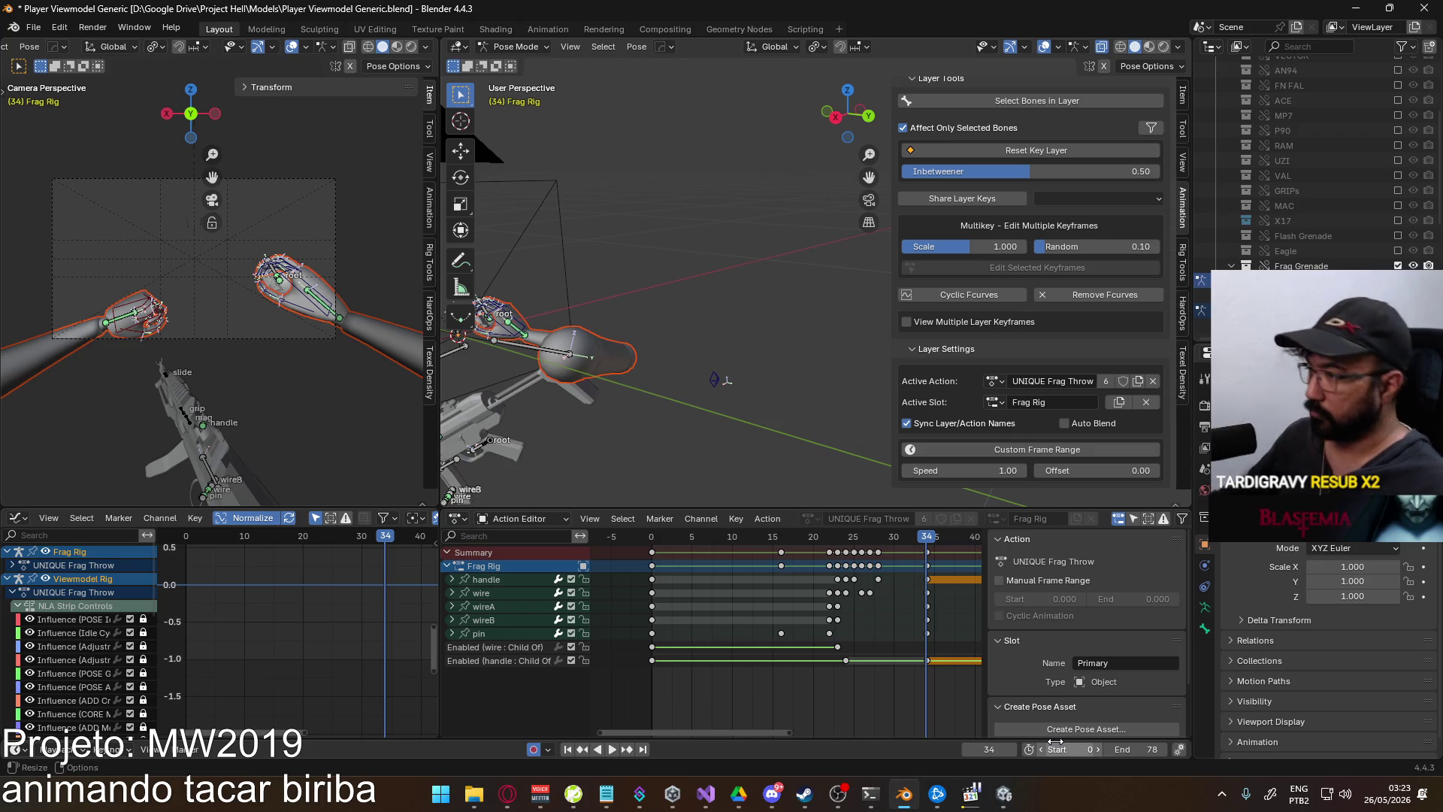
pyautogui.hotkey('ctrl', 's')
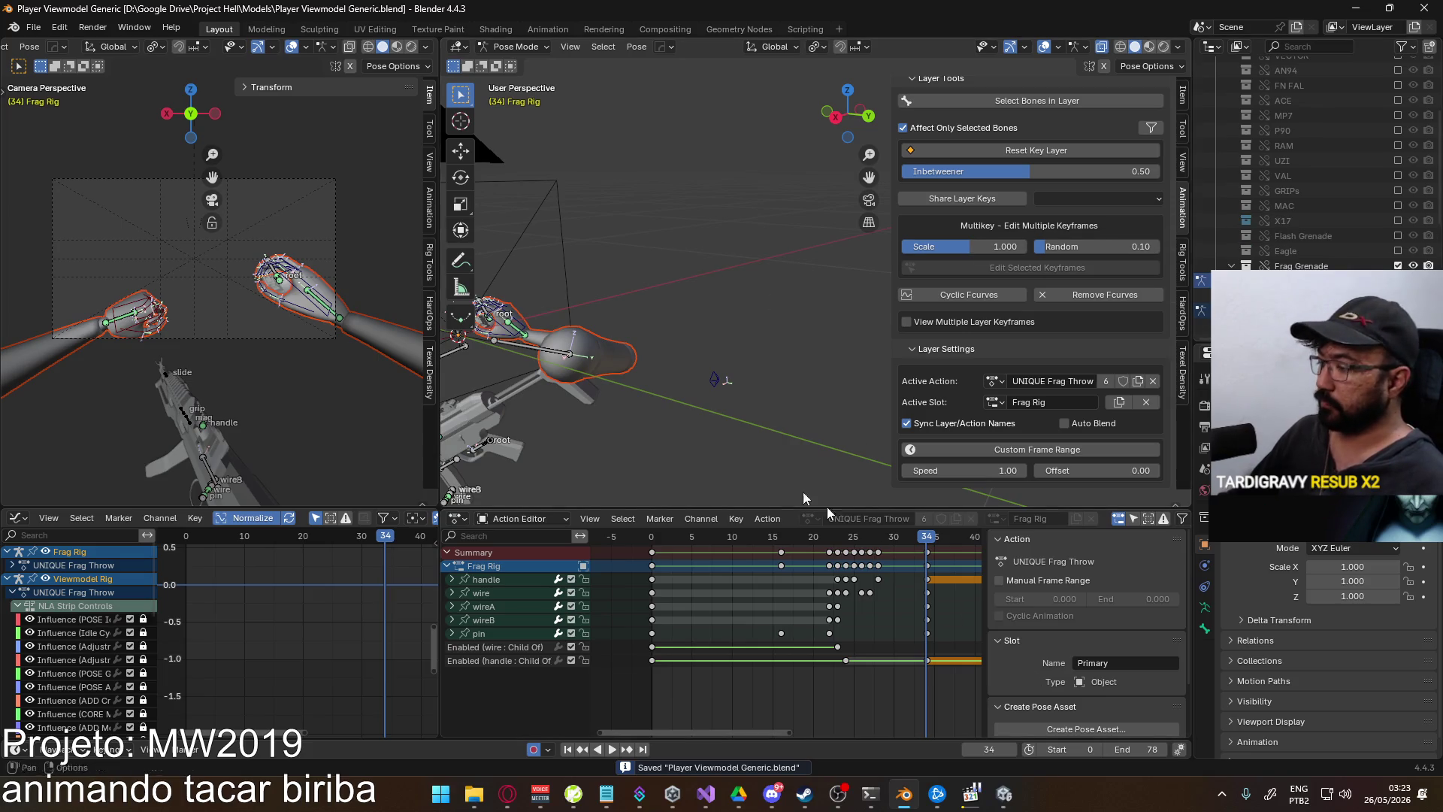
# - Reload the video page in the browser, glance at Unity, and return to Blender
pyautogui.click(507, 793)
pyautogui.click(57, 42)
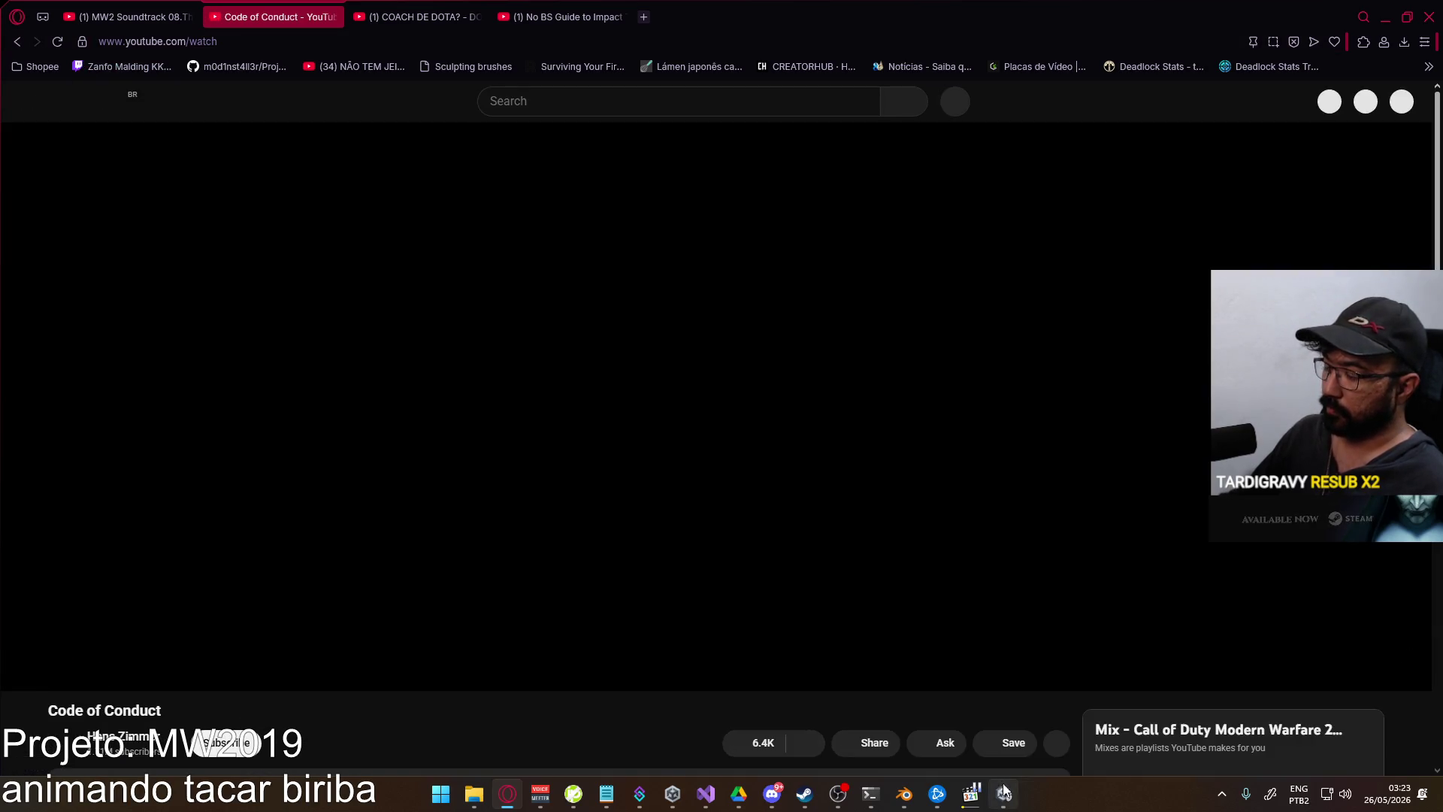
pyautogui.click(1004, 794)
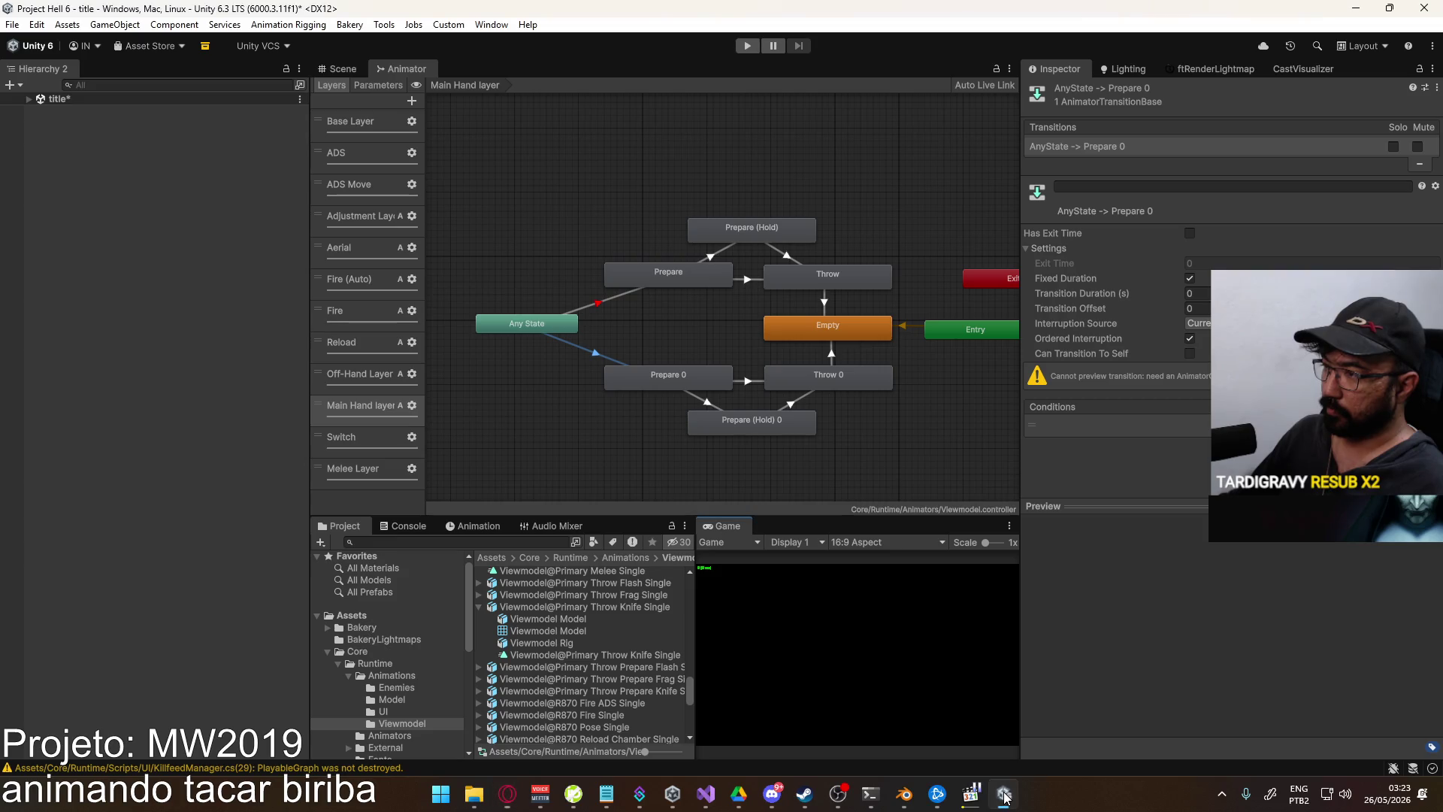
pyautogui.click(904, 793)
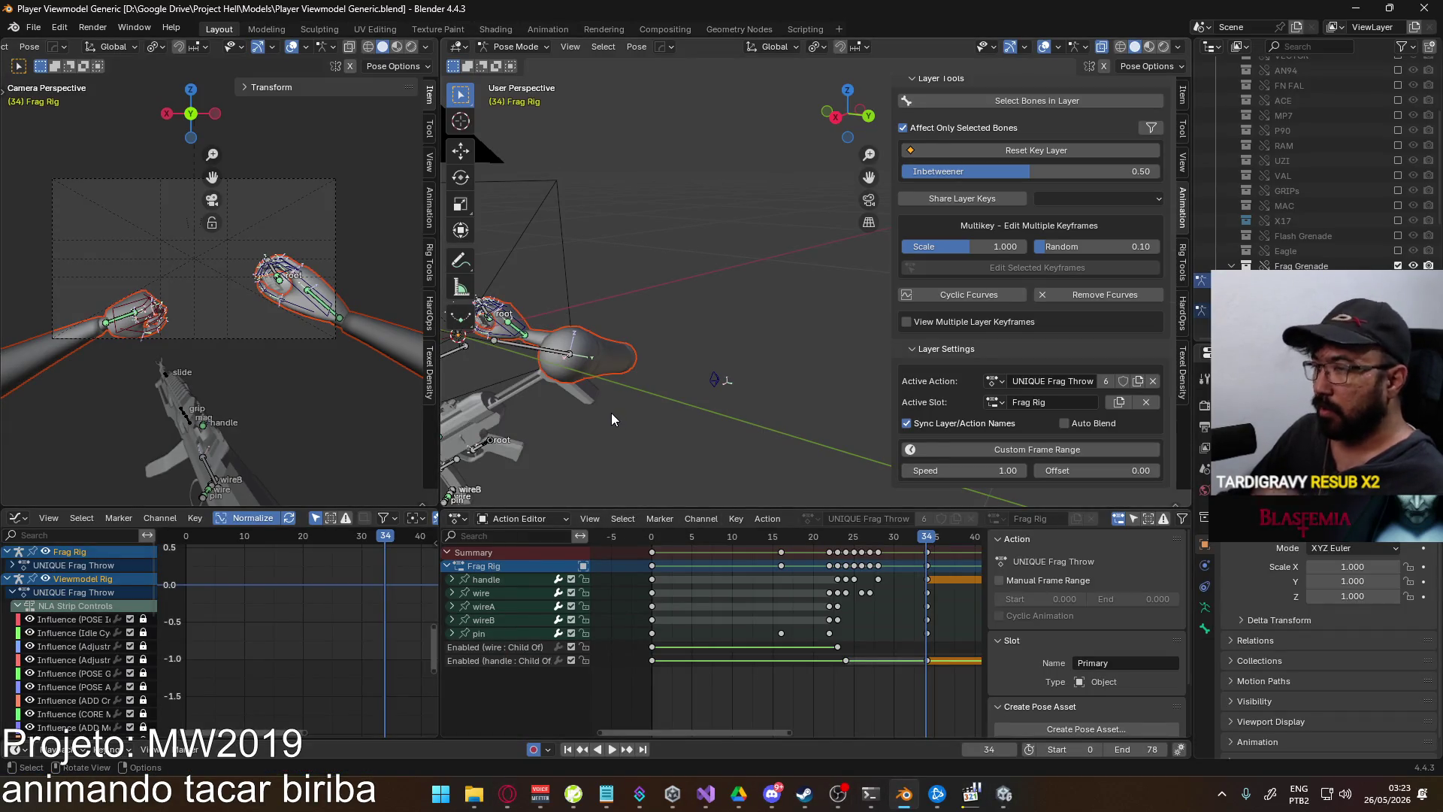
# - Play the UNIQUE Frag Throw in full, stop at frame 0, and save Player Viewmodel Generic.blend
pyautogui.press('space')
pyautogui.moveTo(732, 545)
pyautogui.mouseDown()
pyautogui.moveTo(677, 536)
pyautogui.moveTo(935, 501)
pyautogui.moveTo(811, 490)
pyautogui.moveTo(764, 503)
pyautogui.mouseUp()
pyautogui.press('space')
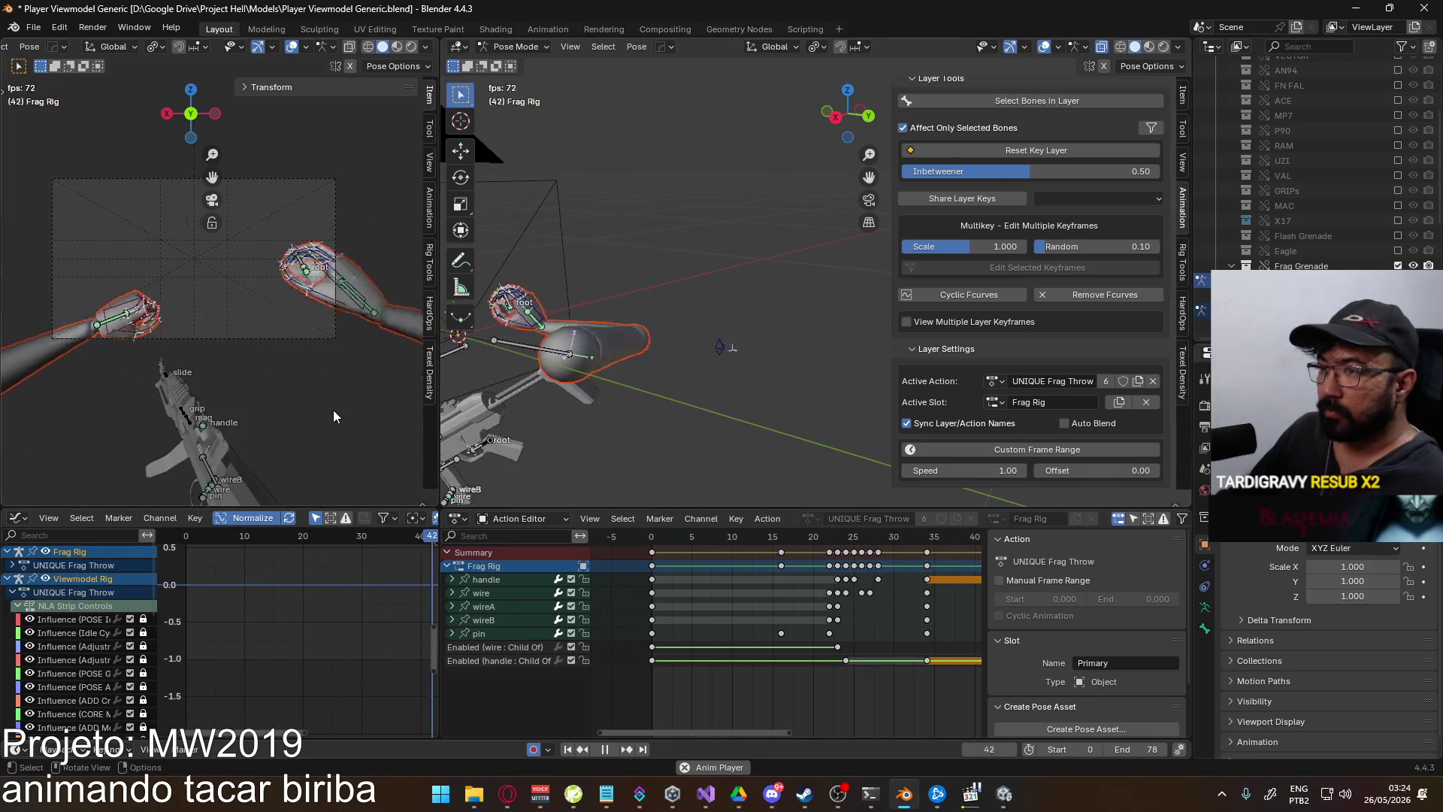
pyautogui.click(656, 536)
pyautogui.moveTo(656, 535)
pyautogui.mouseDown()
pyautogui.moveTo(918, 484)
pyautogui.moveTo(660, 481)
pyautogui.mouseUp()
pyautogui.press('Escape')
pyautogui.hotkey('ctrl', 's')
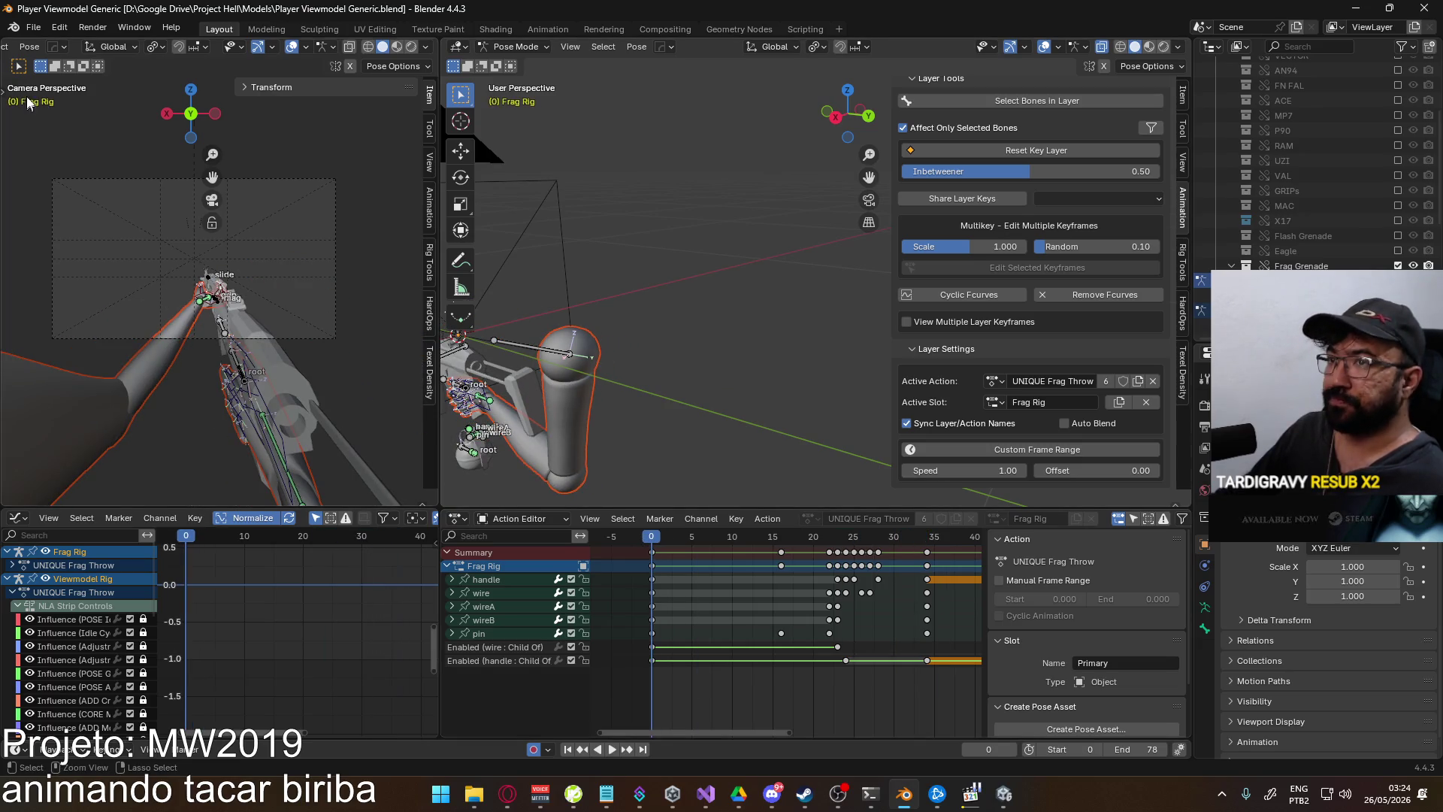
# - Open Weapon Library.blend from the recent files list
pyautogui.click(33, 27)
pyautogui.moveTo(136, 75)
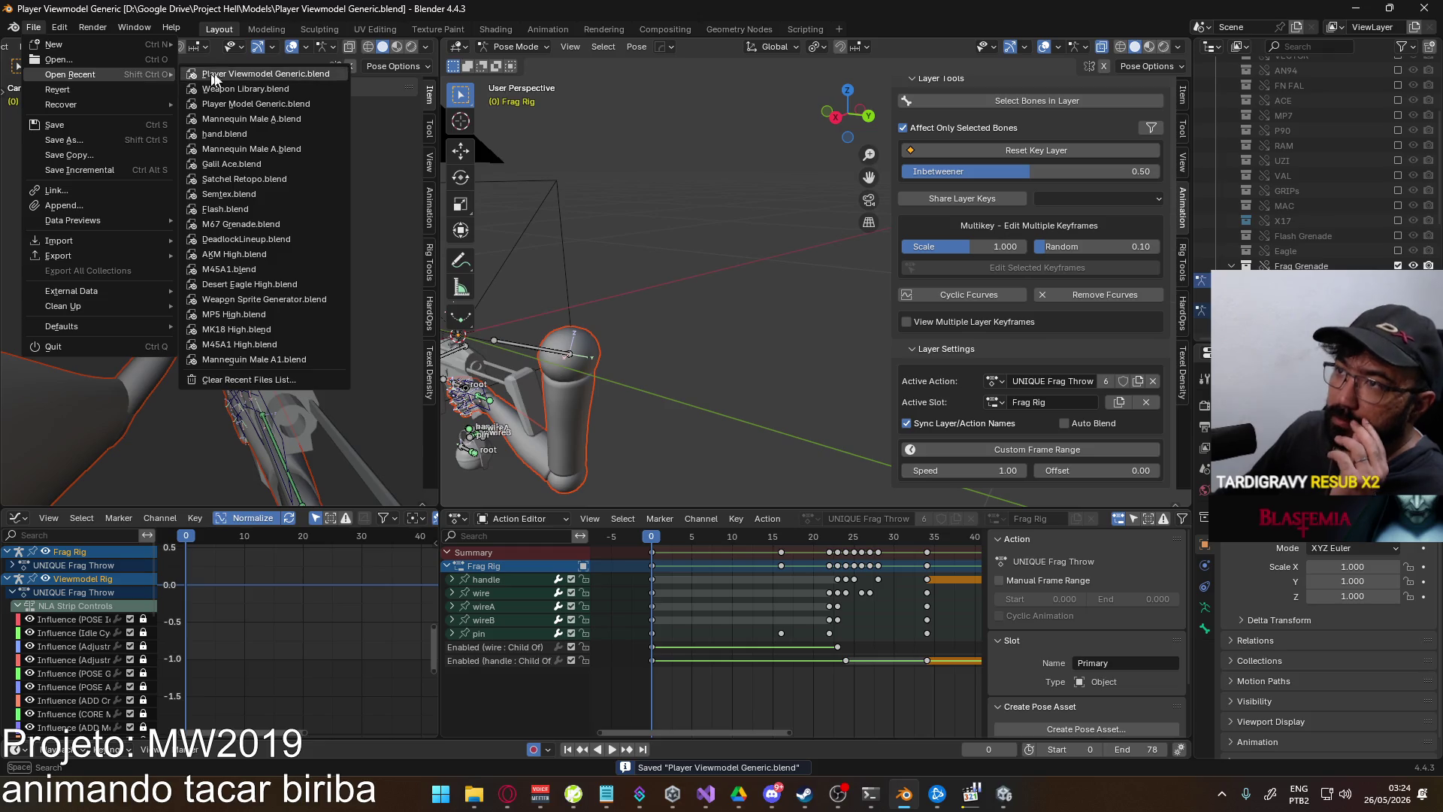
pyautogui.click(272, 84)
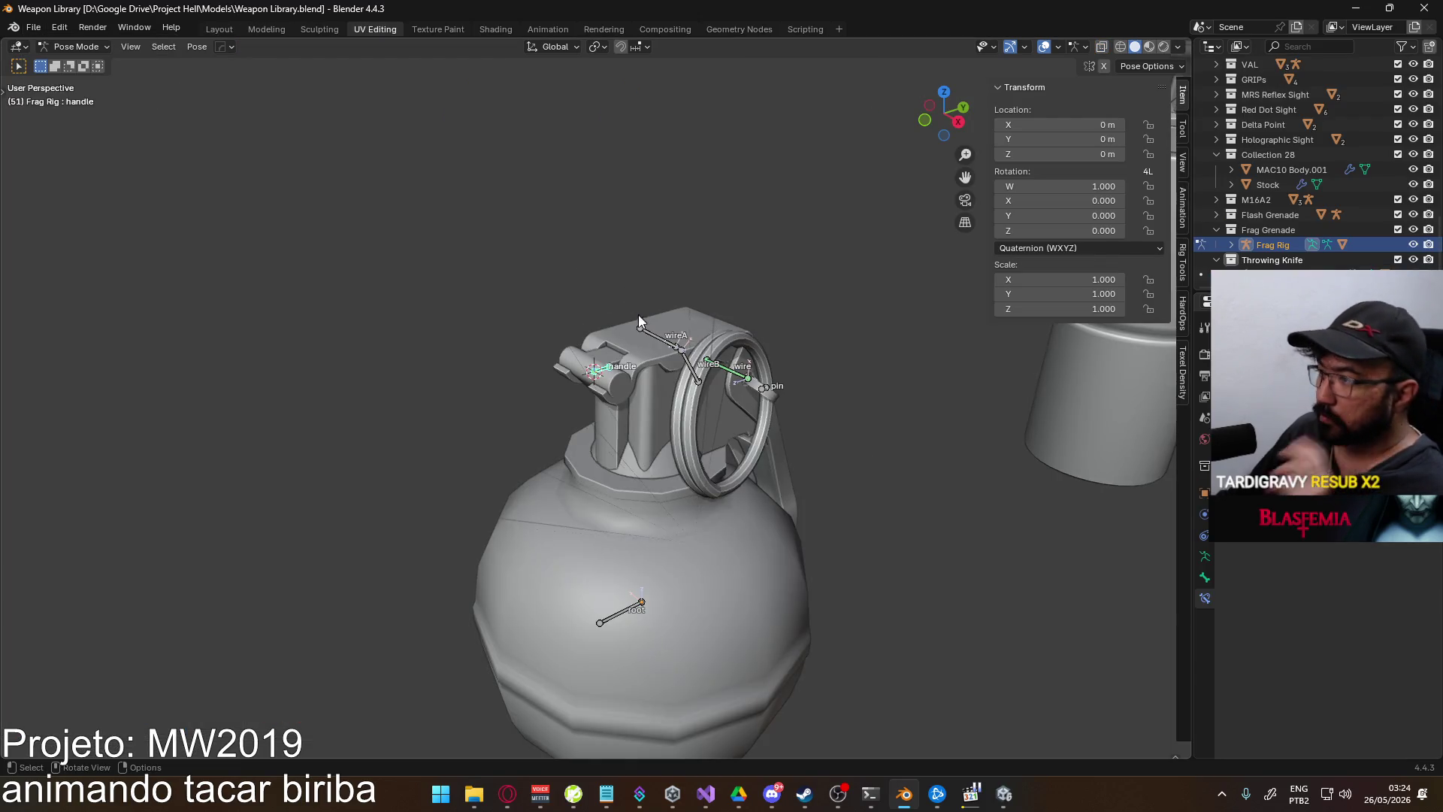
pyautogui.scroll(-6, 638, 315)
pyautogui.scroll(2, 565, 409)
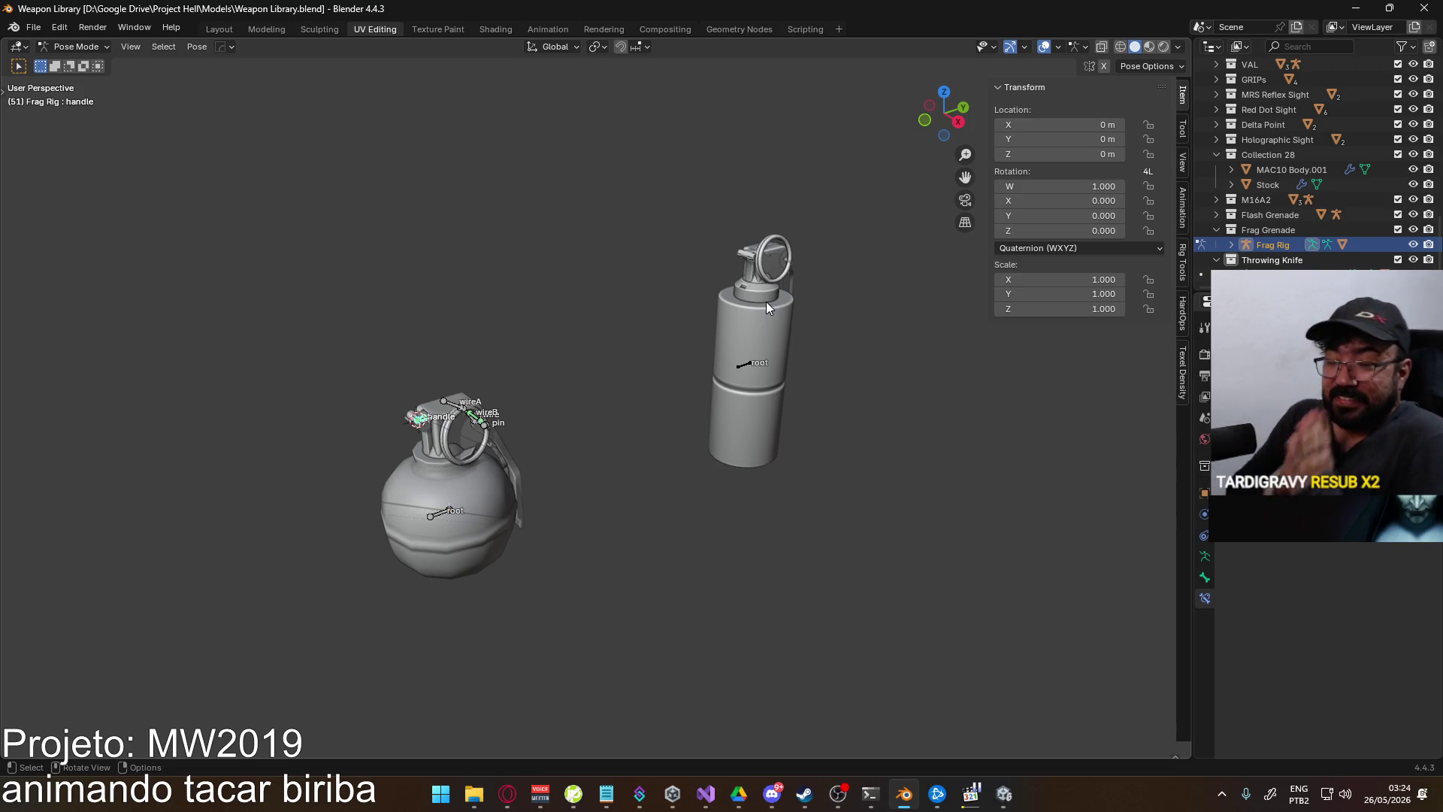
# - Frame the Flash grenade beside the Frag Grenade and switch from Pose Mode to Object Mode
pyautogui.scroll(-6, 663, 409)
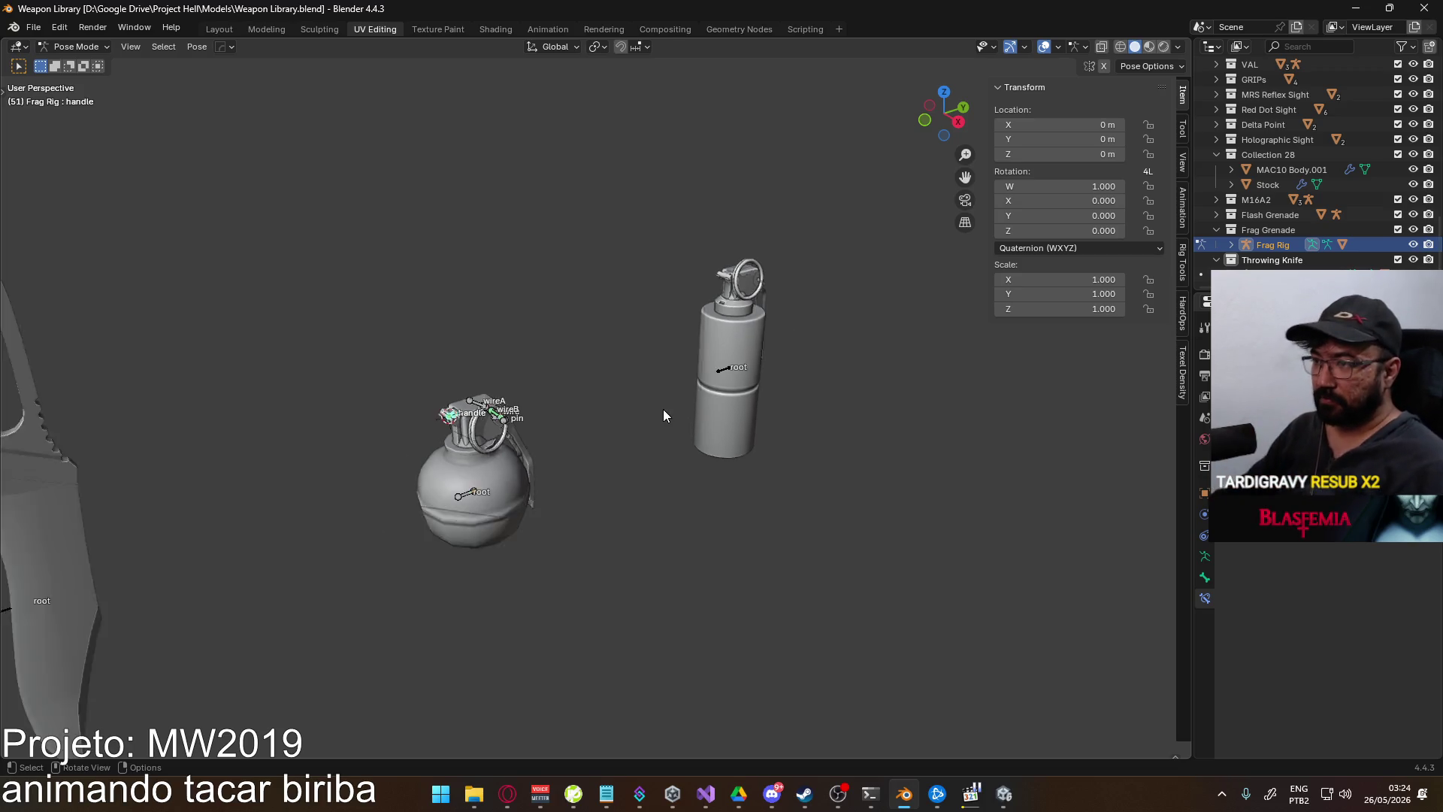
pyautogui.moveTo(741, 428)
pyautogui.mouseDown(button='middle')
pyautogui.moveTo(621, 380)
pyautogui.moveTo(645, 379)
pyautogui.mouseUp(button='middle')
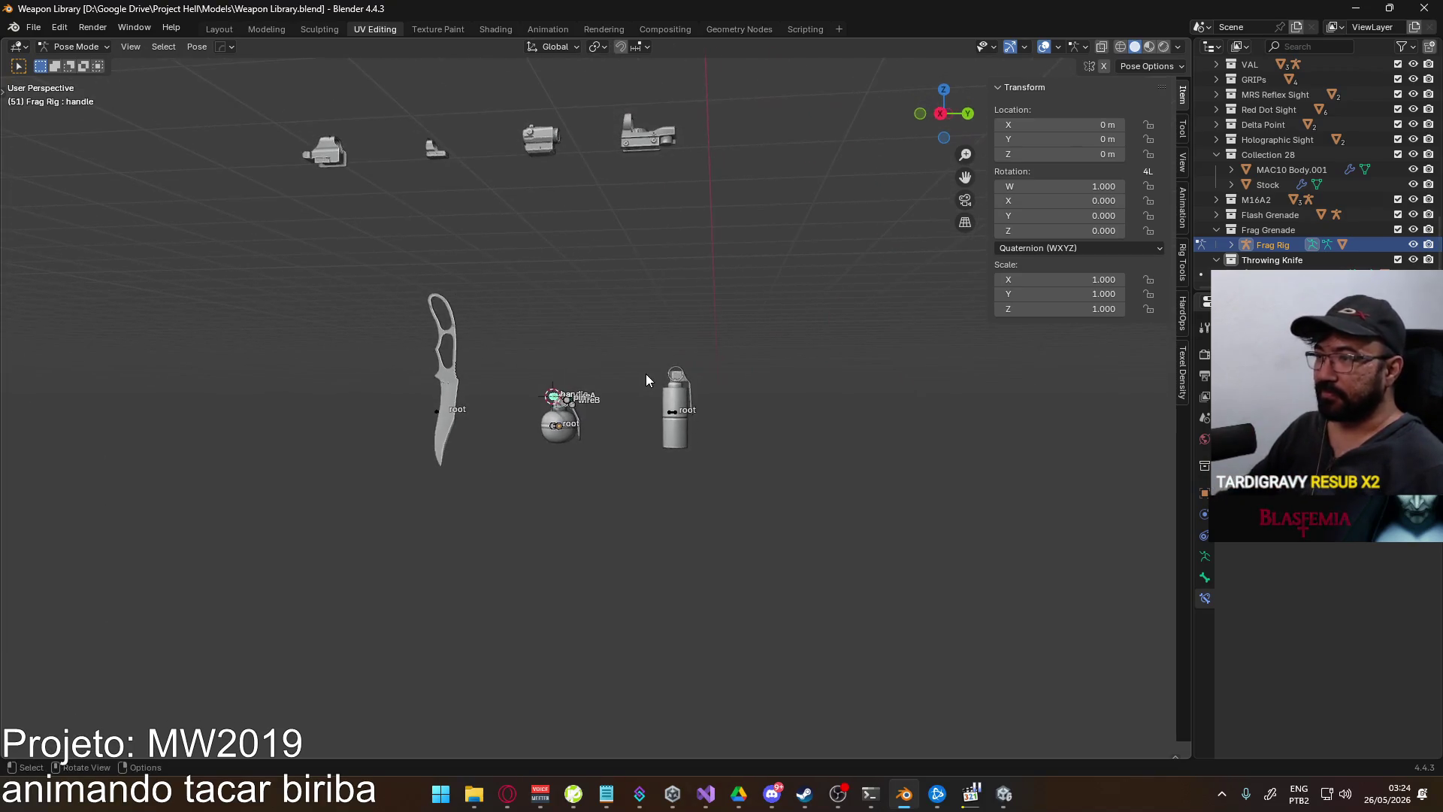
pyautogui.press('KP_3')
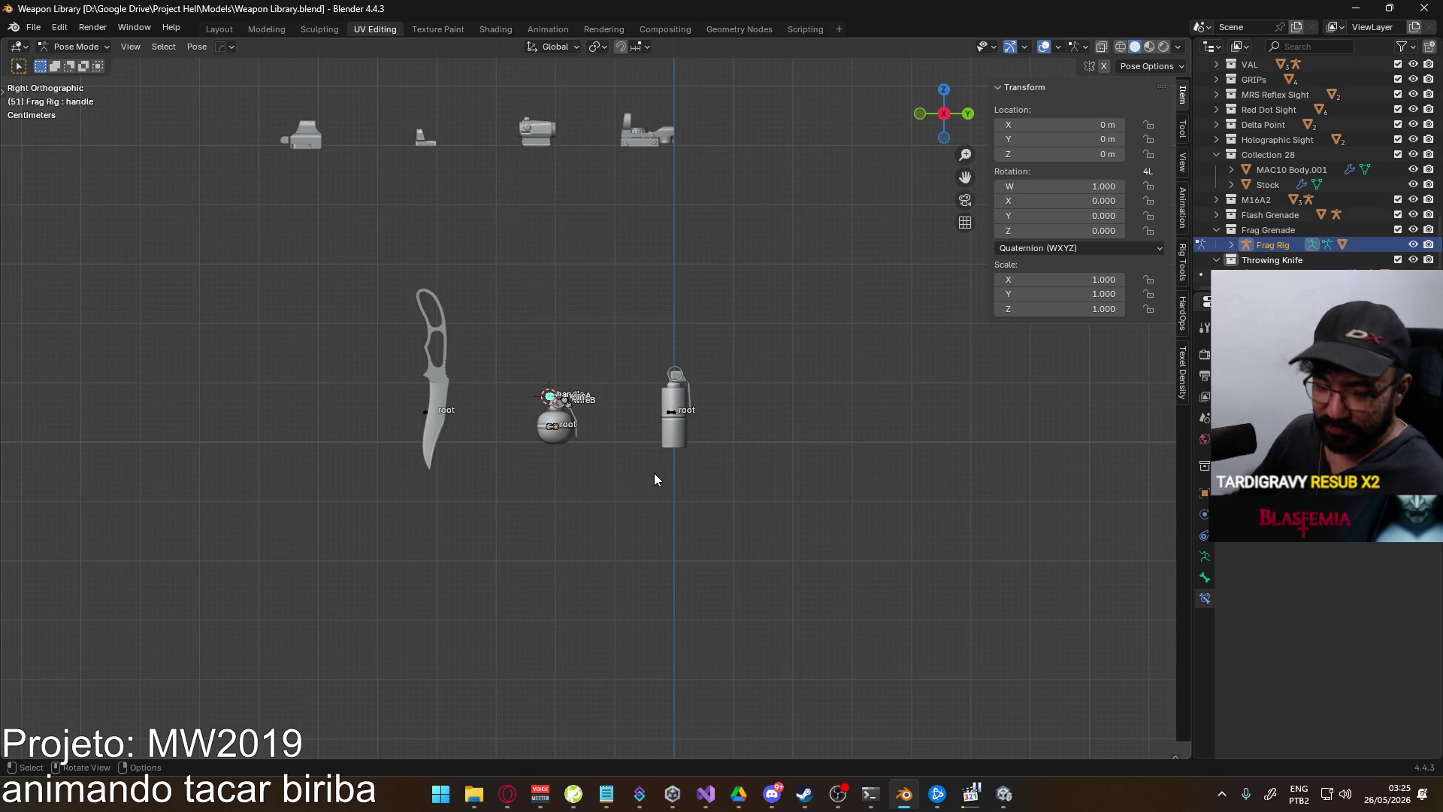
pyautogui.scroll(8, 654, 472)
pyautogui.moveTo(705, 430)
pyautogui.mouseDown(button='middle')
pyautogui.moveTo(702, 340)
pyautogui.moveTo(592, 404)
pyautogui.mouseUp(button='middle')
pyautogui.scroll(3, 586, 408)
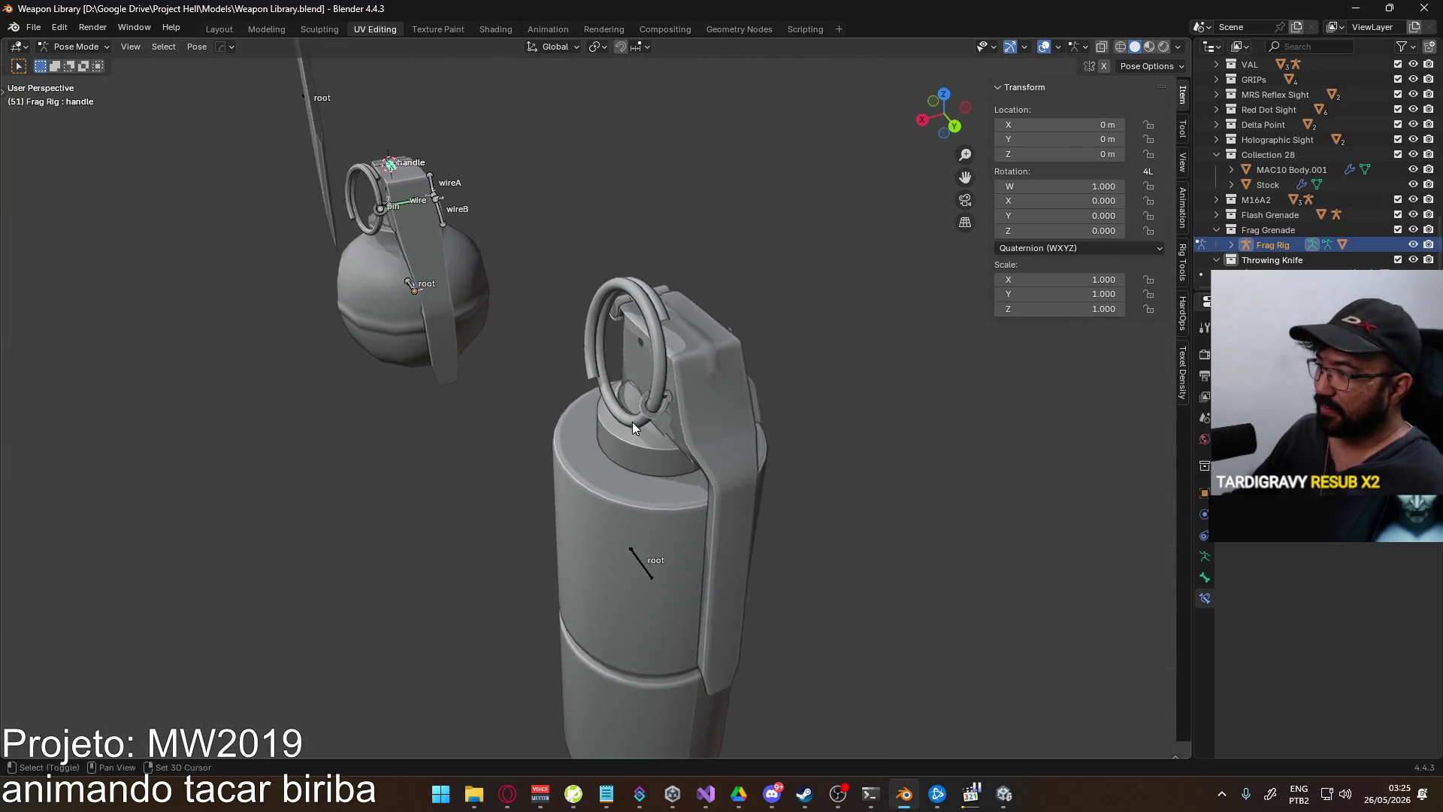
pyautogui.scroll(3, 634, 422)
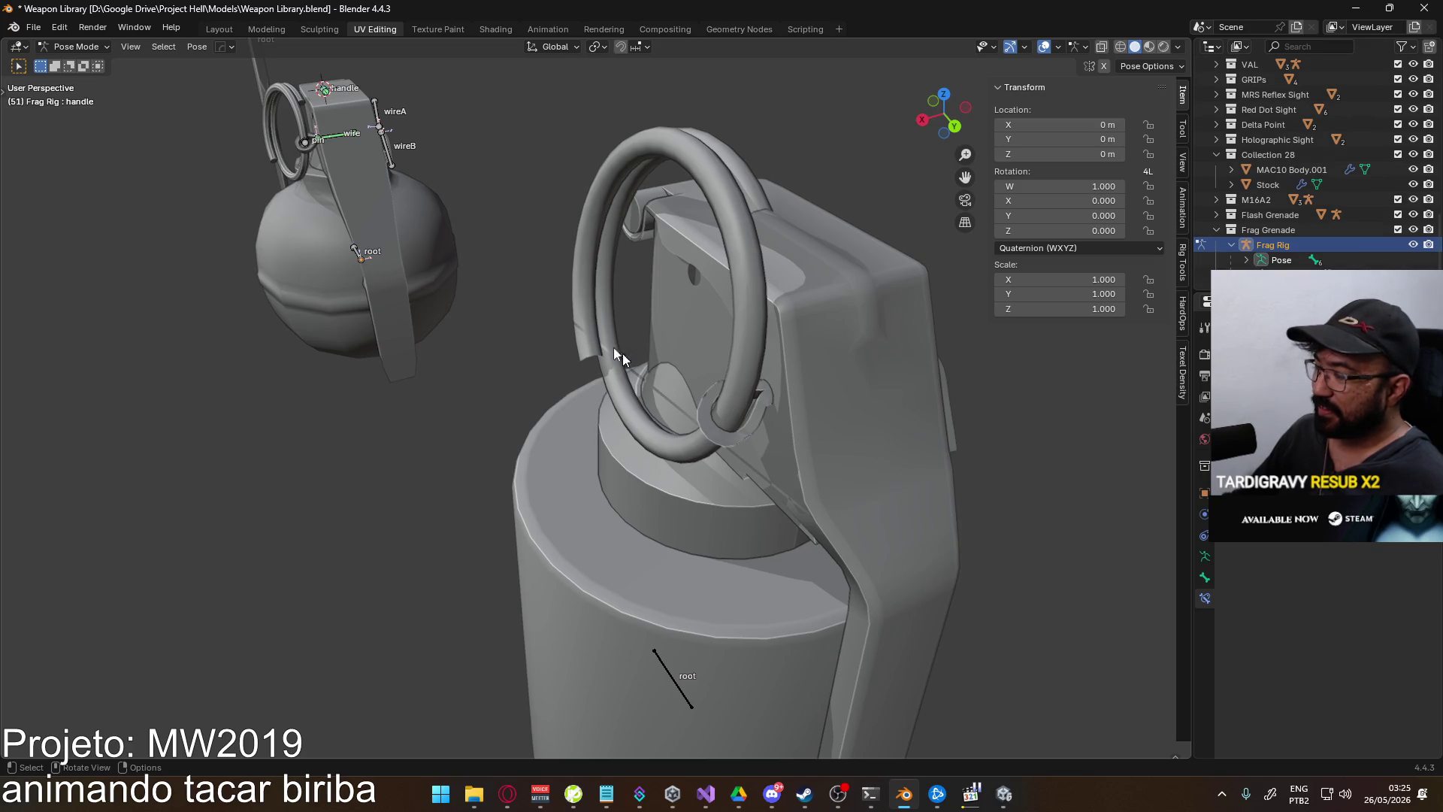
pyautogui.click(79, 46)
pyautogui.click(87, 60)
pyautogui.moveTo(638, 380); pyautogui.dragTo(749, 413, button='middle')
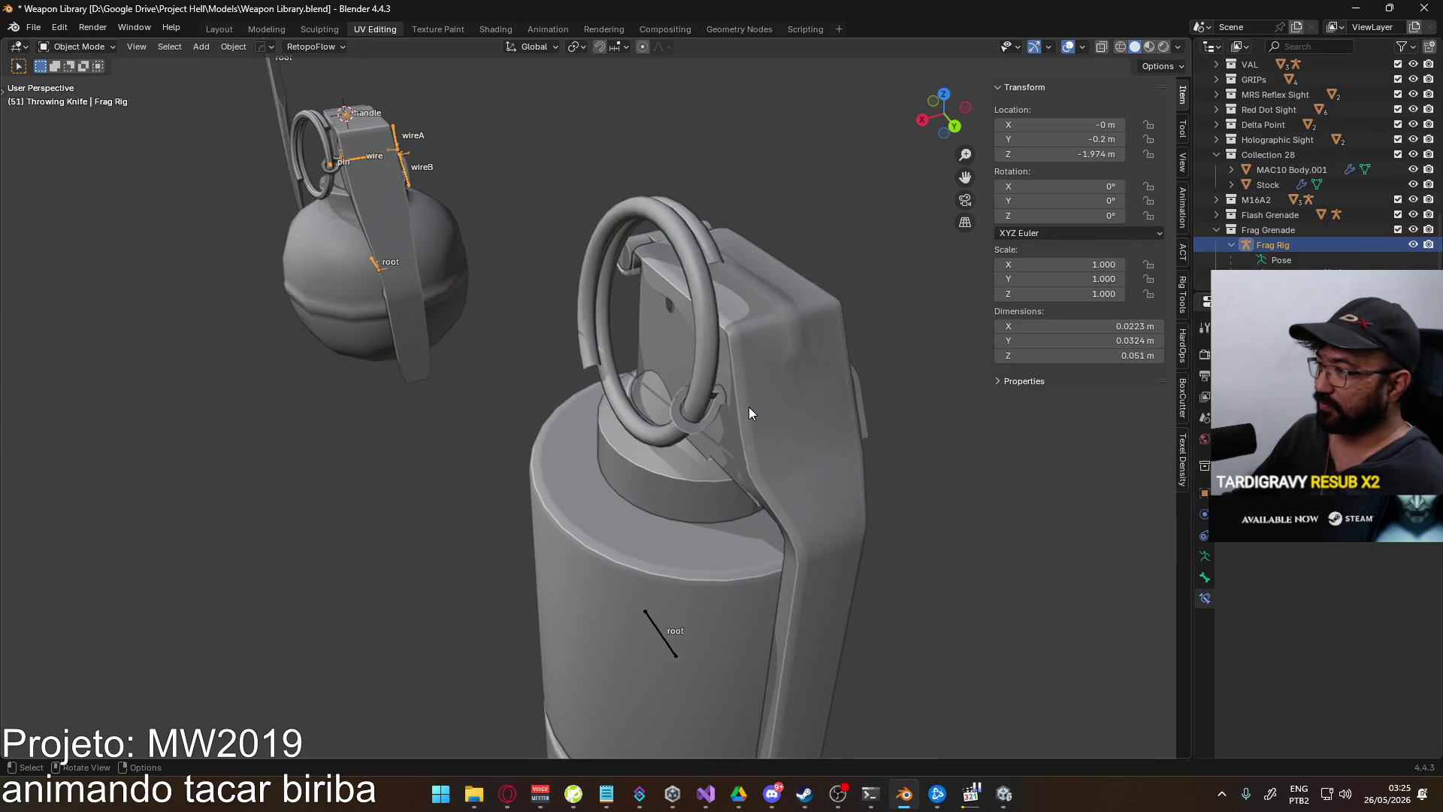
# - Select Flash Body, enter Edit Mode, and pick the whole linked lever piece with Ctrl+L
pyautogui.click(749, 412)
pyautogui.press('Tab')
pyautogui.click(769, 397)
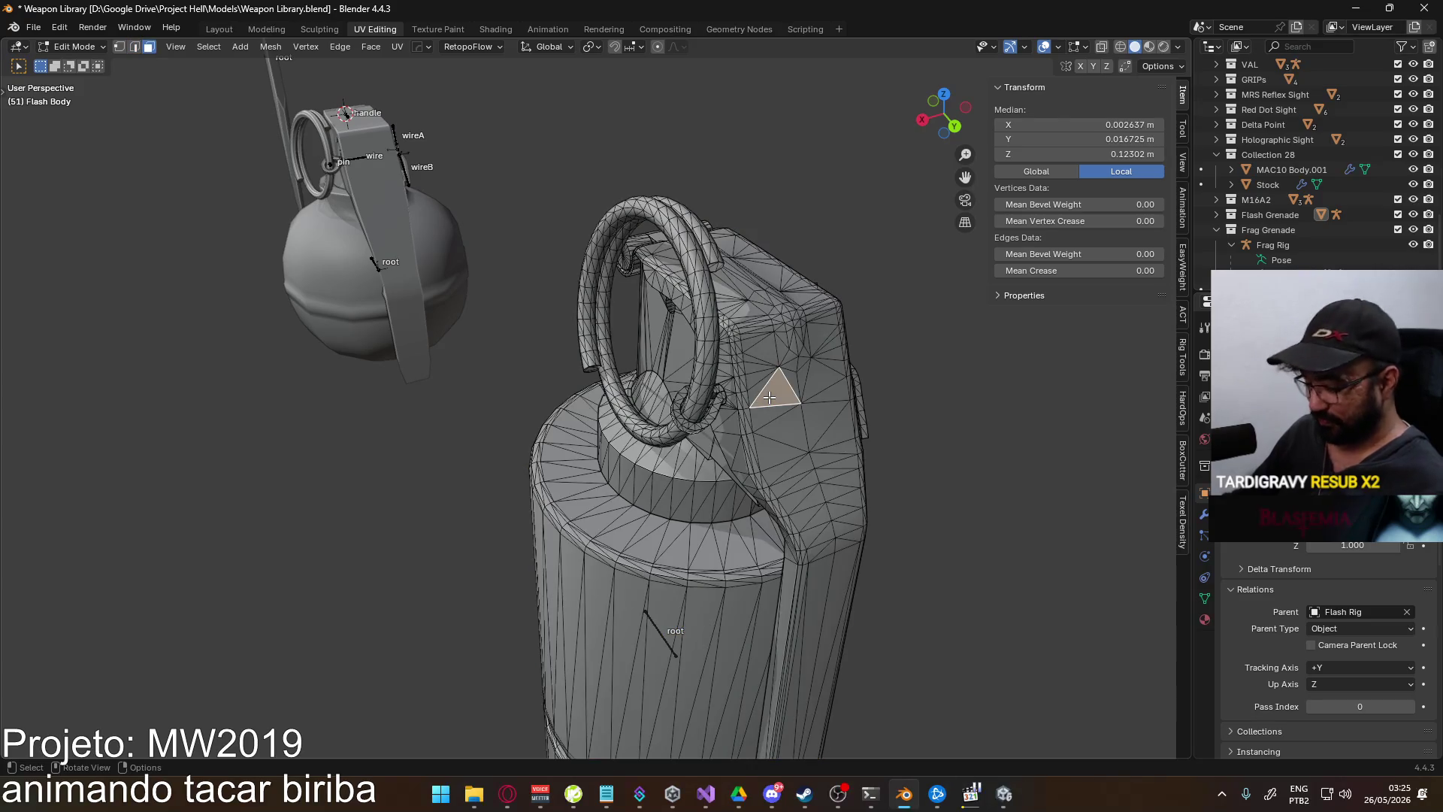
pyautogui.hotkey('ctrl', 'l')
pyautogui.moveTo(769, 464); pyautogui.dragTo(786, 368, button='middle')
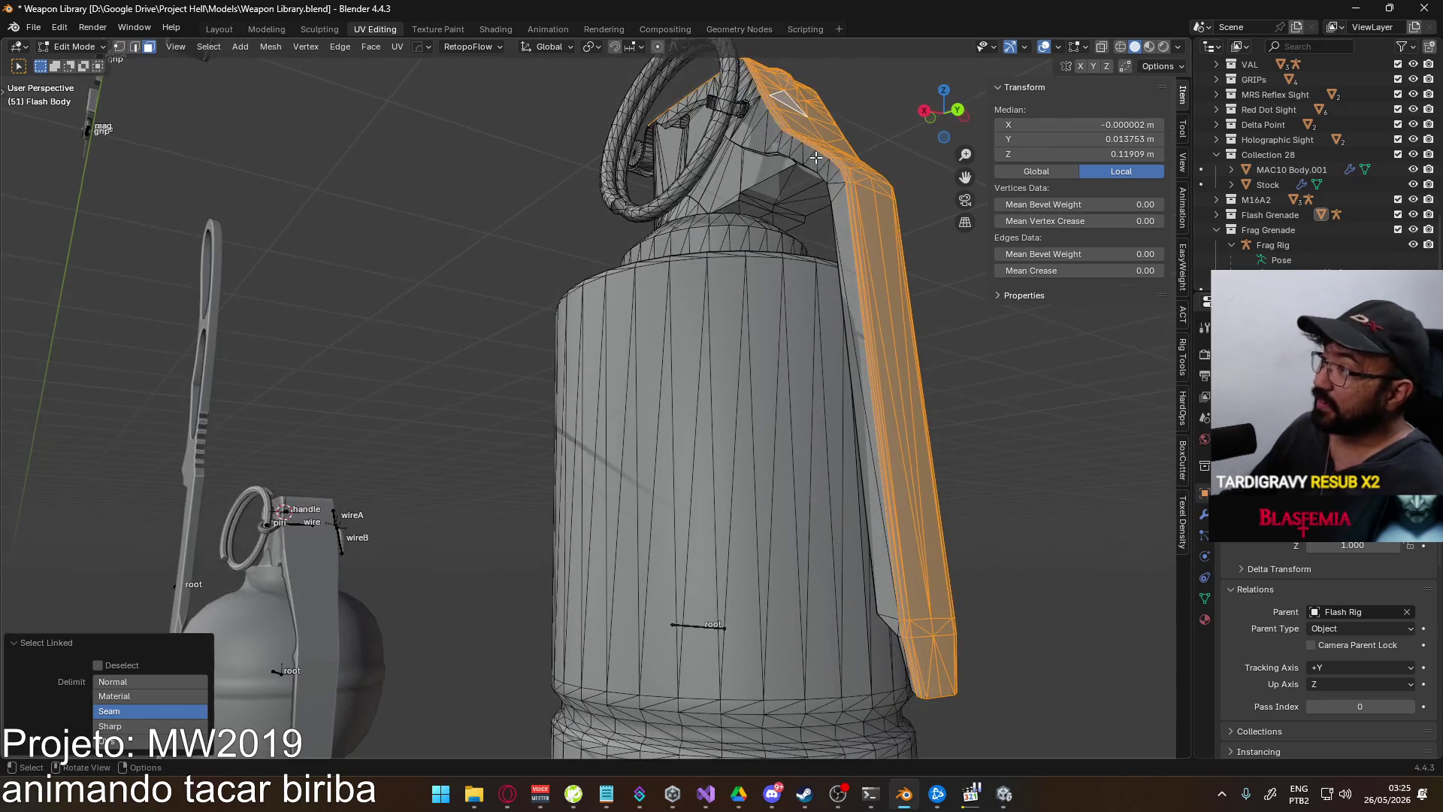
pyautogui.moveTo(798, 158); pyautogui.dragTo(763, 157, button='middle')
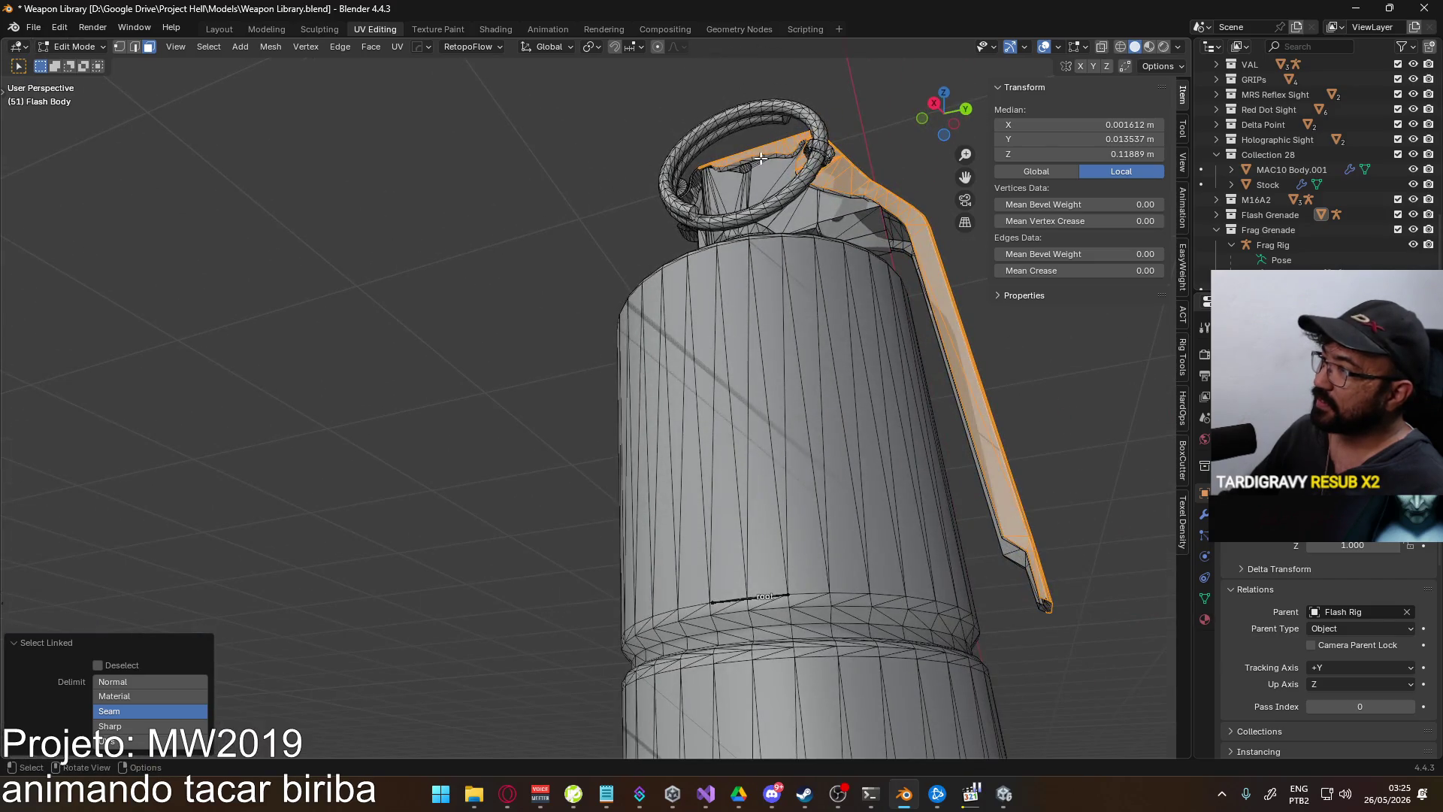